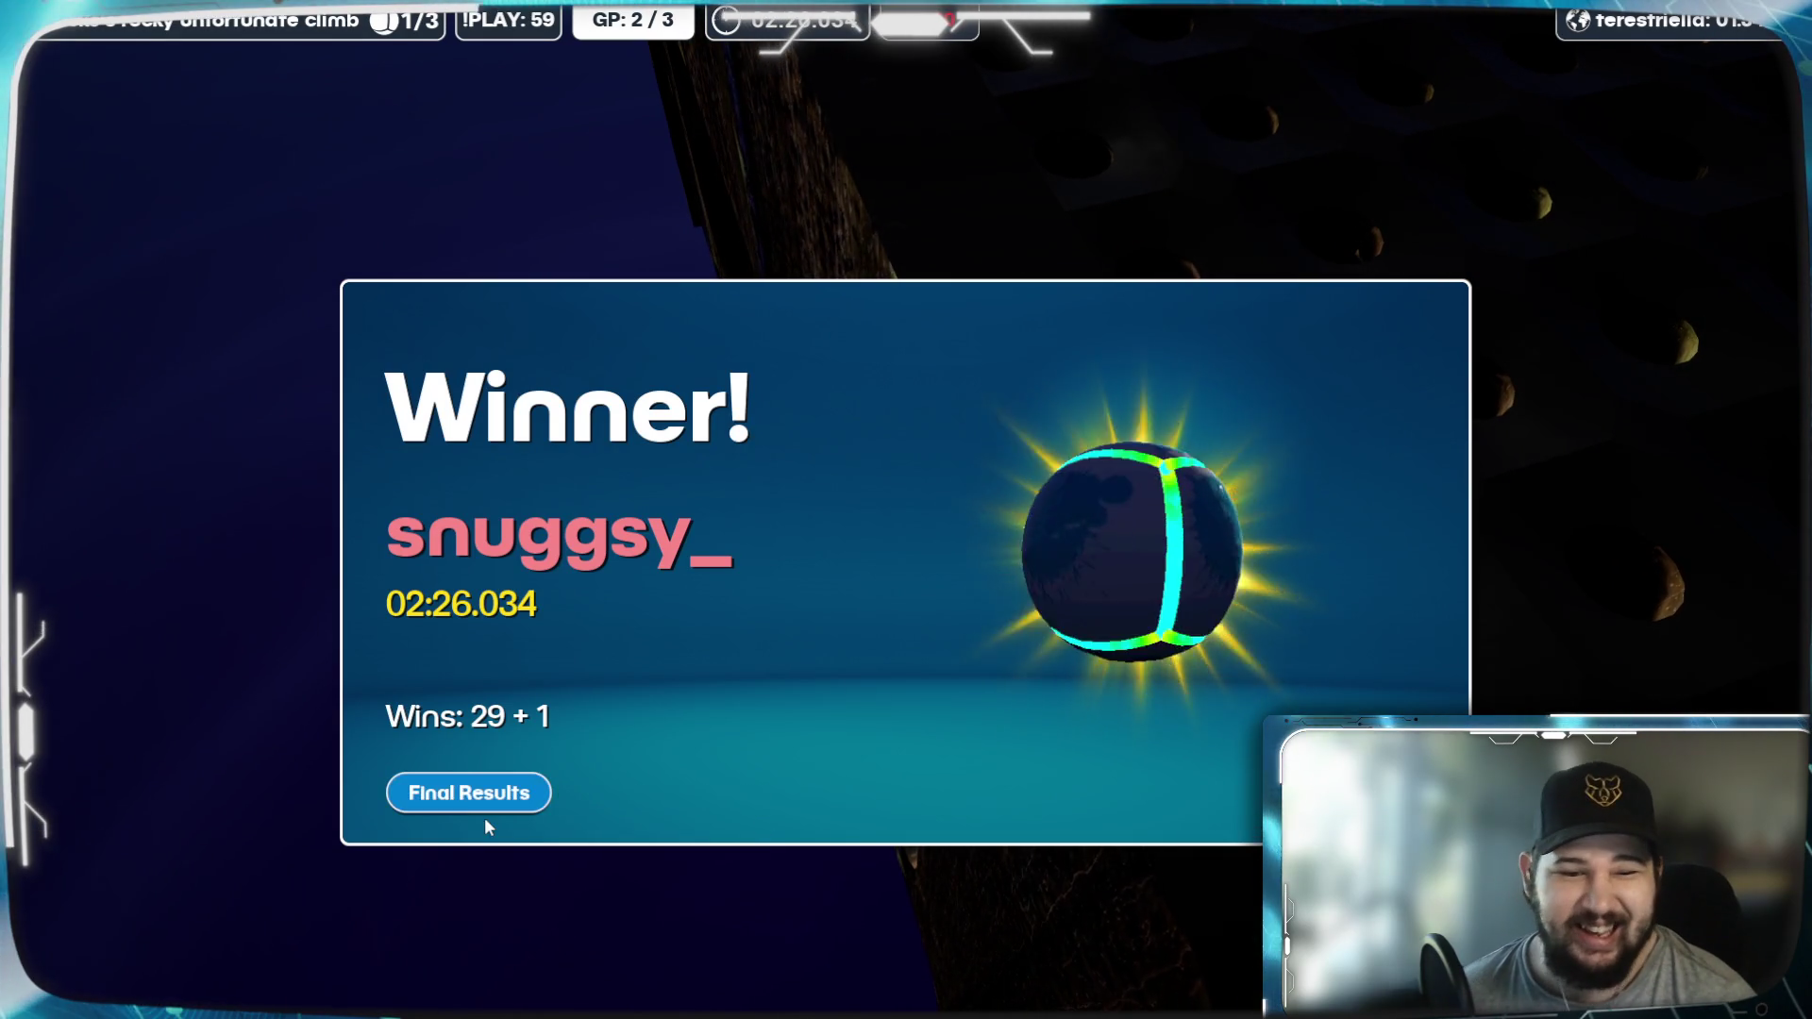
Step: Show the race's final results, then open Settings on the Video tab (Windowed, 1914 x 1077)
left_click(478, 800)
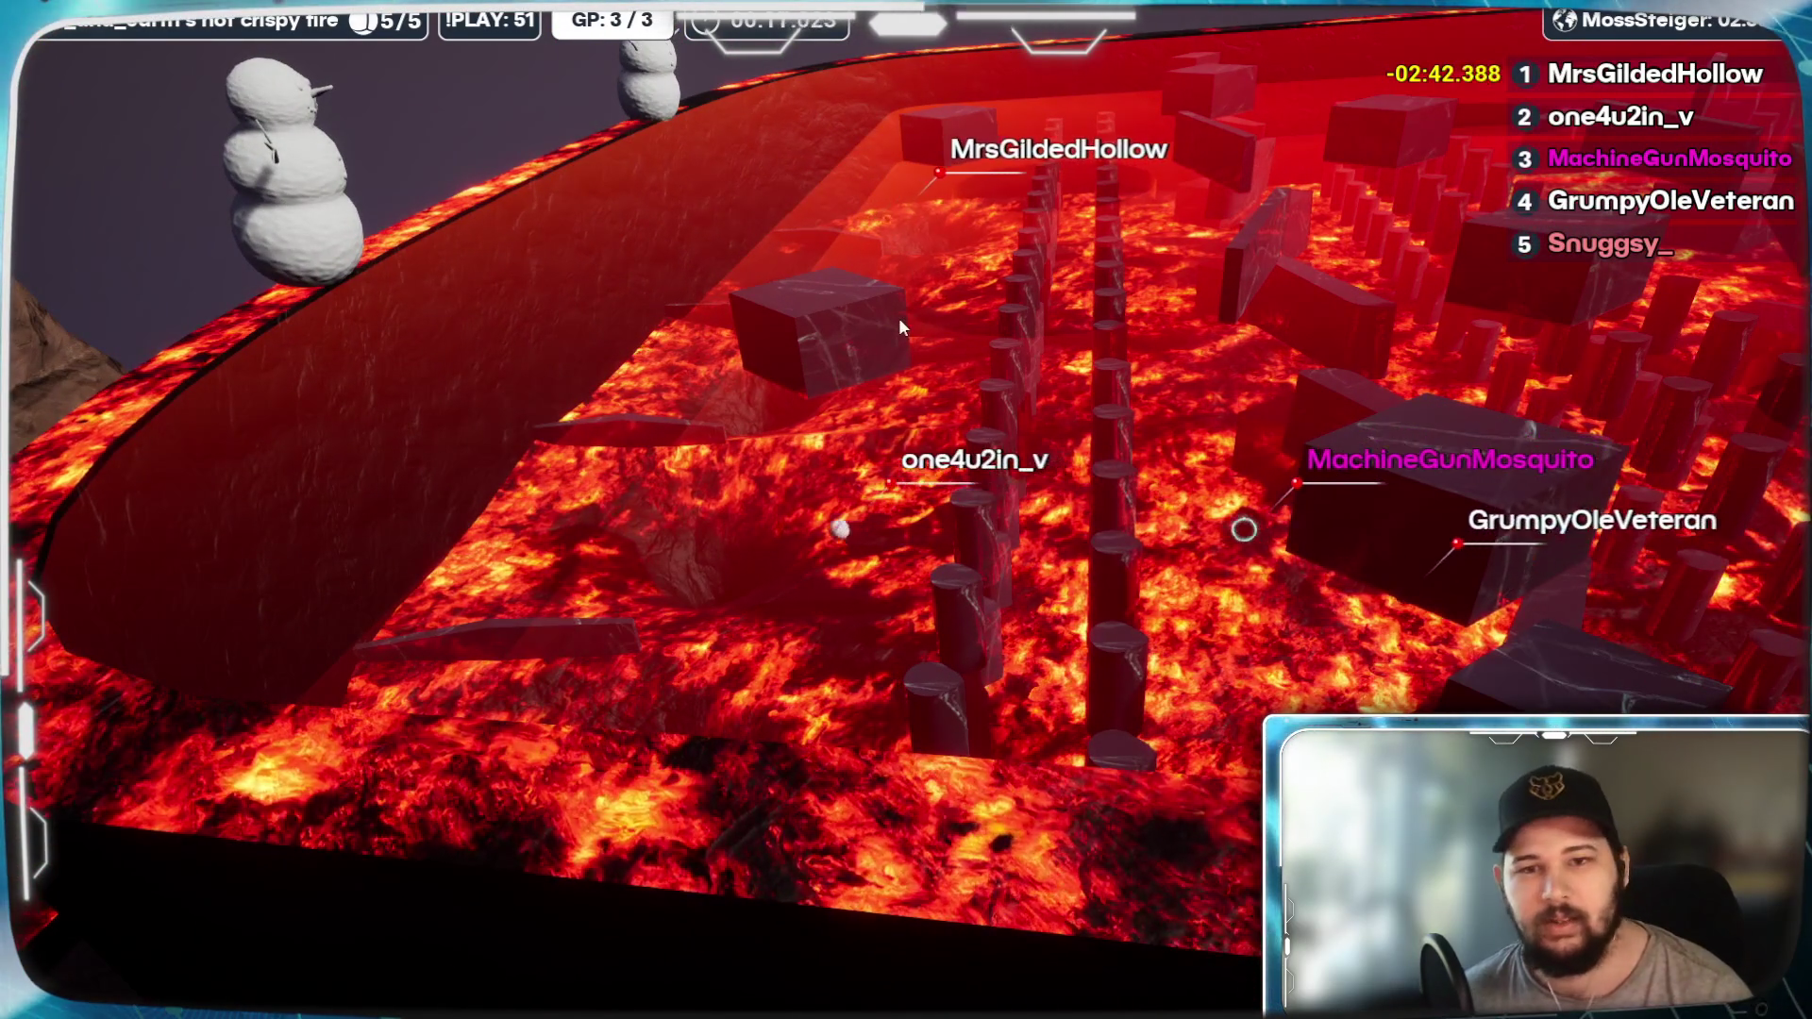
left_click(107, 287)
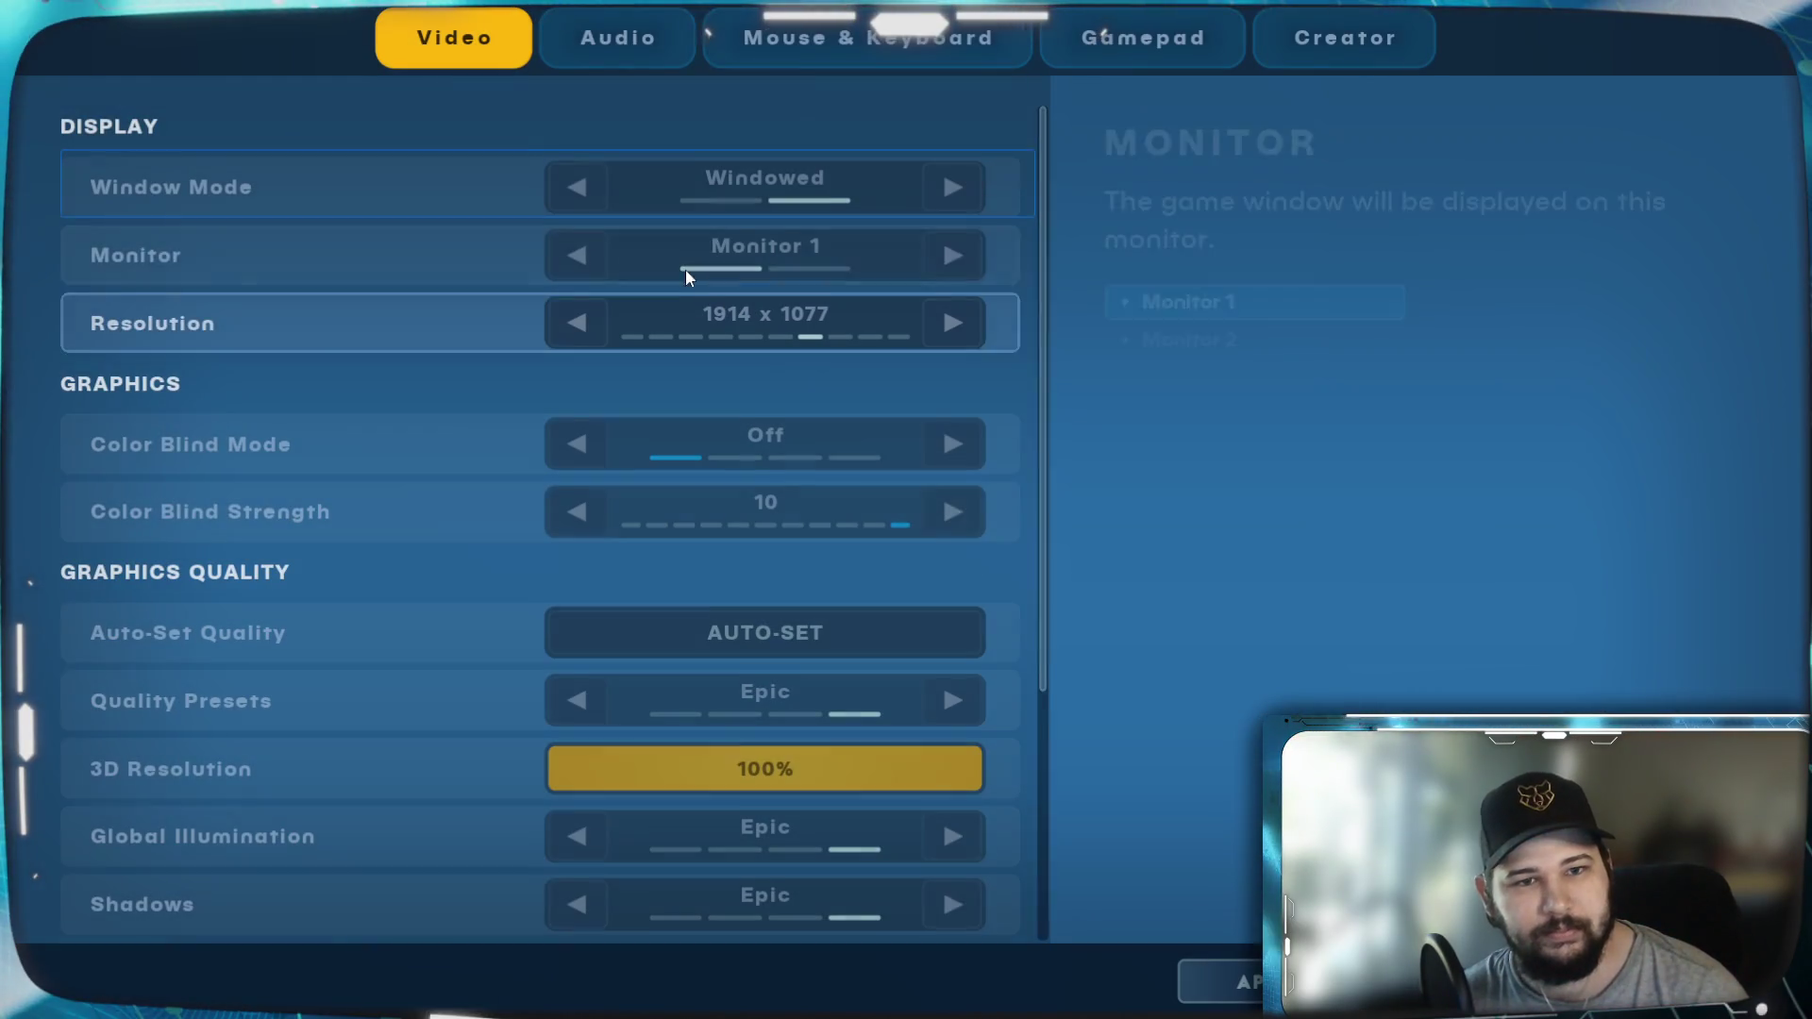
Step: Review the Audio volume levels, then leave settings with Apply and Exit
left_click(650, 52)
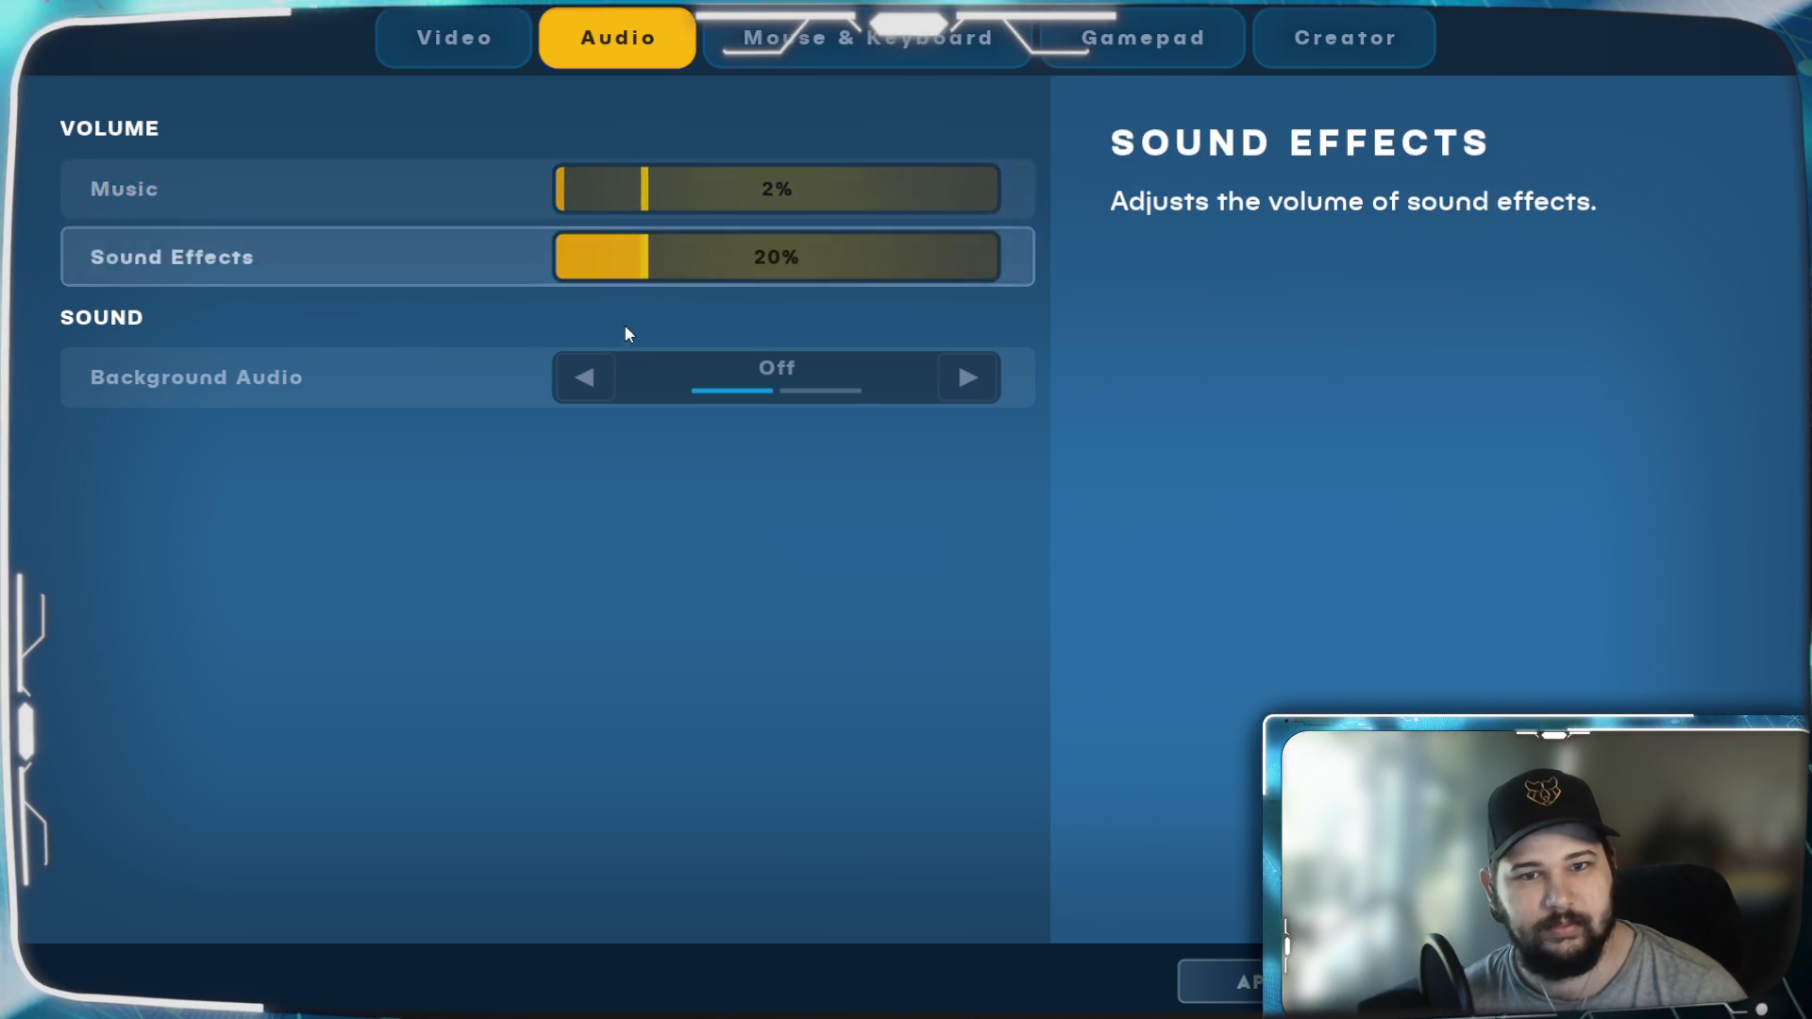
key("Escape")
left_click(716, 616)
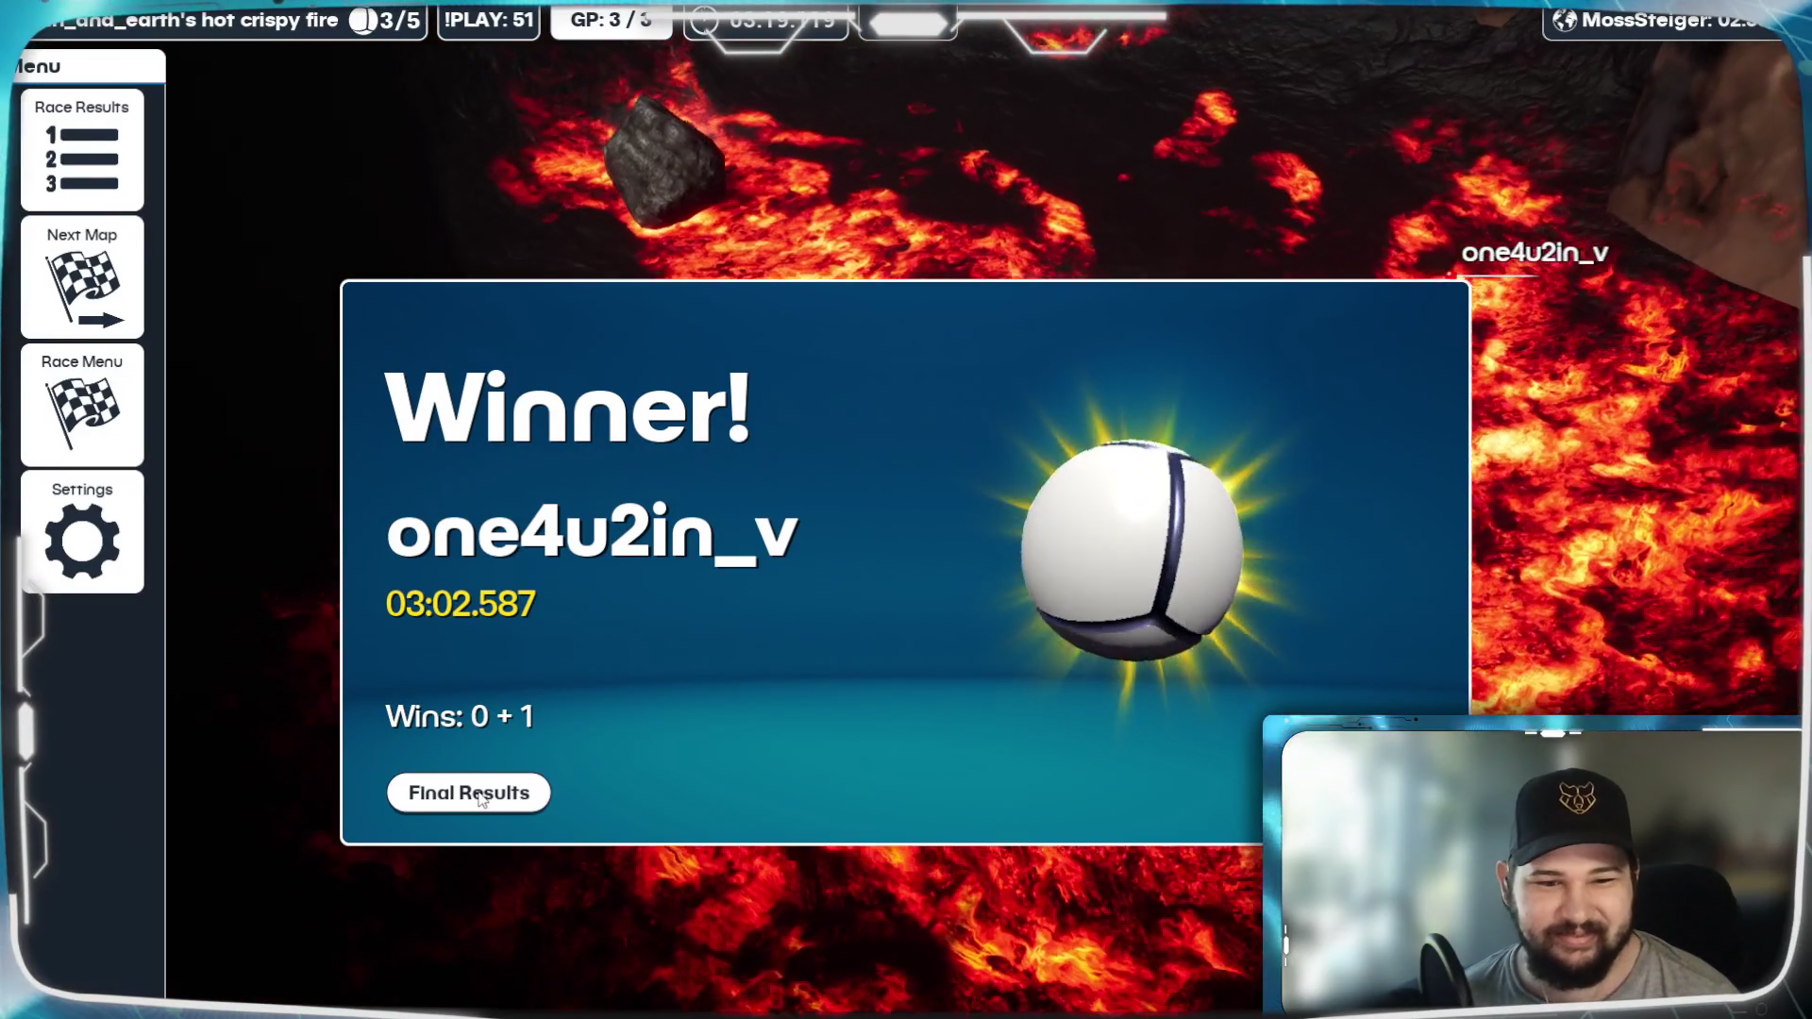
Step: View the lava race's final results, return to the lobby and choose the Royale mode
left_click(479, 795)
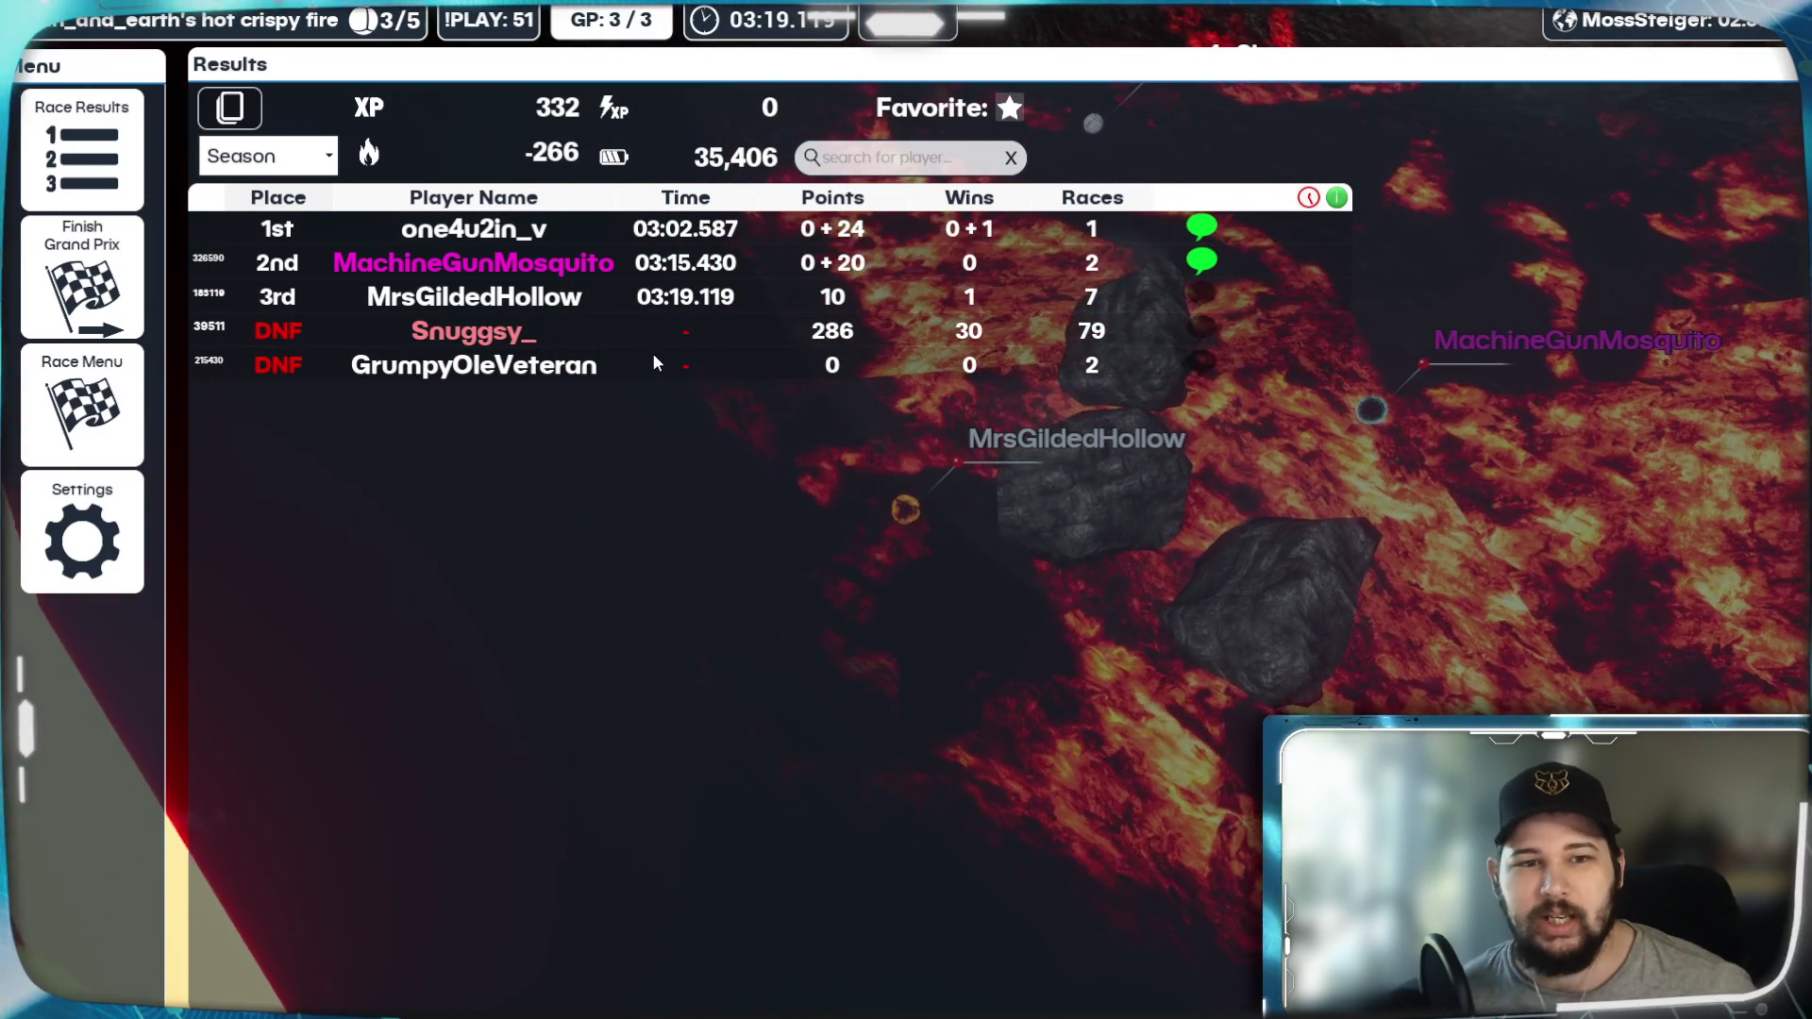
left_click(133, 280)
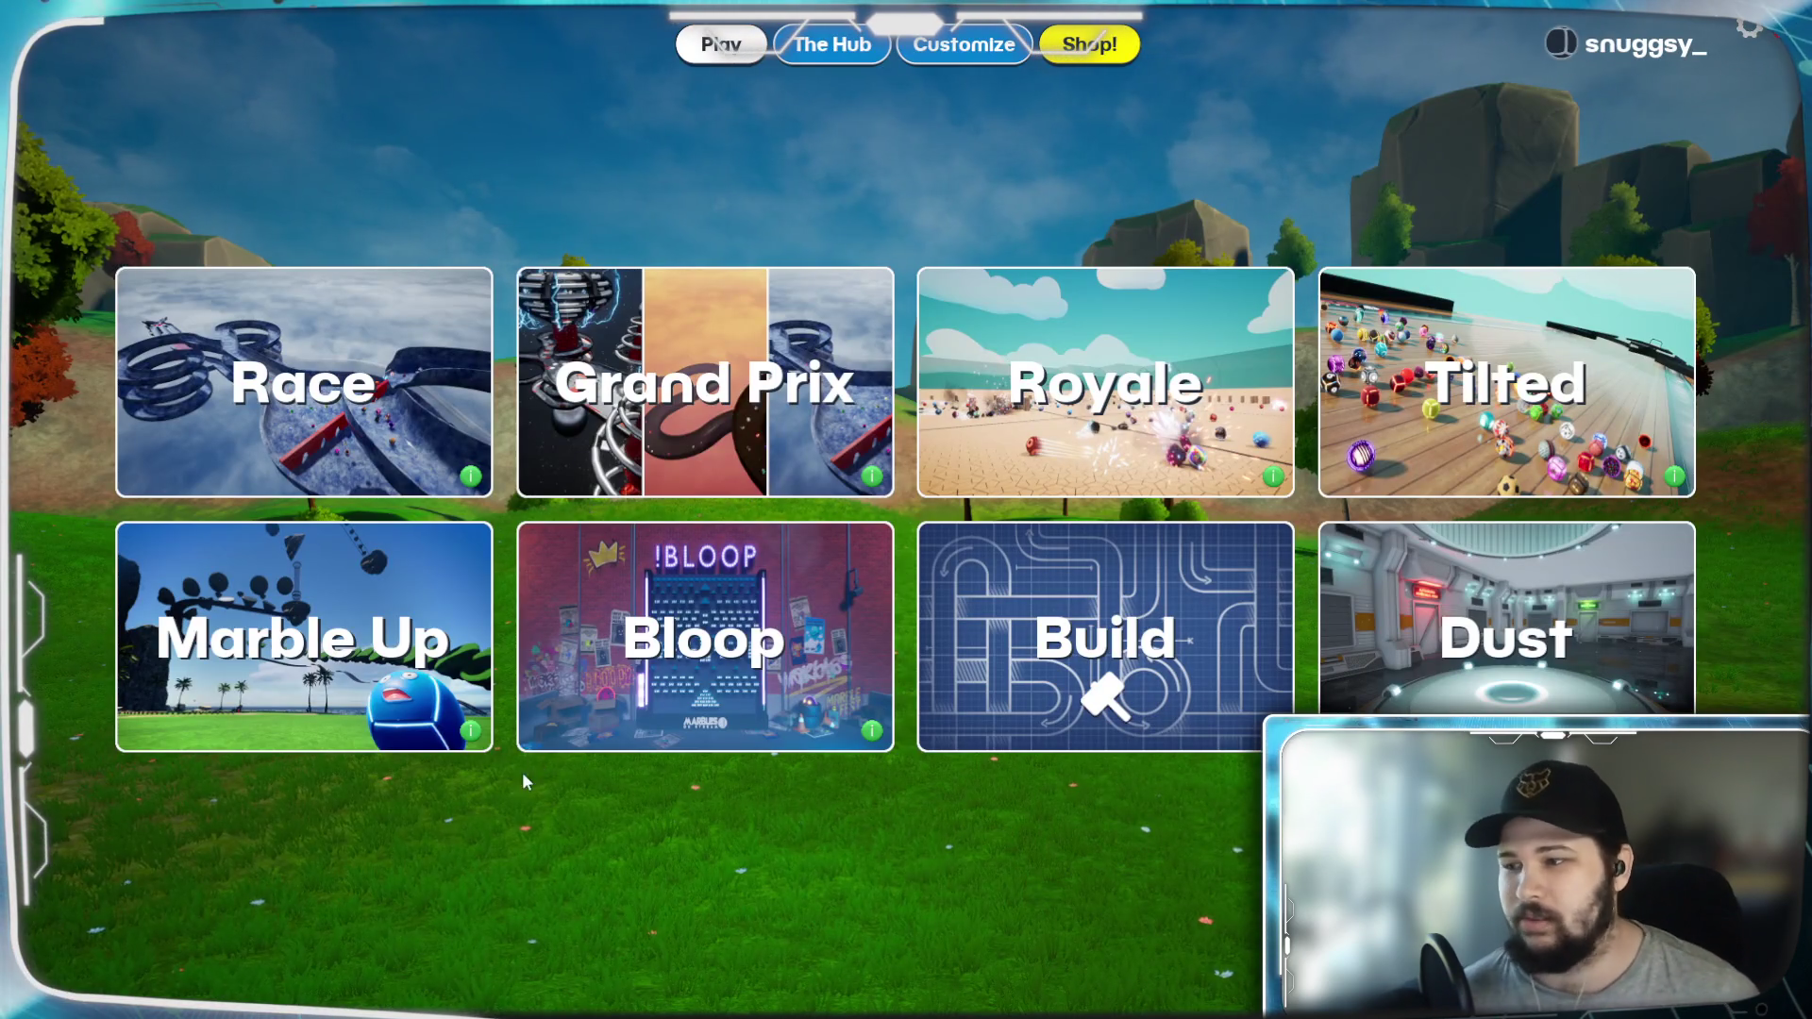
left_click(1139, 427)
Step: Pick the Bumper Ballz map from the Royale list and start the round
scroll(902, 501, "down", 2)
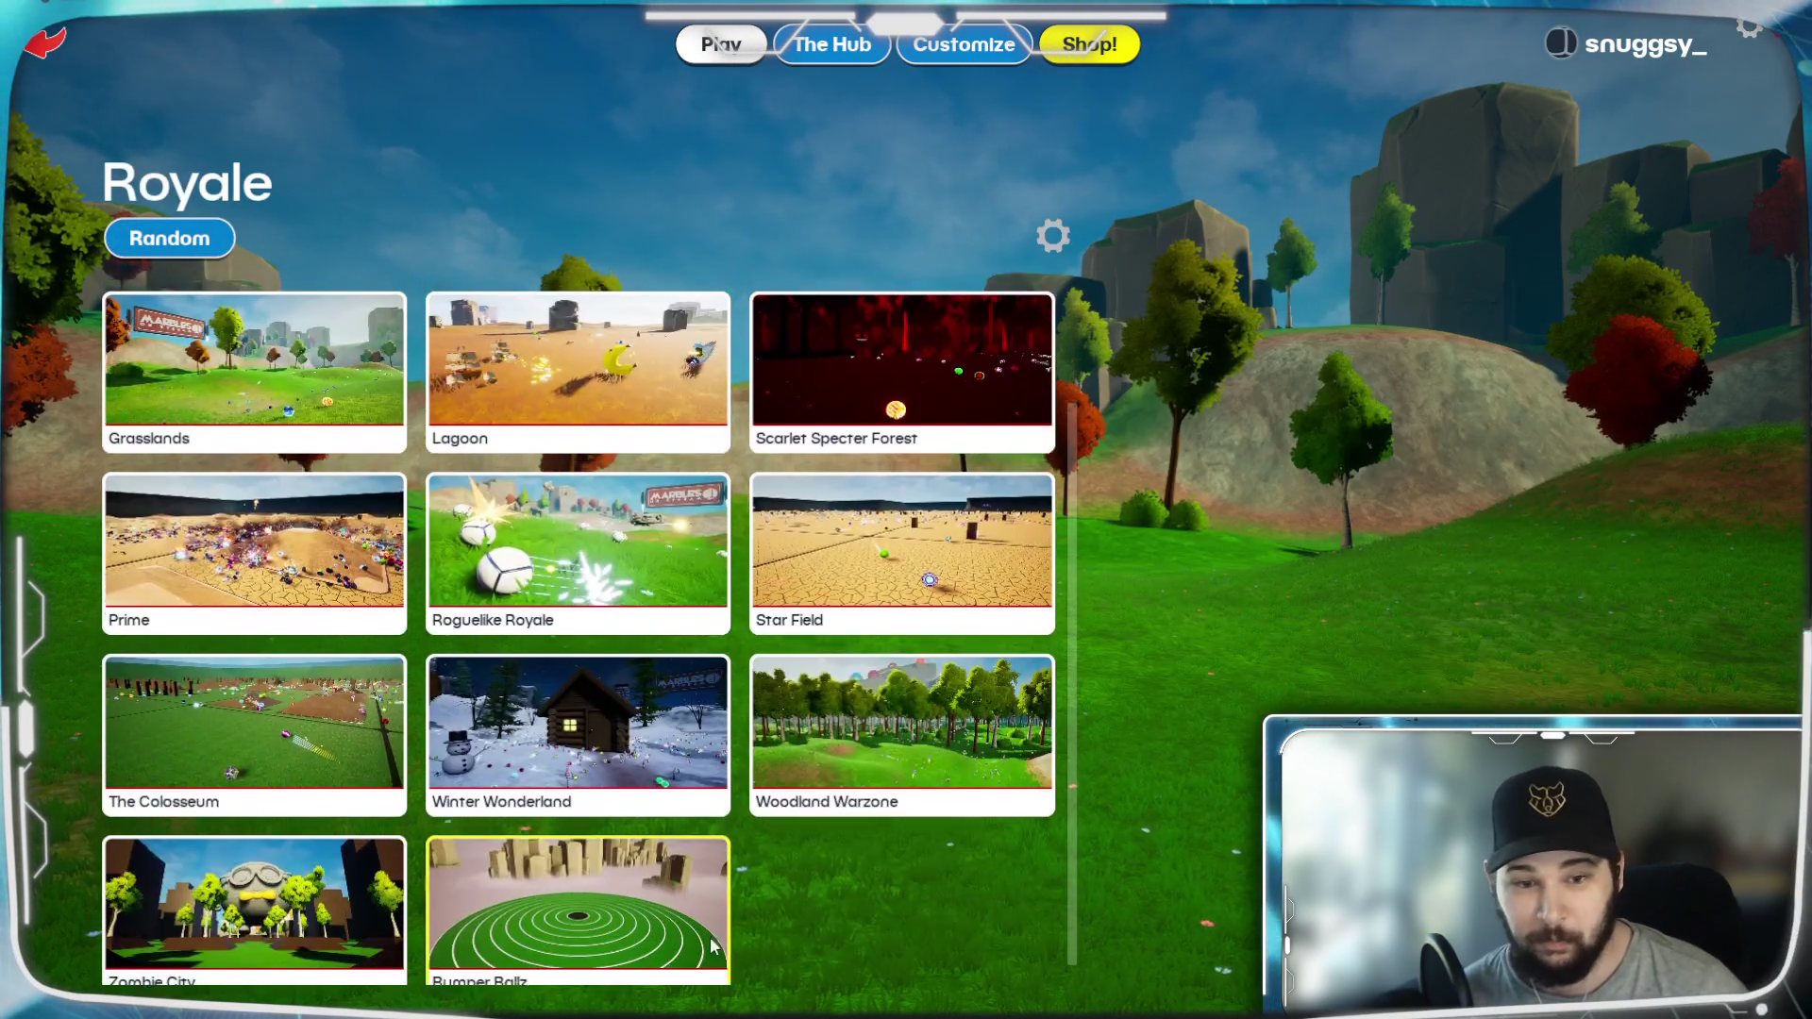
left_click(717, 953)
left_click(1198, 696)
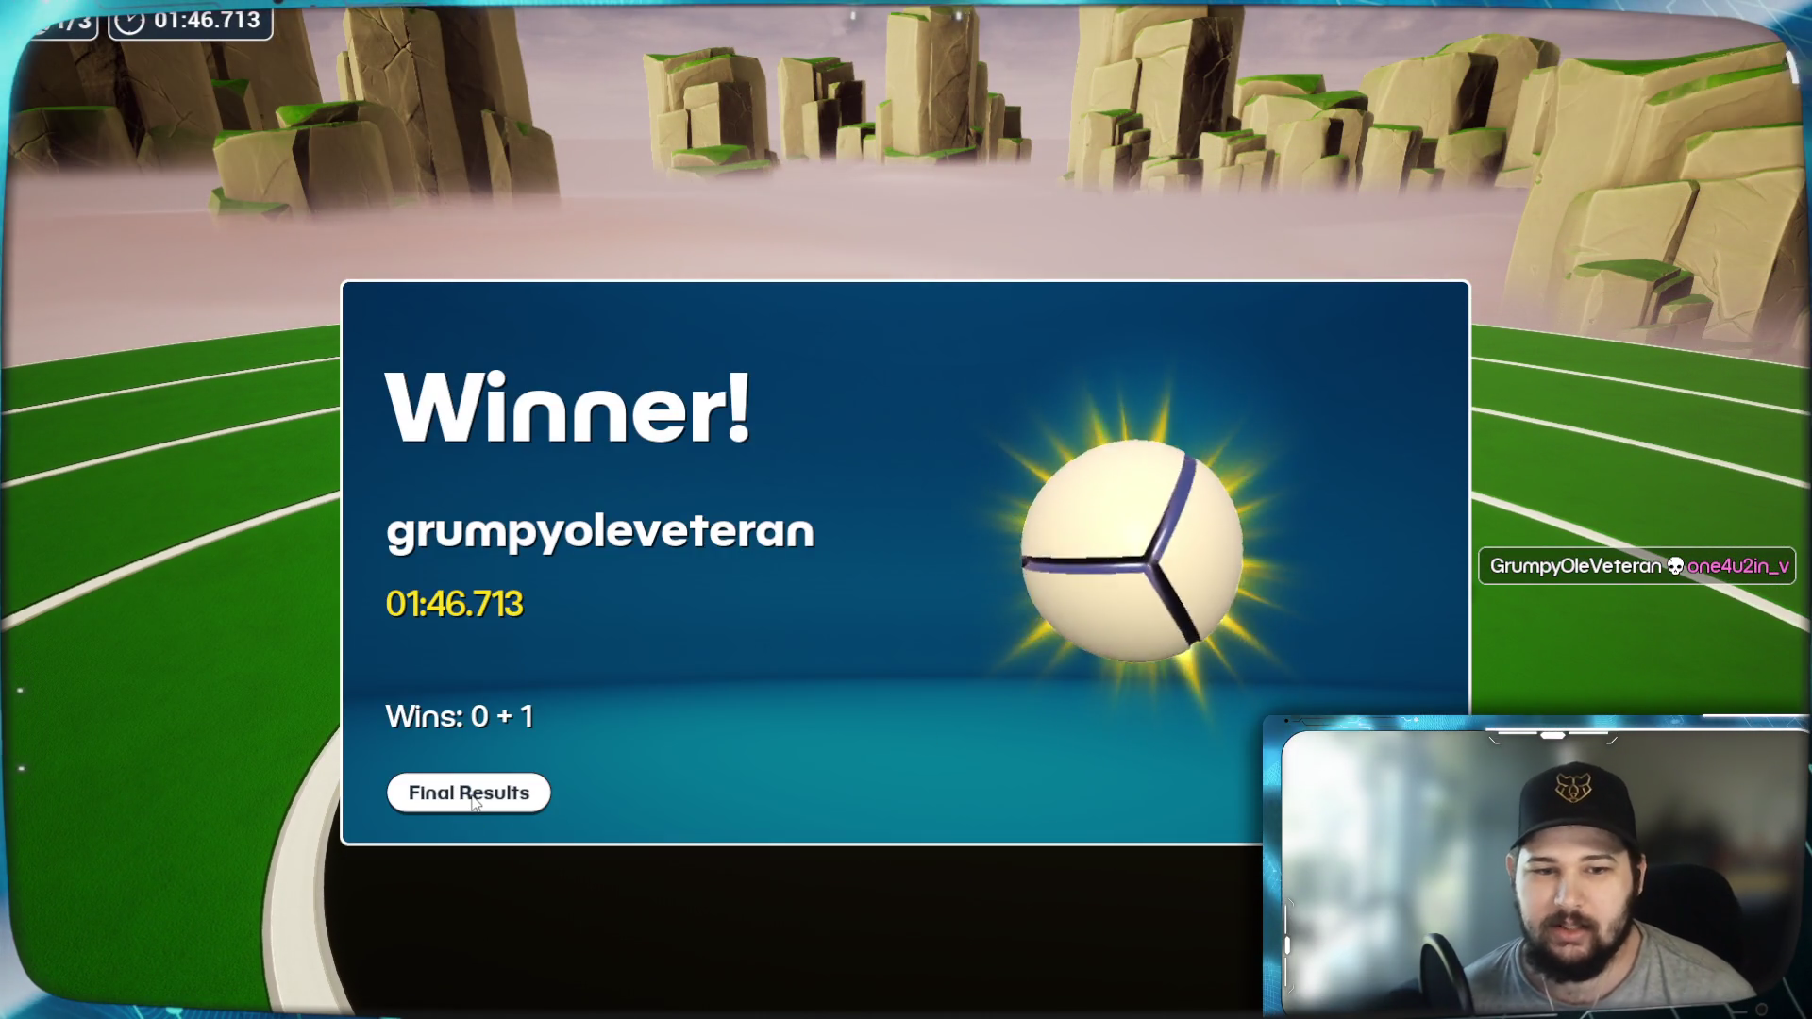
Step: Show the Royale round's final results, then go back to the game-mode menu
left_click(470, 795)
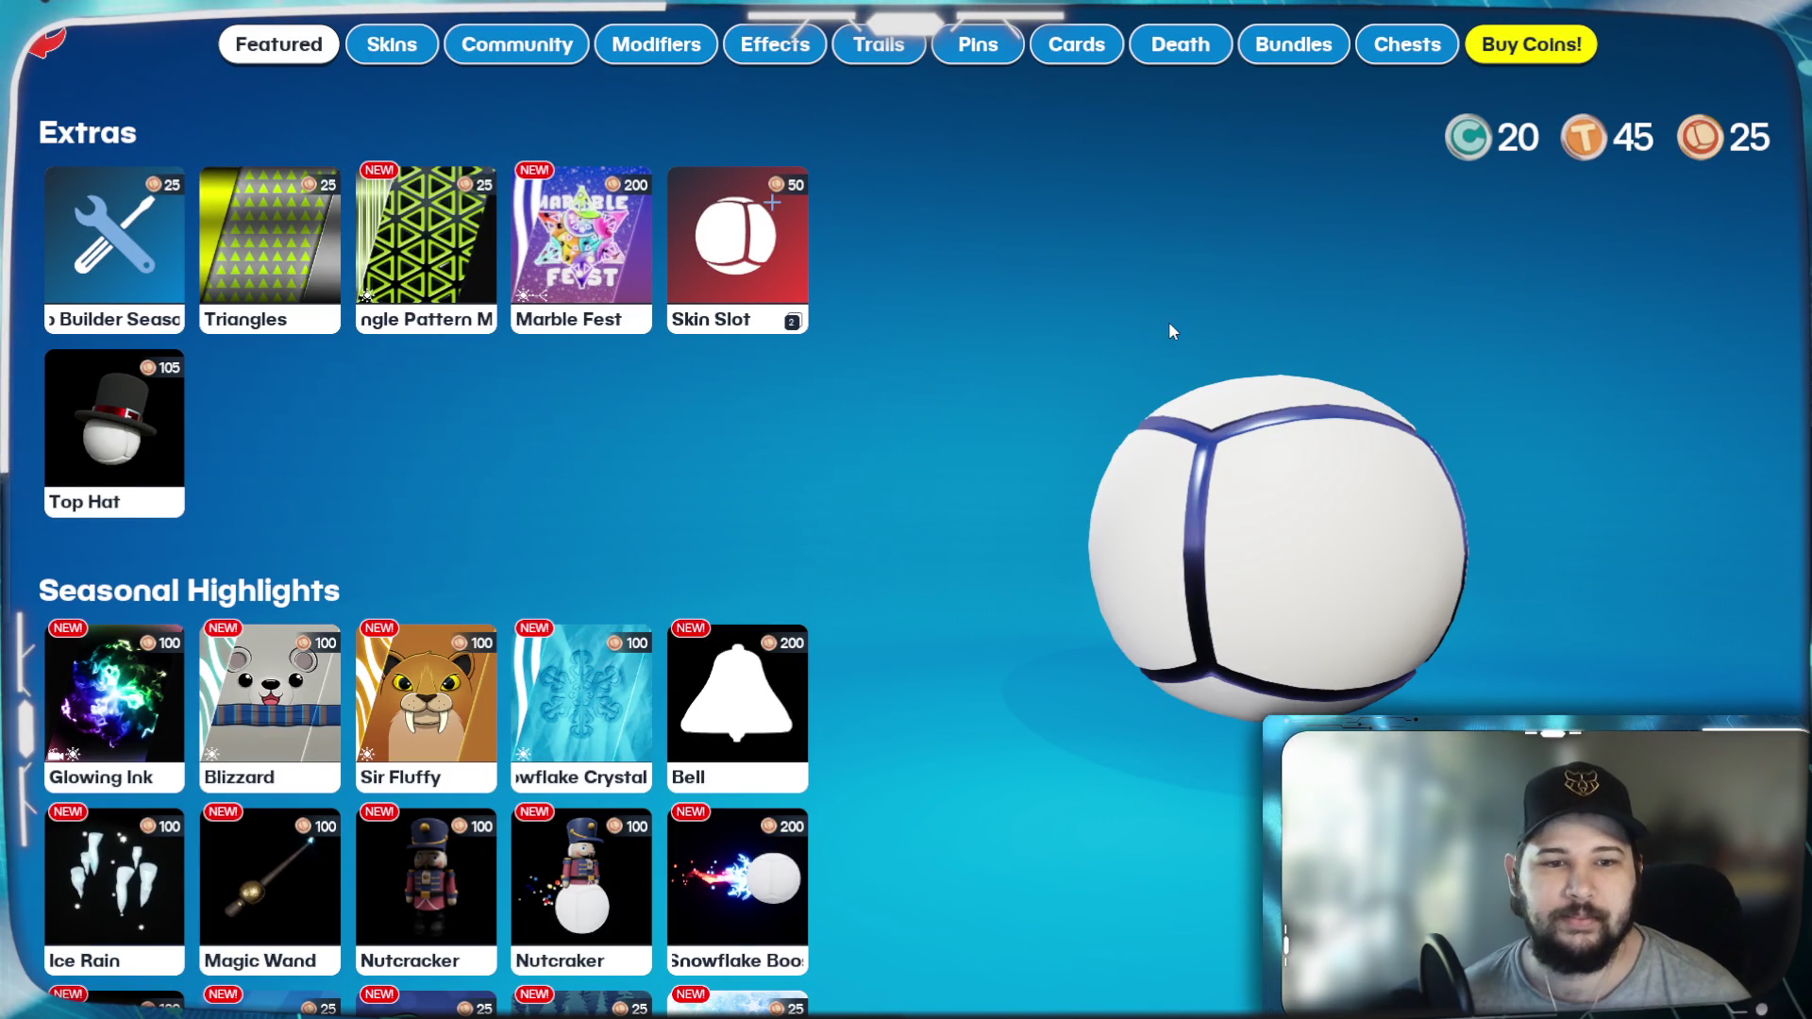
left_click(101, 48)
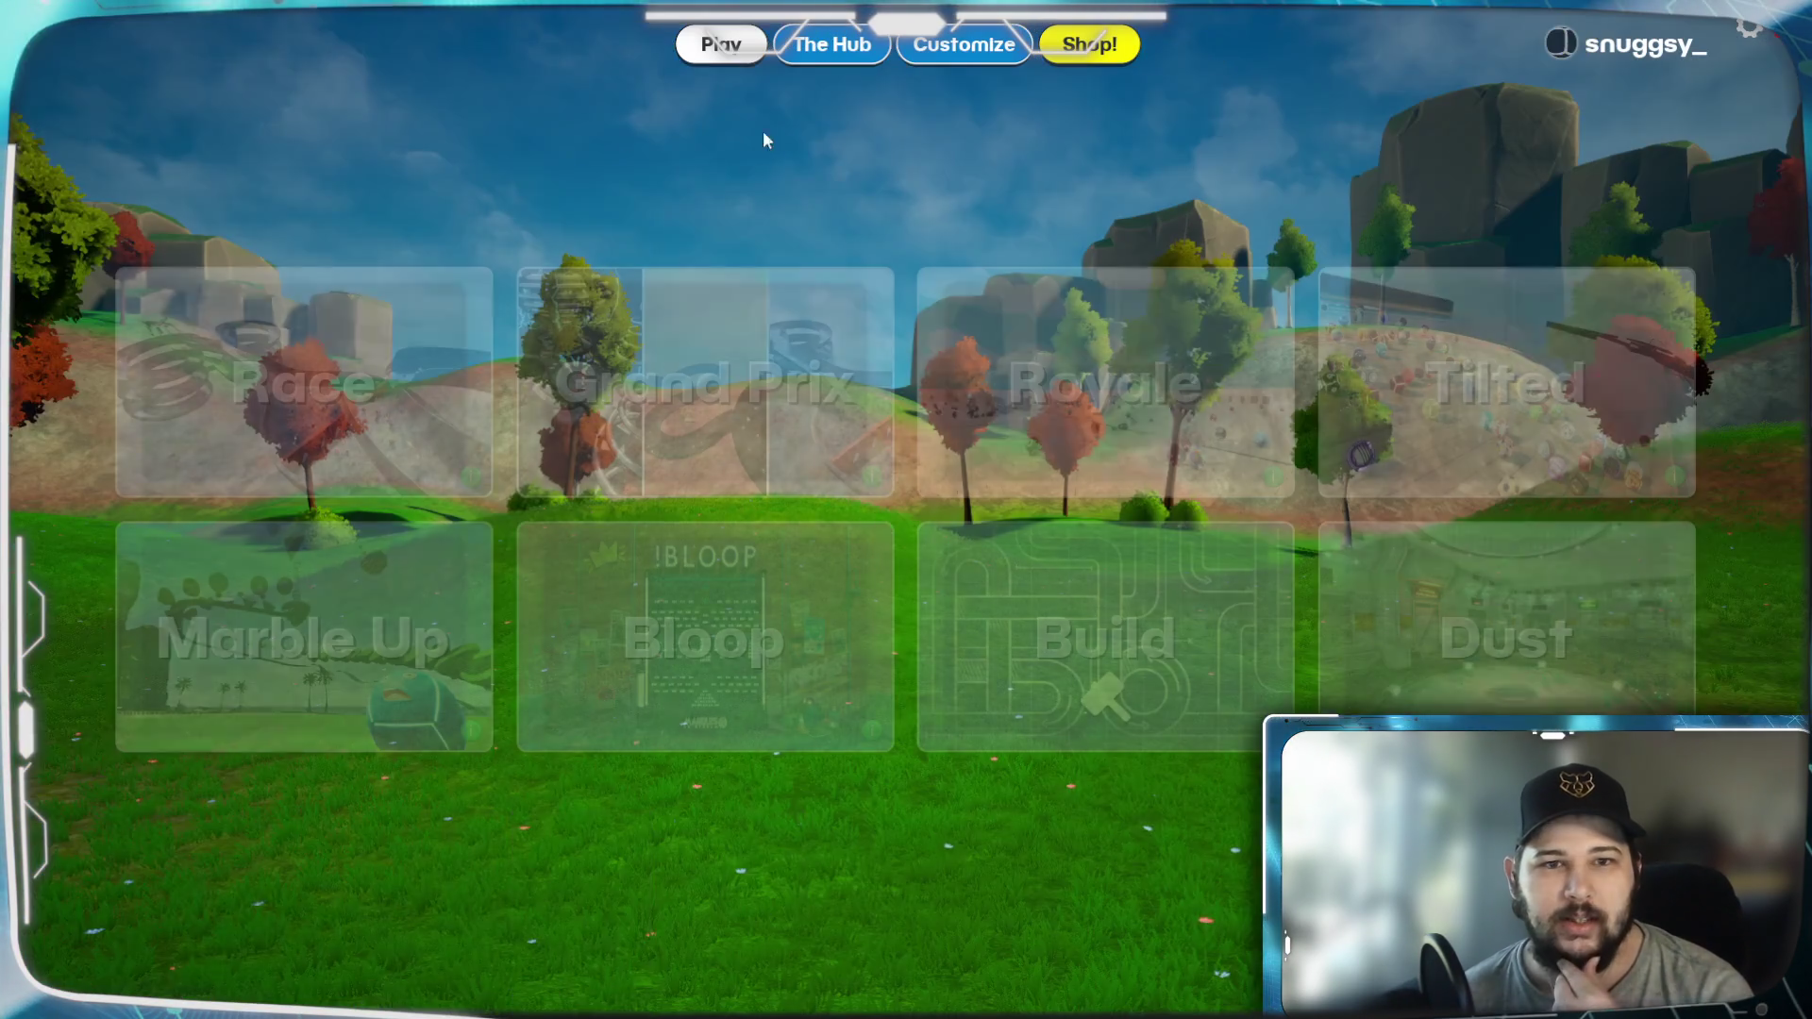
Step: Browse The Hub leaderboards and Incentives, then open a Dev Chest in the shop
left_click(878, 49)
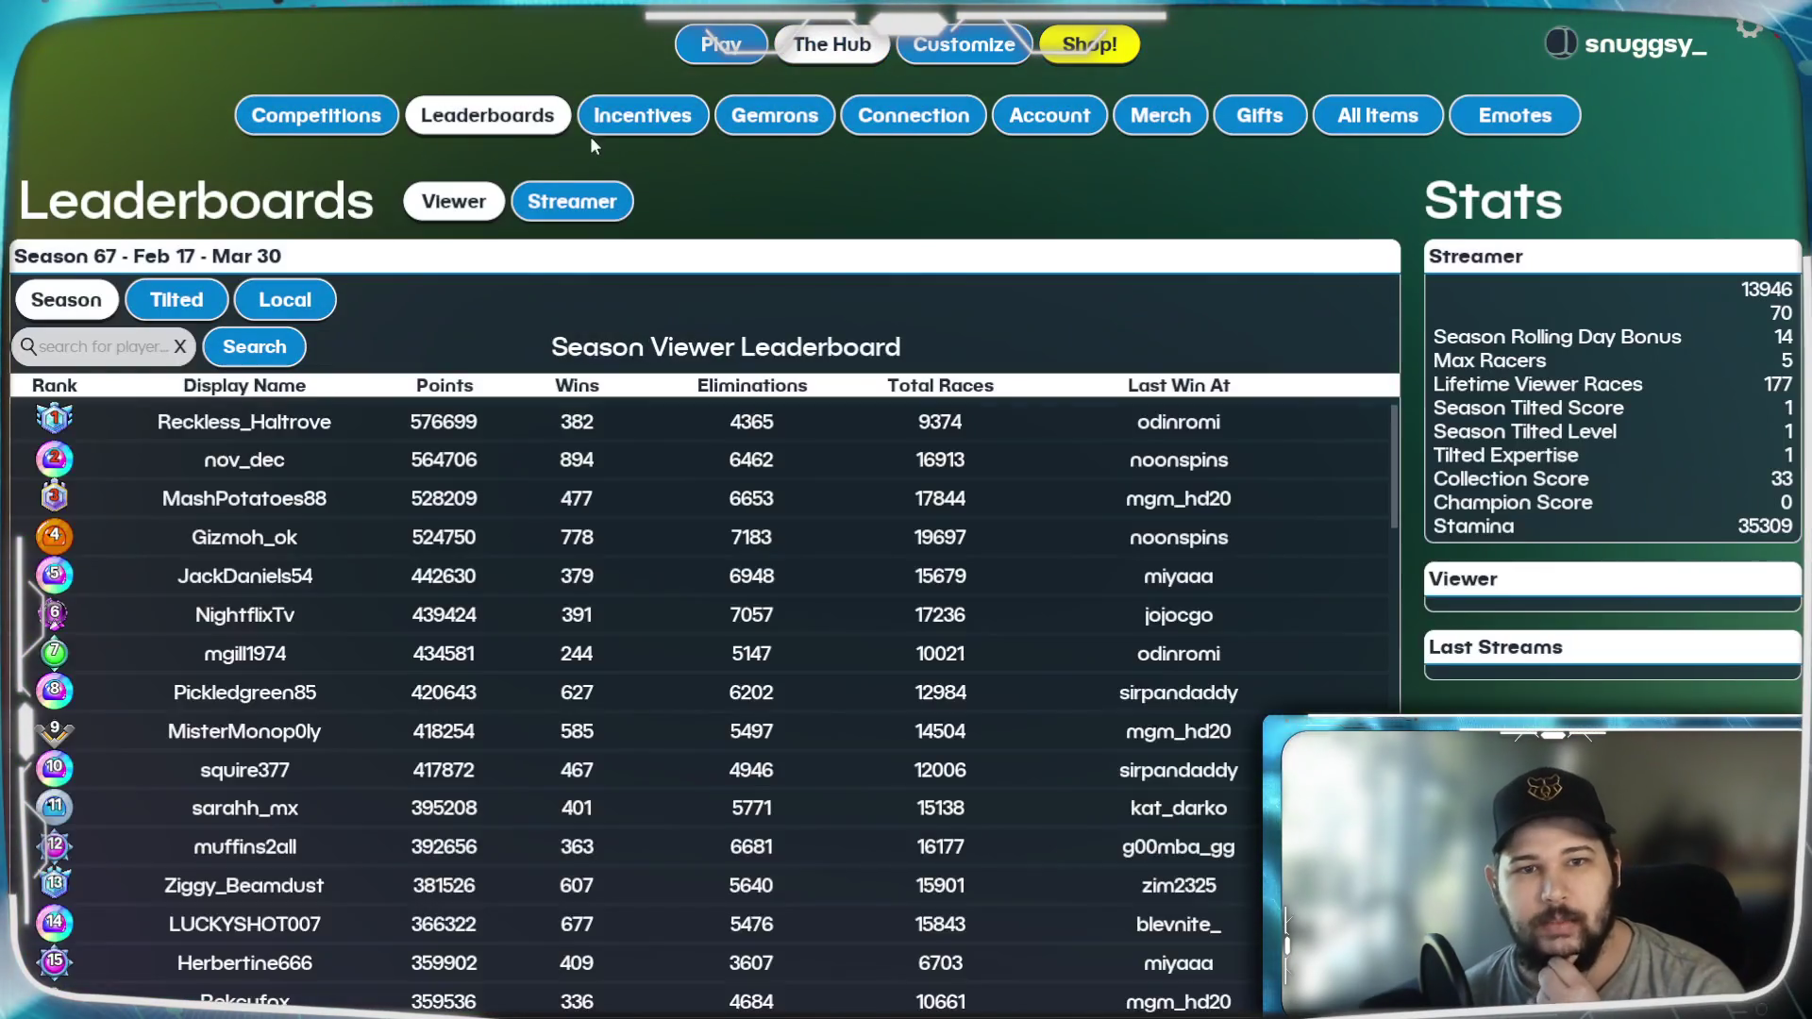
left_click(592, 126)
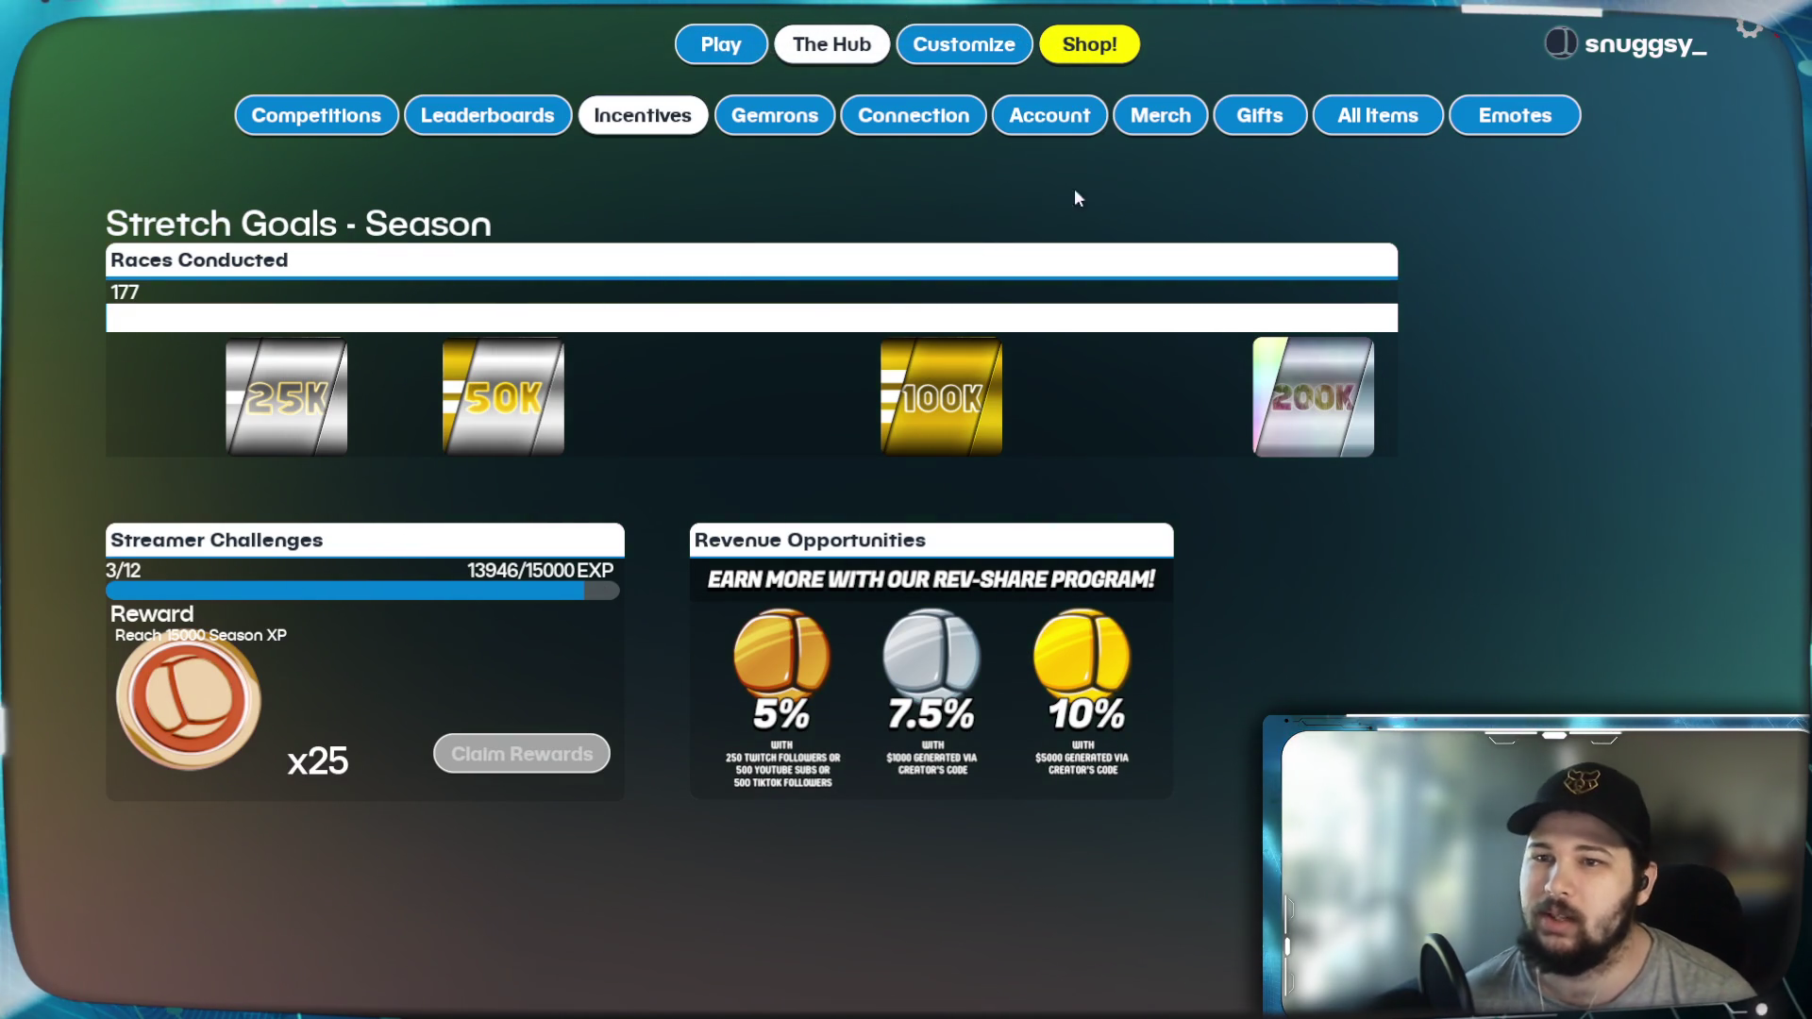
left_click(1099, 44)
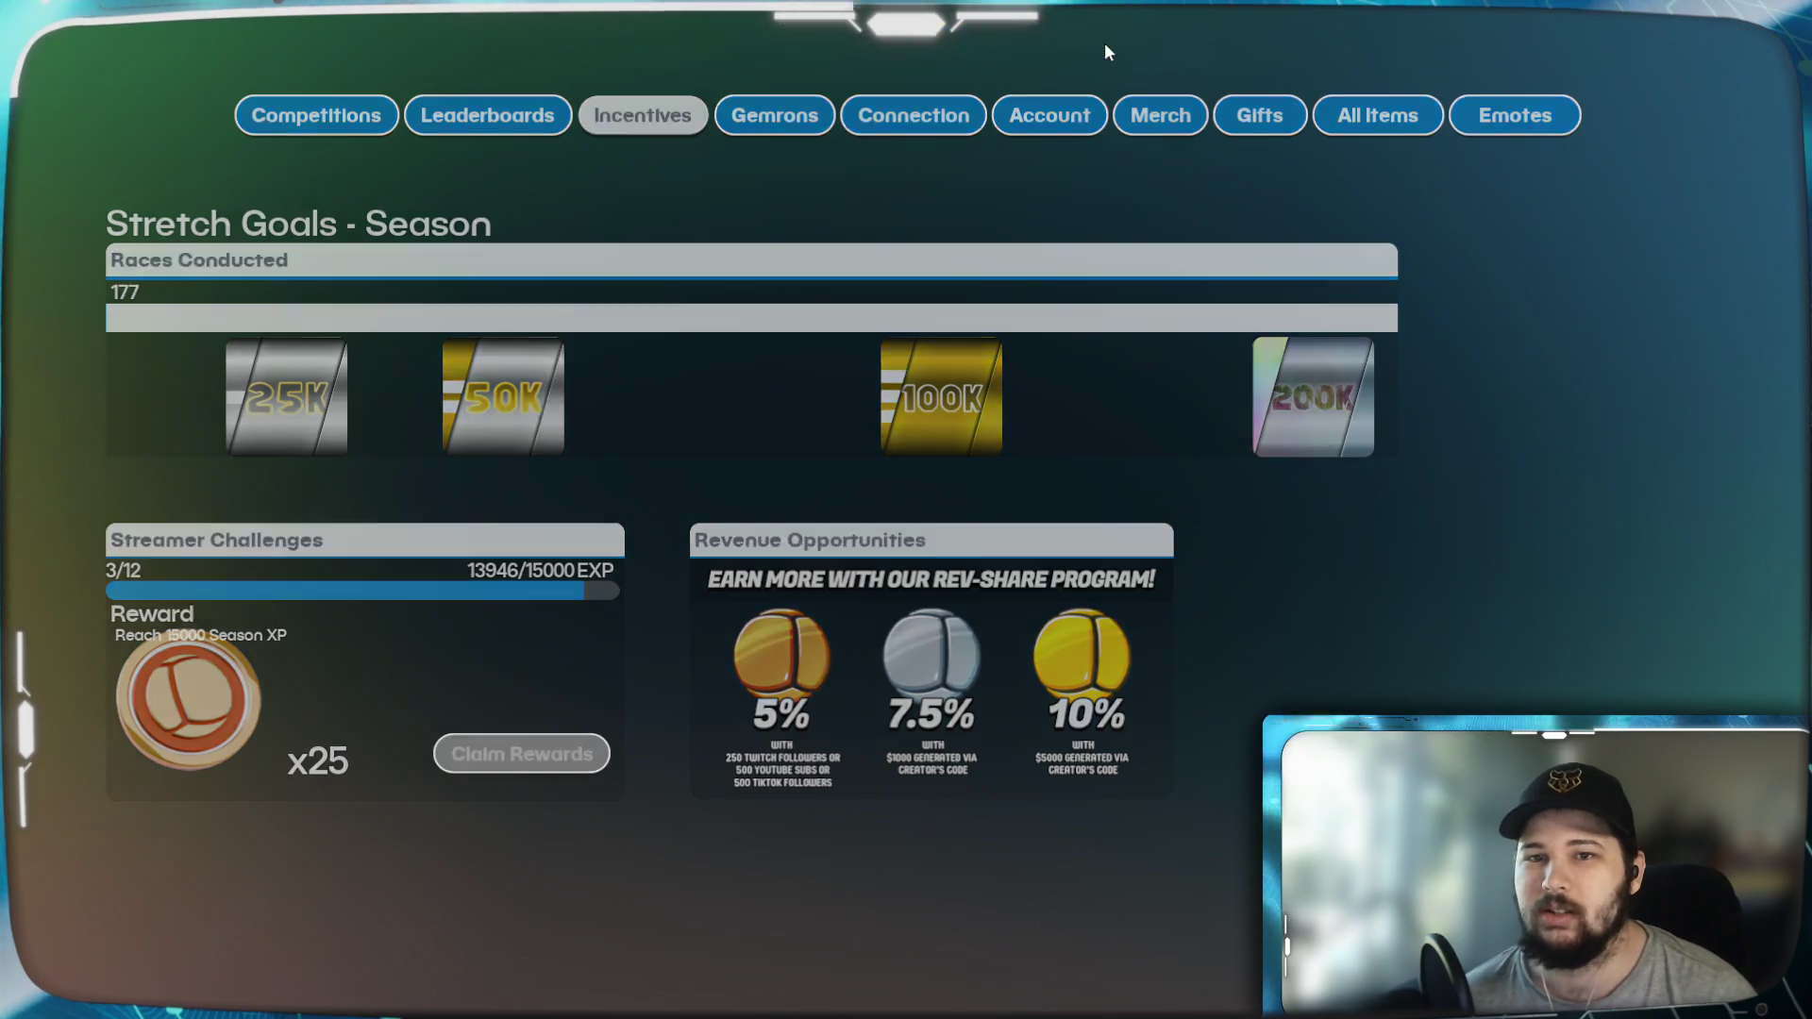
left_click(1368, 47)
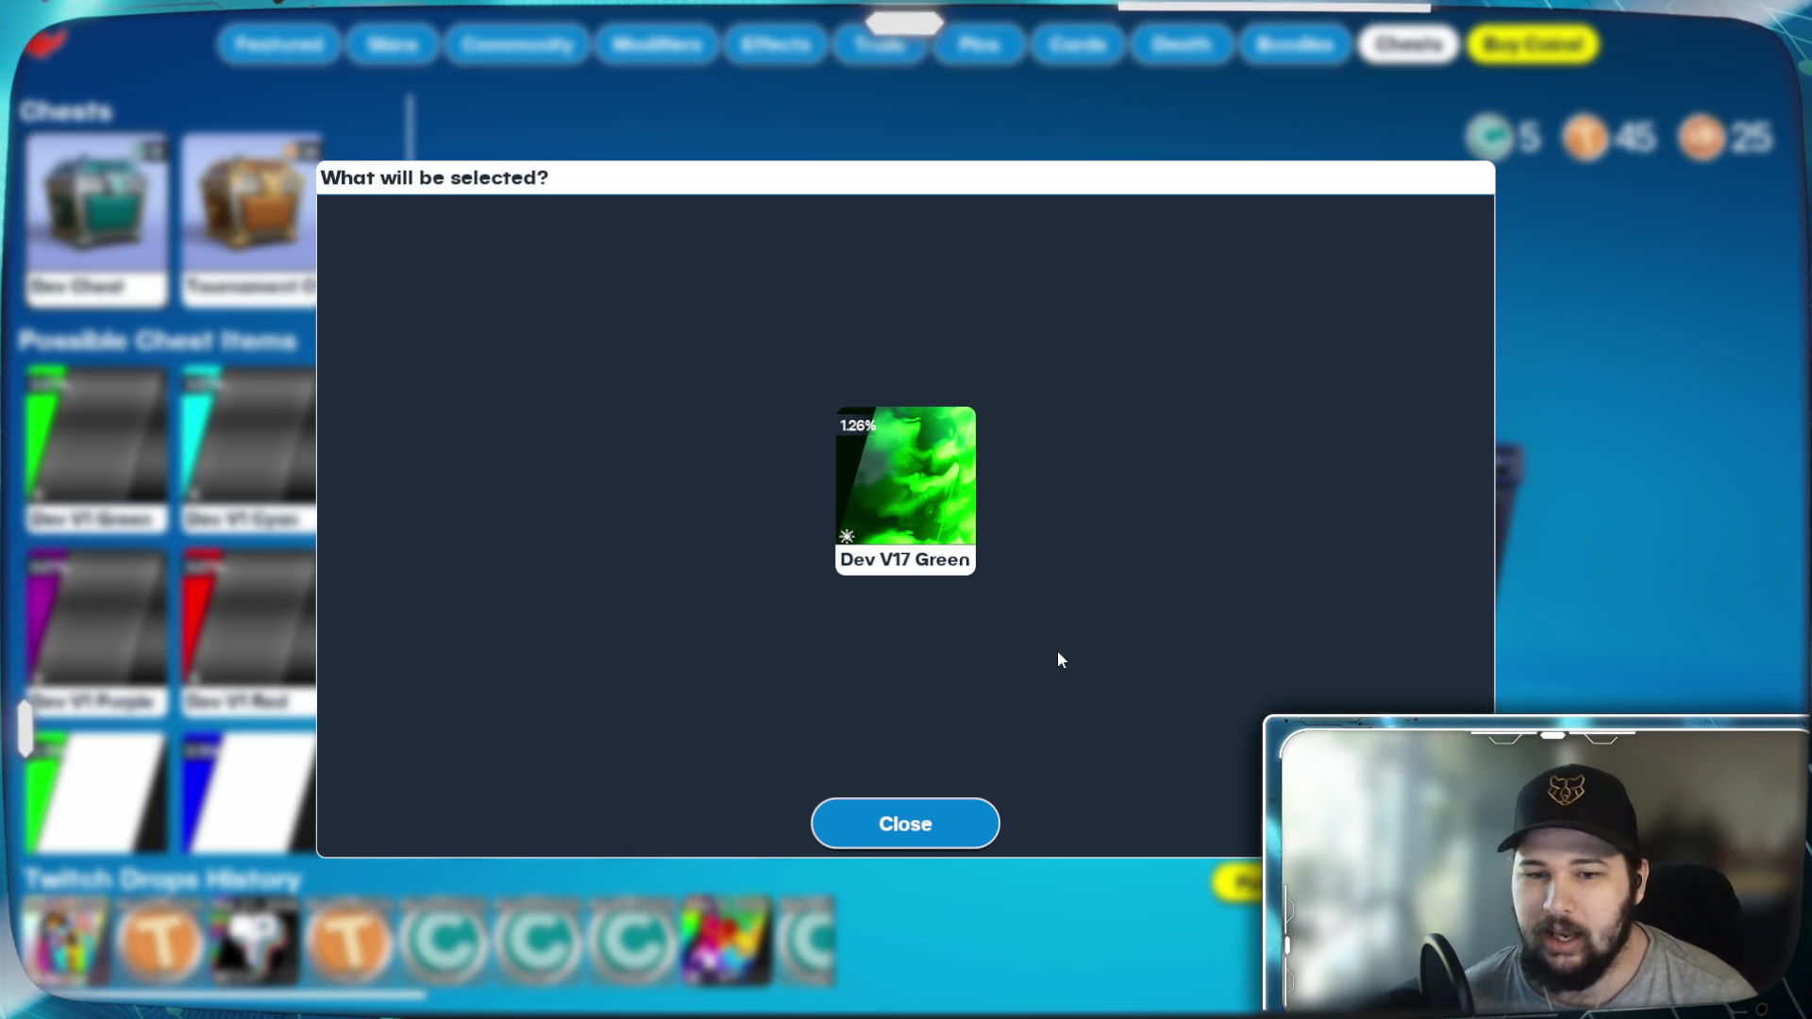
Step: Close the Dev V17 Green reward result and leave the chests shop
left_click(940, 833)
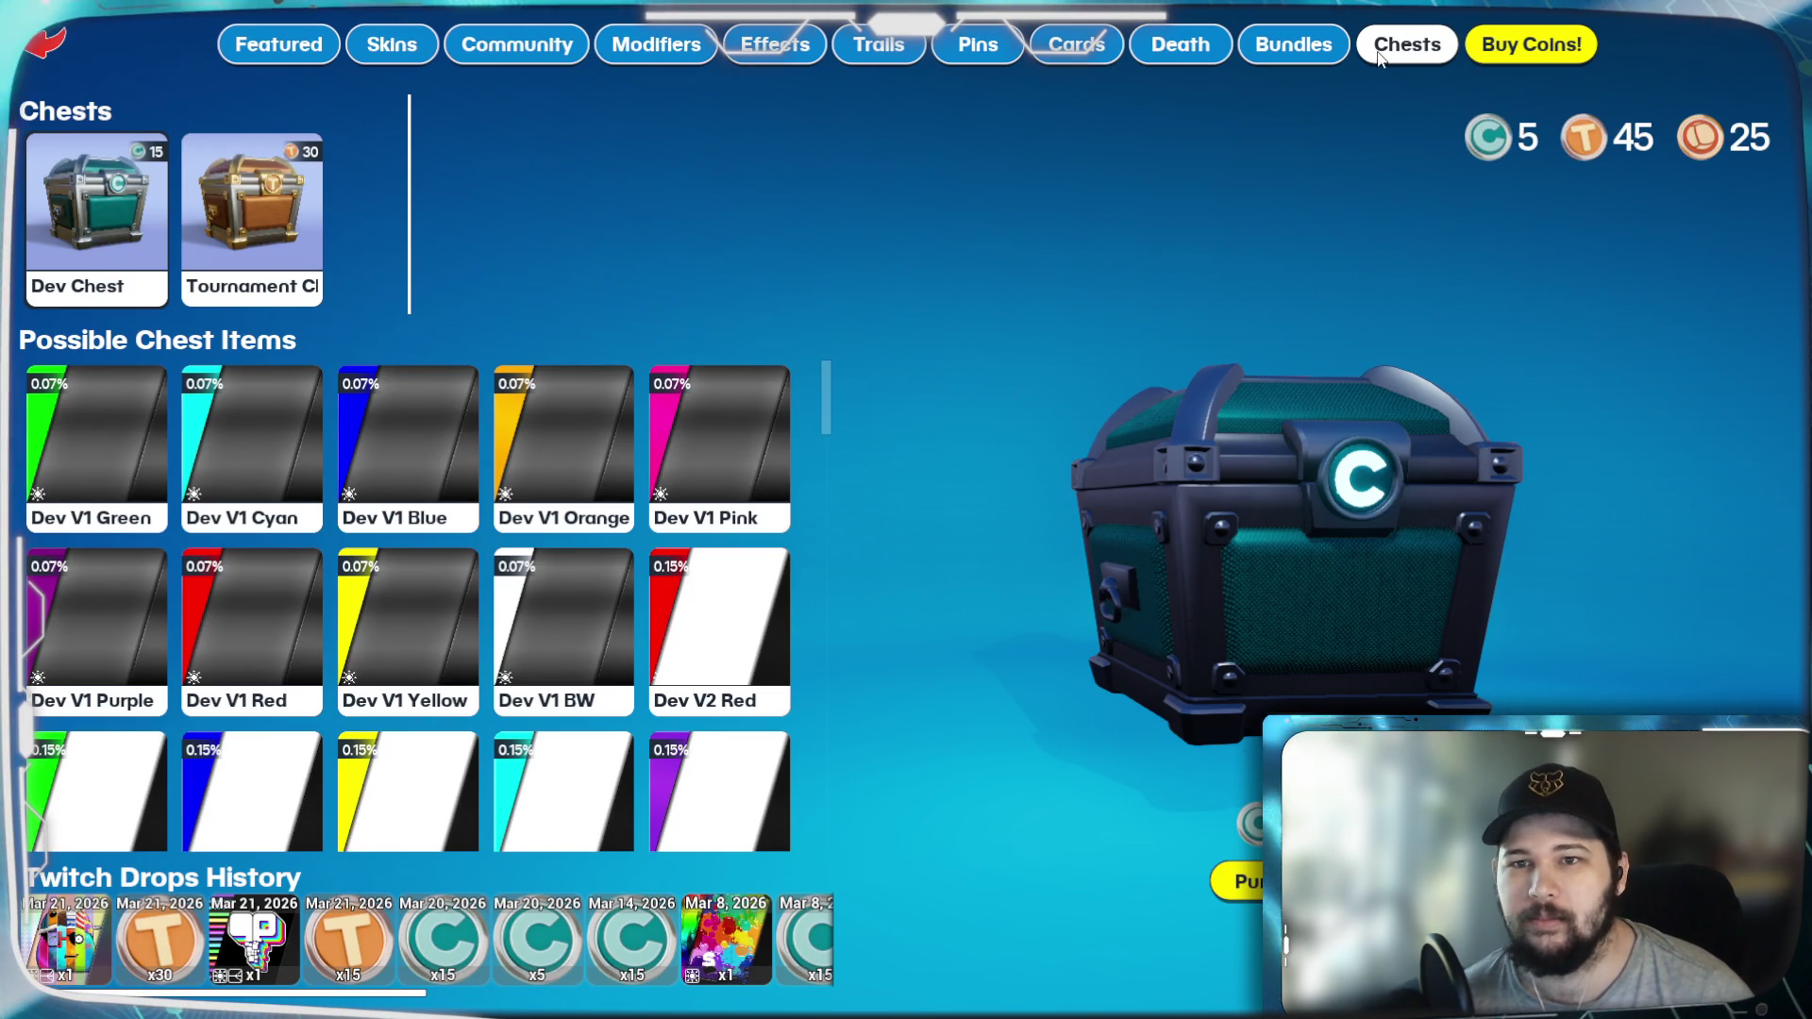
left_click(39, 49)
Step: View My Marble's skin collection in Customize, then return to the shop
left_click(962, 43)
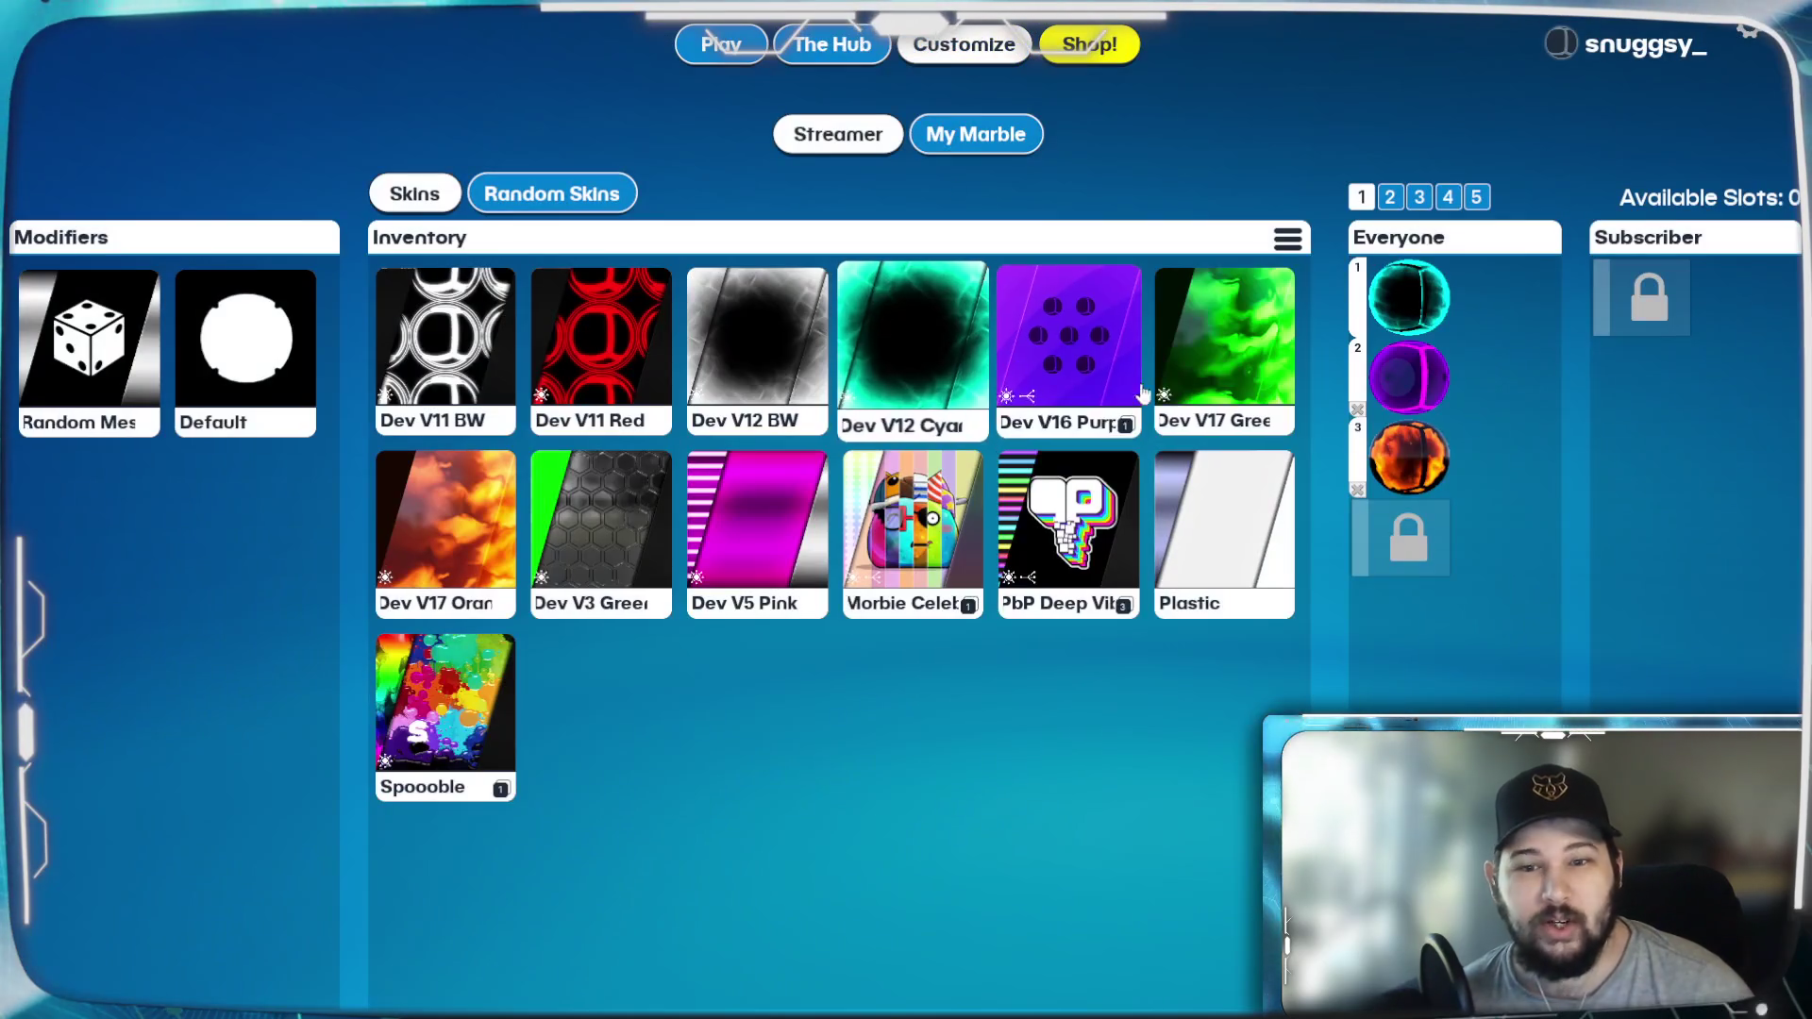
left_click(984, 143)
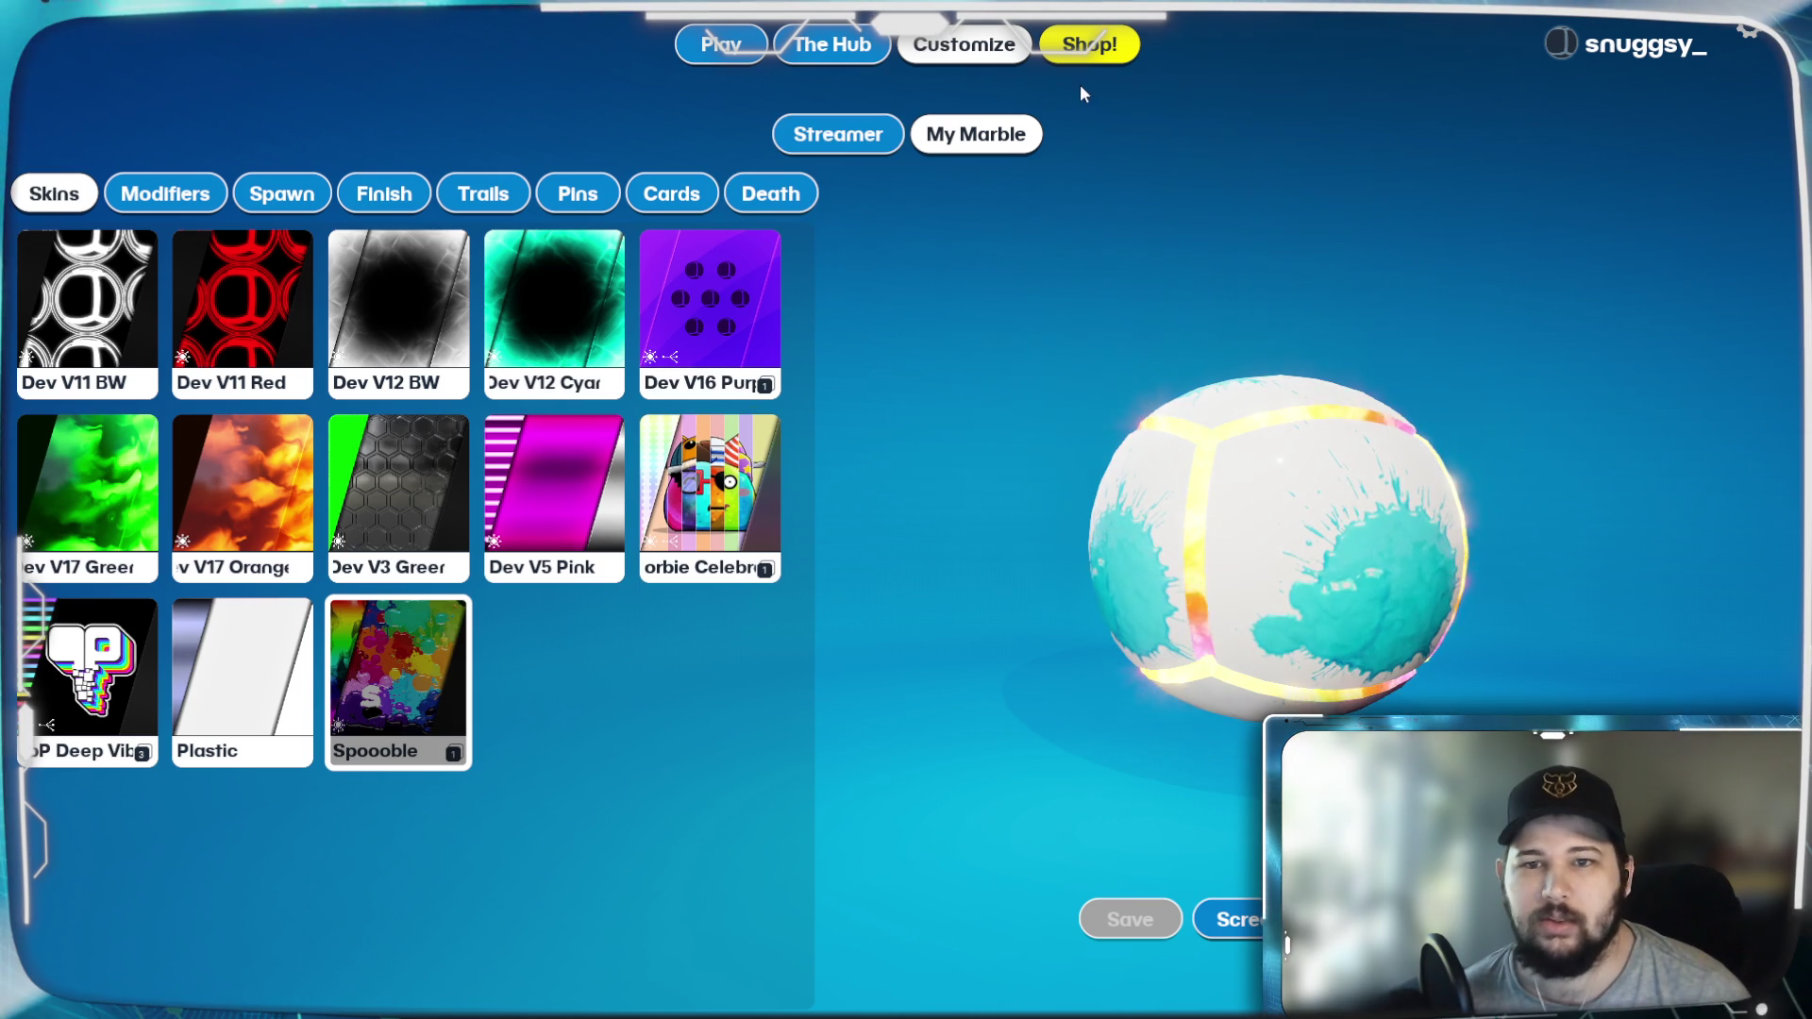
left_click(1094, 56)
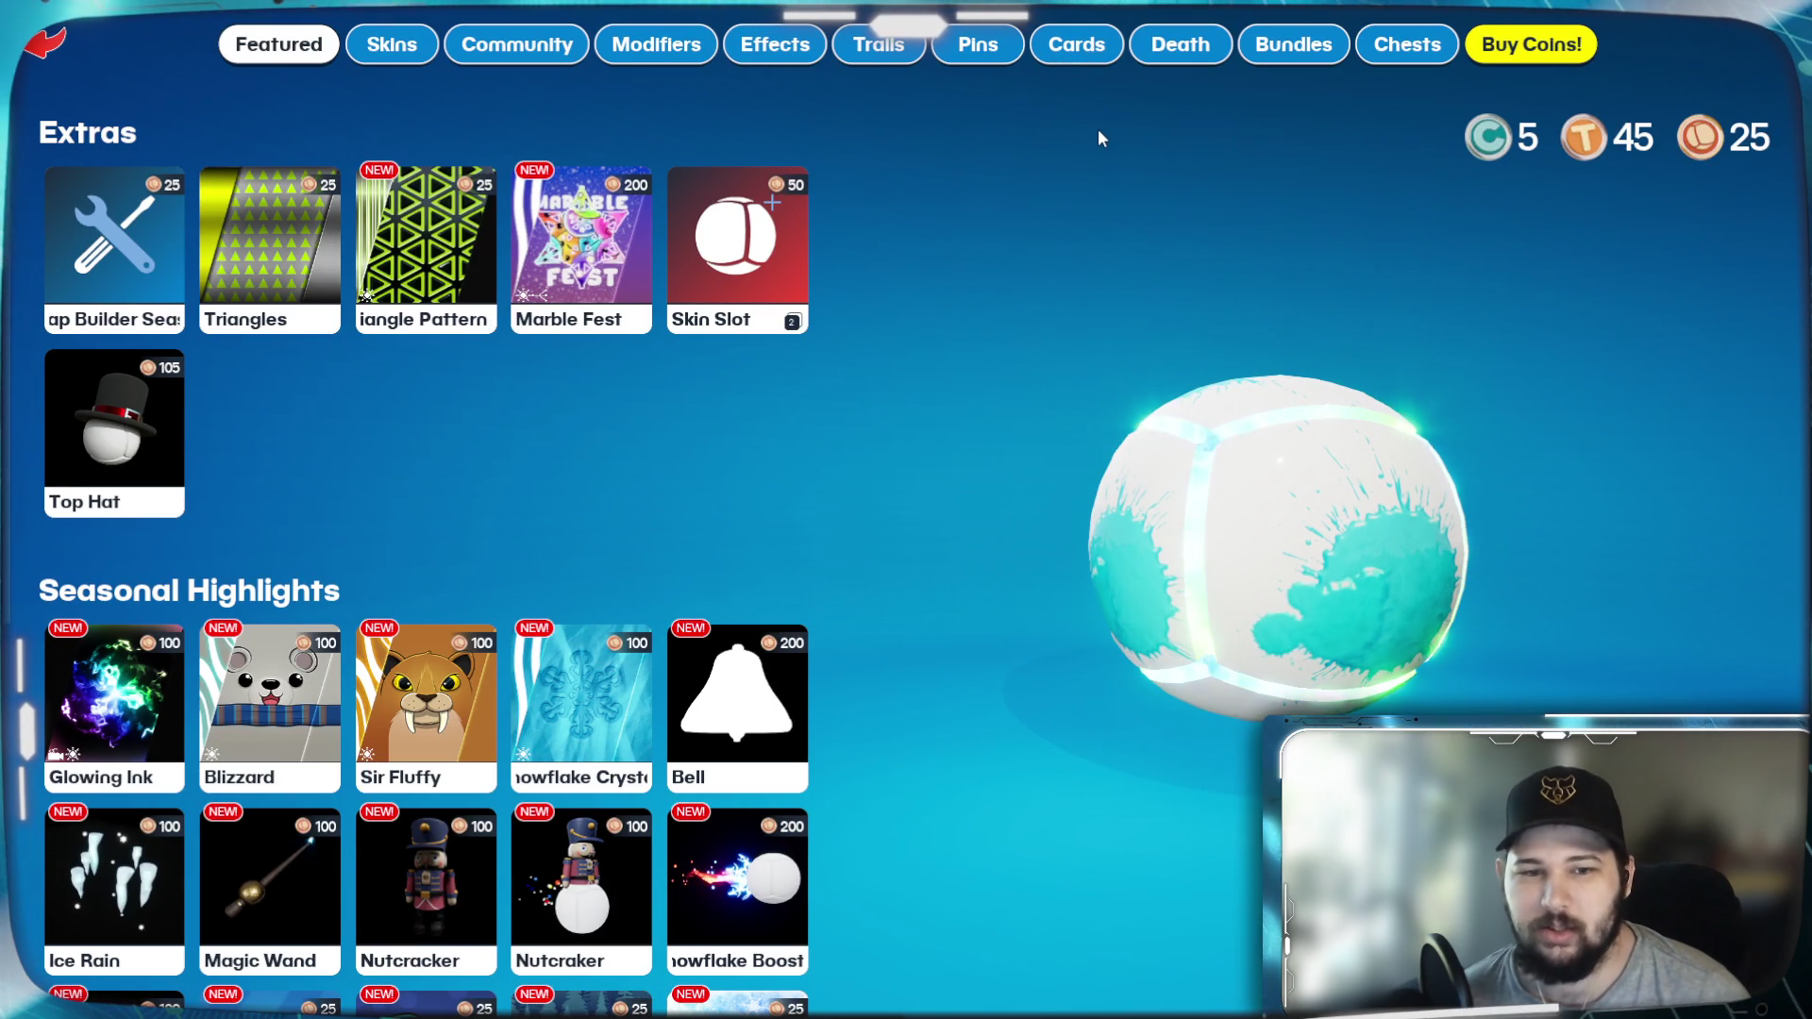
Step: Browse the Tournament Chest's possible items and start buying it for 30 coins
left_click(1406, 44)
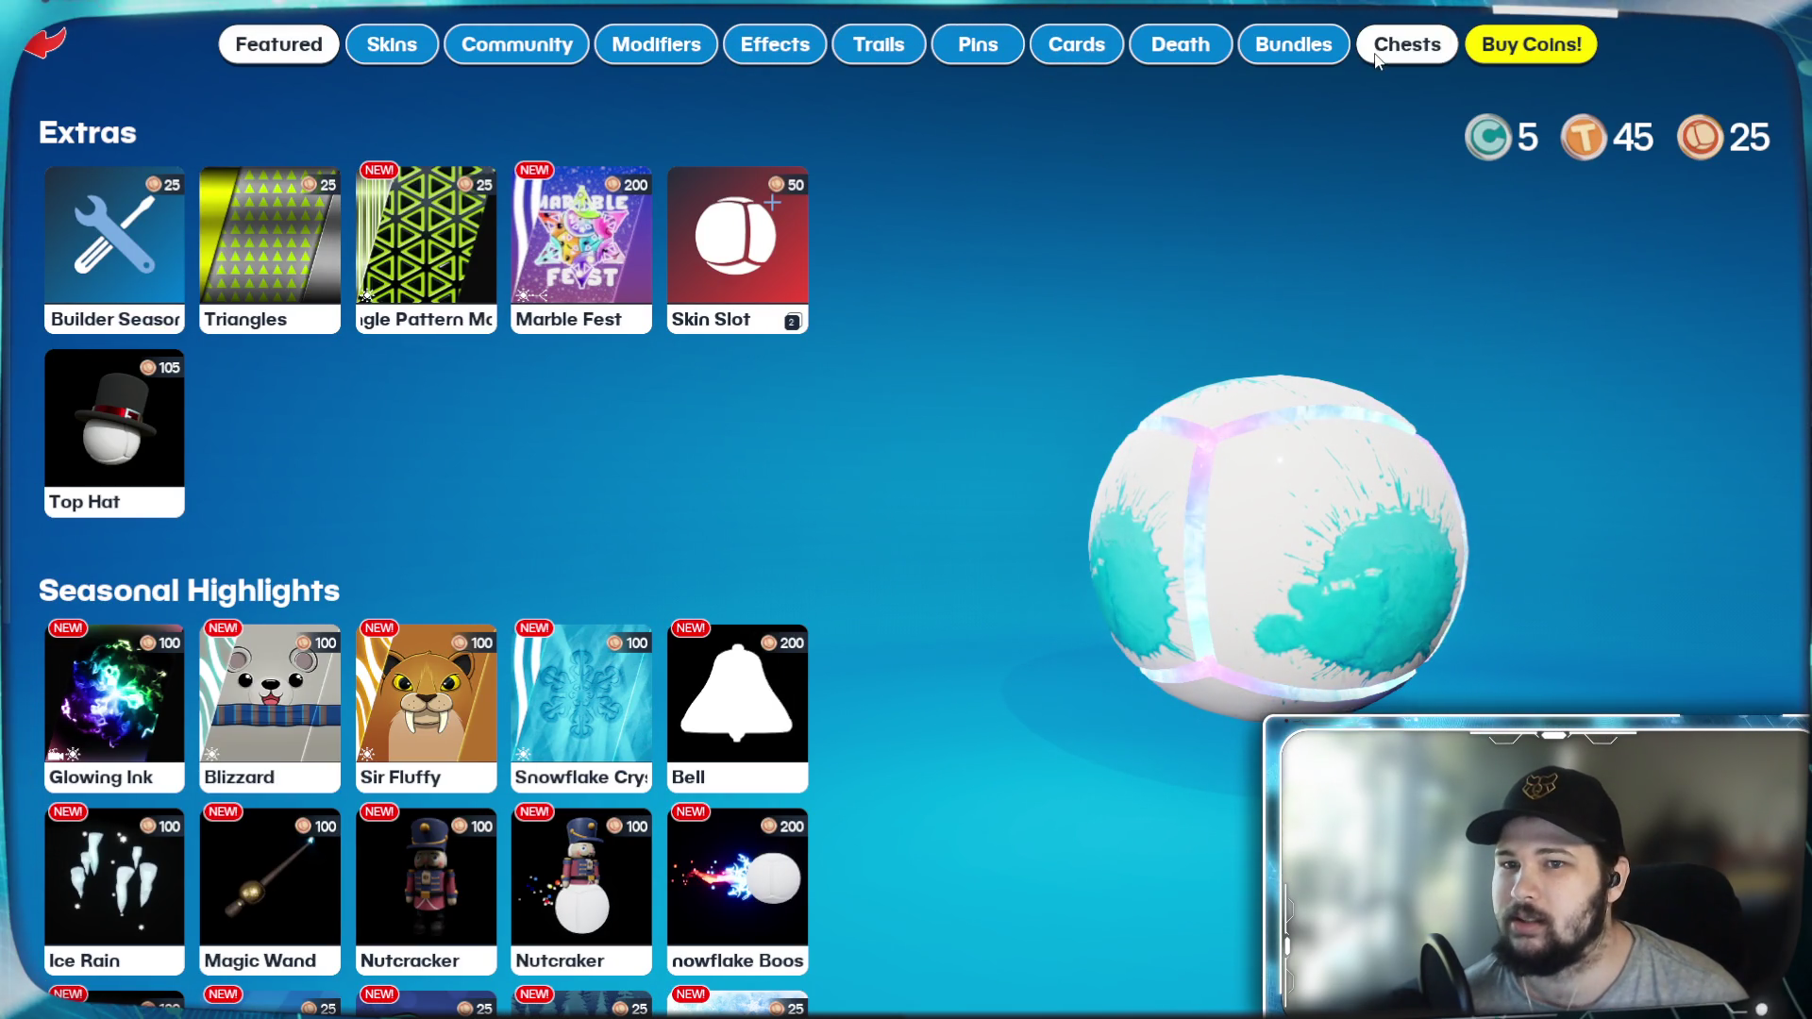
left_click(252, 217)
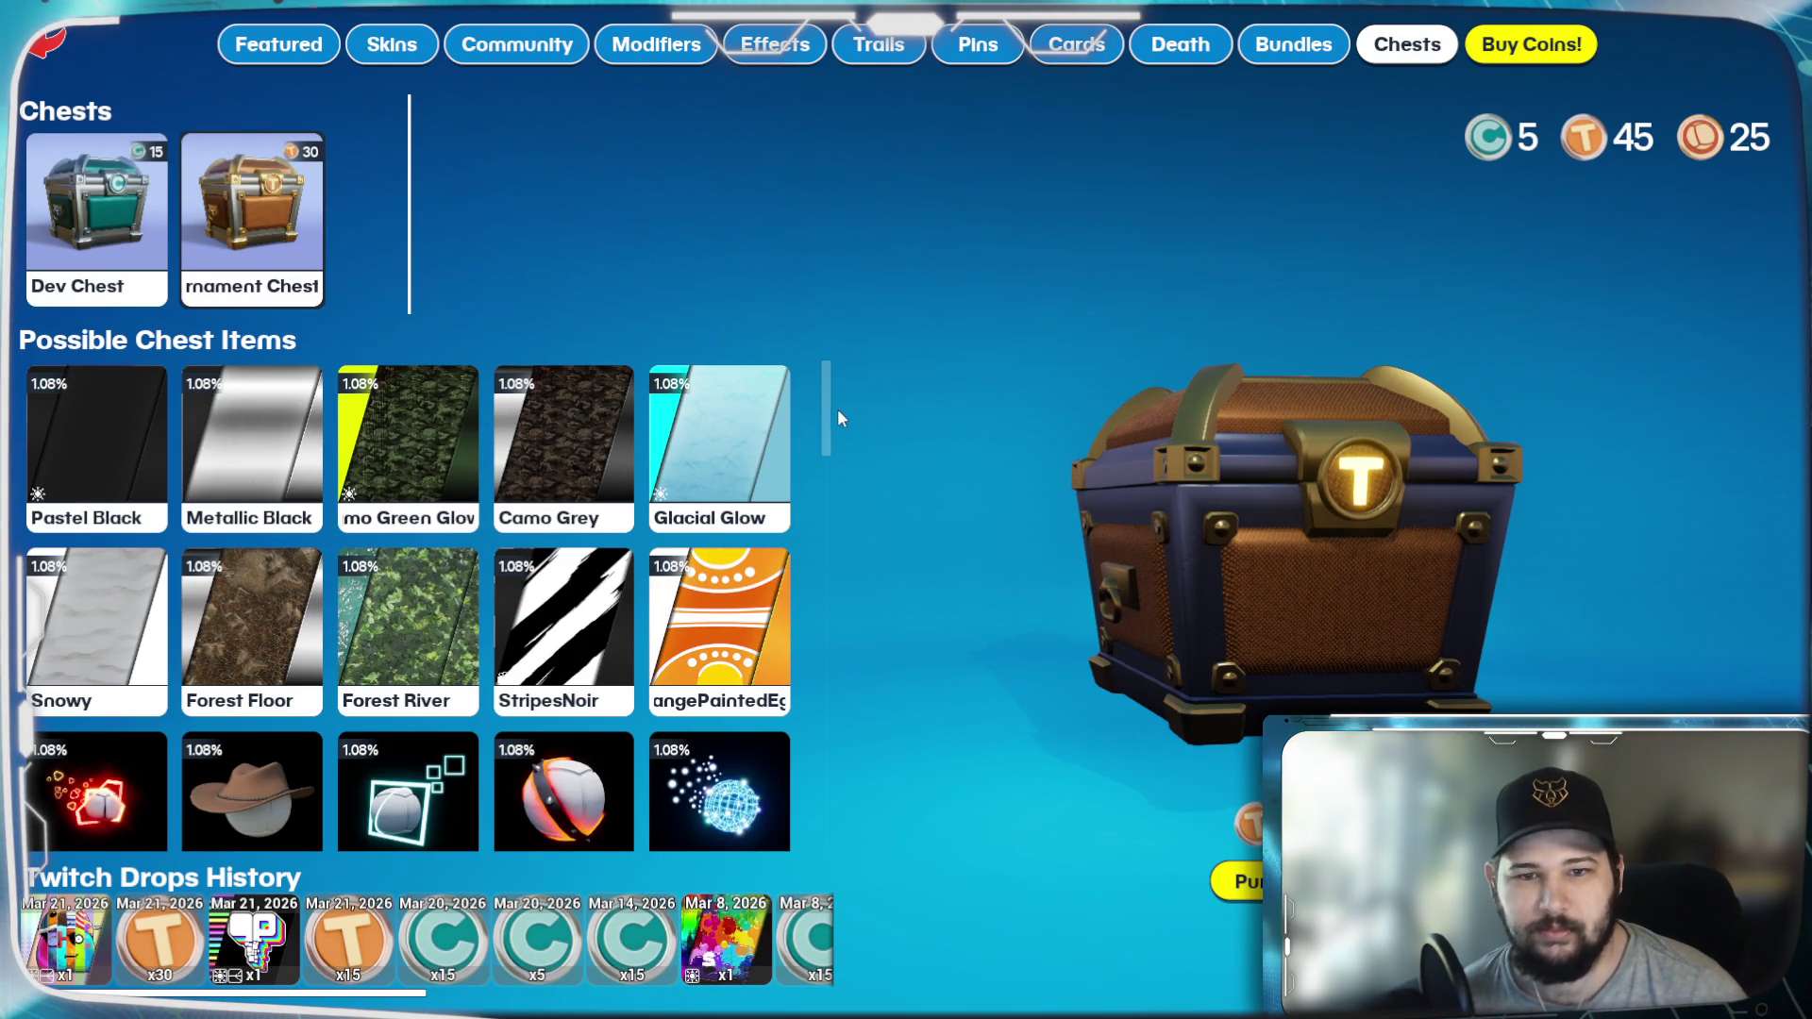
left_click_drag(823, 399, 814, 749)
left_click(732, 536)
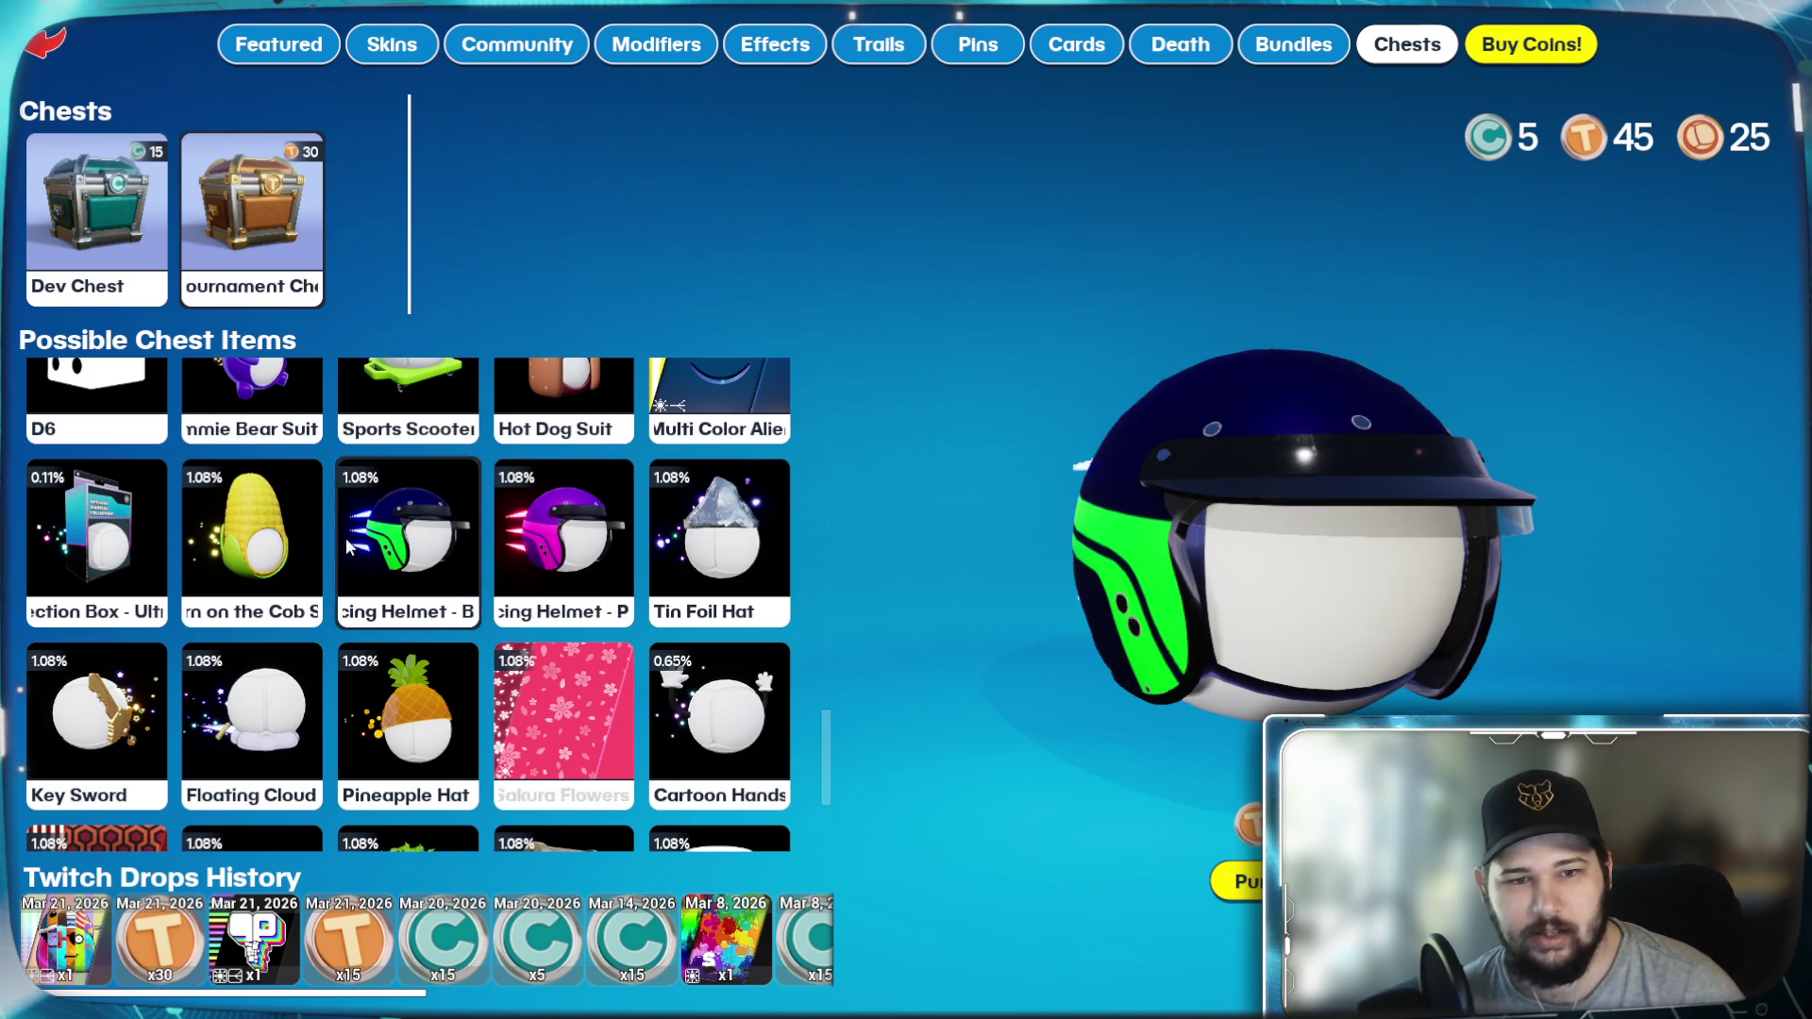
scroll(405, 614, "down", 3)
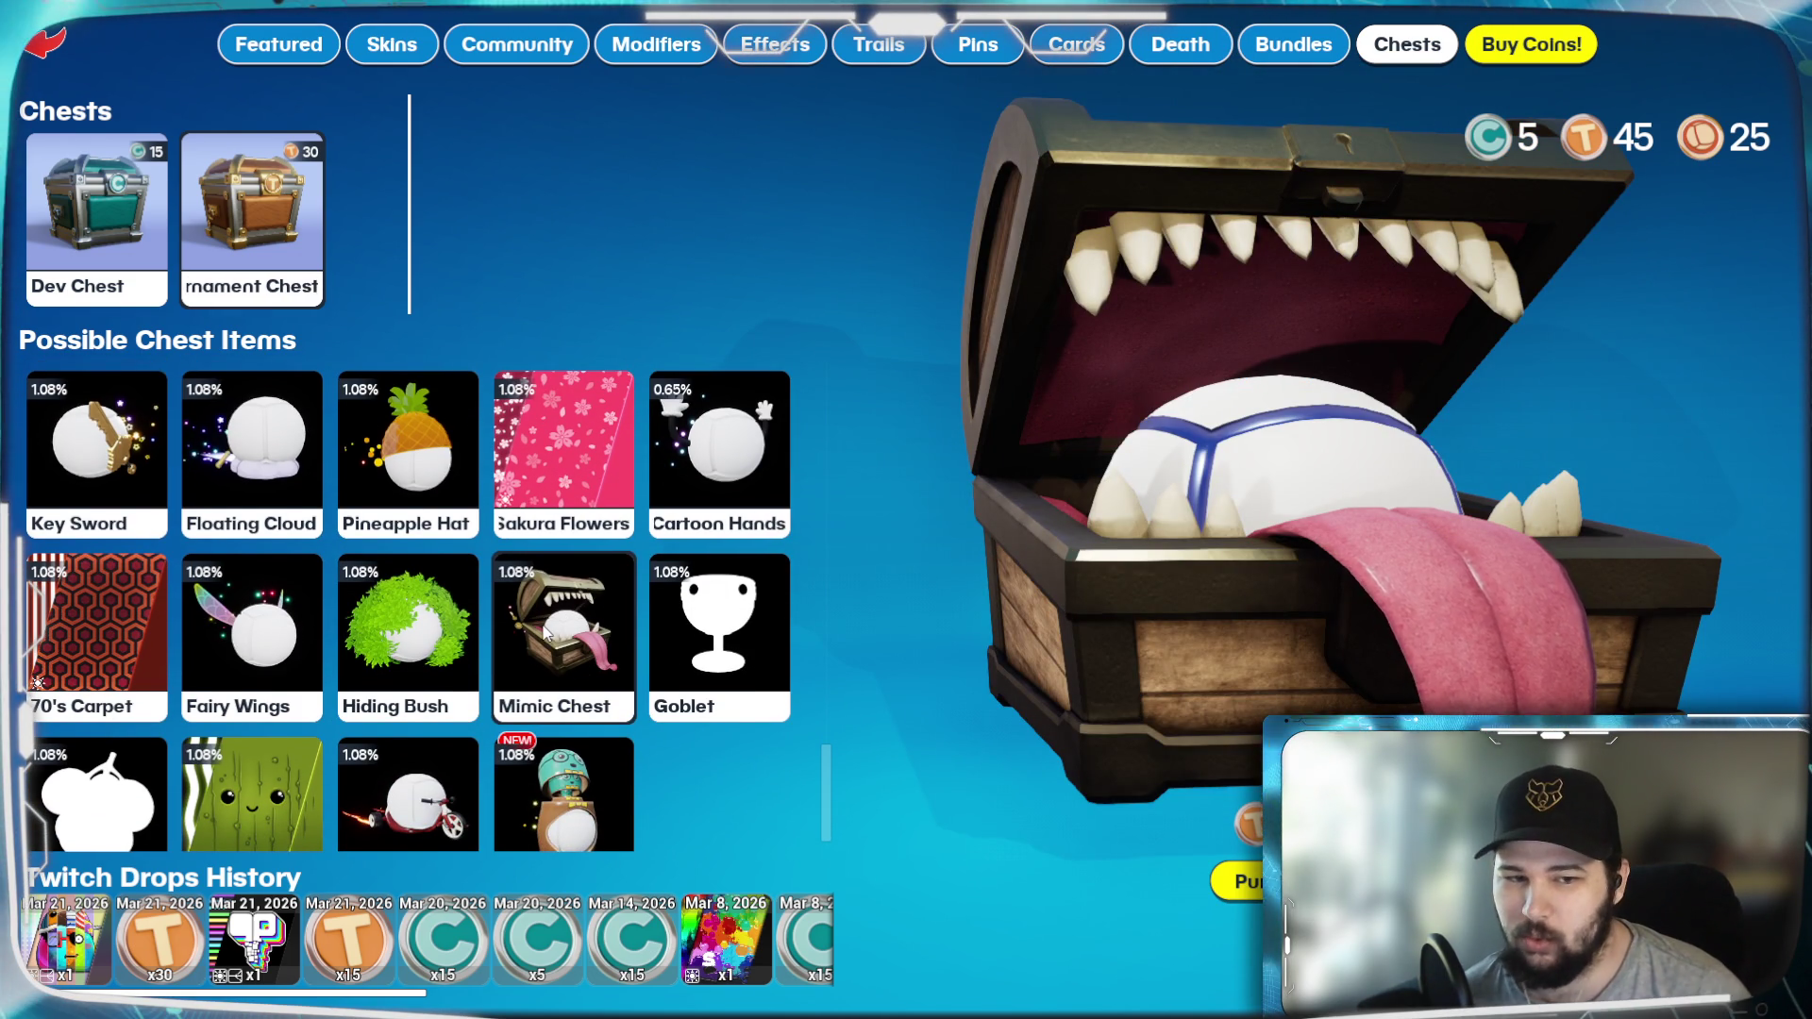
scroll(594, 656, "down", 1)
scroll(644, 677, "up", 1)
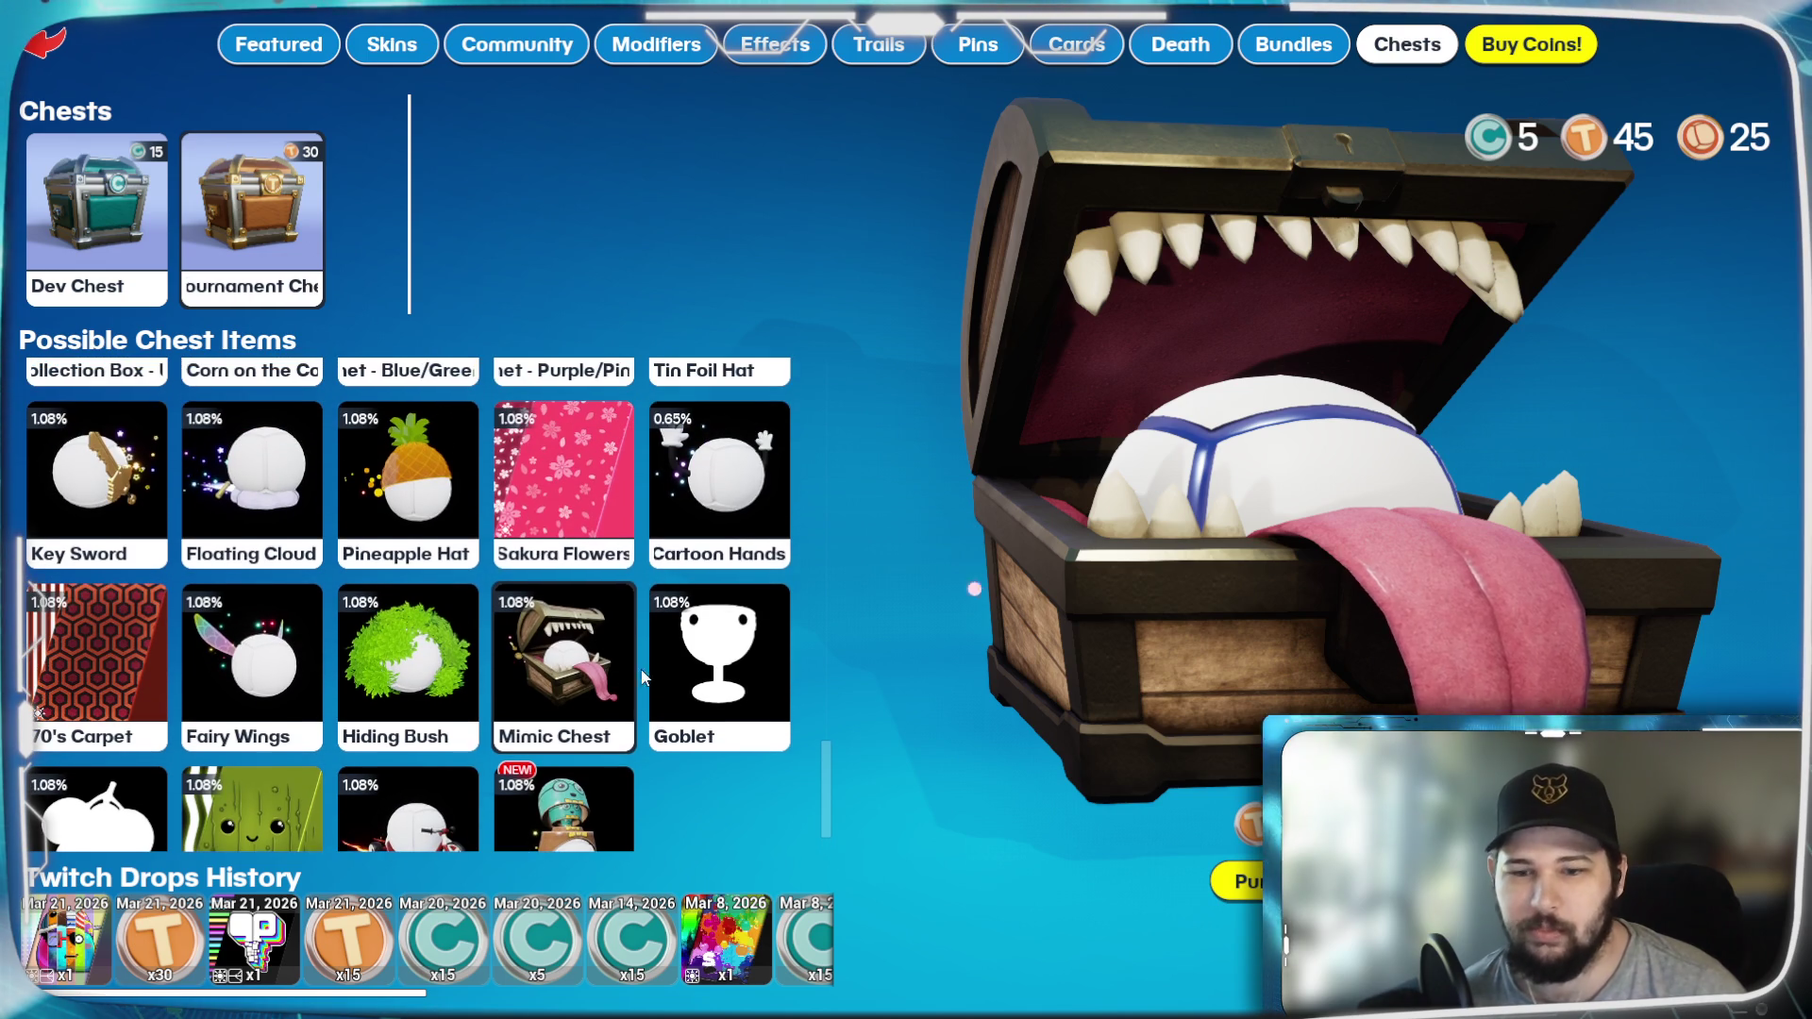
left_click(1244, 880)
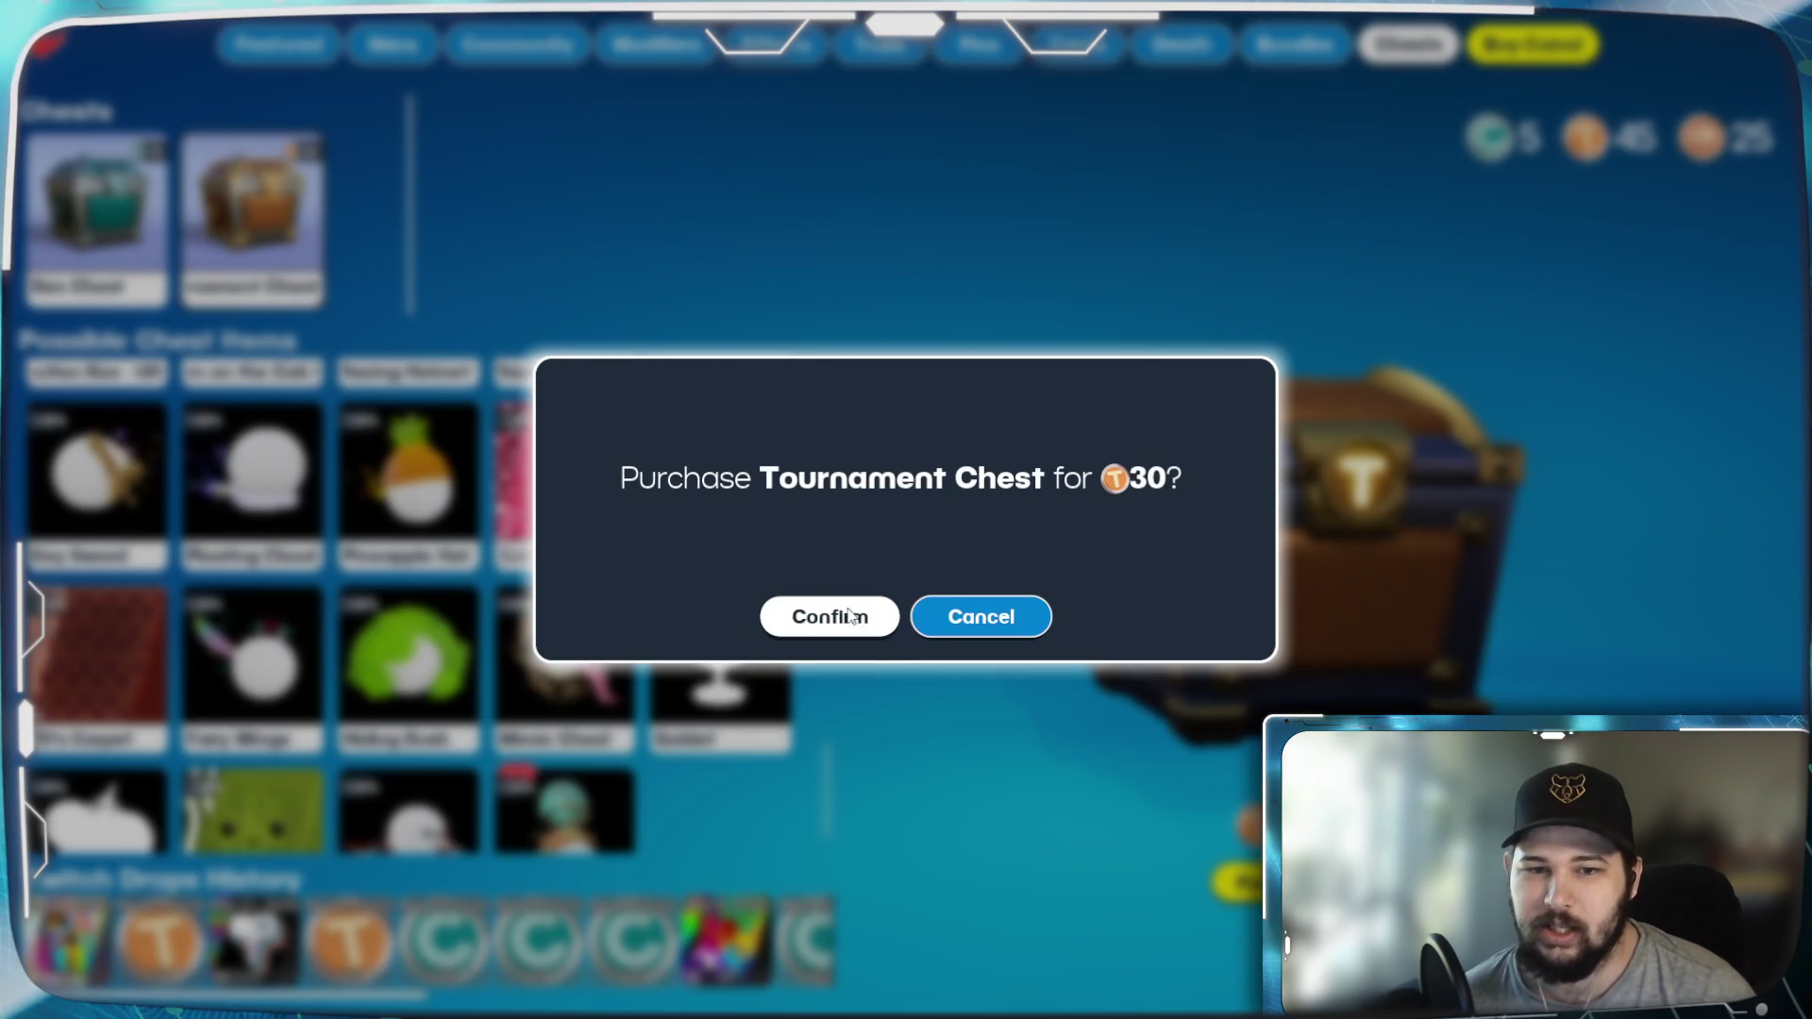
Step: Confirm the 30-coin Tournament Chest purchase and close the Horse Suit Front reward
left_click(850, 615)
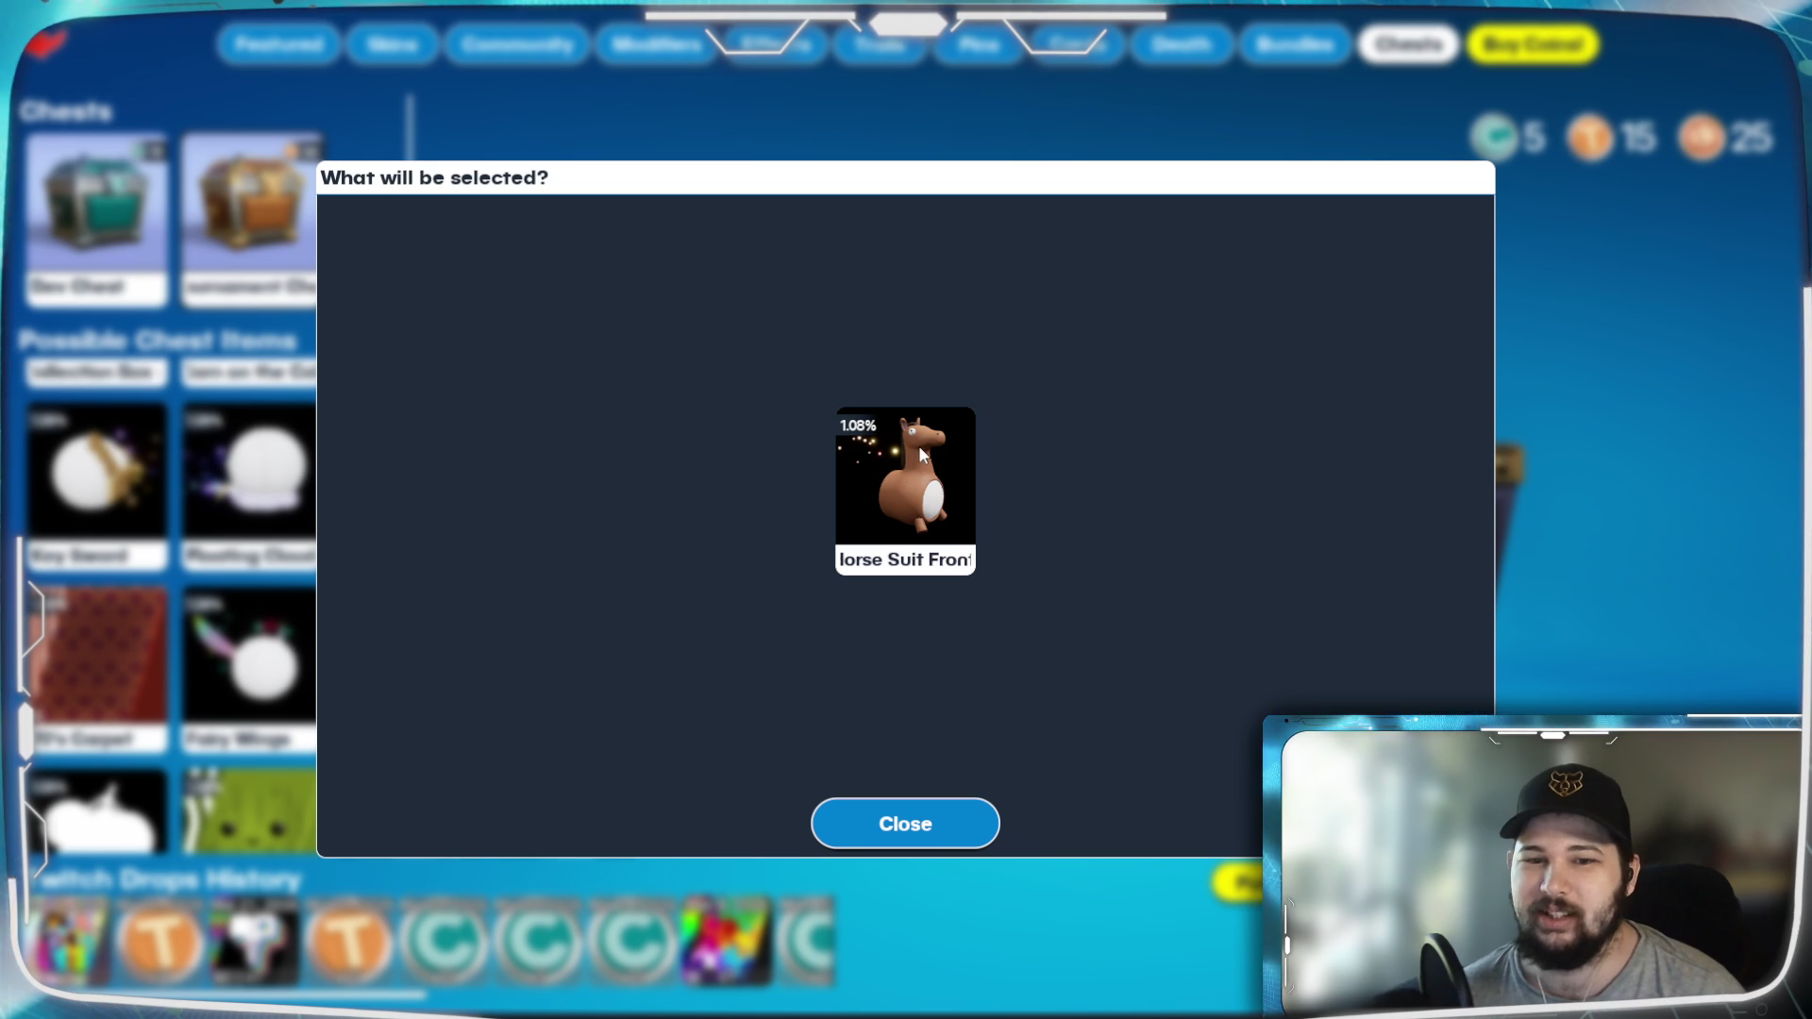
left_click(925, 827)
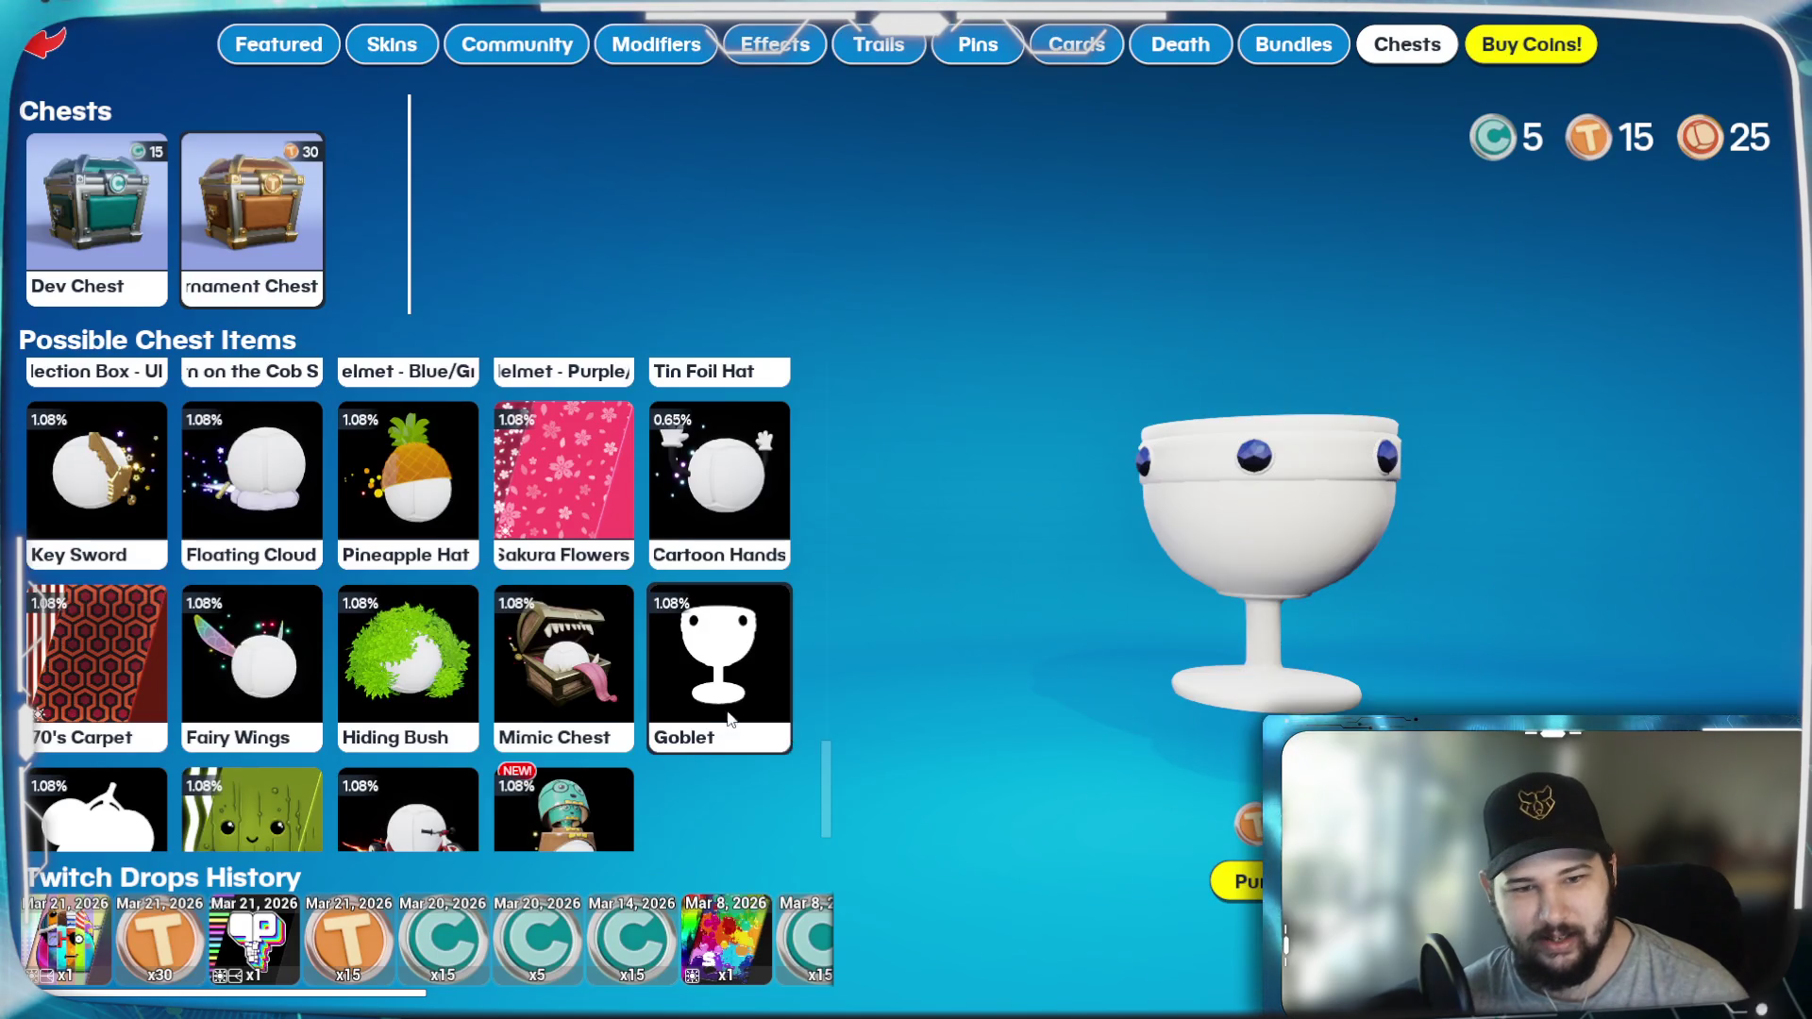
scroll(689, 689, "up", 4)
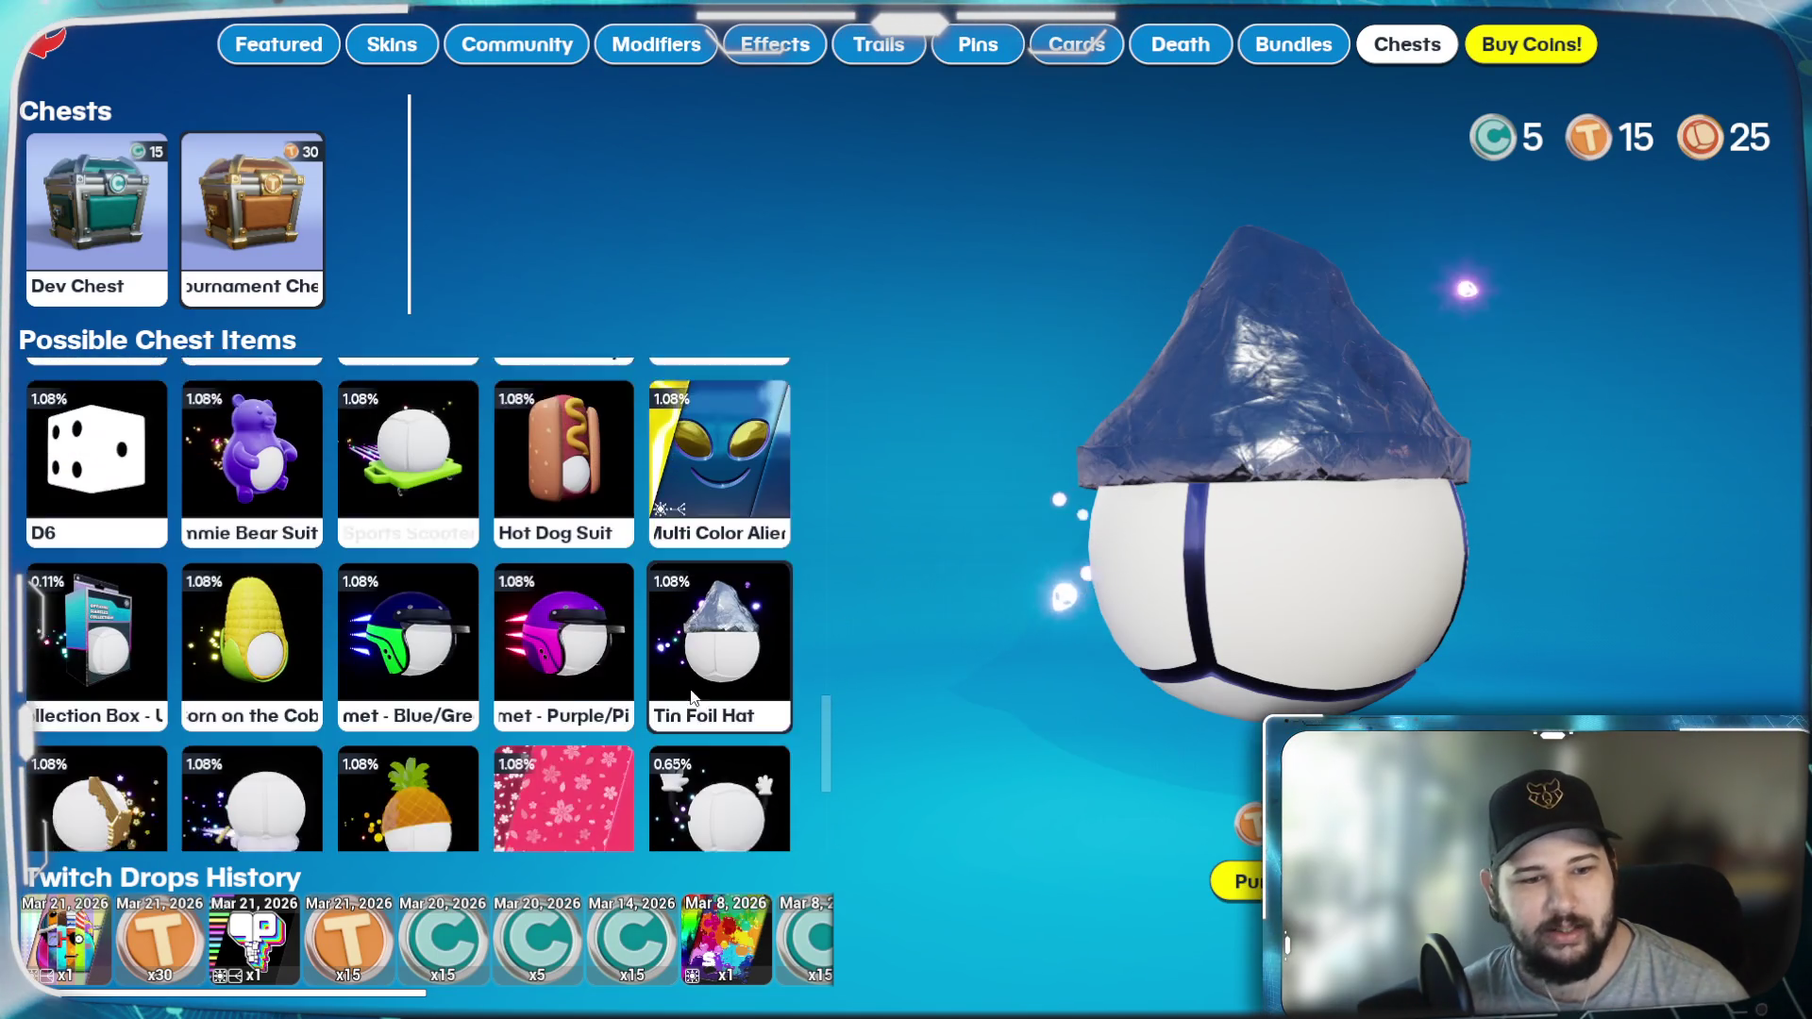
scroll(691, 697, "down", 2)
scroll(474, 698, "up", 4)
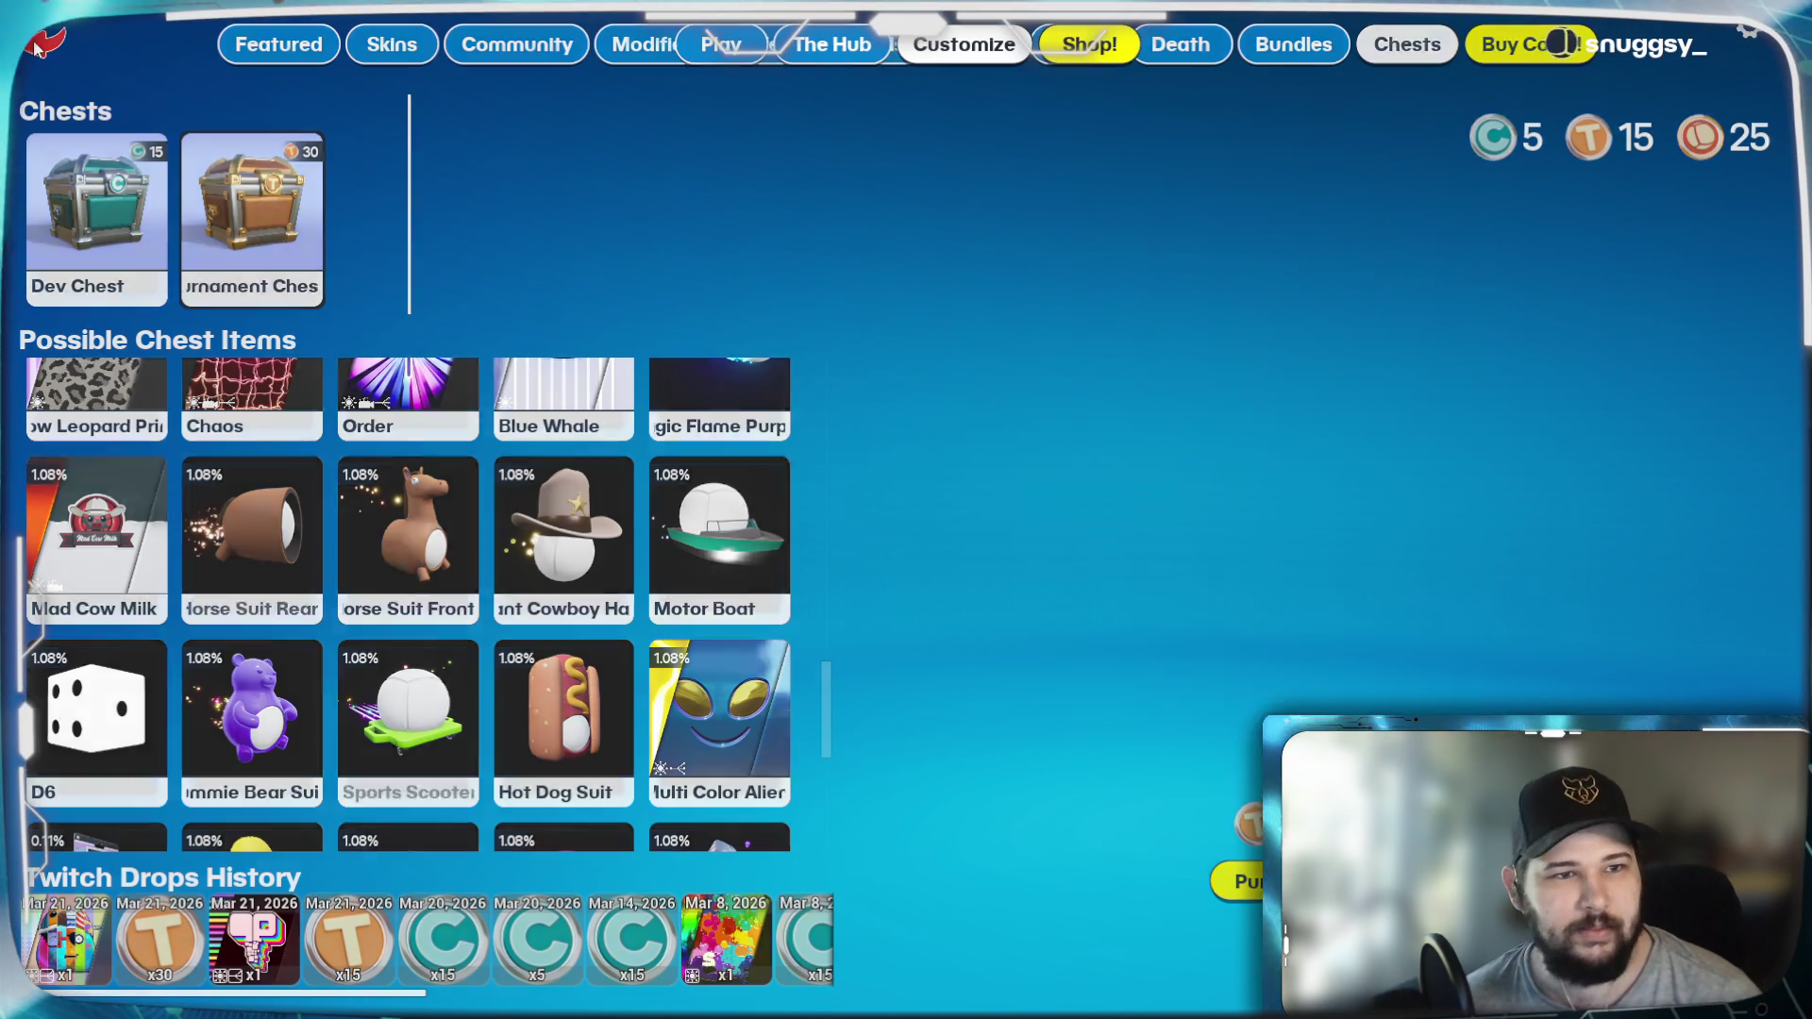
left_click(981, 47)
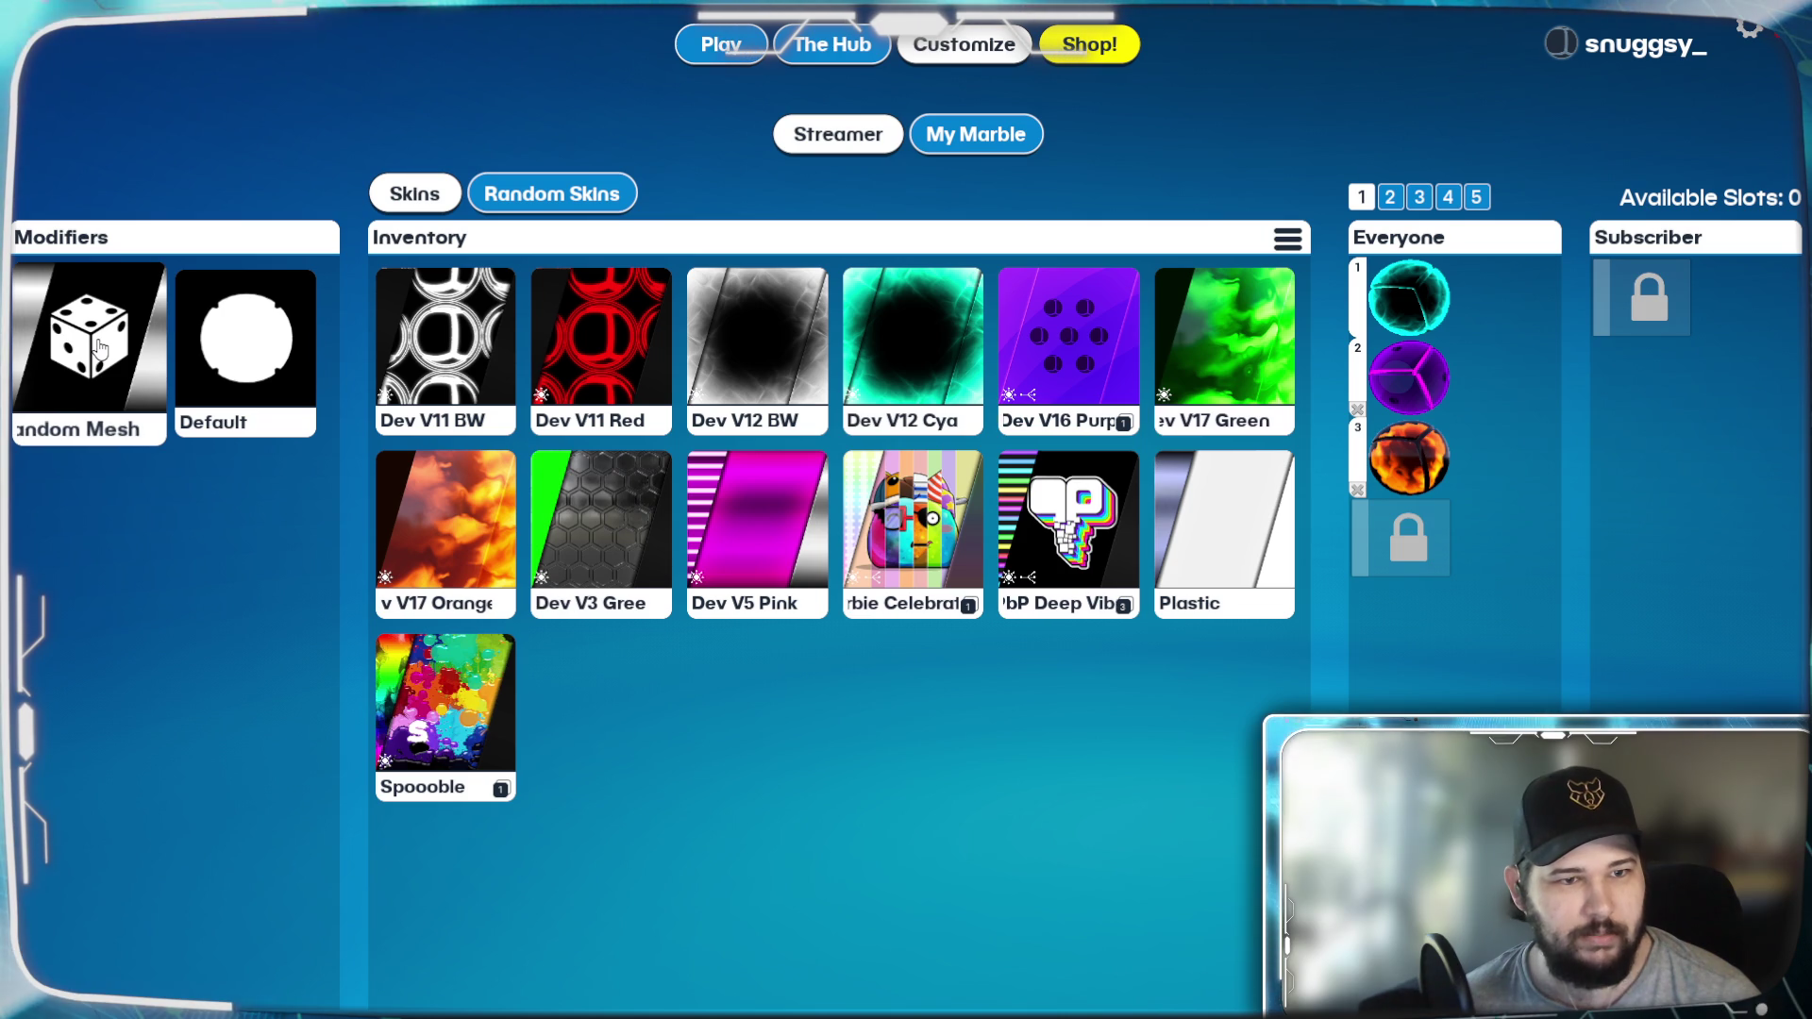
Step: Drag the Random Mesh modifier onto Everyone slots 3, 2 and 1
mouse_move(99, 349)
left_mouse_down()
mouse_move(297, 416)
mouse_move(1429, 459)
left_mouse_up()
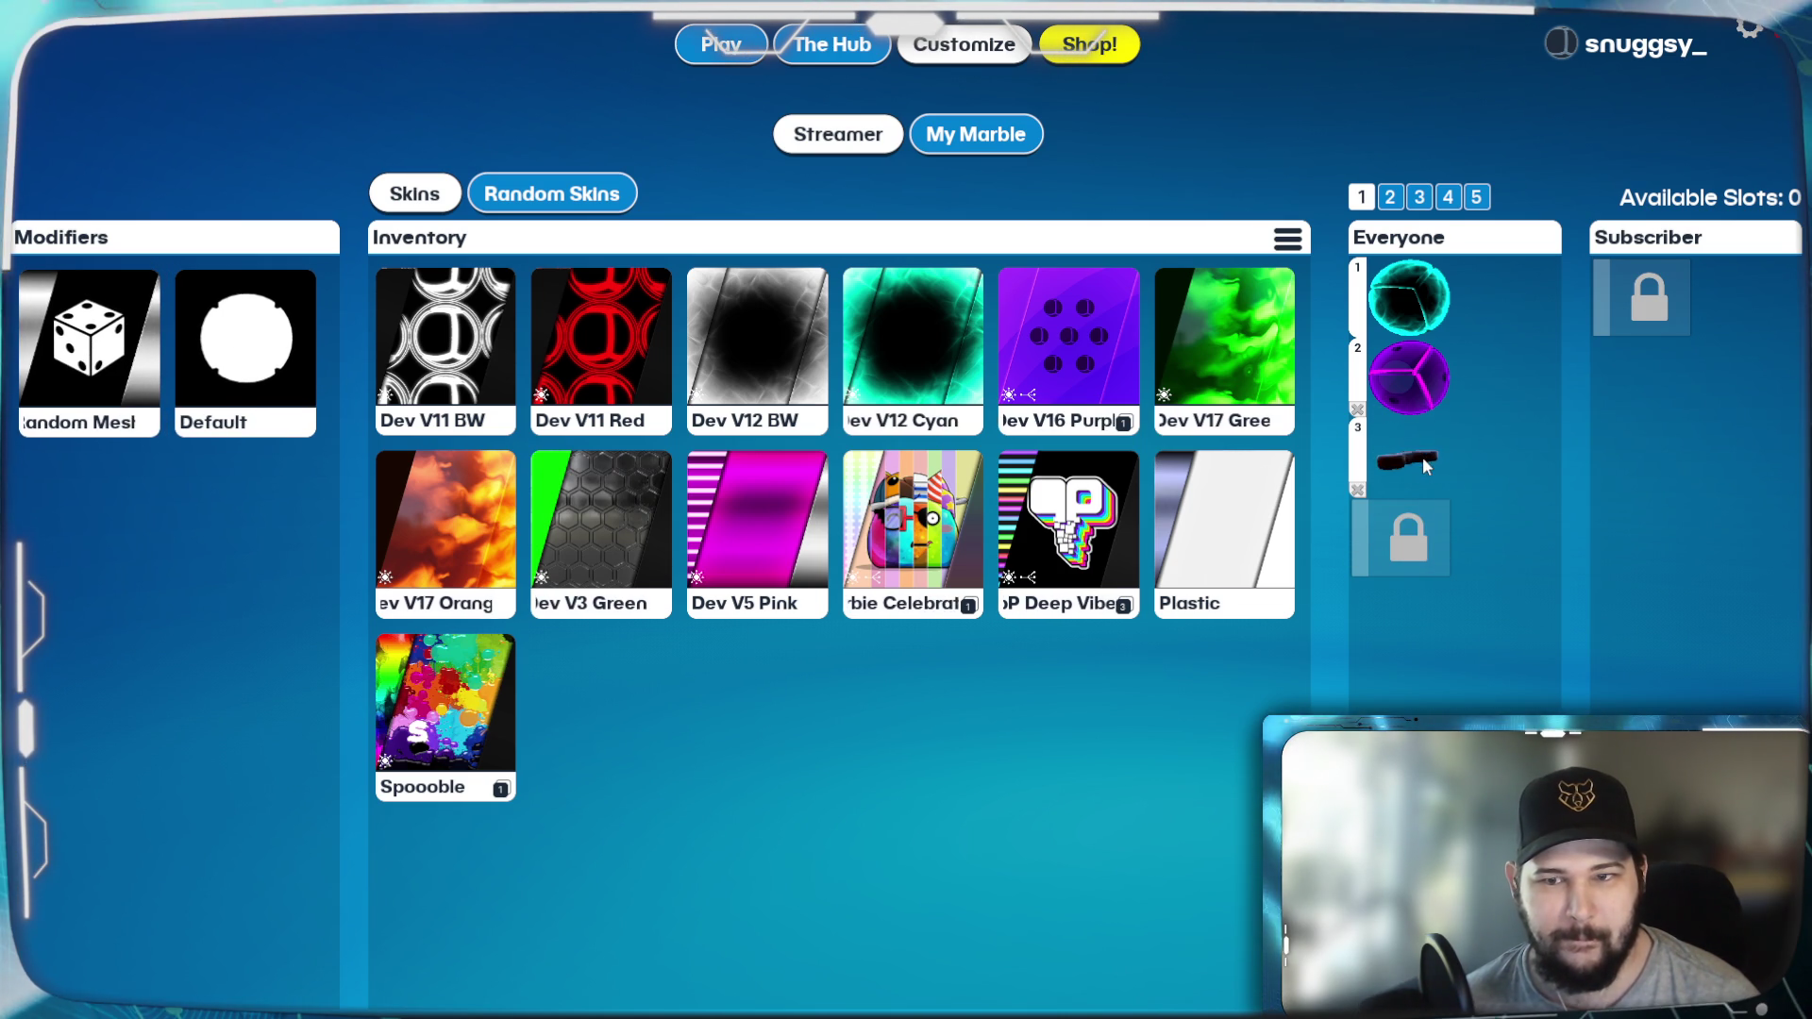
left_click_drag(61, 363, 1406, 377)
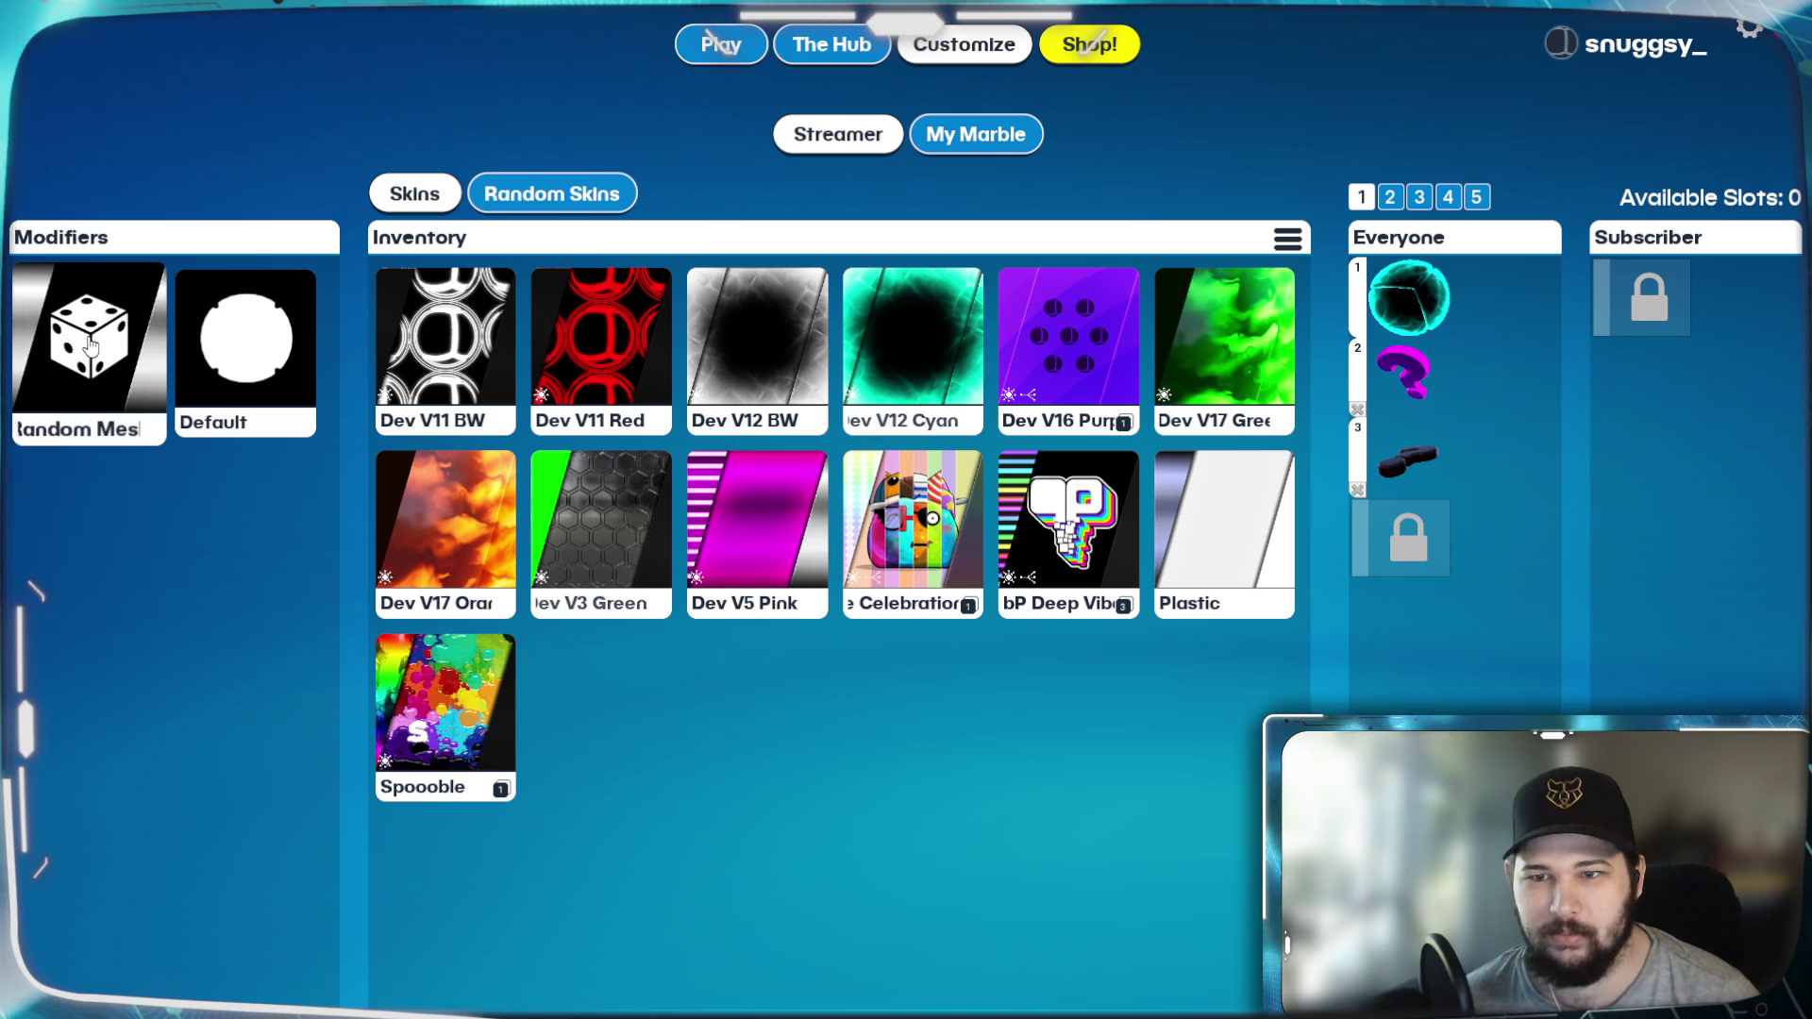
mouse_move(1562, 455)
left_mouse_down()
mouse_move(1410, 302)
mouse_move(1424, 329)
left_mouse_up()
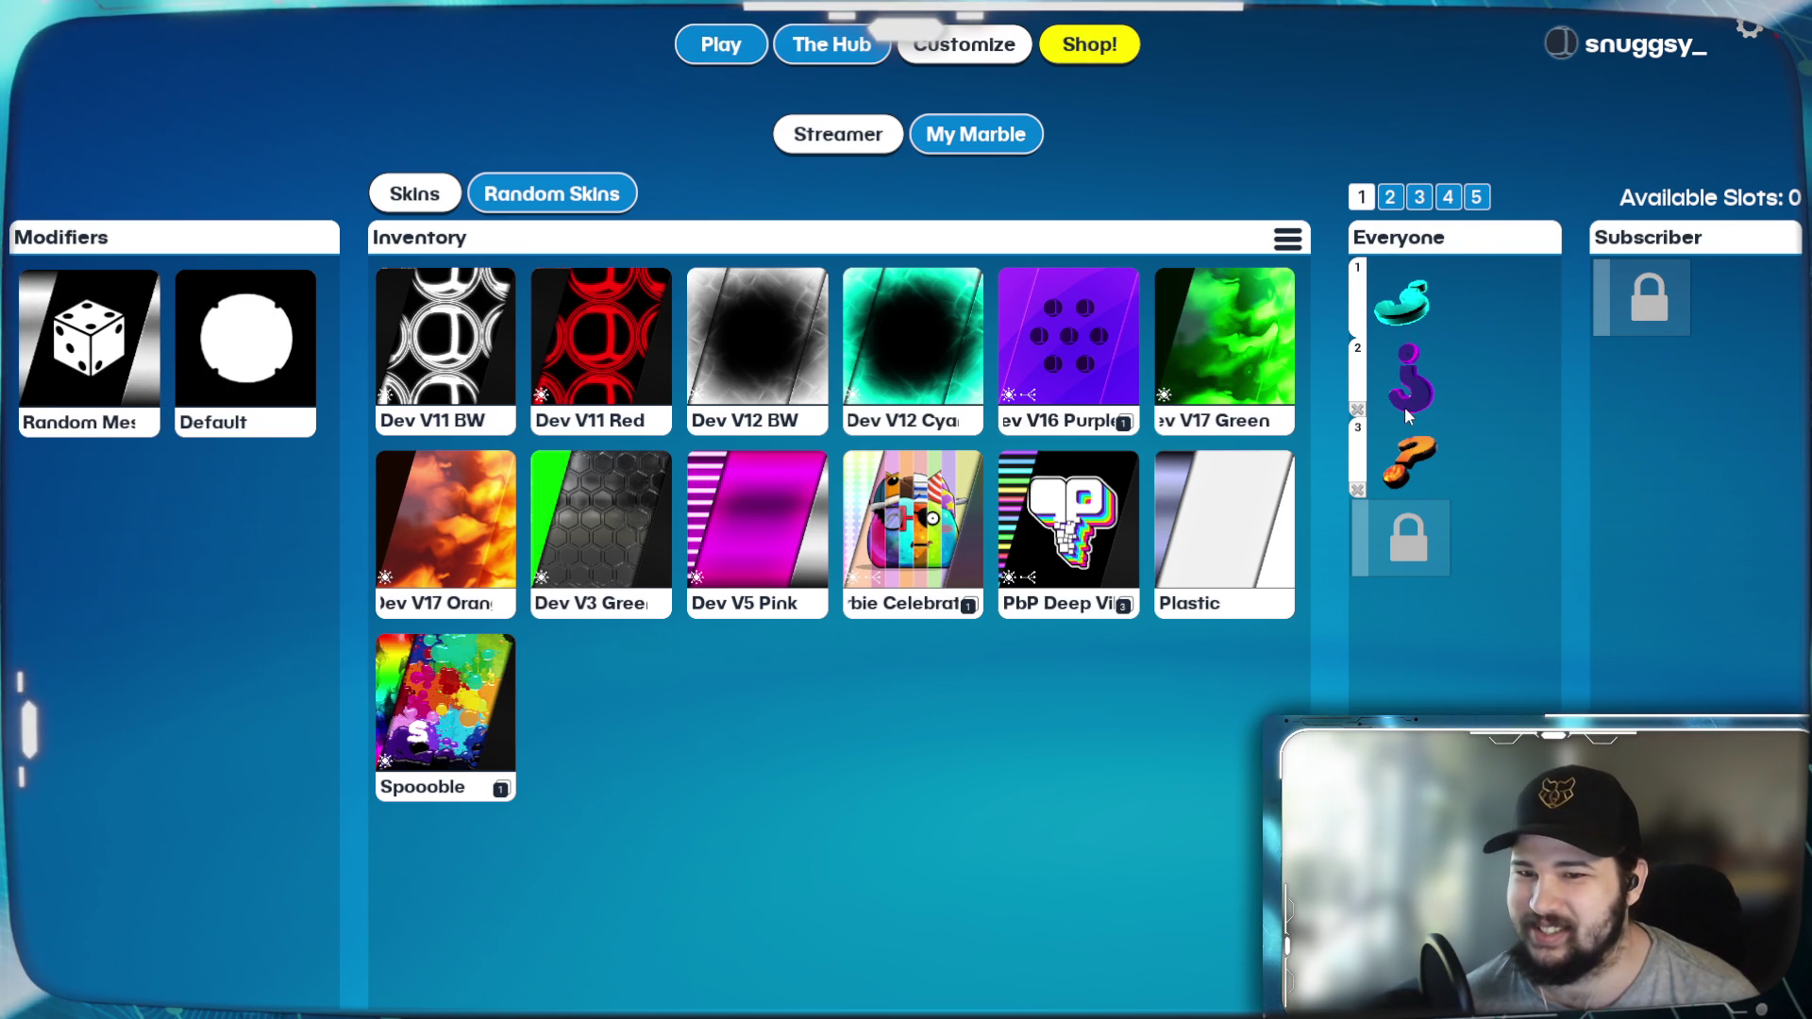
Step: Equip the Horse Suit trail on my marble and save the loadout
left_click(964, 127)
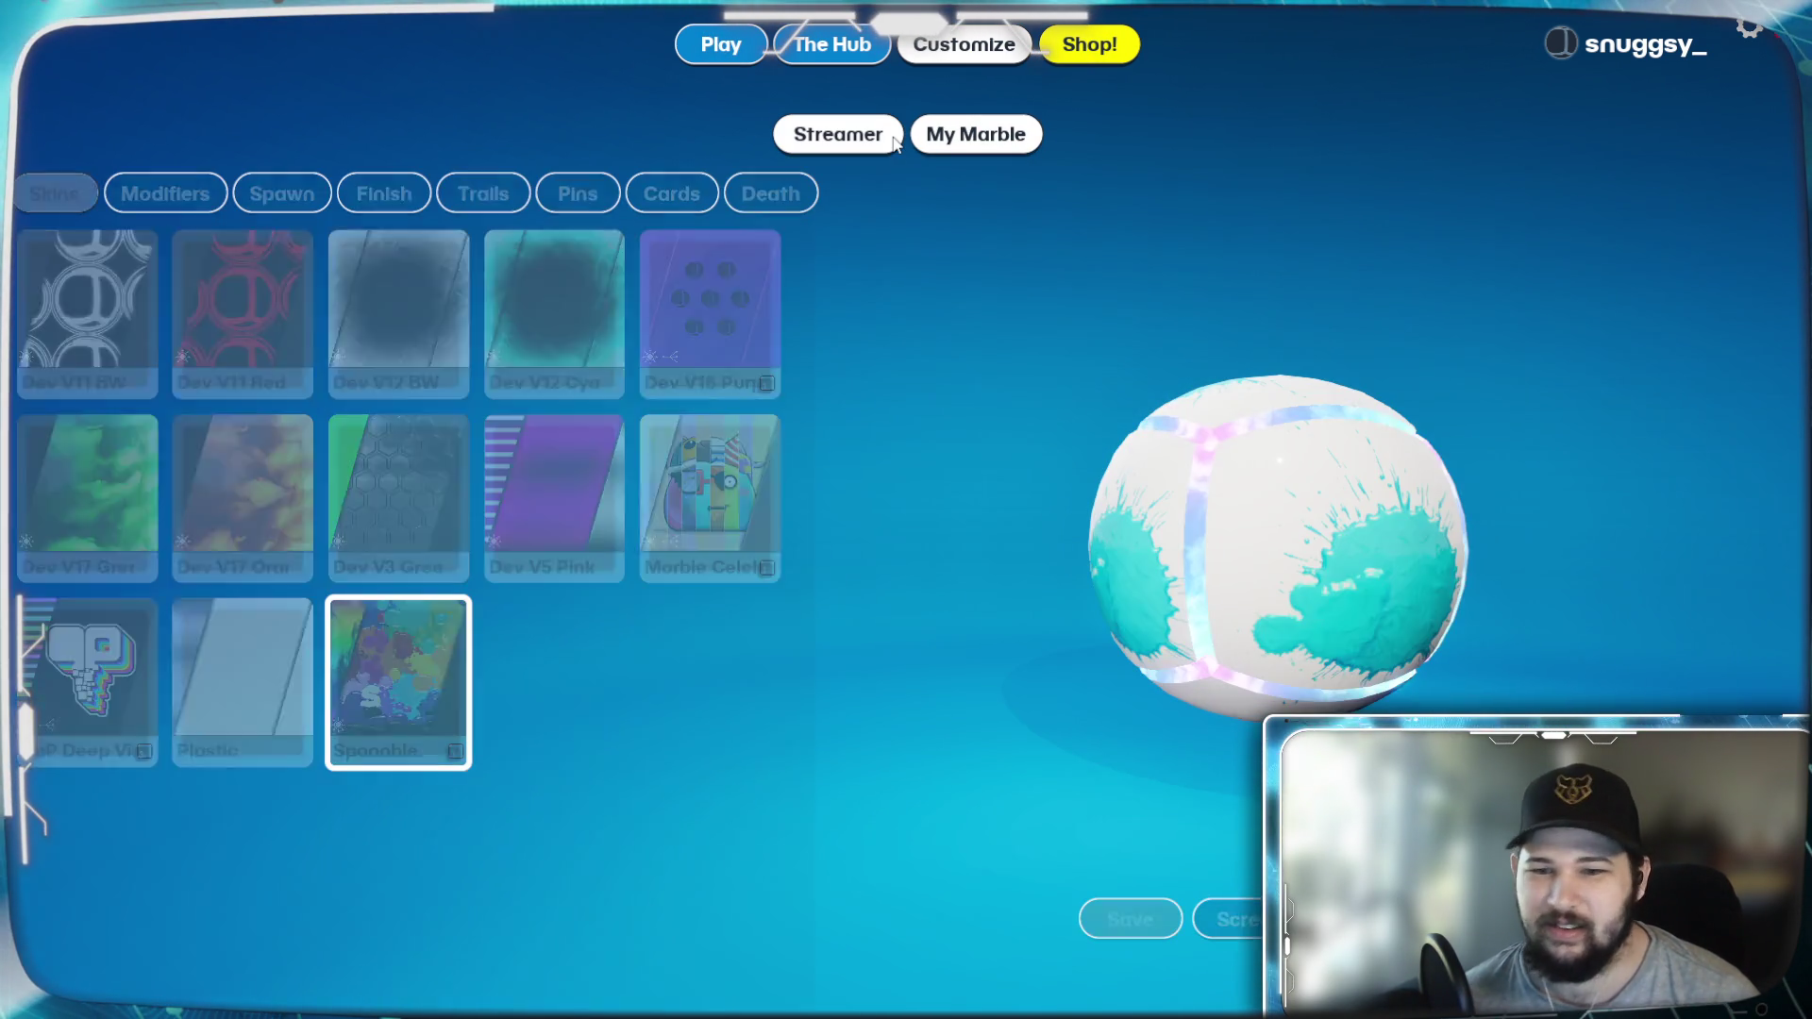
left_click(231, 239)
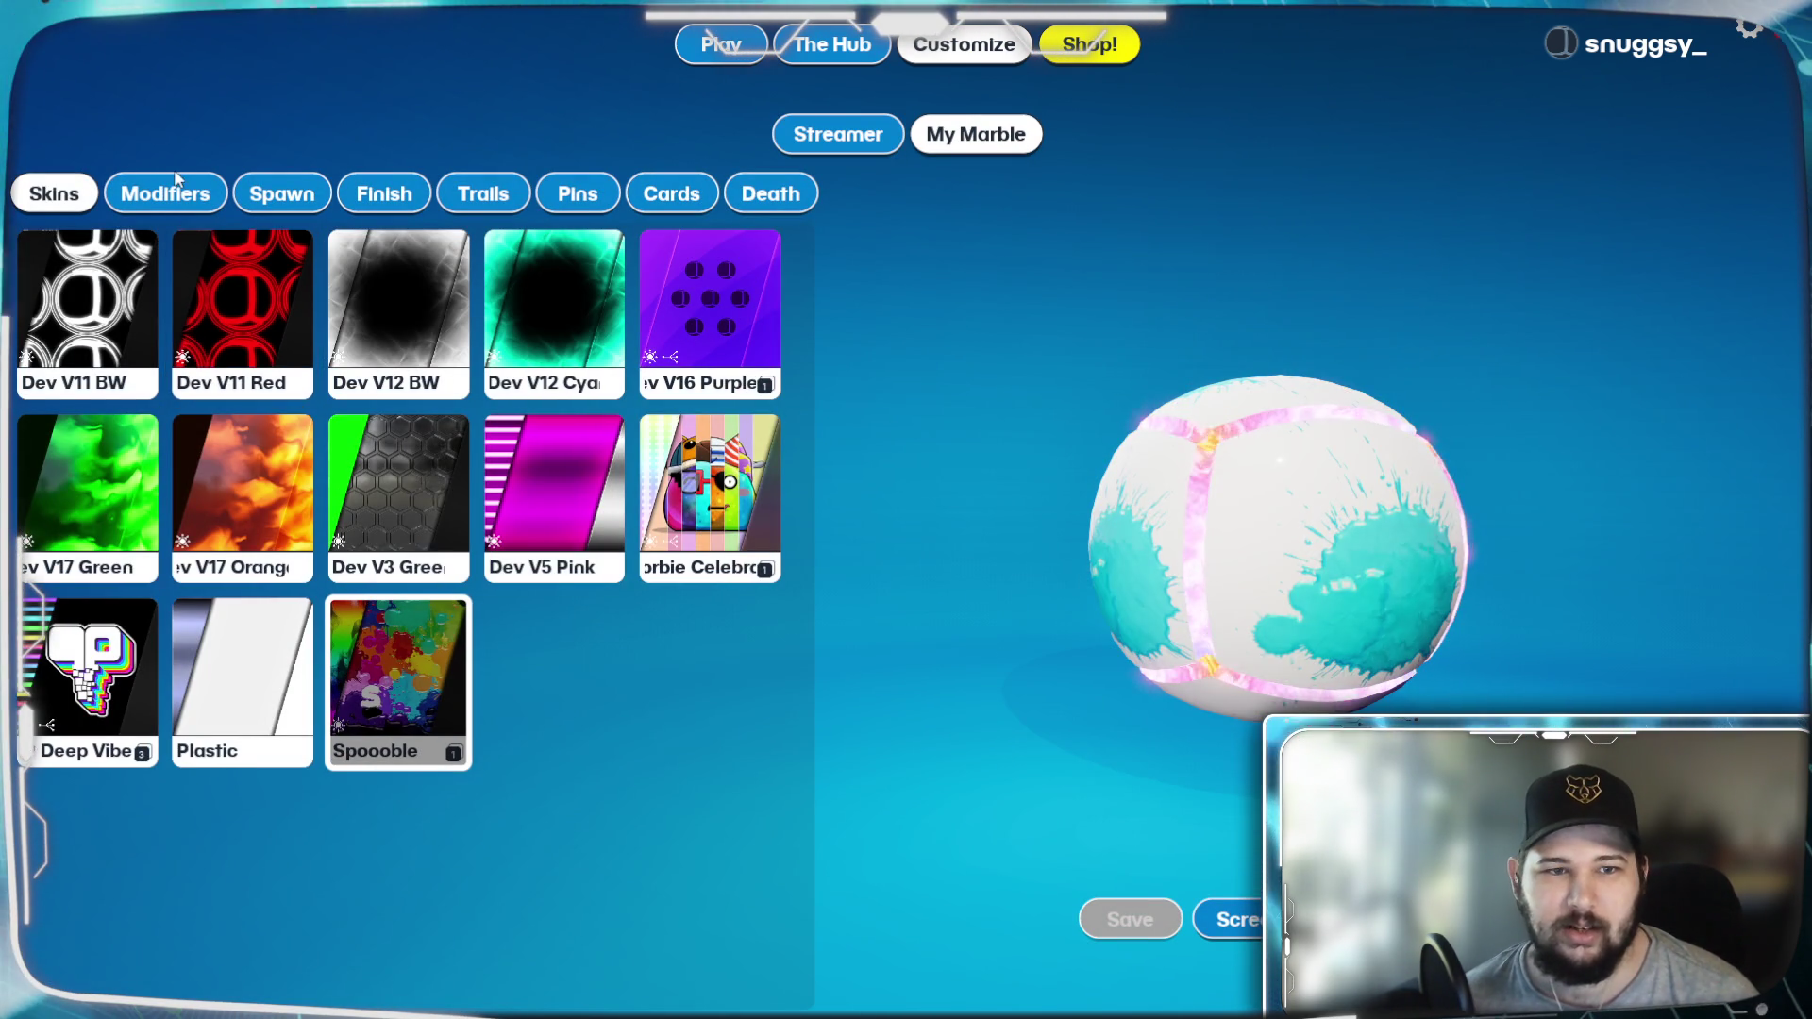
left_click(173, 189)
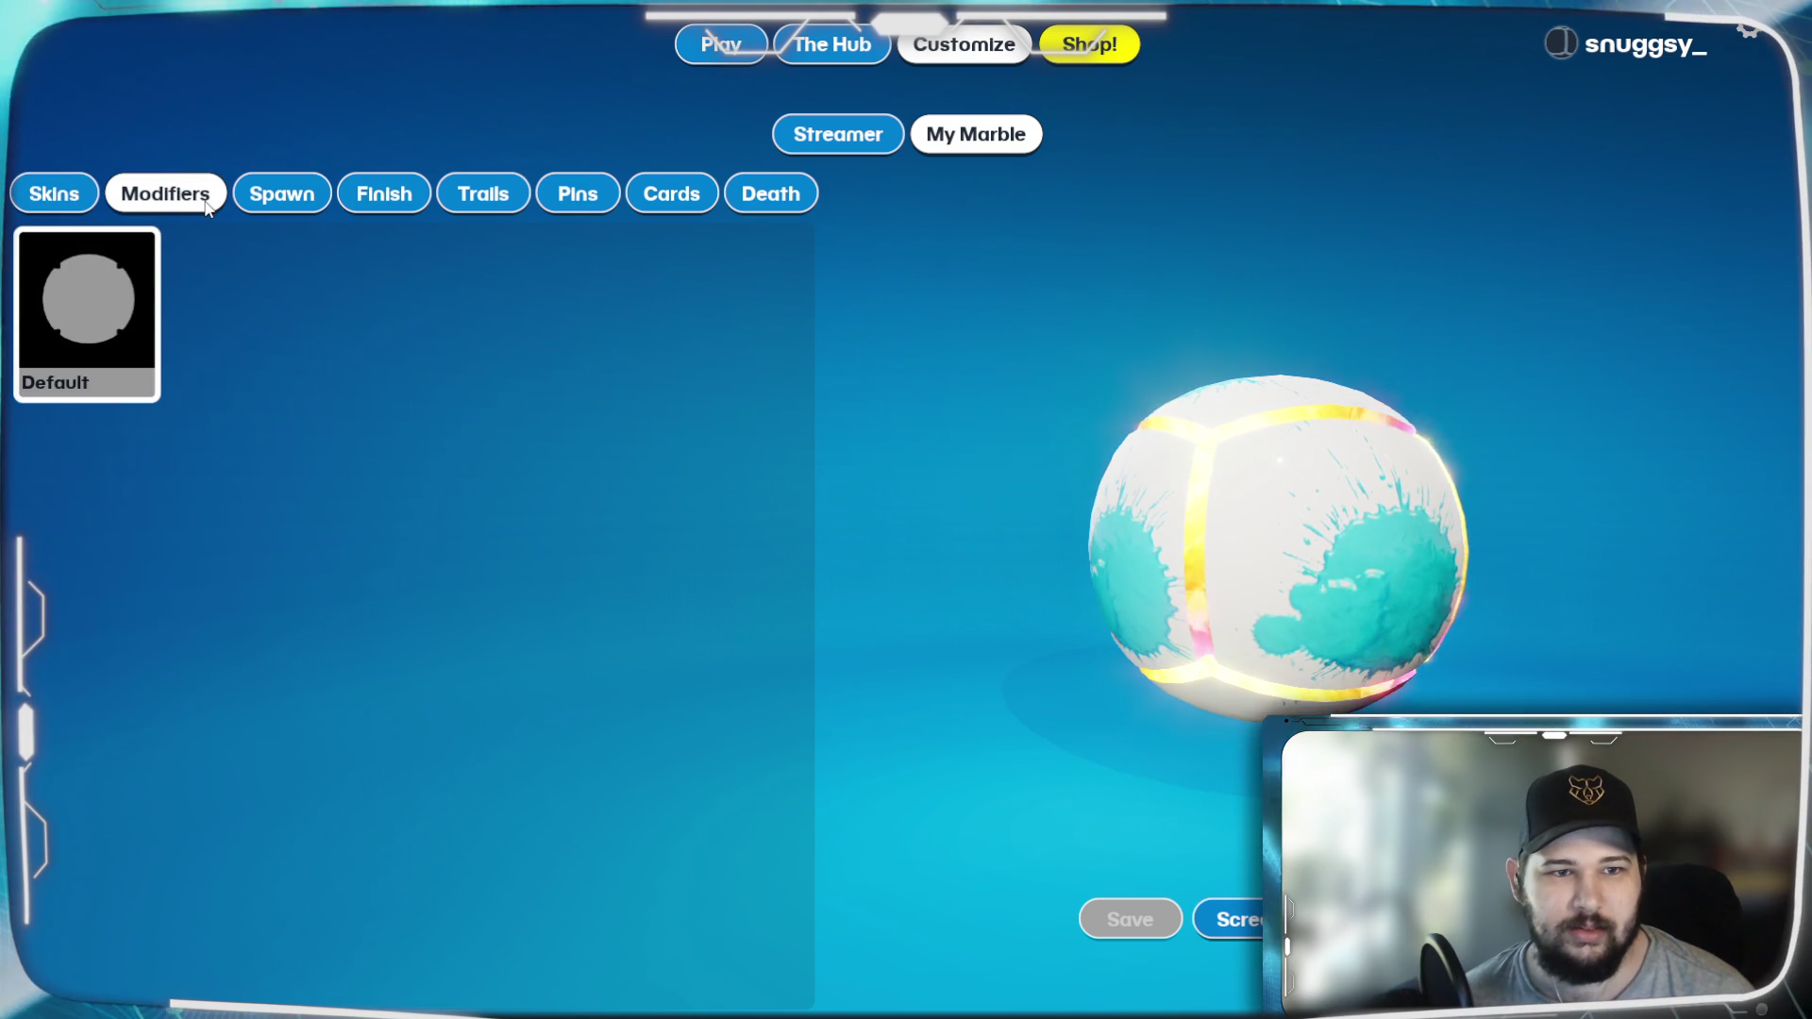
left_click(318, 208)
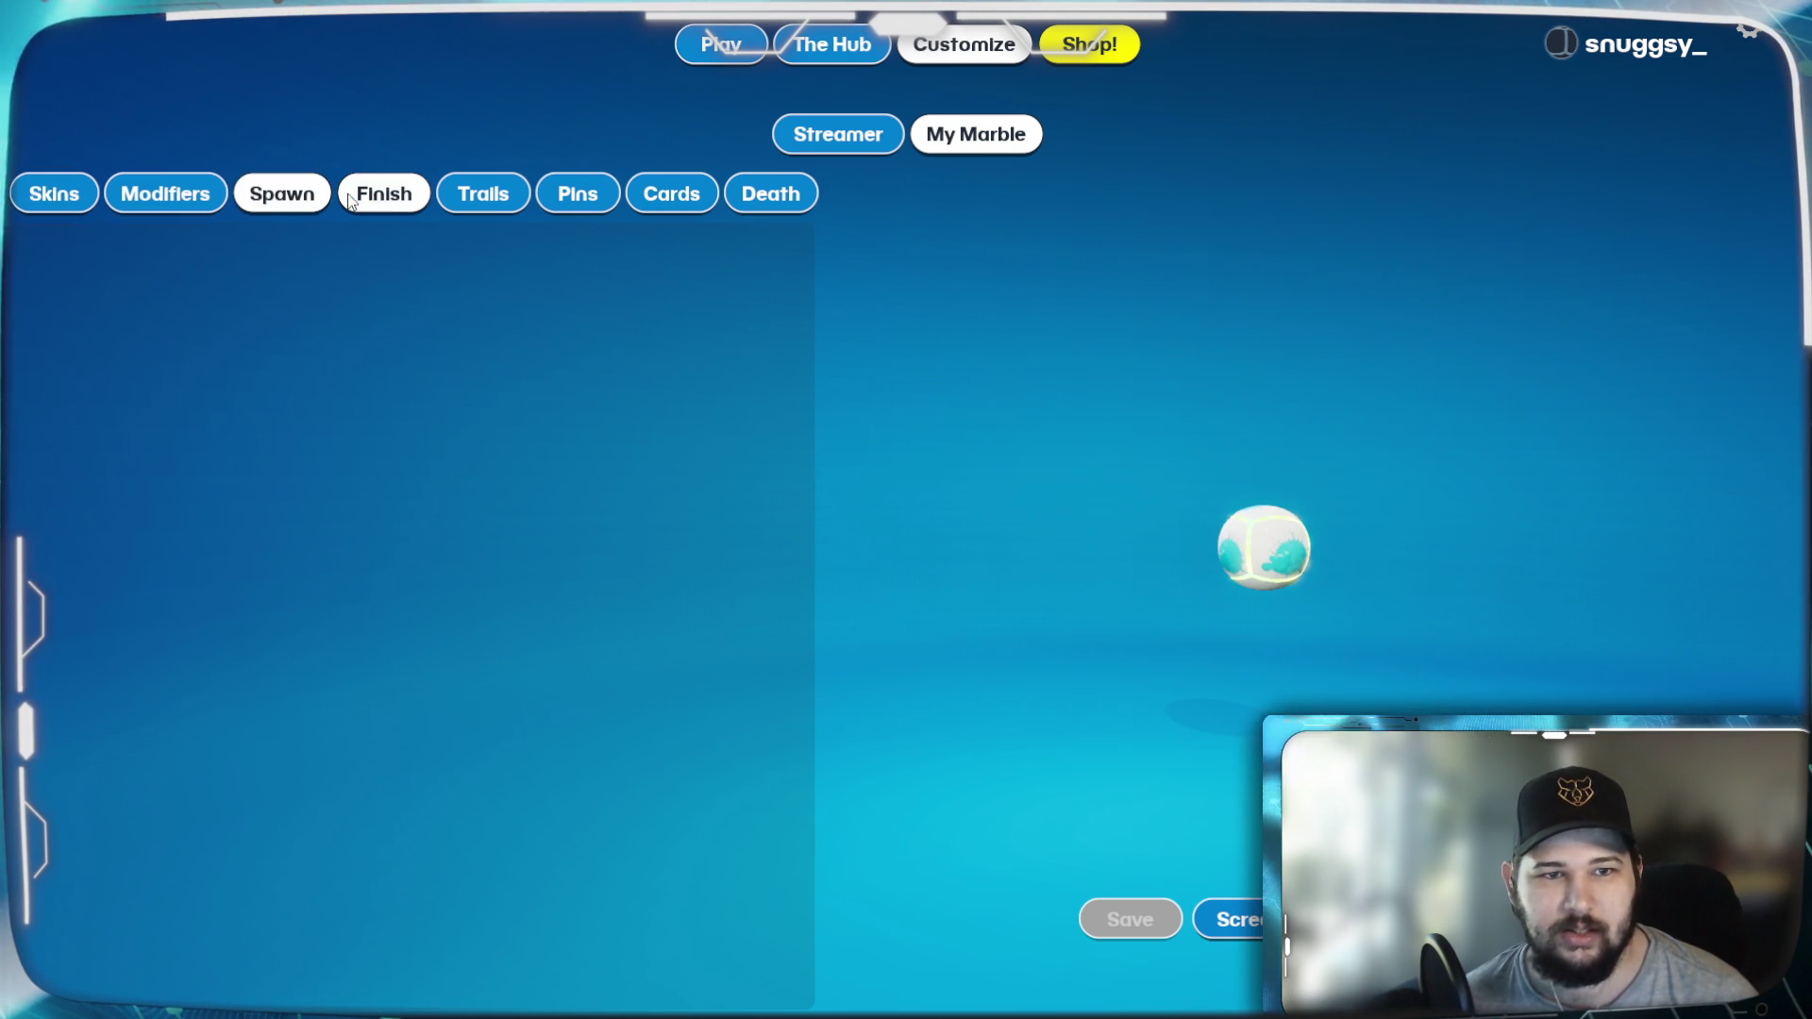
left_click(463, 204)
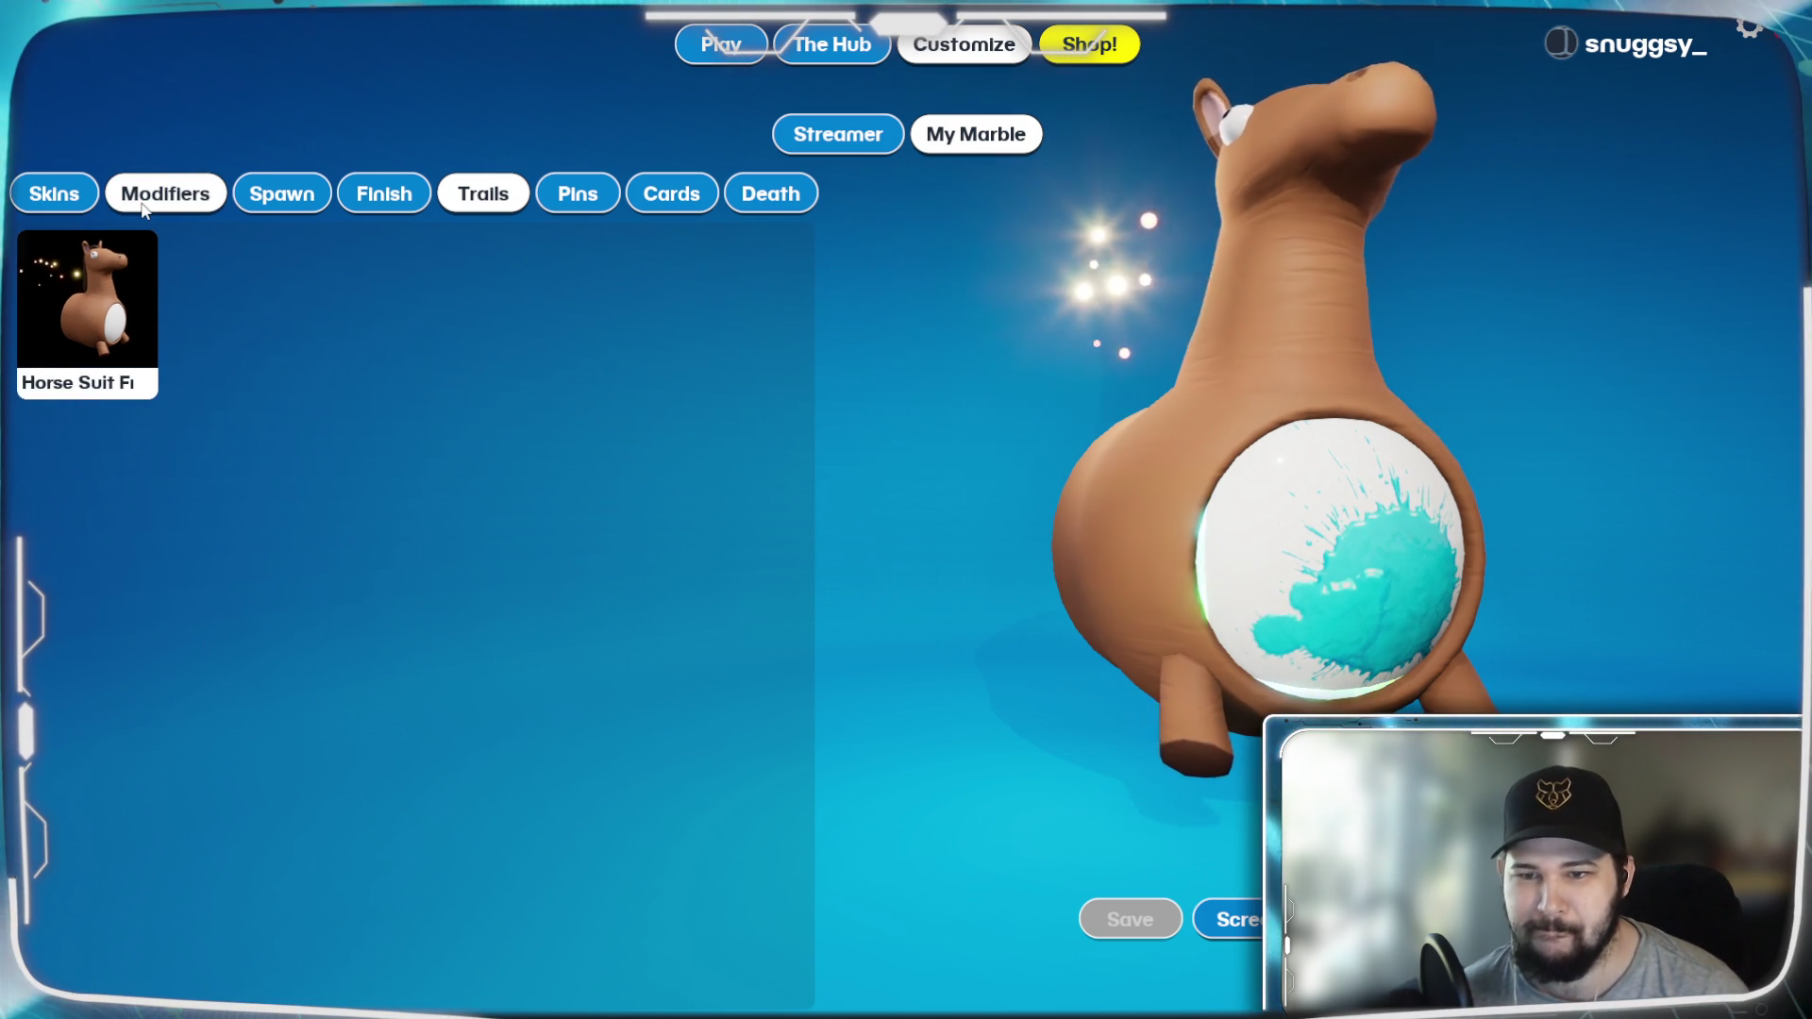
left_click(97, 300)
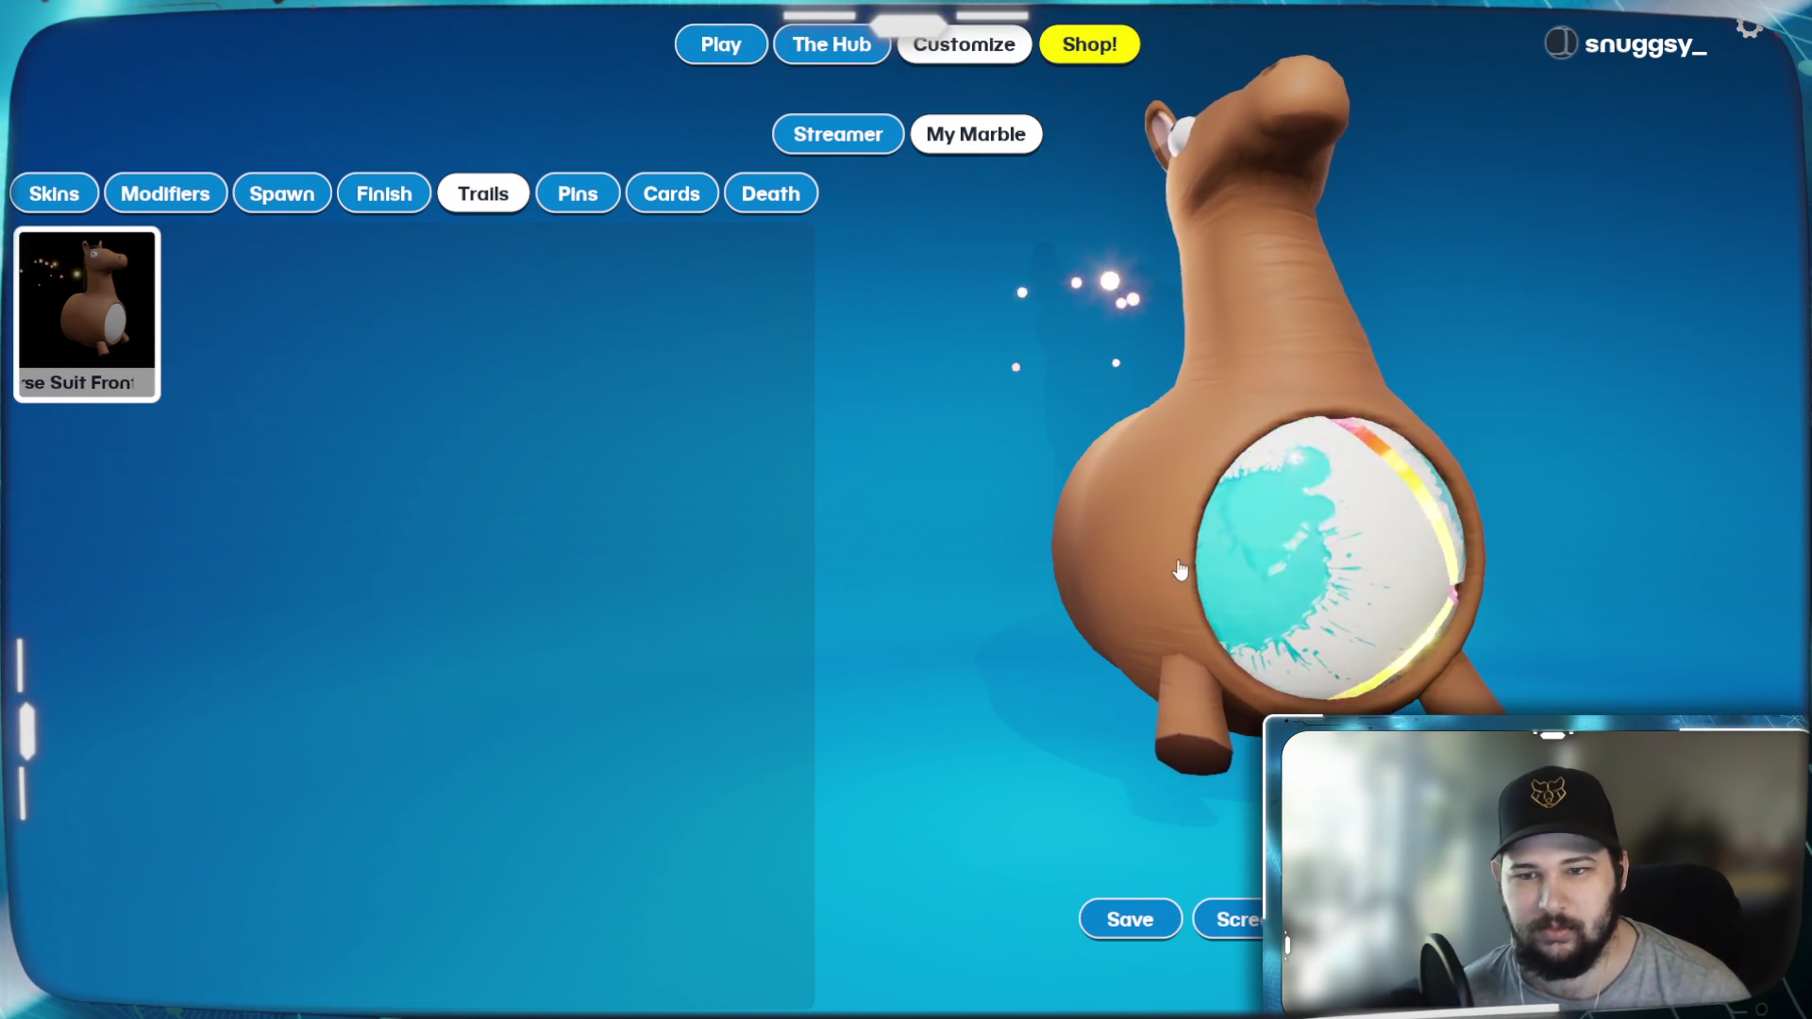
left_click(1130, 919)
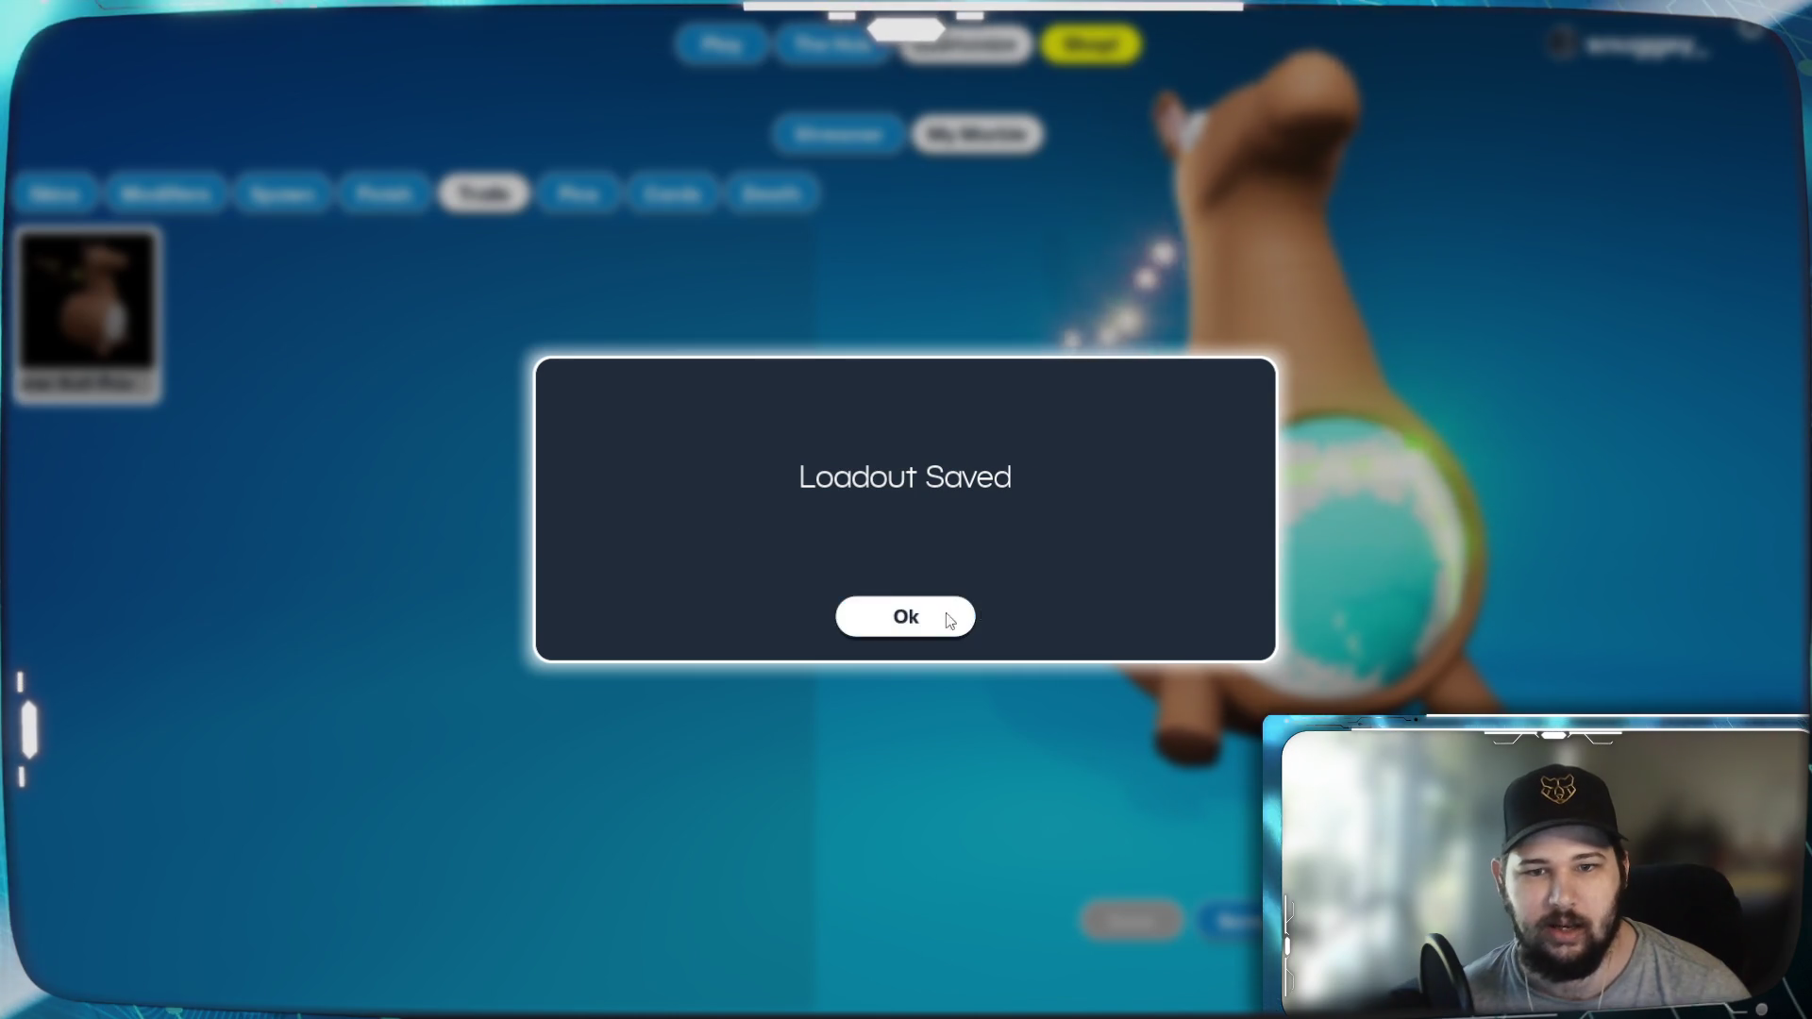
left_click(945, 613)
left_click(860, 142)
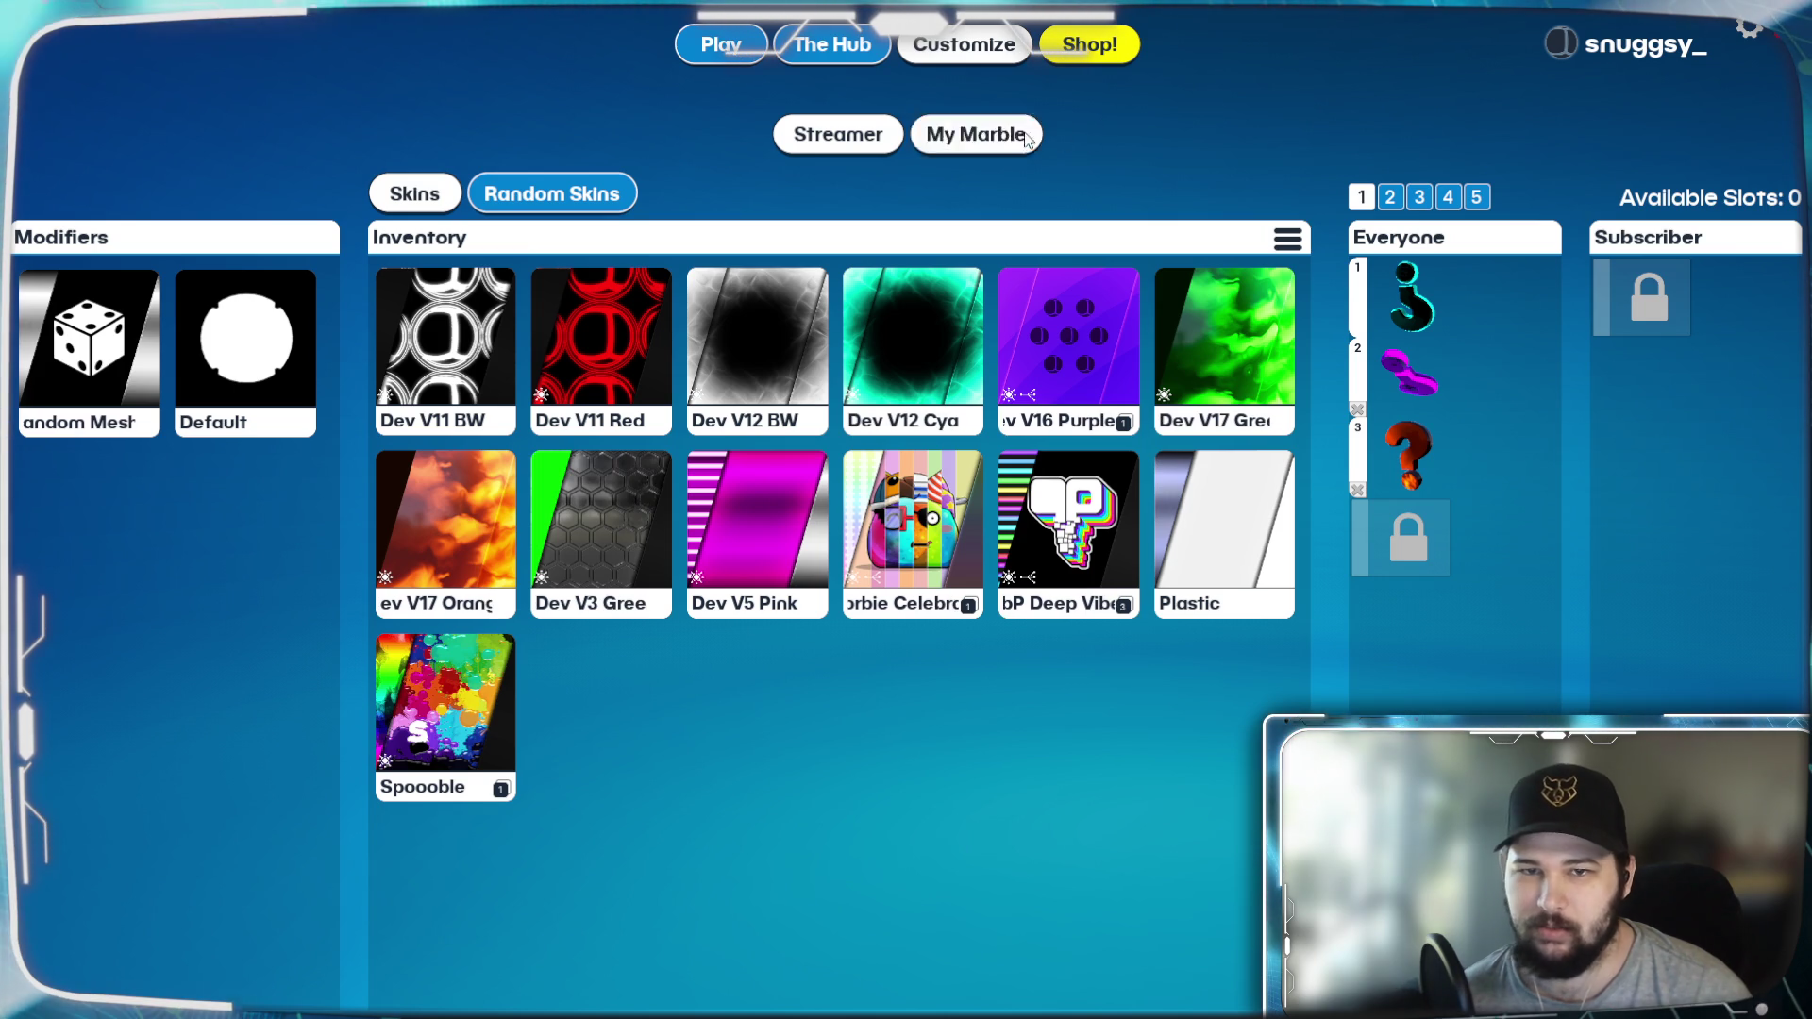
left_click(991, 137)
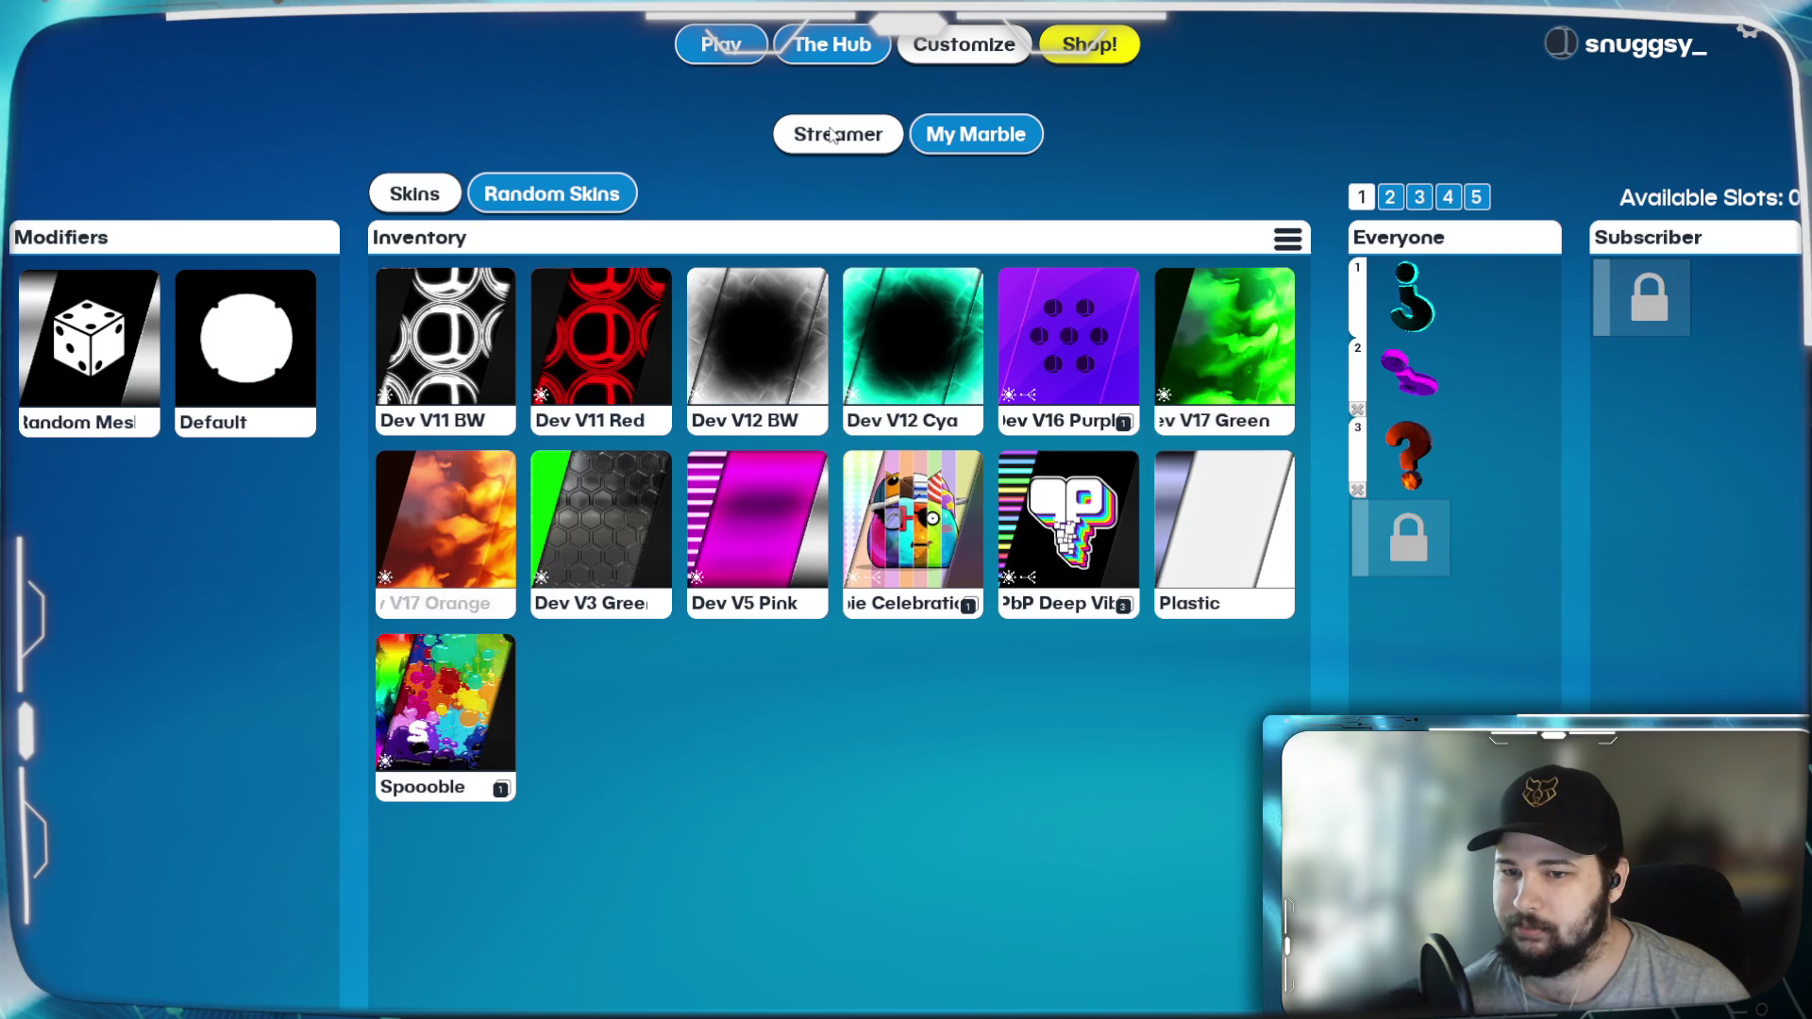
left_click(837, 137)
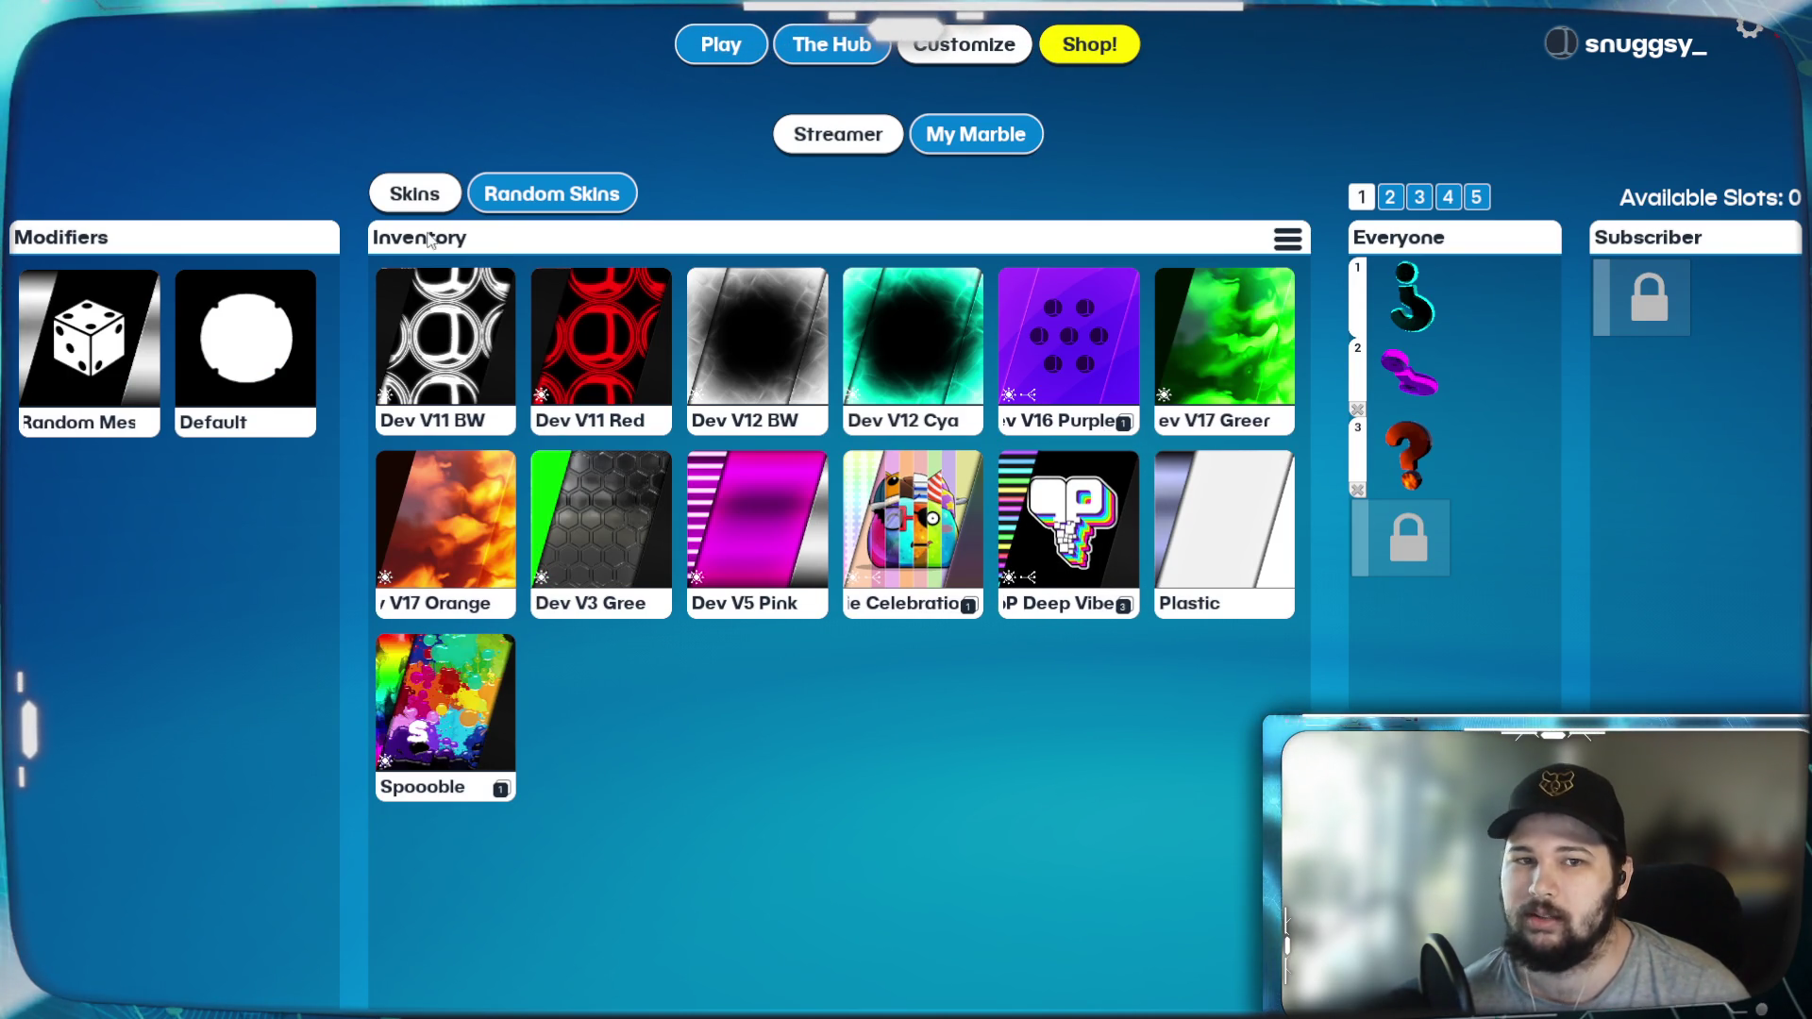
left_click(975, 134)
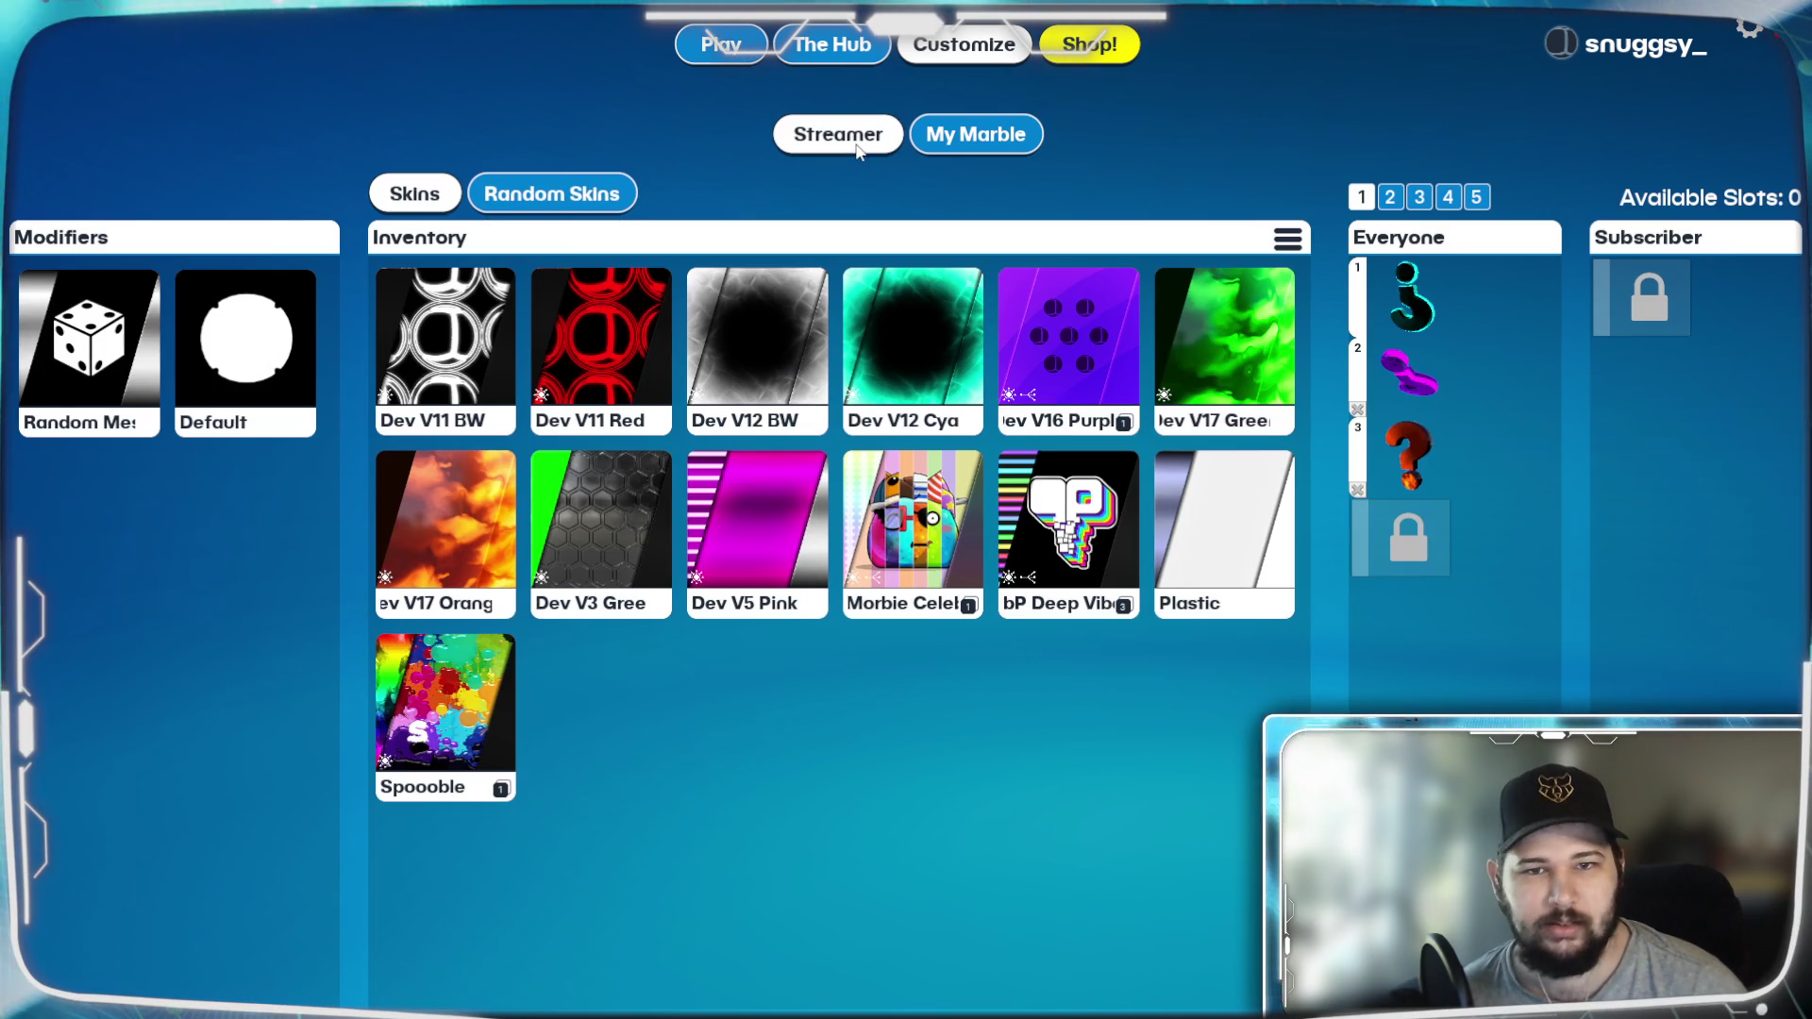
left_click(838, 134)
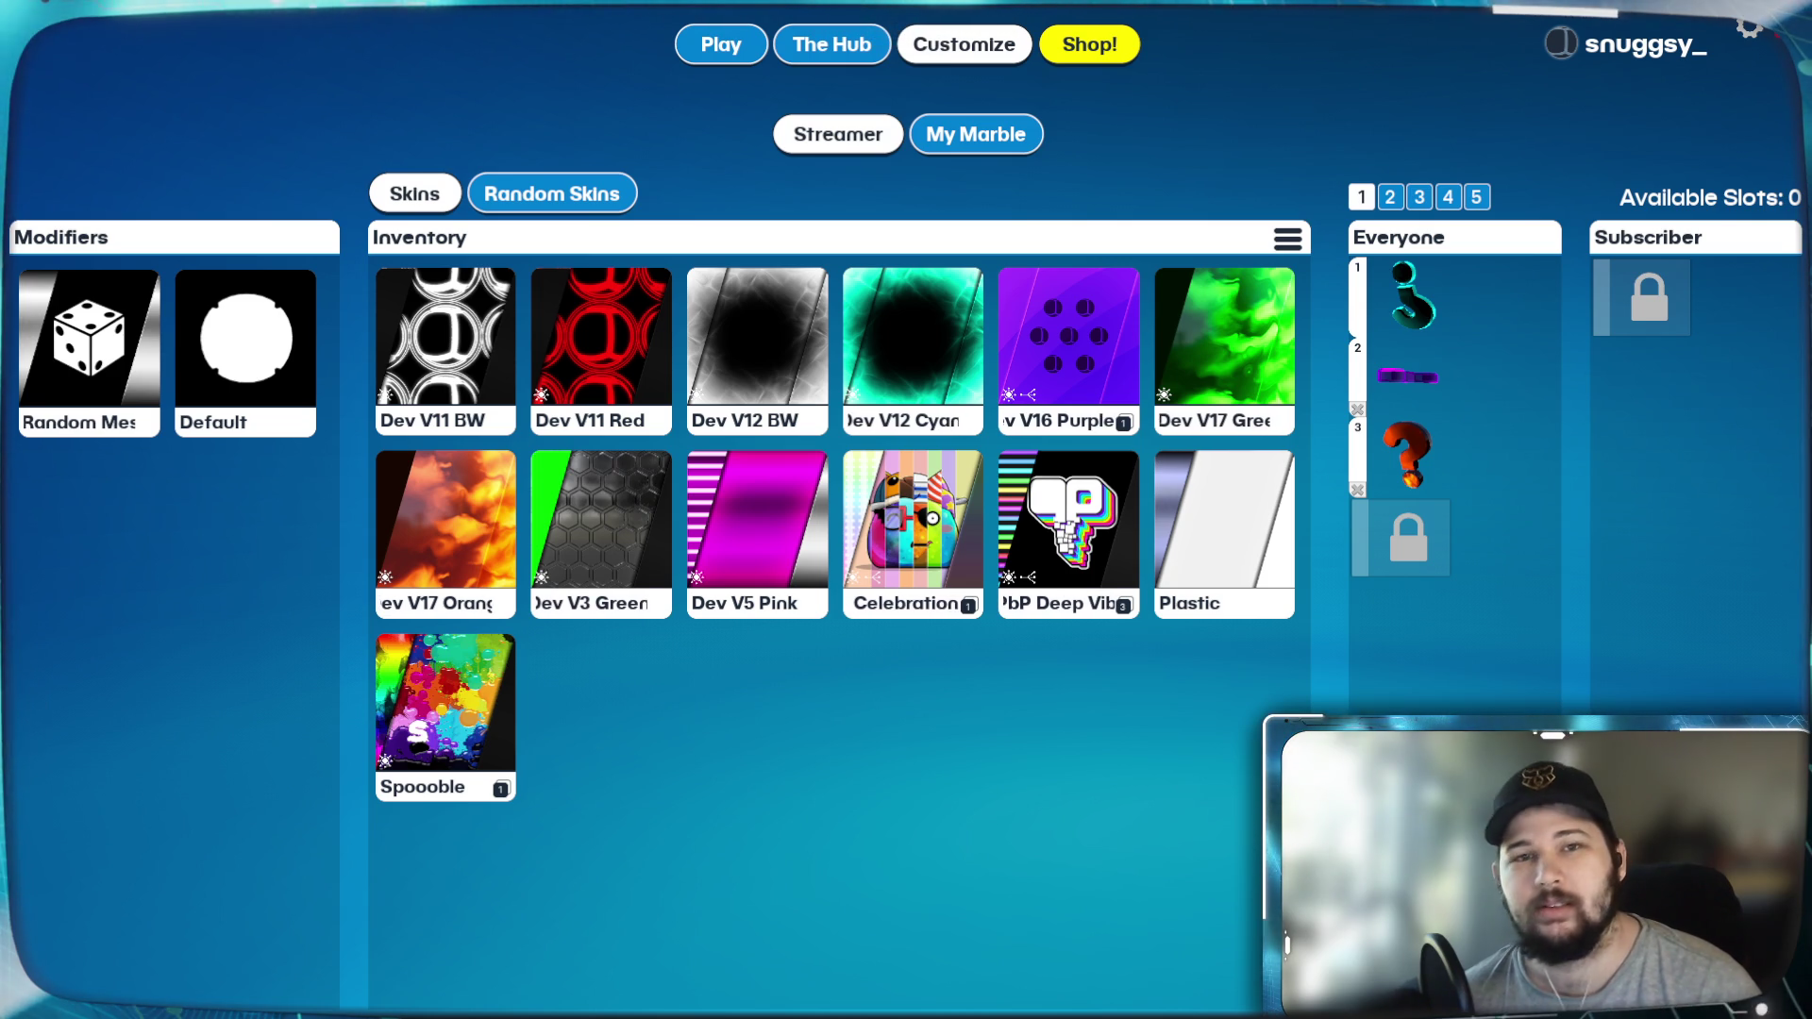
key("Escape")
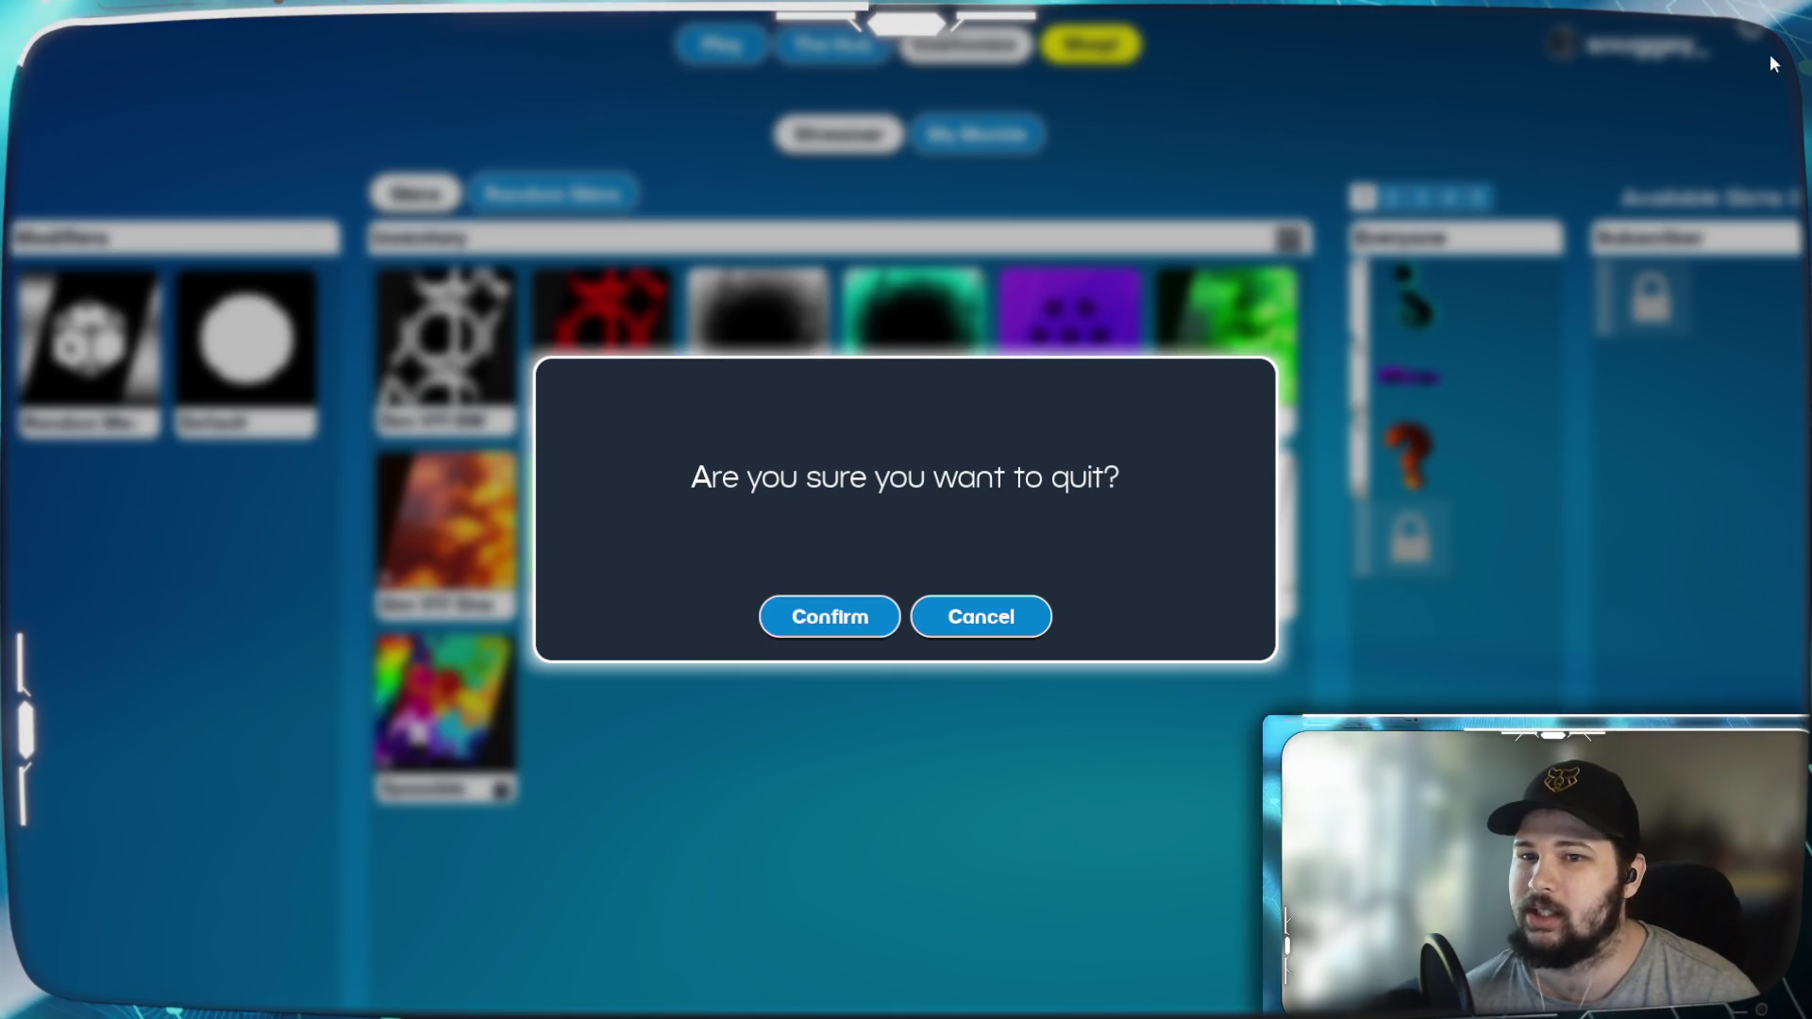
Step: Confirm quitting Marbles on Stream at the quit prompt
left_click(859, 619)
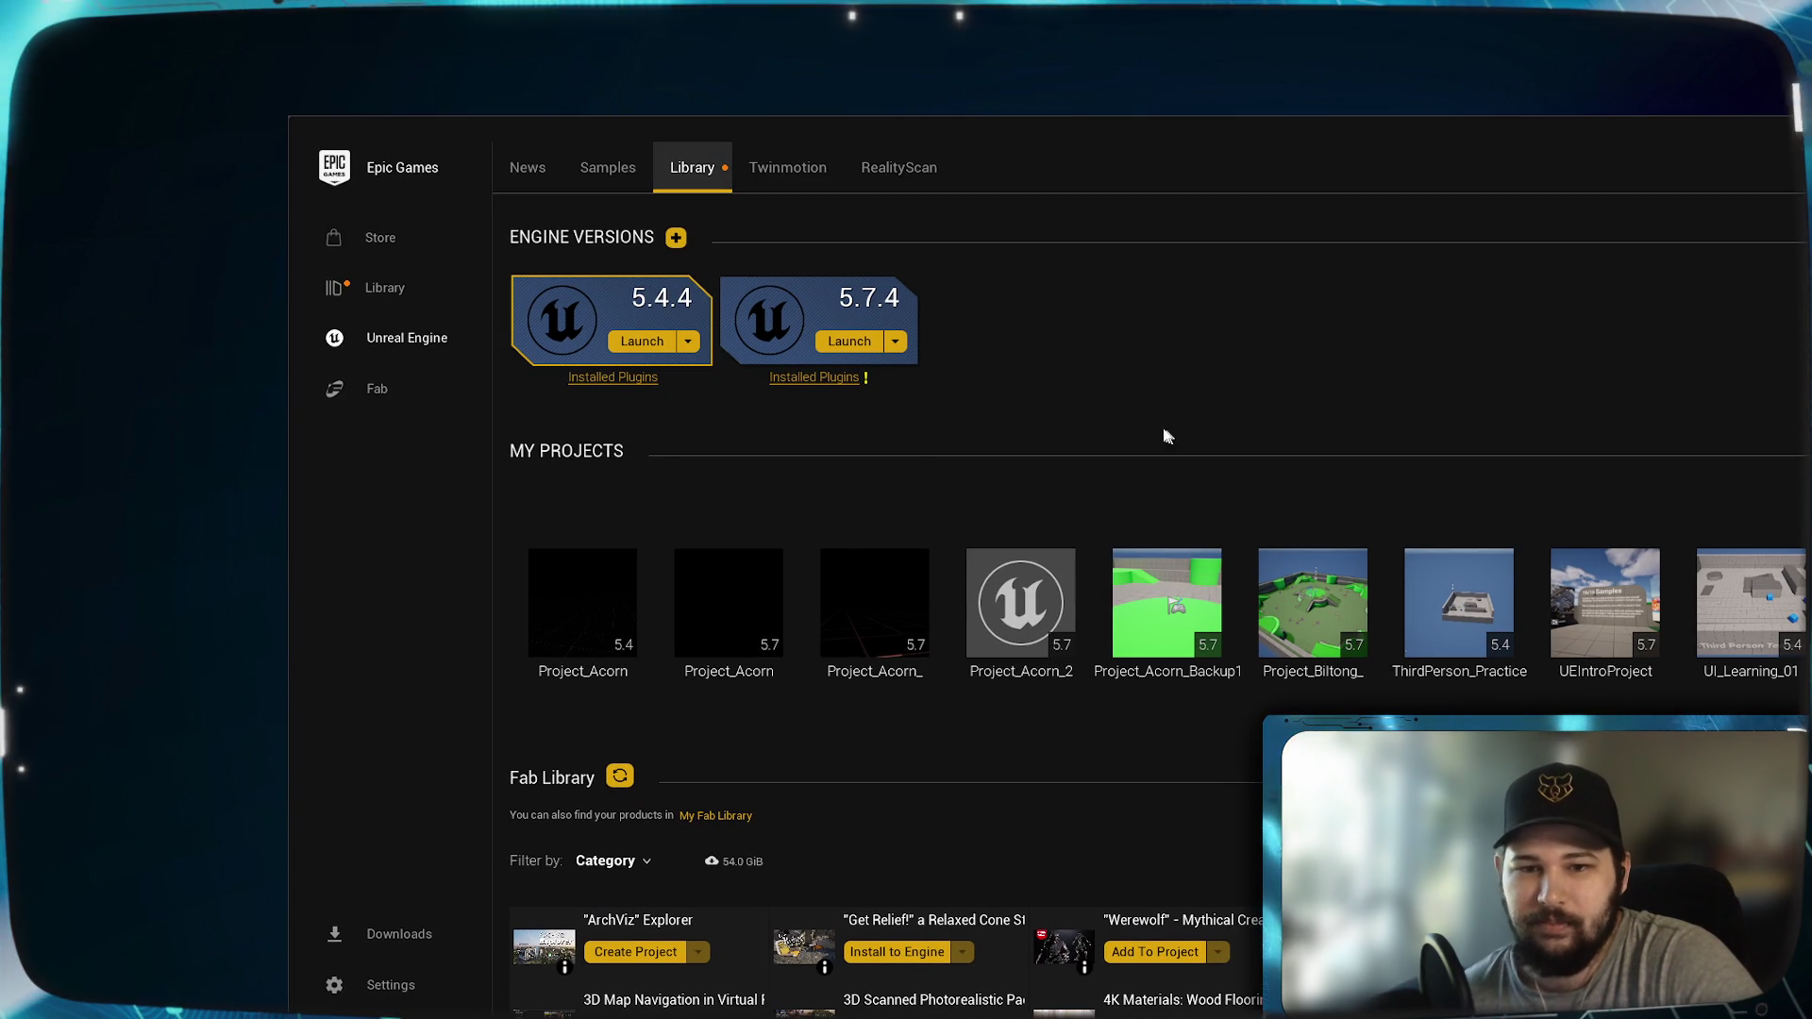
Step: Launch the Project_Biltong tile from Library > My Projects
left_click(1315, 608)
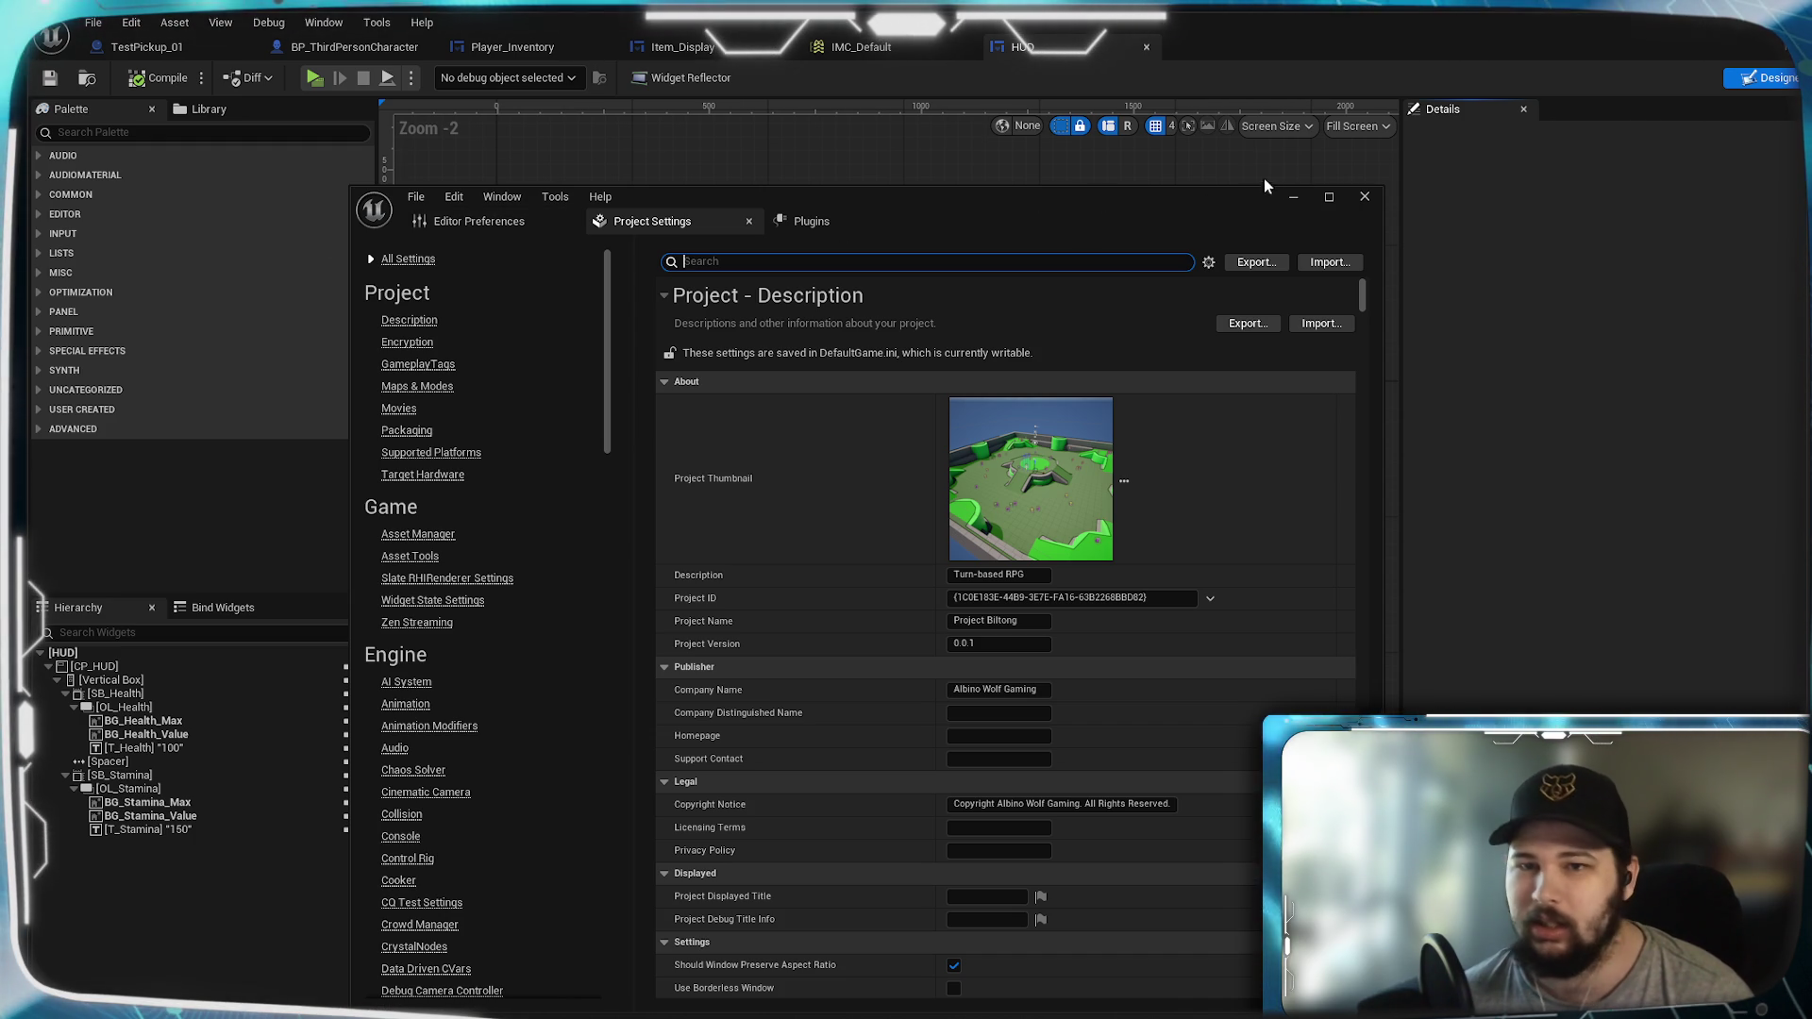
Step: Minimize the Project Settings and HUD widget windows, then move the Lvl_ThirdPerson editor to the top
mouse_move(1217, 193)
left_mouse_down()
mouse_move(1210, 225)
mouse_move(1250, 202)
mouse_move(1246, 273)
left_mouse_up()
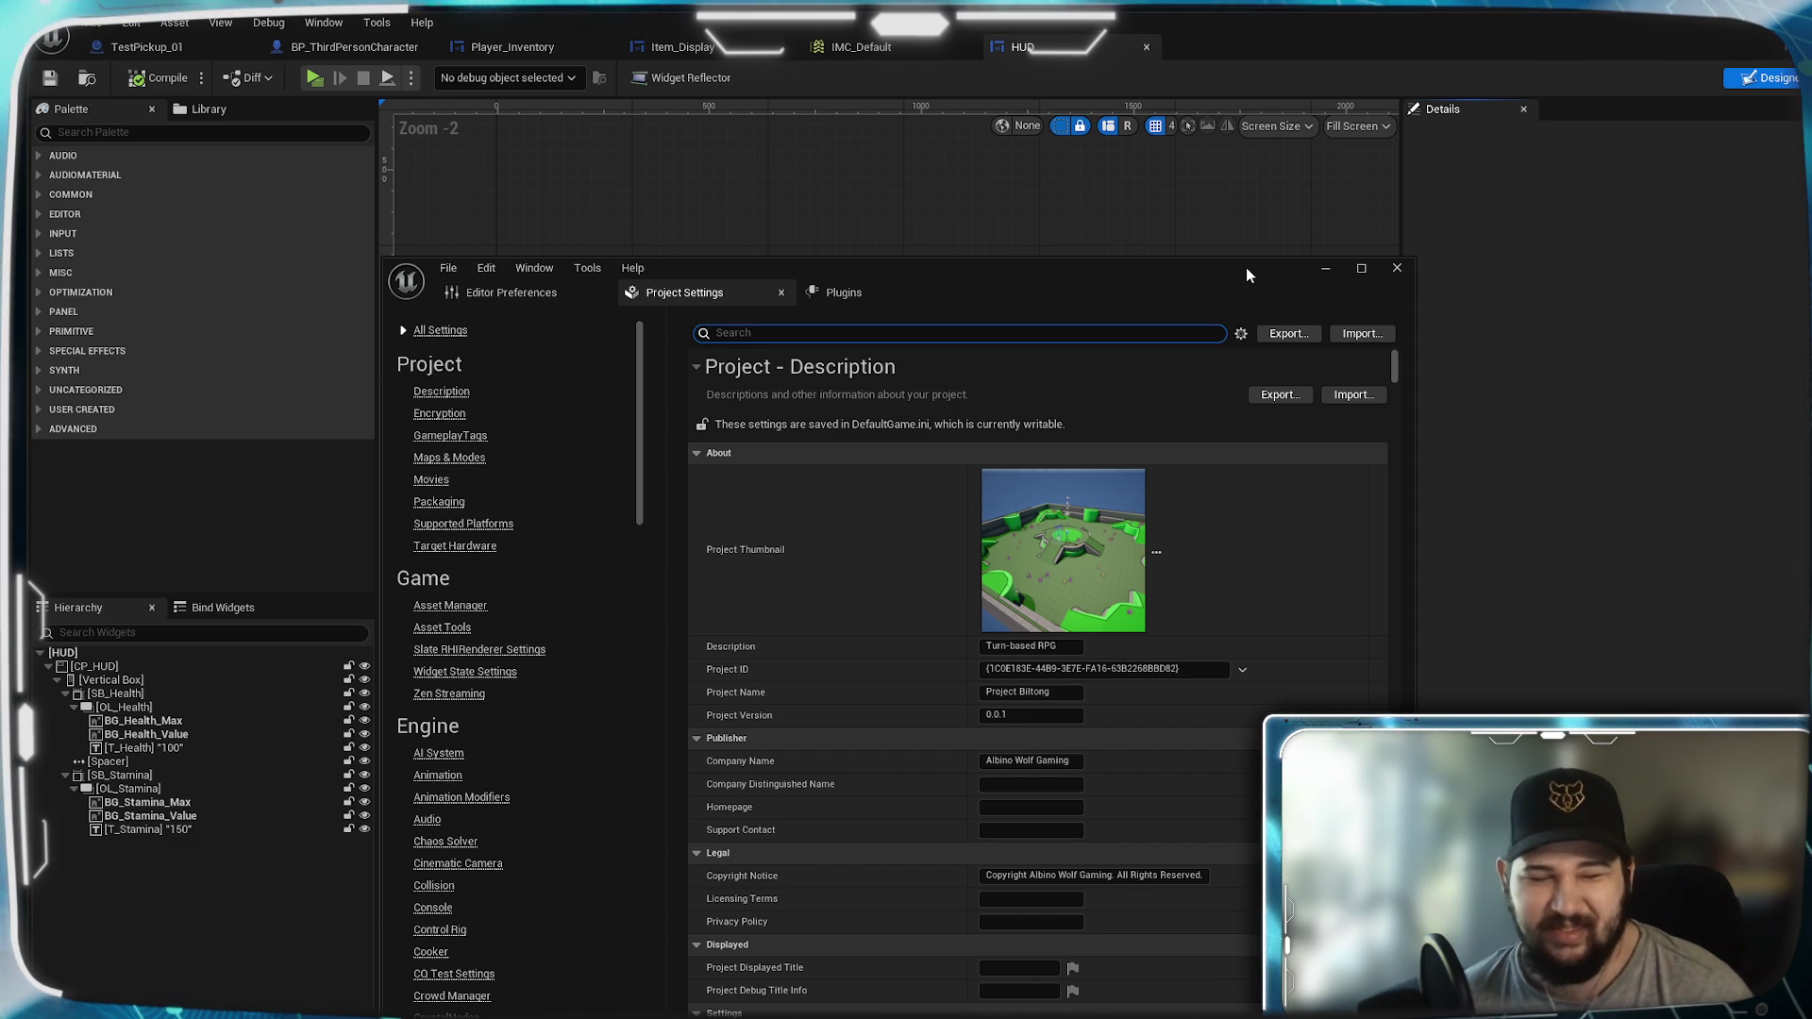
left_click(1323, 270)
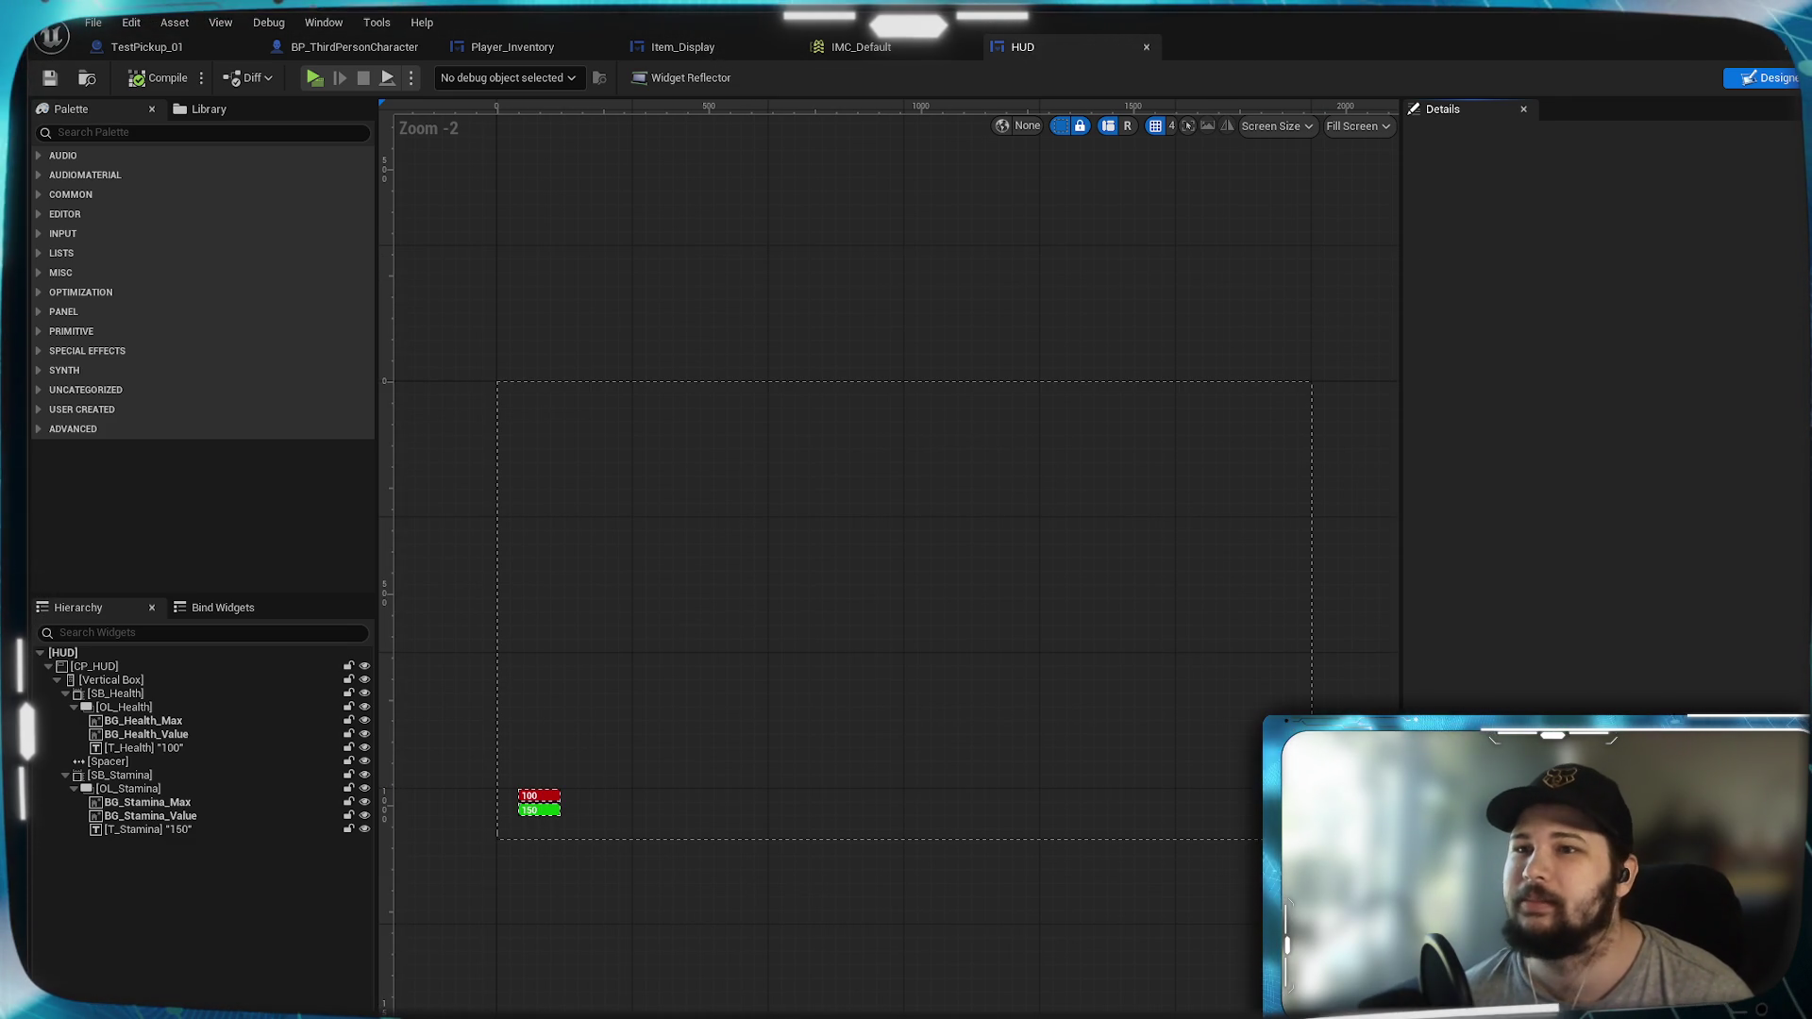
mouse_move(1712, 27)
left_mouse_down()
mouse_move(1563, 262)
mouse_move(1559, 10)
mouse_move(1468, 85)
mouse_move(1438, 76)
left_mouse_up()
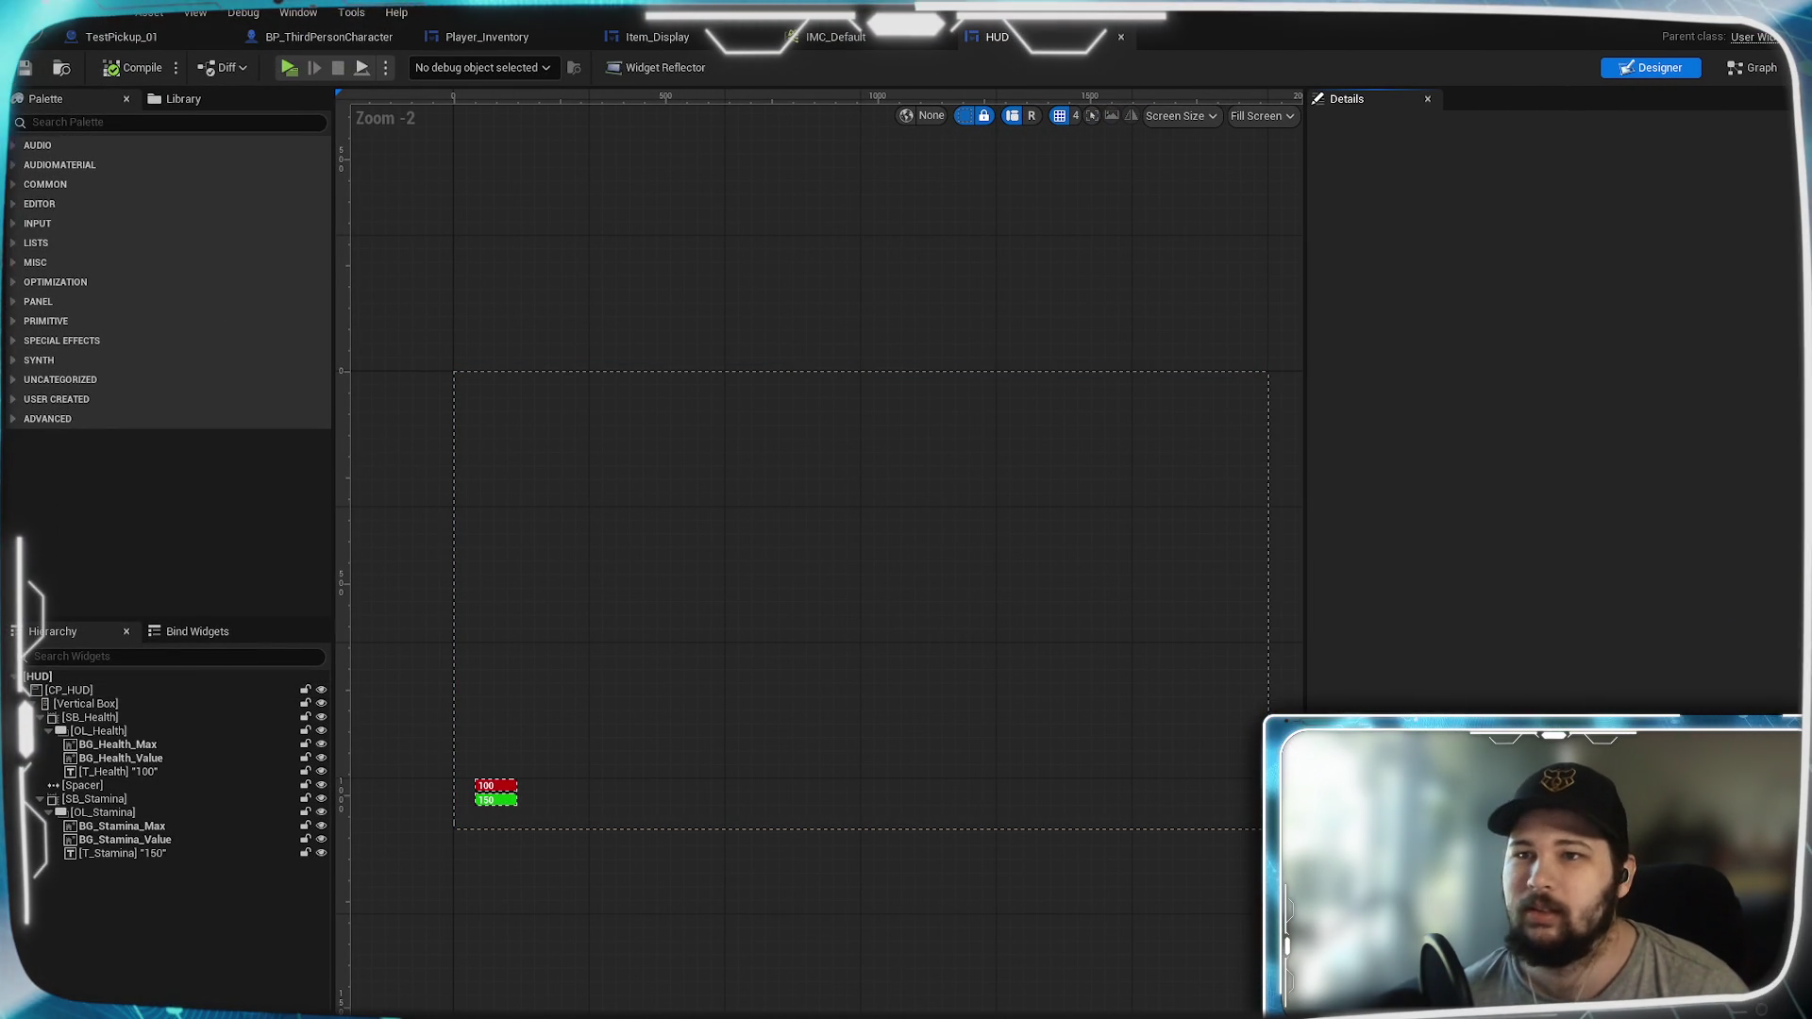
left_click(1787, 11)
mouse_move(960, 259)
left_mouse_down()
mouse_move(1054, 18)
mouse_move(1329, 10)
mouse_move(1383, 72)
left_mouse_up()
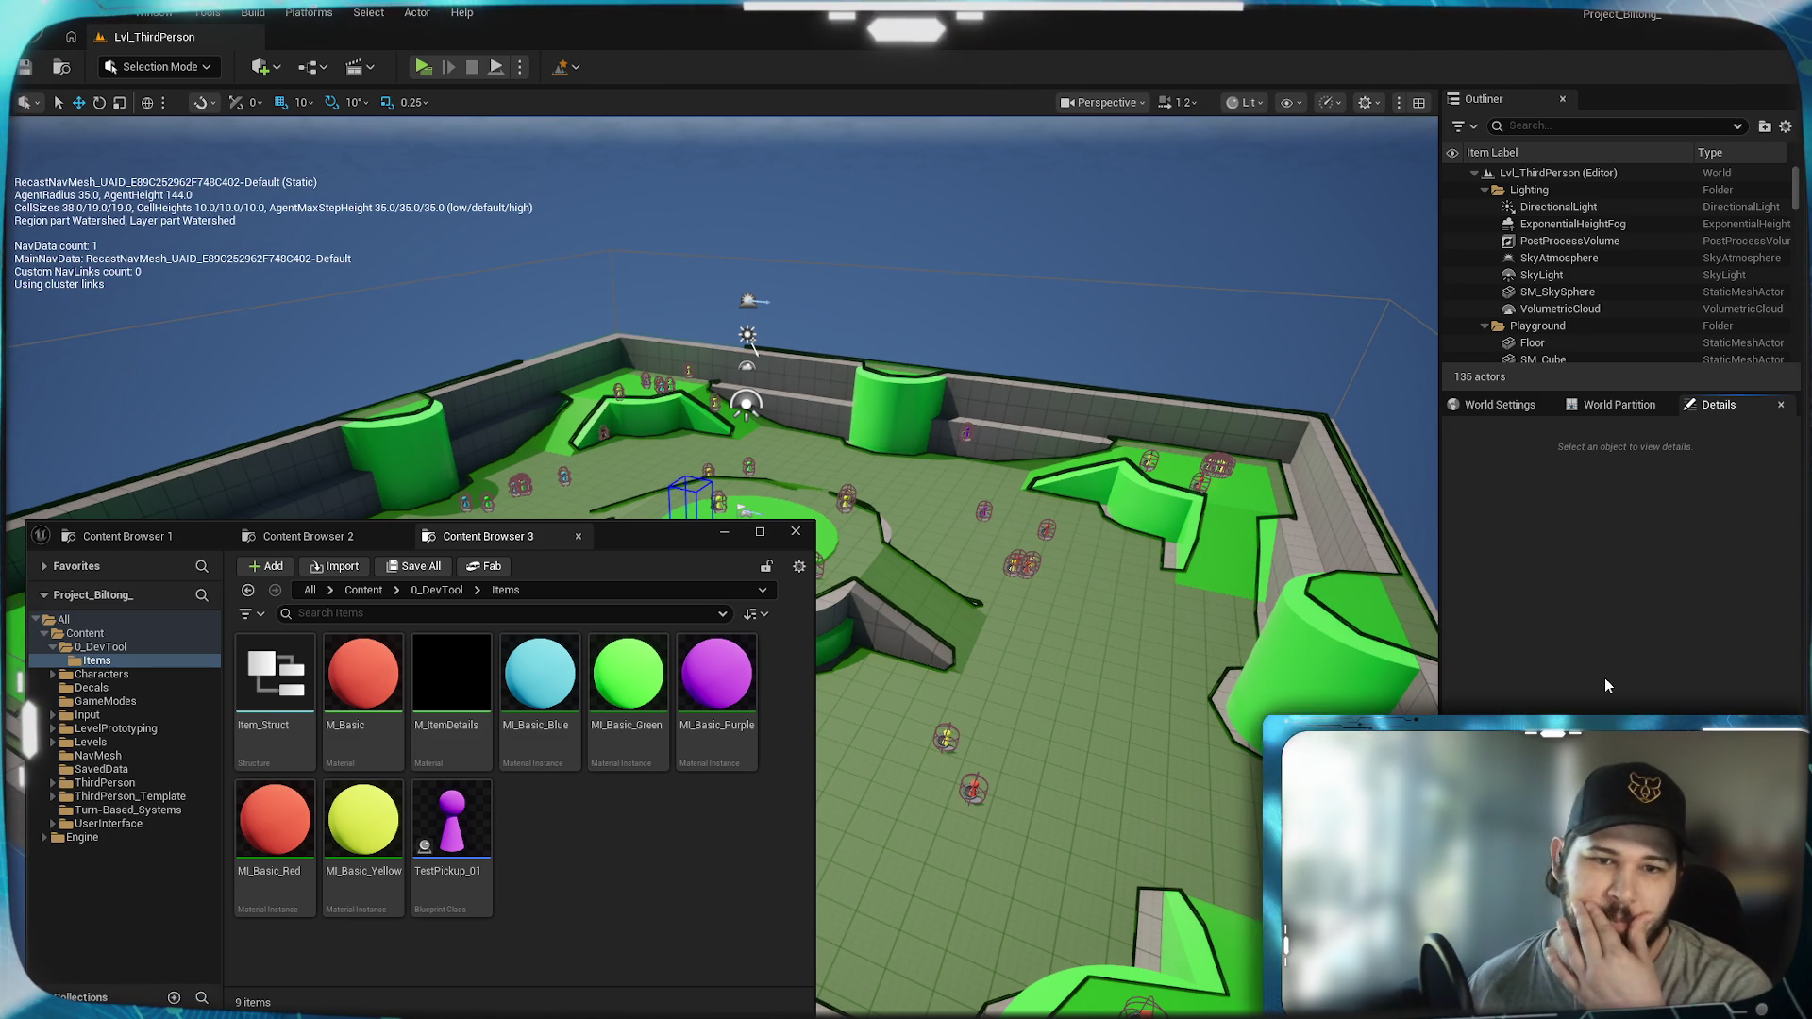
Step: Minimize Content Browser 3 and launch a Standalone play preview with Alt+P
left_click_drag(779, 551, 726, 534)
left_click(725, 534)
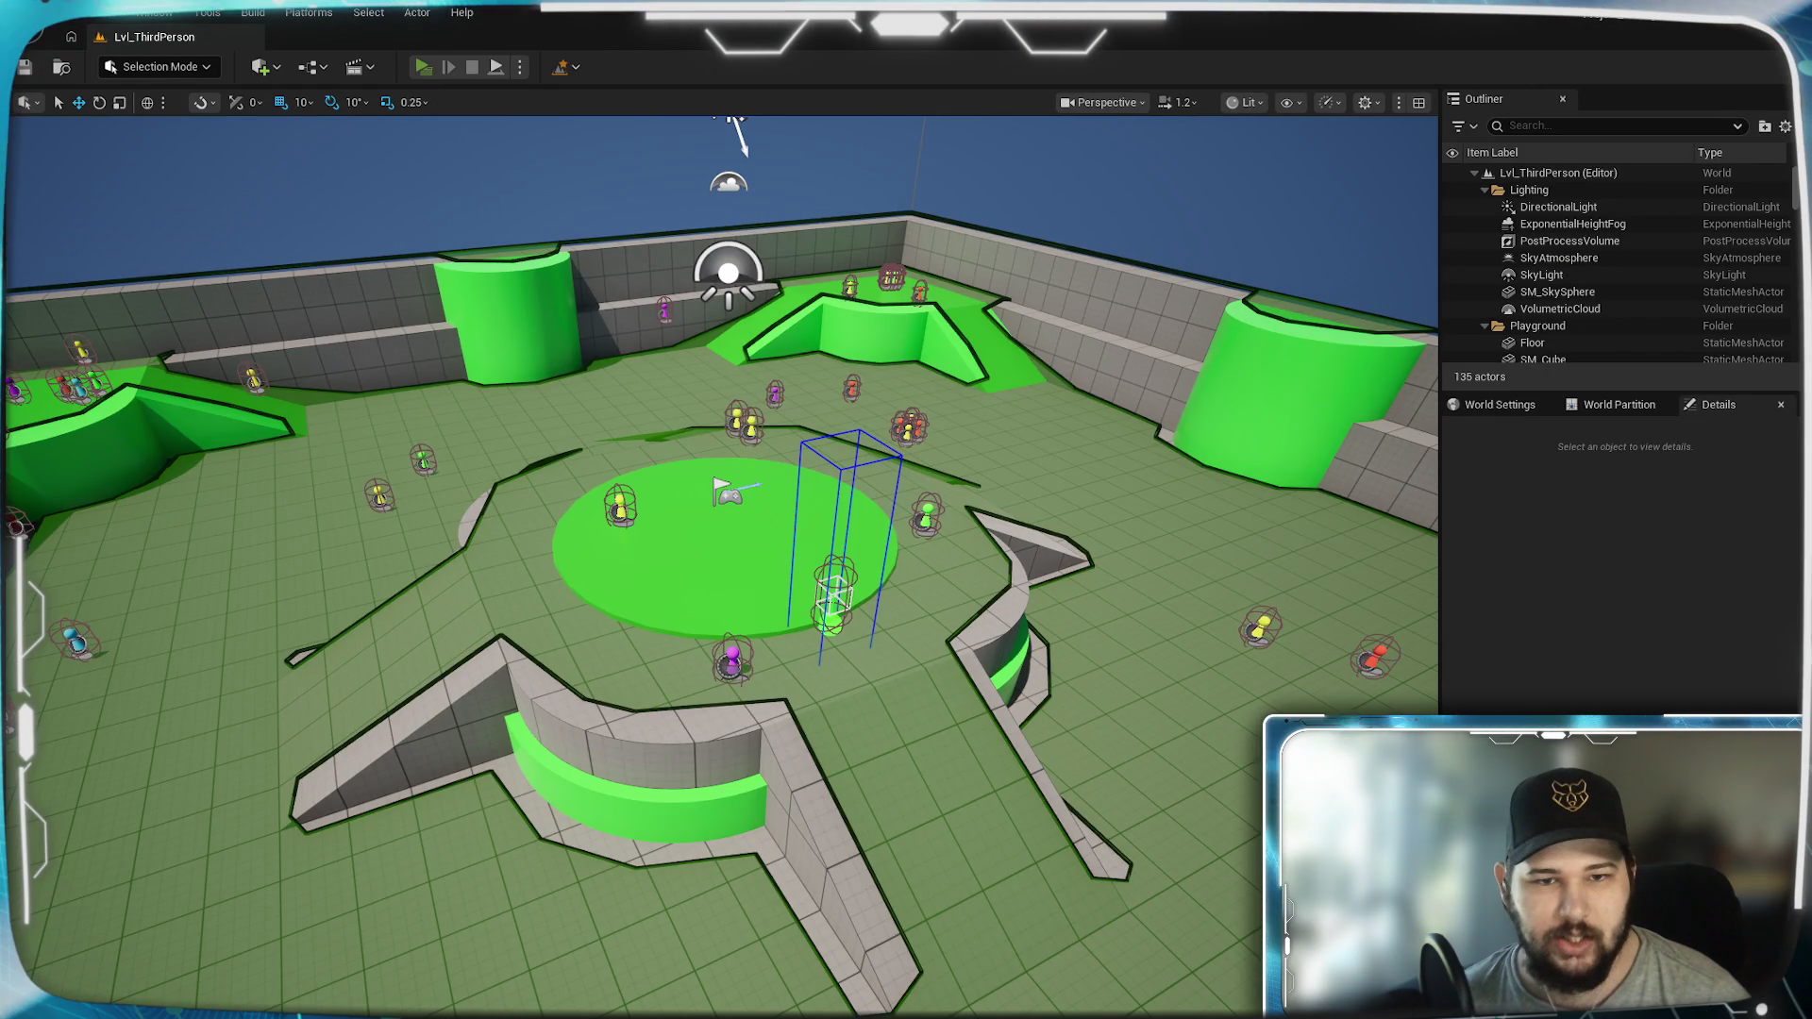
key("alt+p")
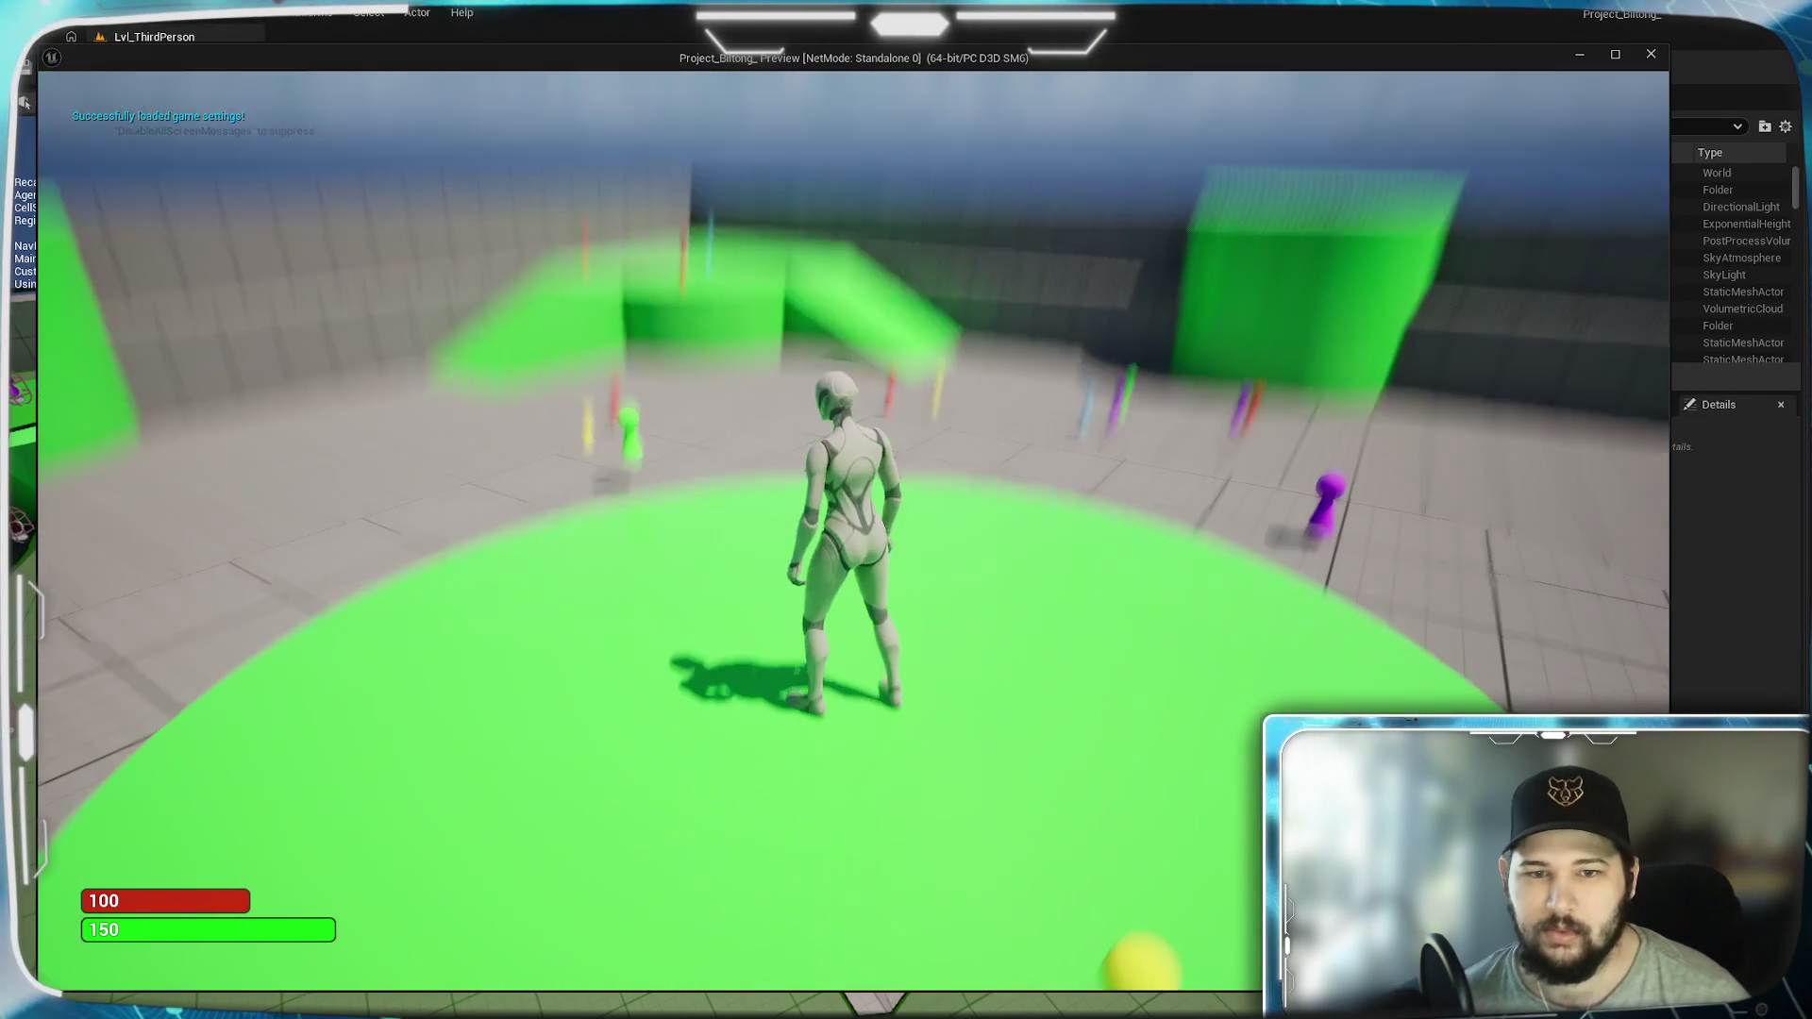
Step: Run forward with W, click-move to several floor spots, rotate the camera, then stop with Esc
key("w")
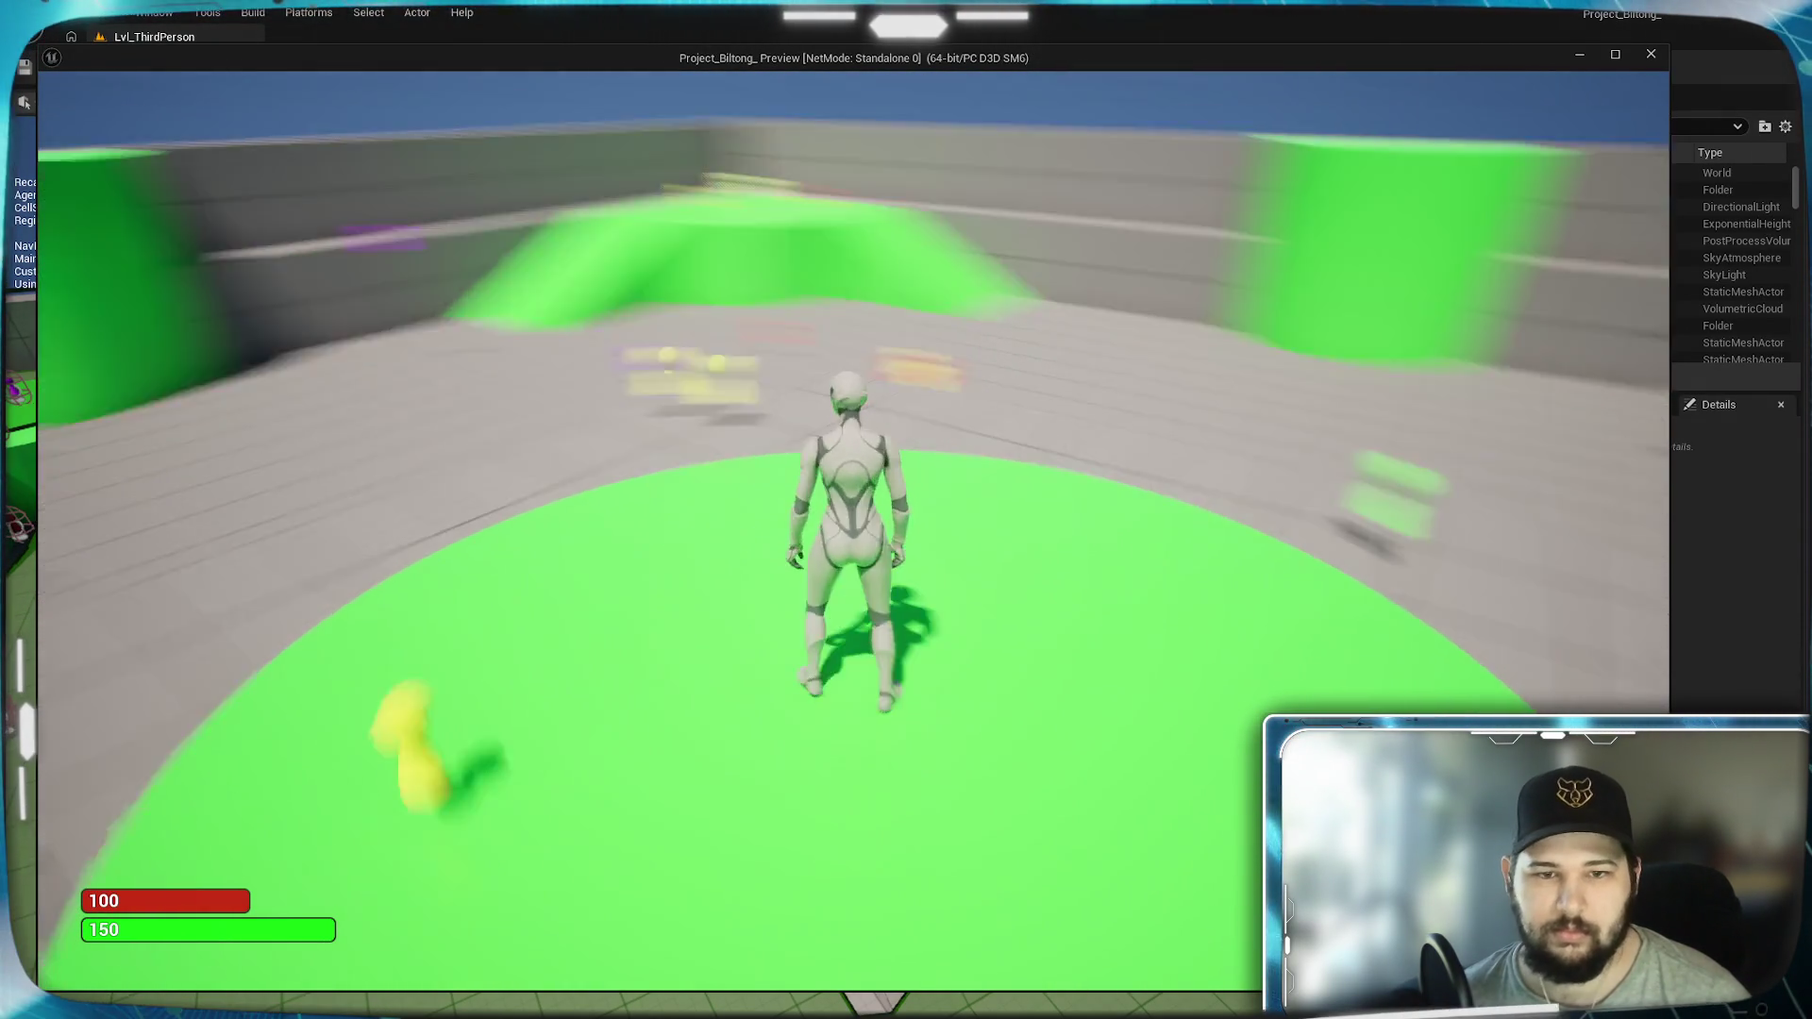
key("w")
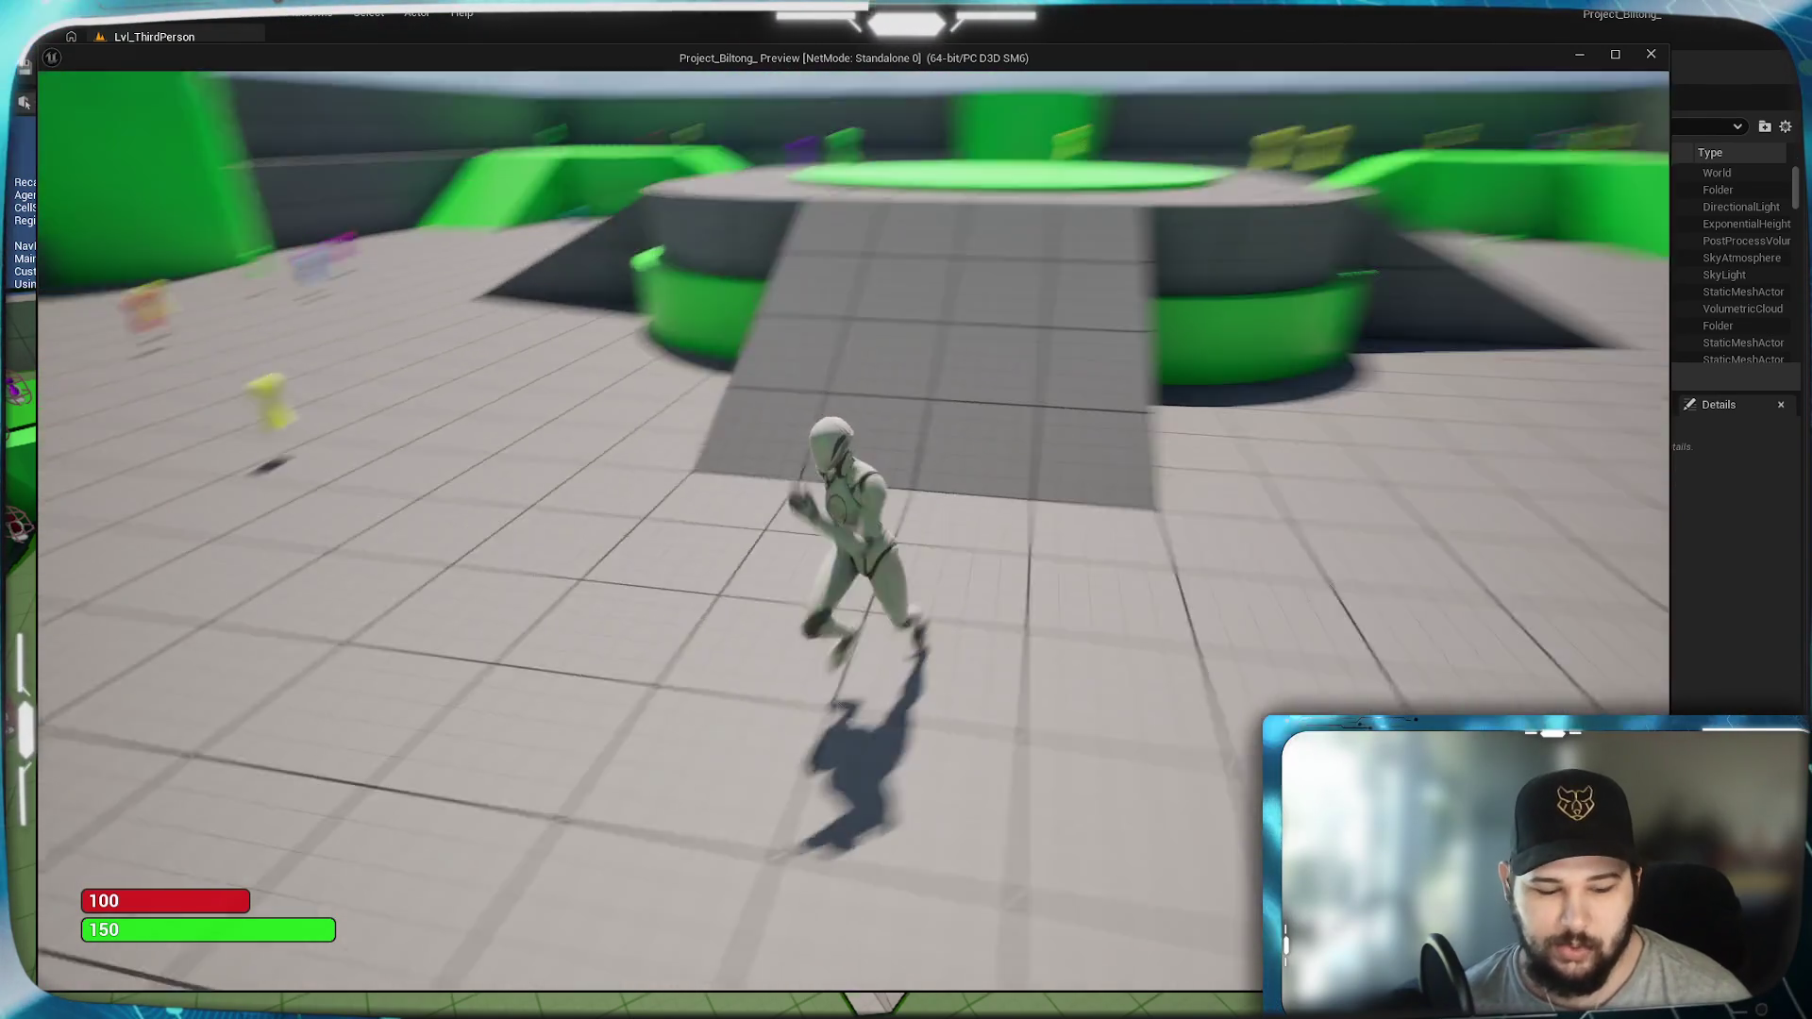
left_click(1091, 338)
left_click(972, 590)
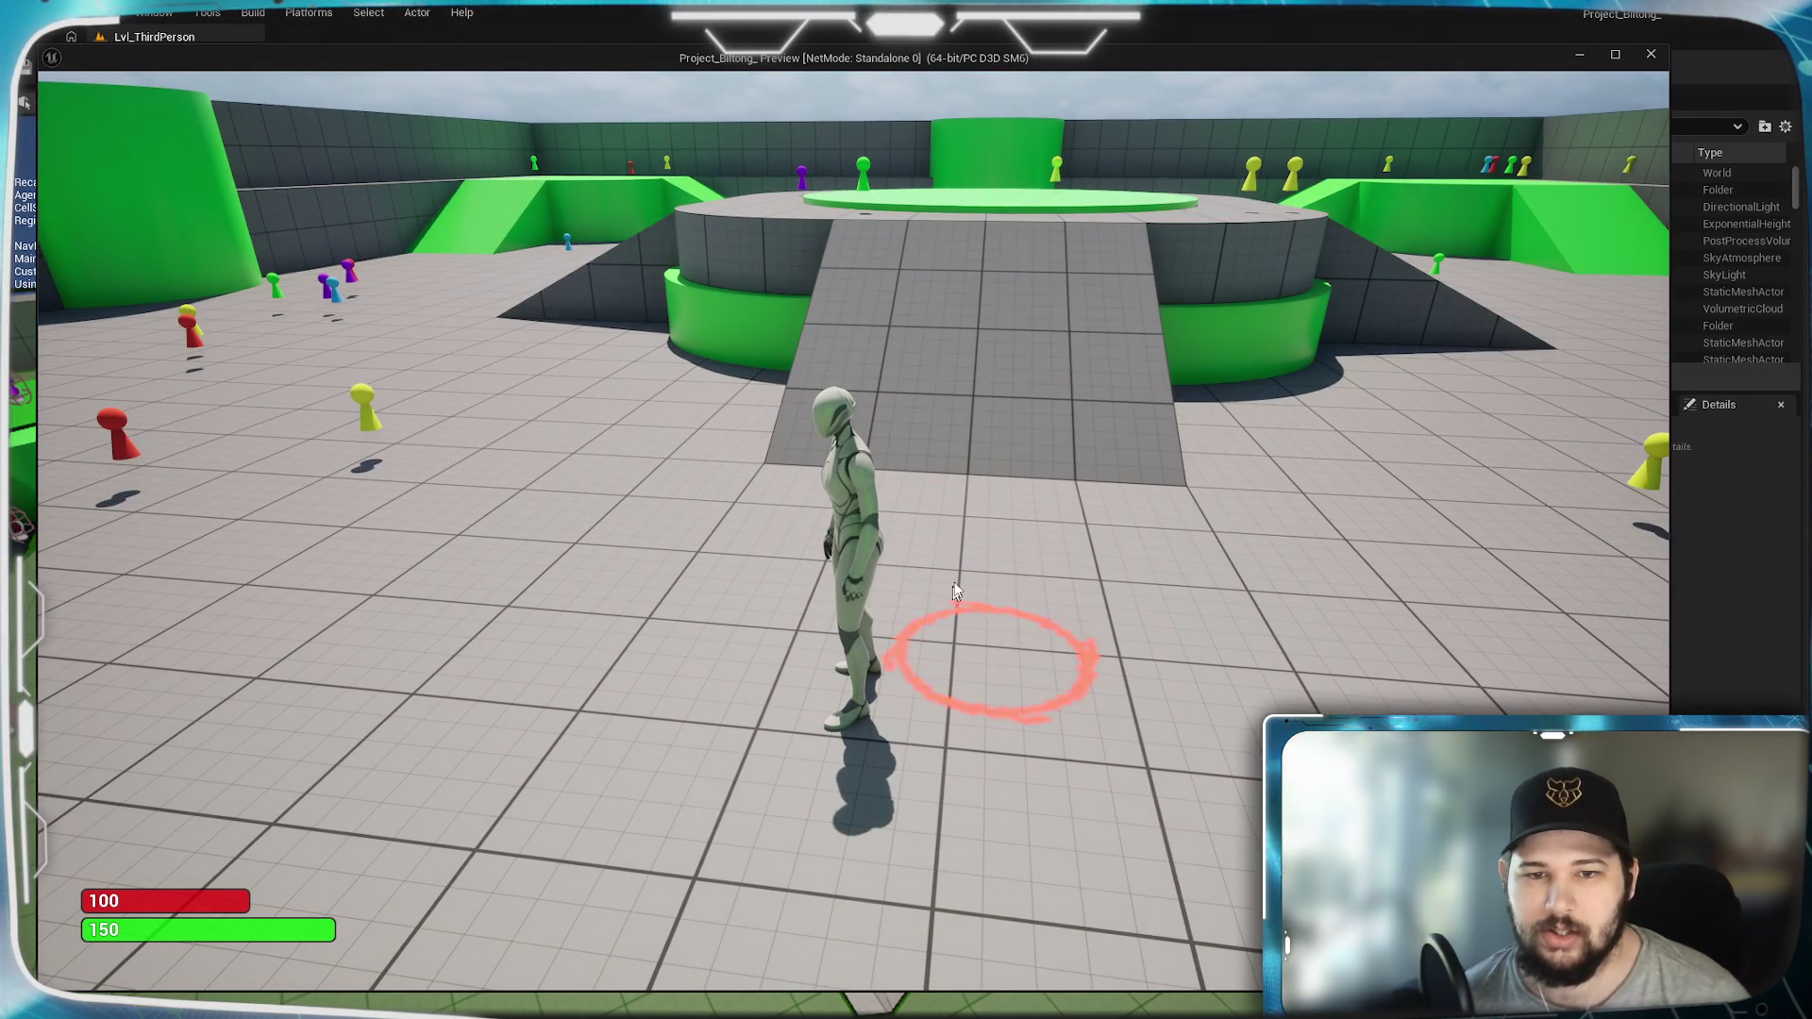
scroll(1033, 592, "down", 5)
scroll(849, 642, "up", 2)
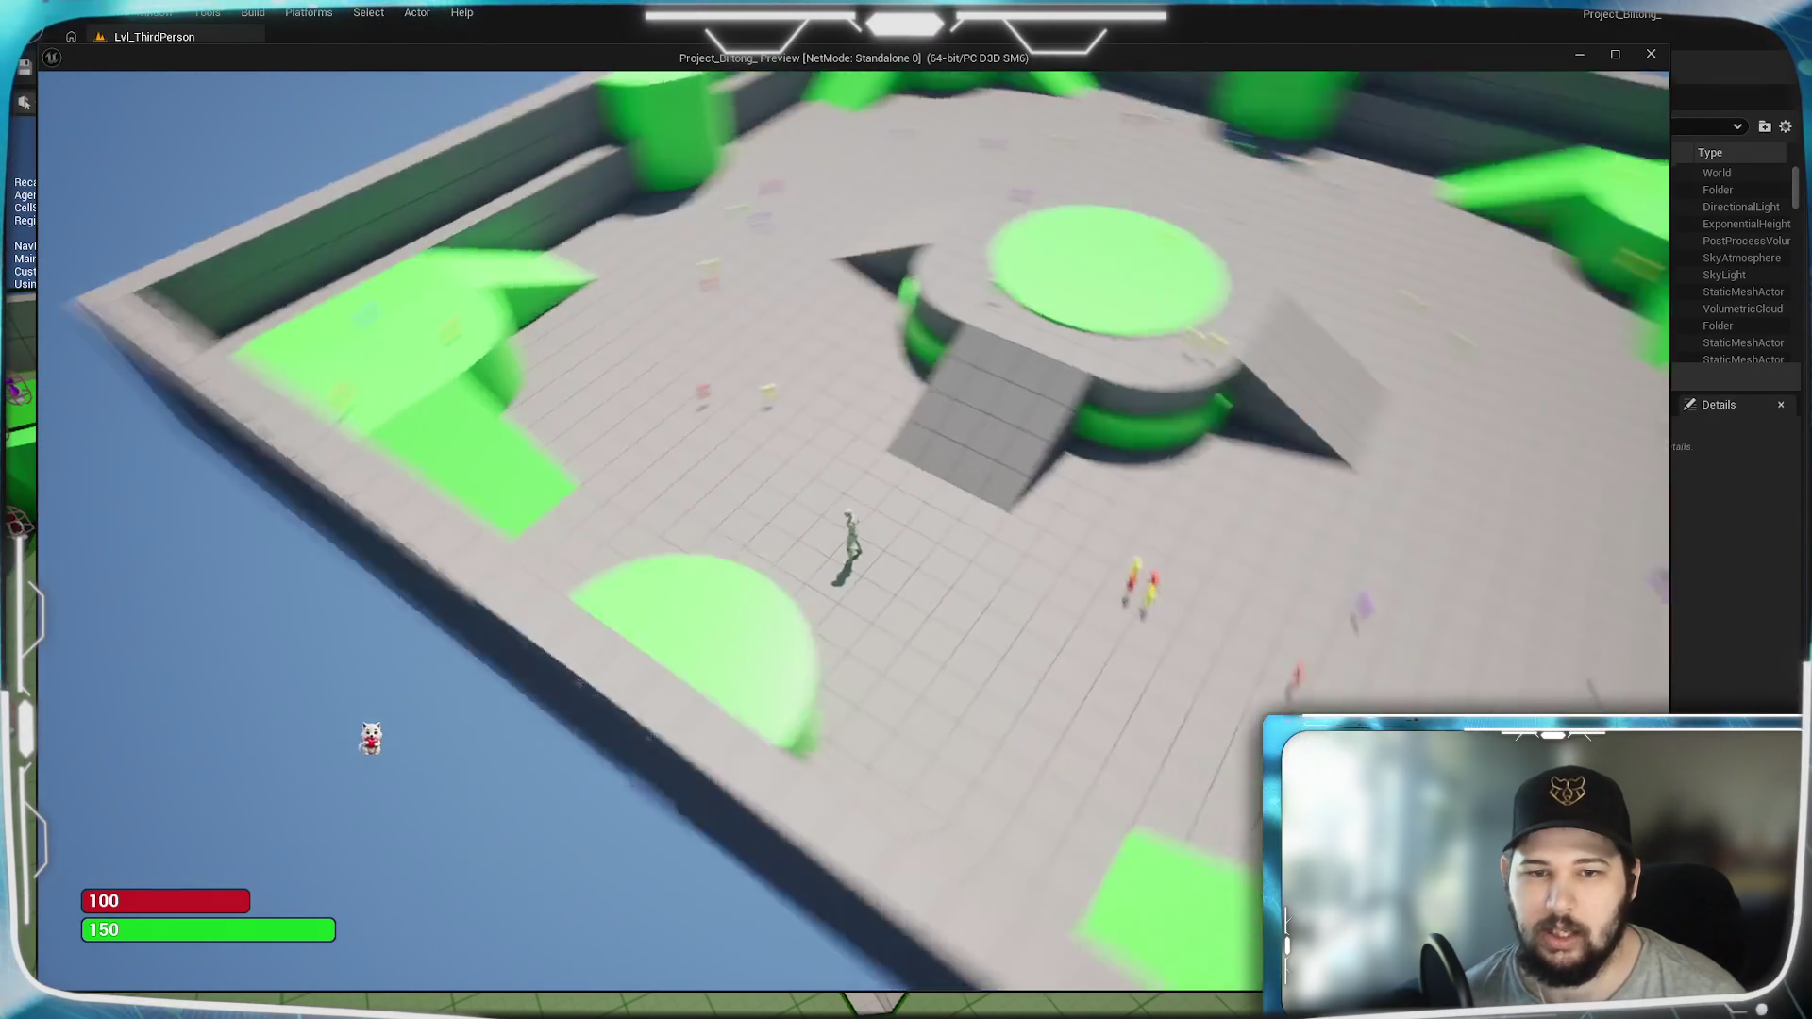
left_click(846, 641)
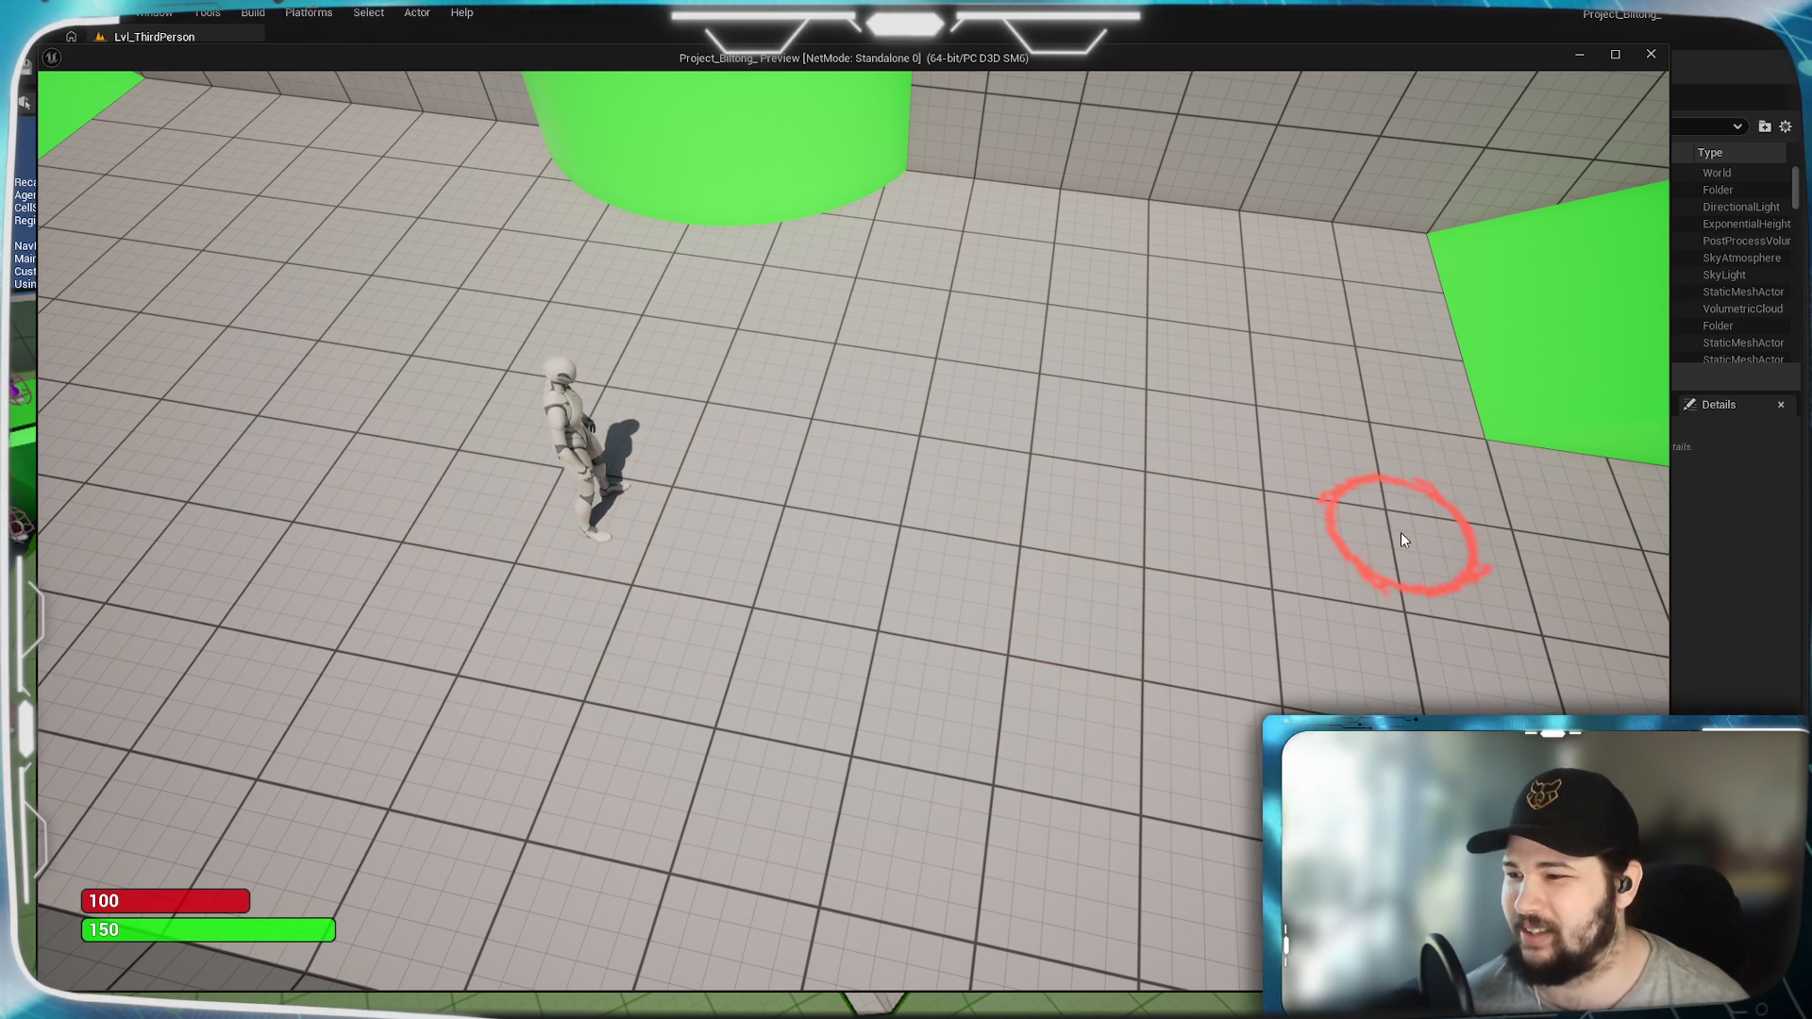
left_click(1297, 538)
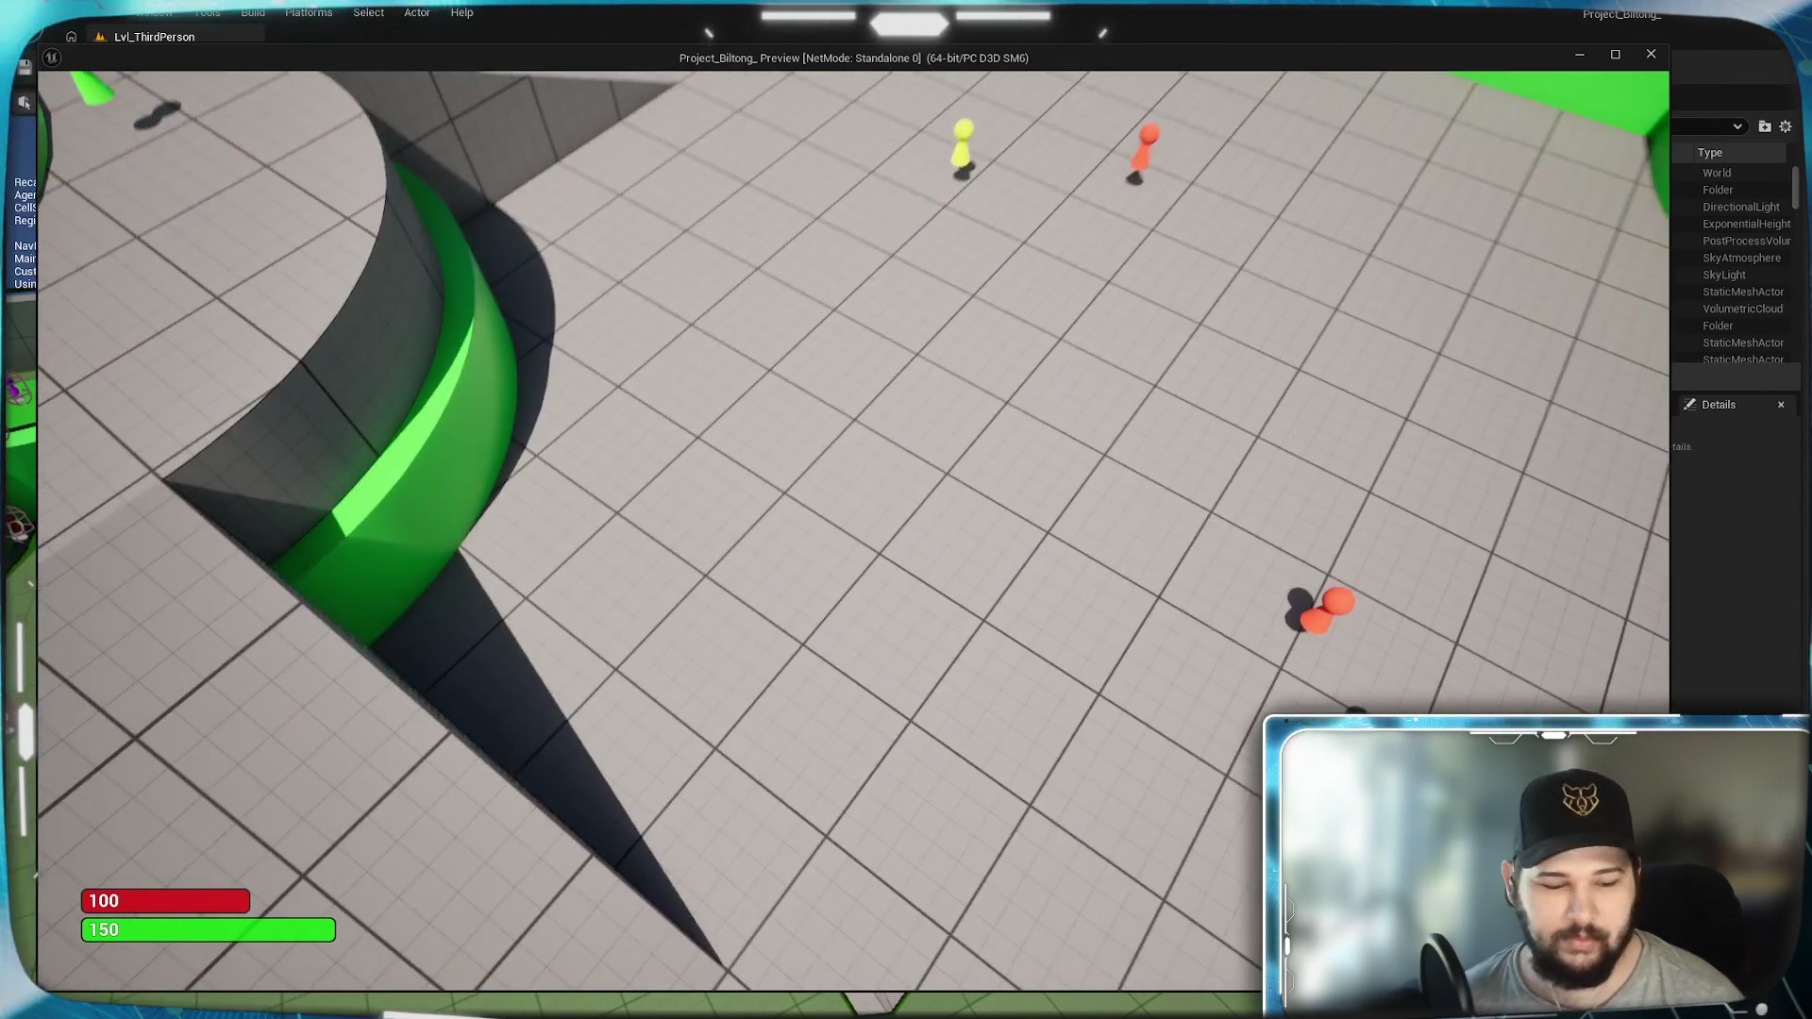
key("Escape")
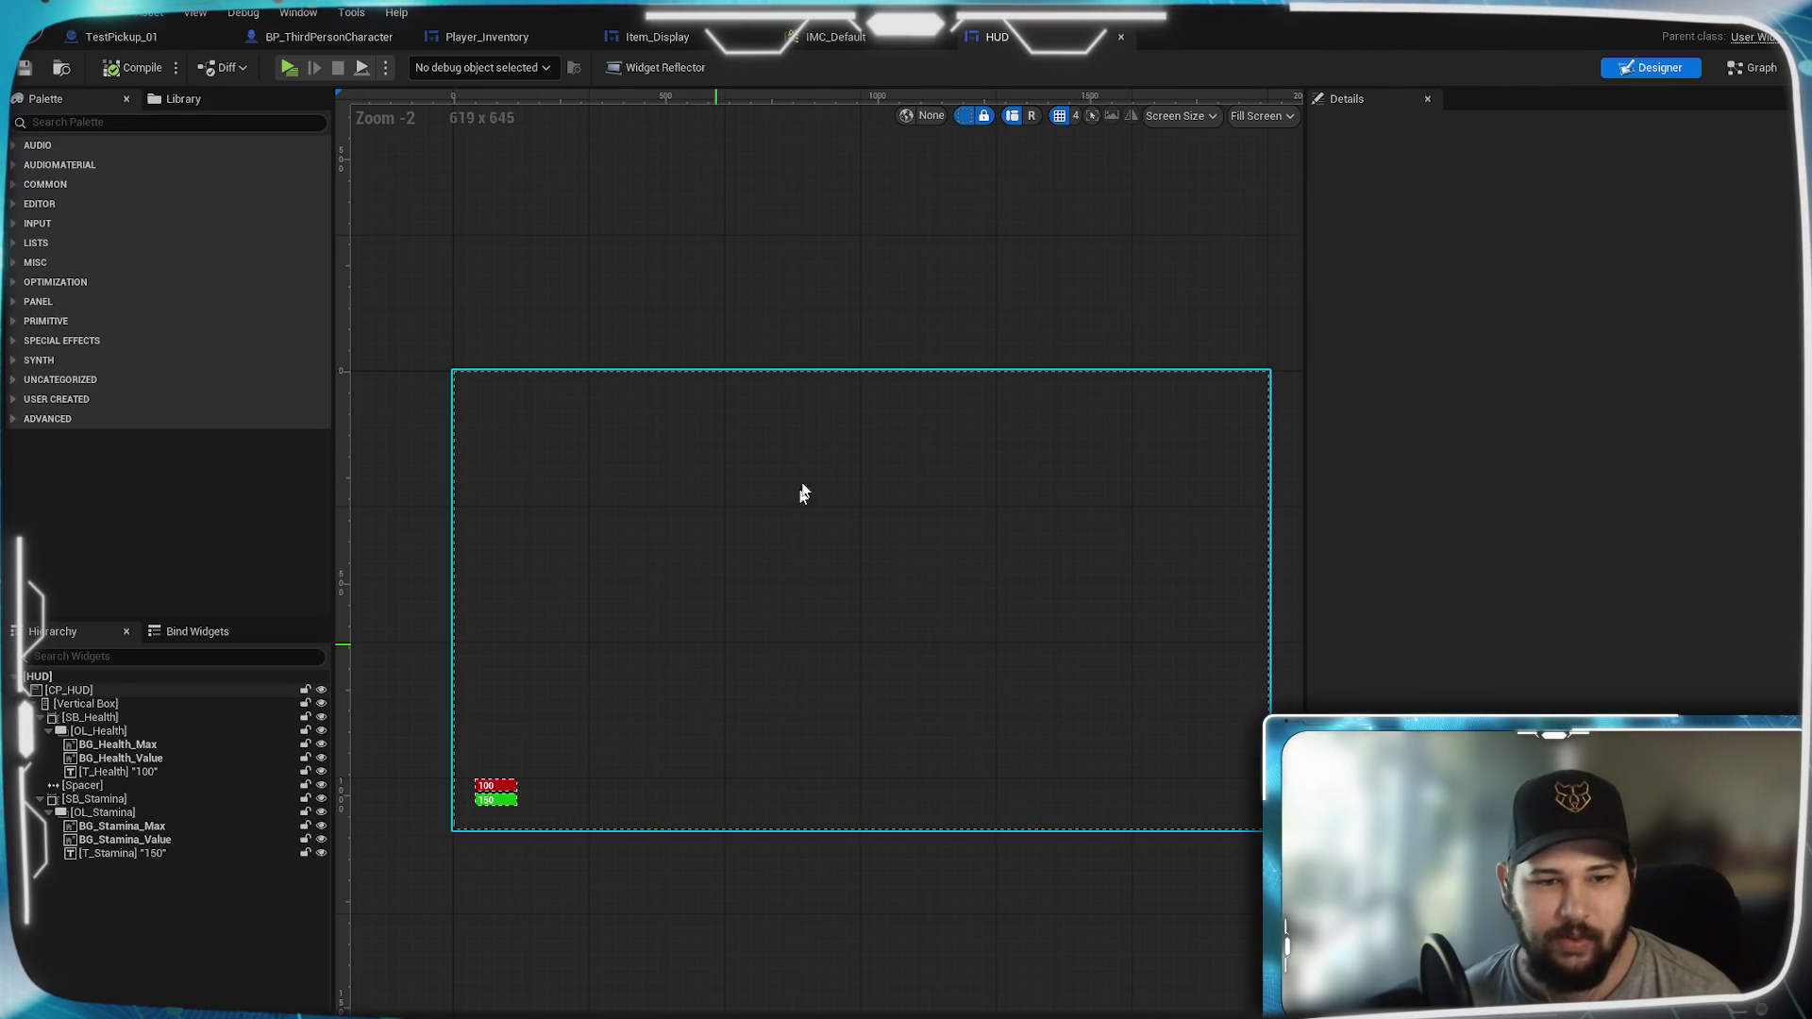
Step: Zoom and pan the HUD canvas to inspect the health and stamina bars, then switch to BP_ThirdPersonCharacter
scroll(542, 704, "up", 10)
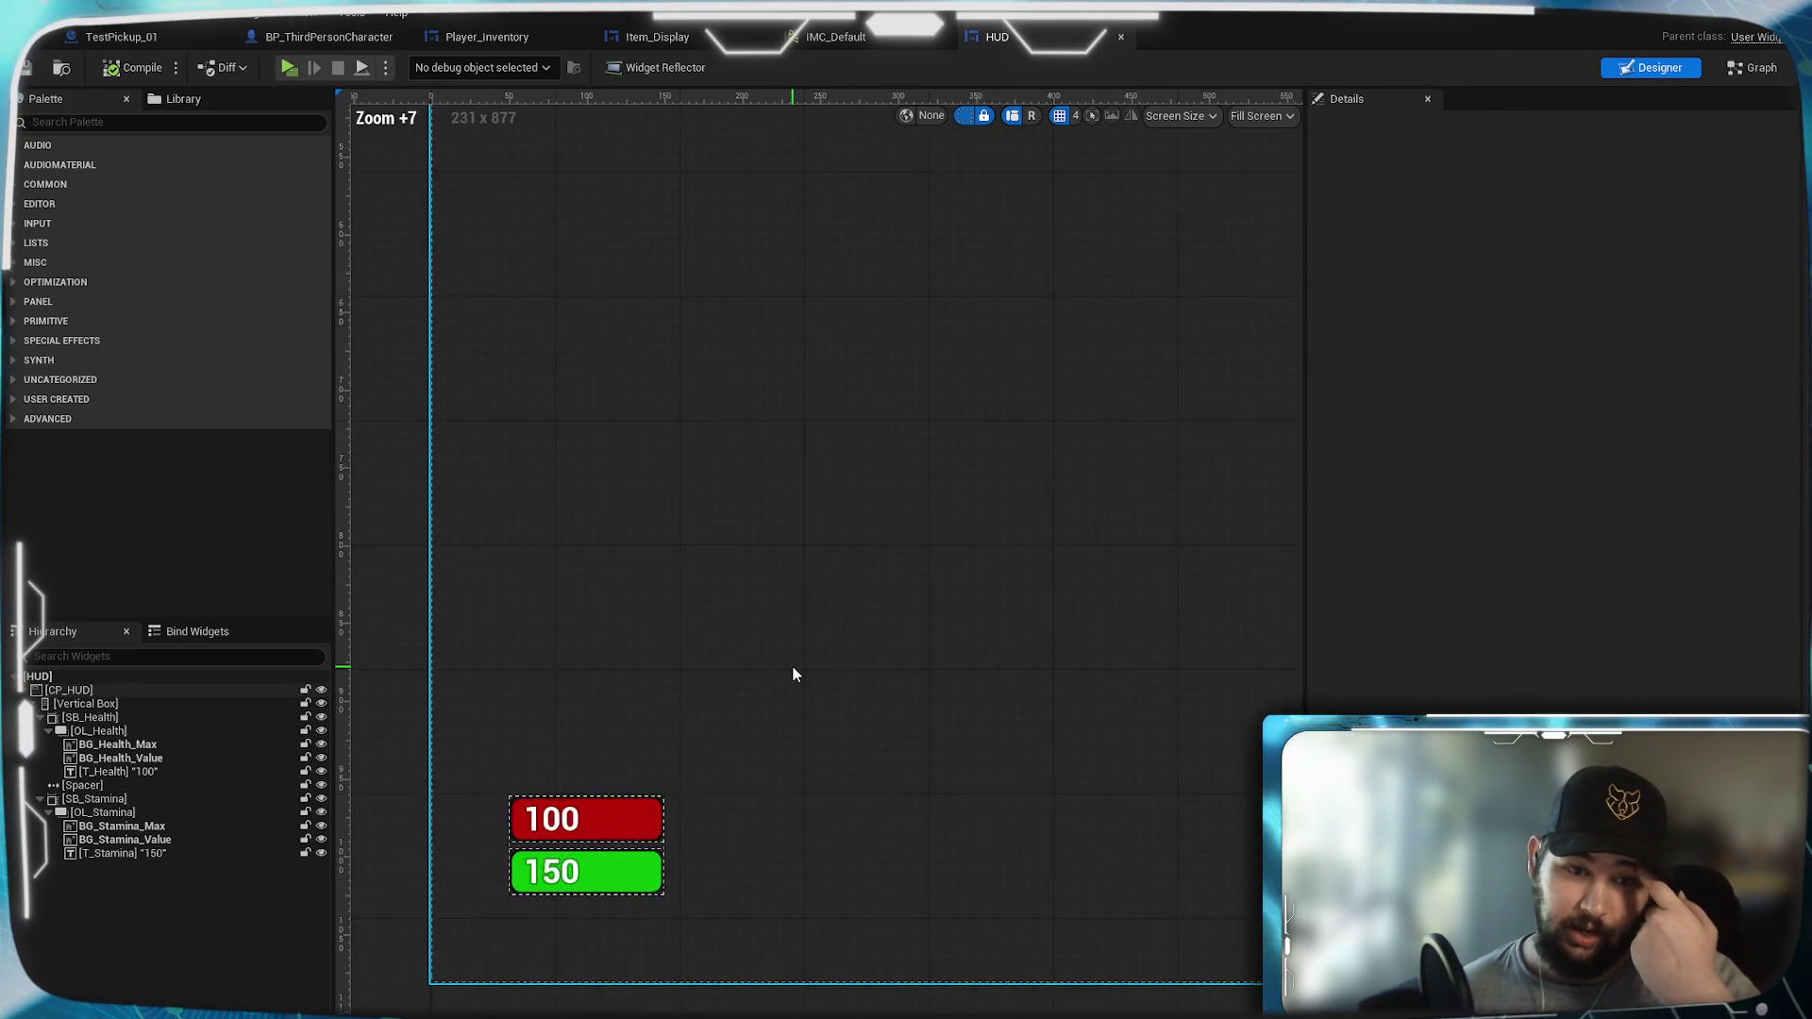
scroll(790, 666, "up", 3)
scroll(773, 681, "down", 2)
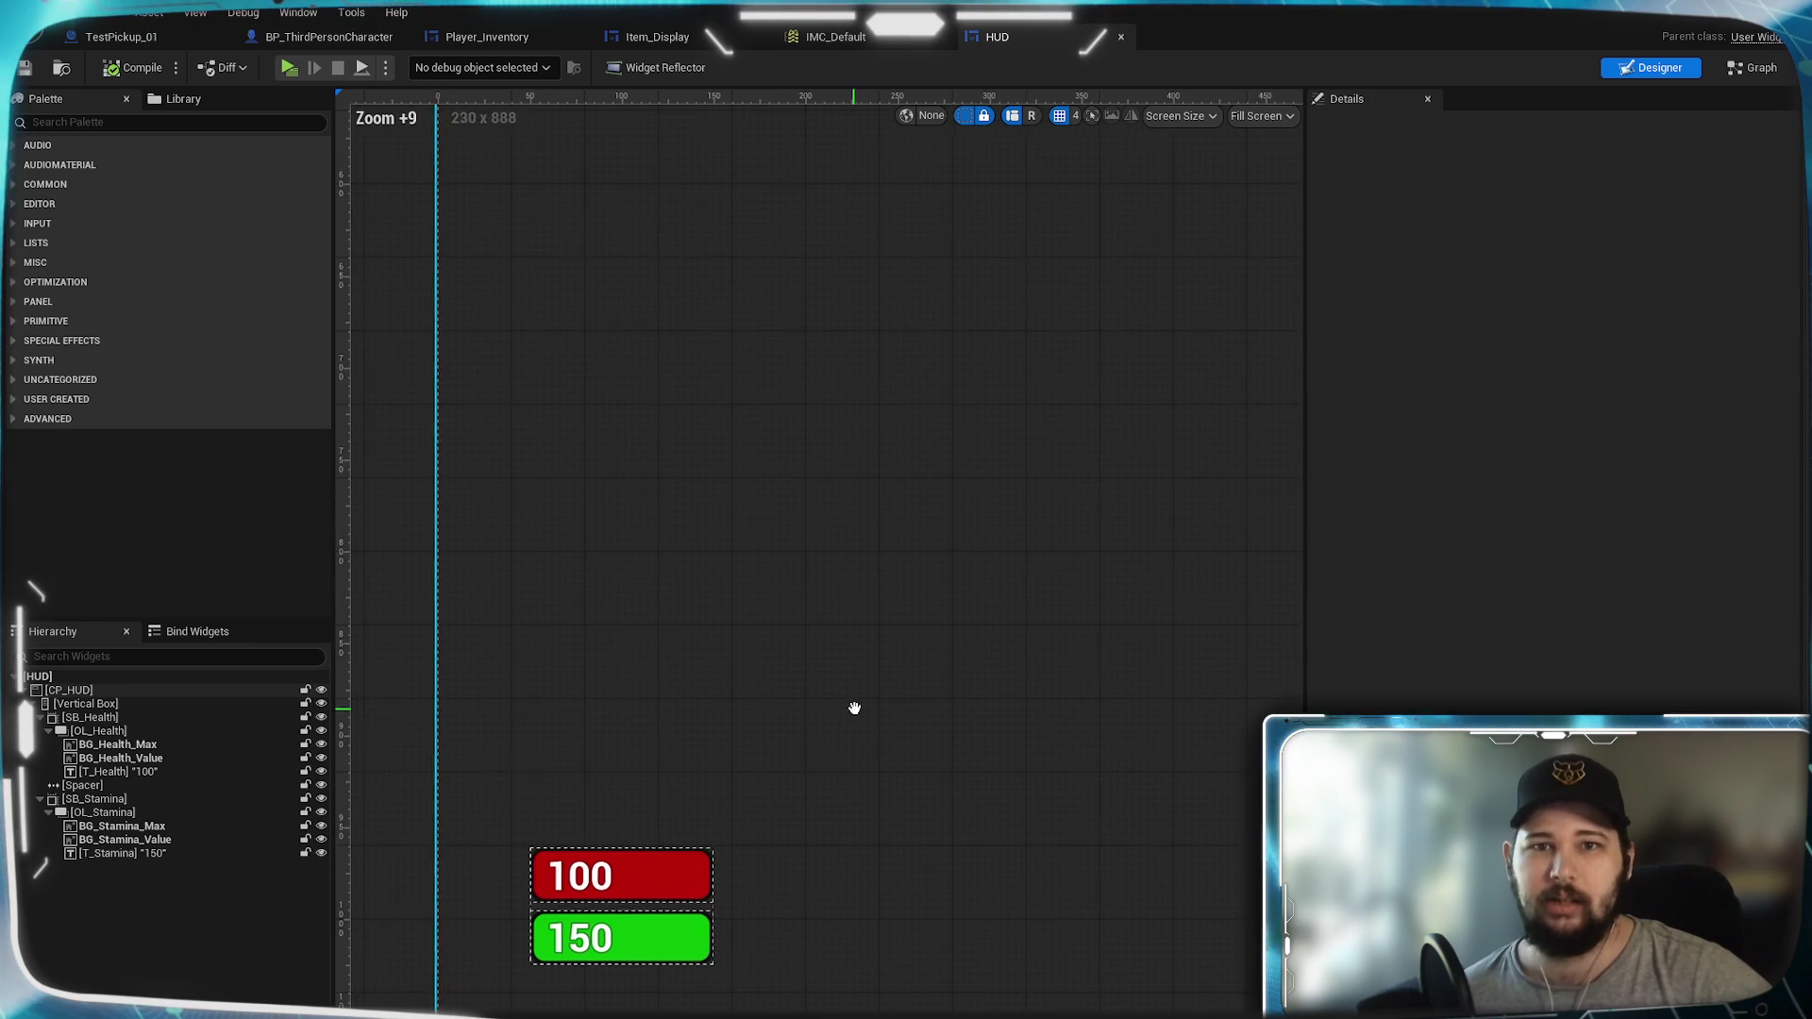
scroll(890, 659, "down", 7)
mouse_move(1072, 595)
left_mouse_down()
mouse_move(647, 774)
mouse_move(1162, 681)
left_mouse_up()
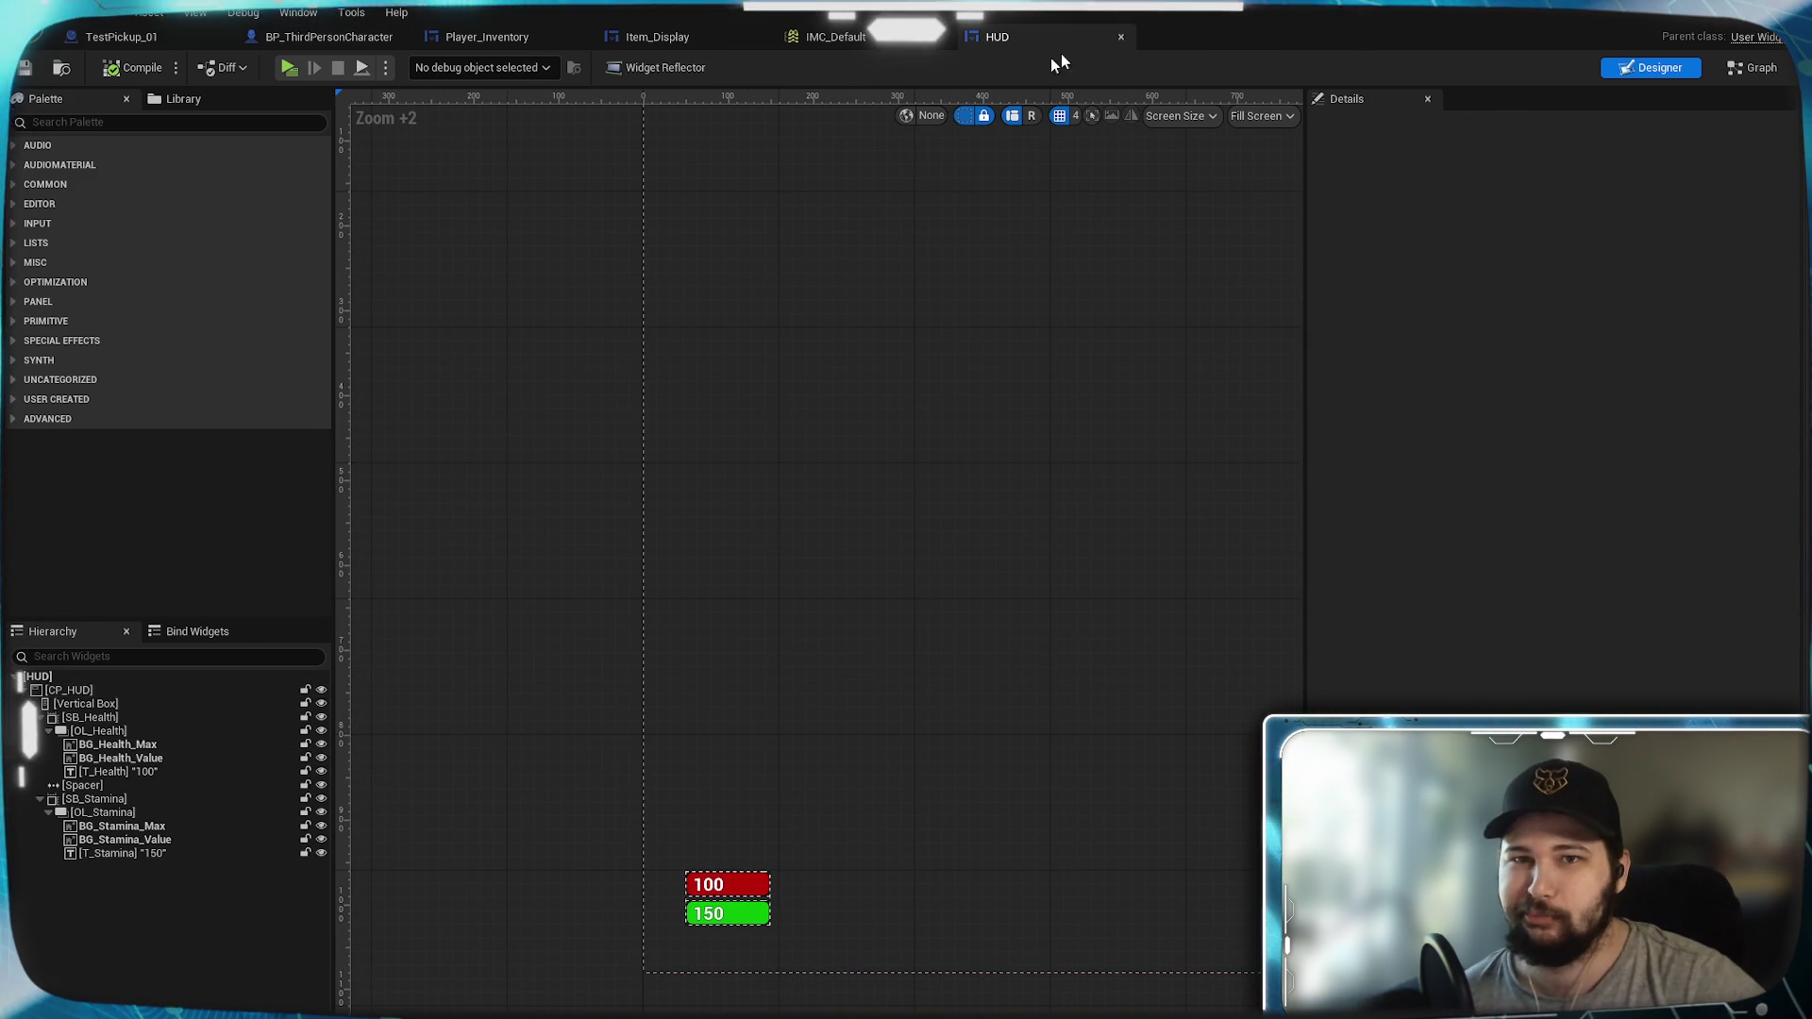
left_click(373, 38)
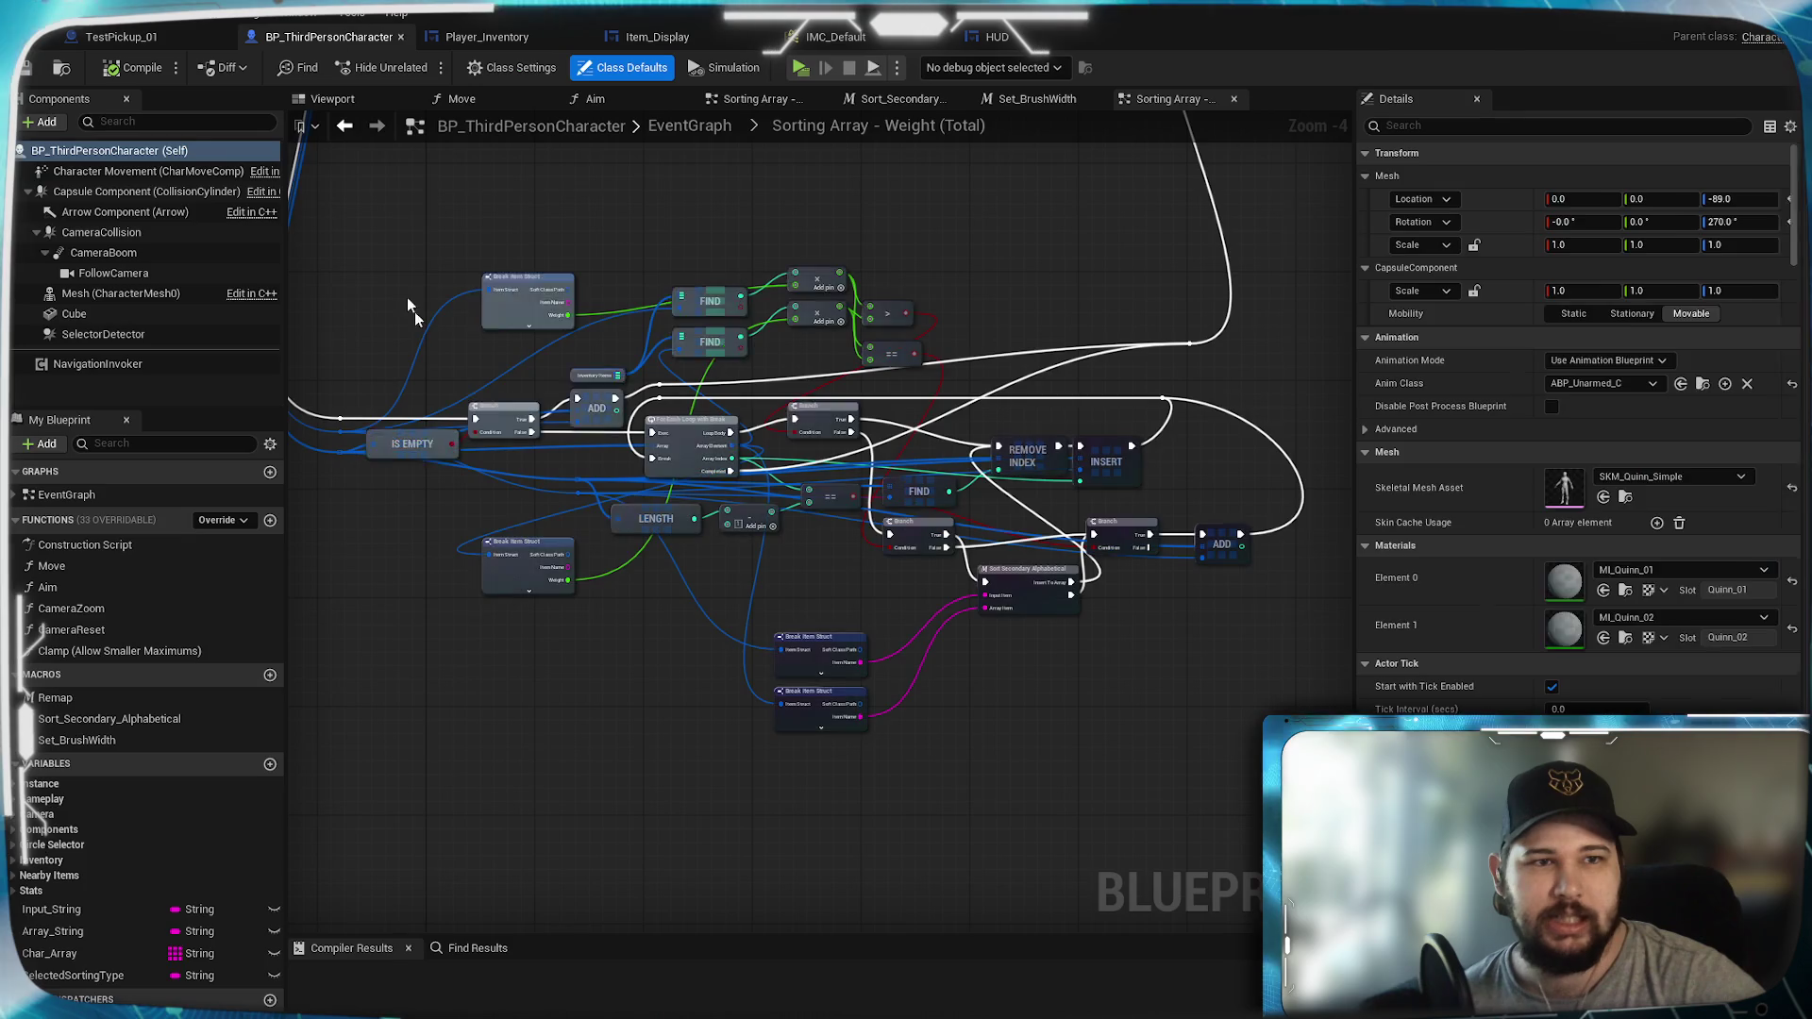
Step: Move the sorting nodes, including INSERT and ADD, up beside the Inputs node
scroll(651, 498, "down", 5)
scroll(651, 498, "up", 2)
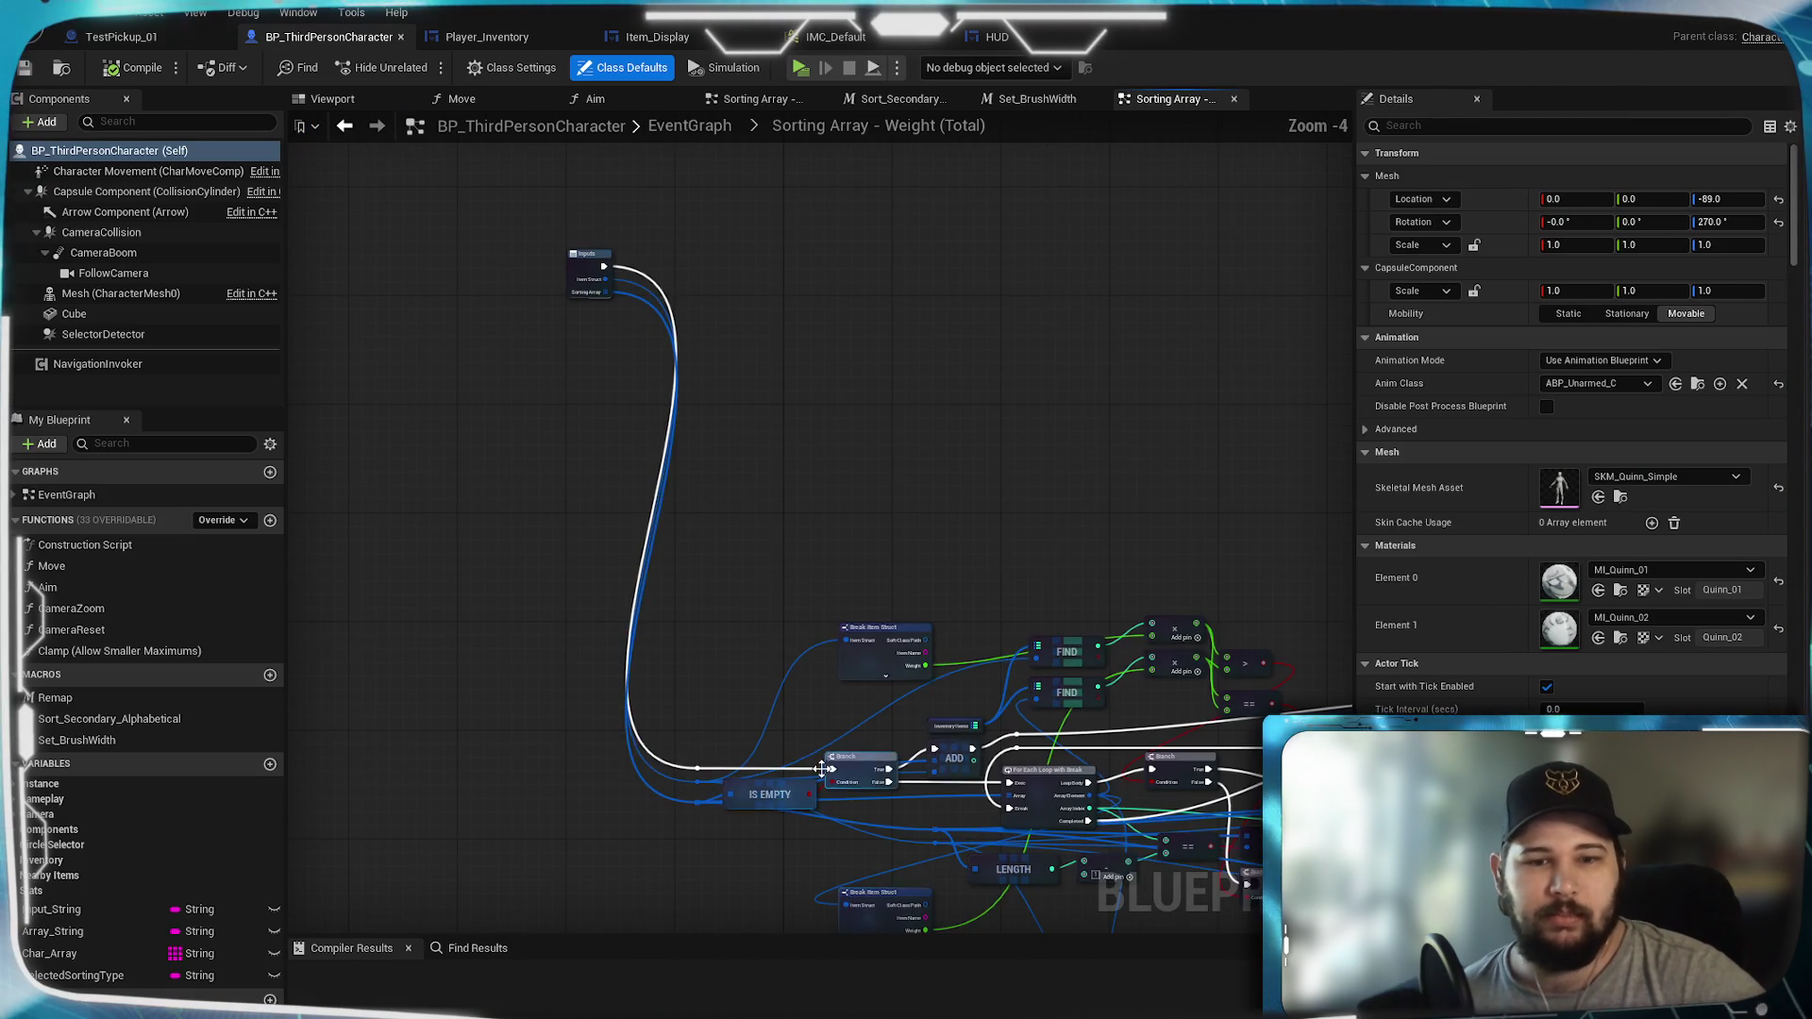
mouse_move(688, 484)
left_mouse_down()
mouse_move(522, 395)
mouse_move(1043, 740)
left_mouse_up()
scroll(835, 597, "down", 3)
scroll(871, 606, "up", 4)
left_click_drag(806, 413, 885, 599)
mouse_move(802, 547)
left_mouse_down()
mouse_move(785, 226)
mouse_move(759, 472)
mouse_move(736, 433)
mouse_move(485, 302)
mouse_move(932, 354)
left_mouse_up()
Step: Deselect the nodes, cancel the function rename, and go back to EventGraph
scroll(934, 354, "down", 1)
left_click(457, 336)
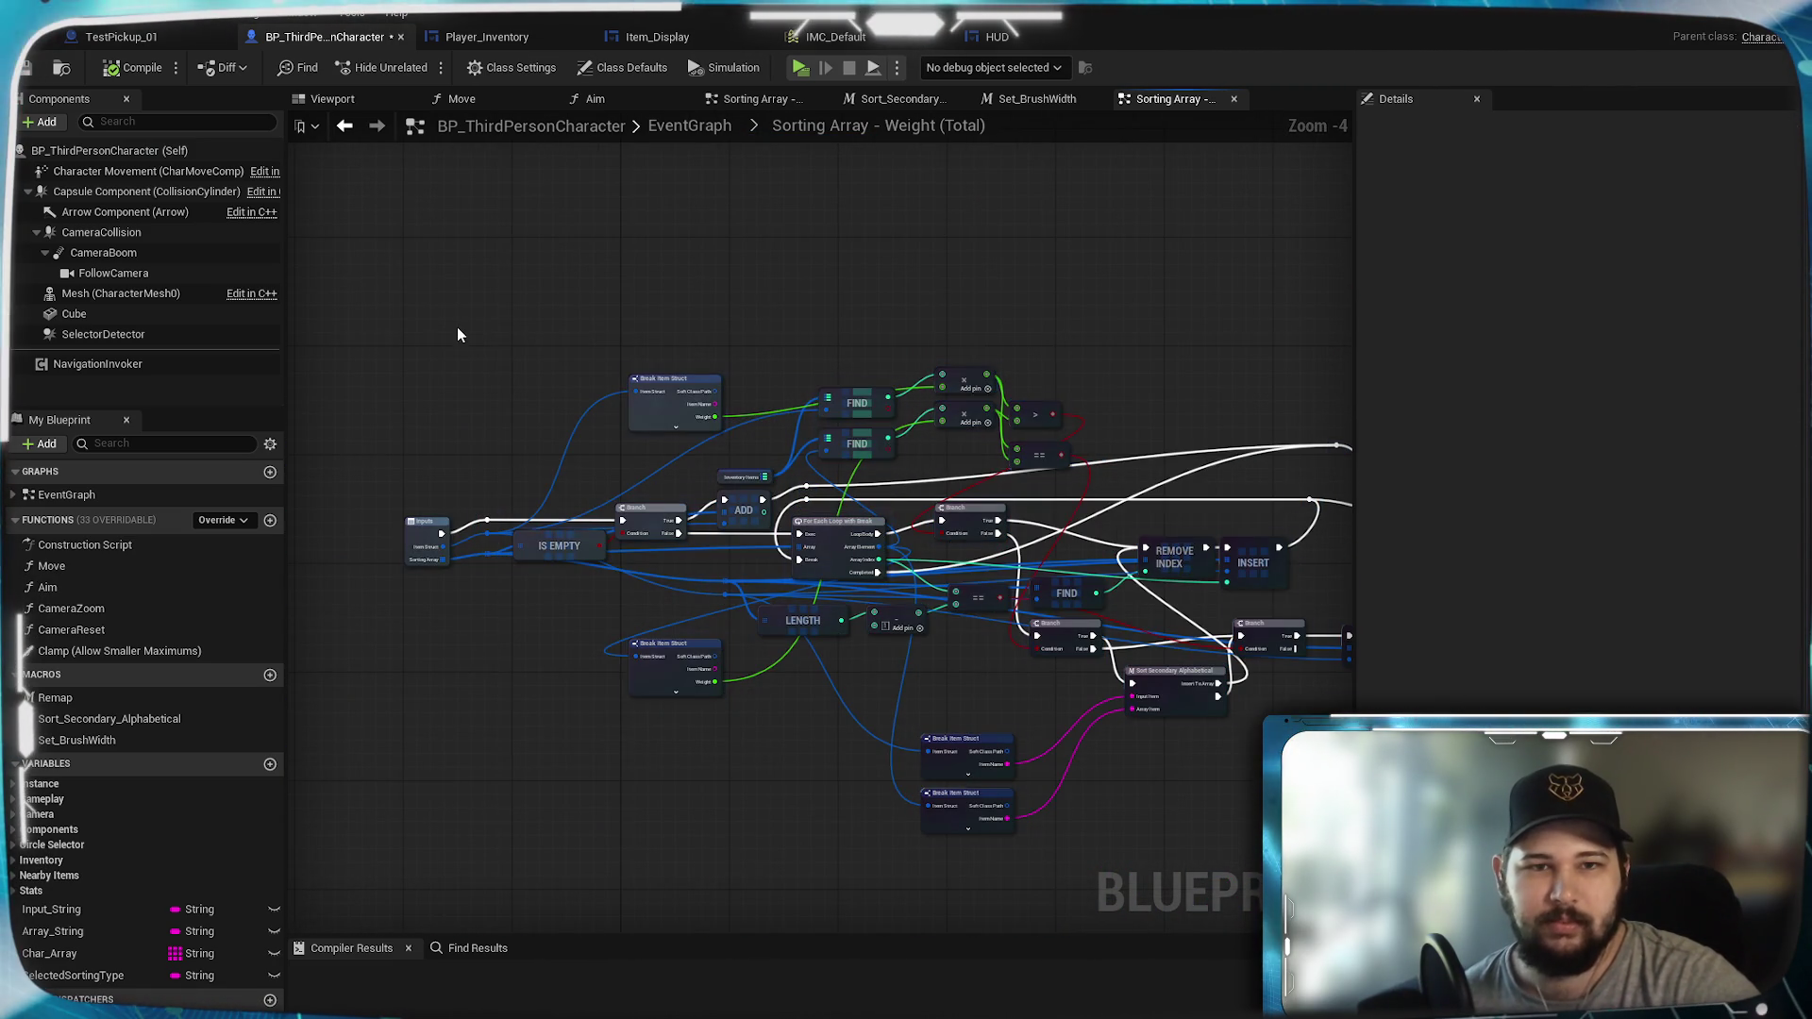
left_click(762, 125)
key("Escape")
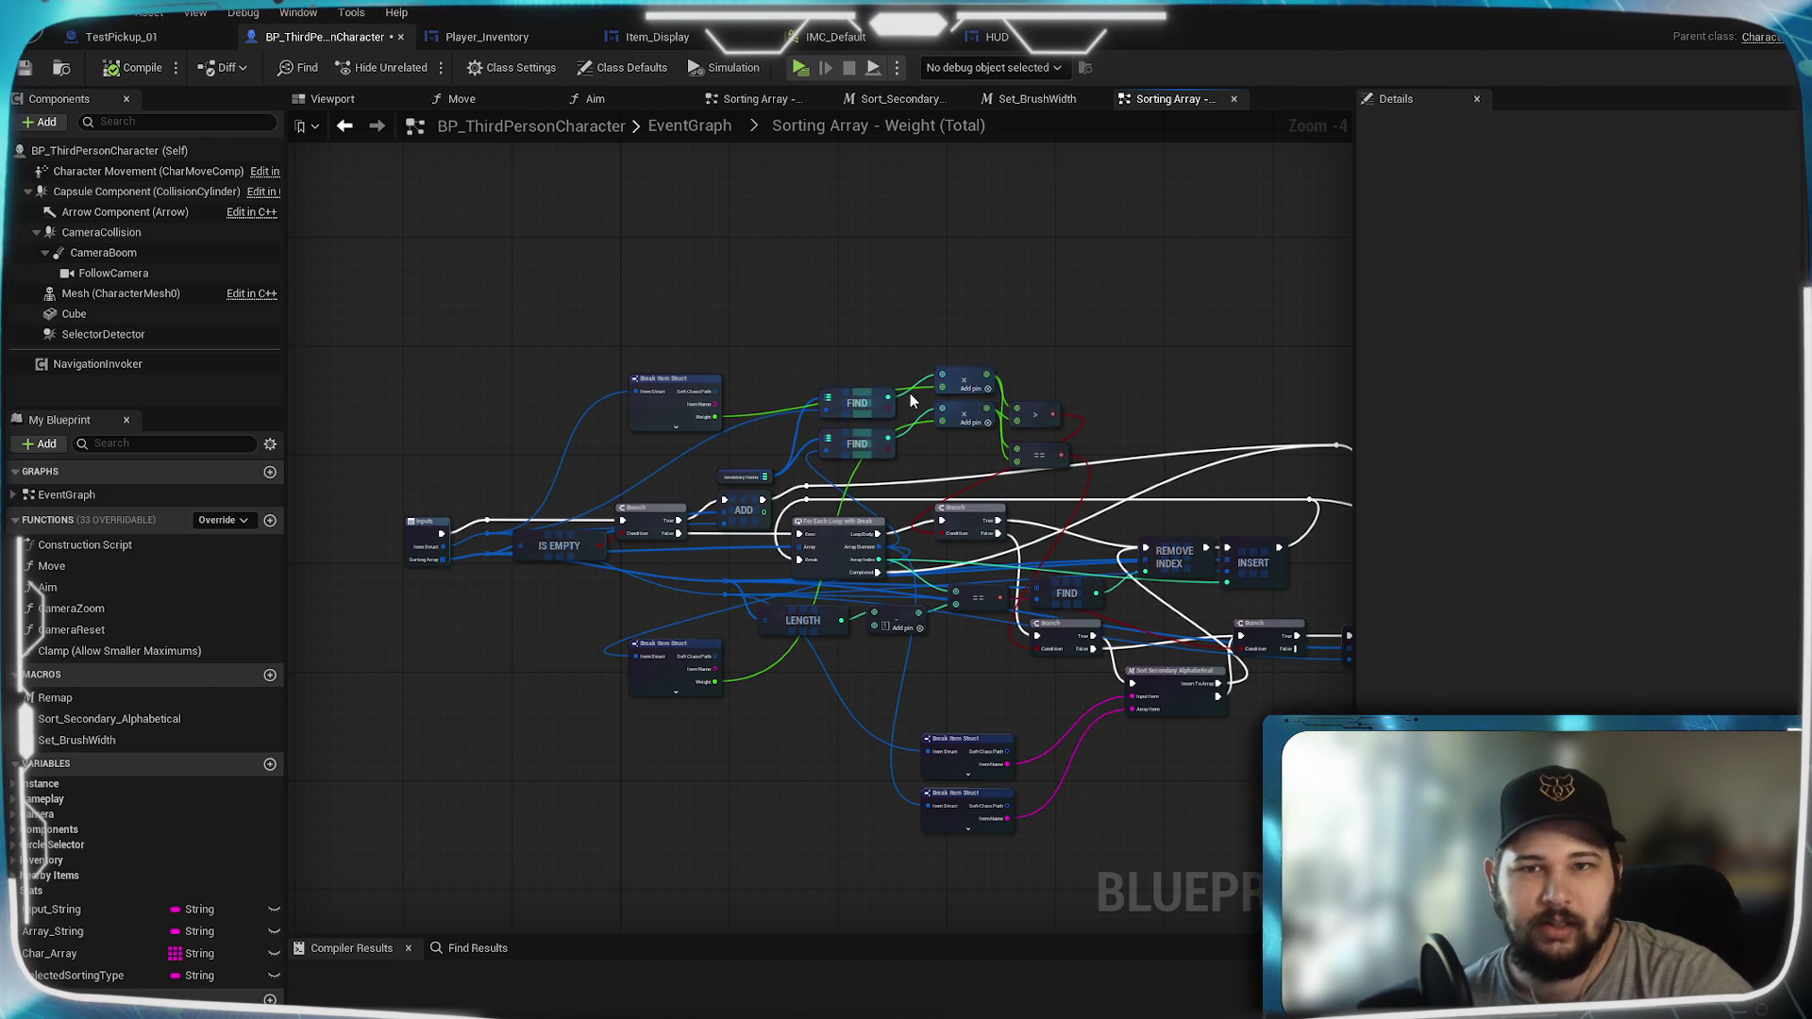
left_click(710, 139)
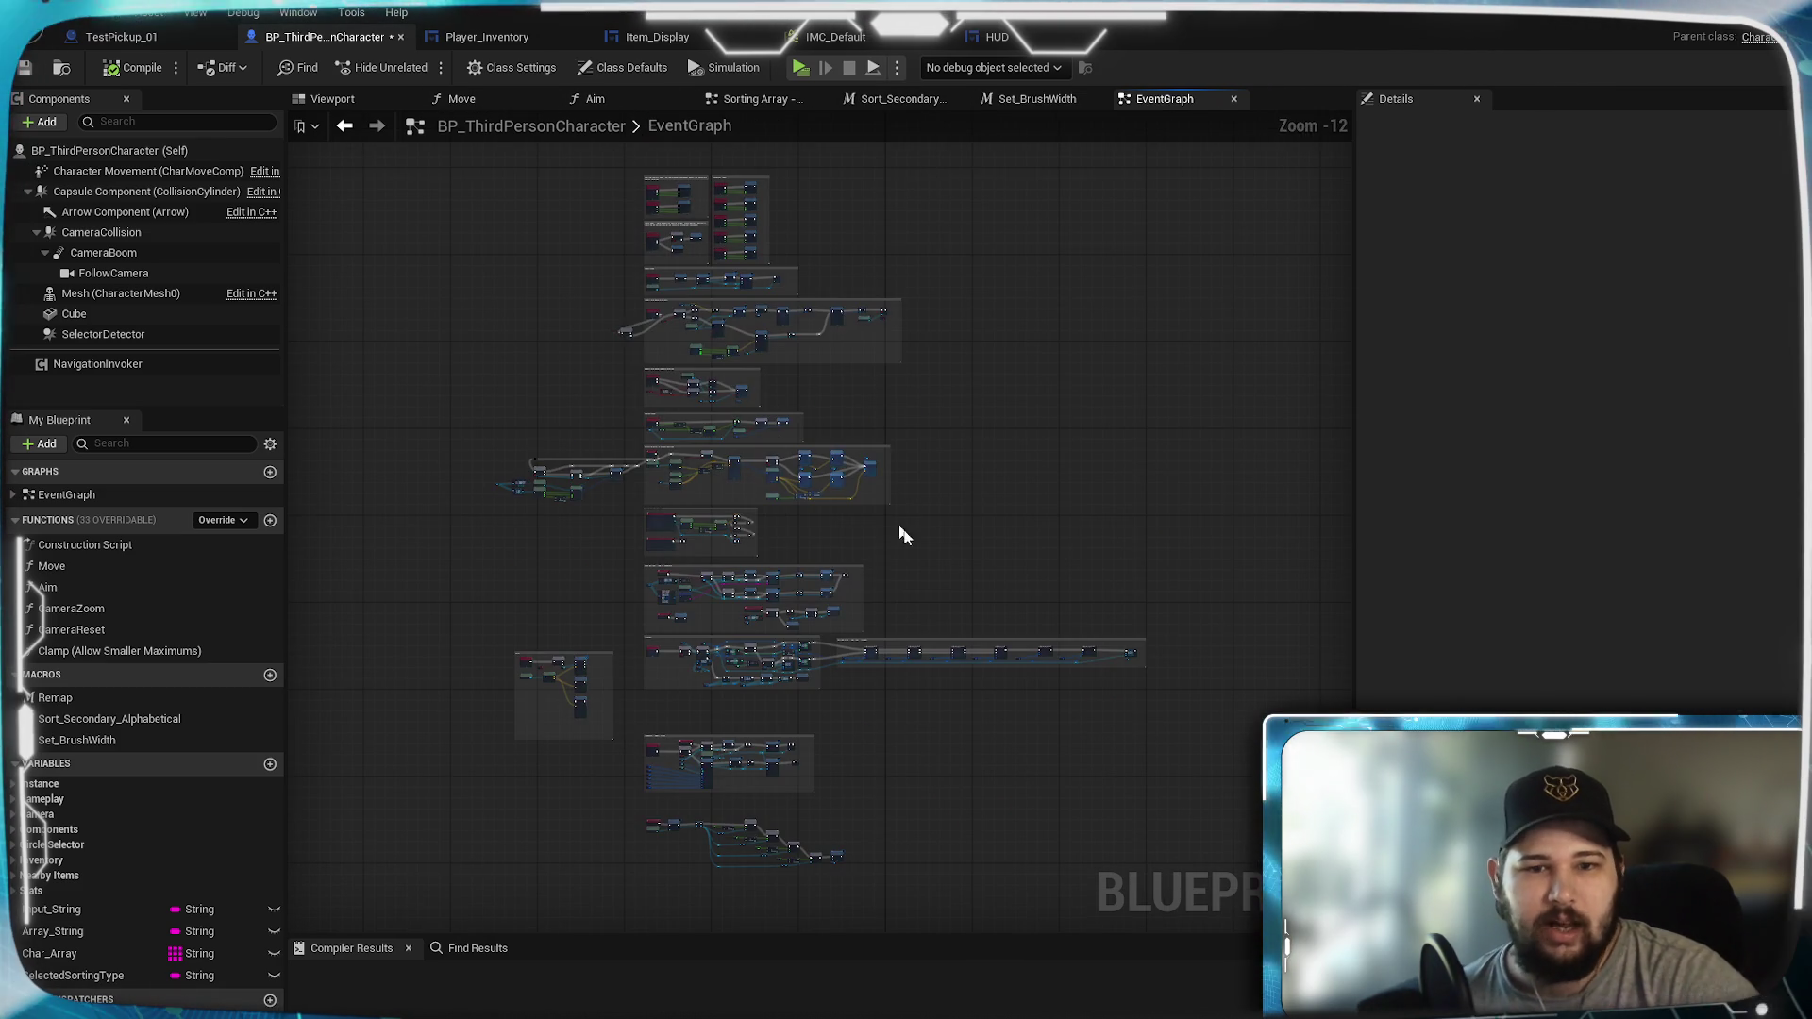
Step: Pan the EventGraph through the Interact, PAIN, Snap Cursor to Pawns and Camera Zoom blocks
scroll(727, 557, "up", 5)
scroll(638, 441, "up", 5)
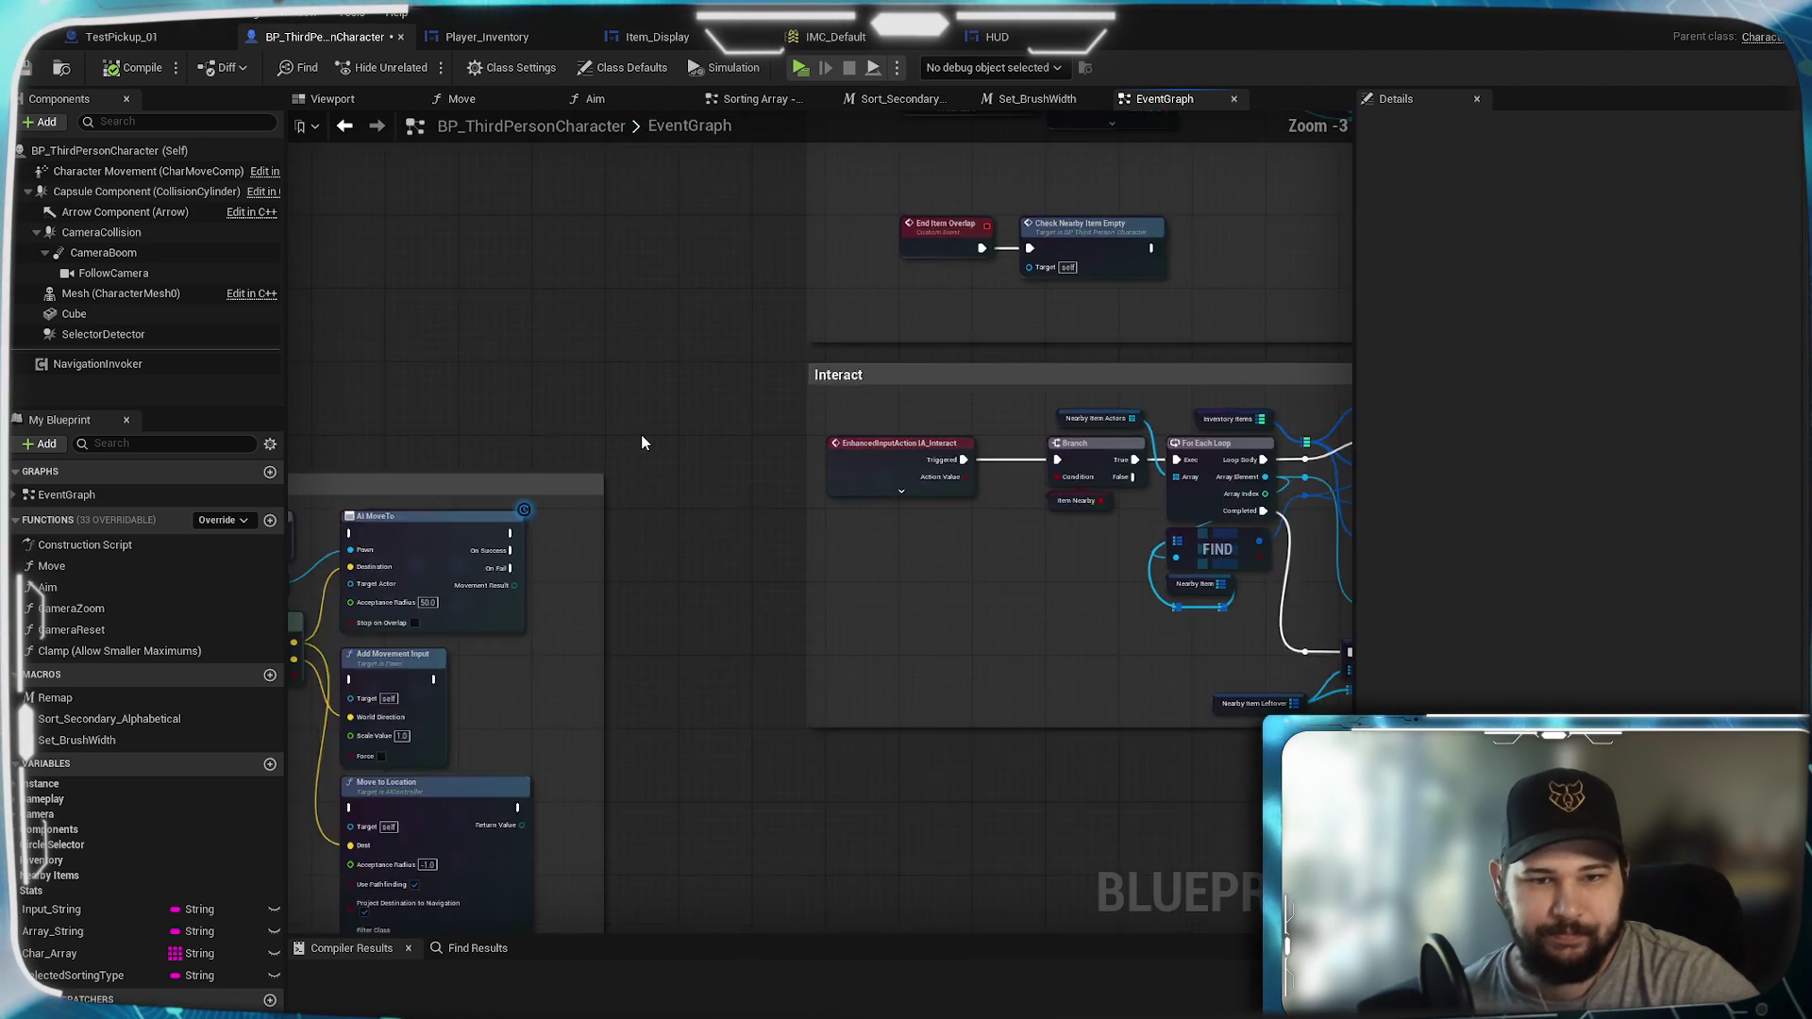
left_click_drag(1027, 689, 395, 658)
mouse_move(519, 675)
left_mouse_down()
mouse_move(639, 647)
mouse_move(724, 675)
mouse_move(1175, 635)
mouse_move(525, 825)
left_mouse_up()
mouse_move(910, 614)
left_mouse_down()
mouse_move(679, 598)
mouse_move(680, 1000)
left_mouse_up()
scroll(678, 596, "down", 1)
left_click_drag(681, 85, 681, 519)
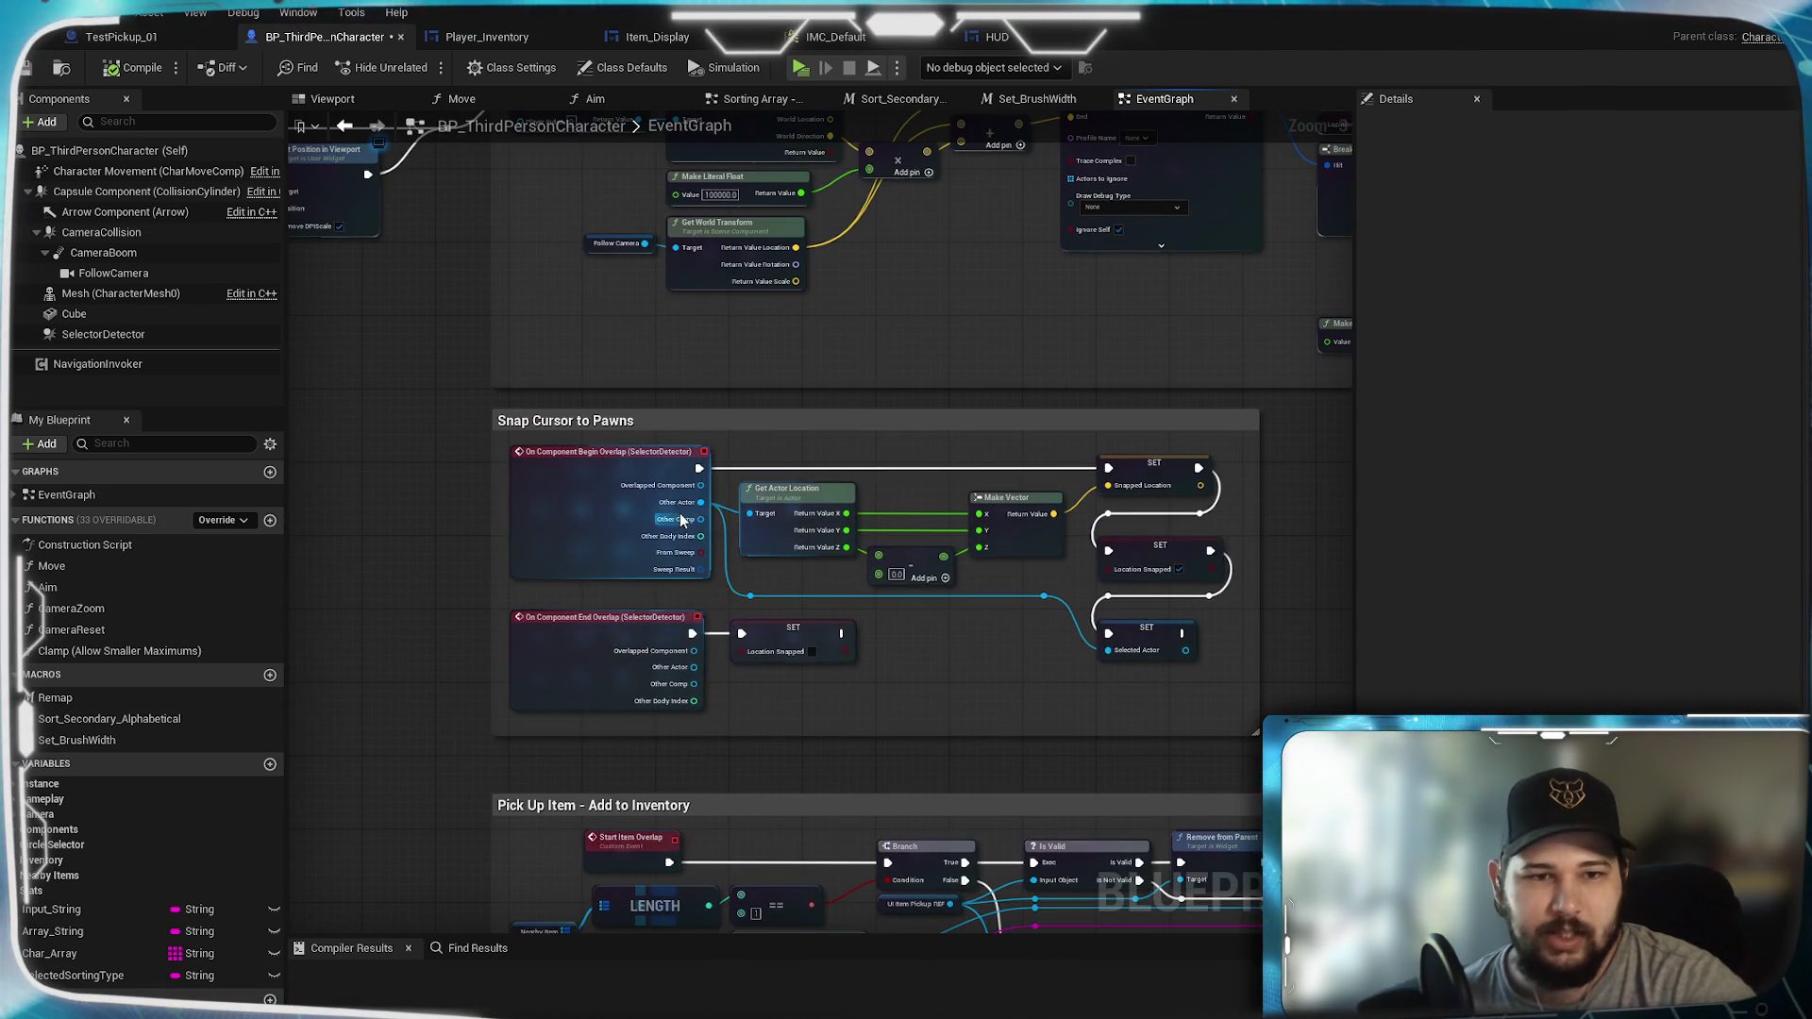
left_click_drag(753, 420, 791, 960)
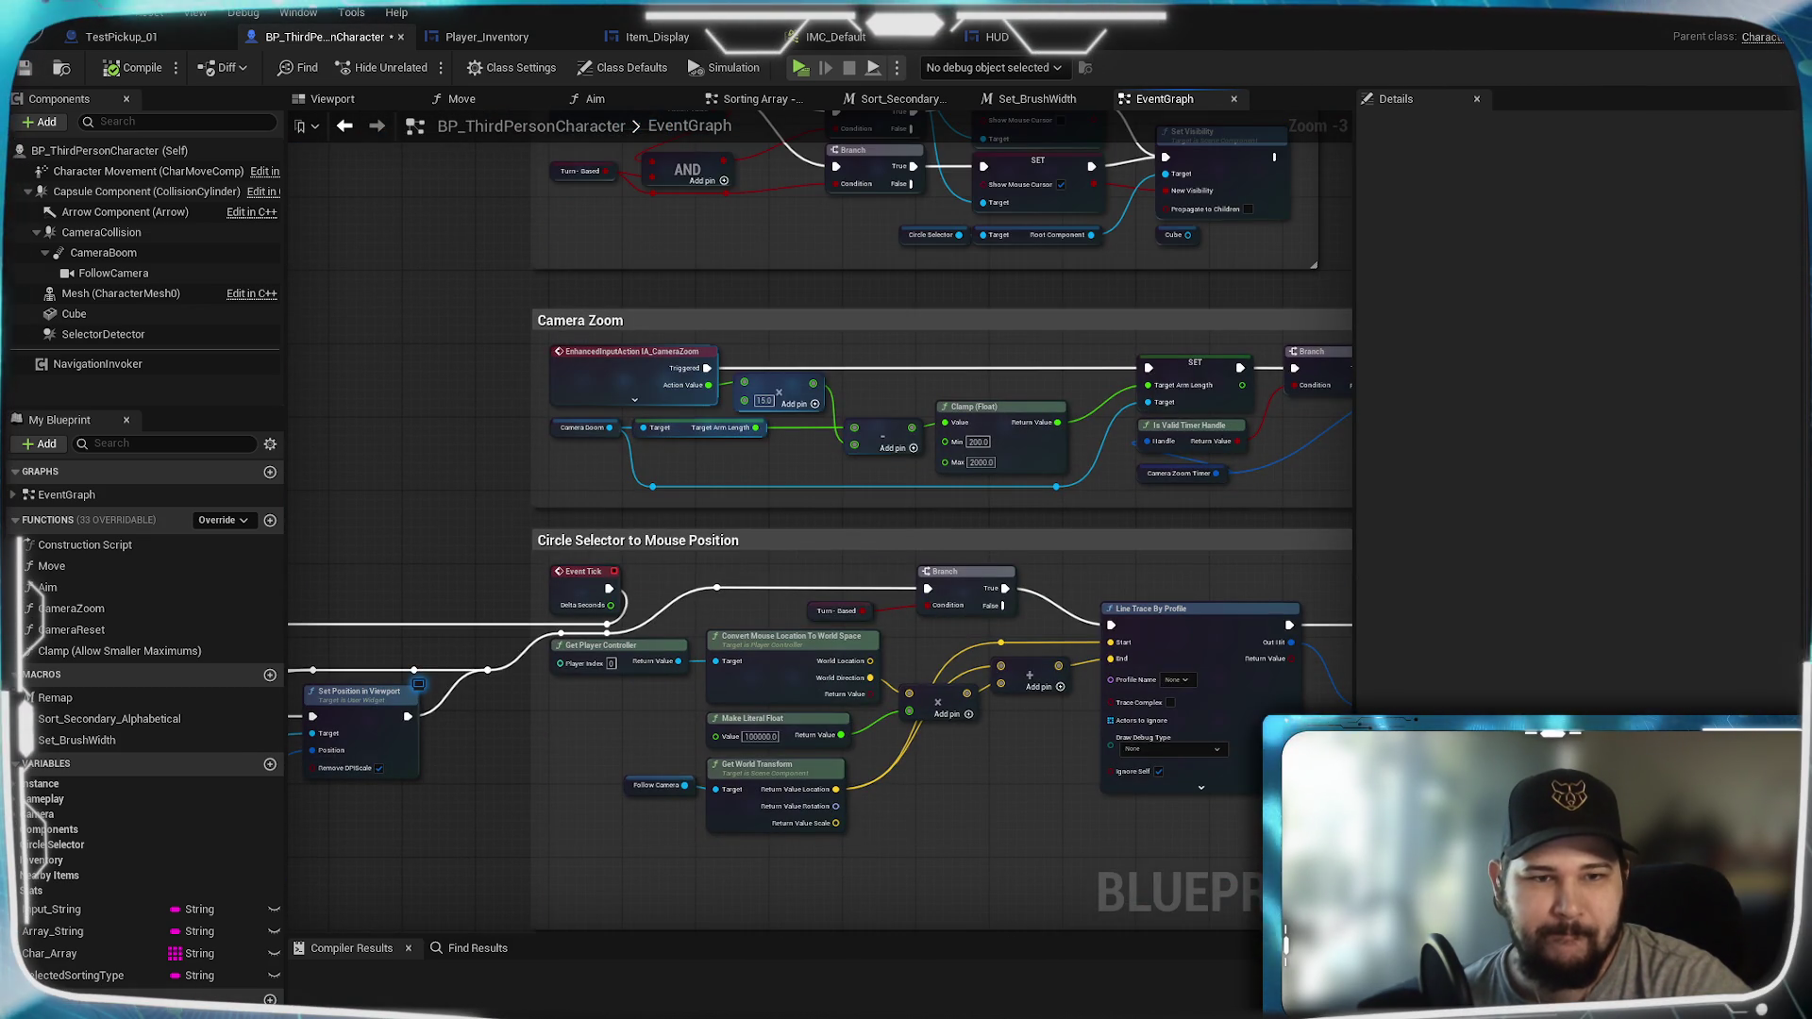
left_click_drag(803, 346, 815, 825)
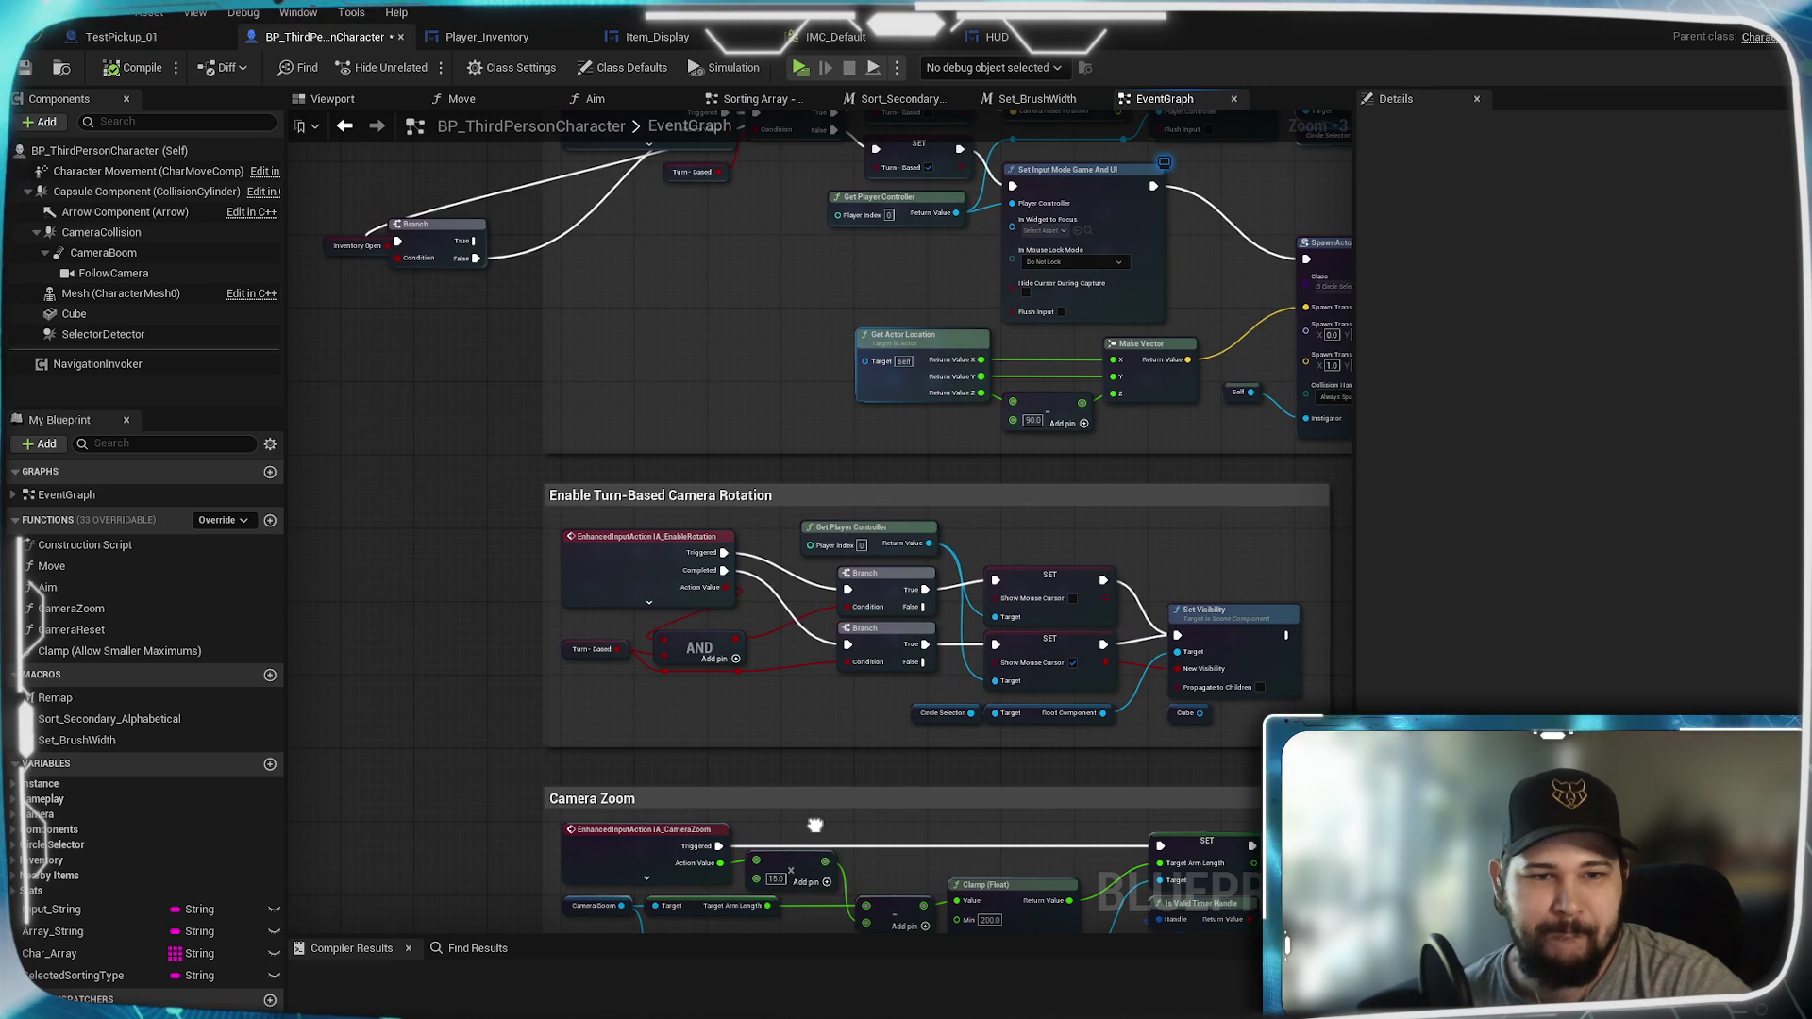
Step: Examine the Toggle Turn-Based Elements nodes, then bring the floating Content Browser to the front
left_click_drag(811, 396, 814, 884)
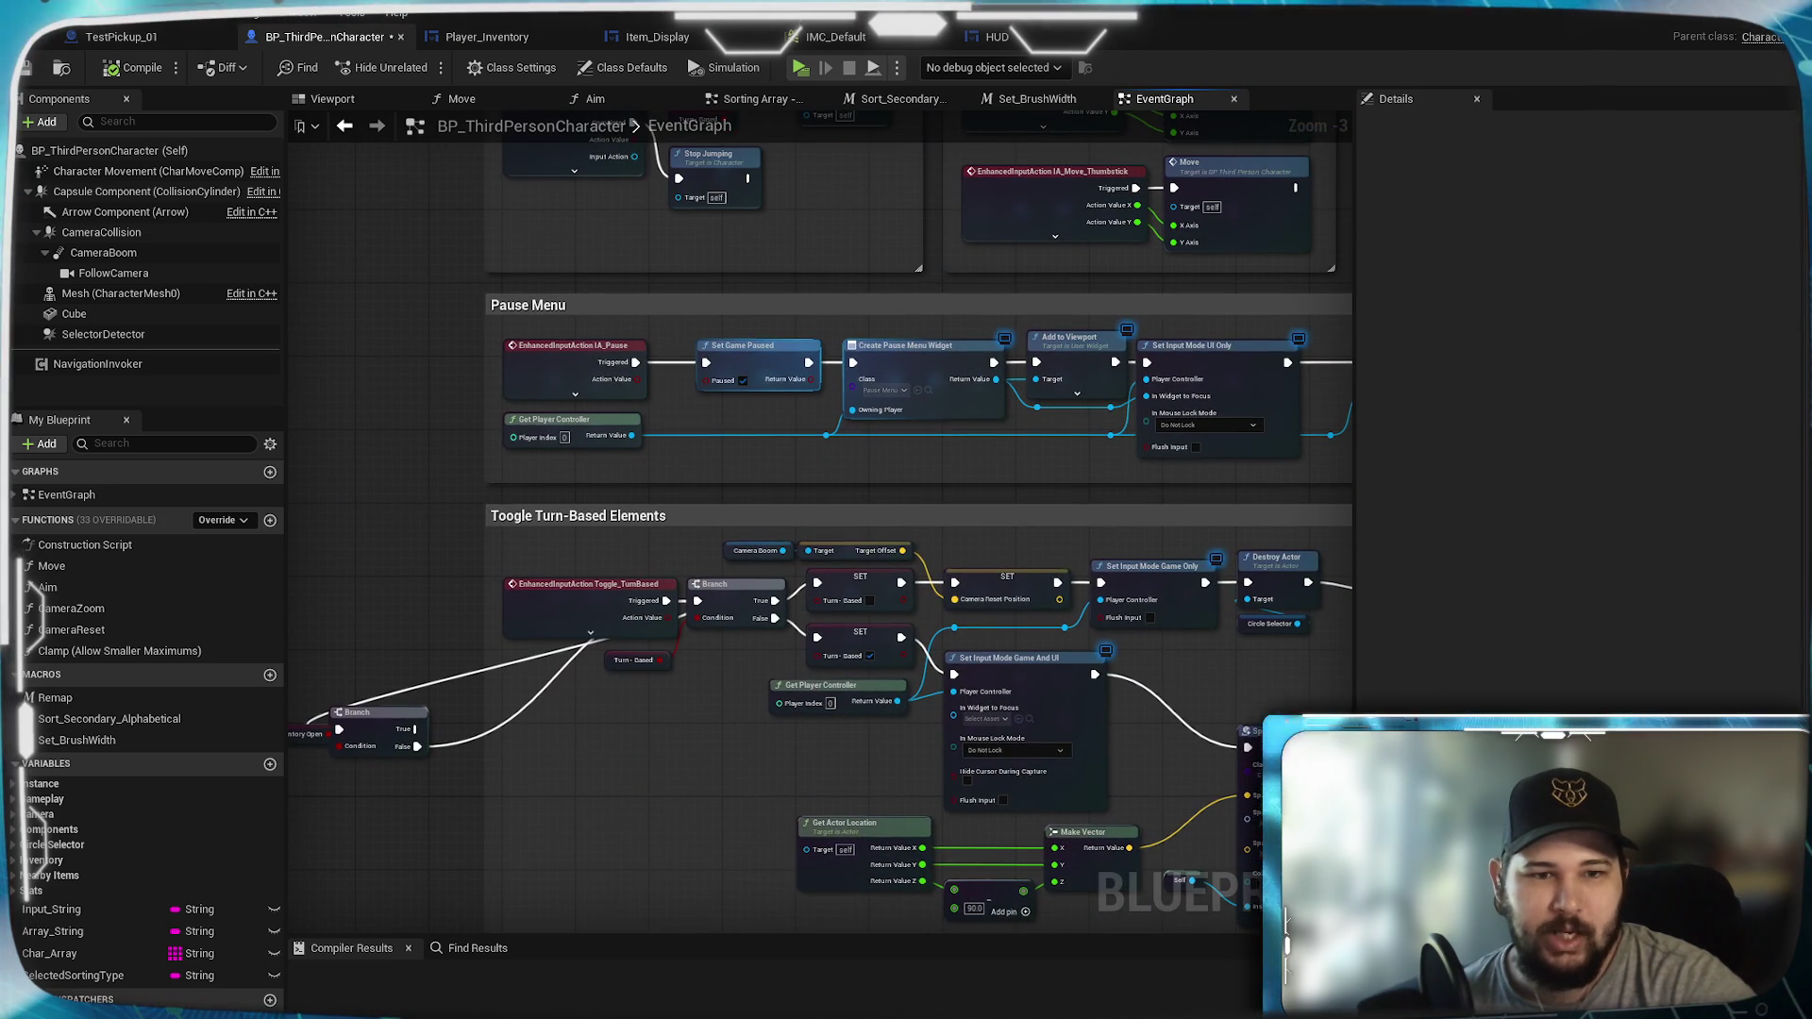
scroll(562, 529, "up", 3)
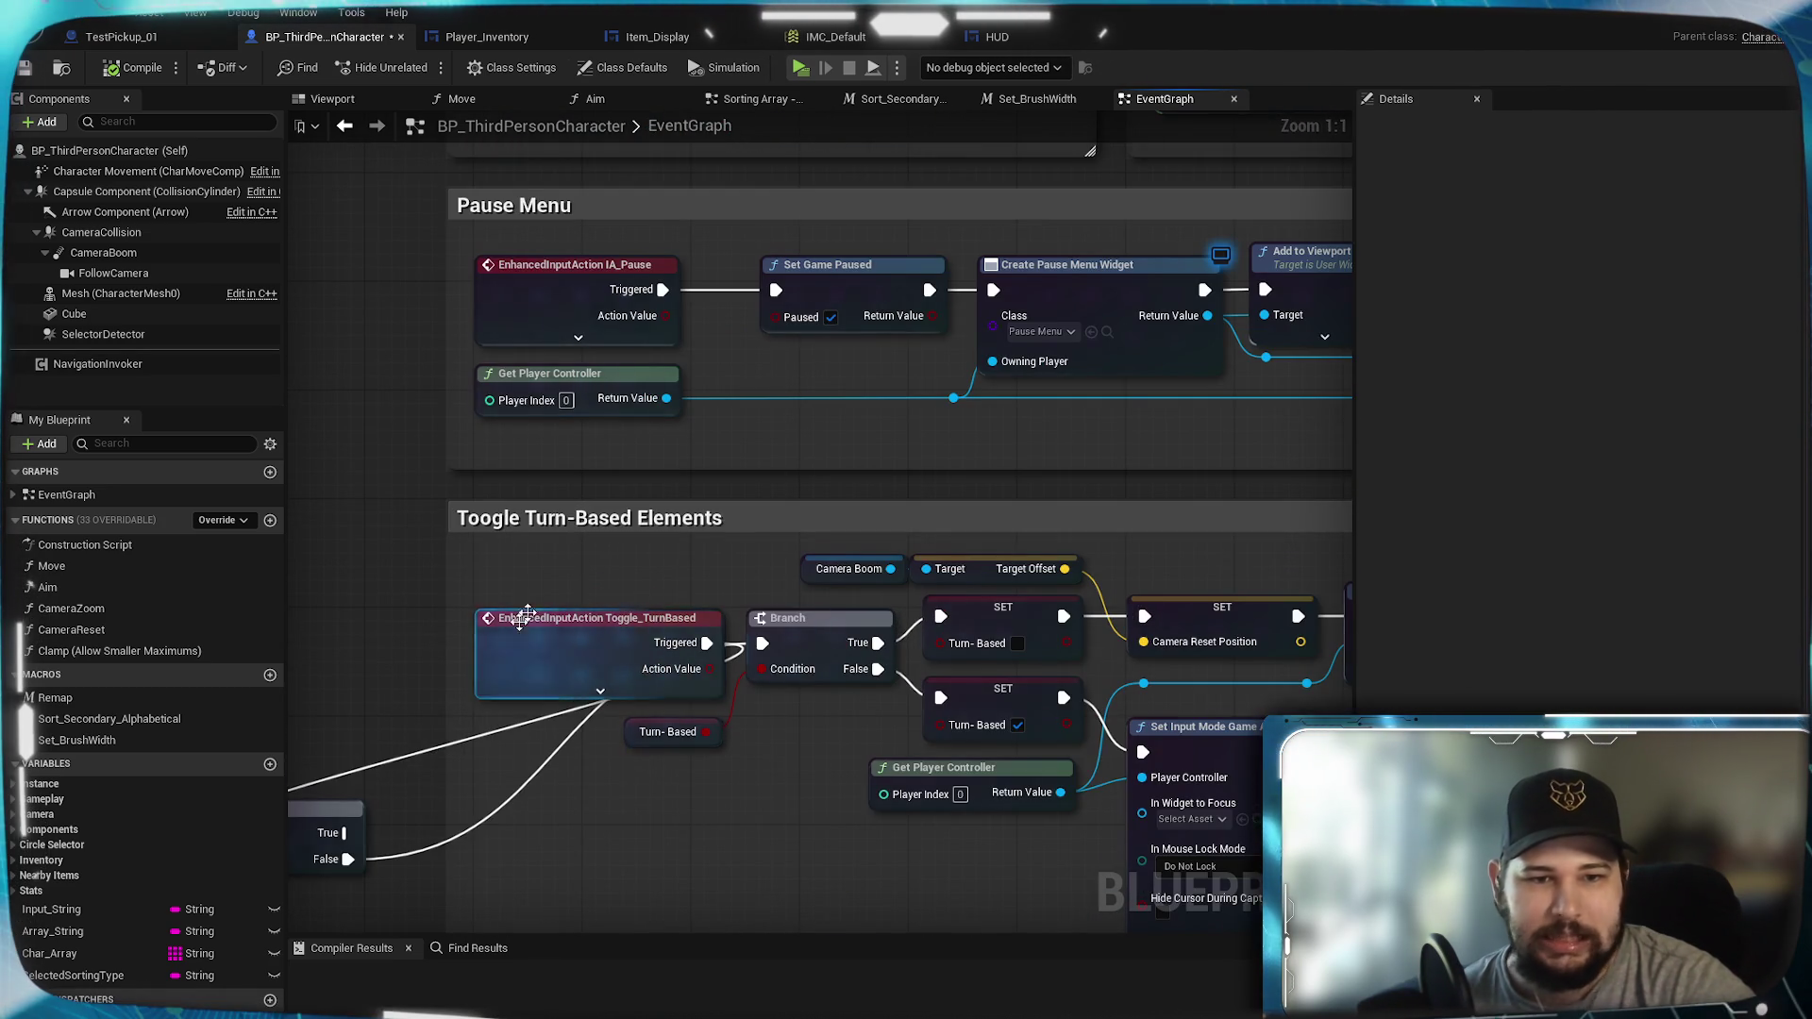
left_click_drag(655, 608, 630, 455)
scroll(642, 462, "down", 1)
mouse_move(989, 709)
left_mouse_down()
mouse_move(258, 658)
mouse_move(430, 620)
mouse_move(951, 606)
mouse_move(436, 625)
left_mouse_up()
scroll(430, 620, "down", 3)
scroll(959, 618, "up", 3)
mouse_move(1006, 547)
left_mouse_down()
mouse_move(1346, 542)
mouse_move(840, 552)
mouse_move(893, 439)
mouse_move(812, 442)
mouse_move(828, 554)
mouse_move(1453, 534)
left_mouse_up()
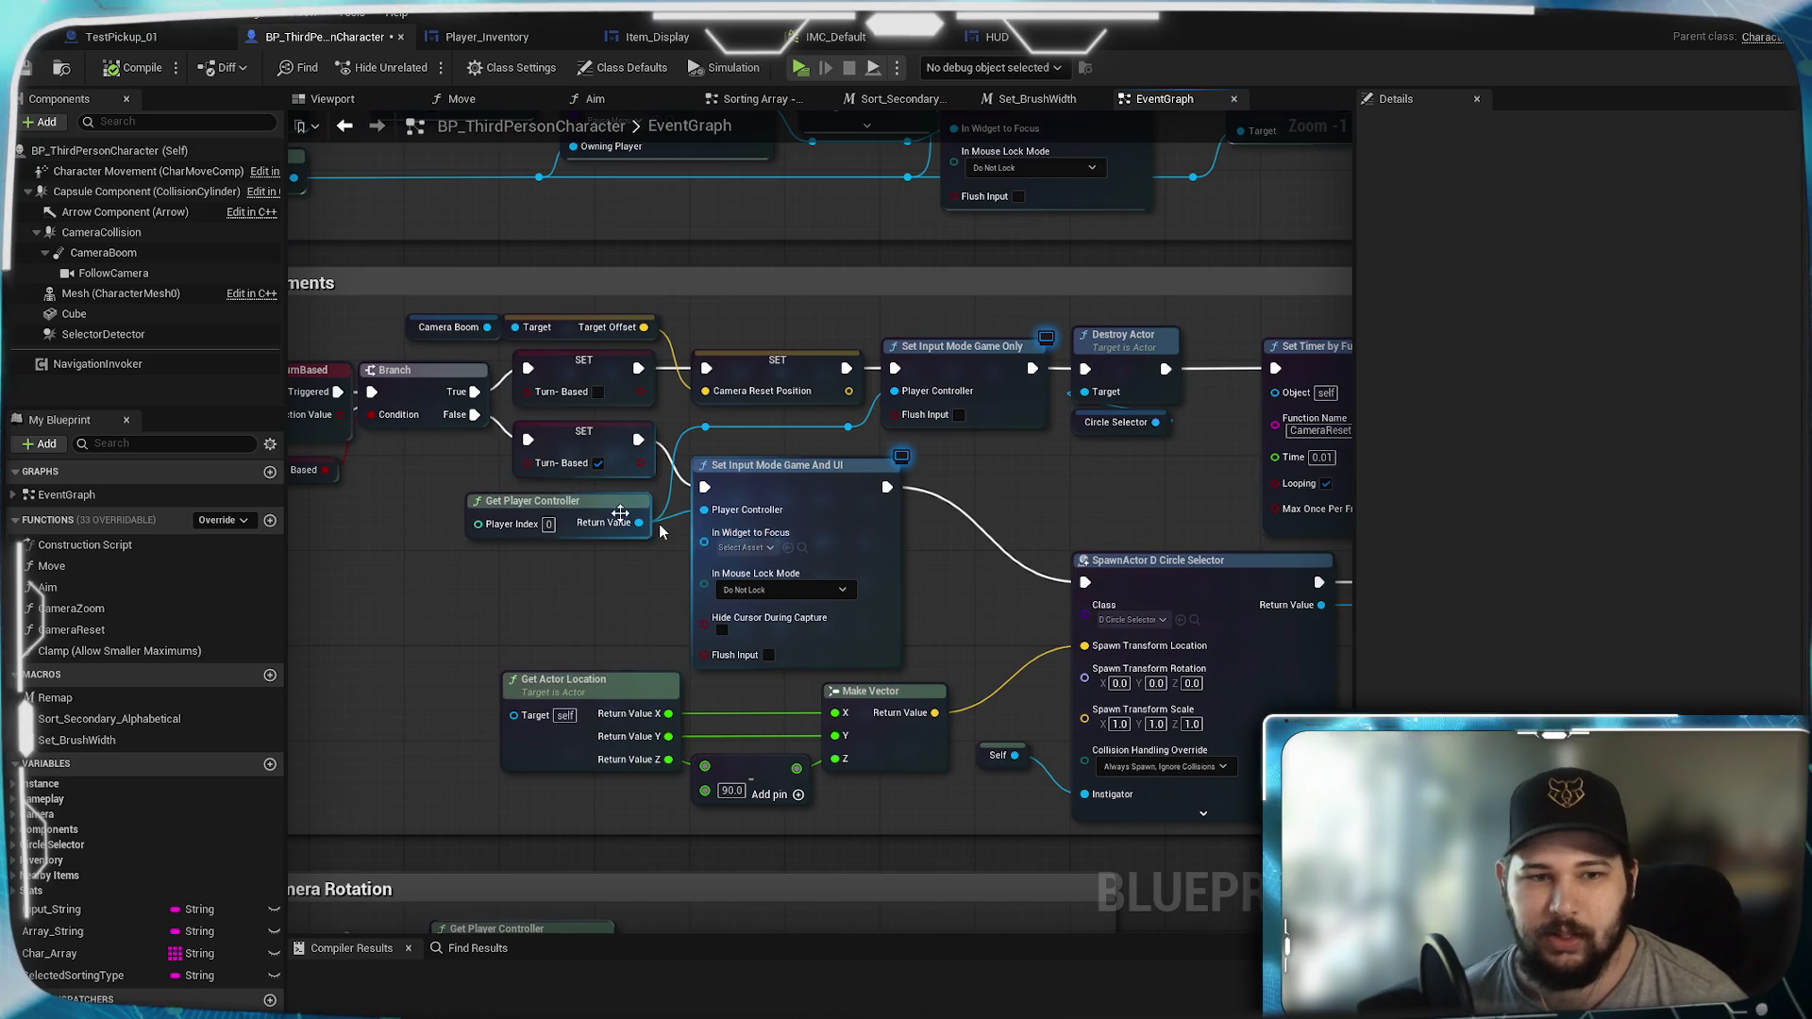
mouse_move(483, 604)
left_mouse_down()
mouse_move(935, 558)
mouse_move(851, 530)
left_mouse_up()
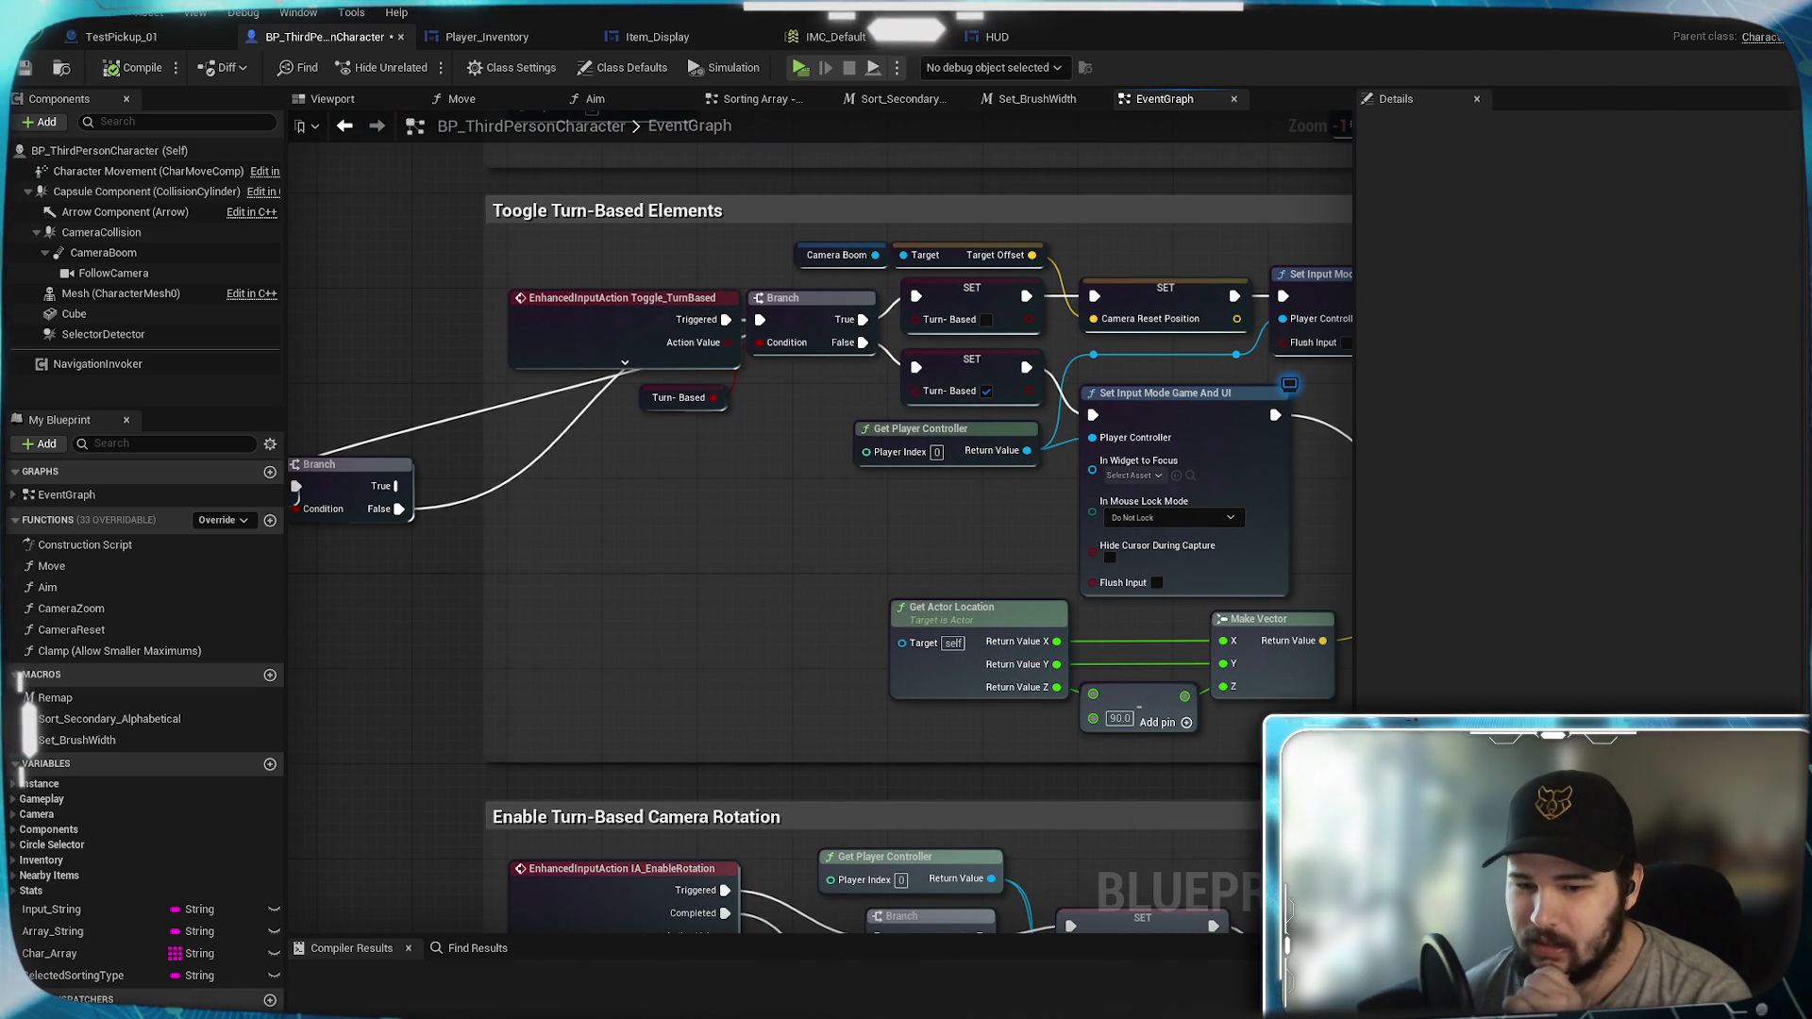
key("alt+Tab")
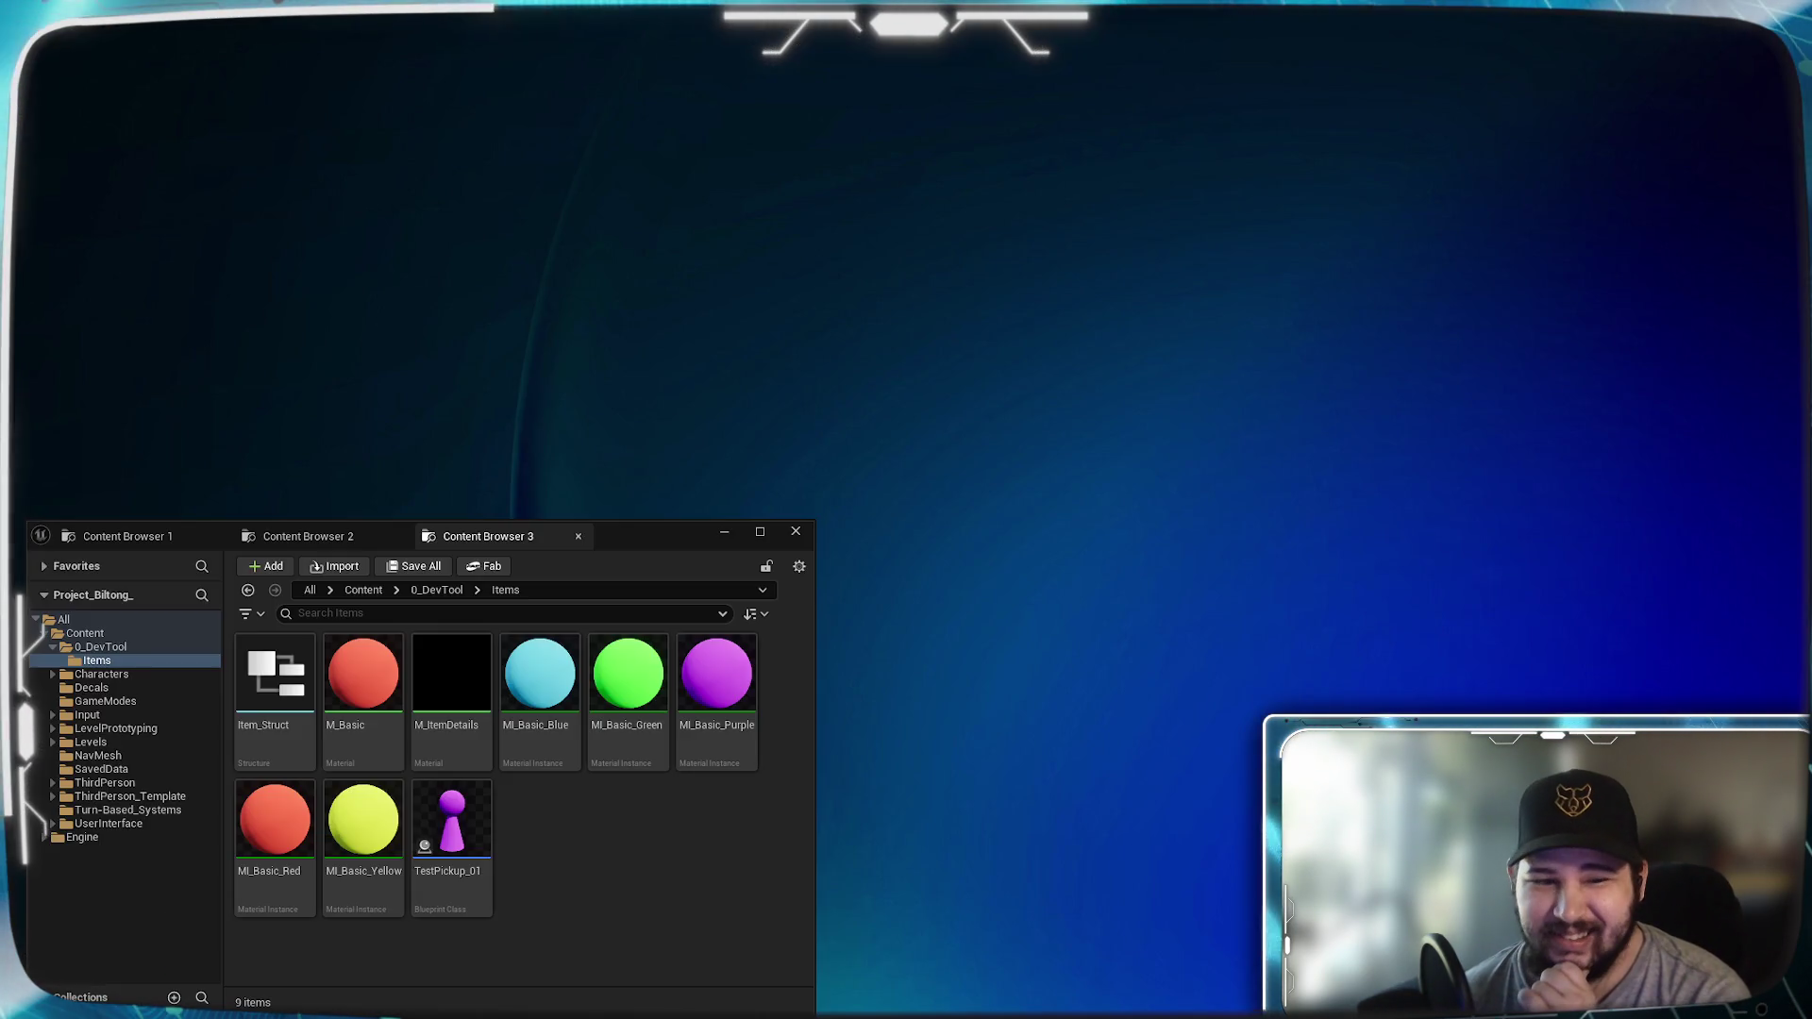
Step: Browse Content > ThirdPerson > Blueprints, see it is empty, and return to the Content root
left_click(300, 536)
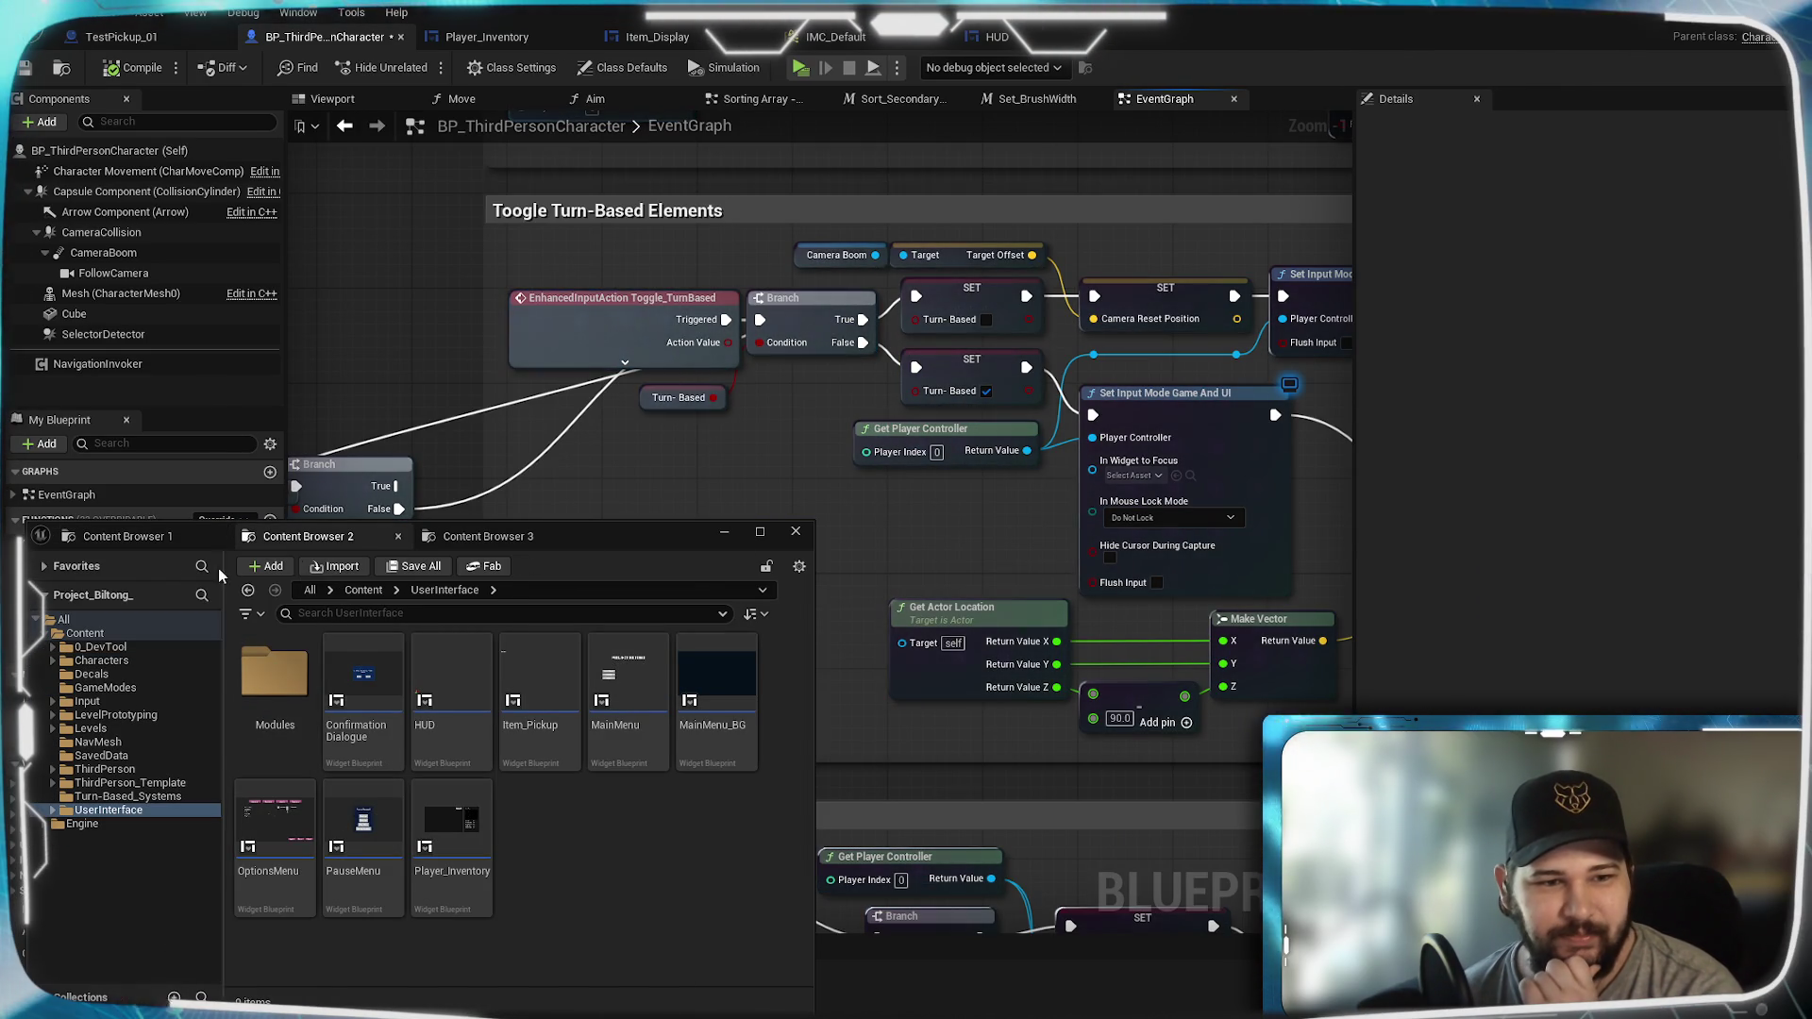
left_click(168, 535)
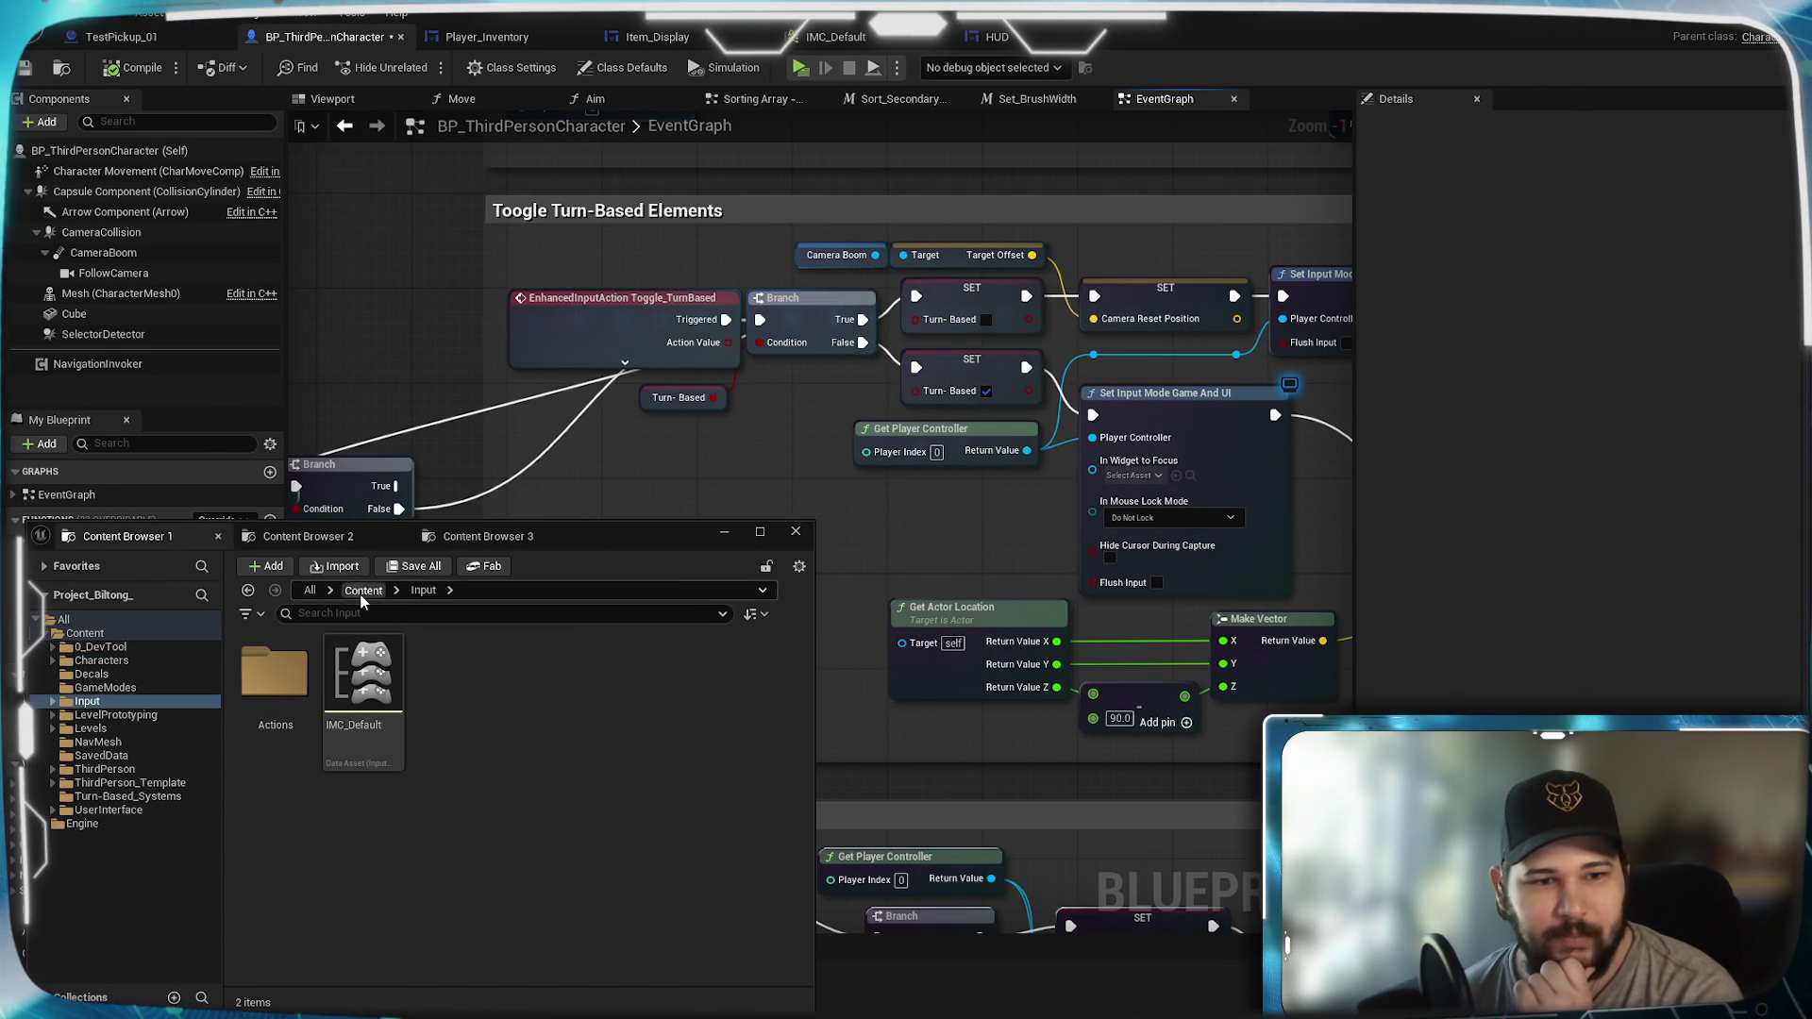
left_click(363, 590)
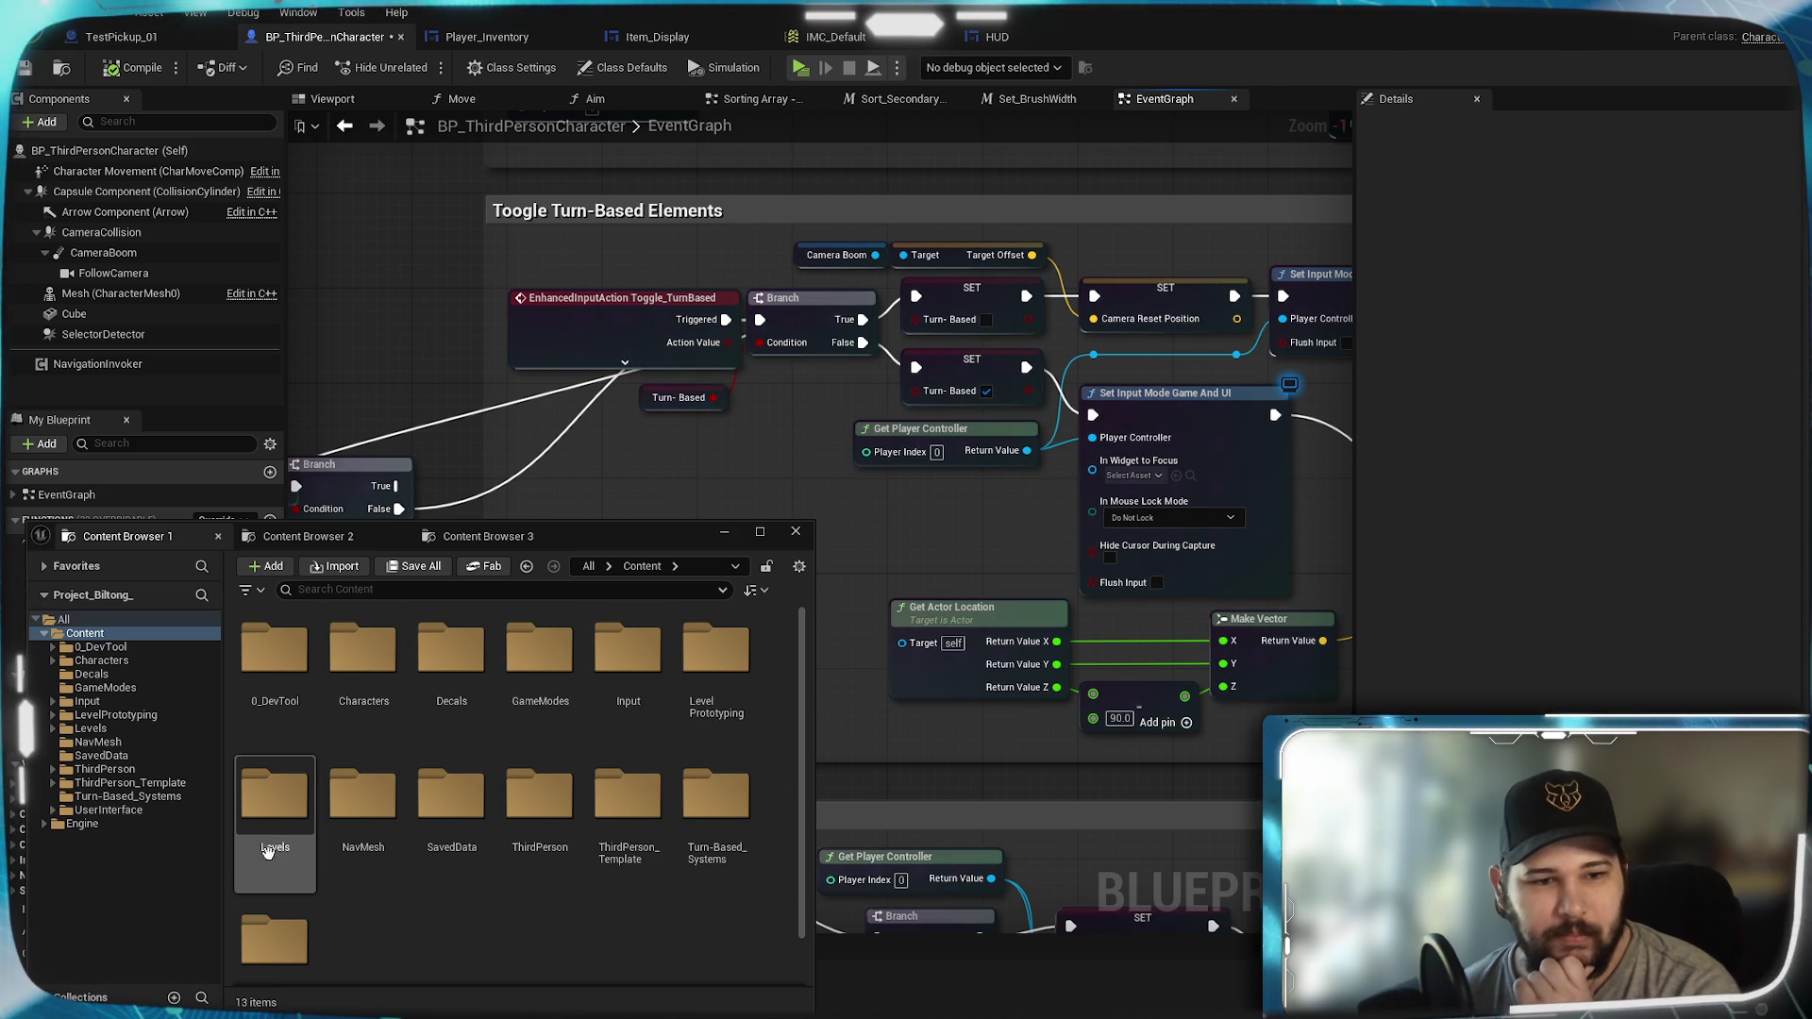
double_click(560, 821)
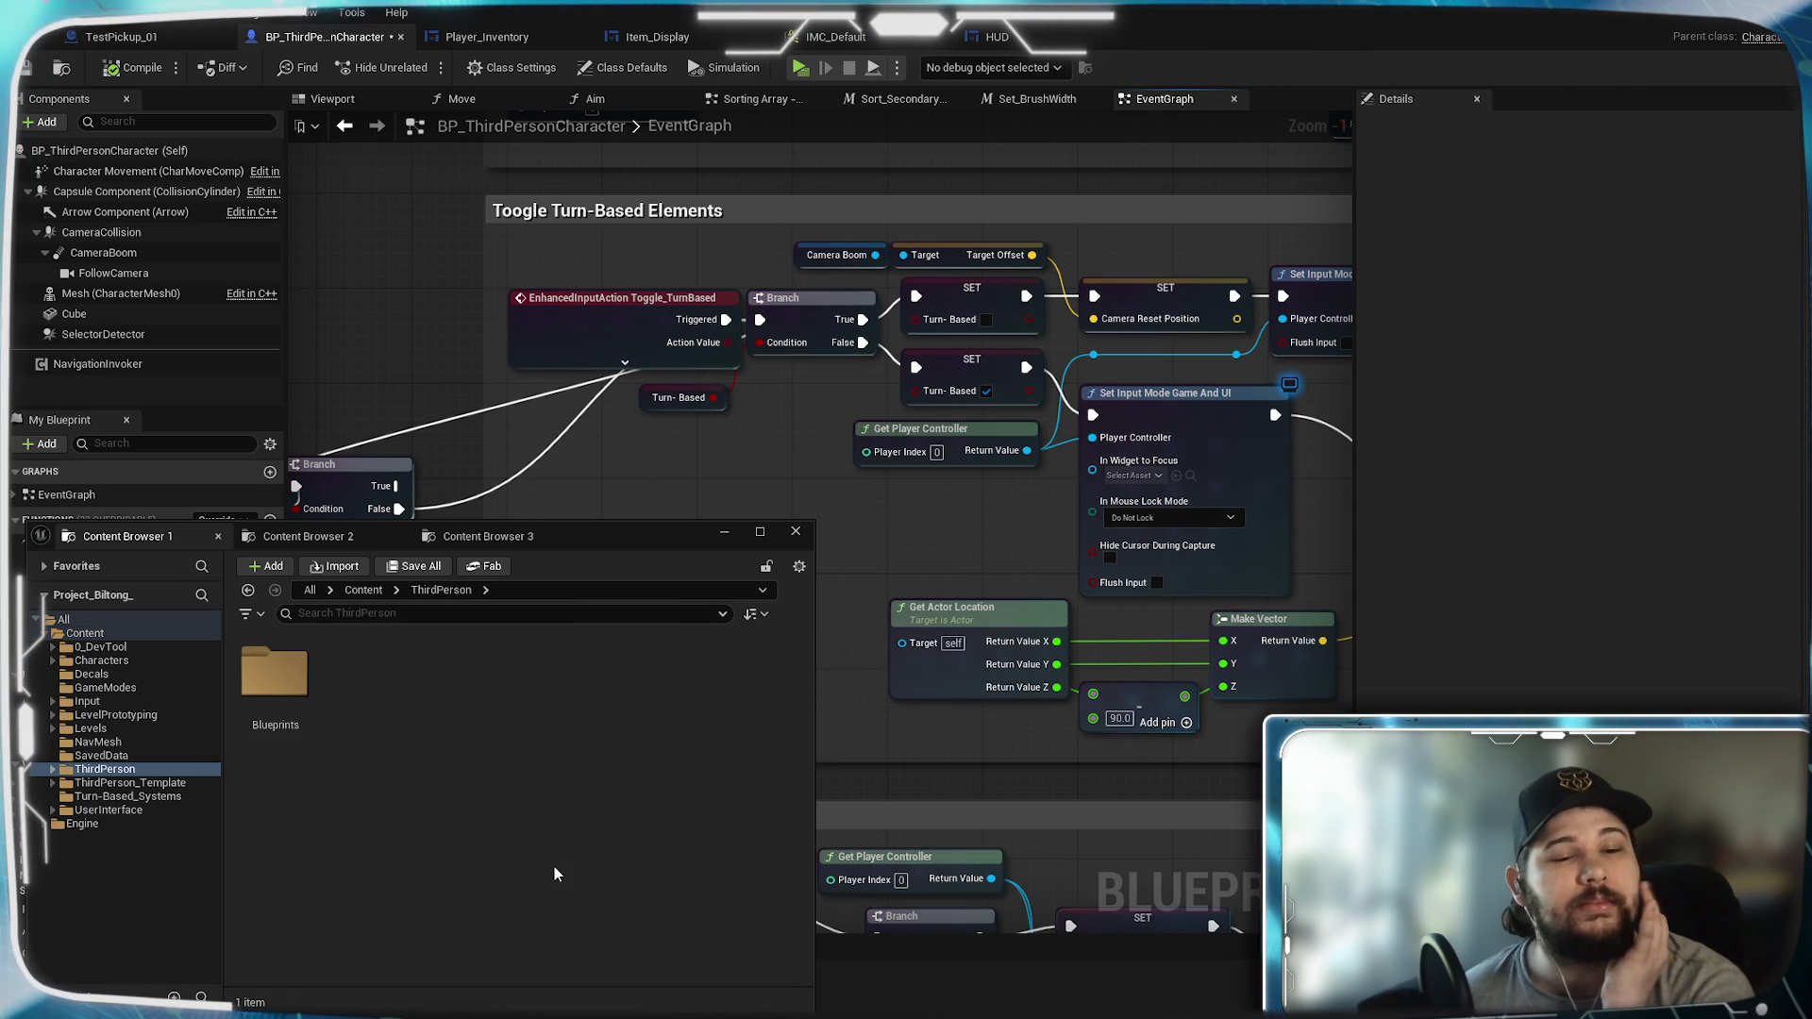
double_click(306, 687)
left_click(364, 596)
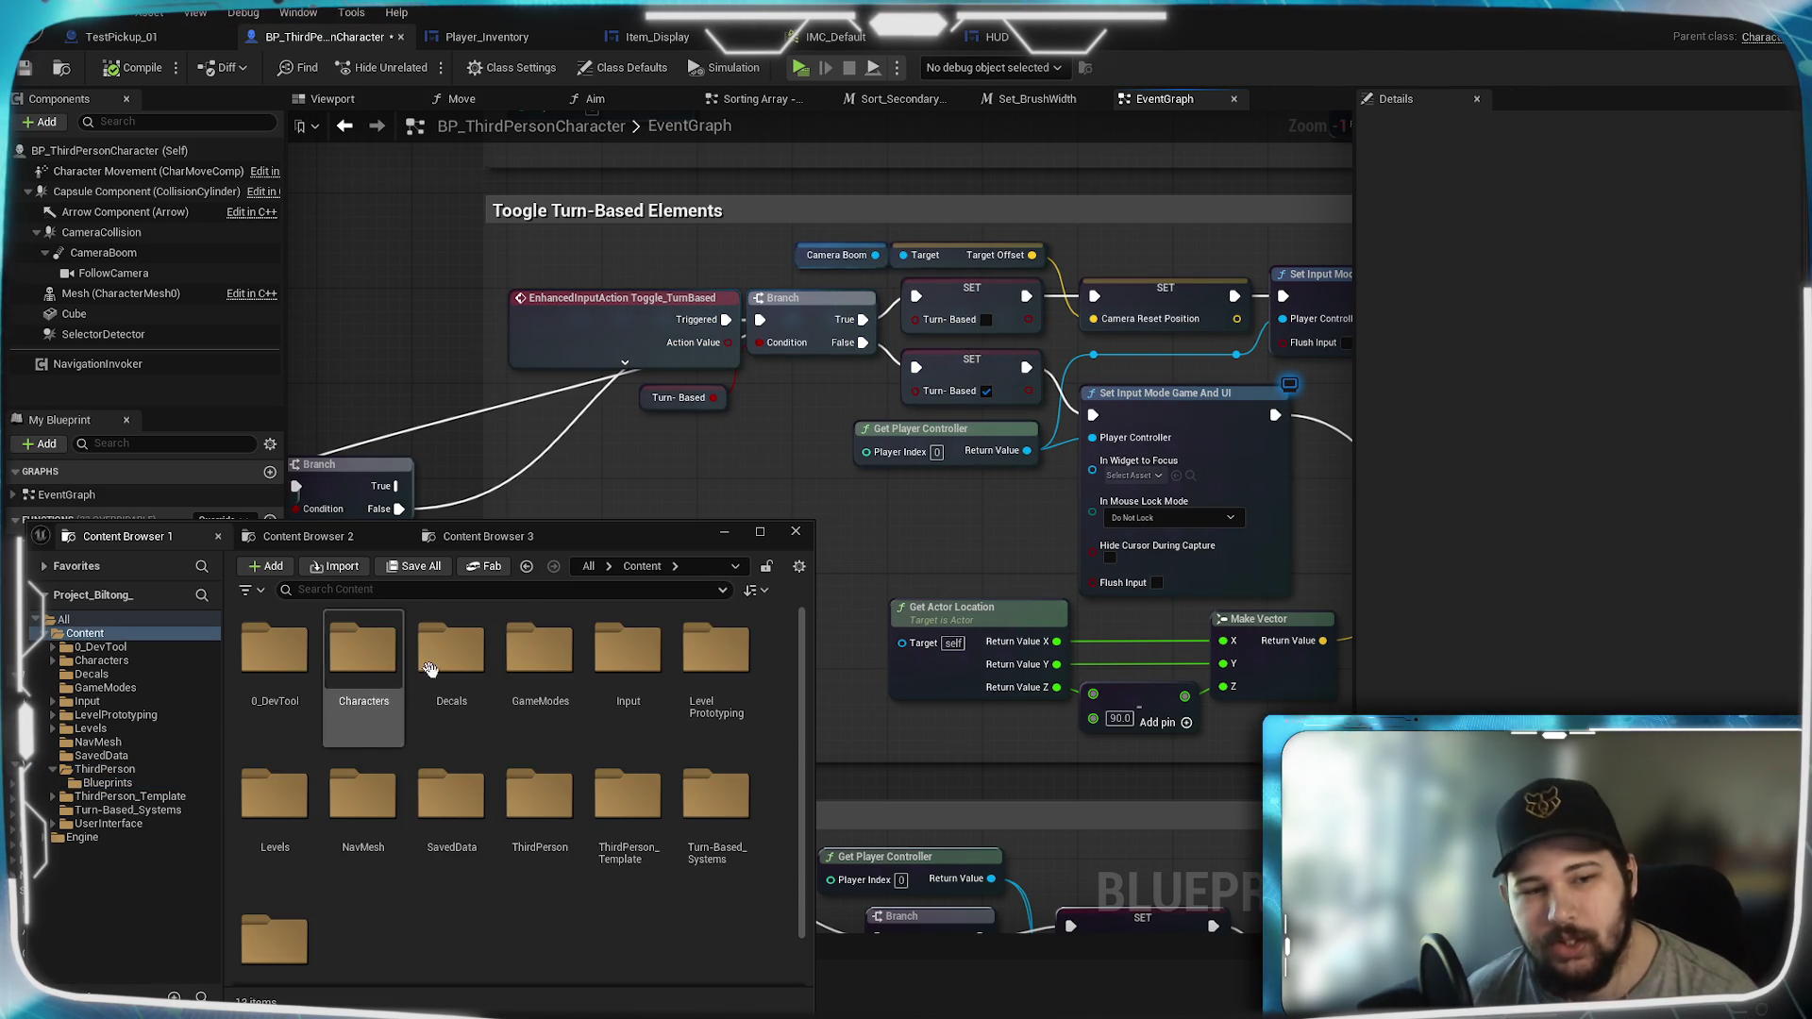
Step: Delete the ThirdPerson folder from Content and confirm the deletion
right_click(540, 800)
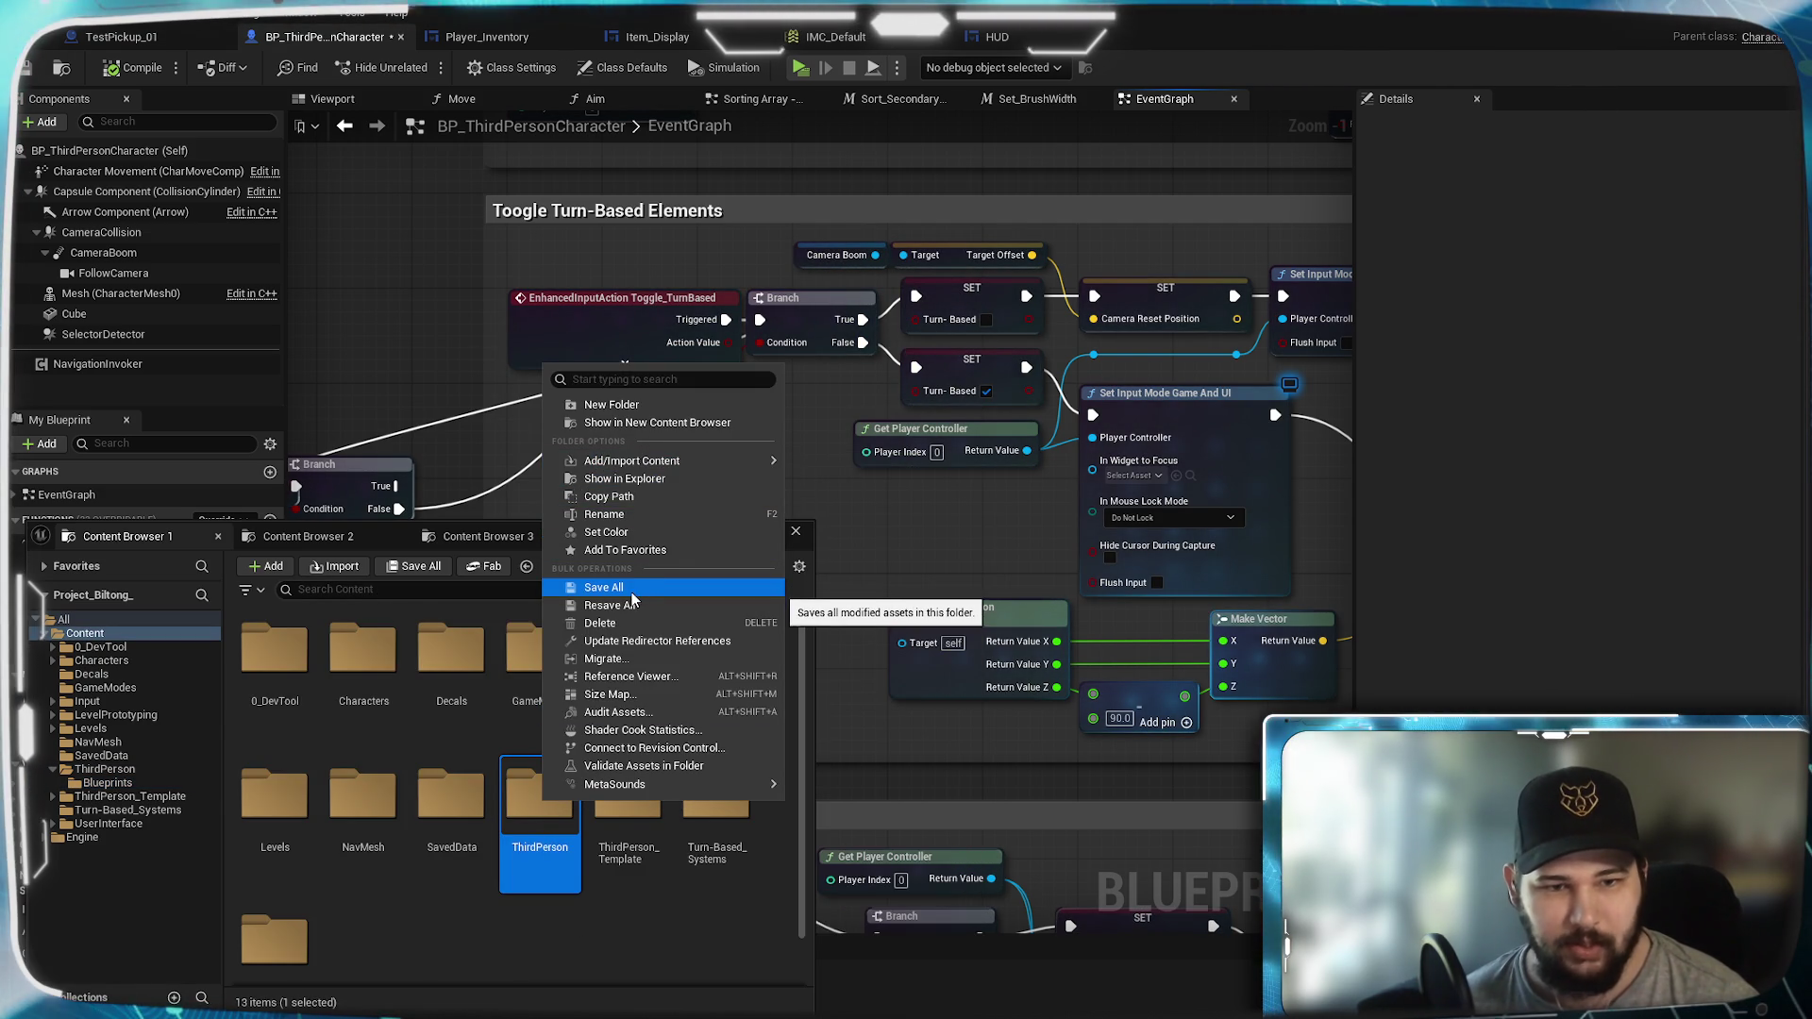
left_click(623, 623)
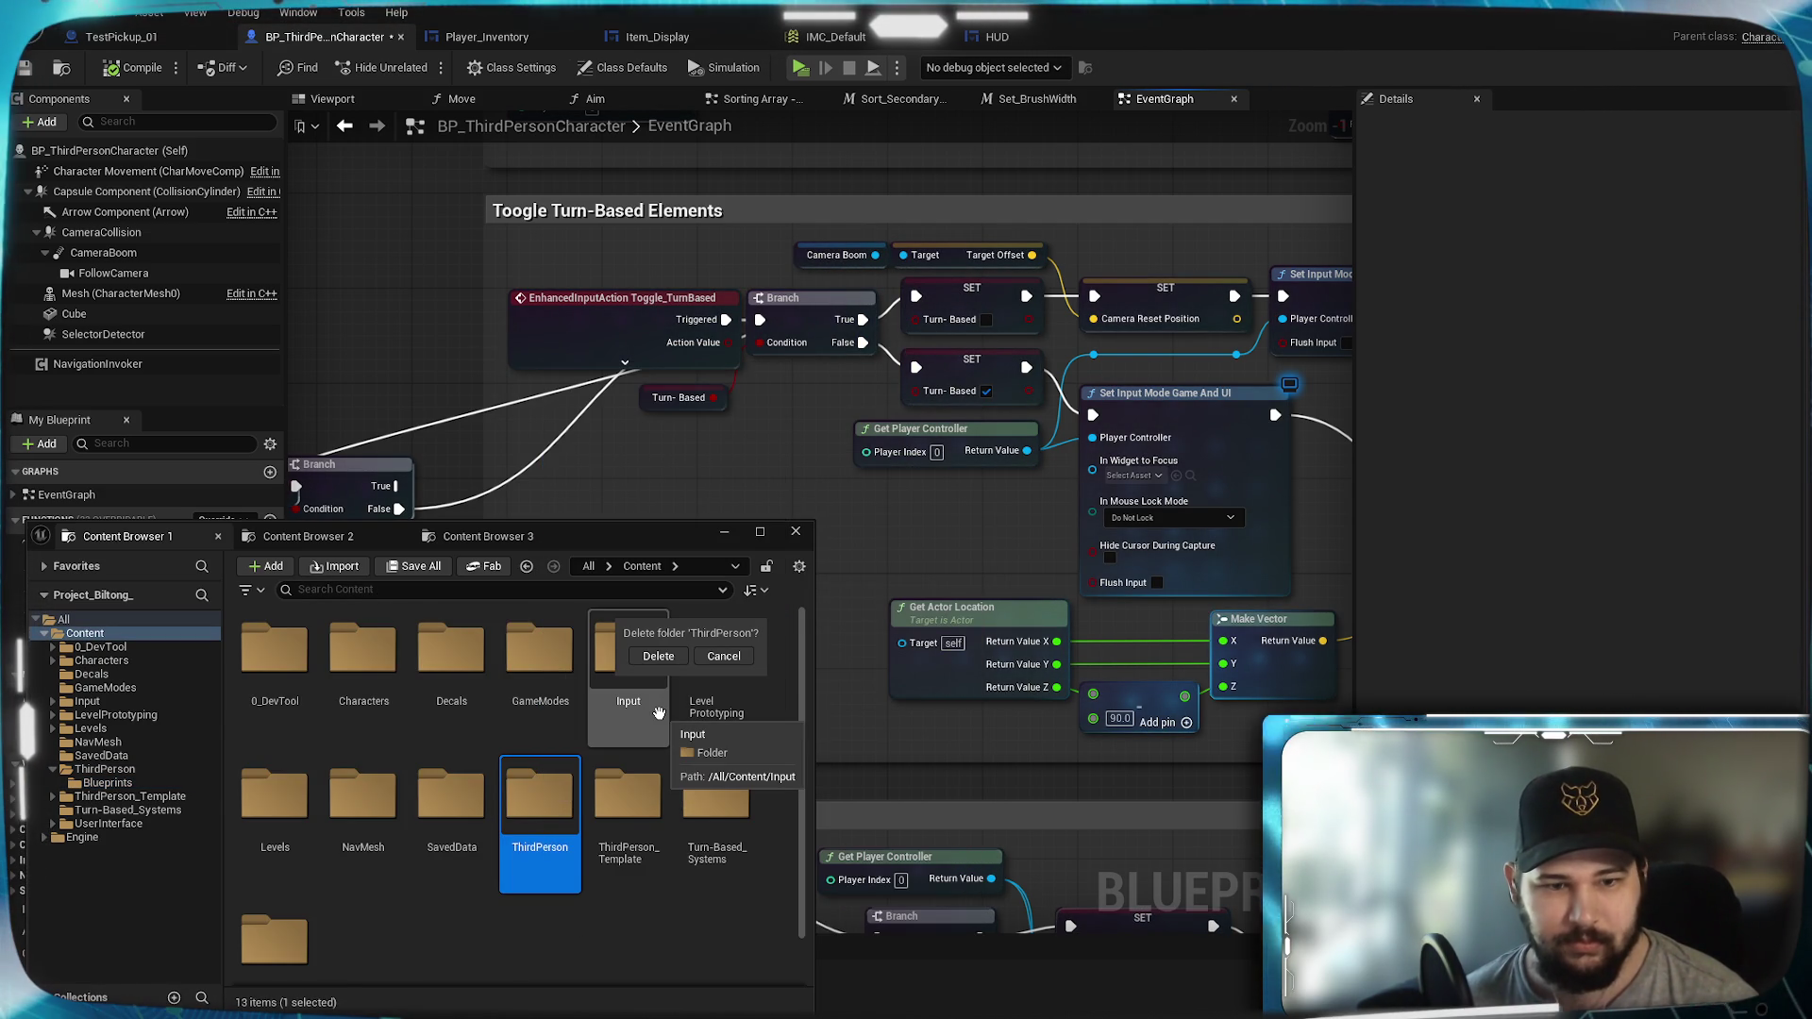
left_click(658, 657)
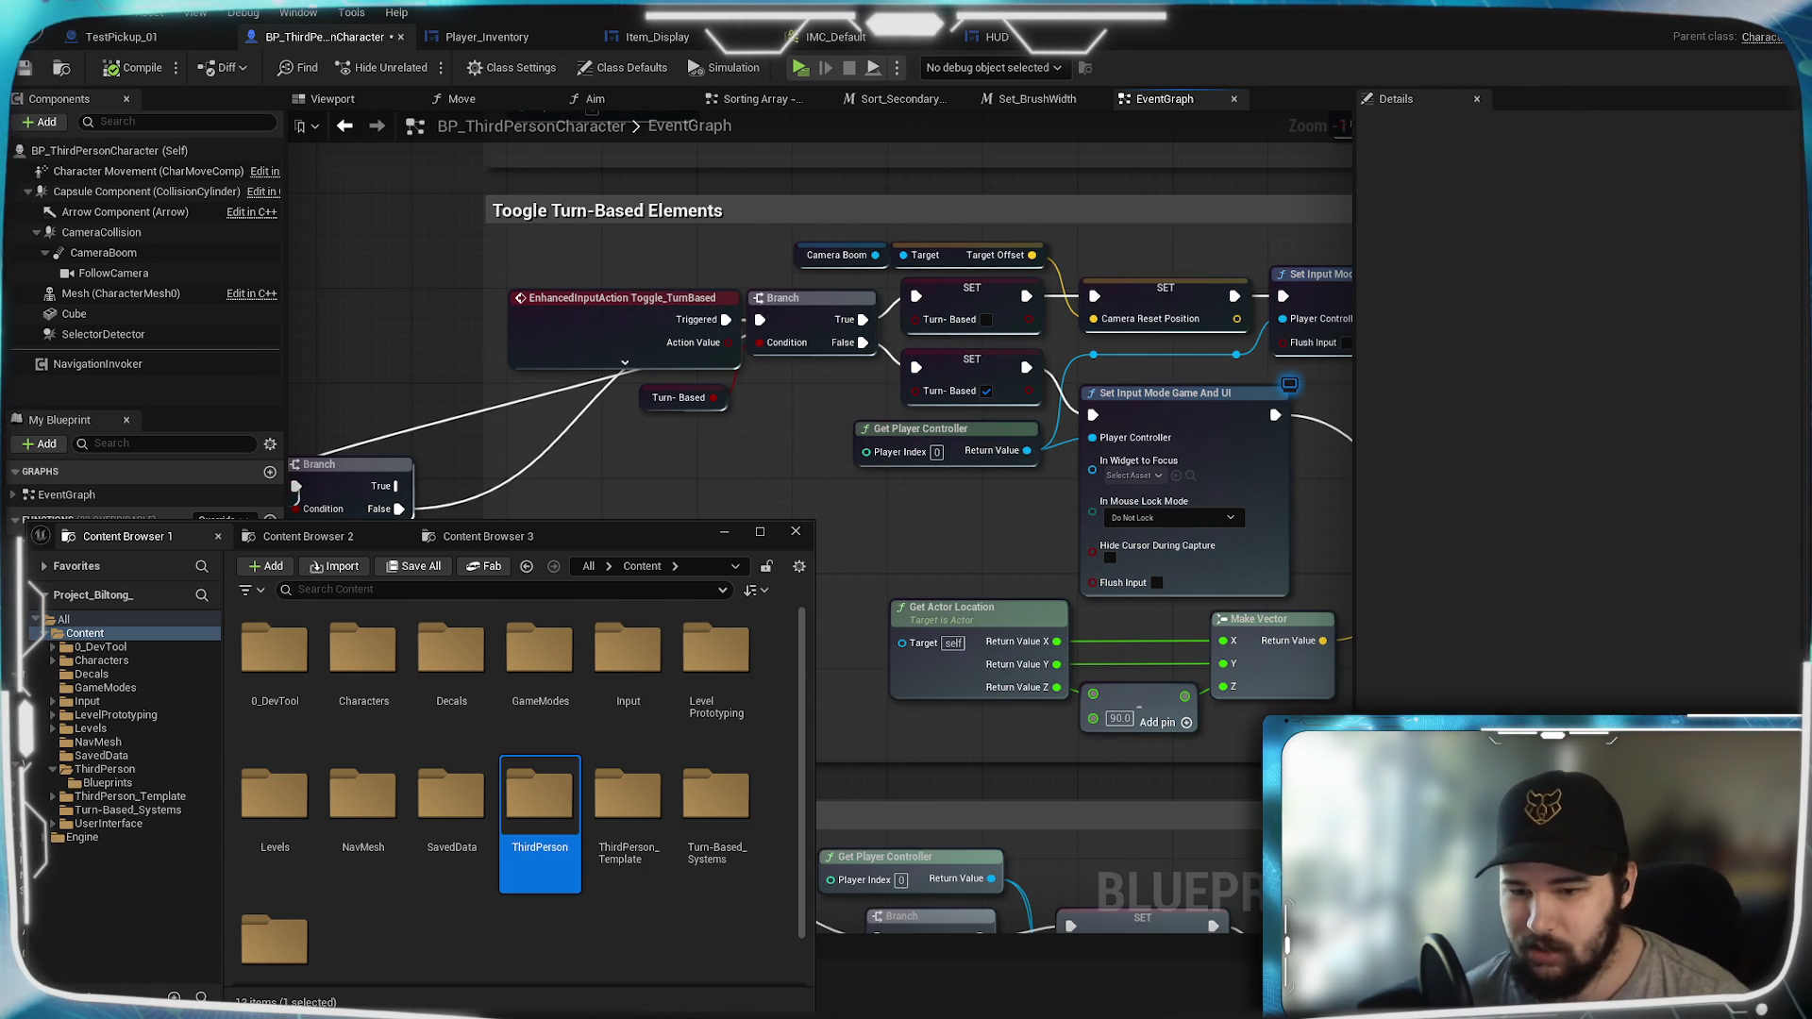
left_click(512, 972)
scroll(598, 840, "down", 2)
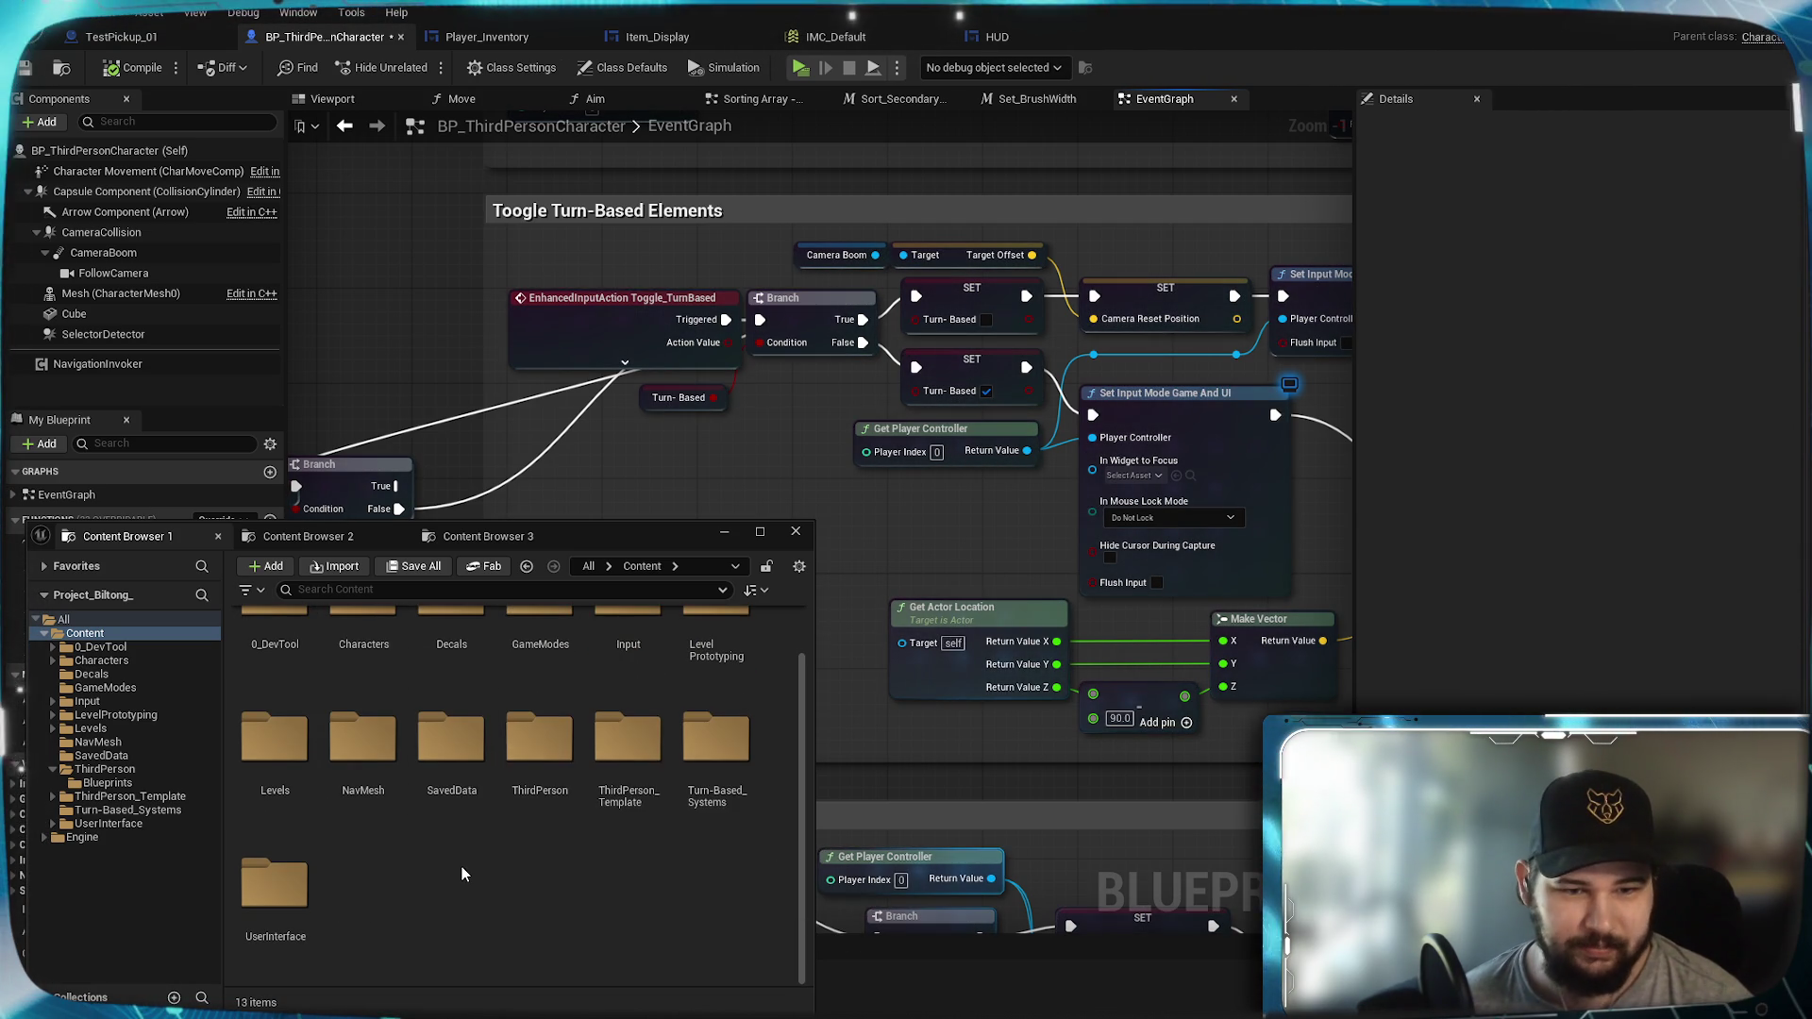
scroll(461, 867, "up", 2)
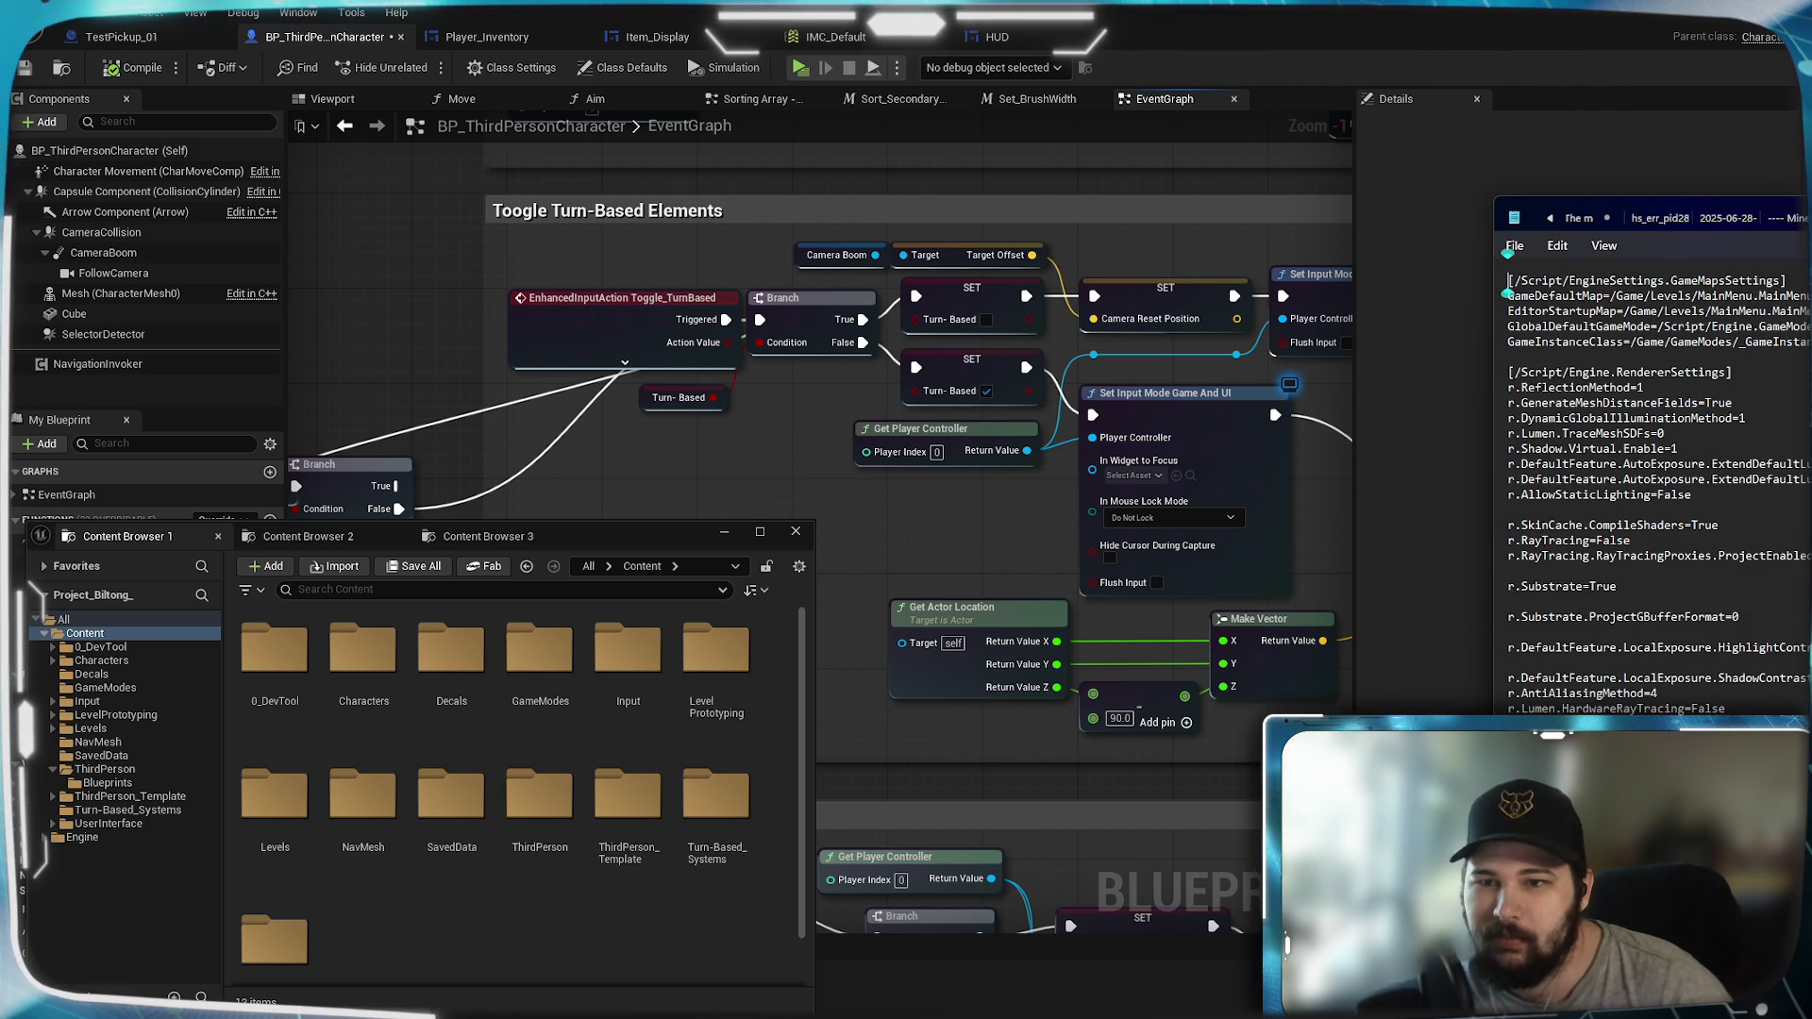
Step: Review the TP_ThirdPerson redirect entries in the engine config file
scroll(1552, 264, "down", 10)
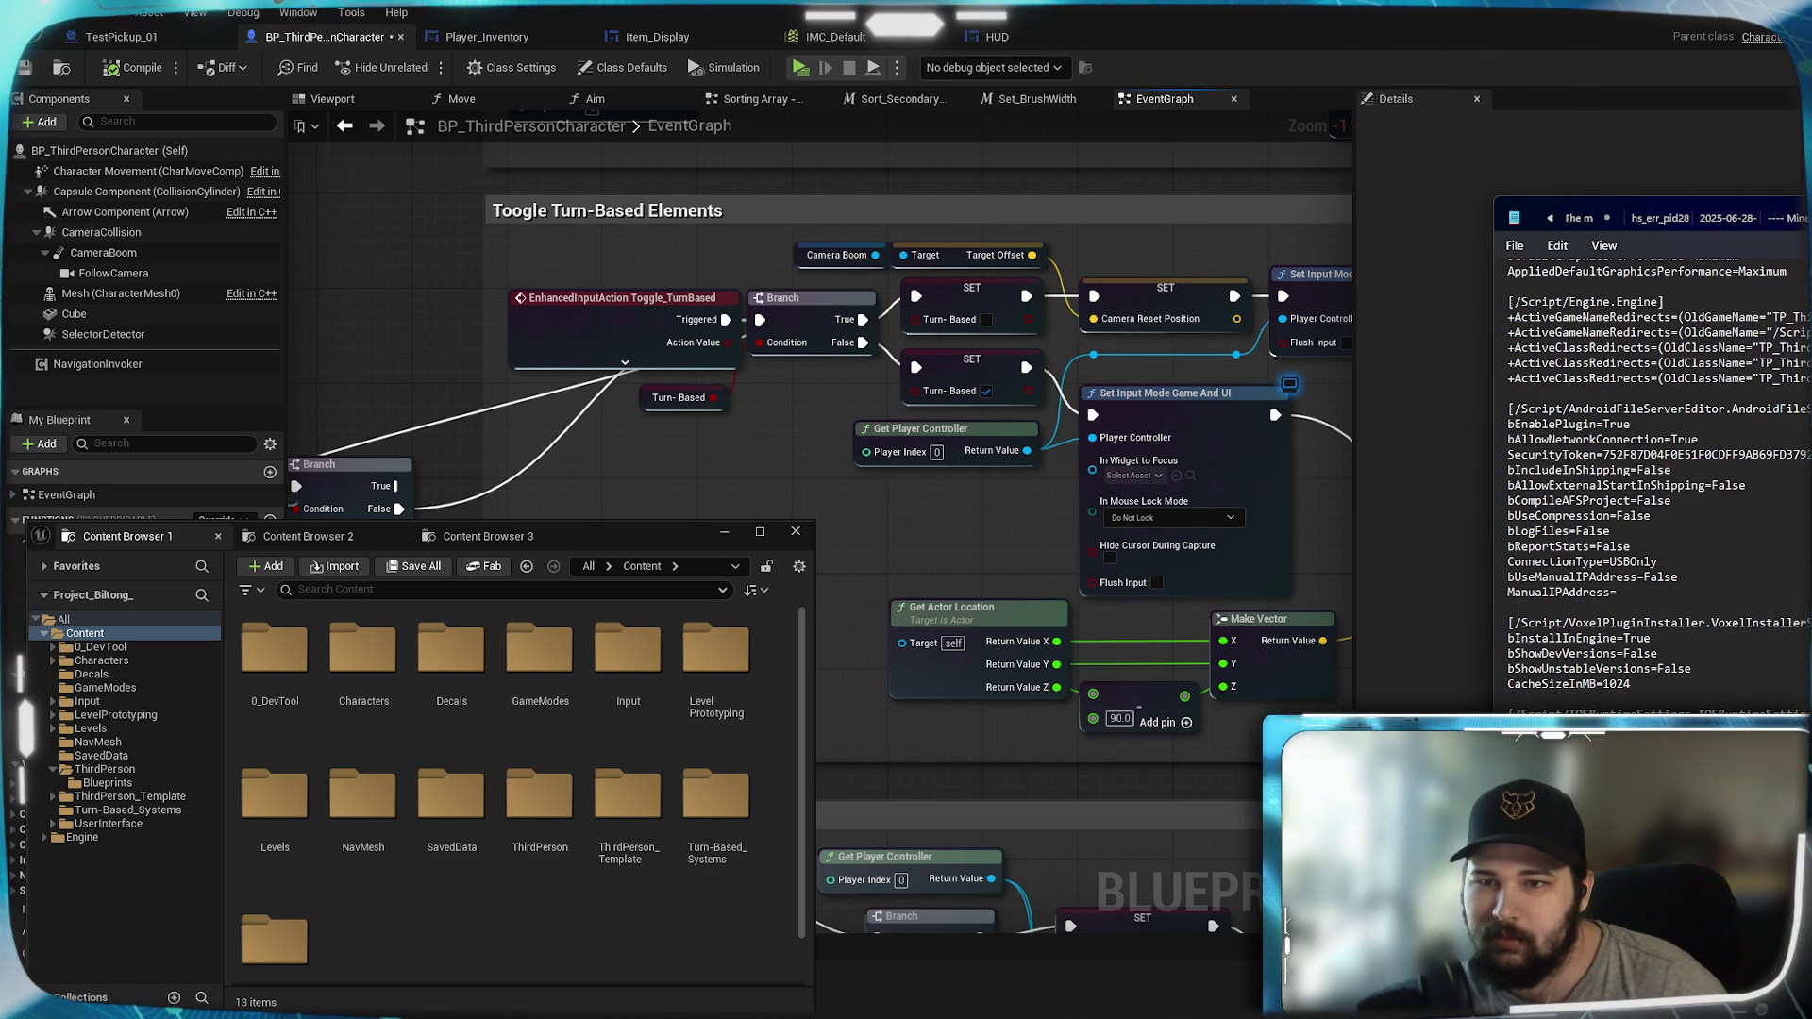
left_click_drag(1793, 217, 1479, 264)
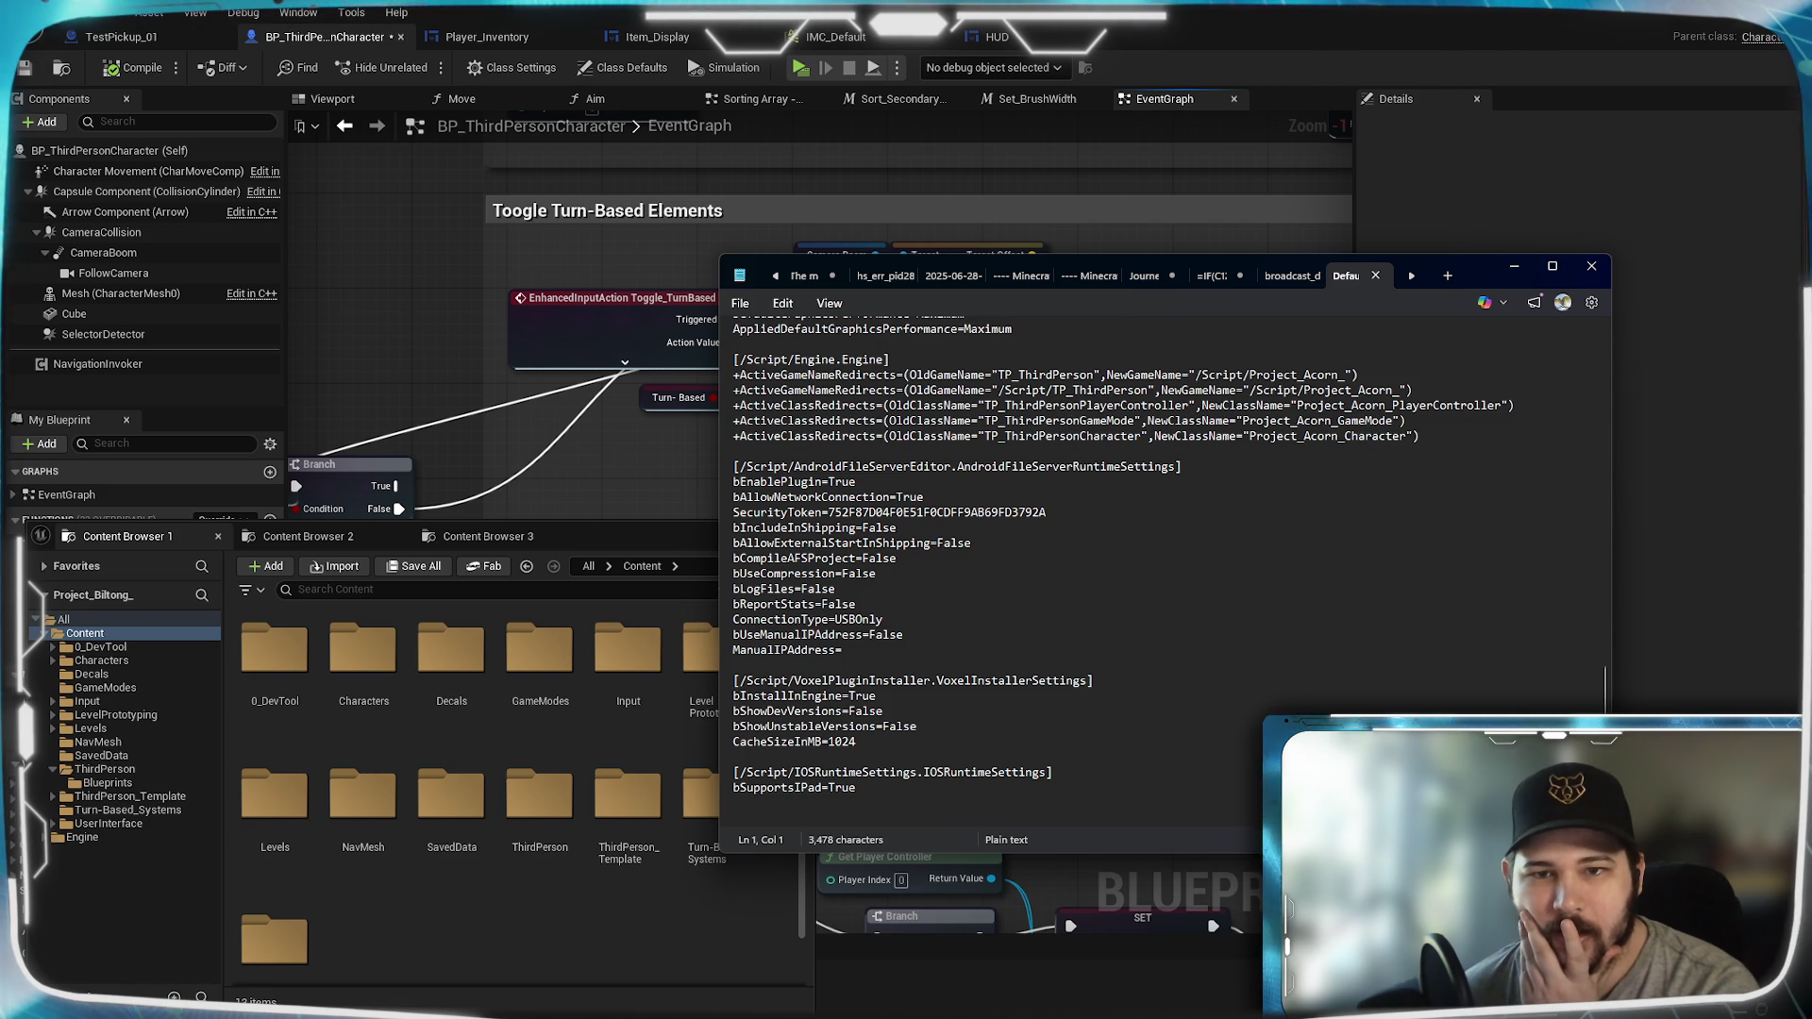
left_click(1017, 389)
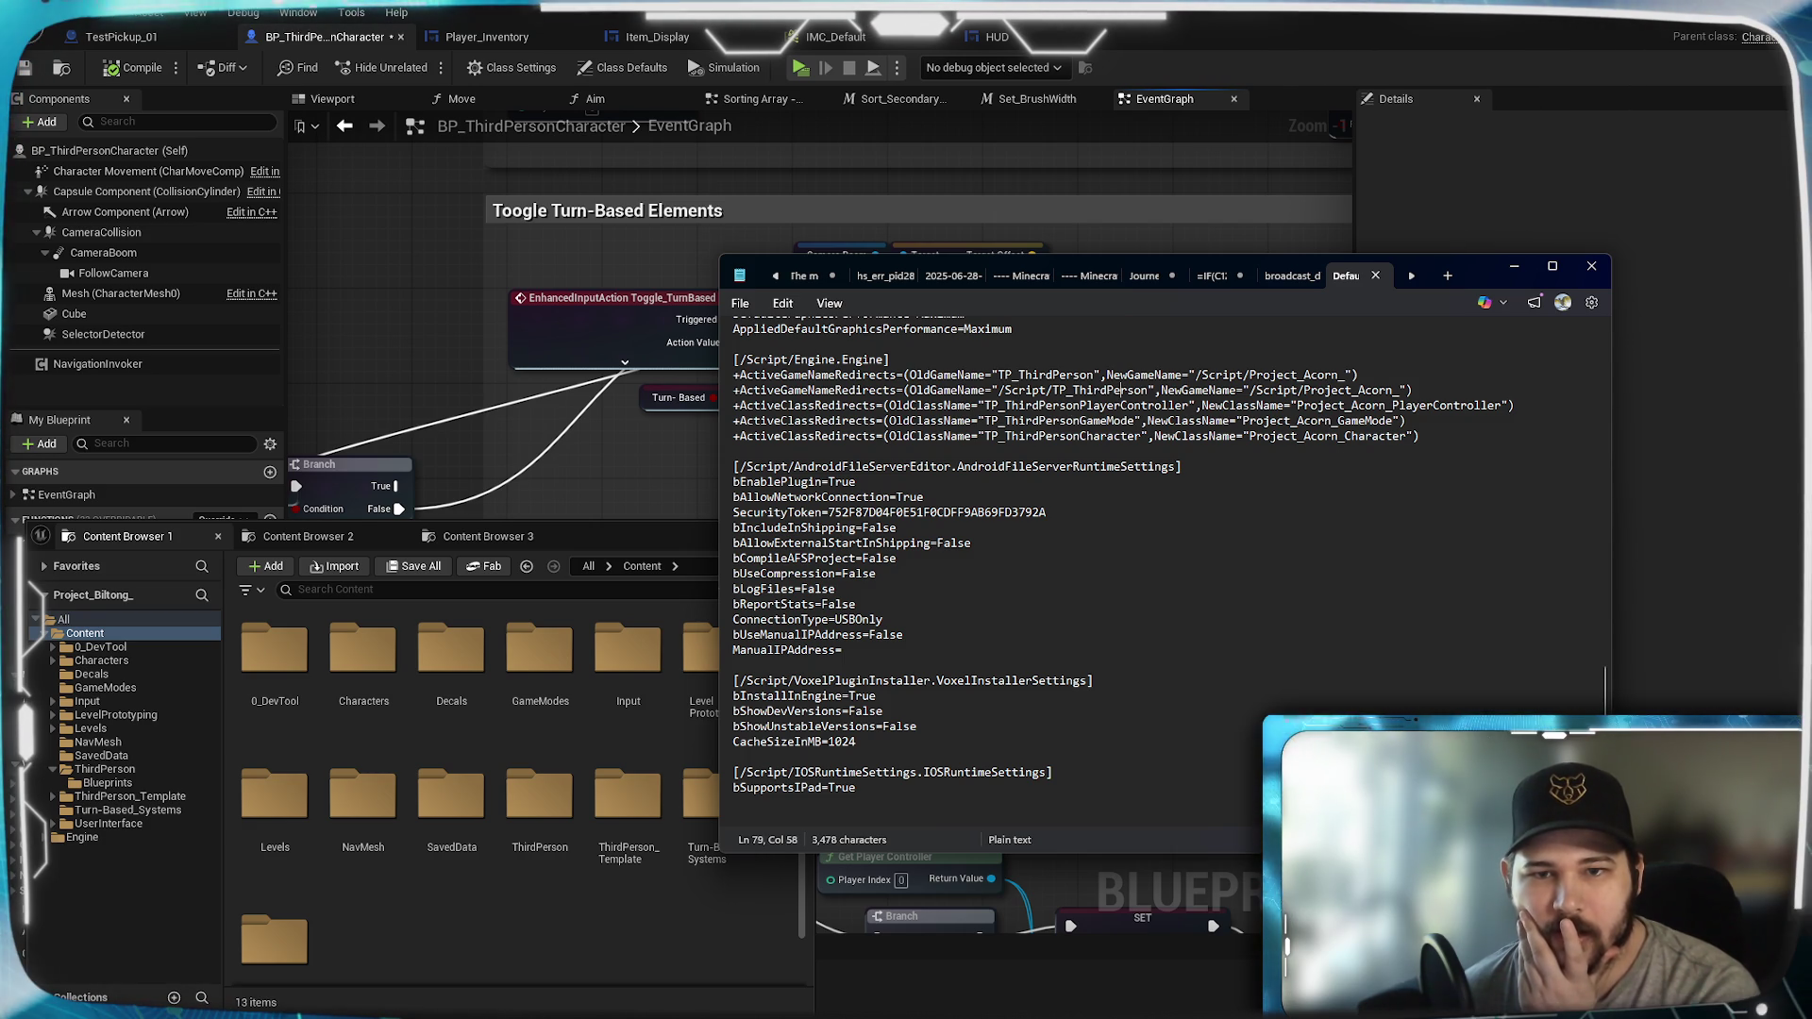
left_click(1059, 374)
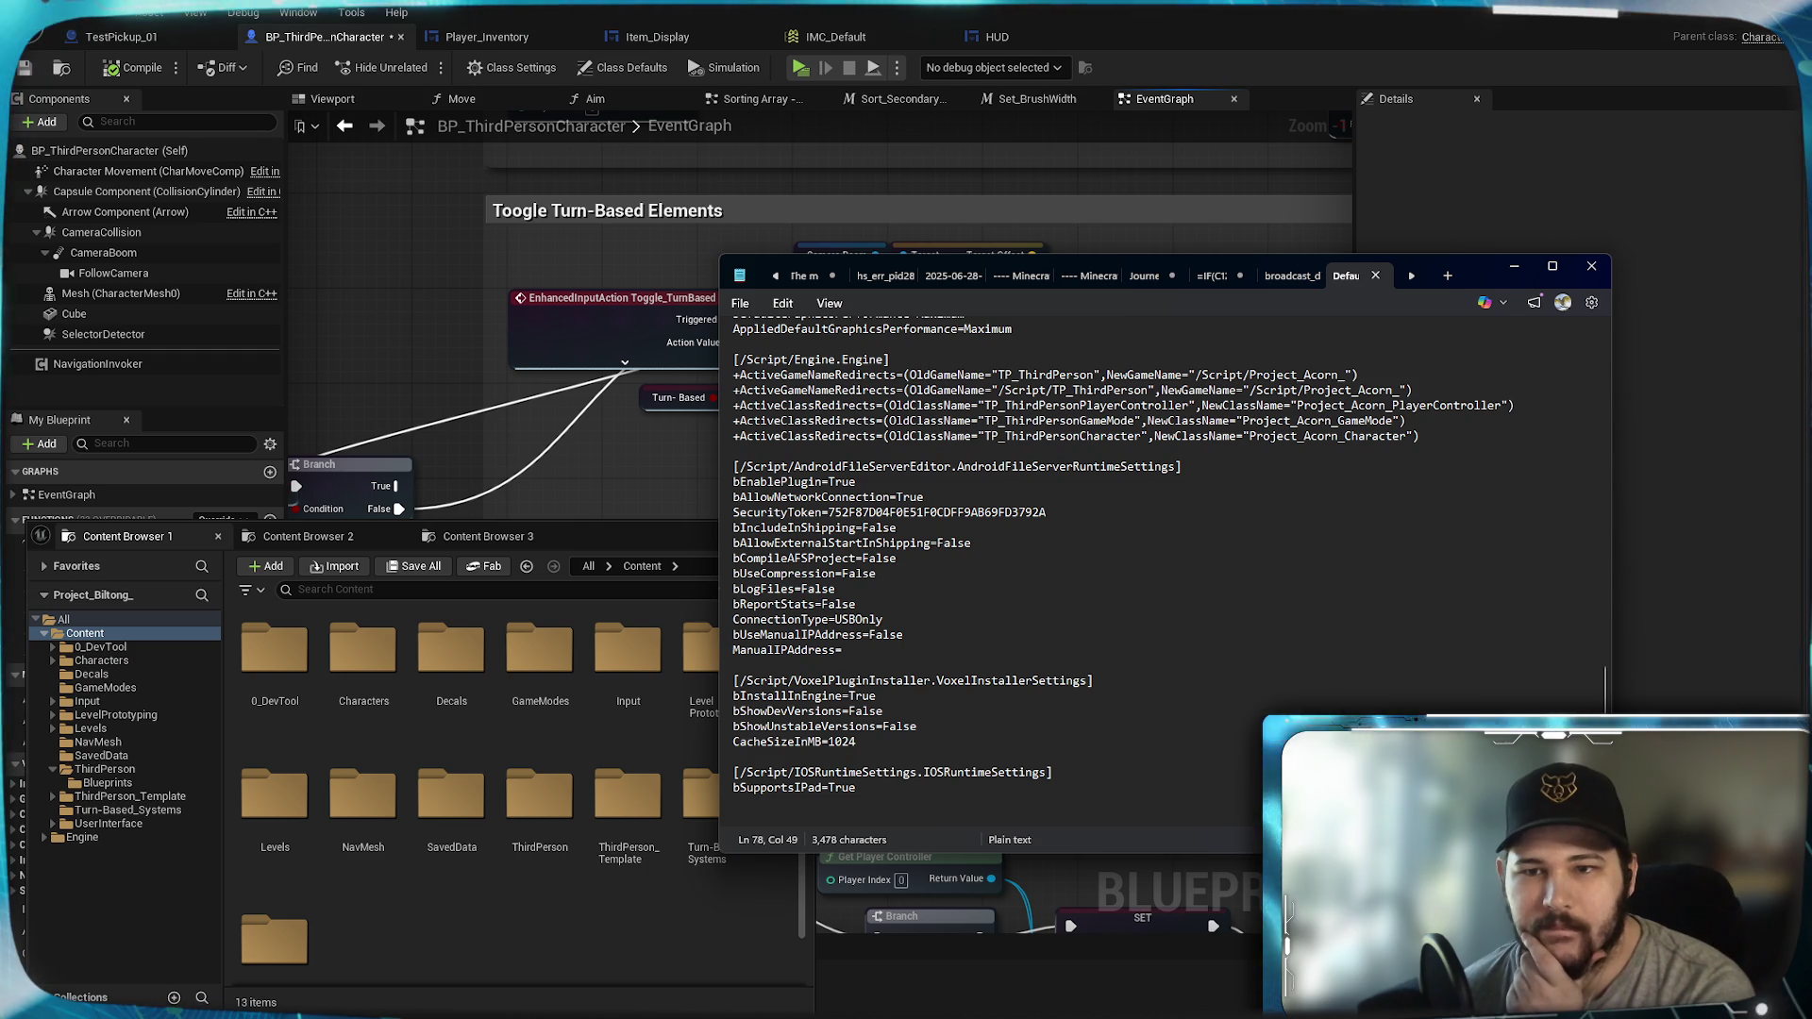
scroll(1123, 566, "up", 10)
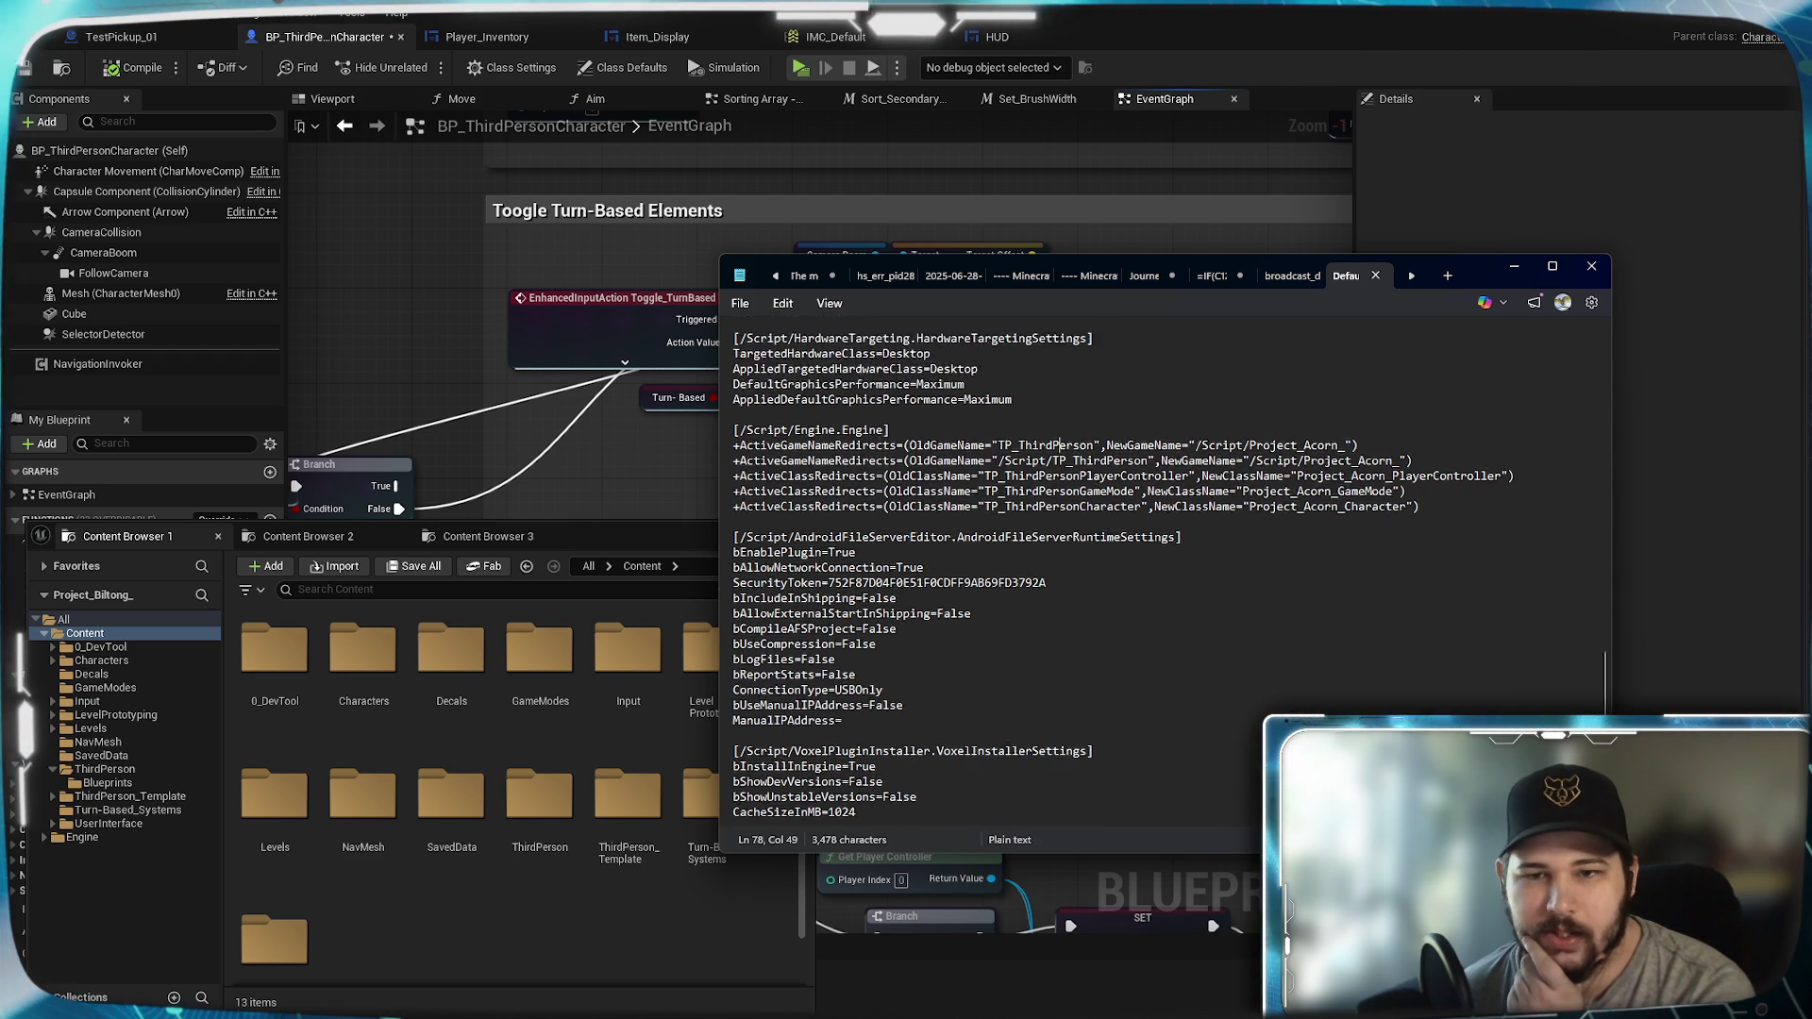
scroll(1165, 566, "up", 10)
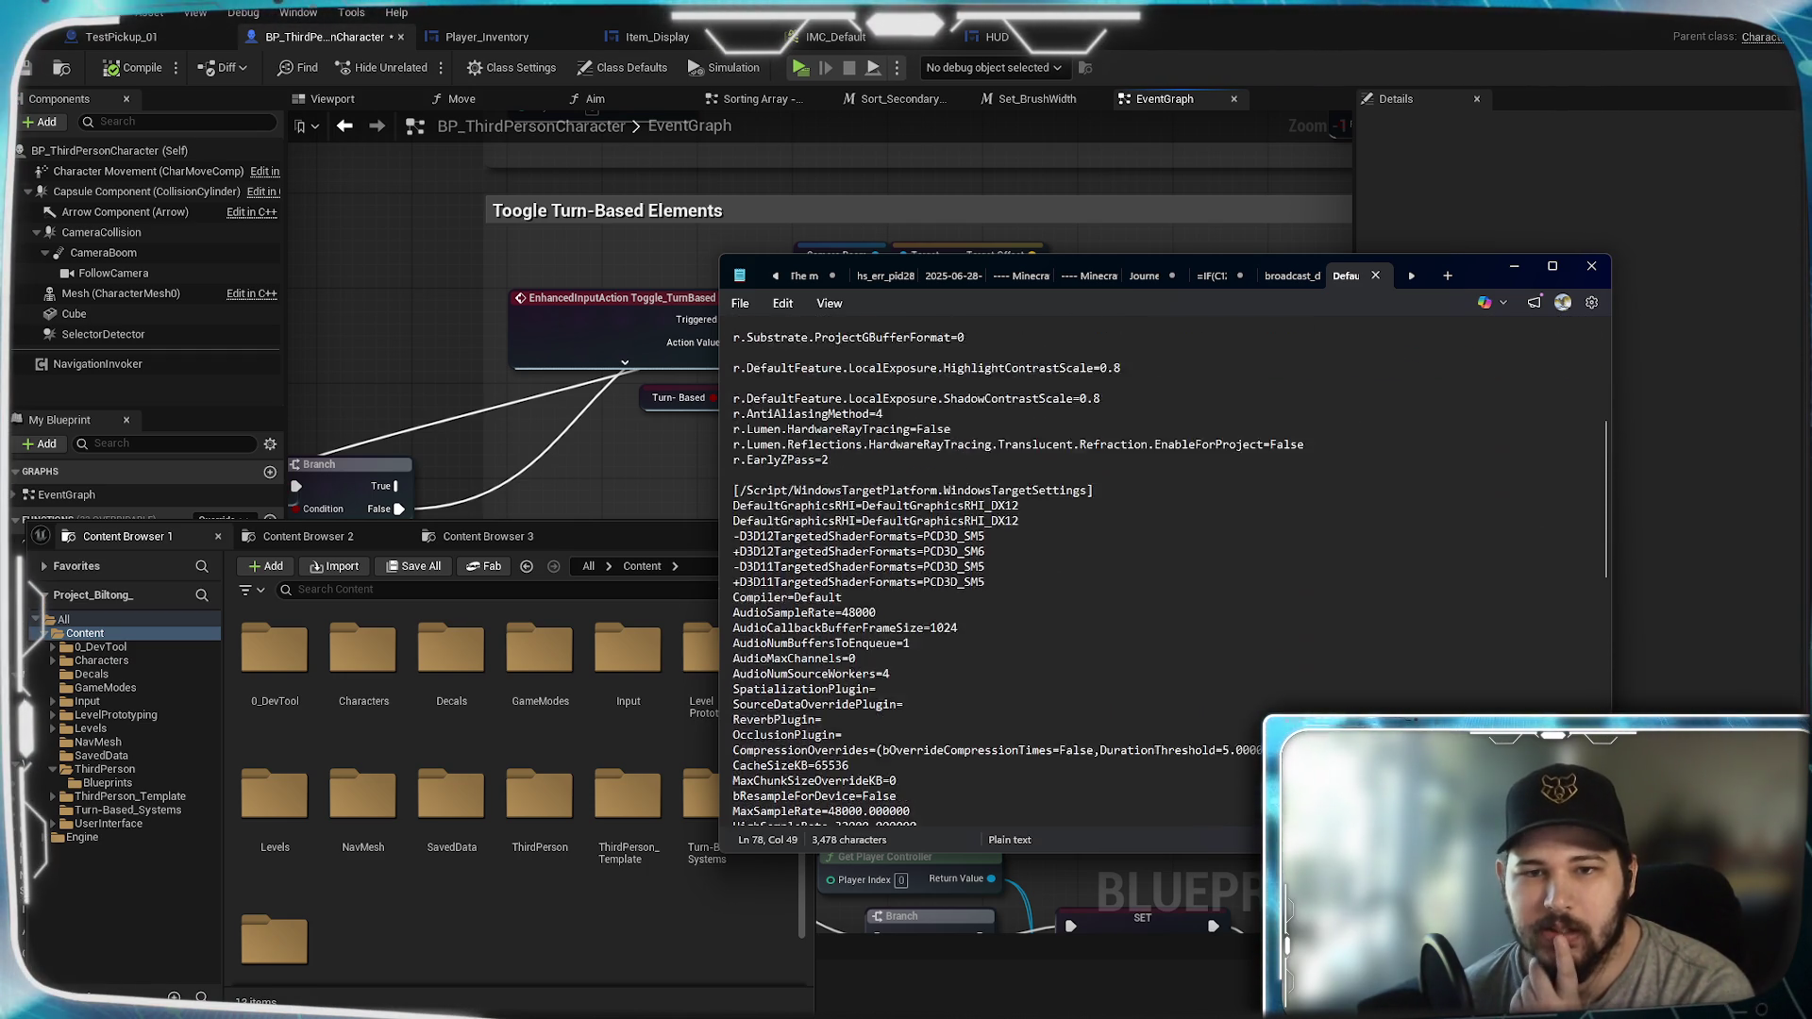
scroll(1165, 567, "up", 2)
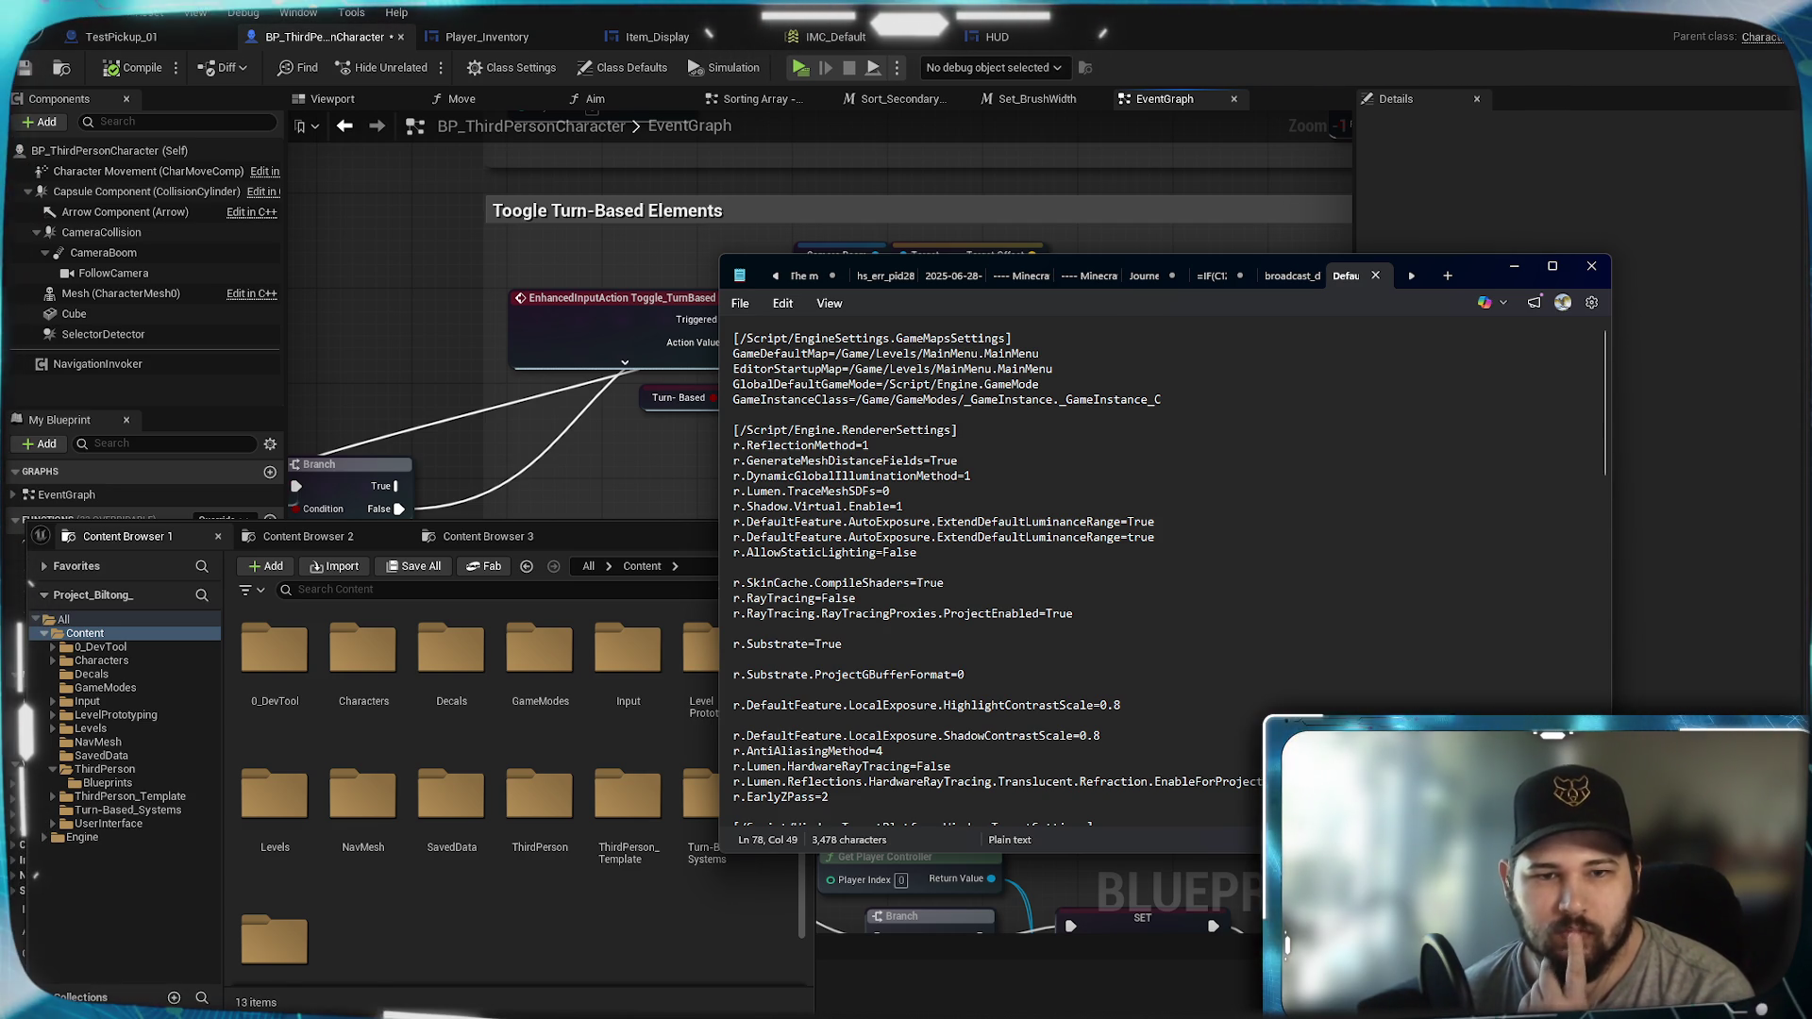
scroll(1168, 566, "down", 3)
scroll(1169, 566, "down", 3)
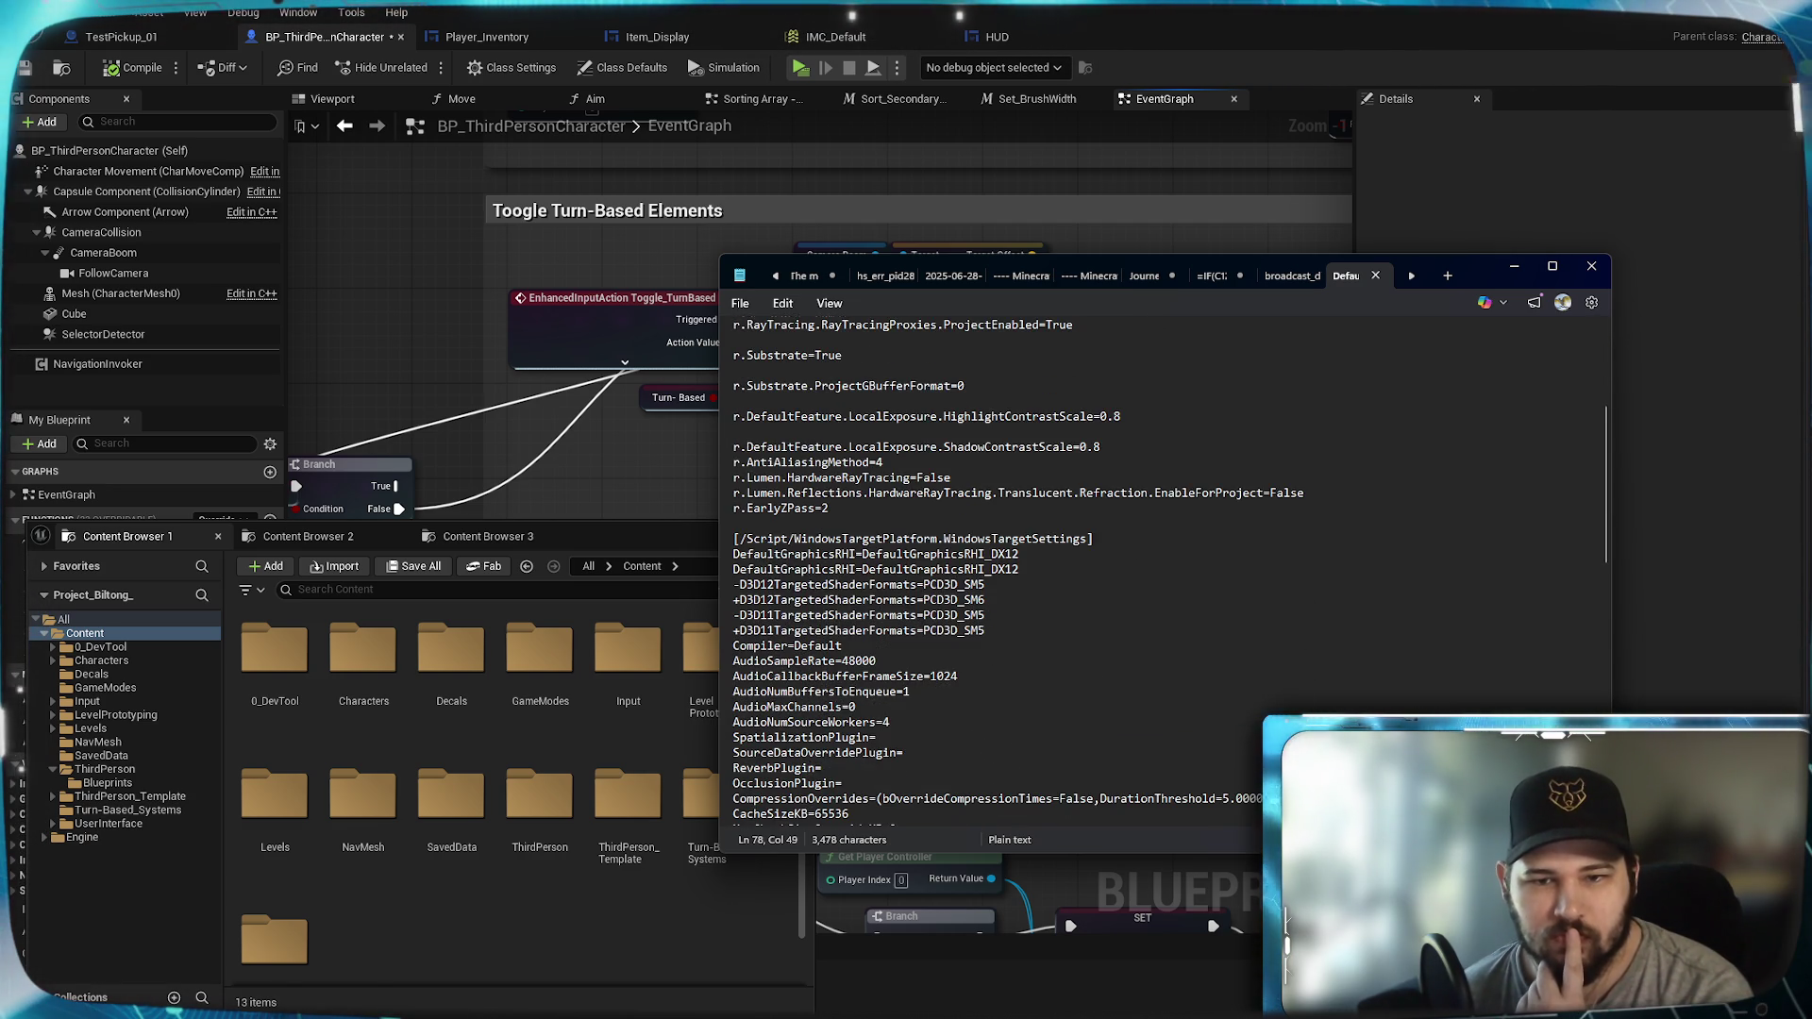
scroll(1059, 462, "down", 10)
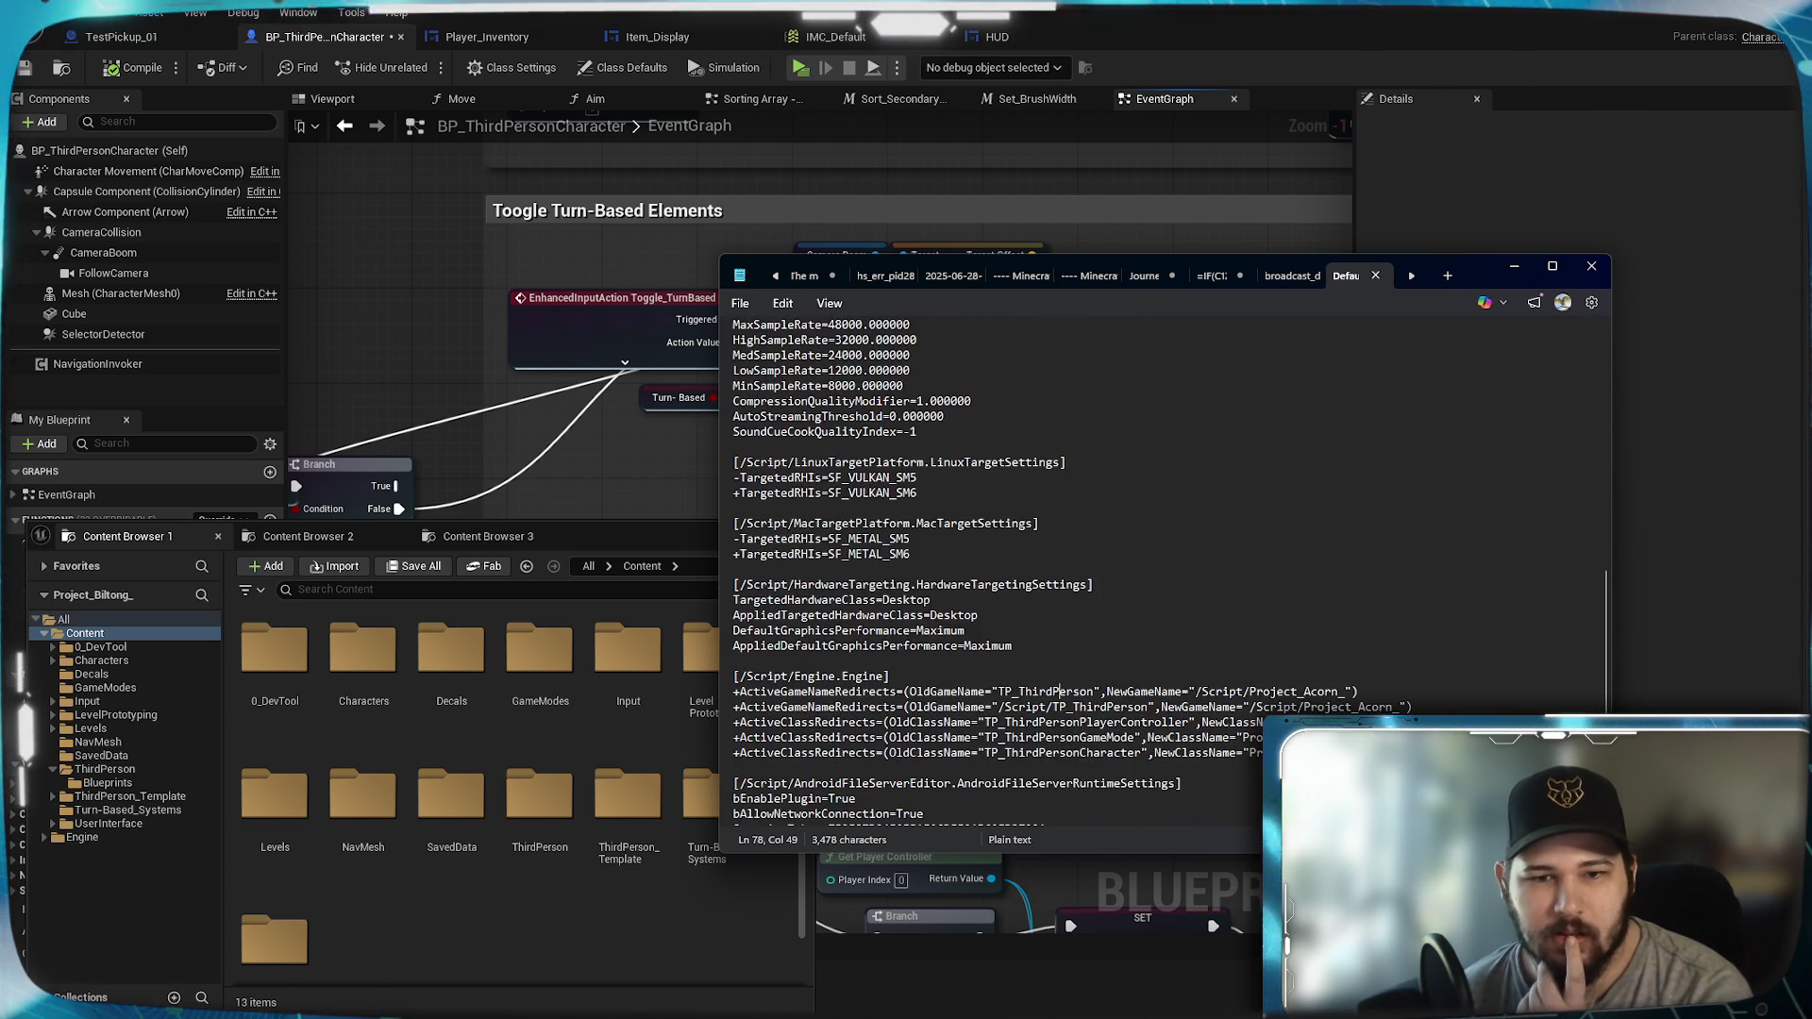
scroll(1168, 566, "down", 2)
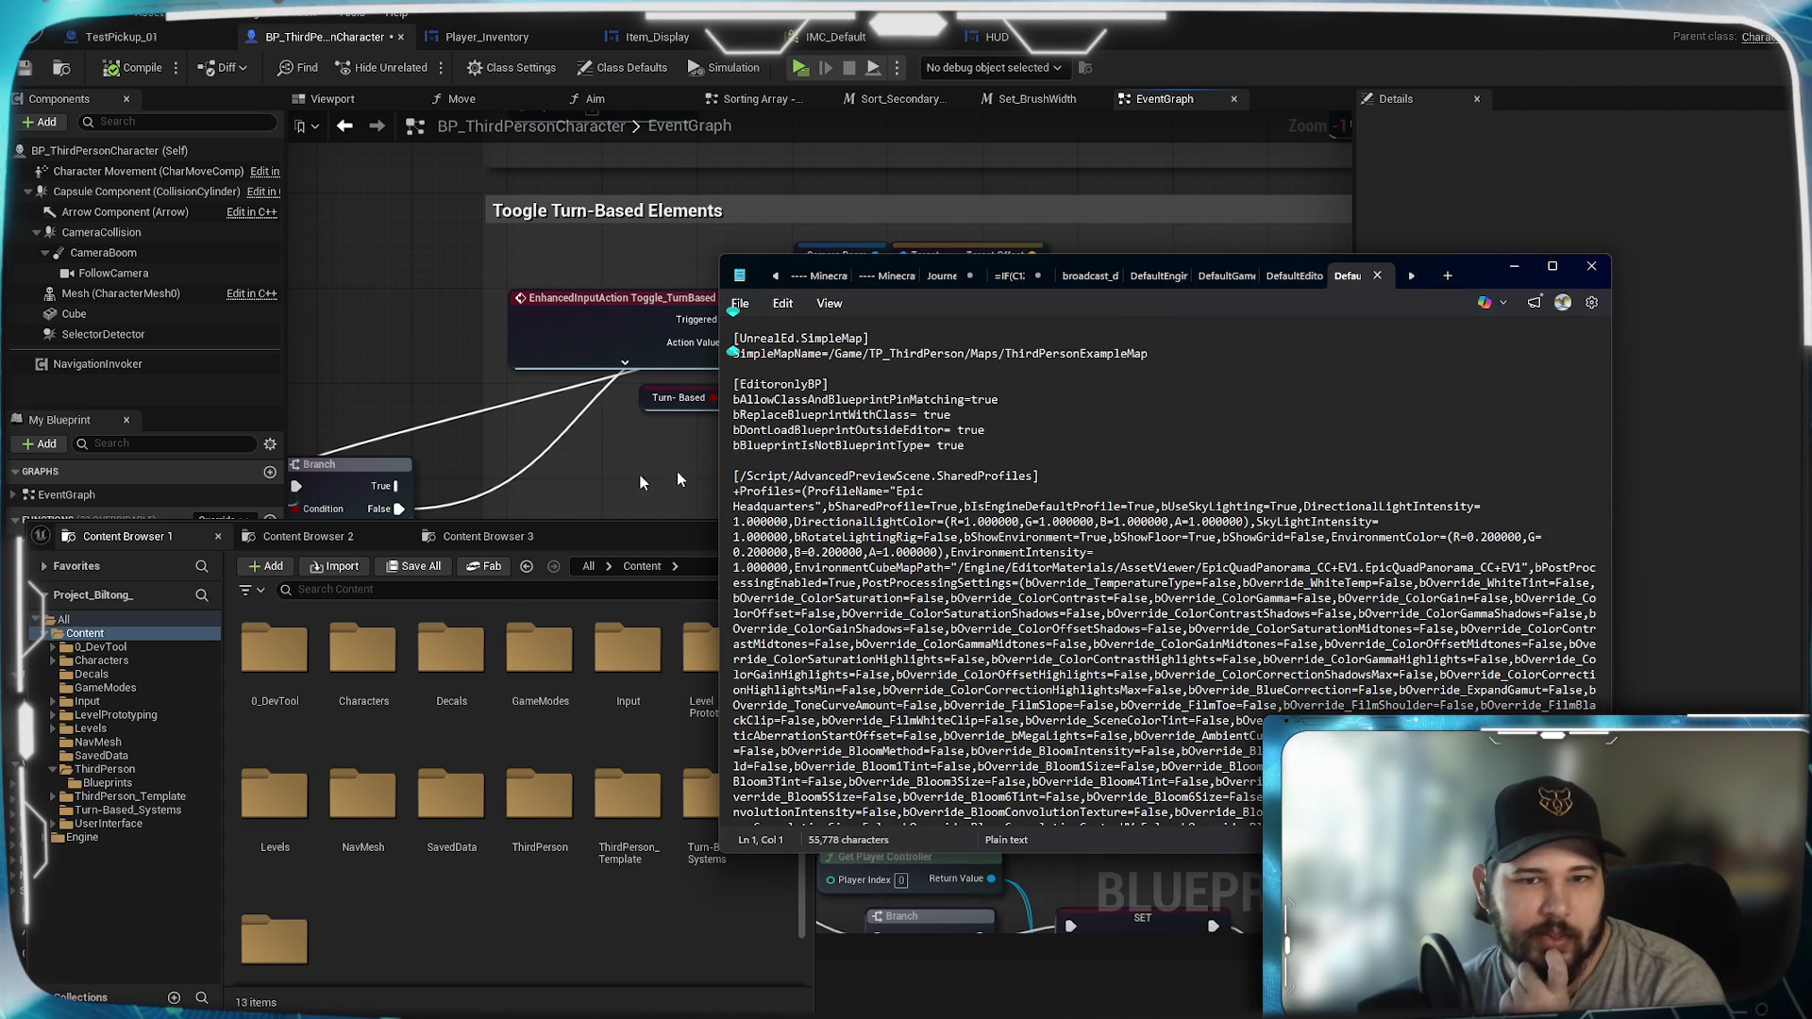
scroll(1161, 566, "down", 2)
scroll(1160, 566, "down", 2)
scroll(1161, 566, "up", 4)
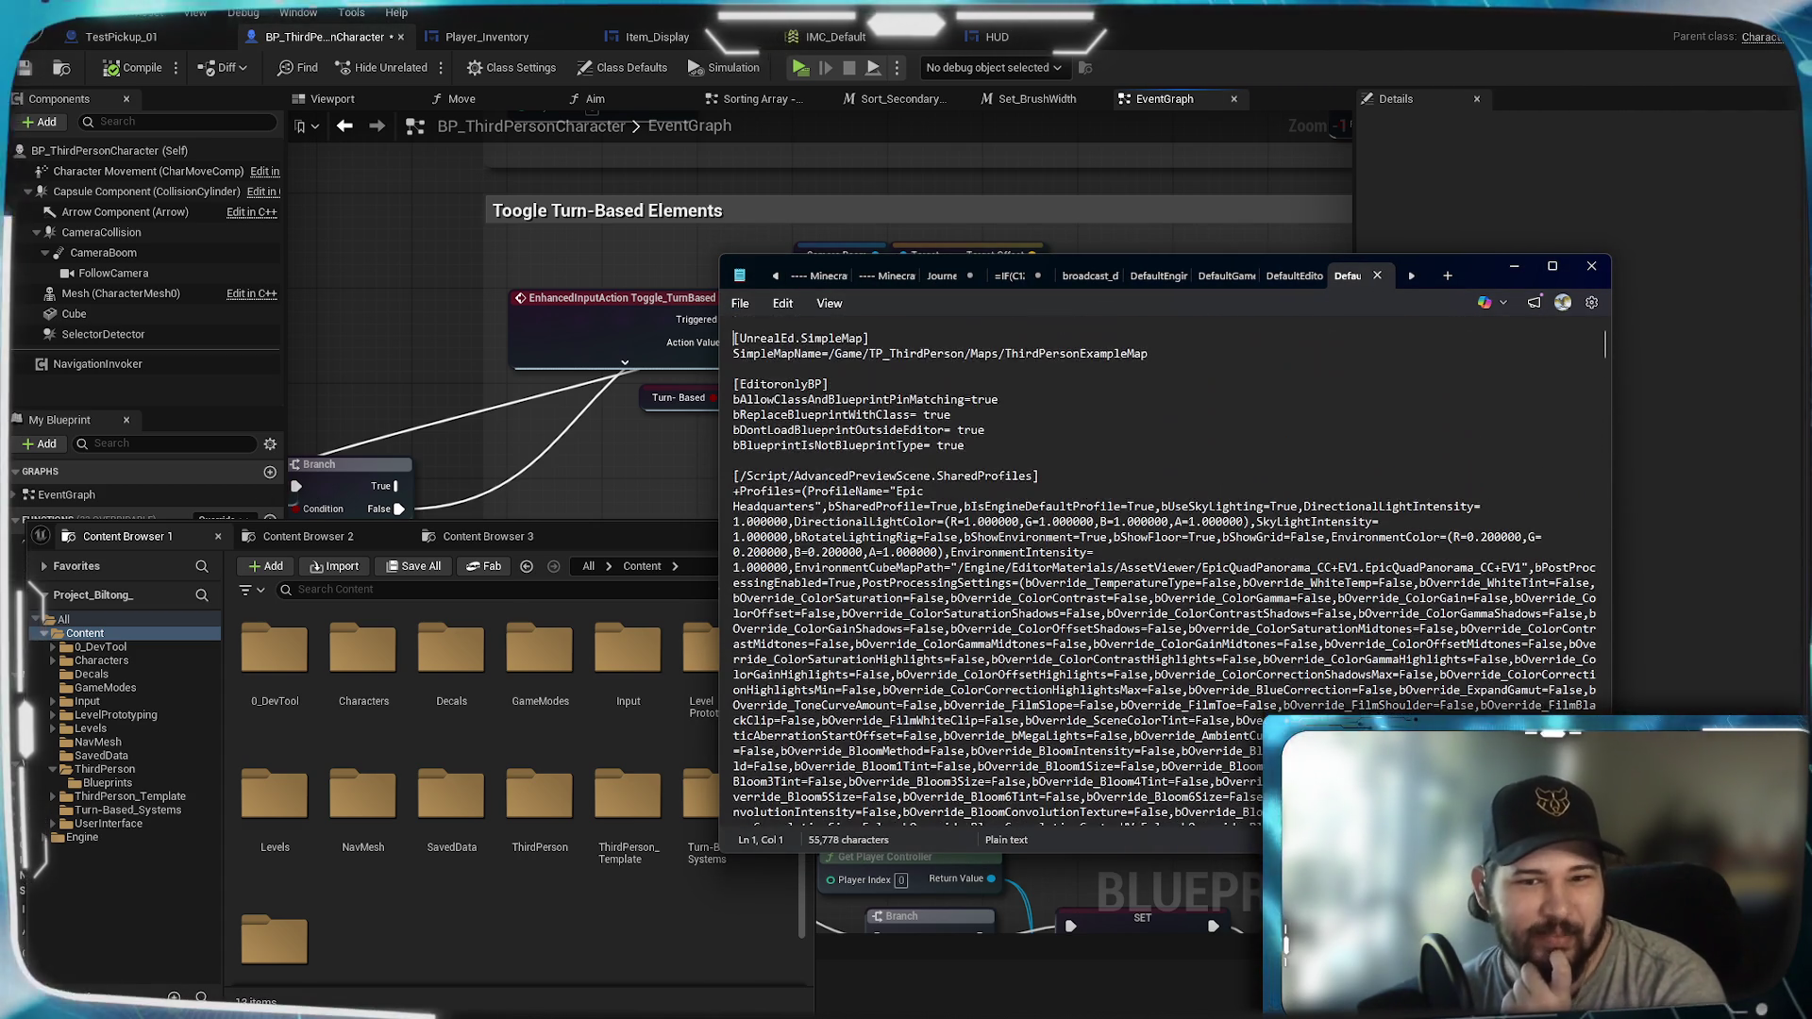
scroll(1161, 566, "down", 15)
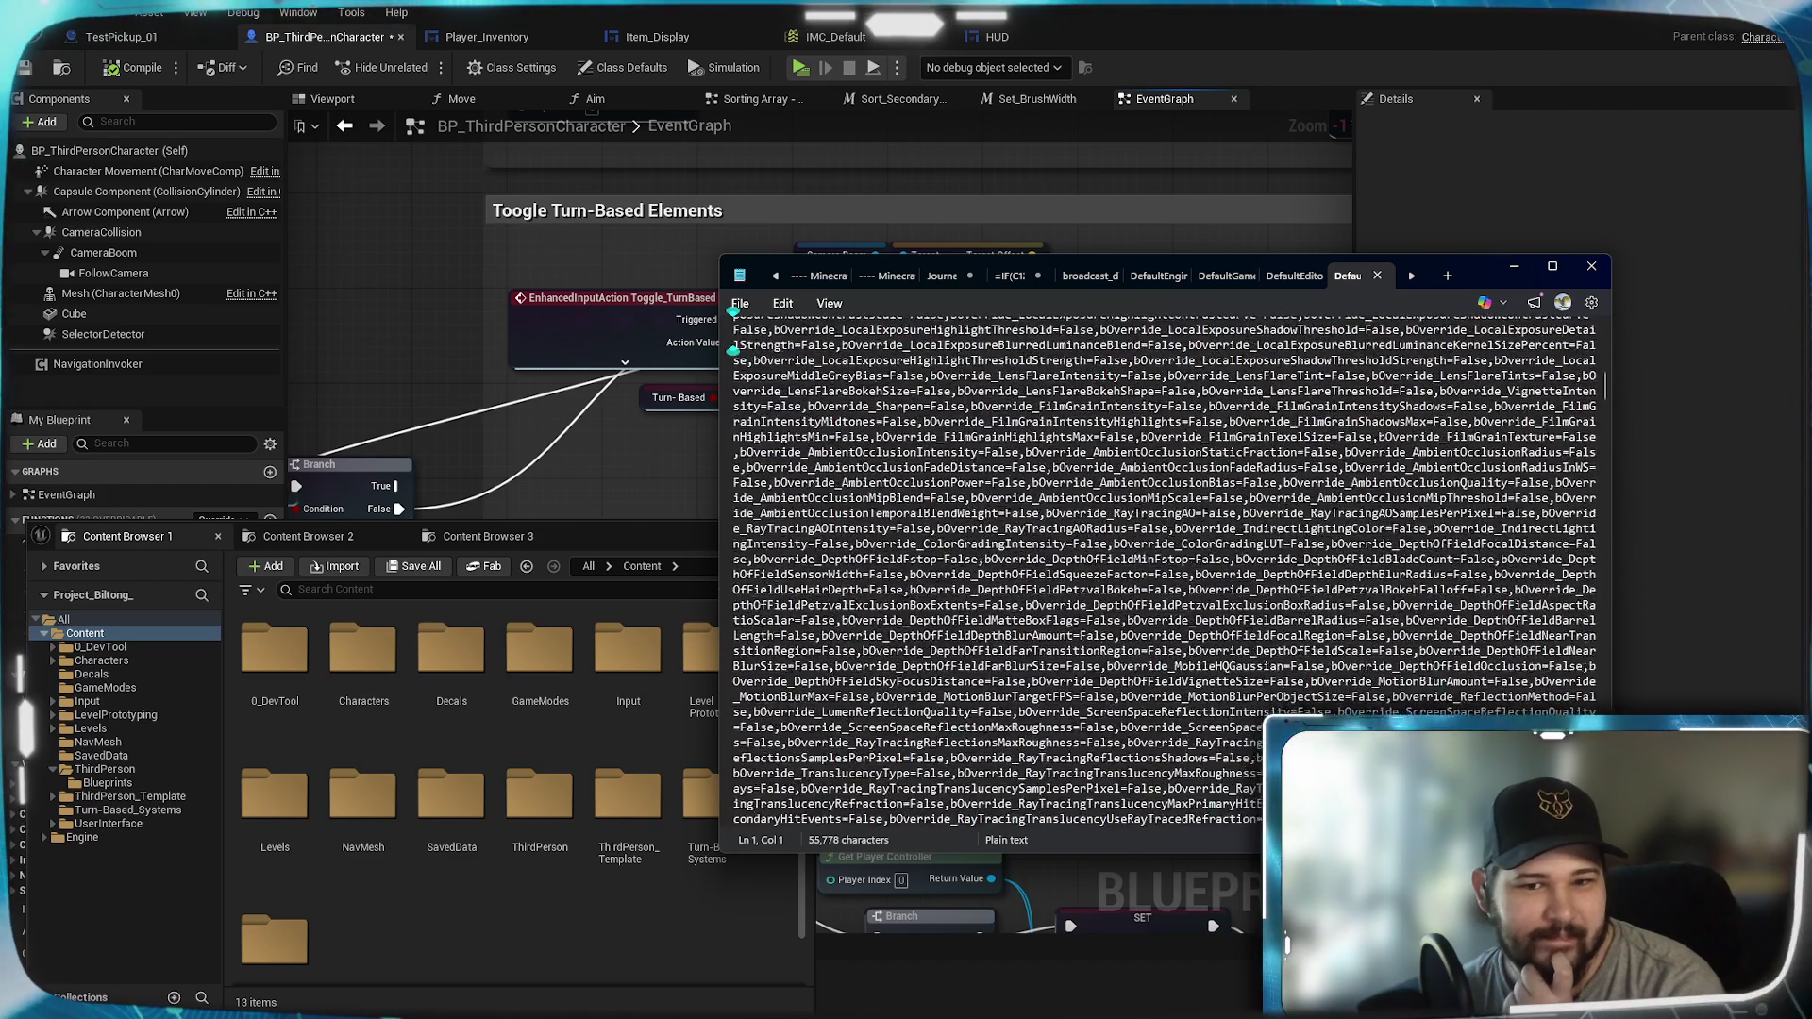
scroll(1160, 566, "down", 12)
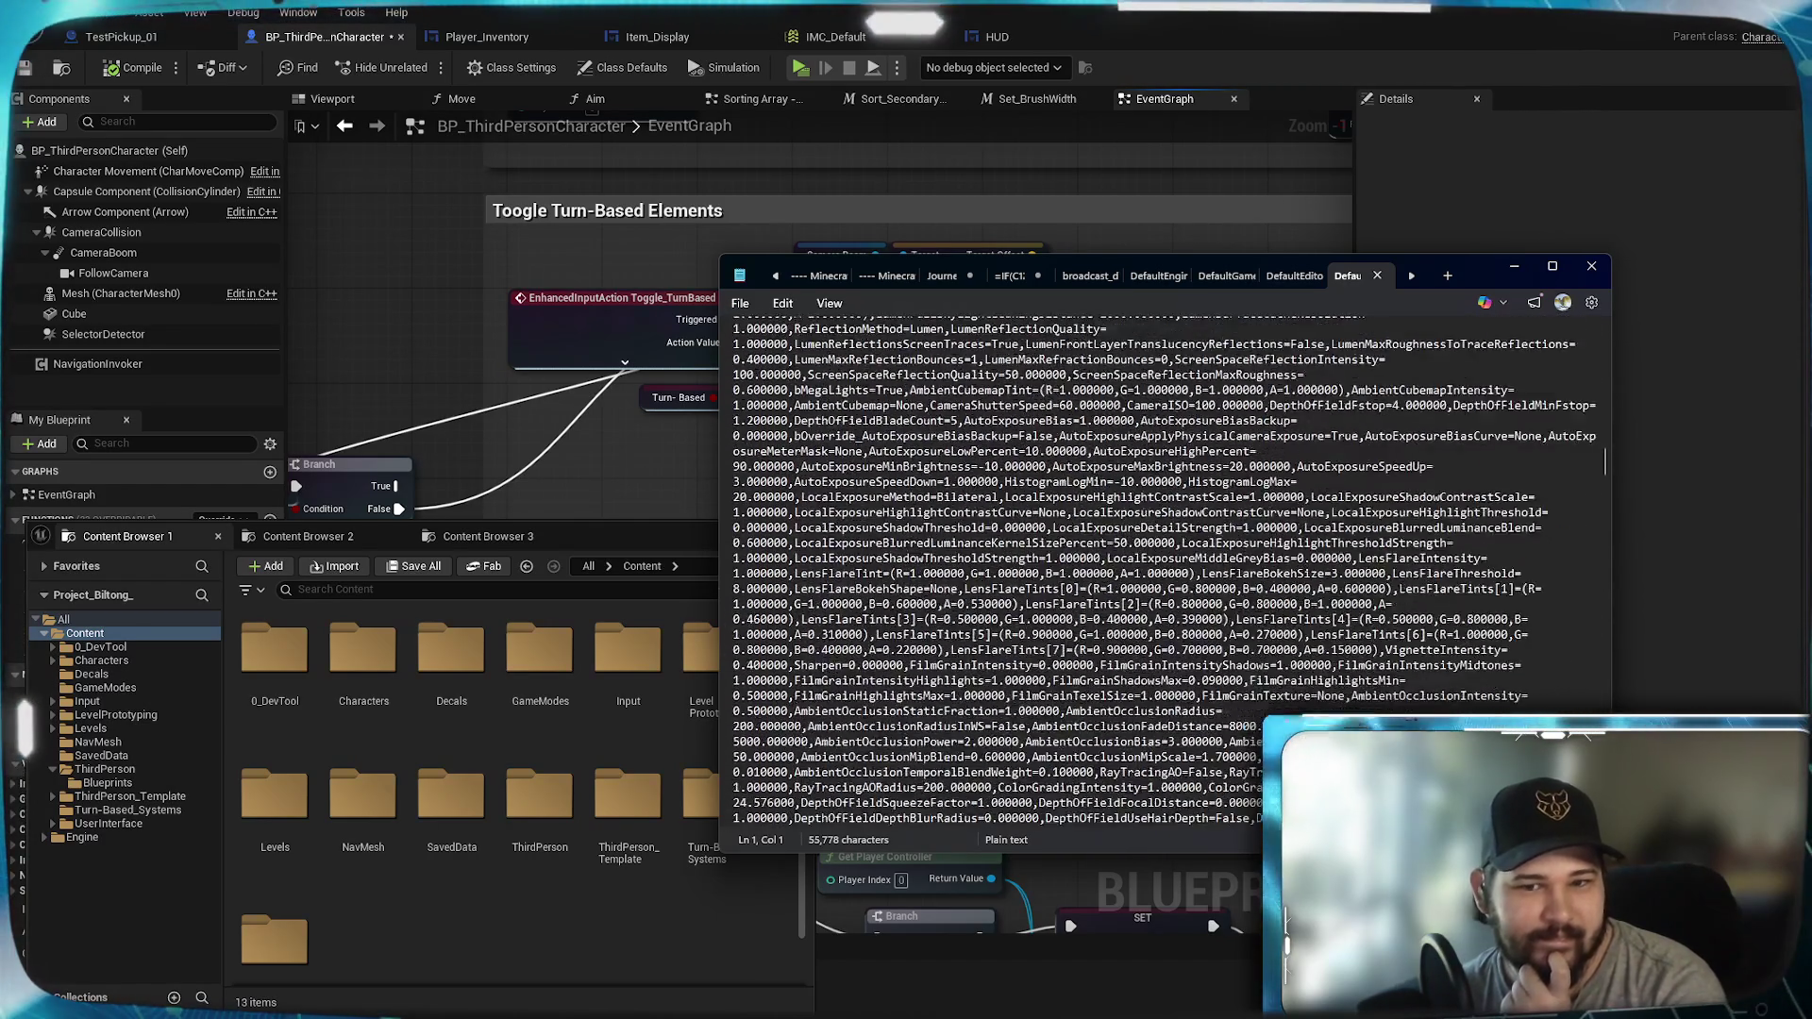
scroll(1161, 566, "down", 12)
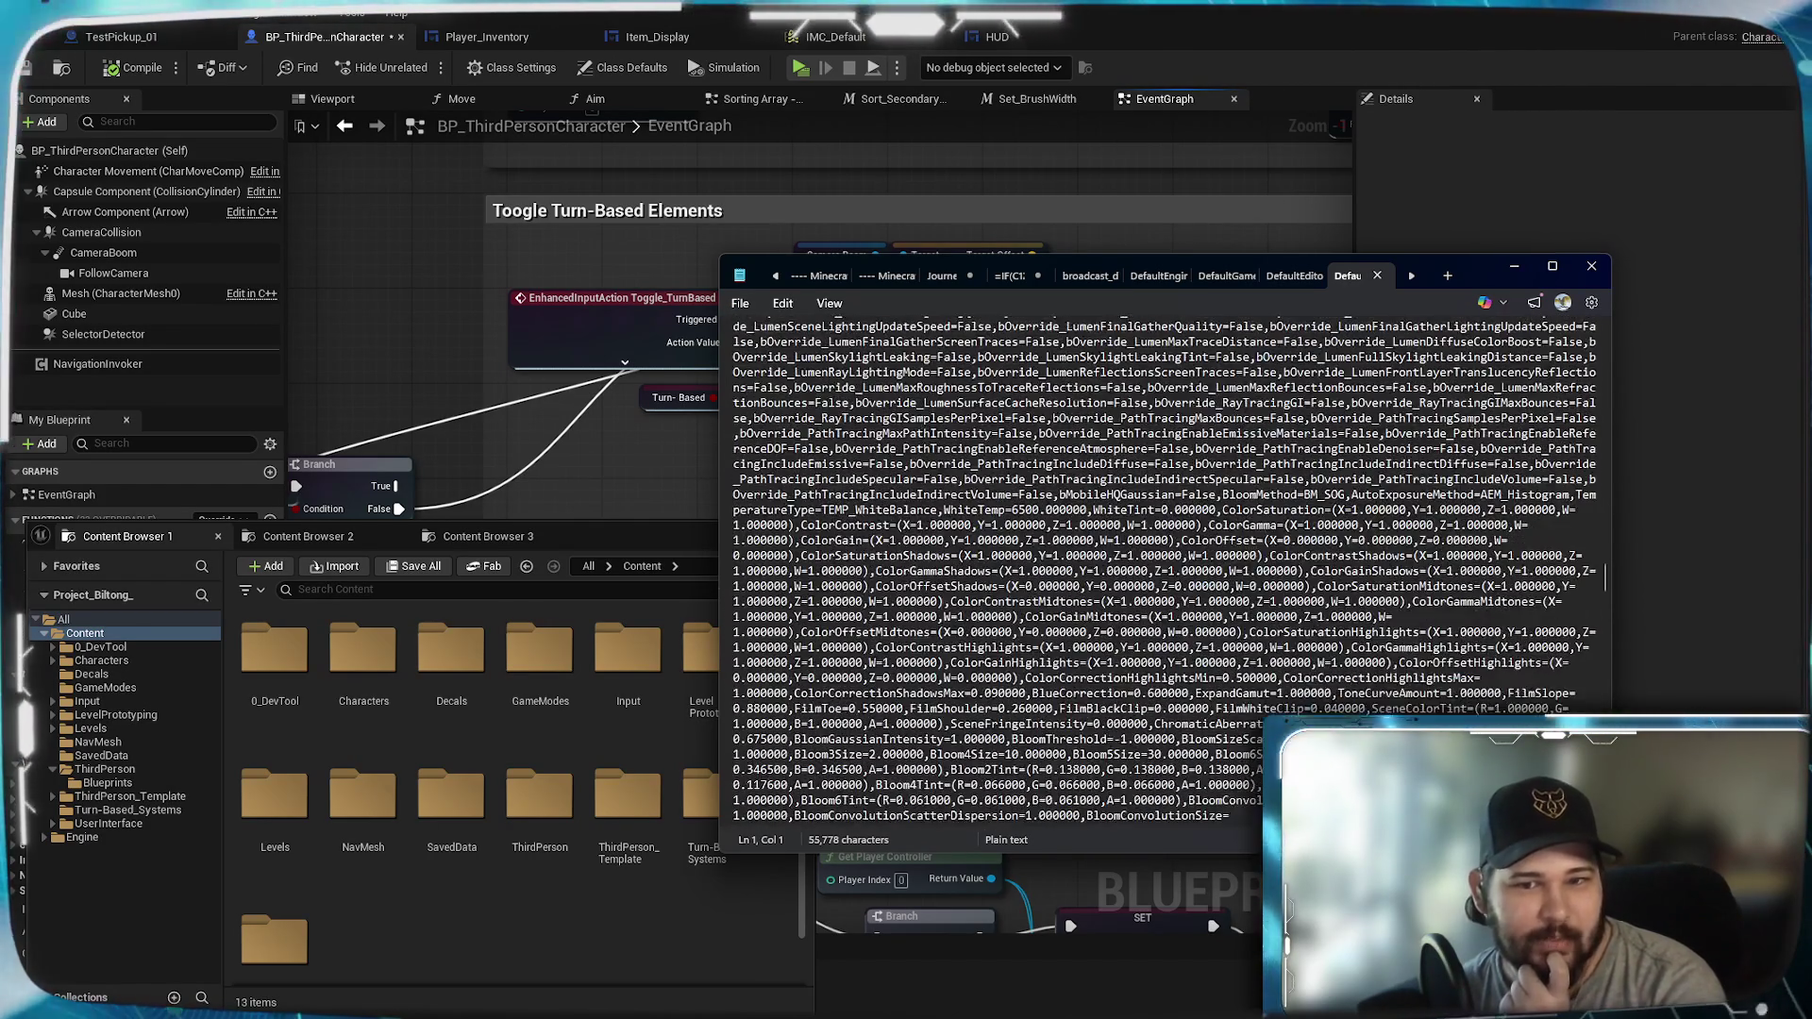
scroll(1160, 566, "down", 12)
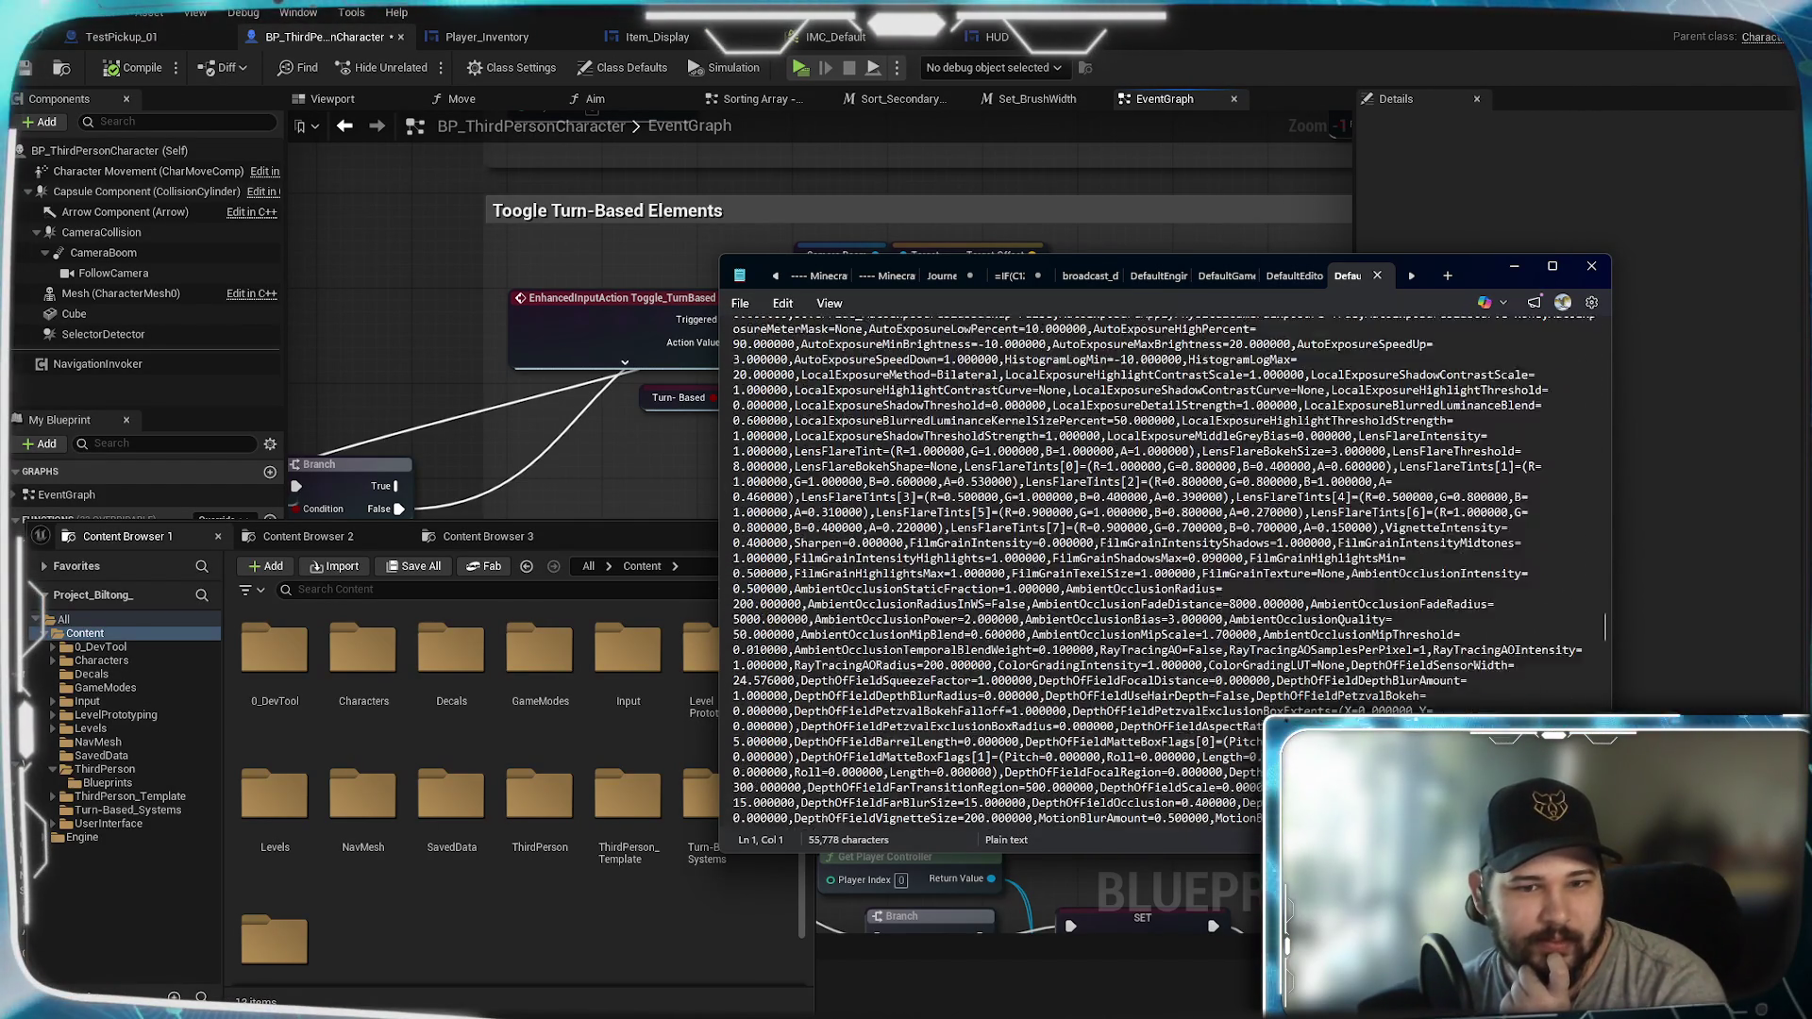
scroll(1161, 567, "up", 10)
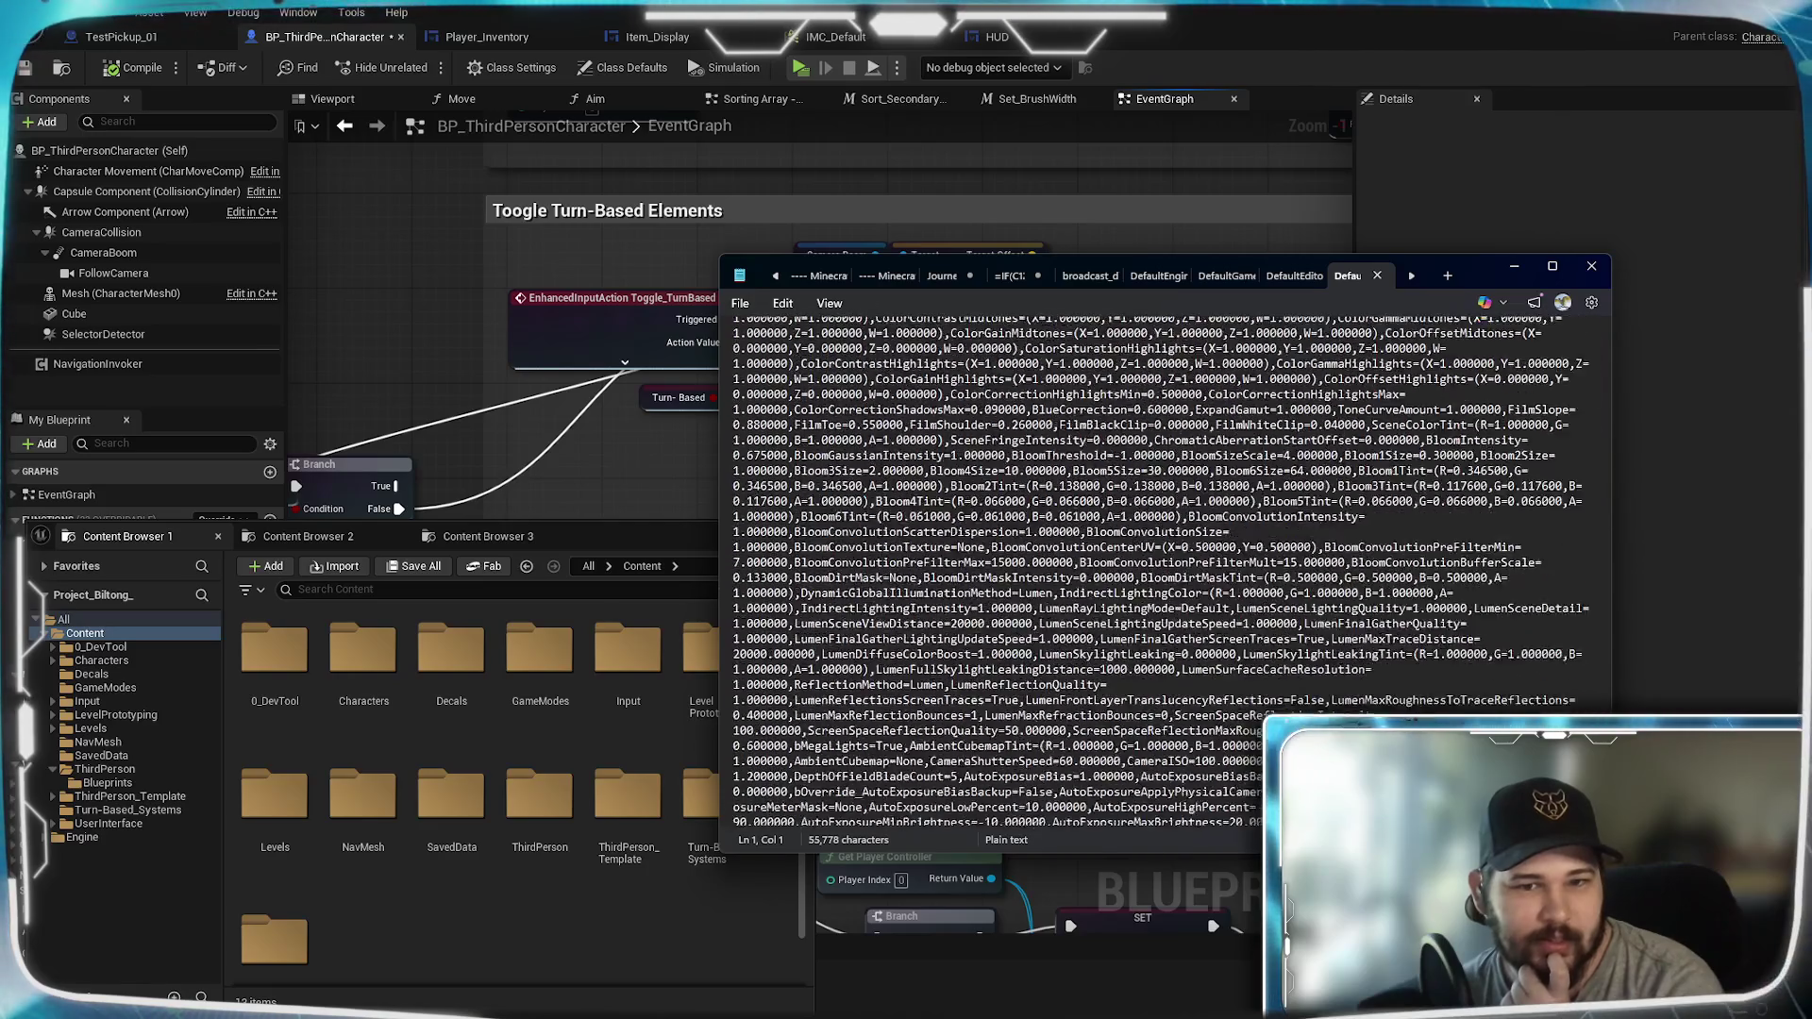
scroll(1160, 566, "down", 3)
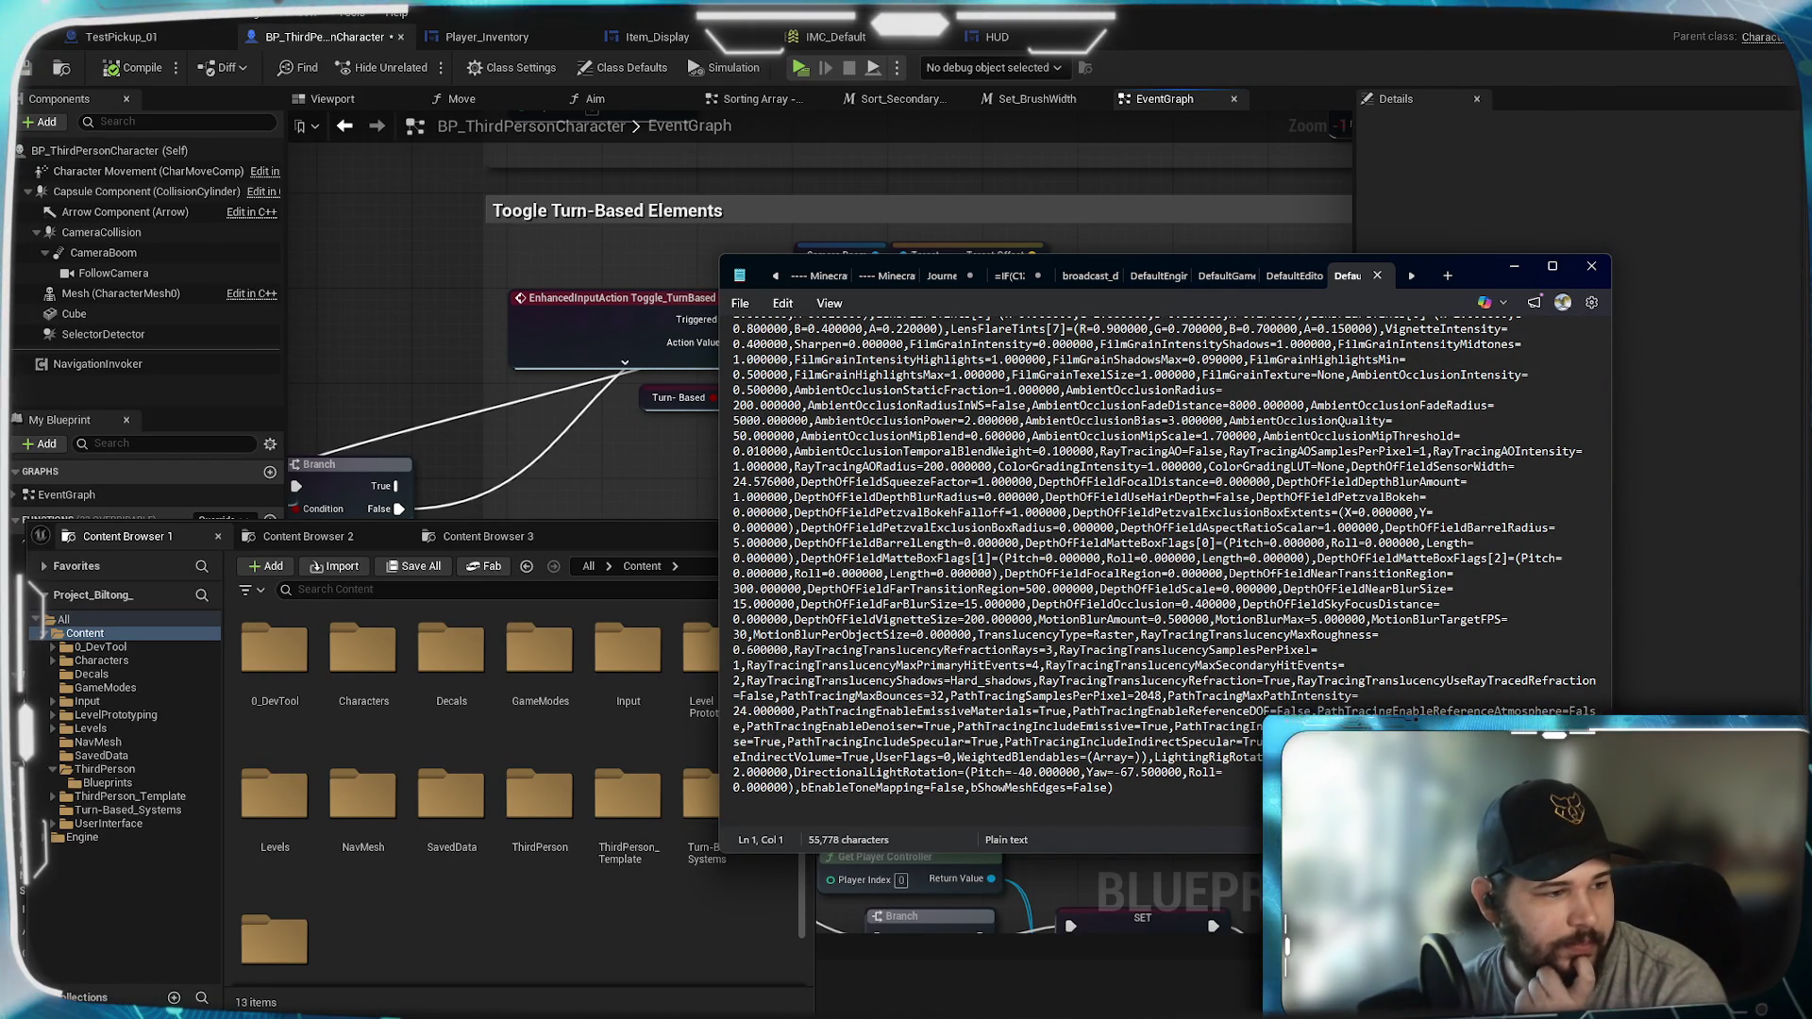
Step: Close the engine config and the remaining Default*.ini files, then minimize Notepad
key("ctrl+w")
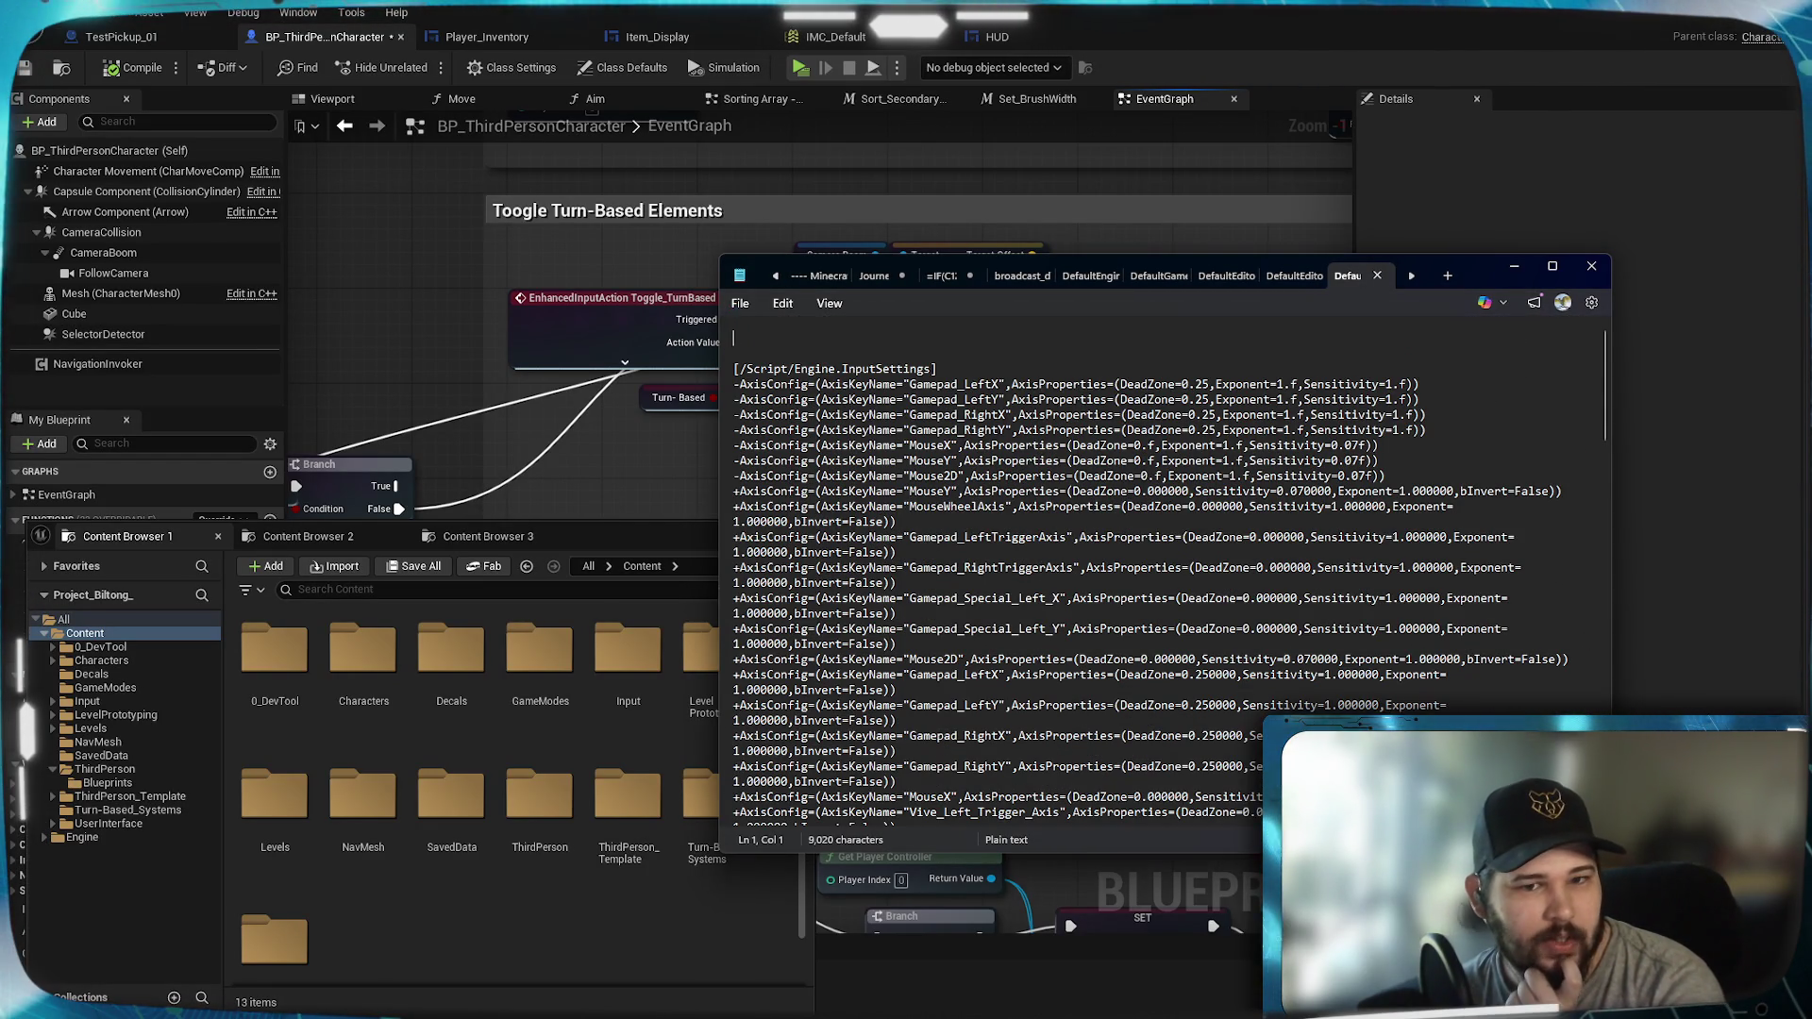
scroll(733, 349, "down", 15)
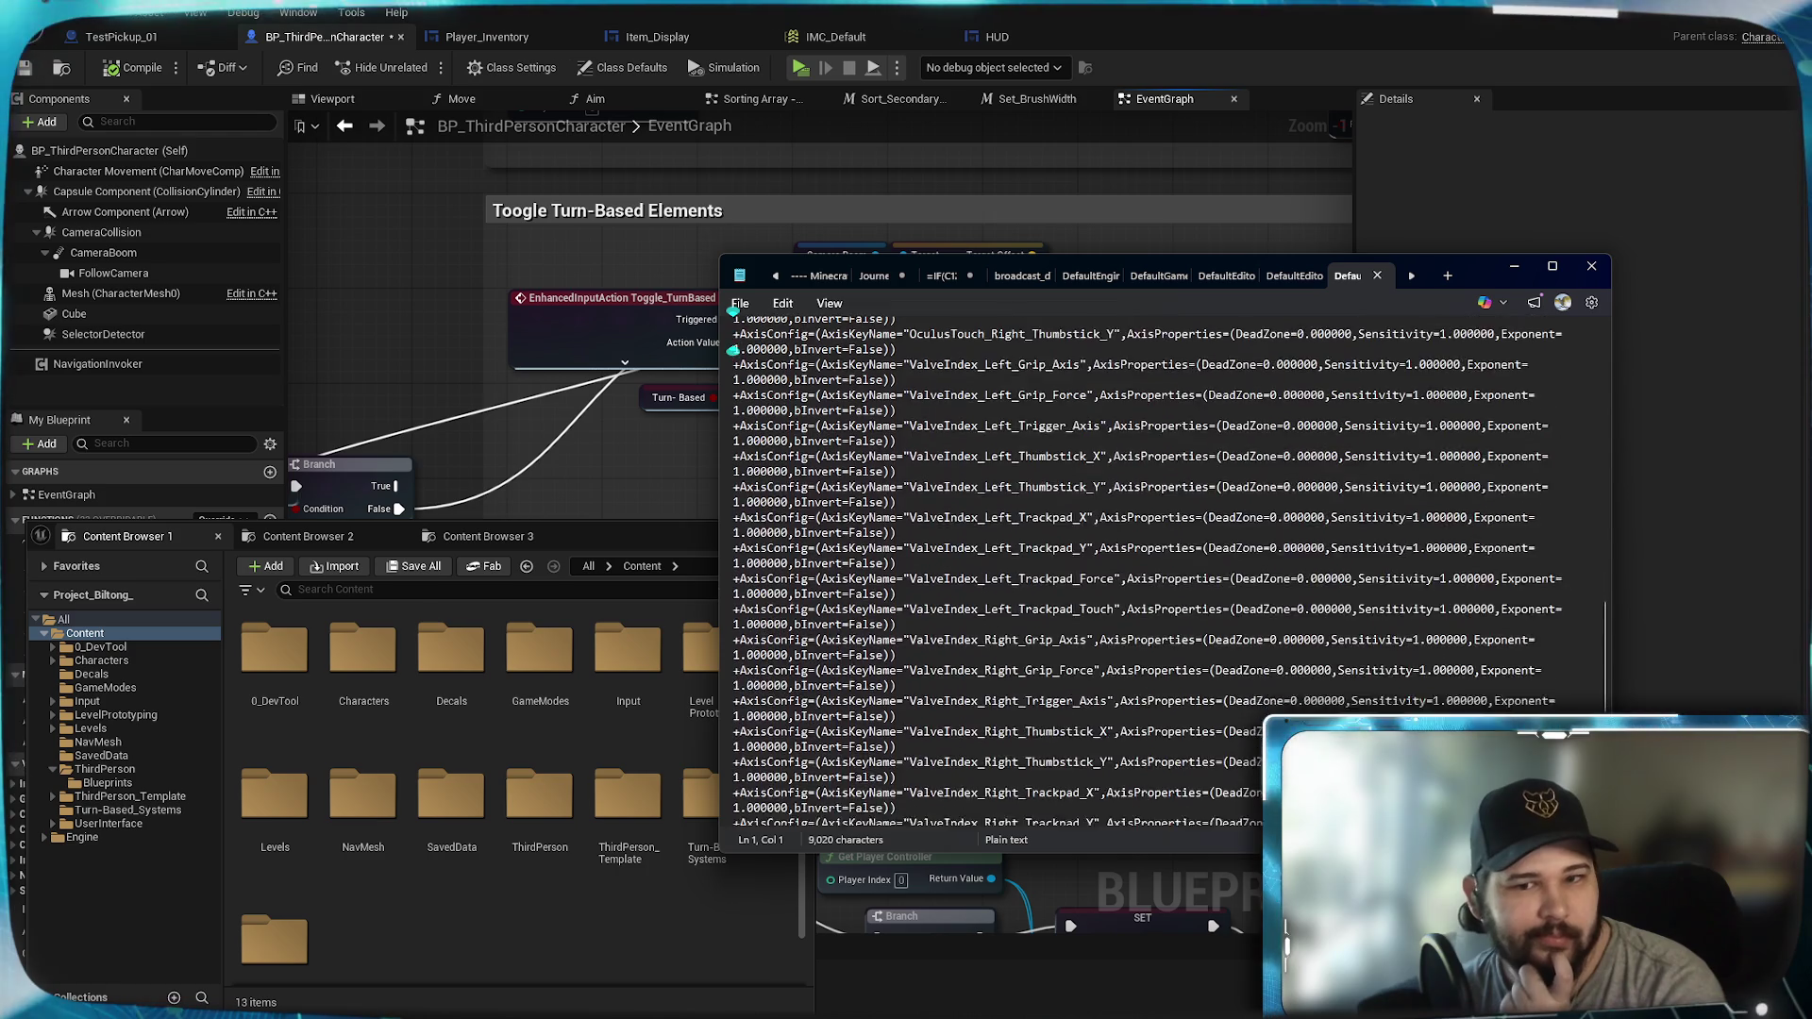
scroll(734, 349, "down", 10)
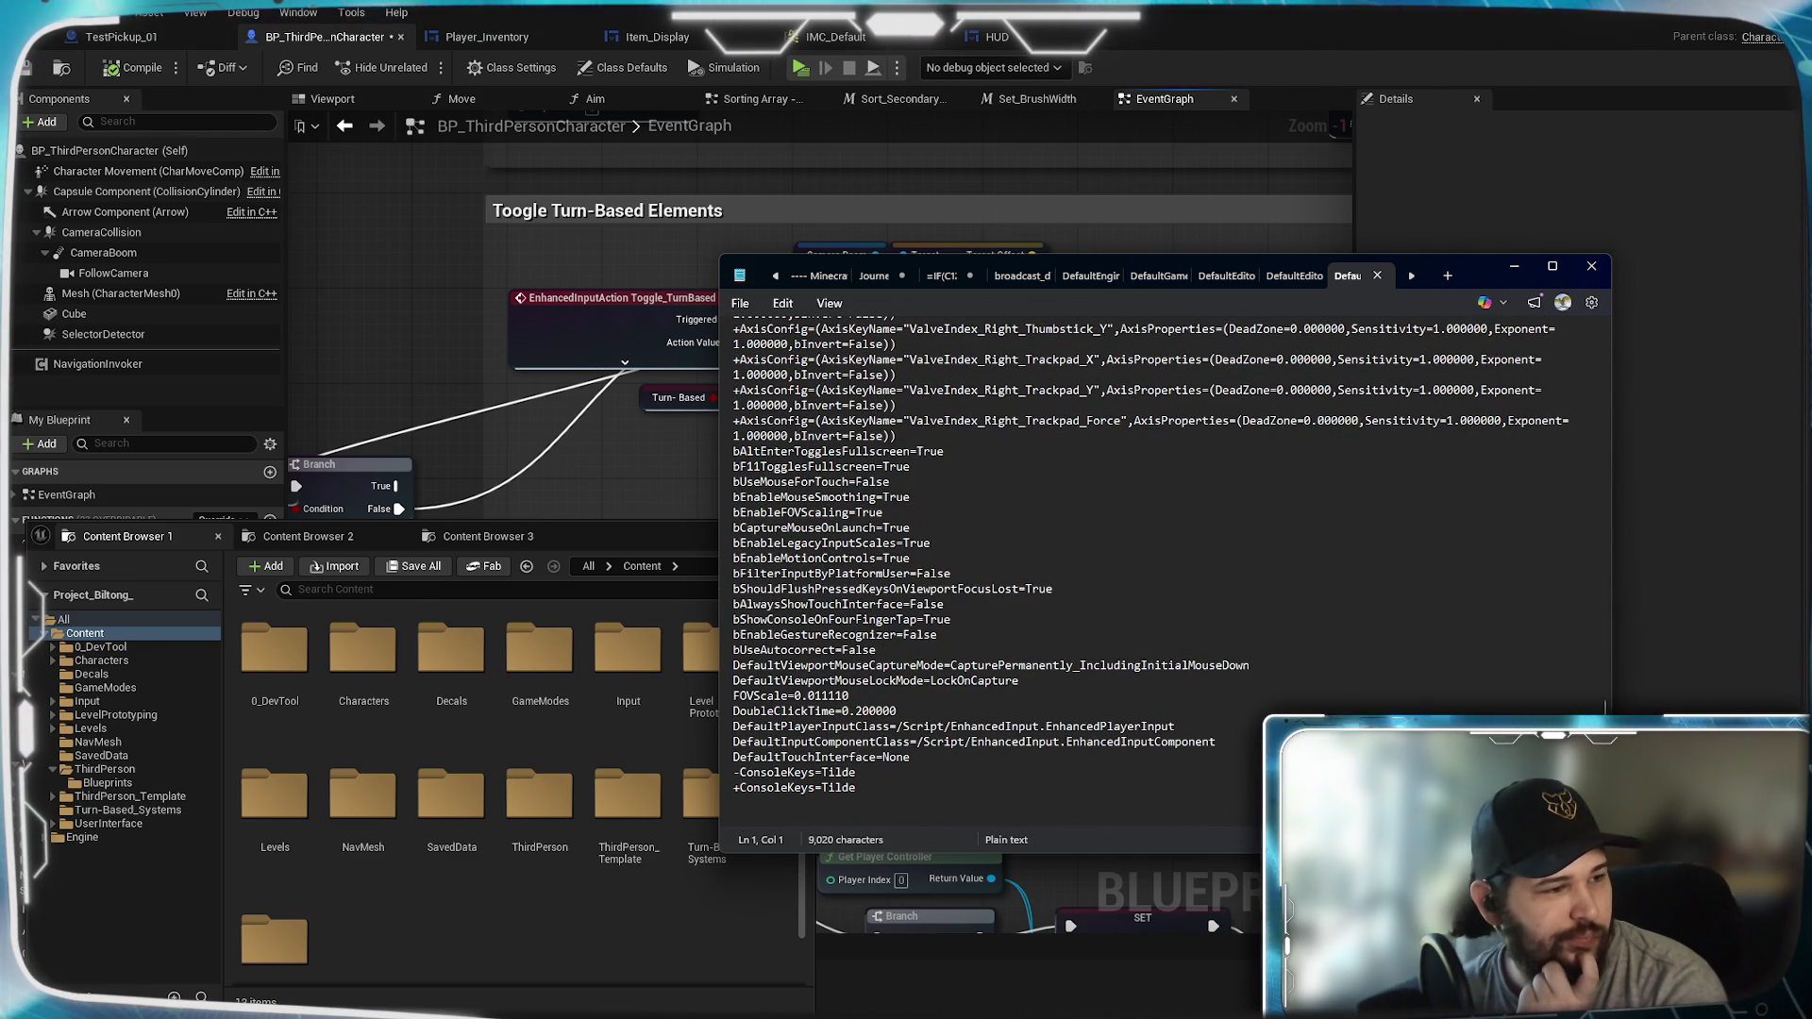
left_click(1377, 274)
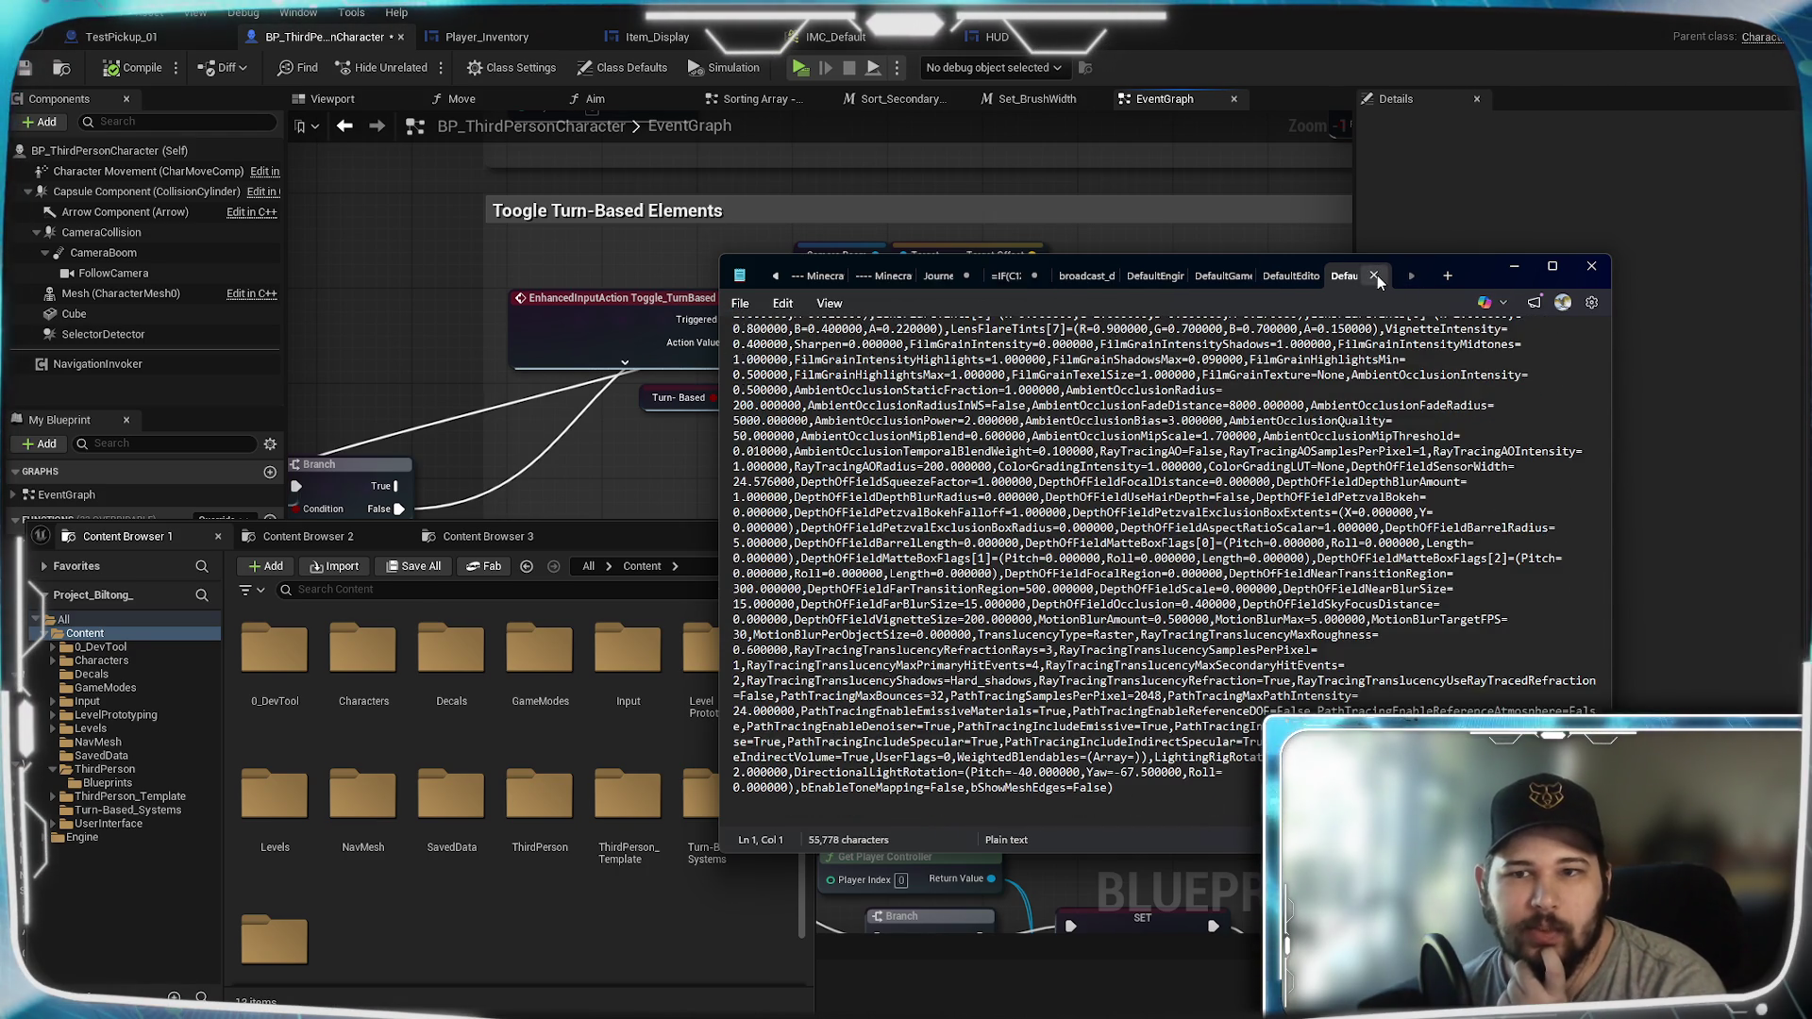
left_click(1378, 275)
left_click(1378, 274)
left_click(1378, 275)
left_click(1377, 275)
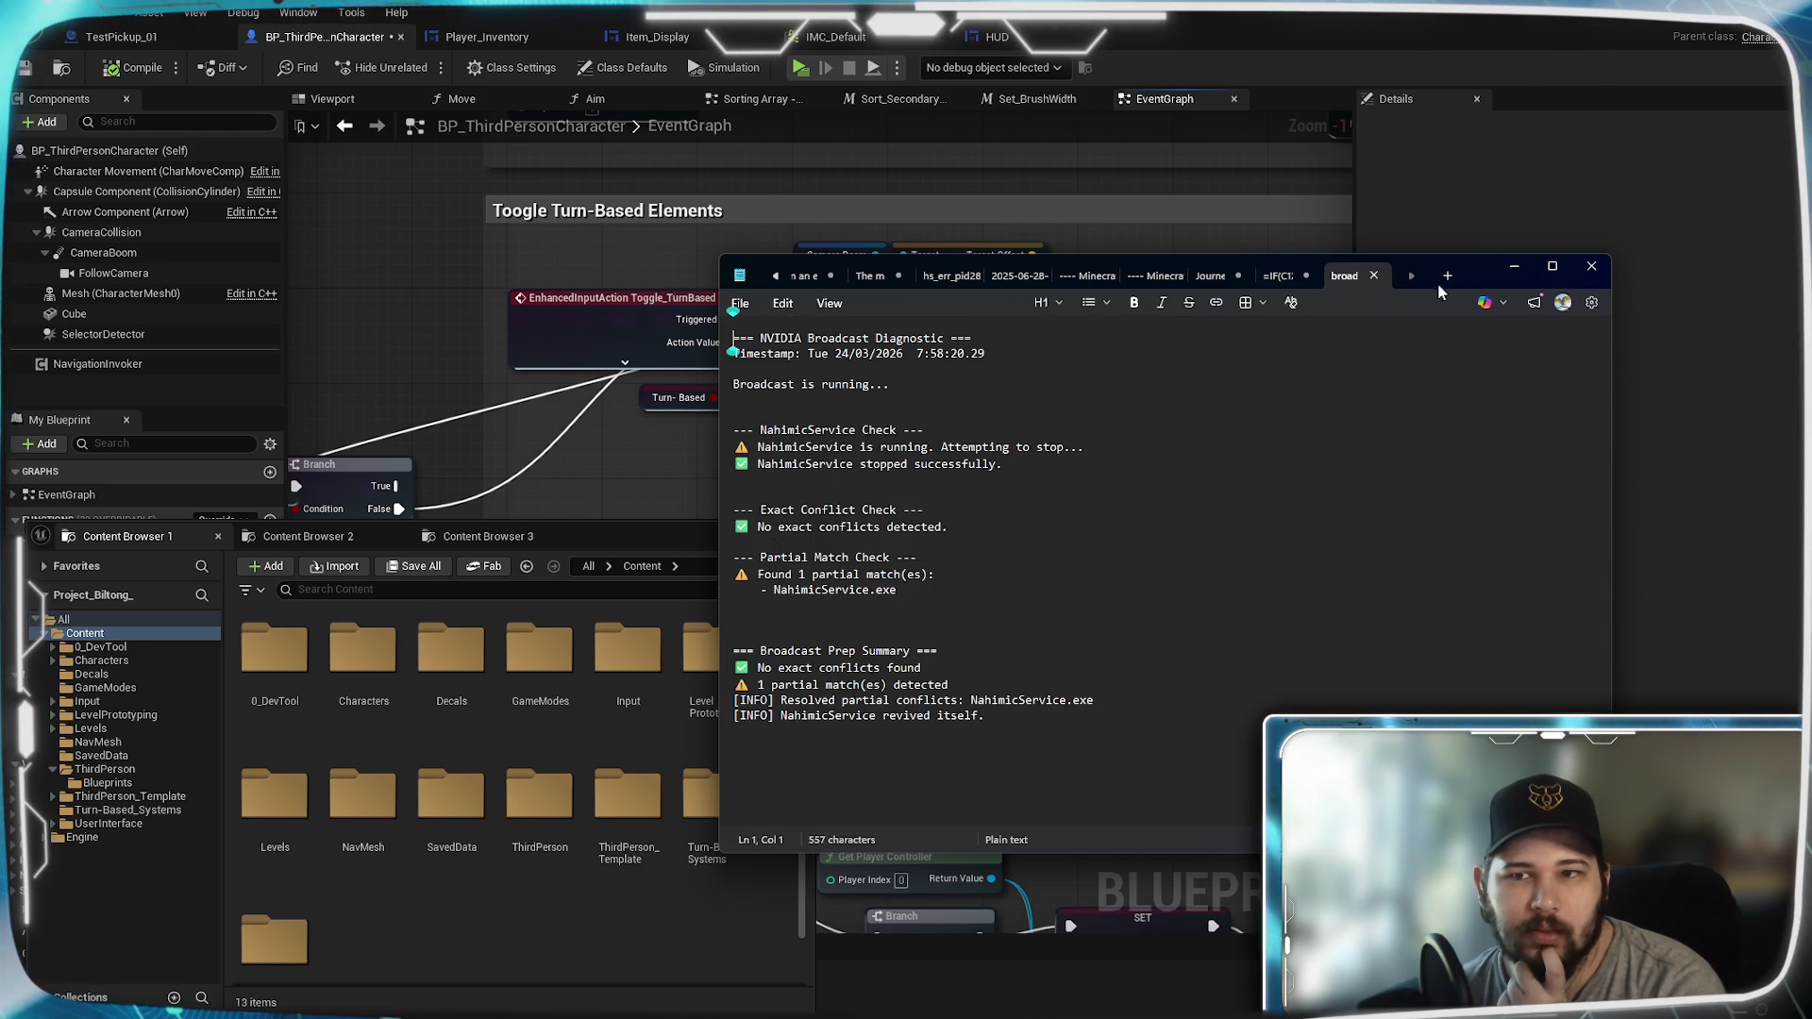
left_click(1511, 265)
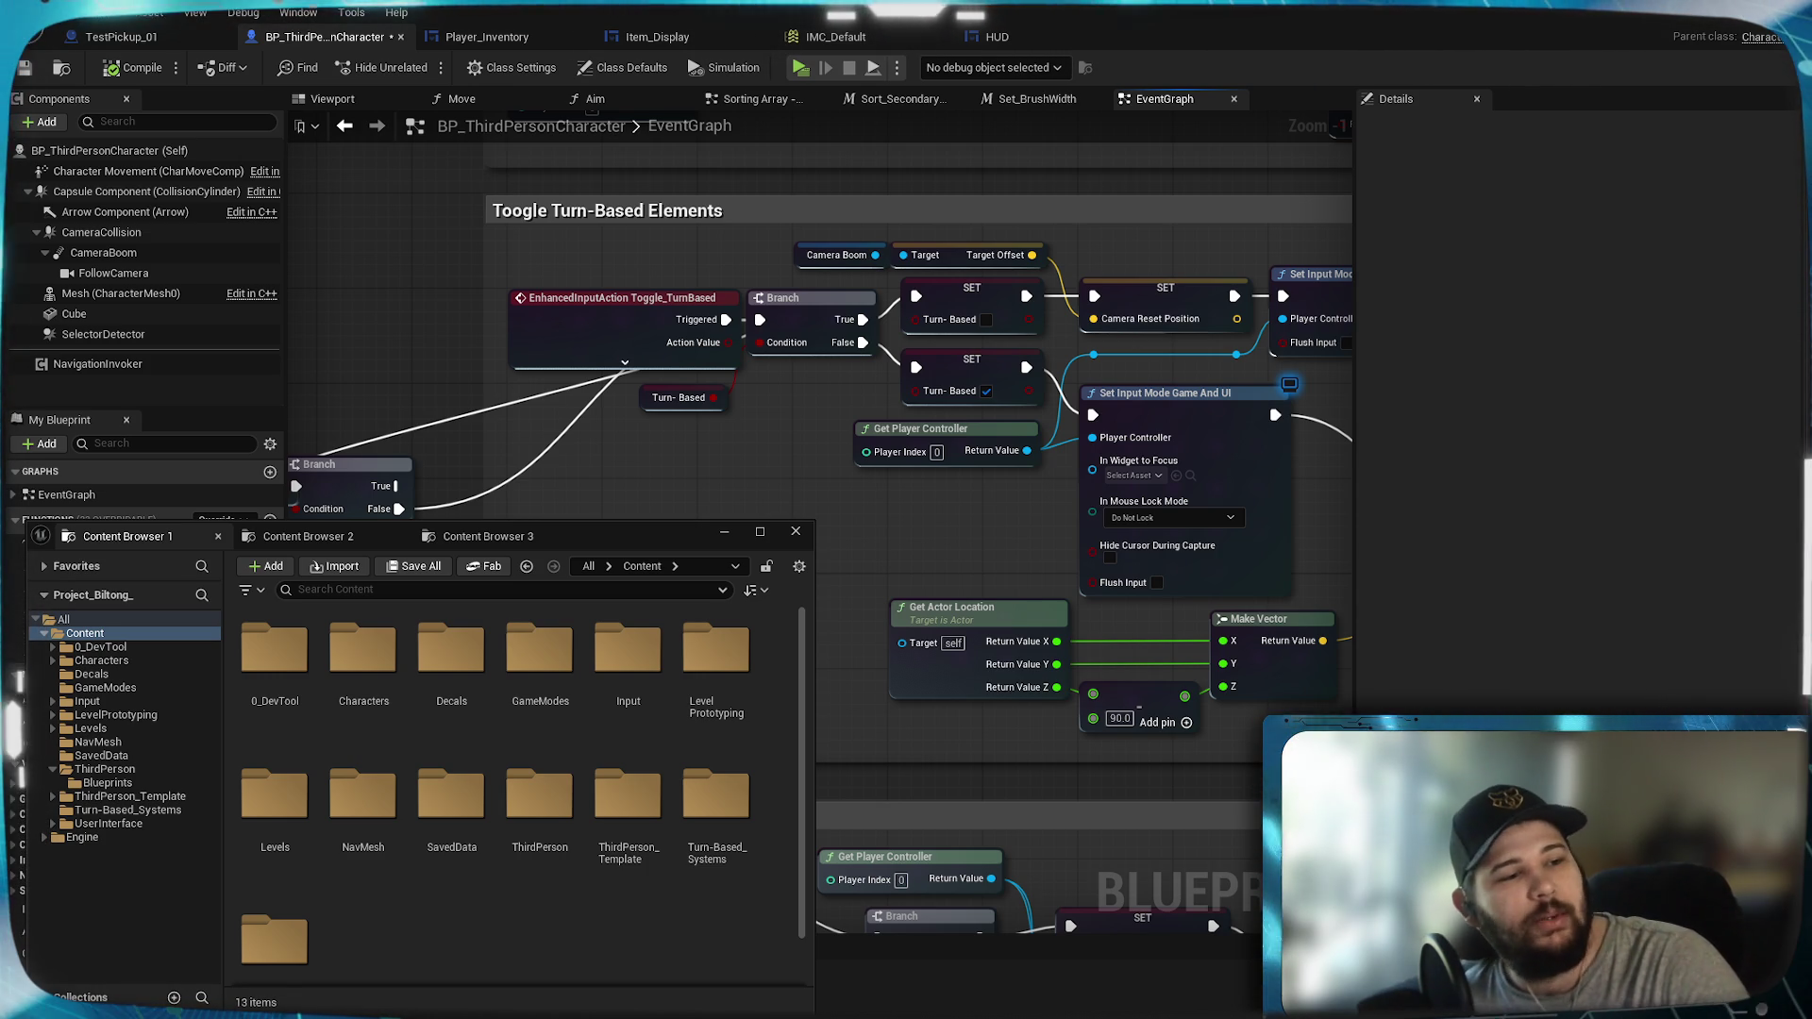
Step: Select the ThirdPerson folder and dismiss its context menu without choosing anything
left_click(552, 817)
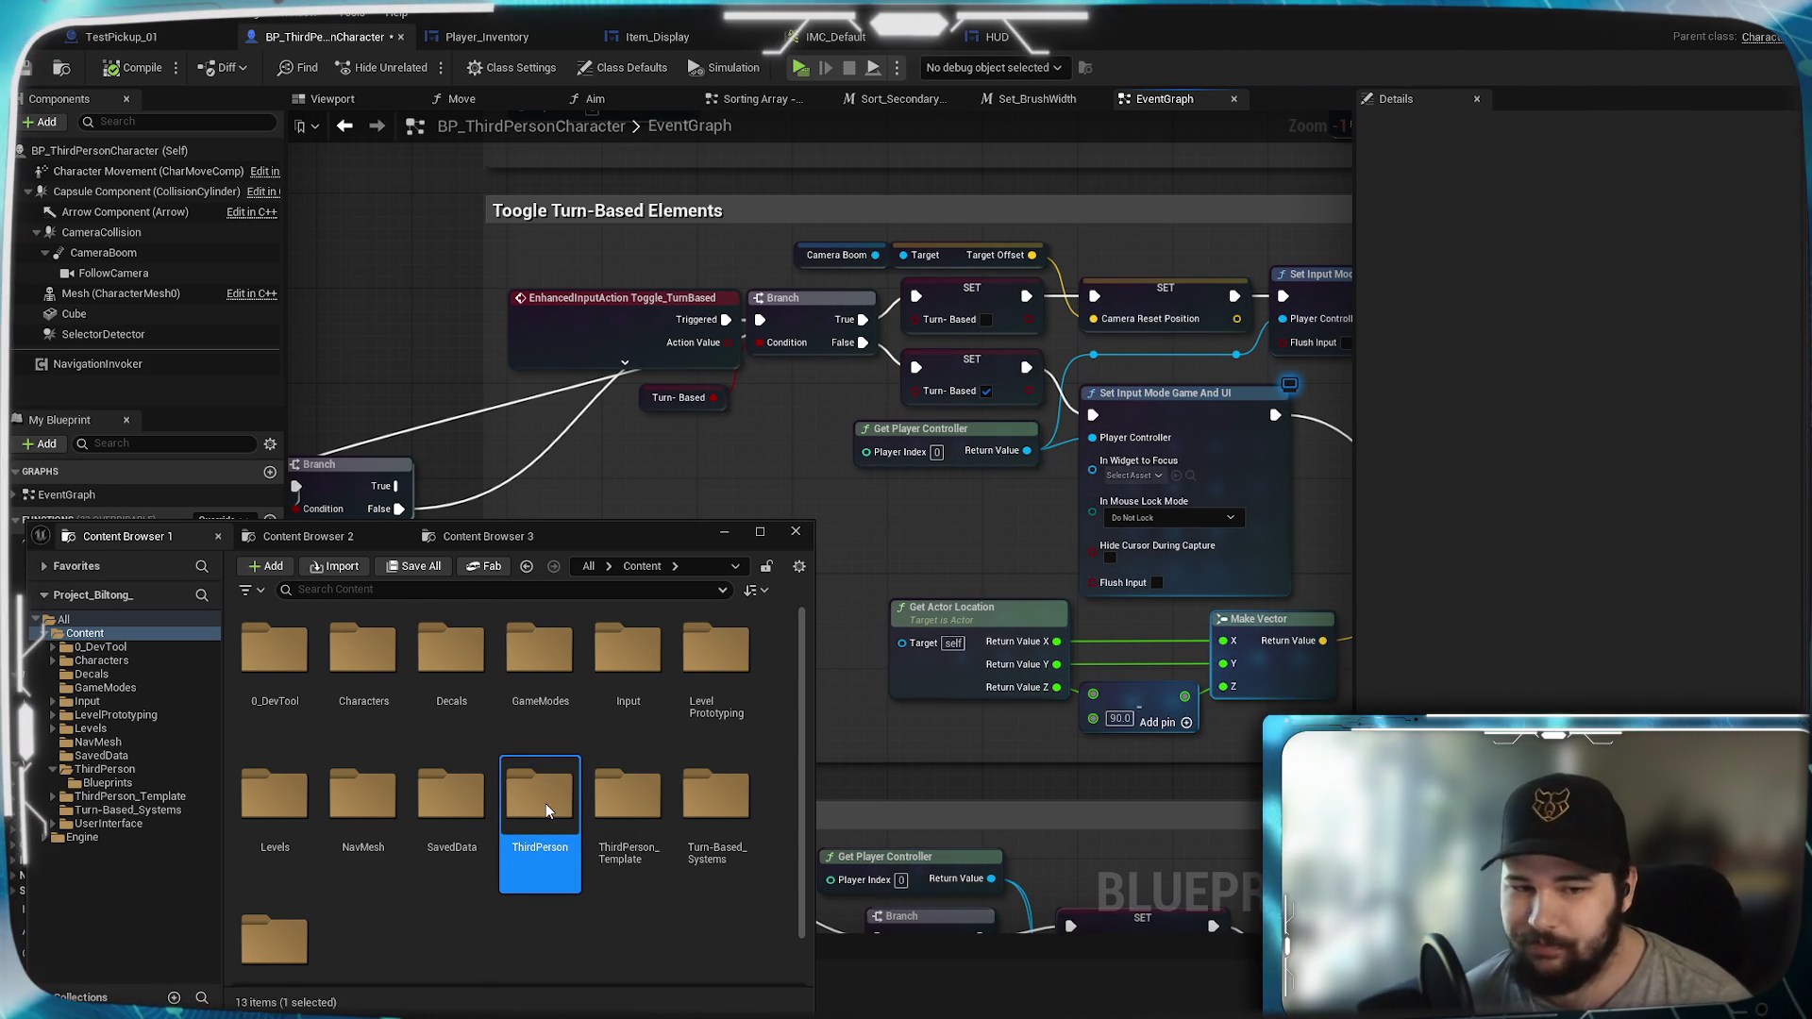
right_click(545, 802)
left_click(470, 913)
left_click(470, 913)
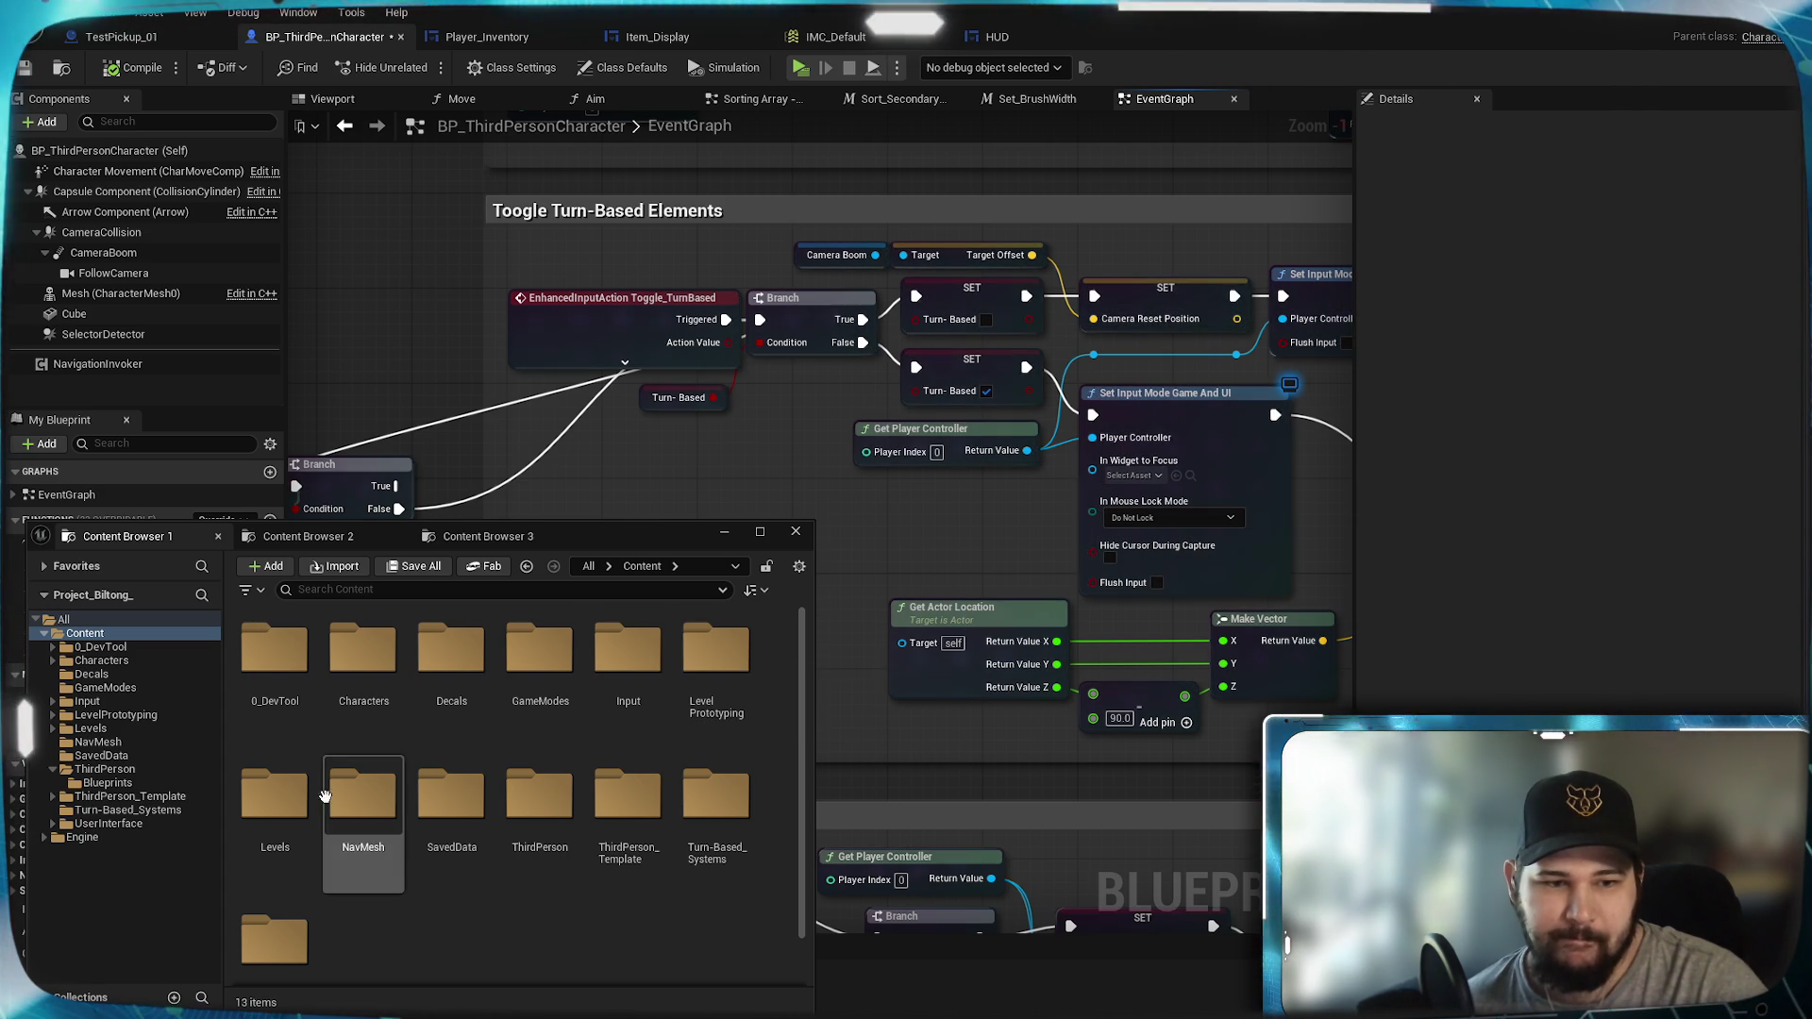
Step: Browse the LevelPrototyping, ThirdPerson_Template and Turn-Based_Systems folders, returning to Content each time
double_click(716, 665)
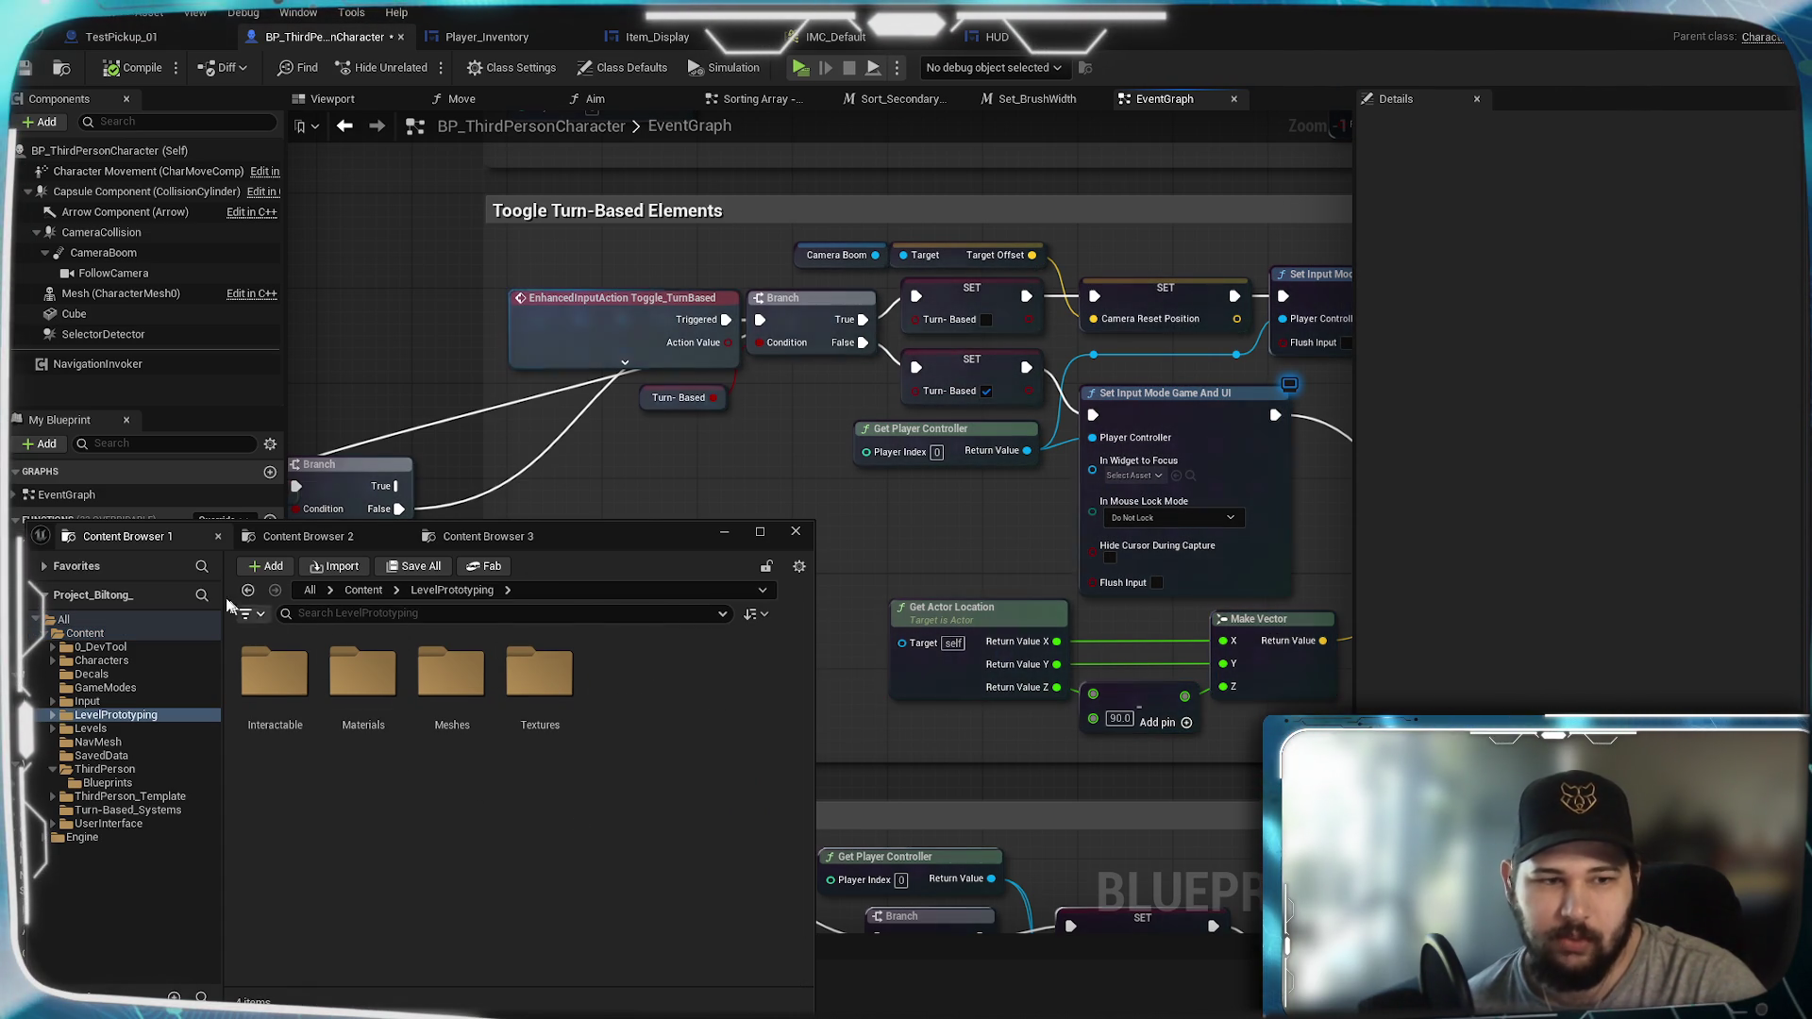
left_click(364, 590)
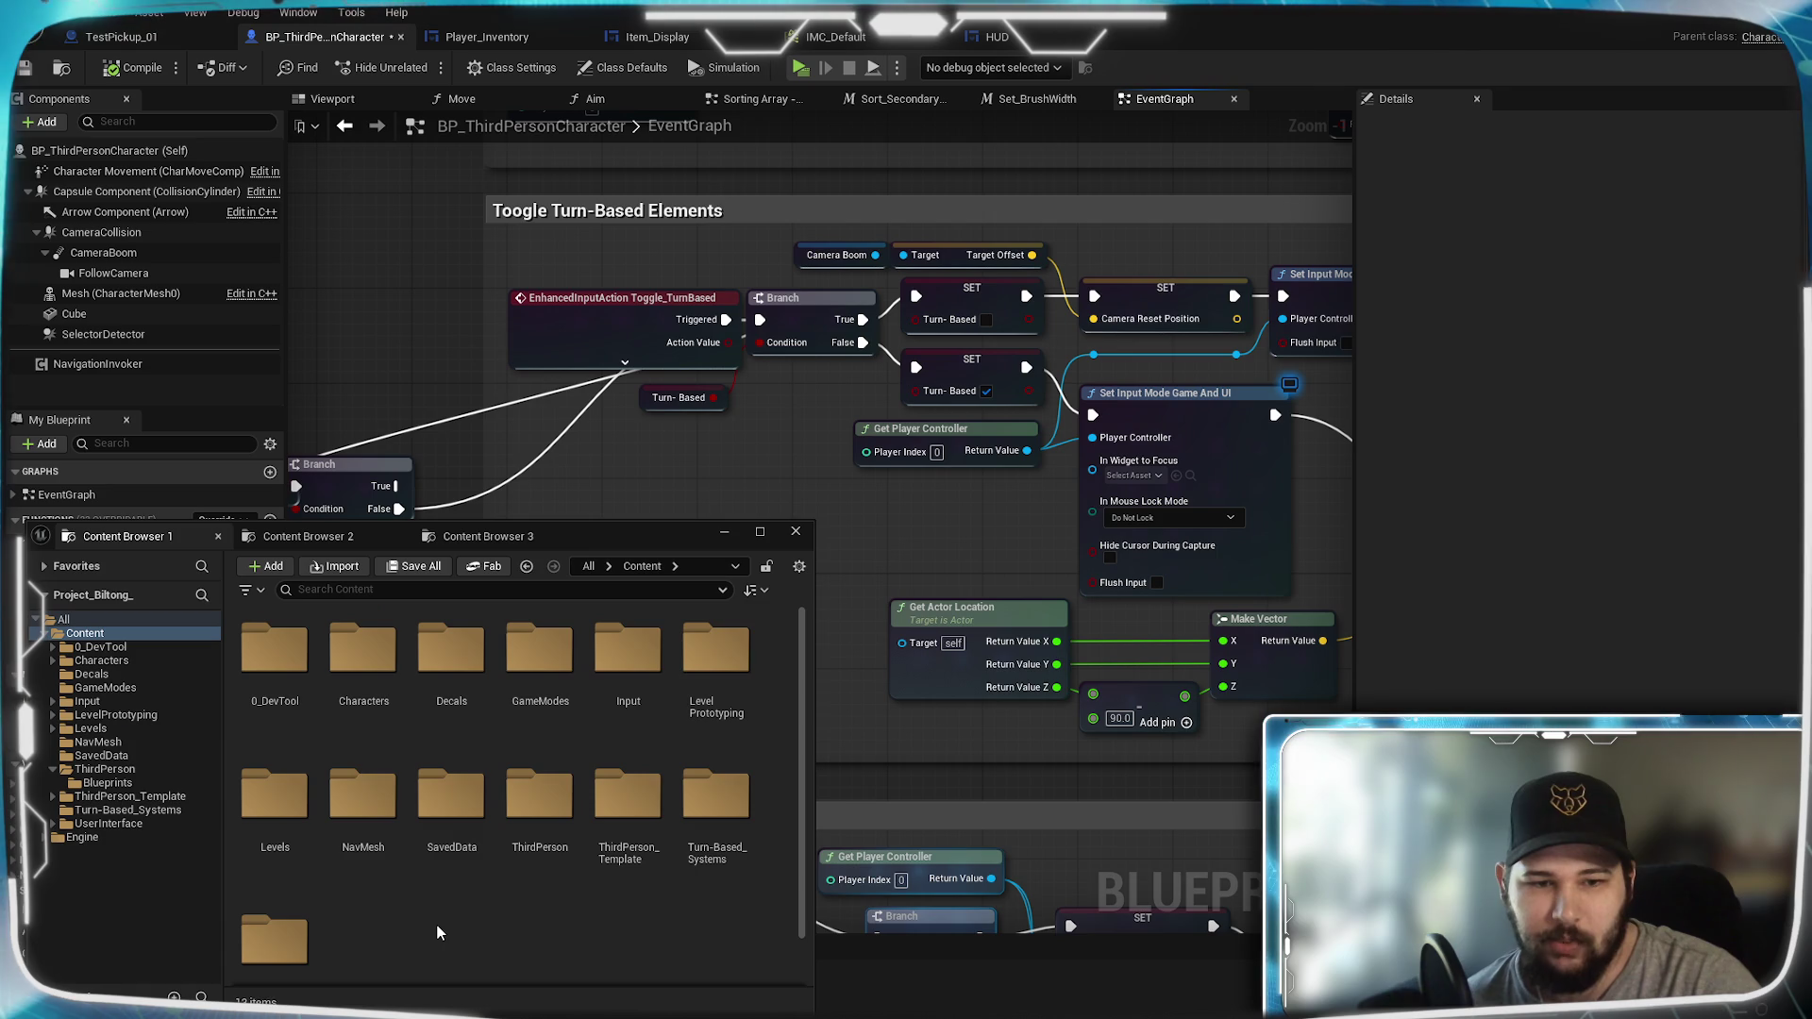
double_click(620, 810)
double_click(286, 671)
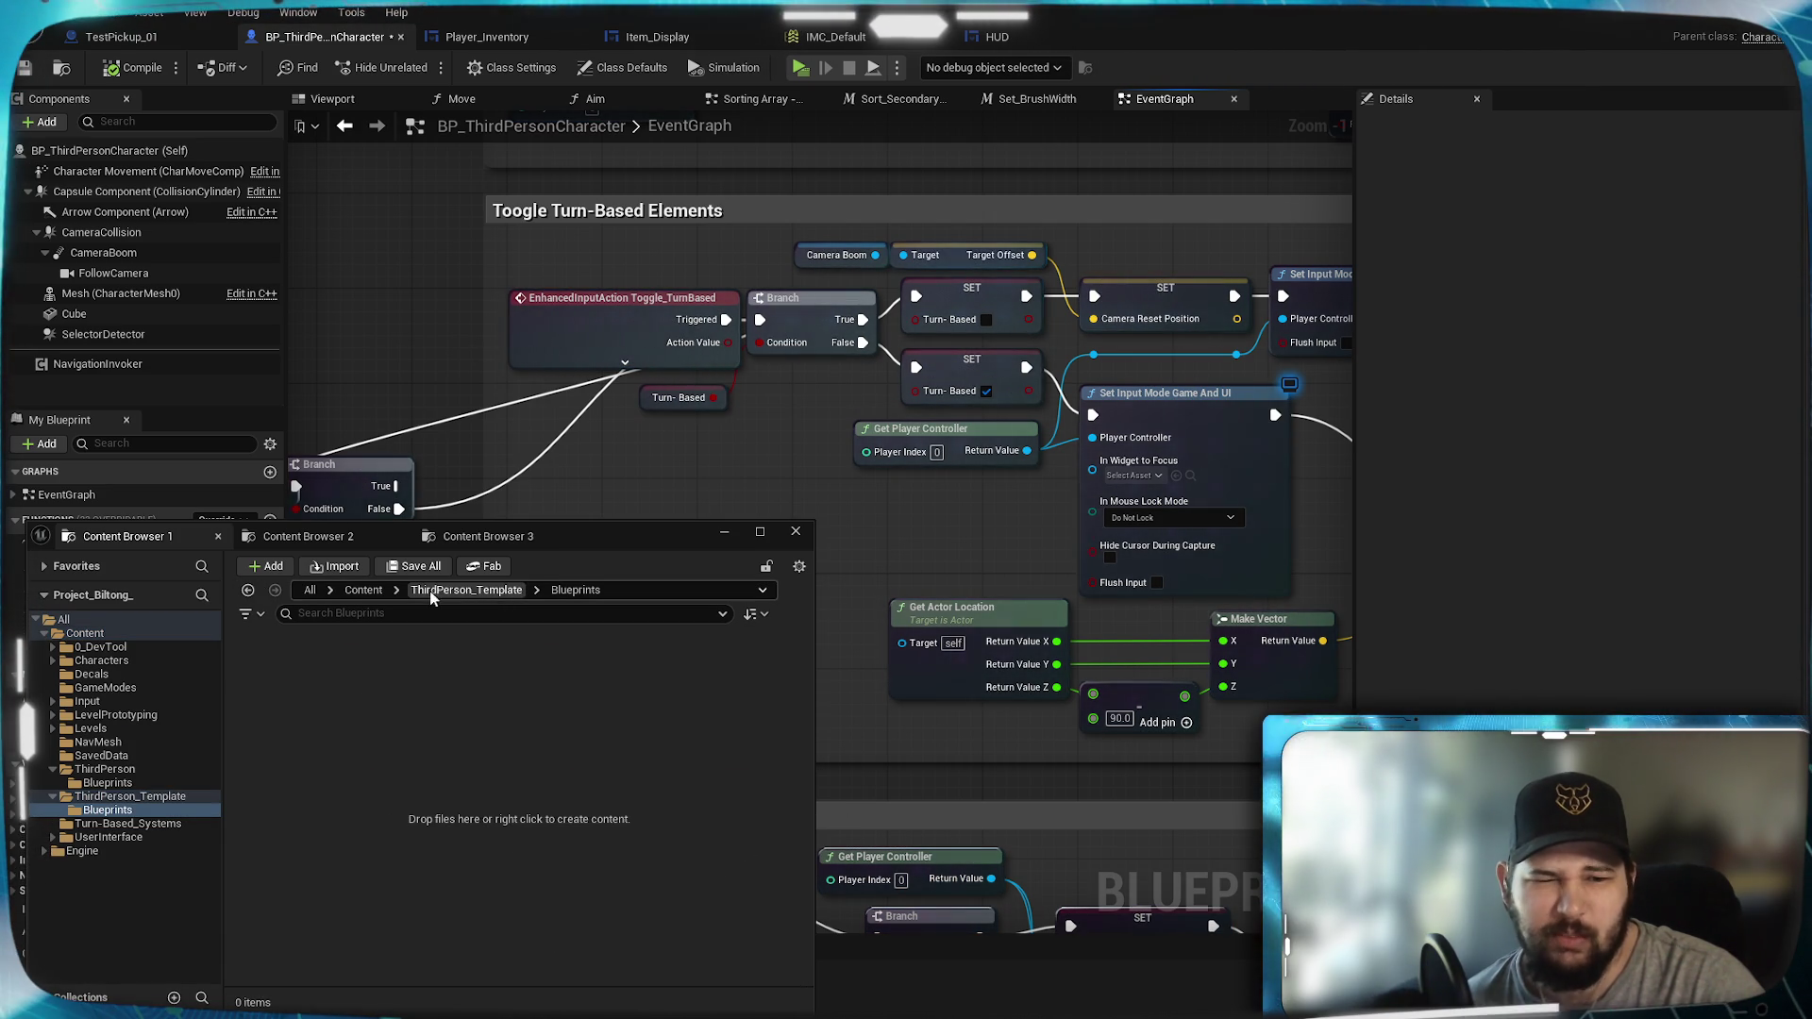
left_click(363, 590)
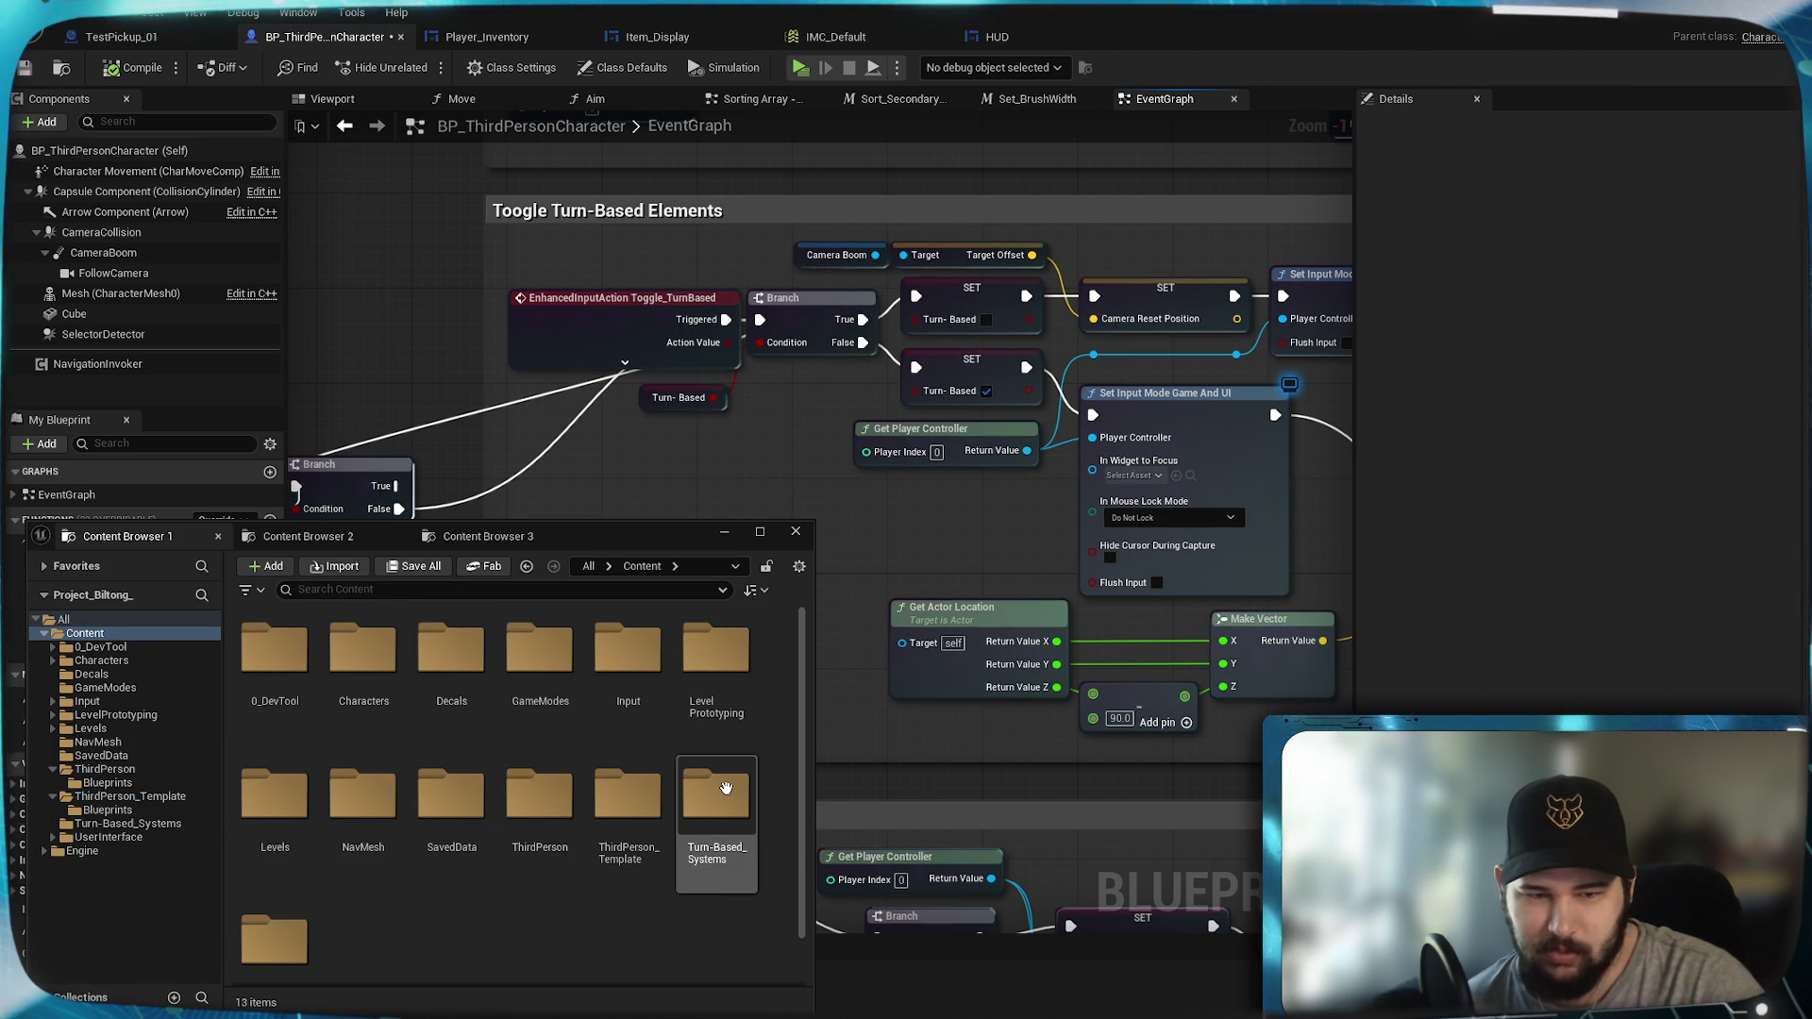
scroll(661, 887, "down", 1)
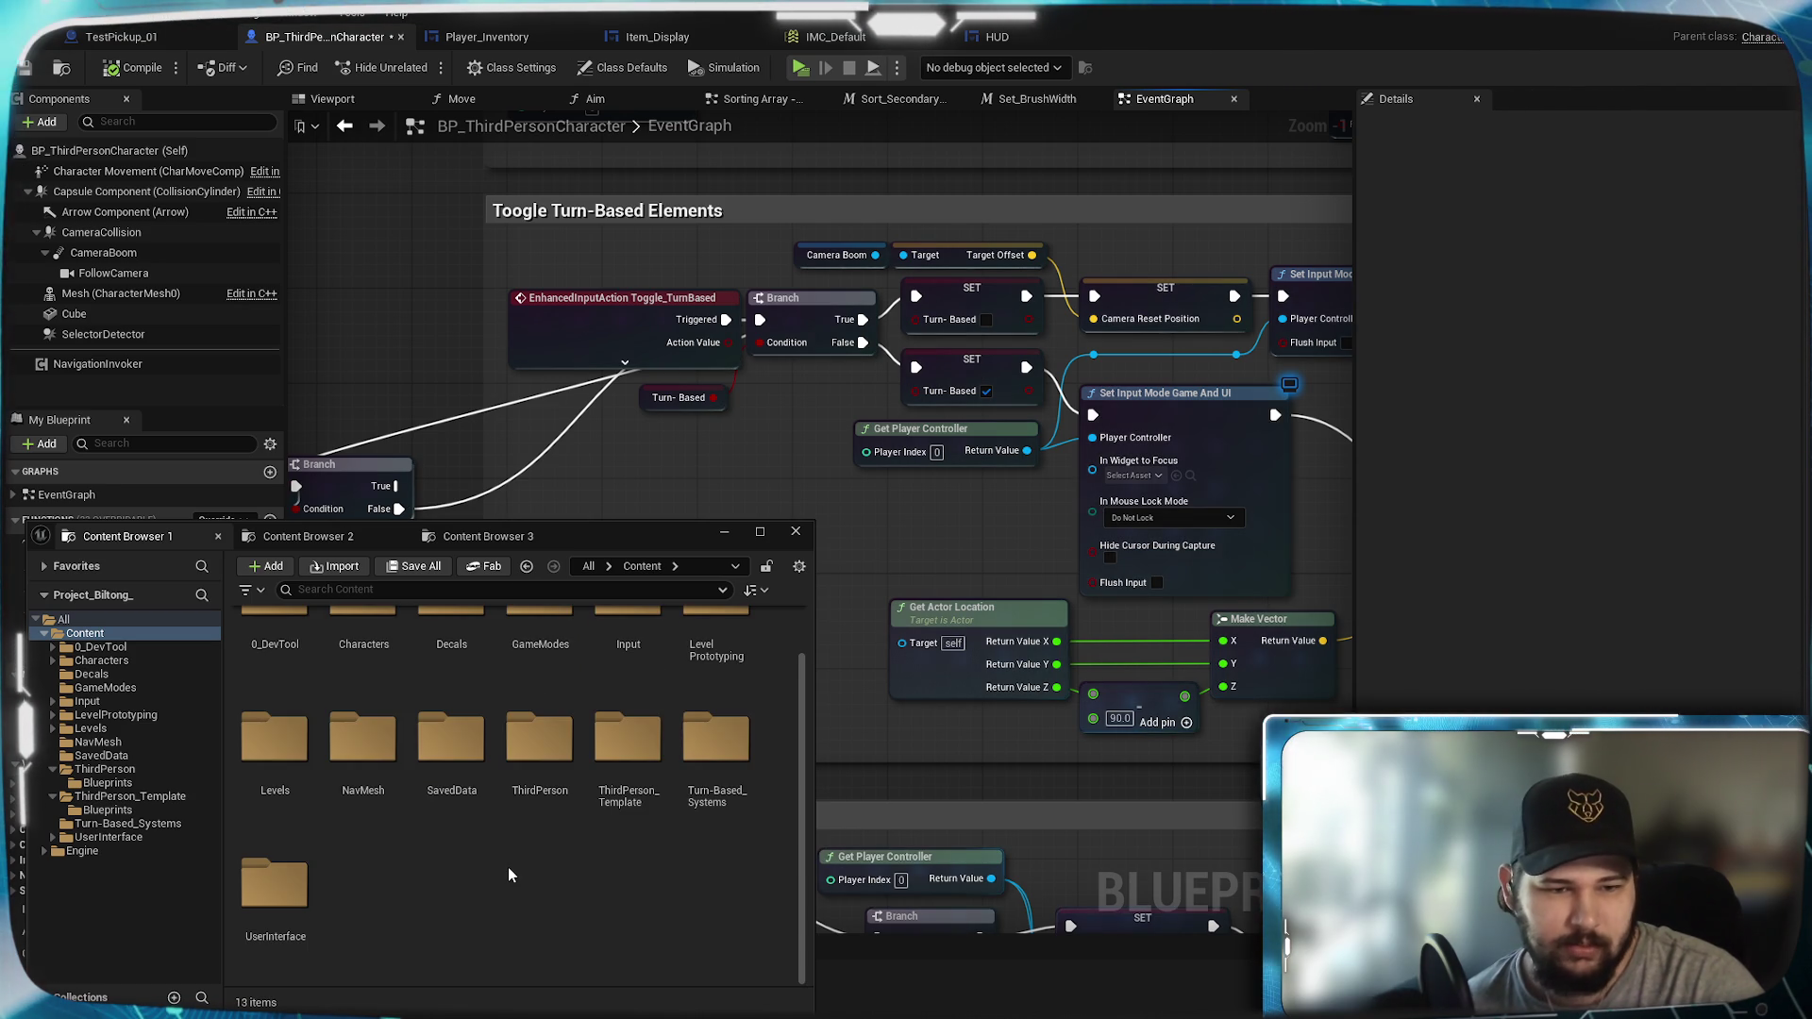
left_click_drag(363, 741, 552, 766)
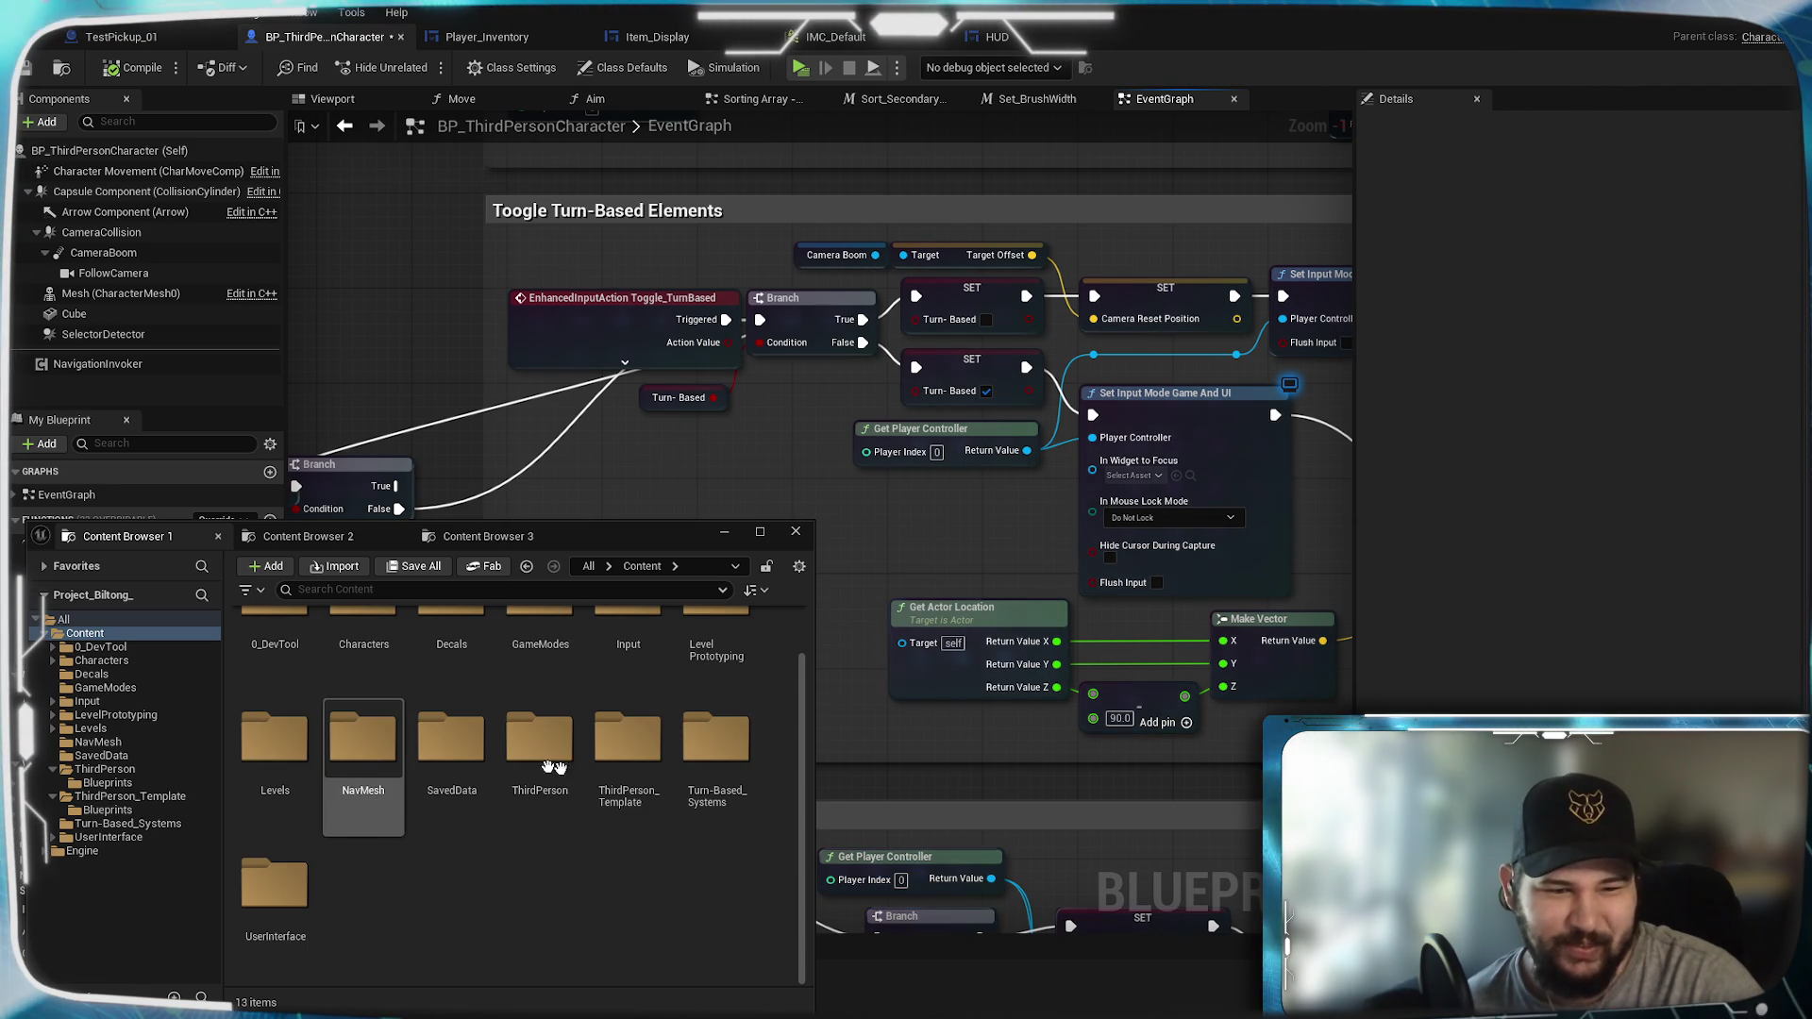
double_click(715, 741)
left_click(380, 591)
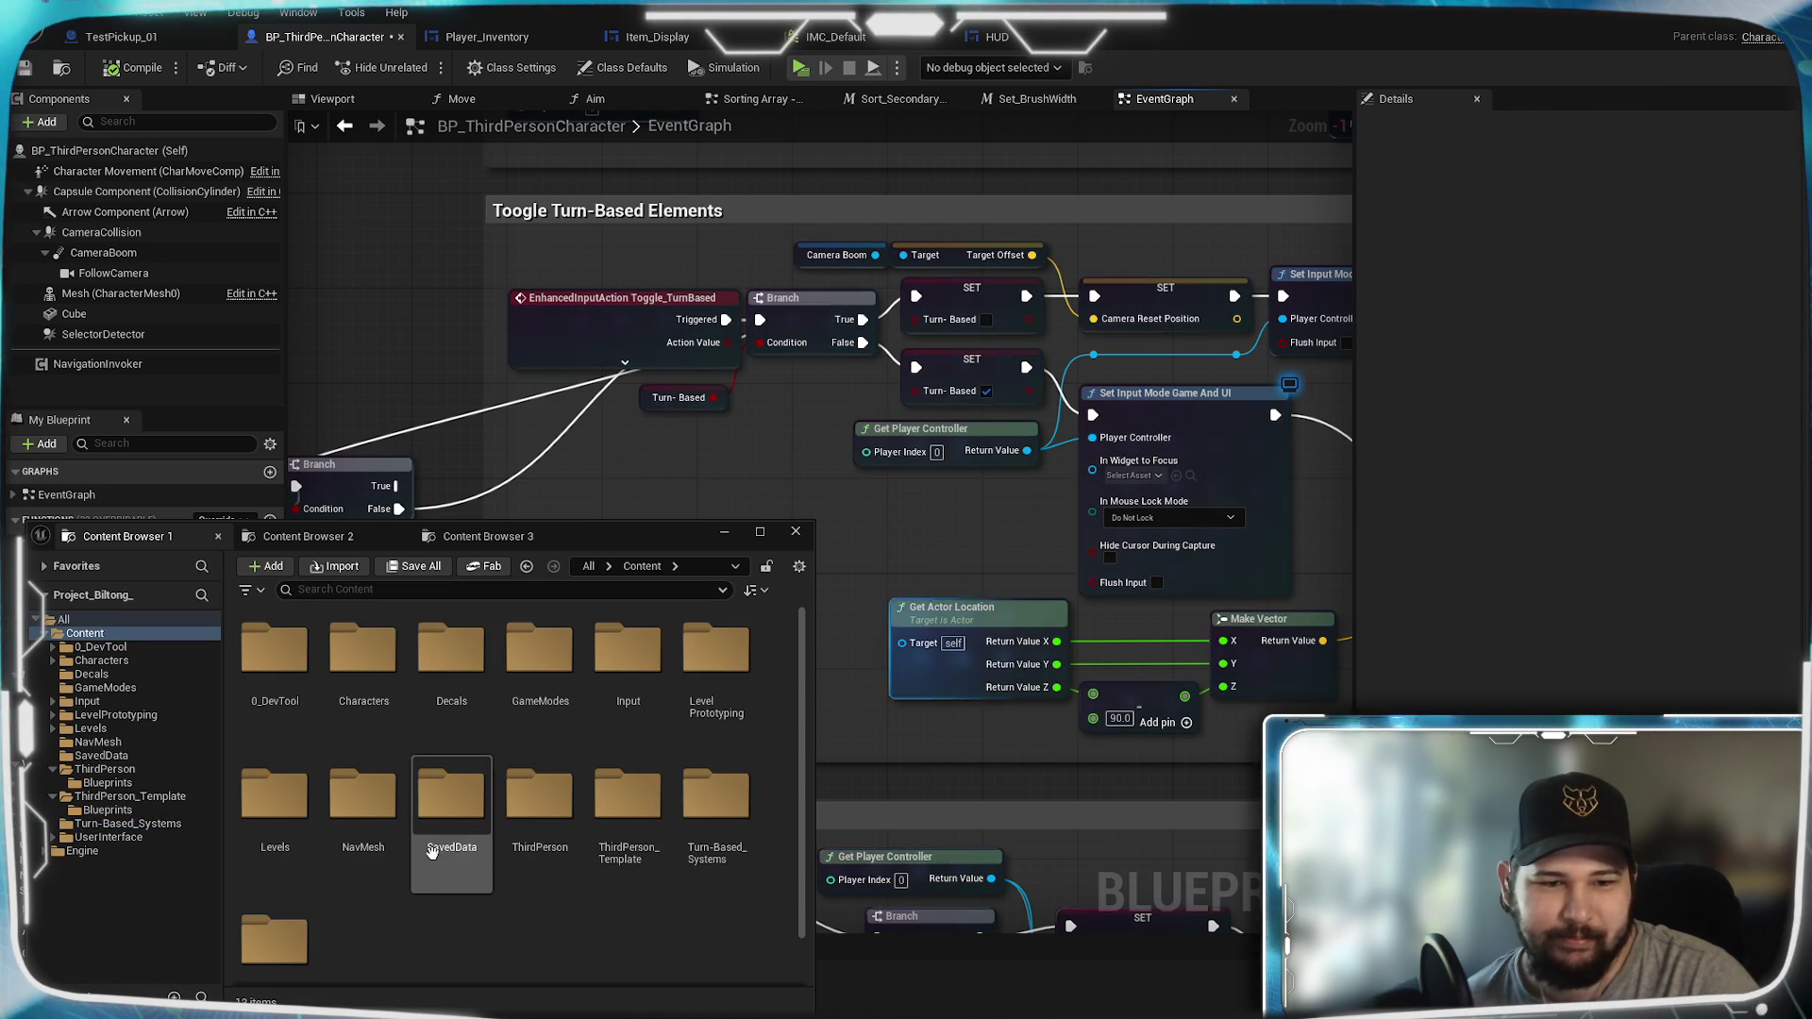
Step: Move a folder into Levels and open BP_ThirdPersonPlayerController from Levels > ThirdPerson_Template > Blueprints
left_click_drag(424, 833, 278, 798)
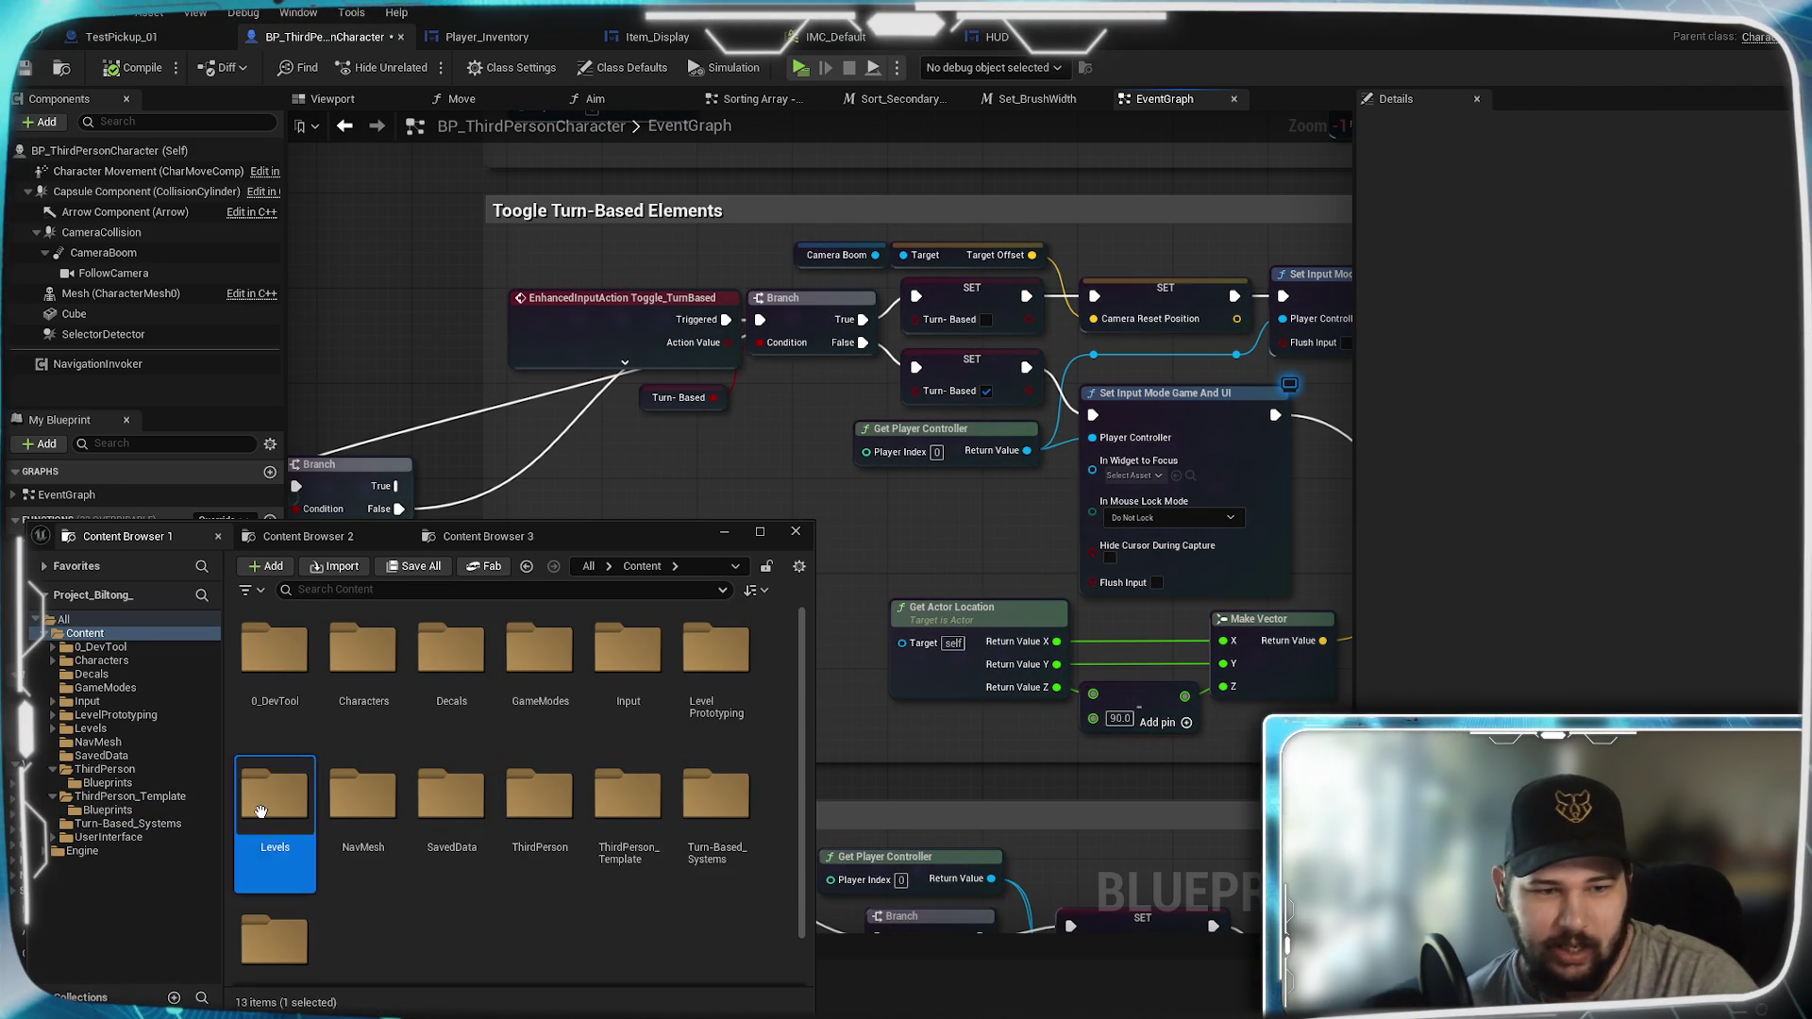
left_click(334, 830)
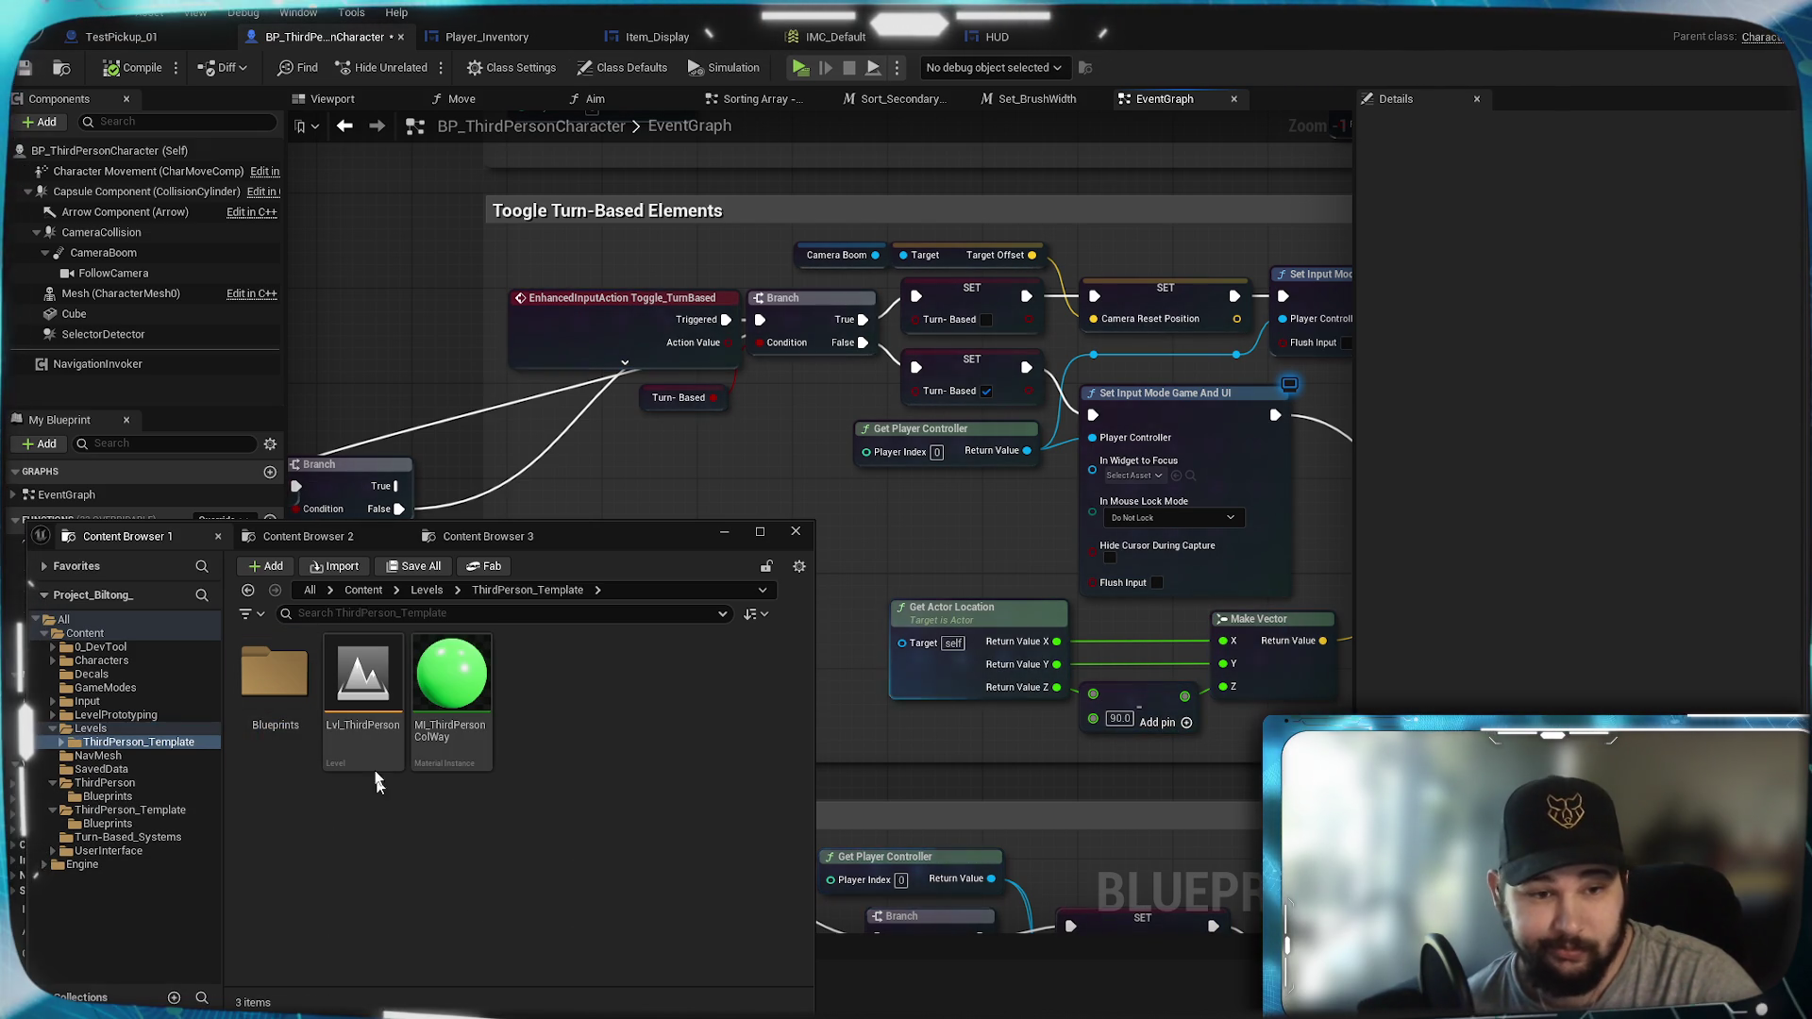
double_click(295, 717)
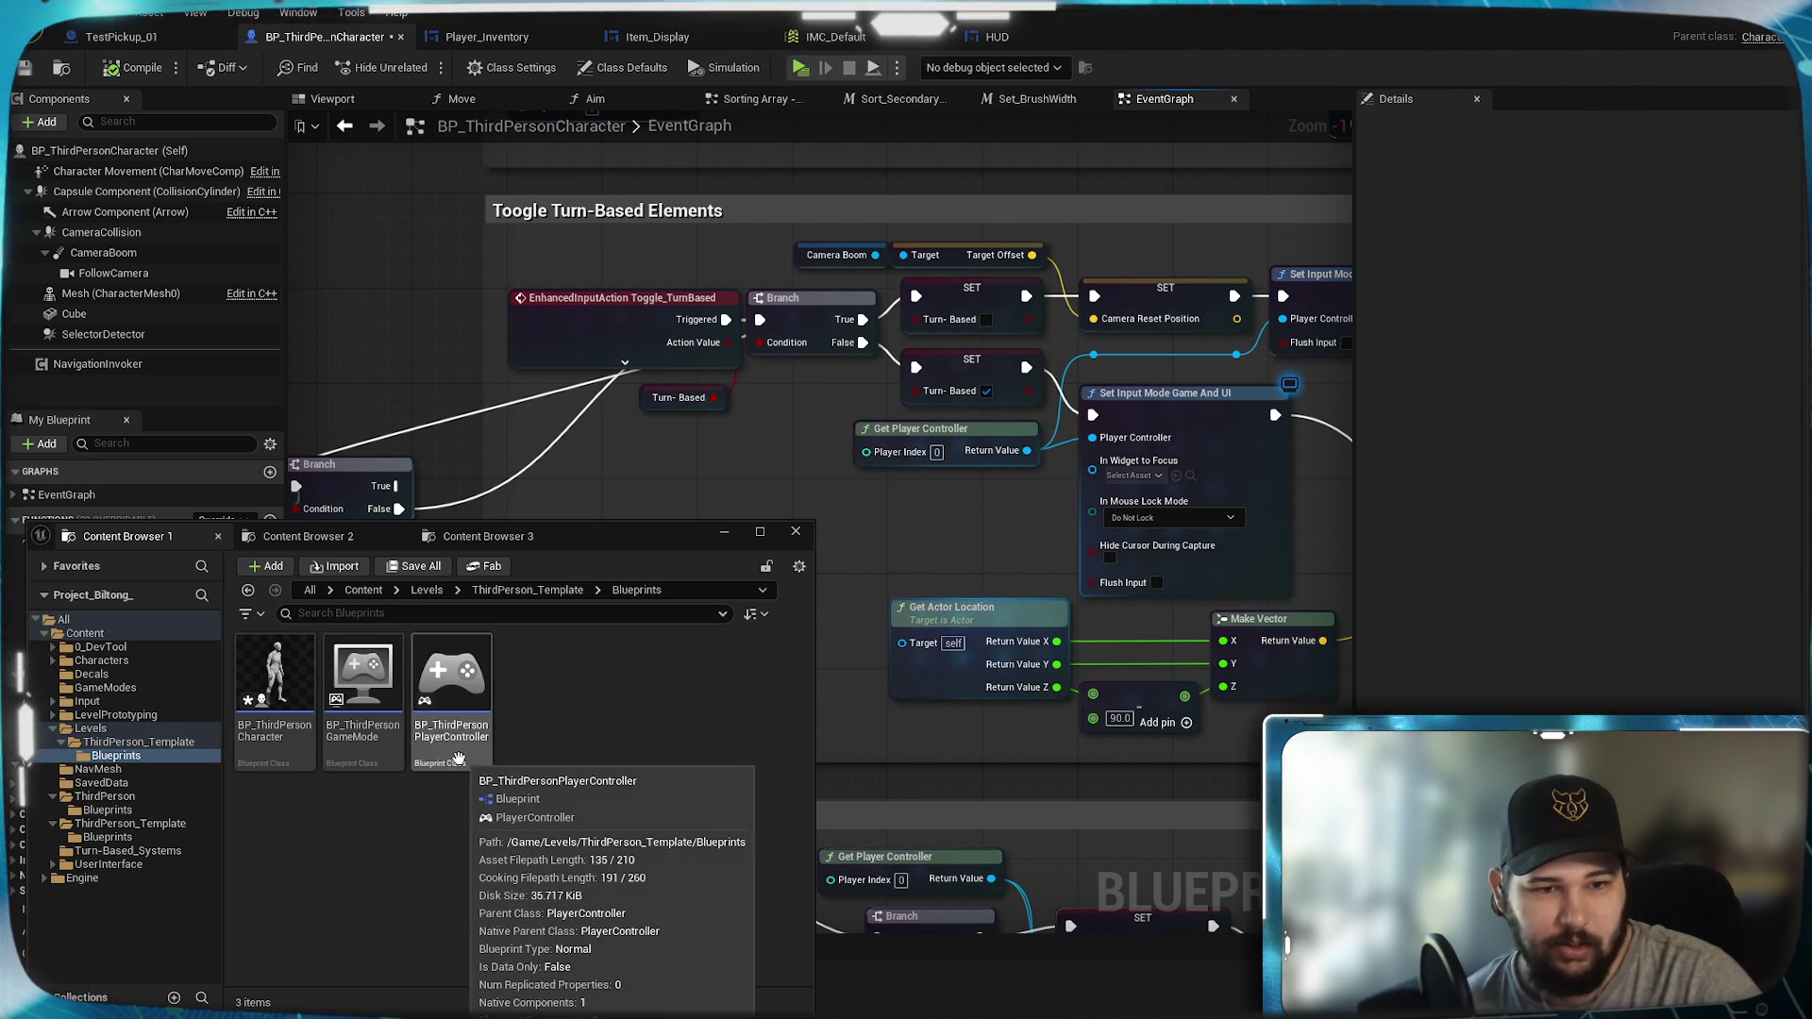
double_click(445, 679)
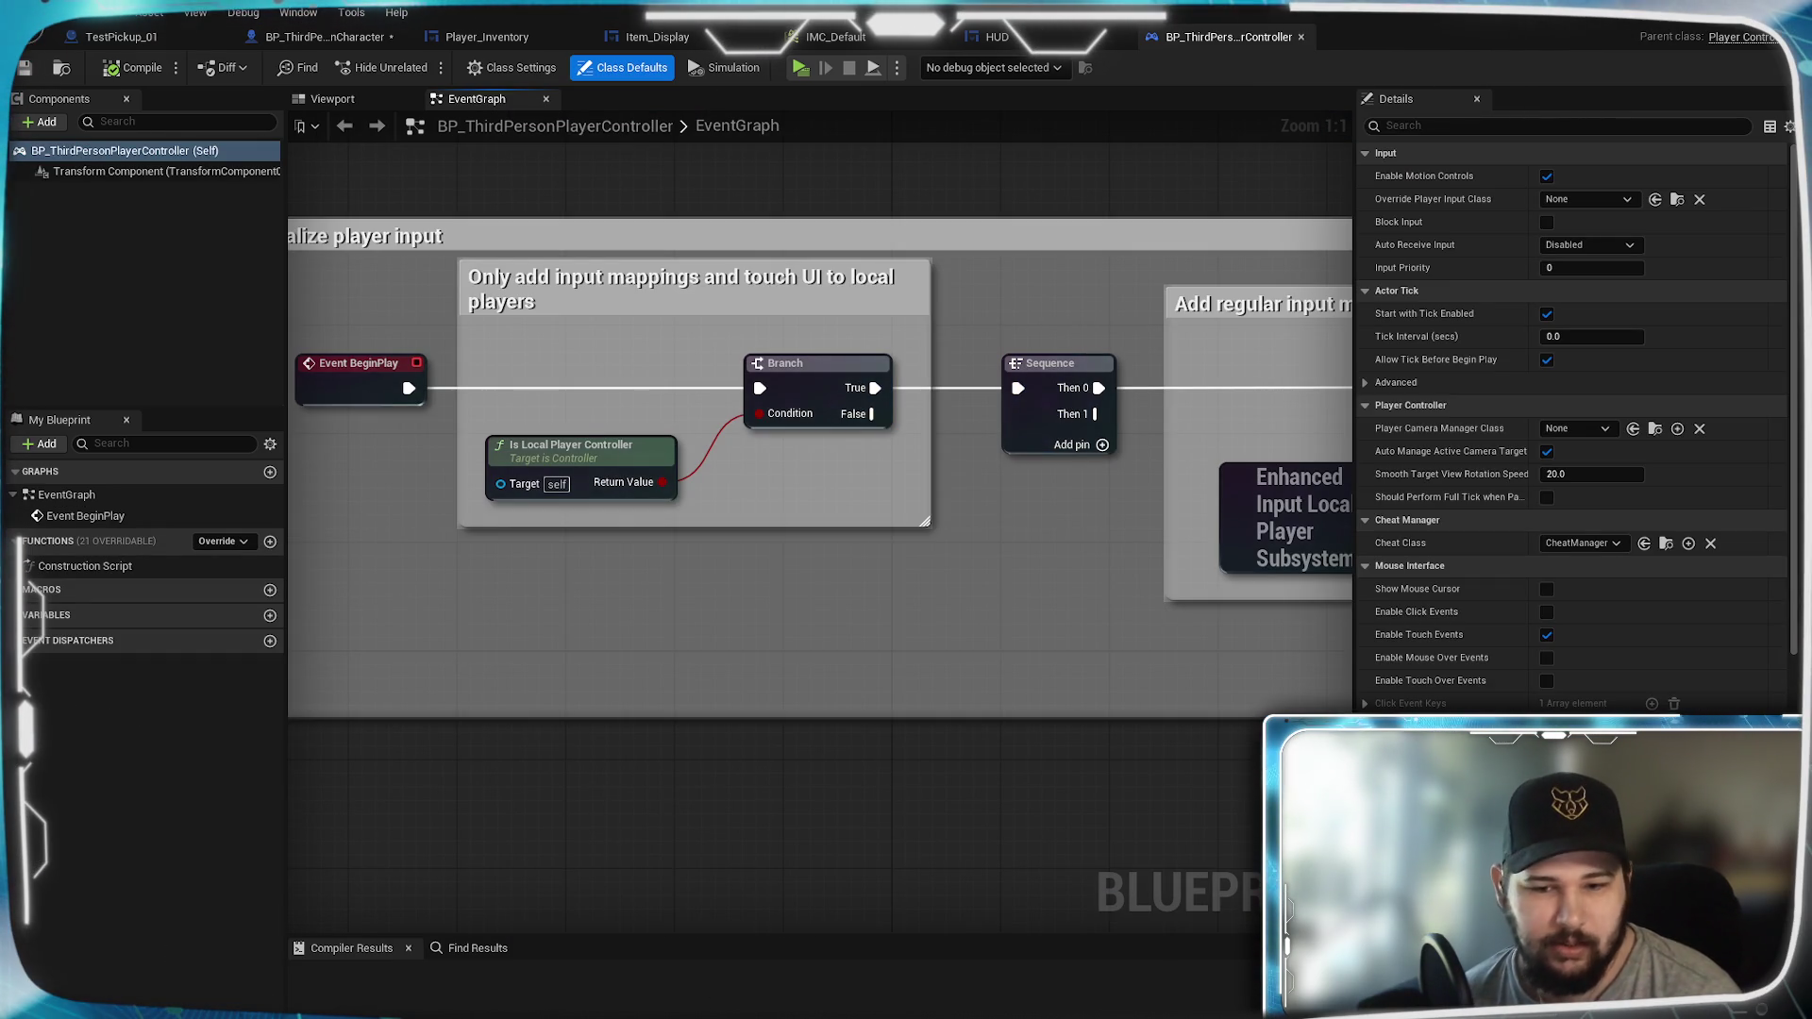
Step: Return to the Content Browser and start a new Blueprint Class in the Blueprints folder
key("alt+Tab")
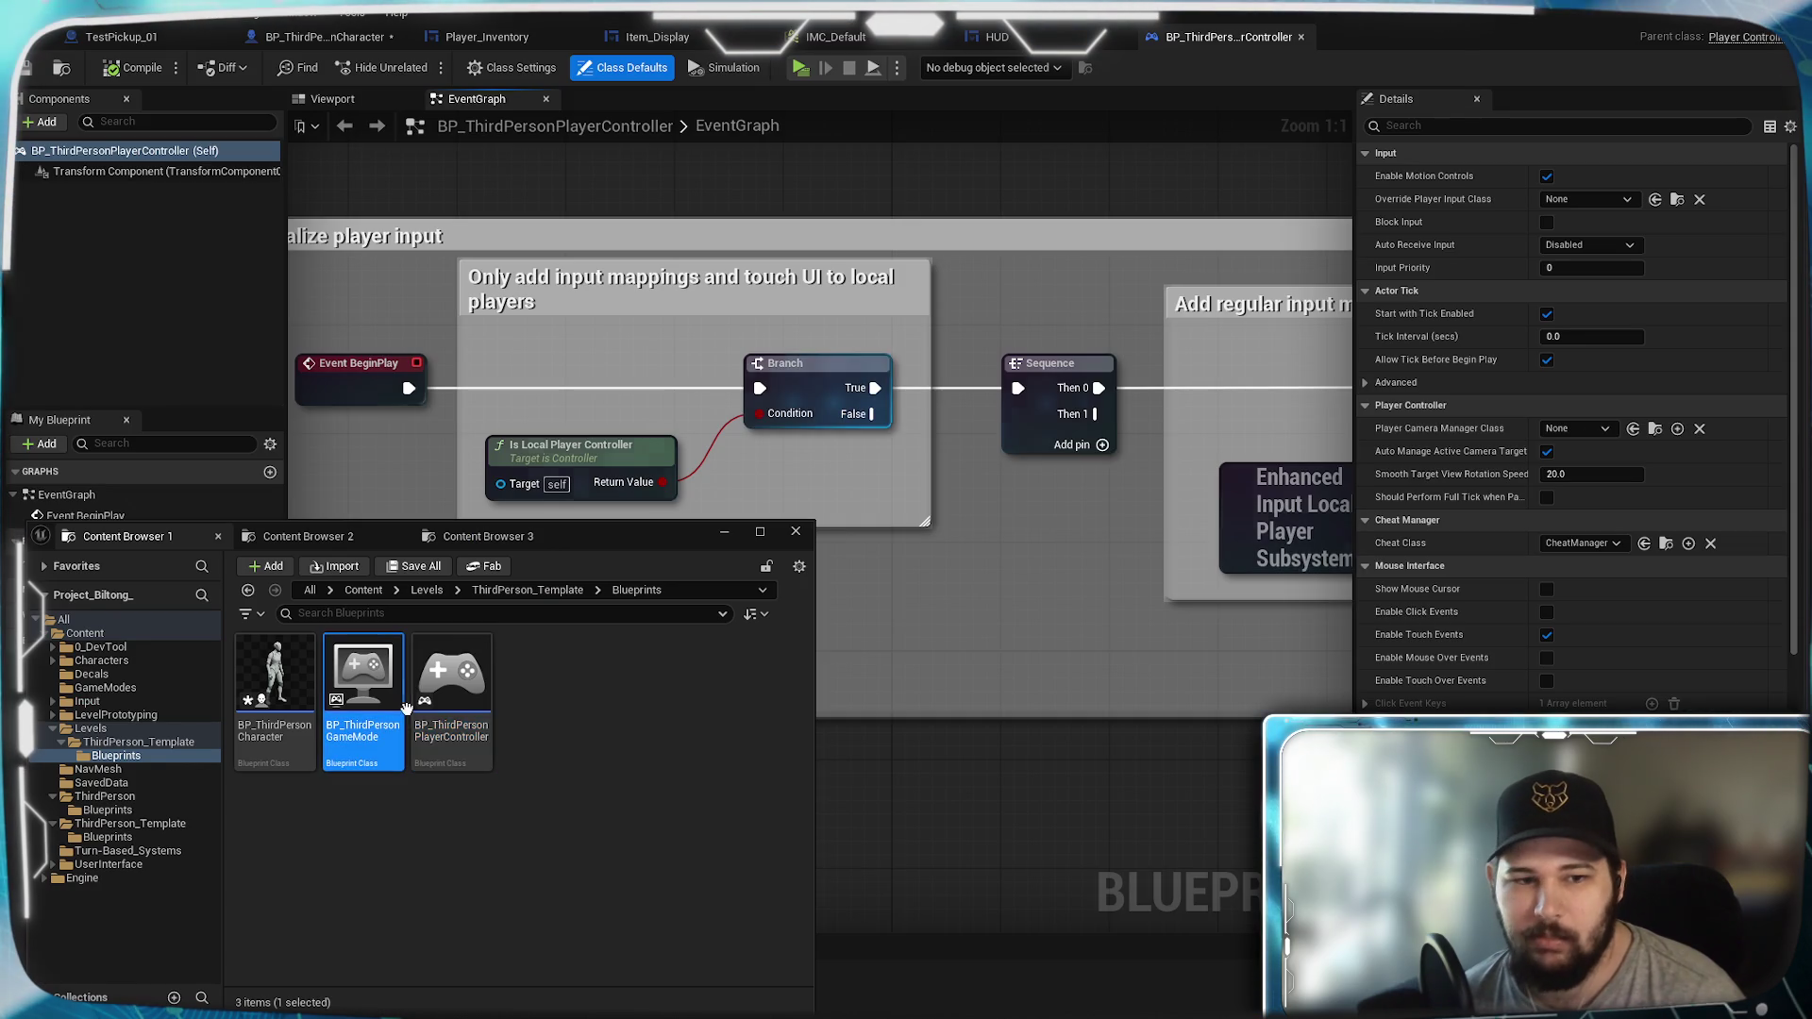
right_click(586, 694)
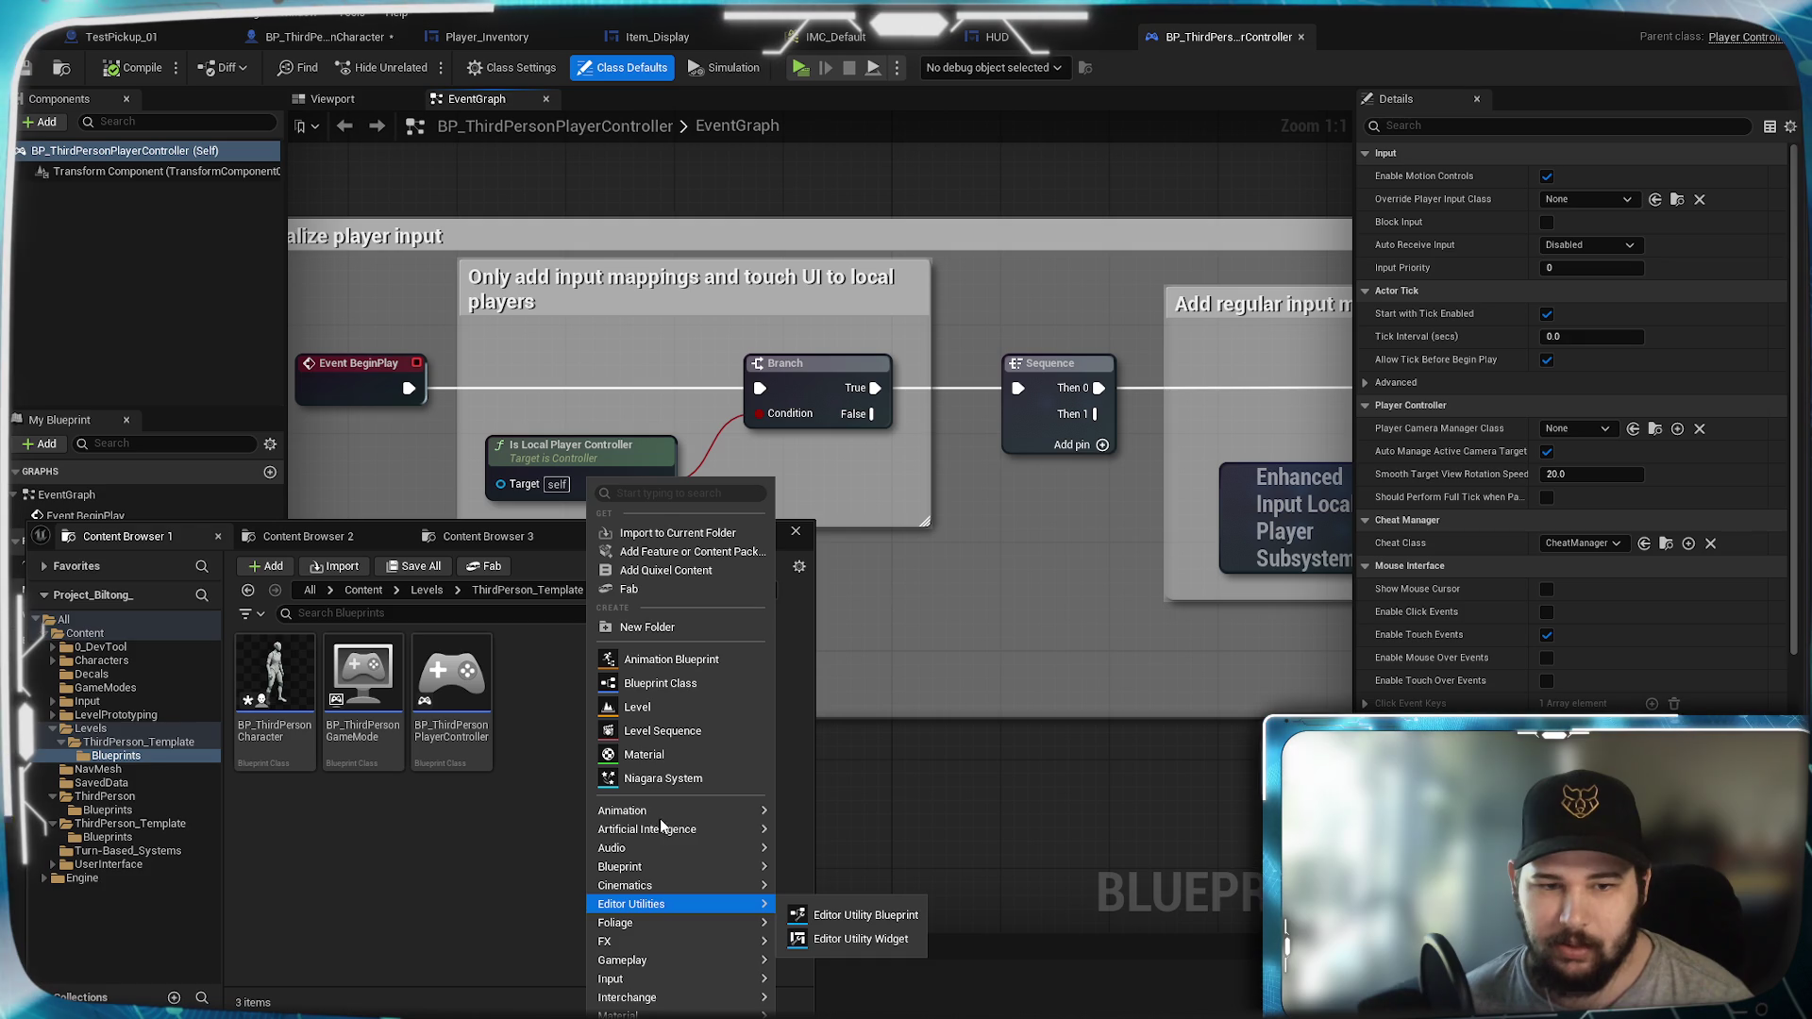
mouse_move(685, 834)
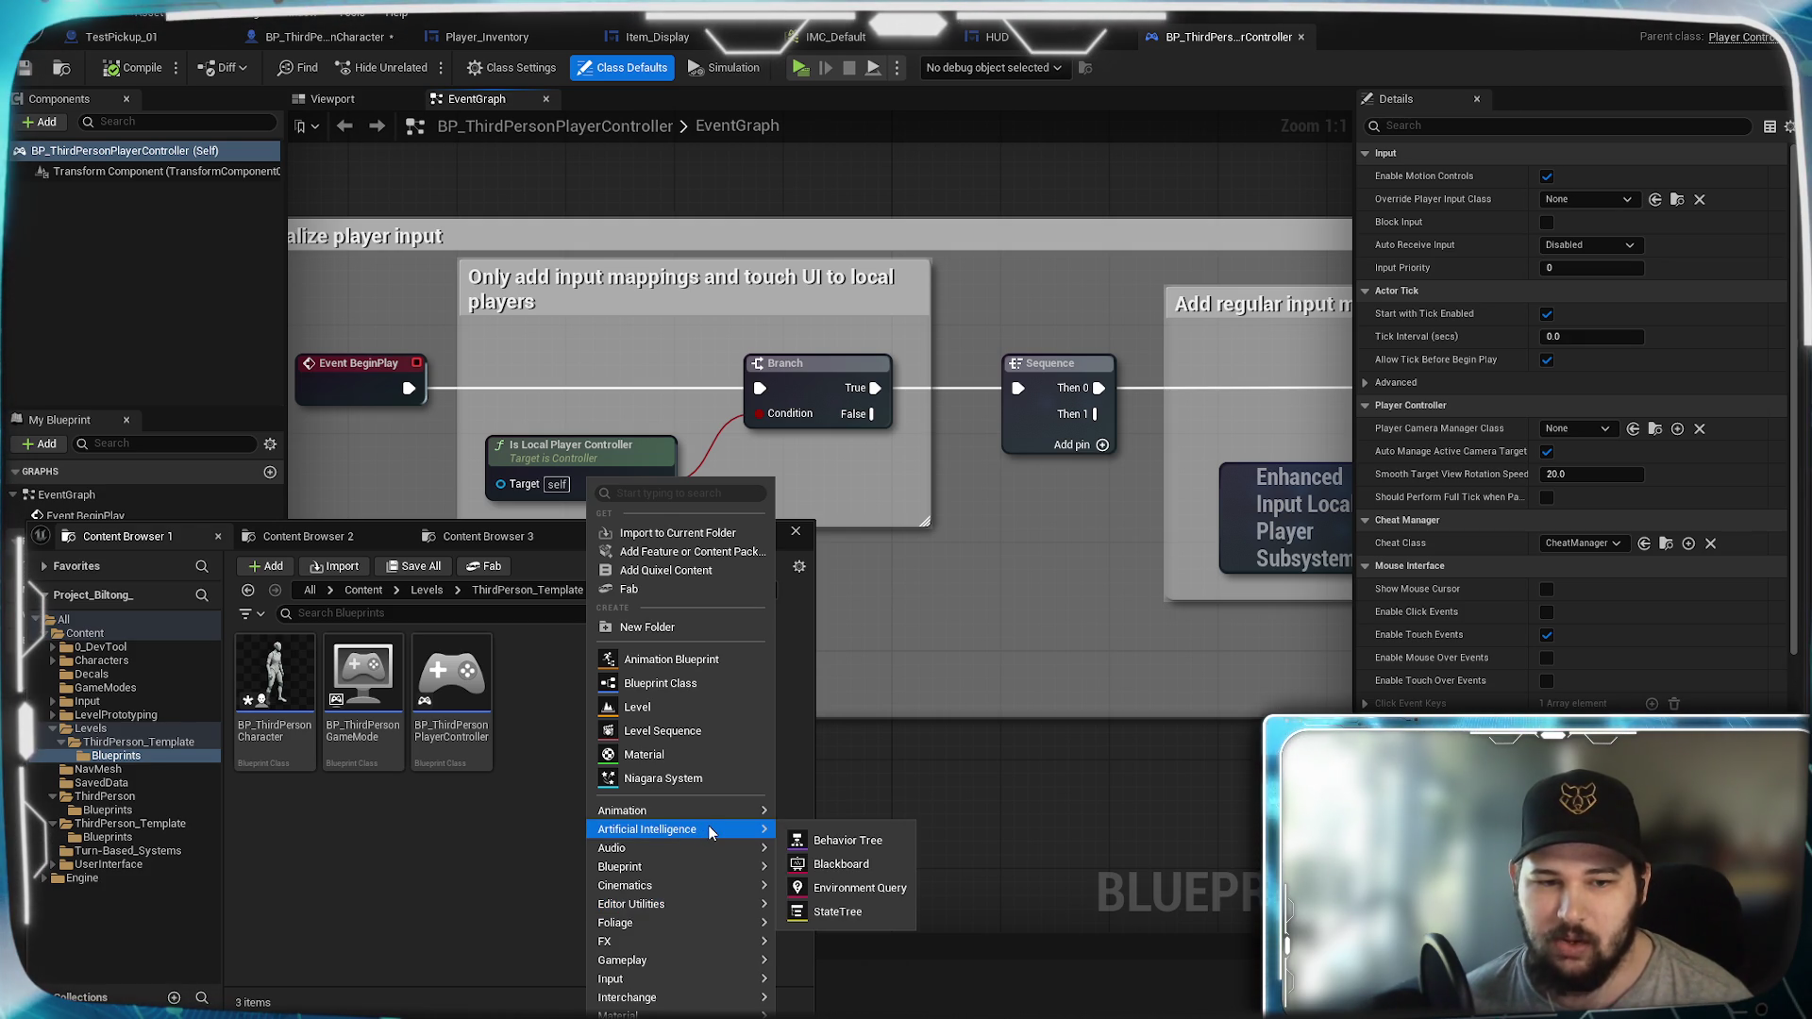
left_click(665, 681)
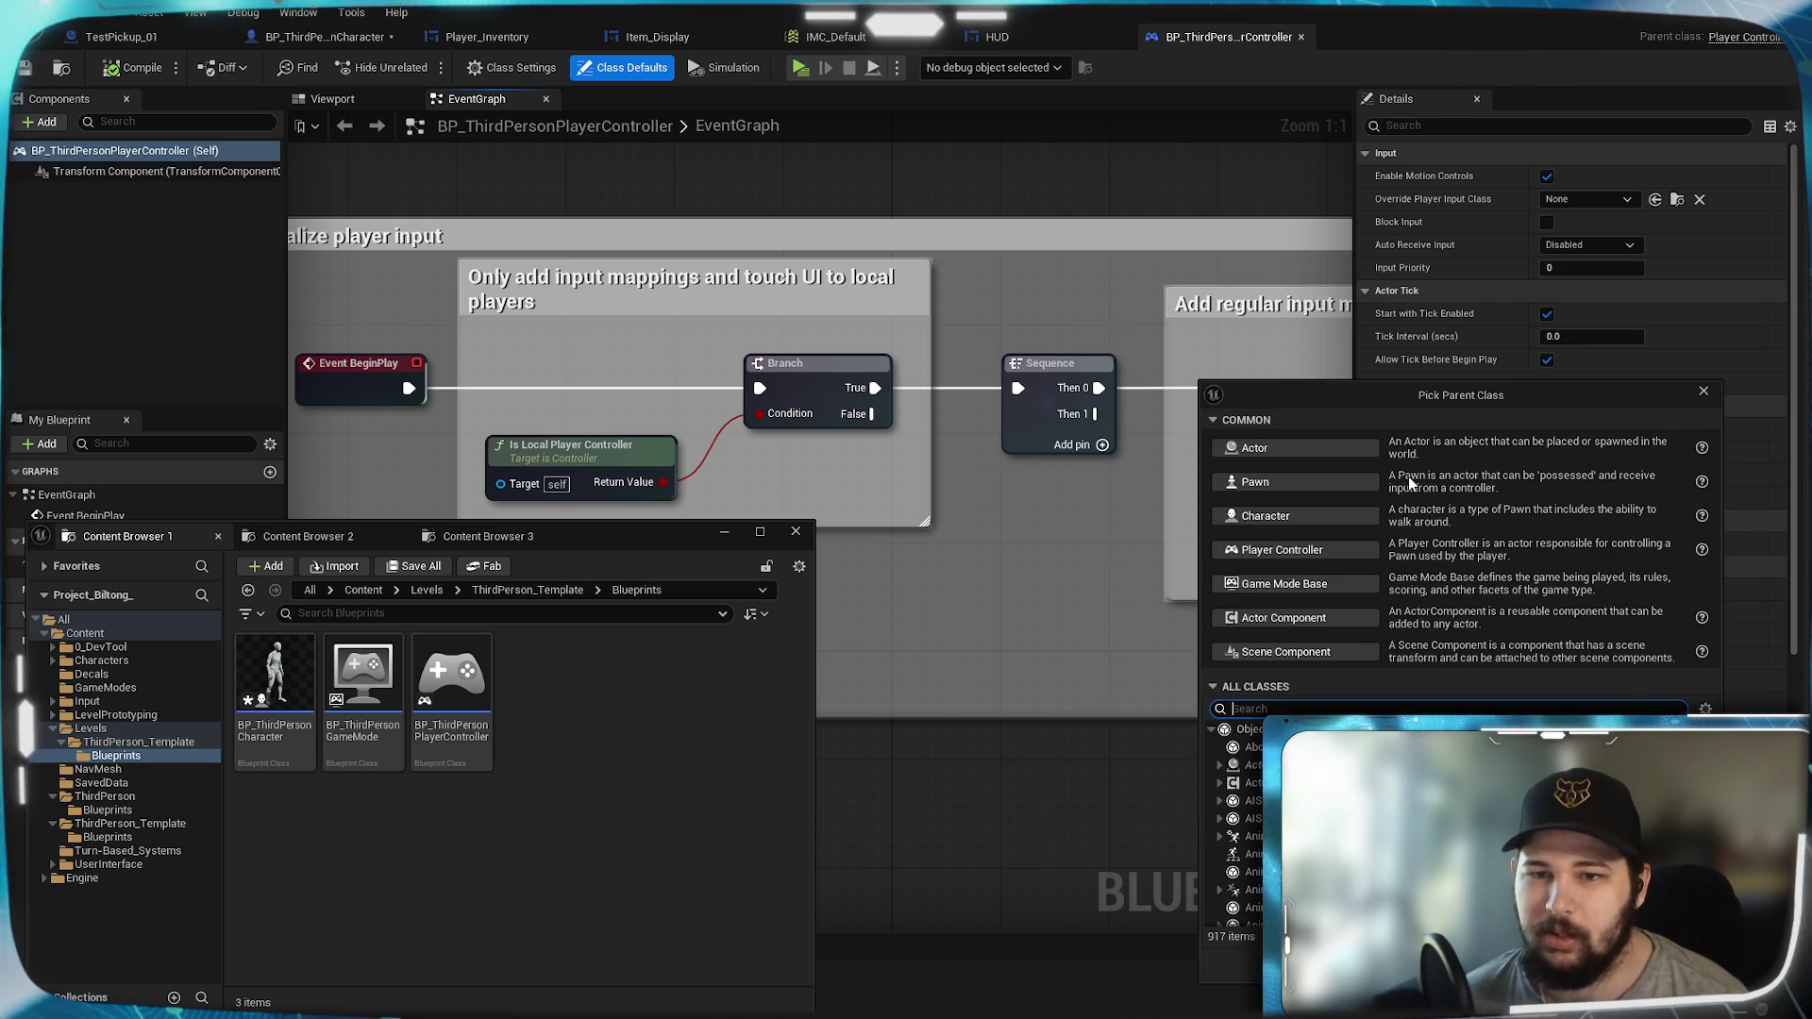
Step: Search 'I Cl' in the parent class picker and create a Blueprint derived from AIController
left_click_drag(1415, 404, 1126, 289)
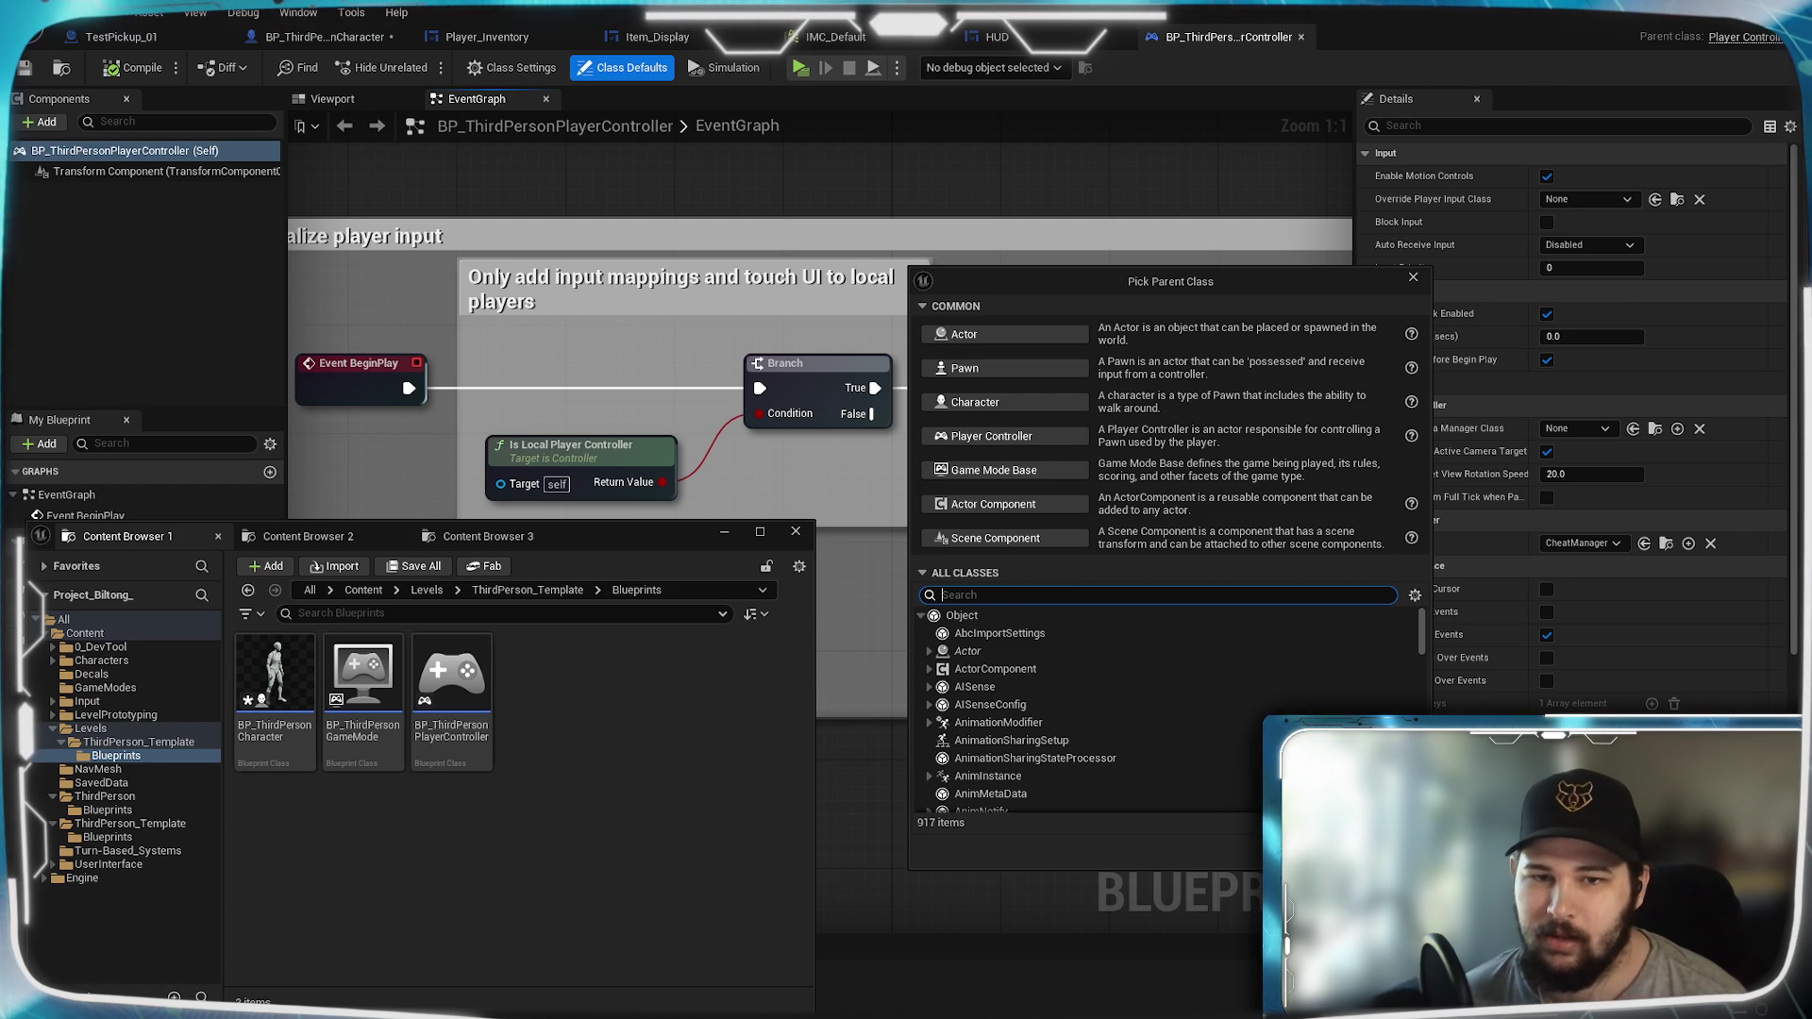
type("AI Contro")
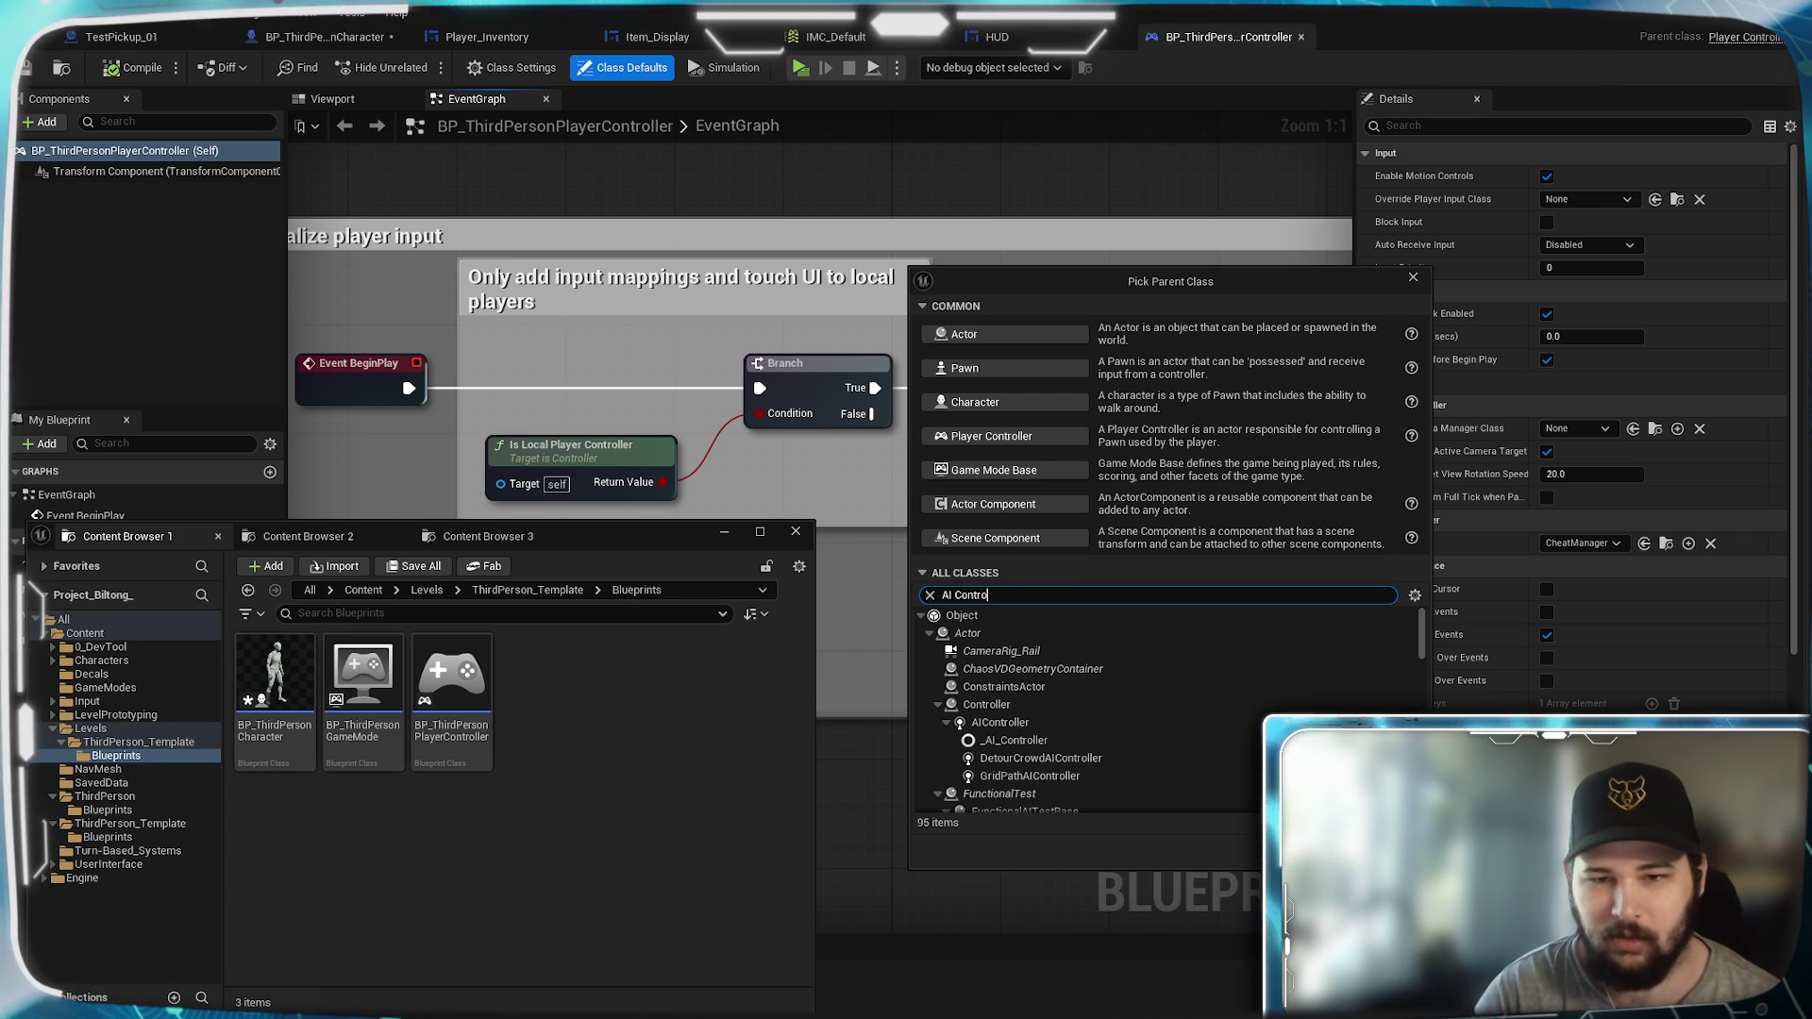
type("l")
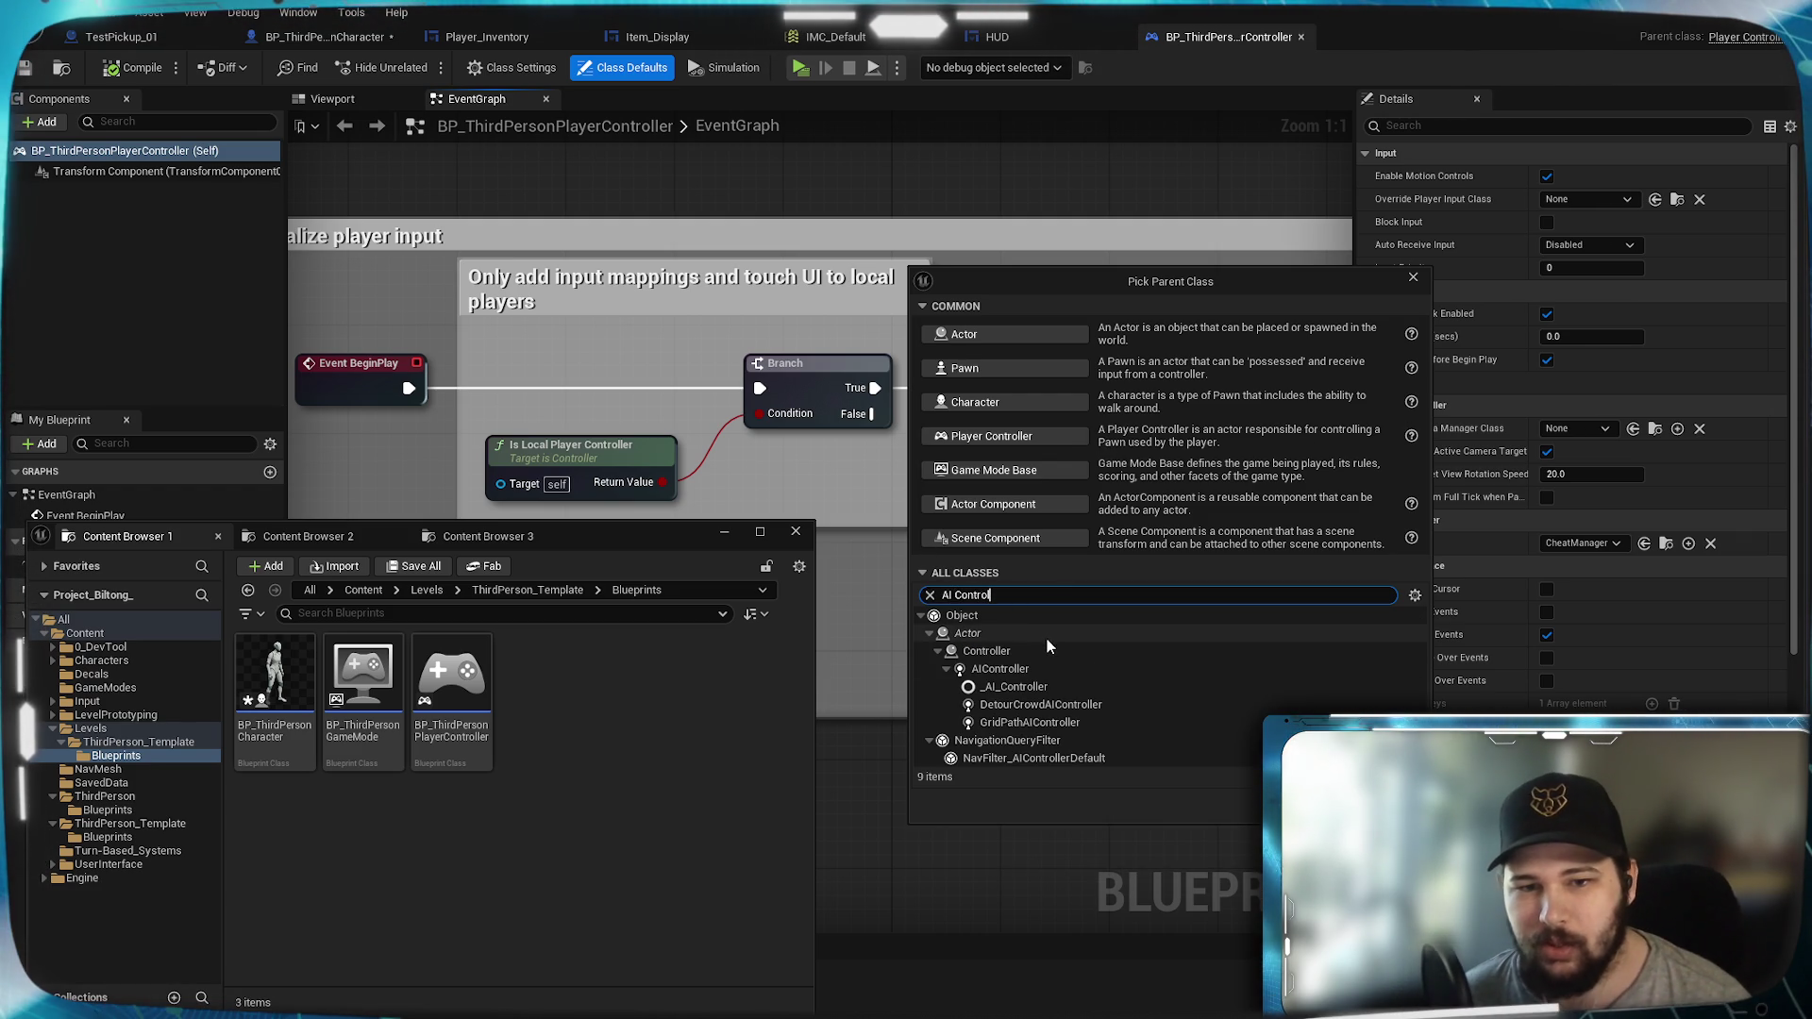
mouse_move(1075, 678)
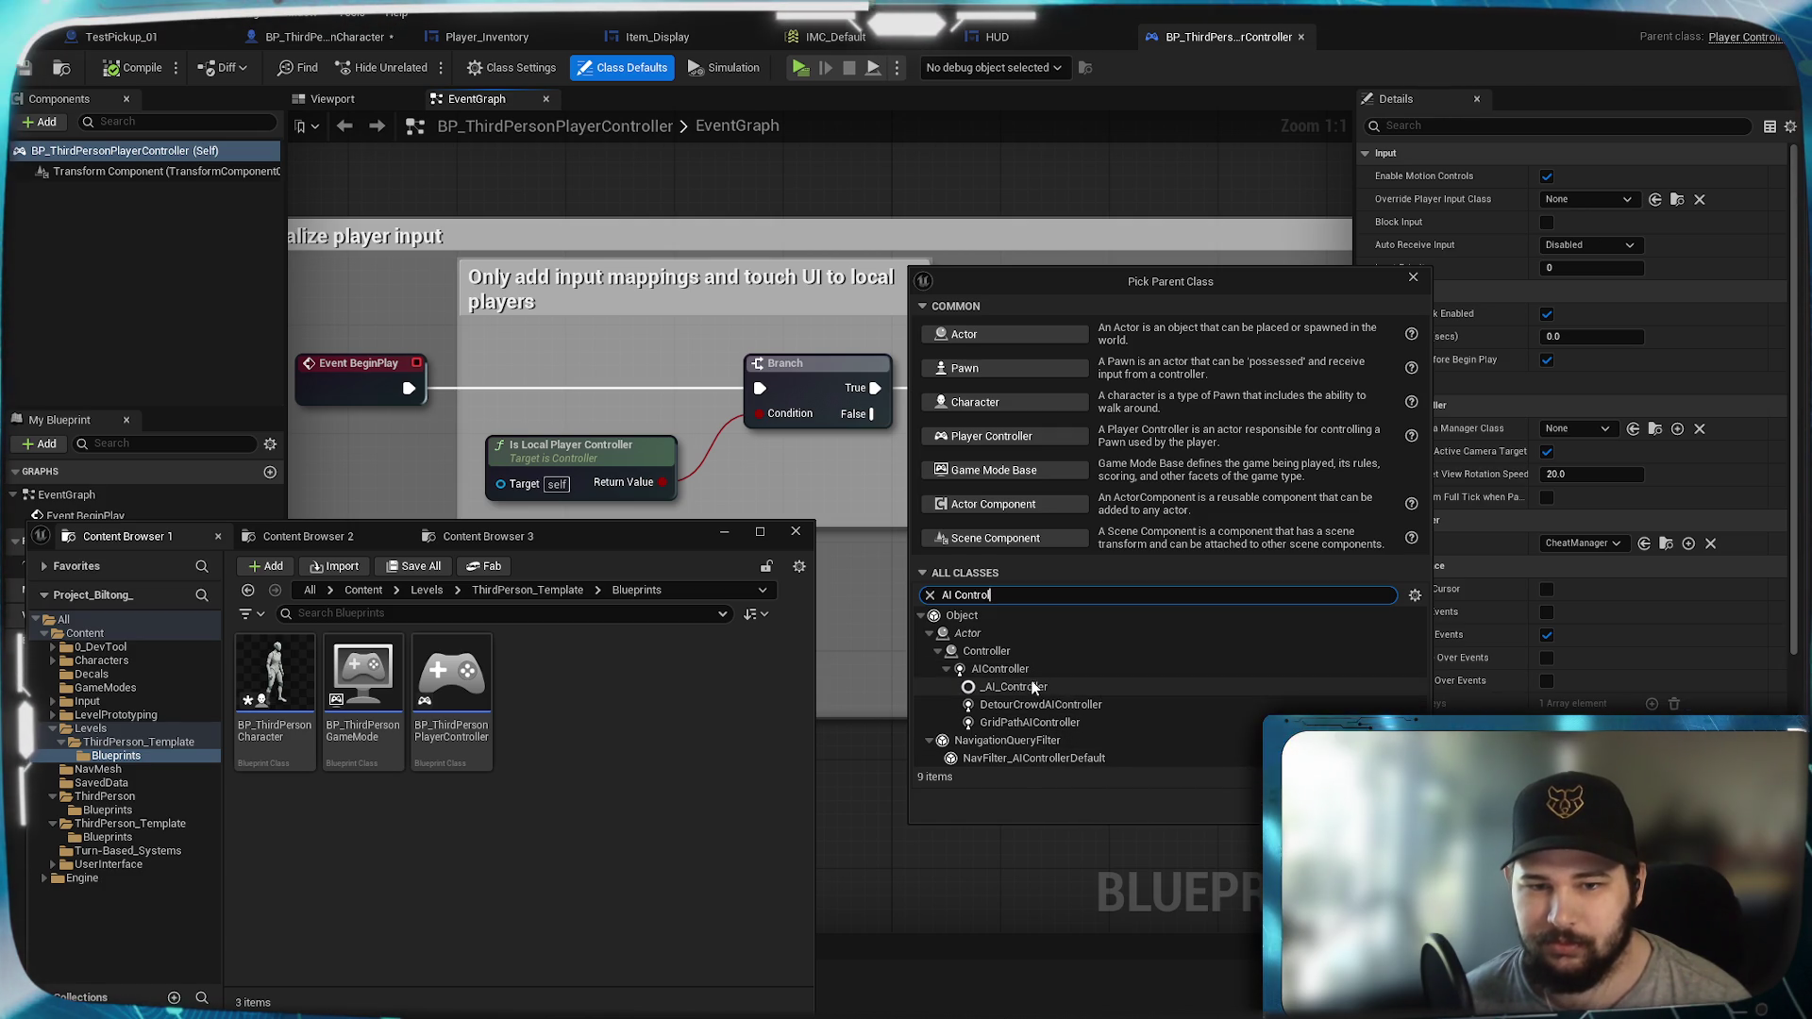
left_click(1049, 670)
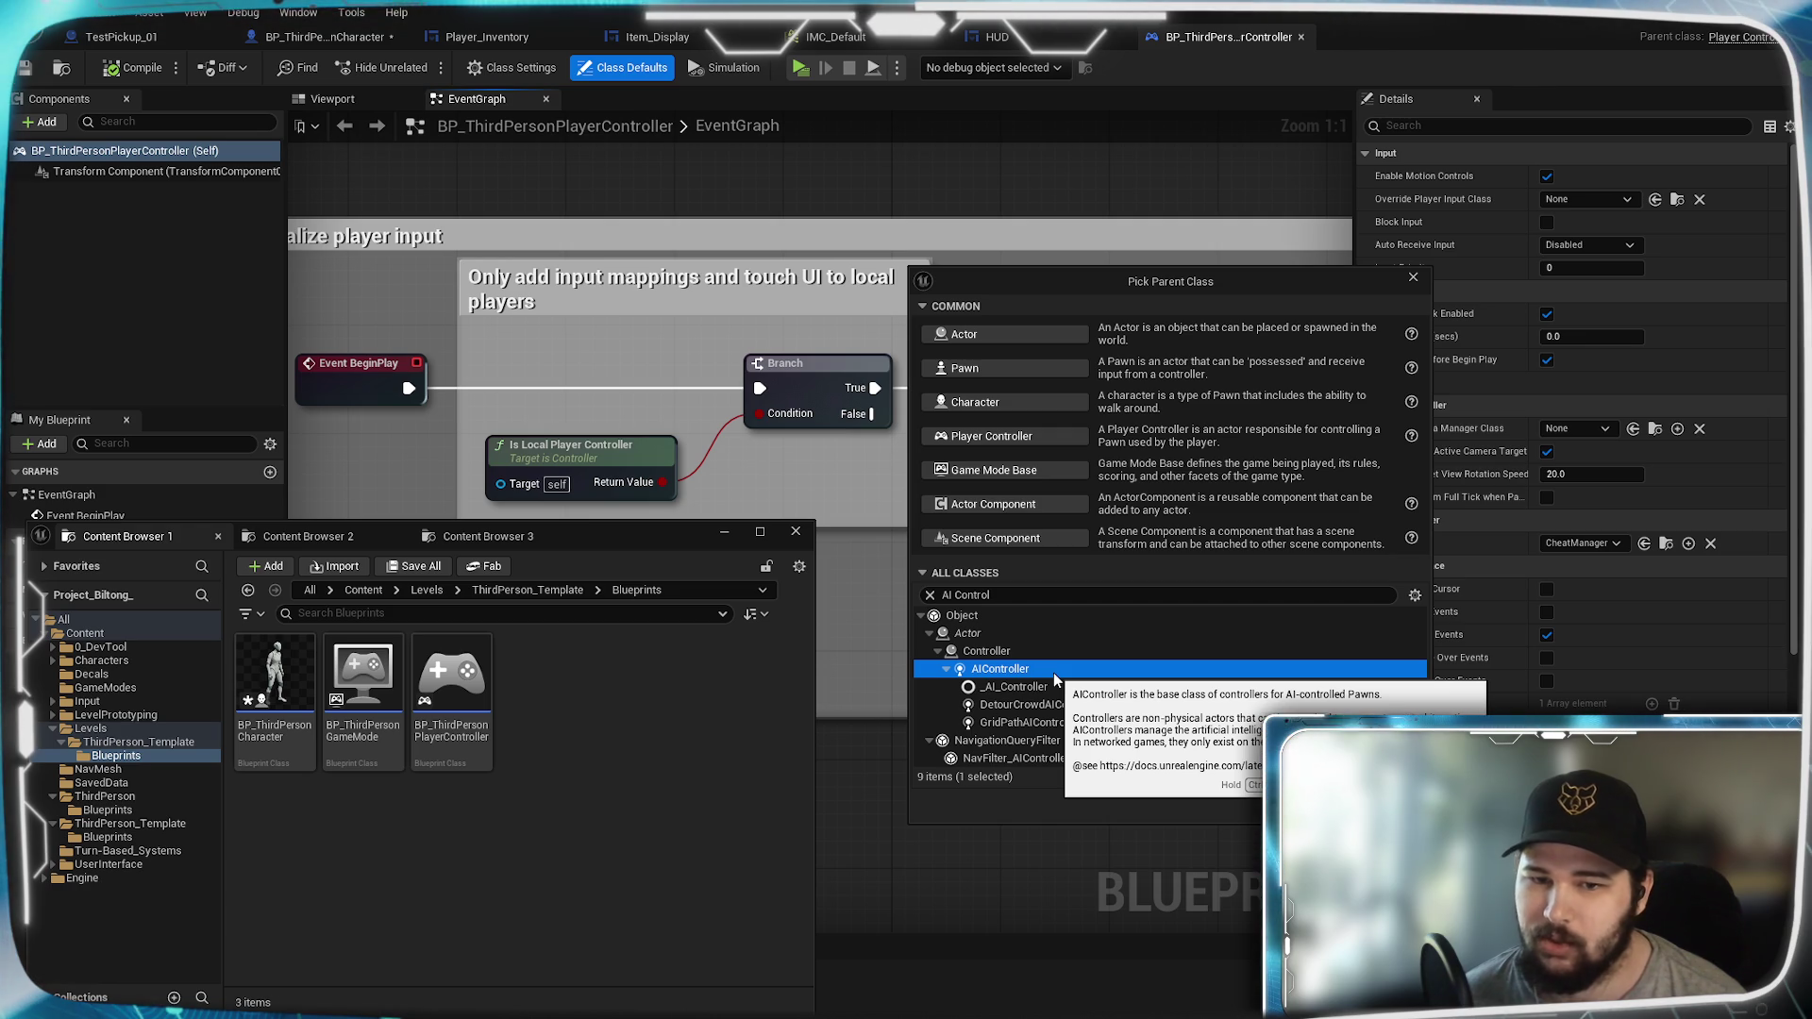
left_click(1378, 801)
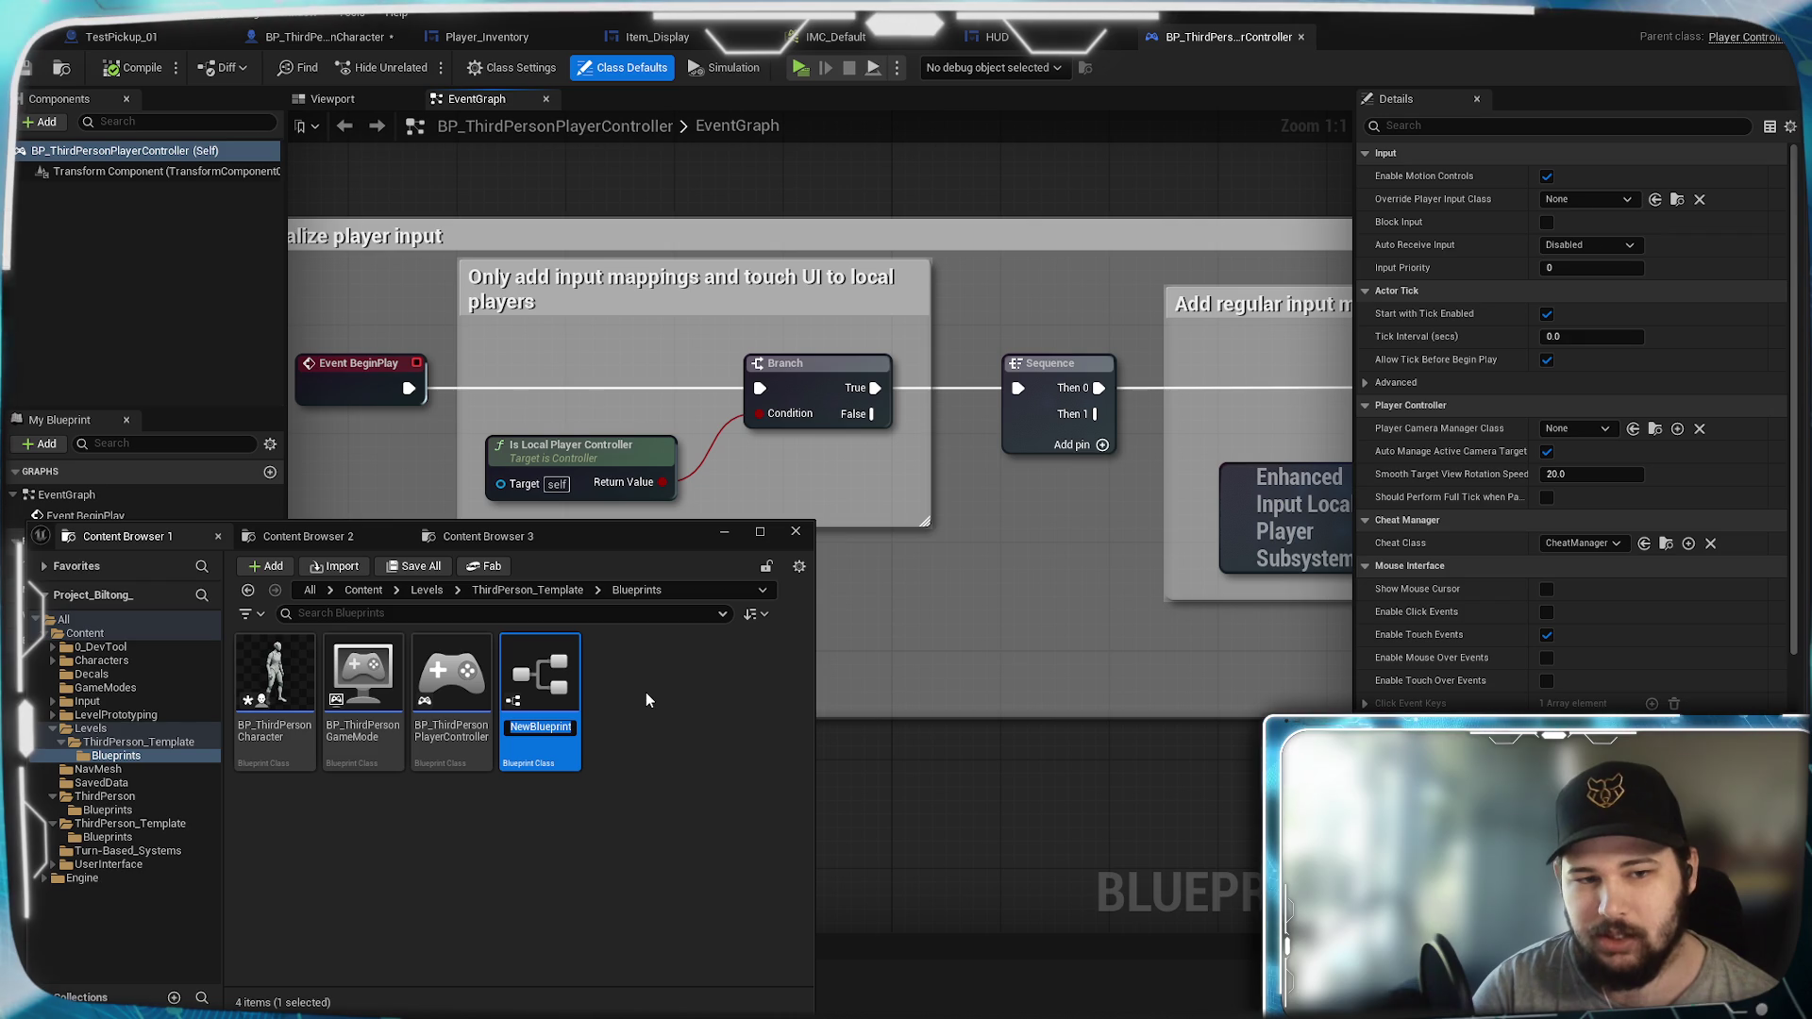
Step: Rename NewBlueprint to BP_TurnBasedPlayerController and open it for editing
type("Turn")
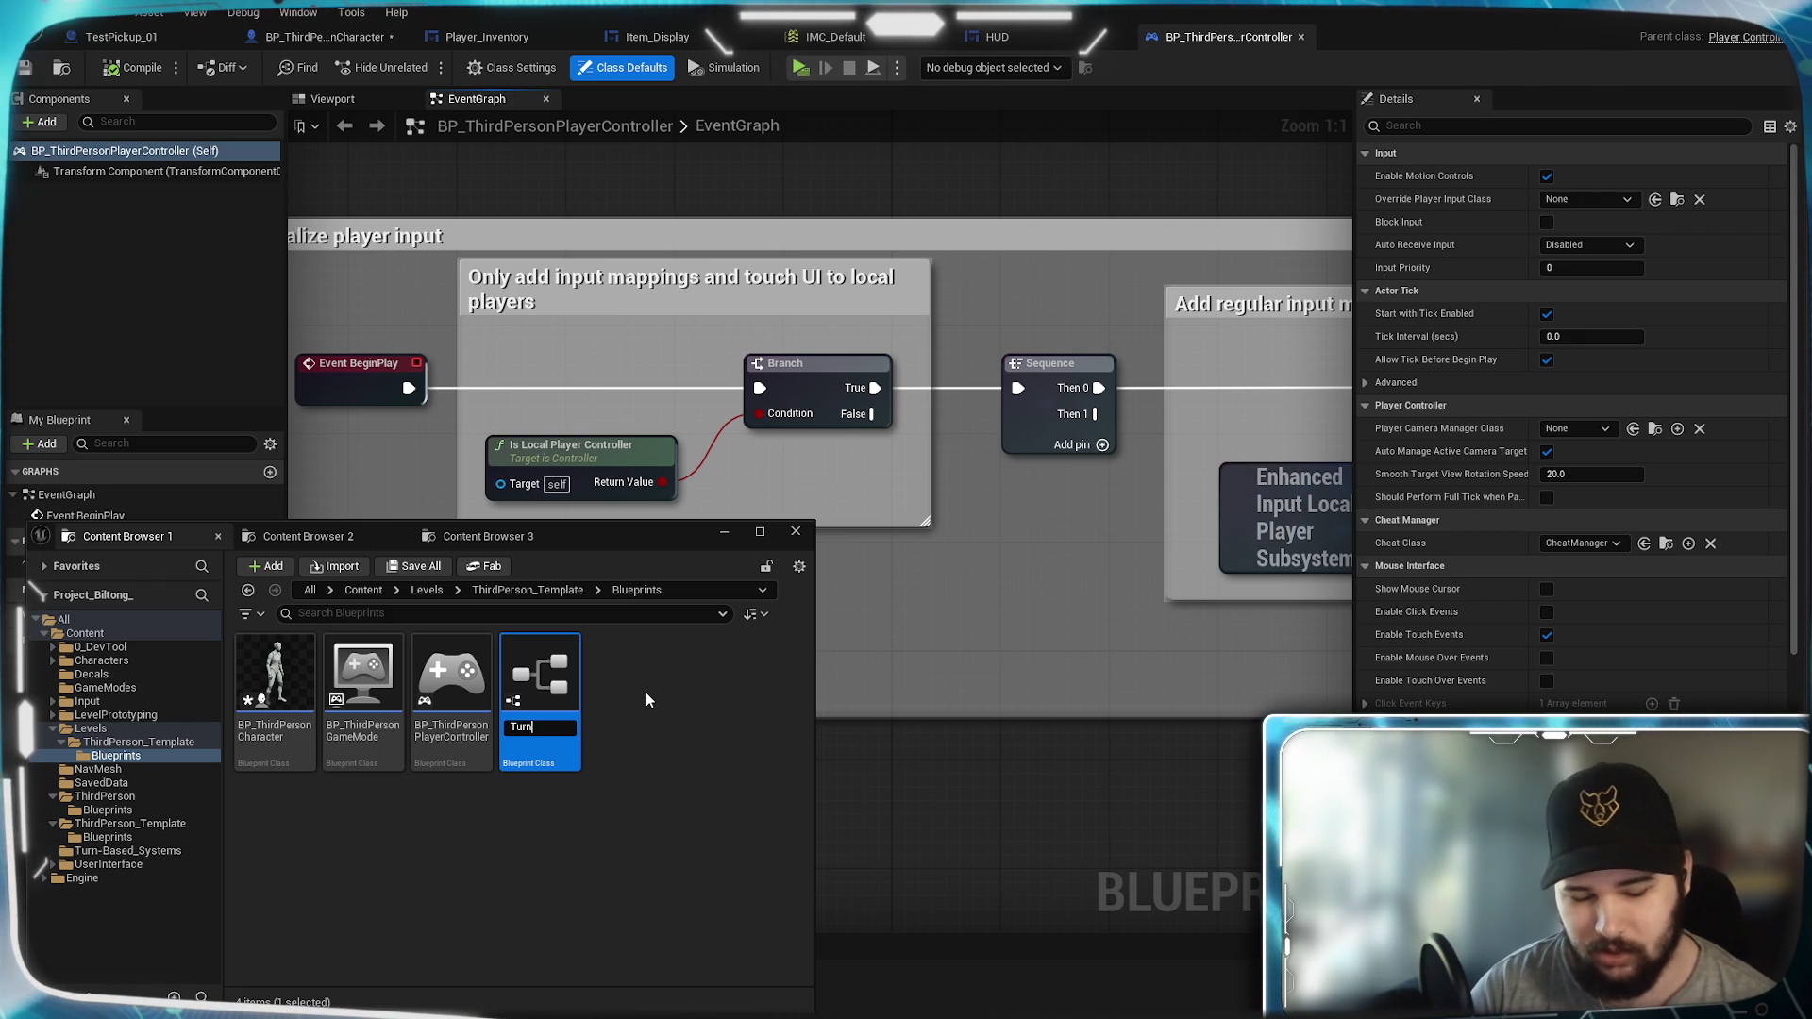
type("Based")
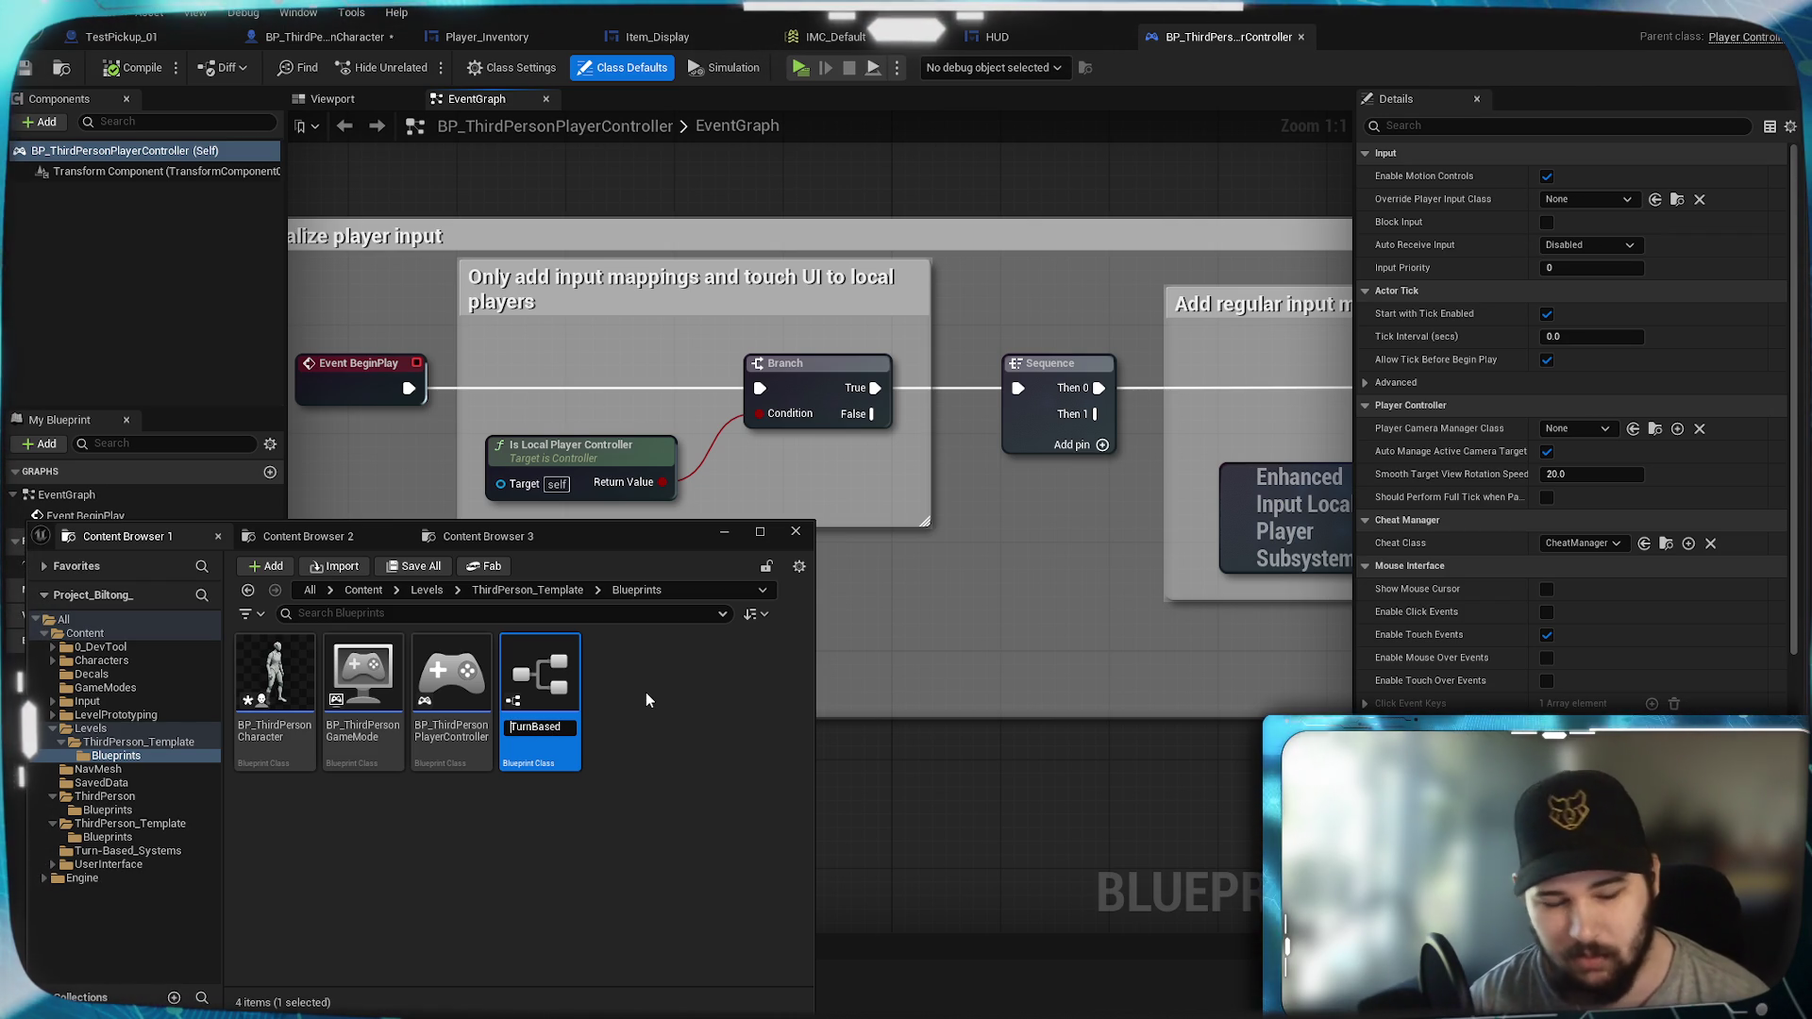
type("BP_")
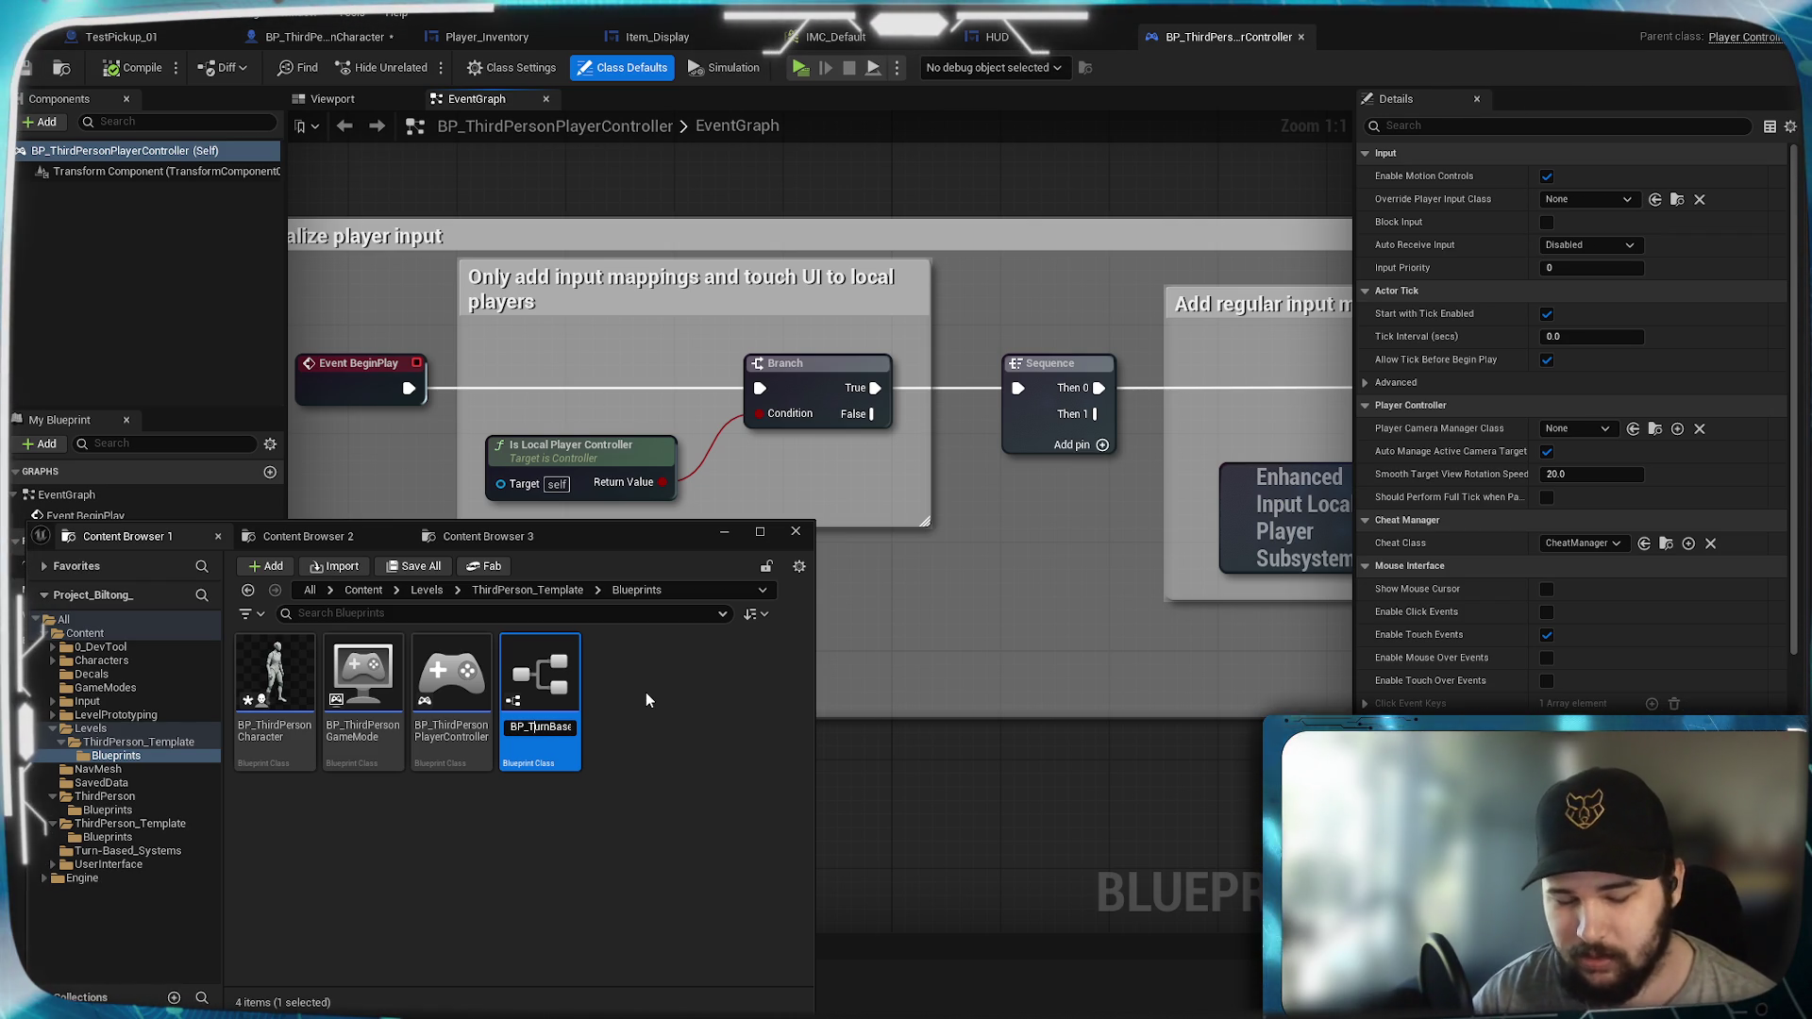
key("End")
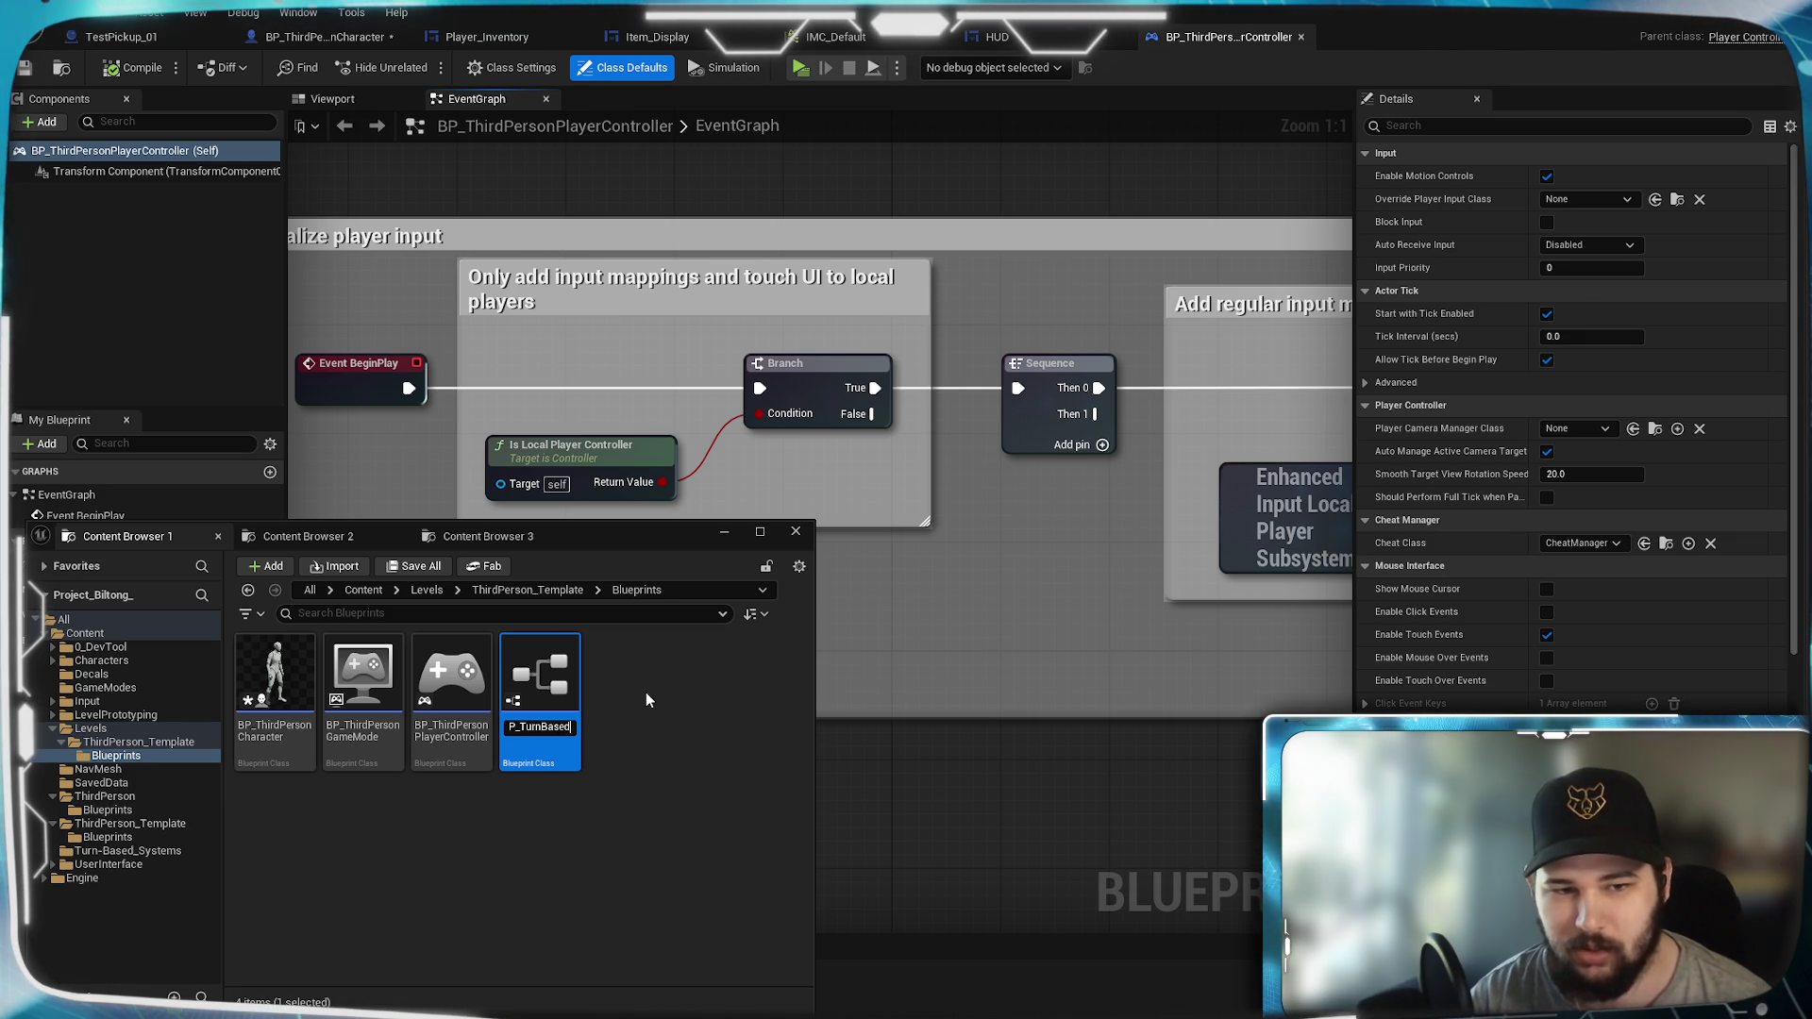
type("Play")
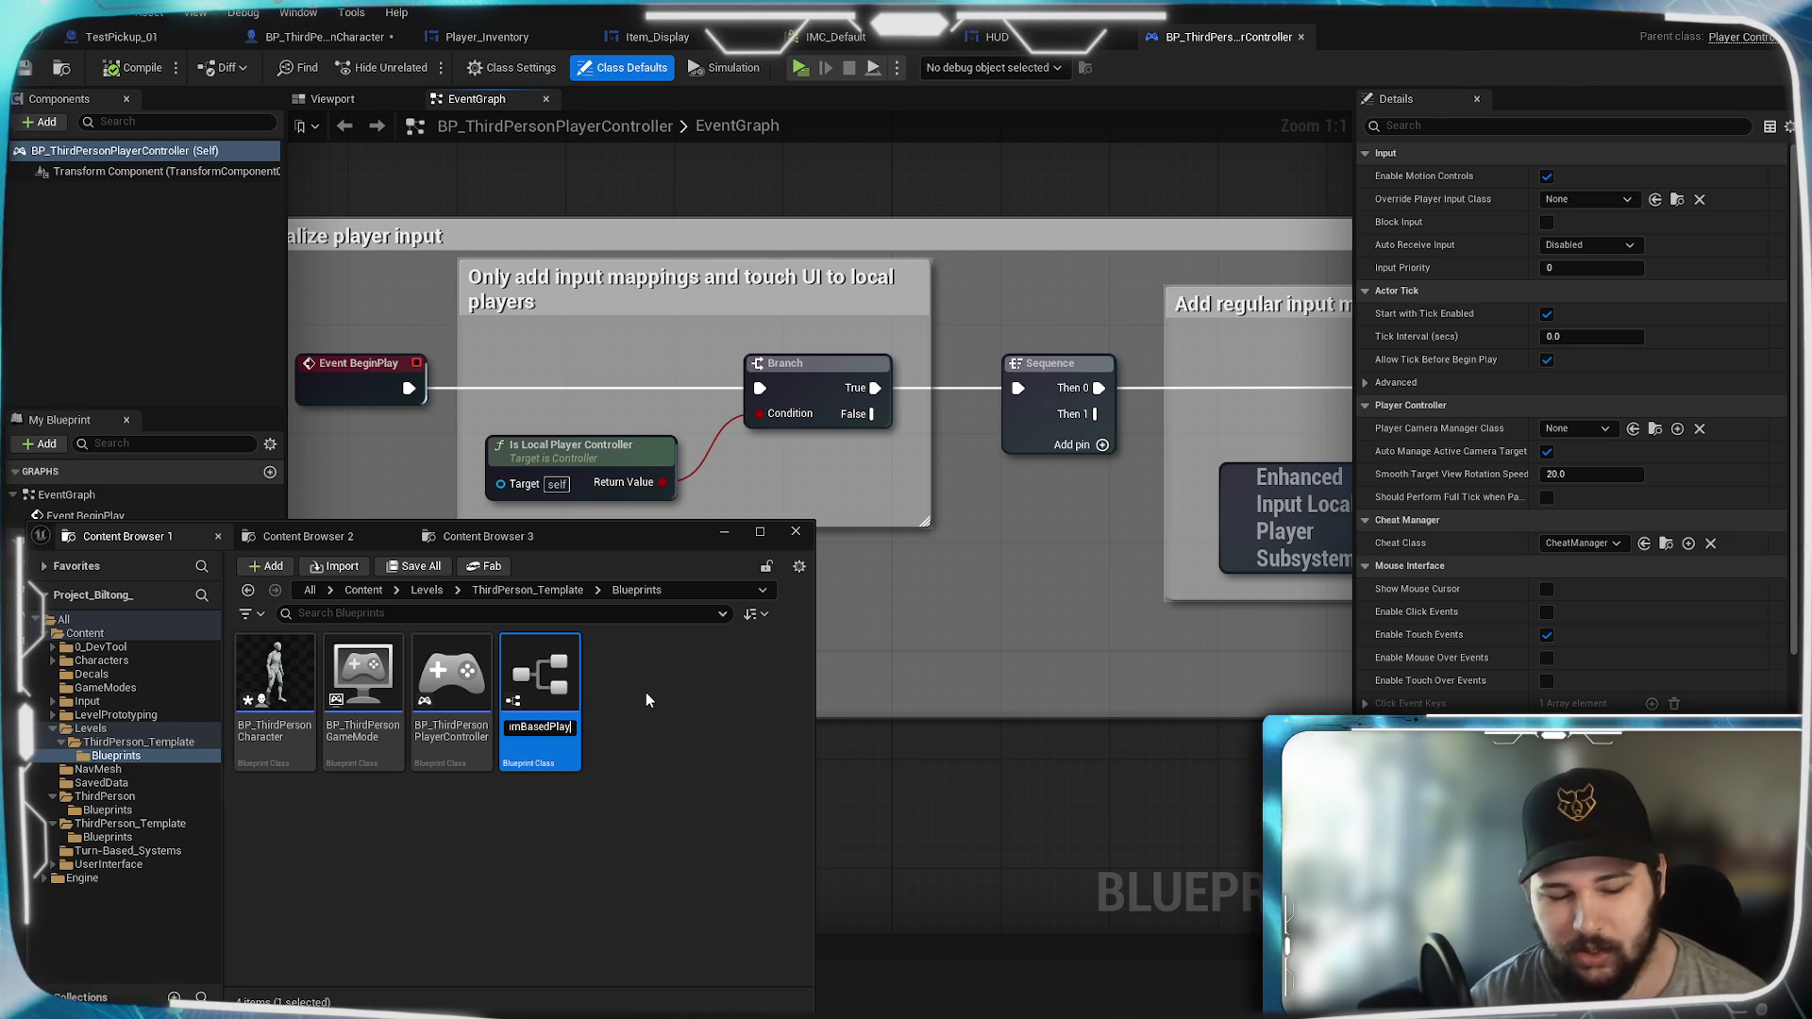
type("erController")
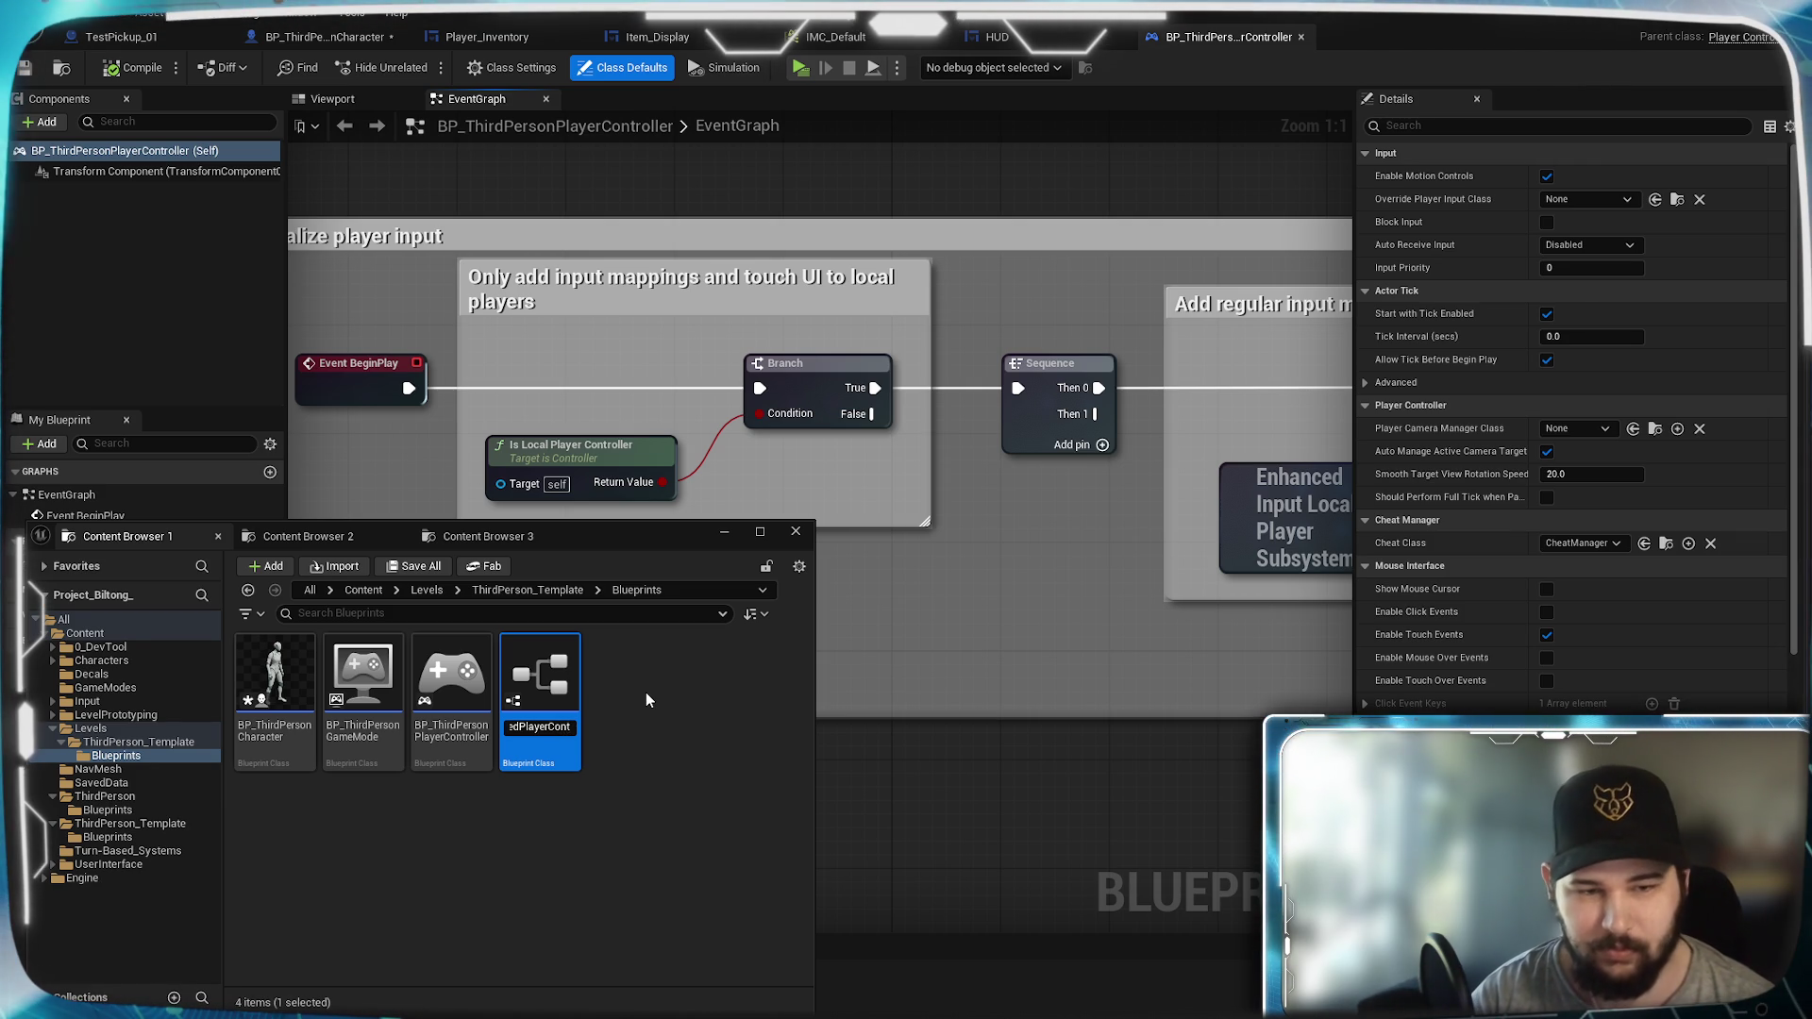
key("Return")
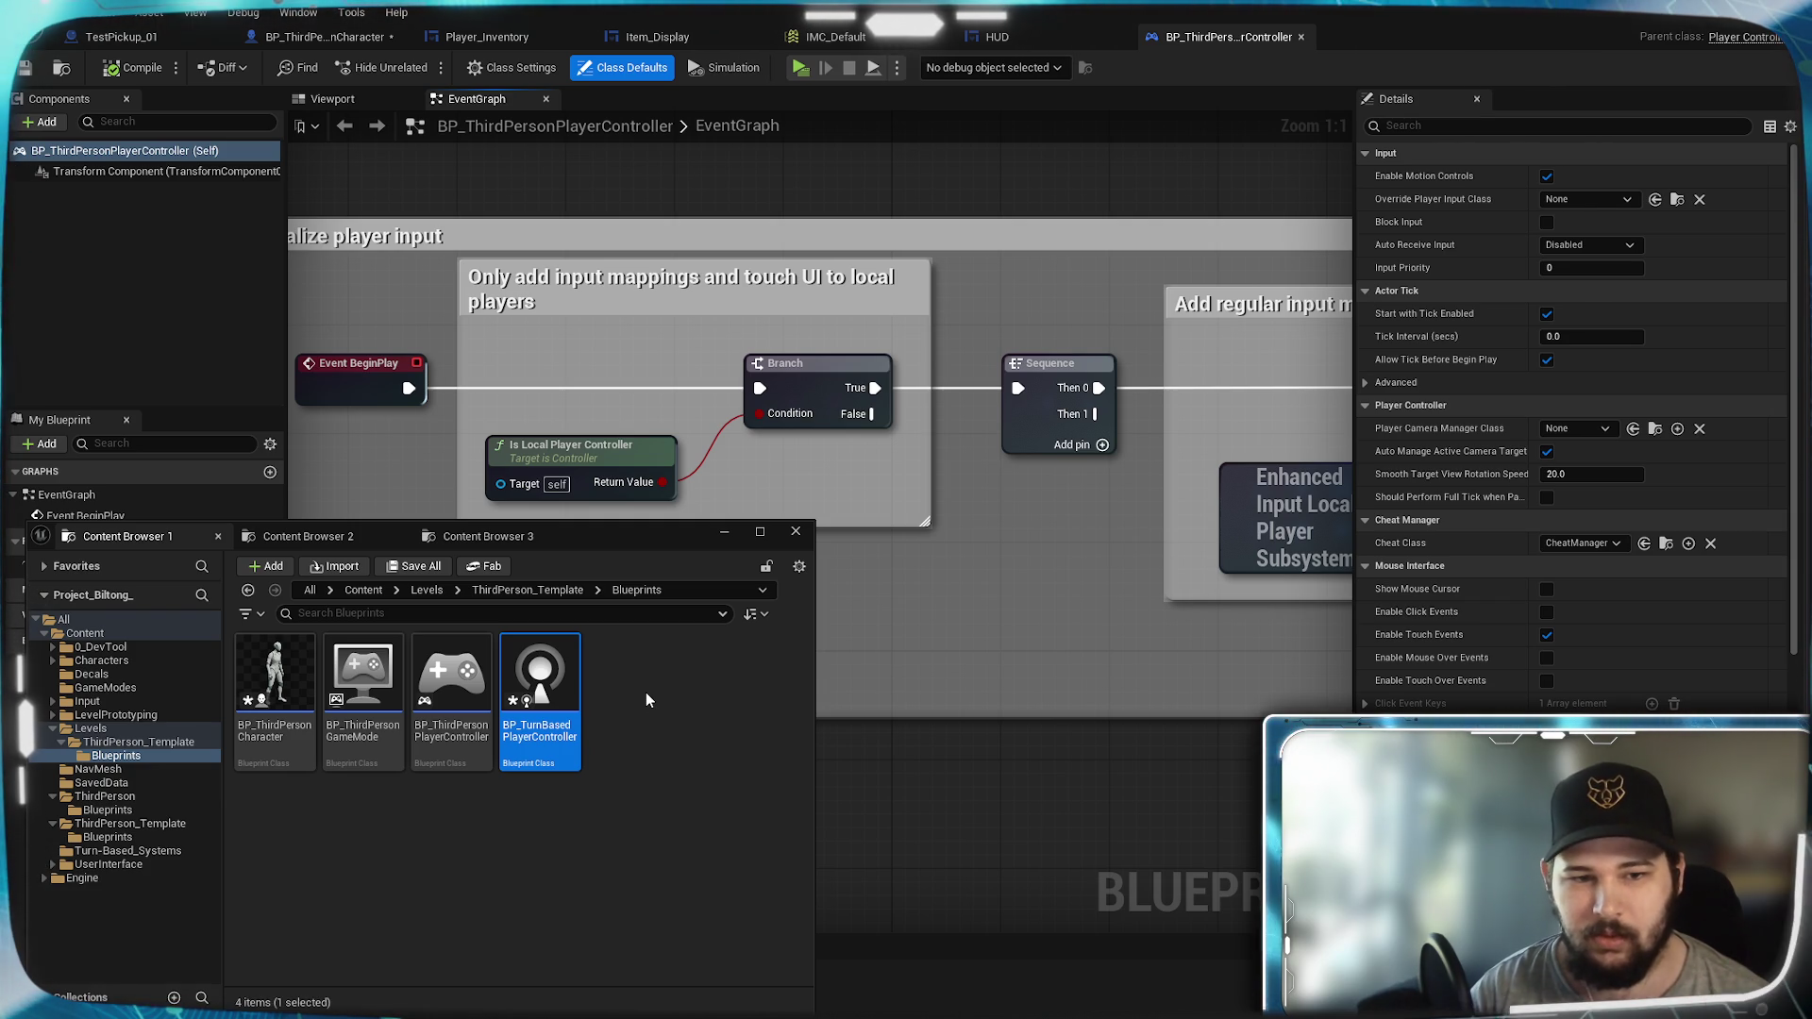
key("Return")
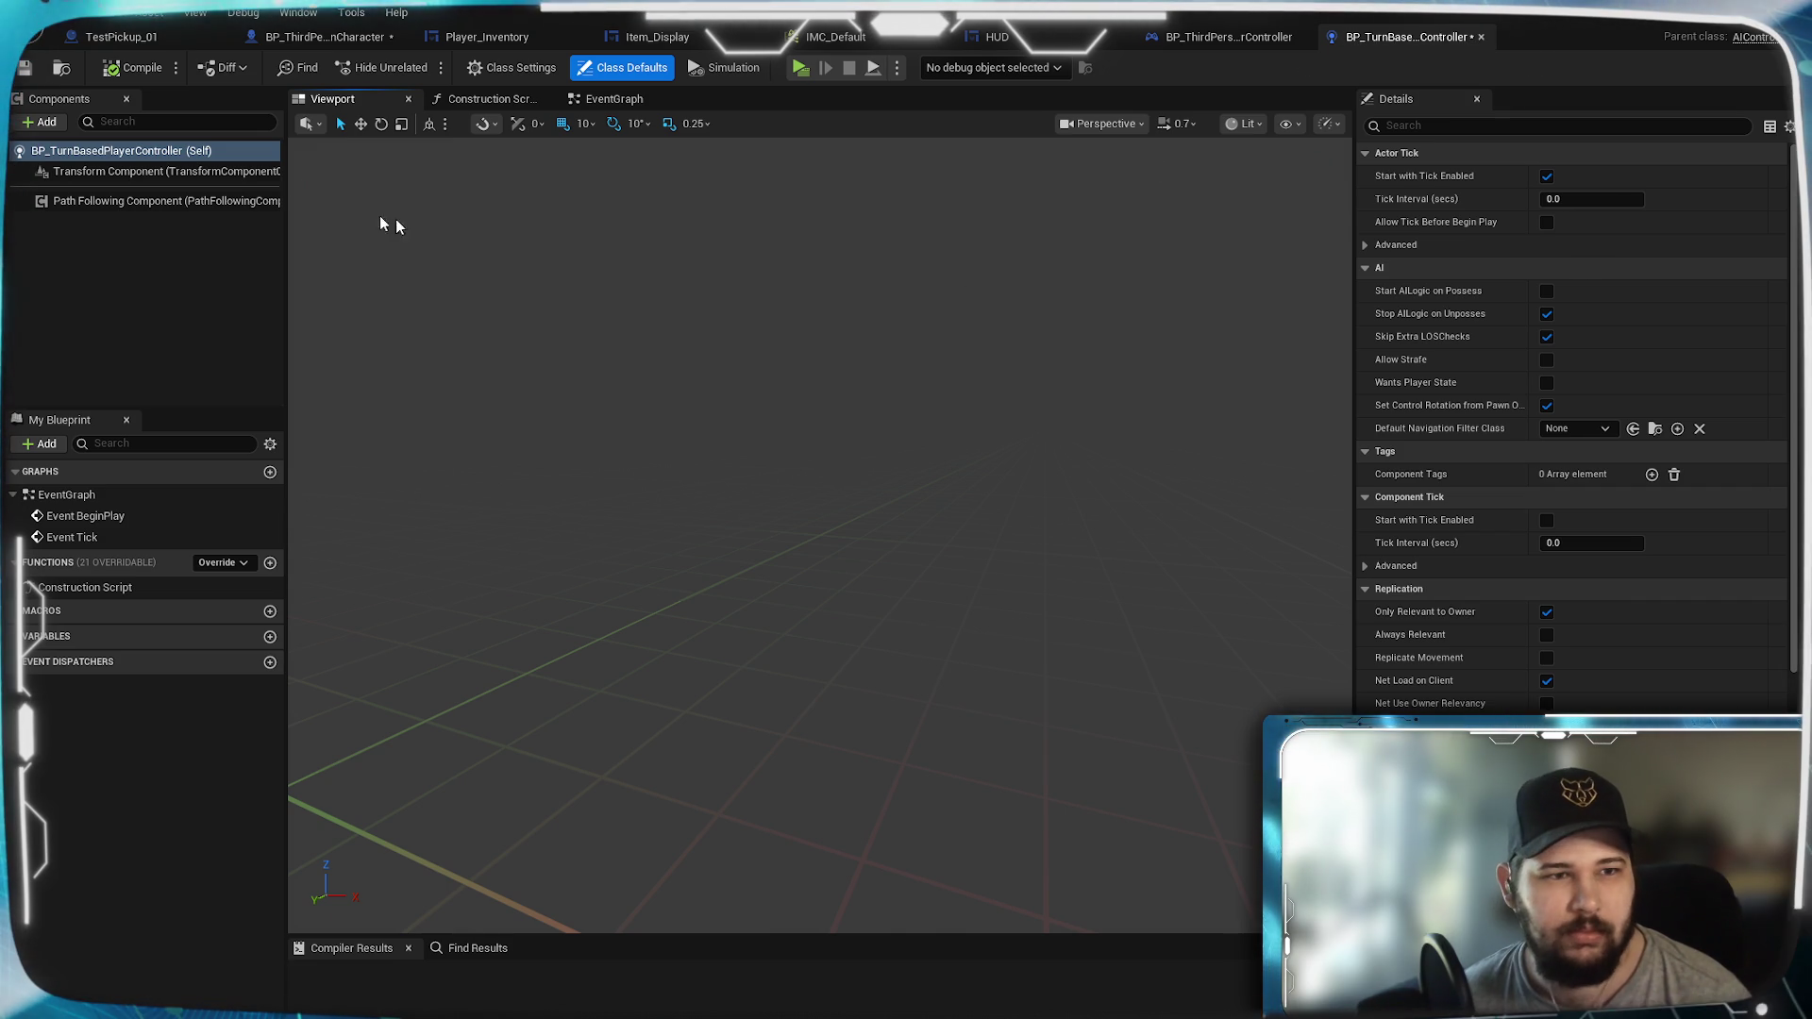
left_click(507, 70)
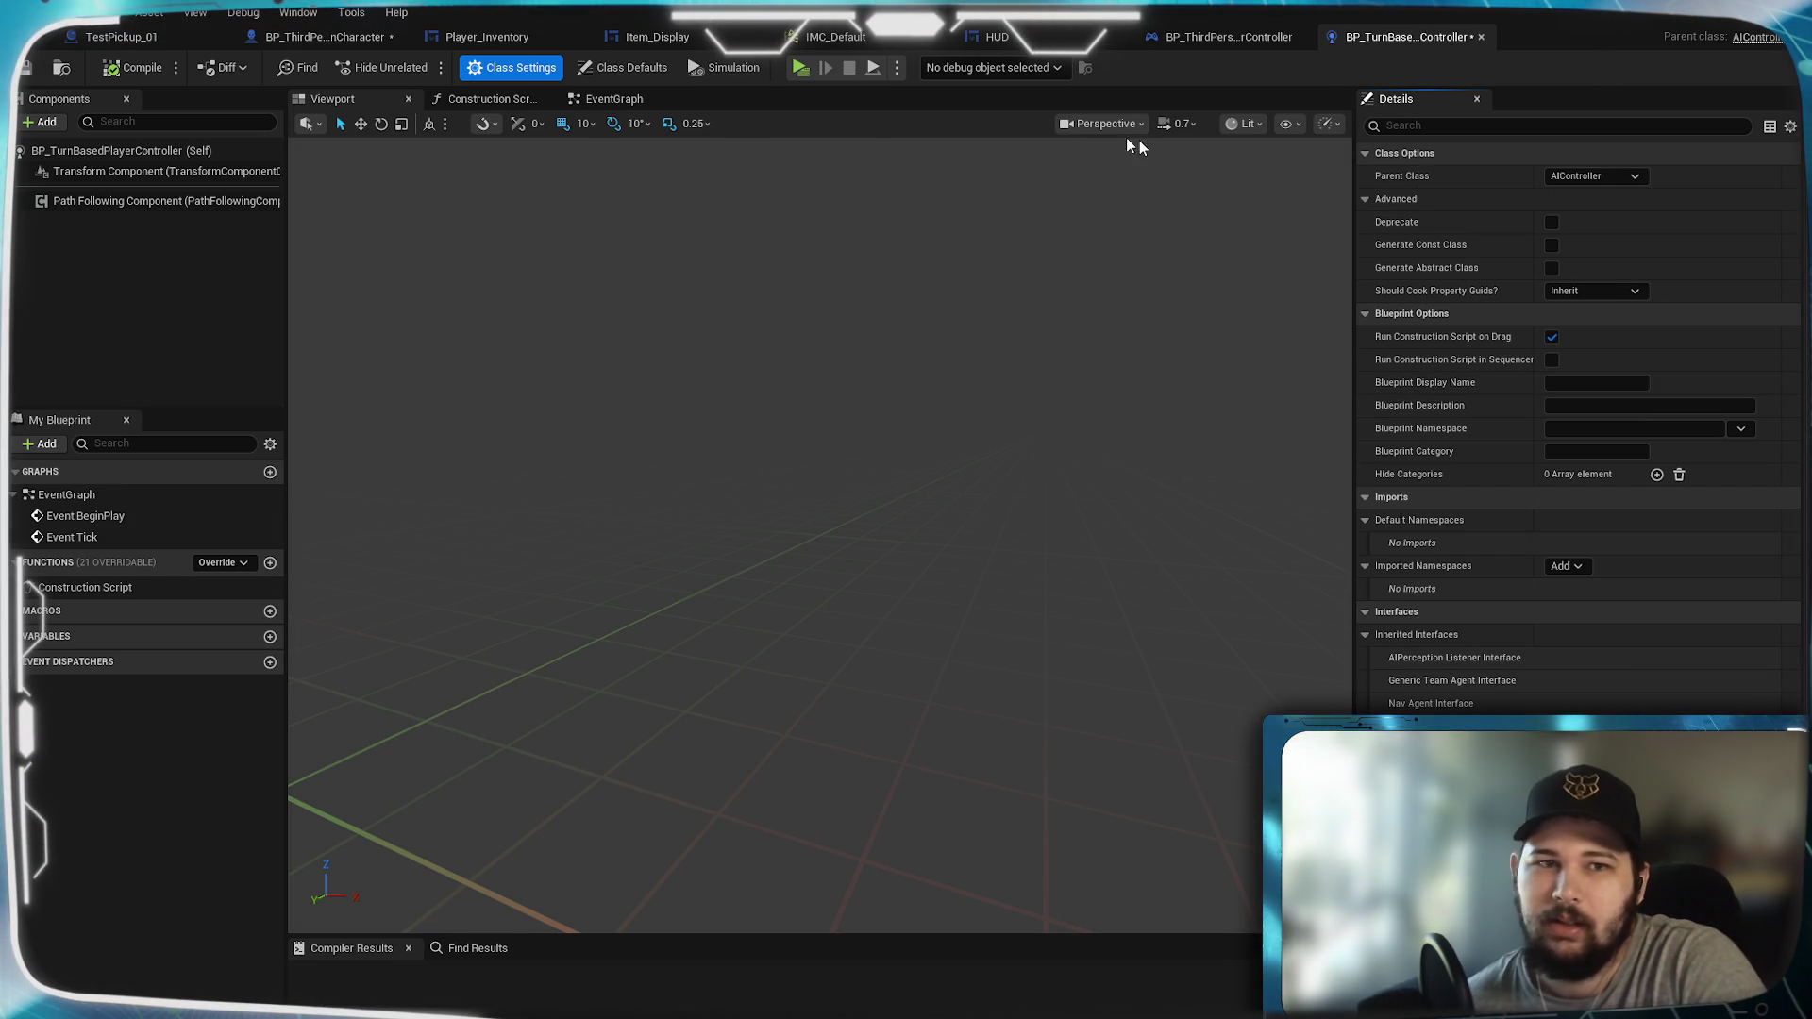
left_click(625, 72)
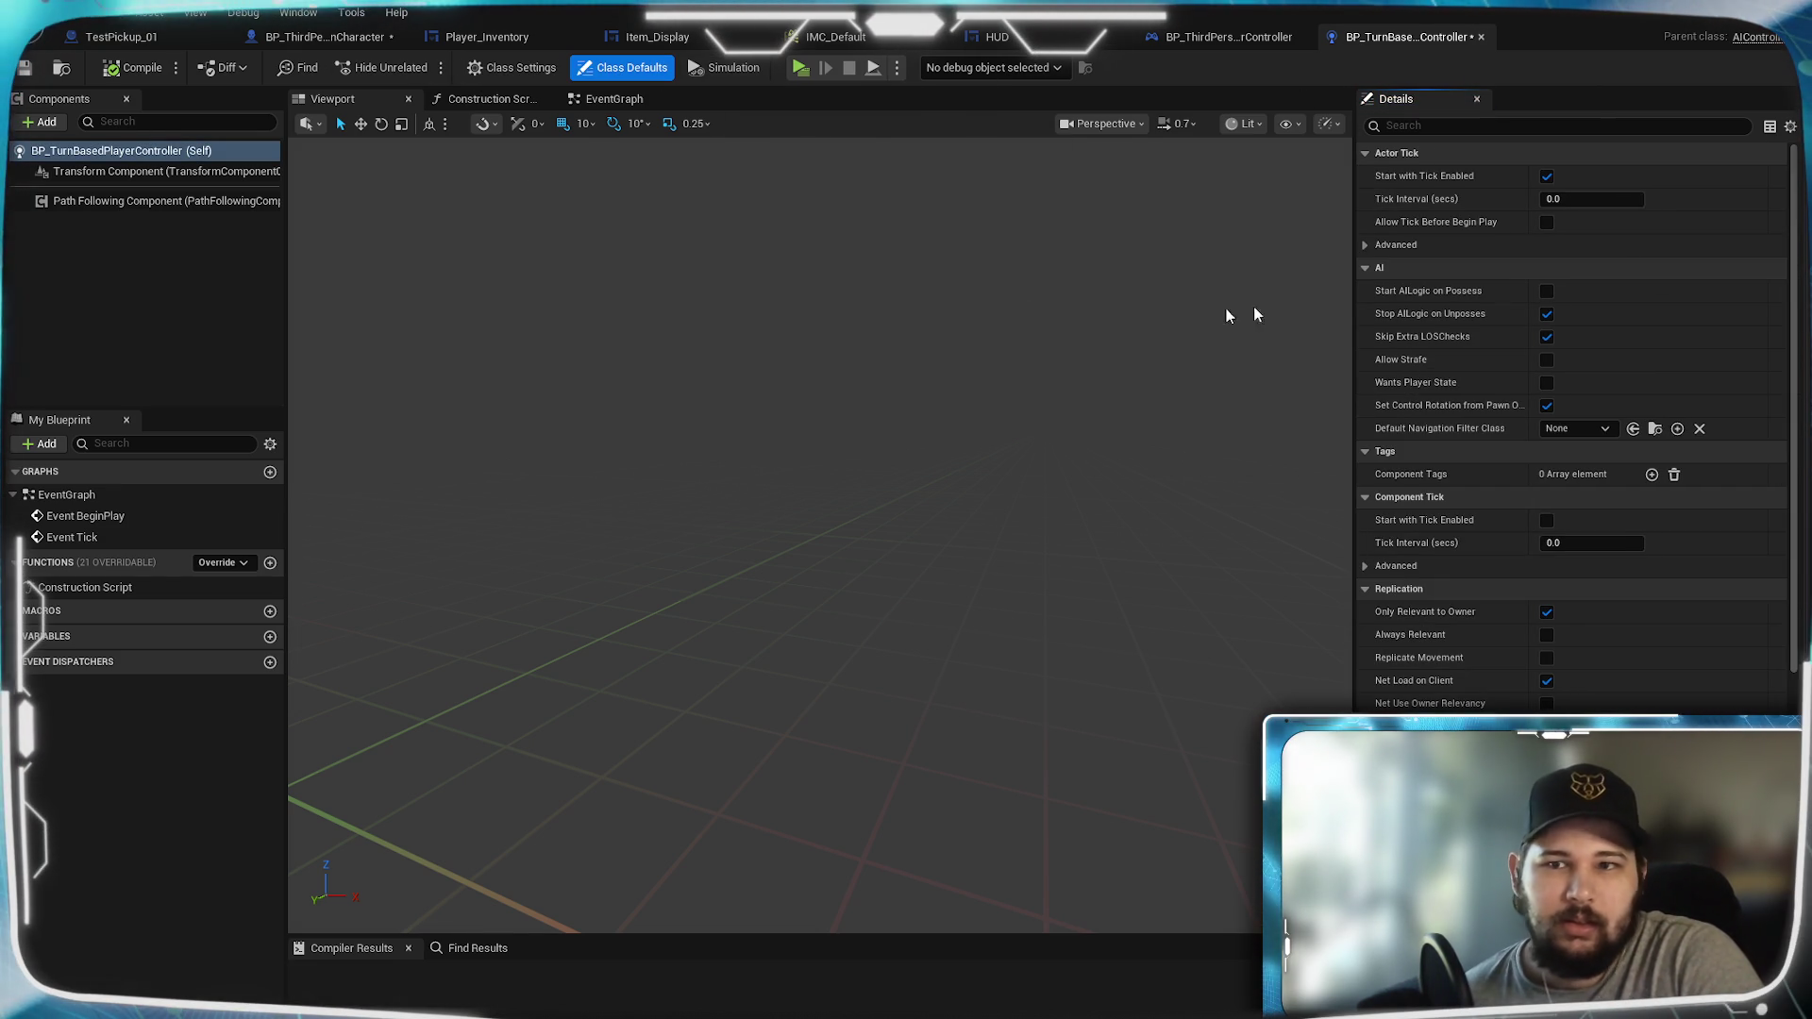
scroll(1701, 330, "down", 2)
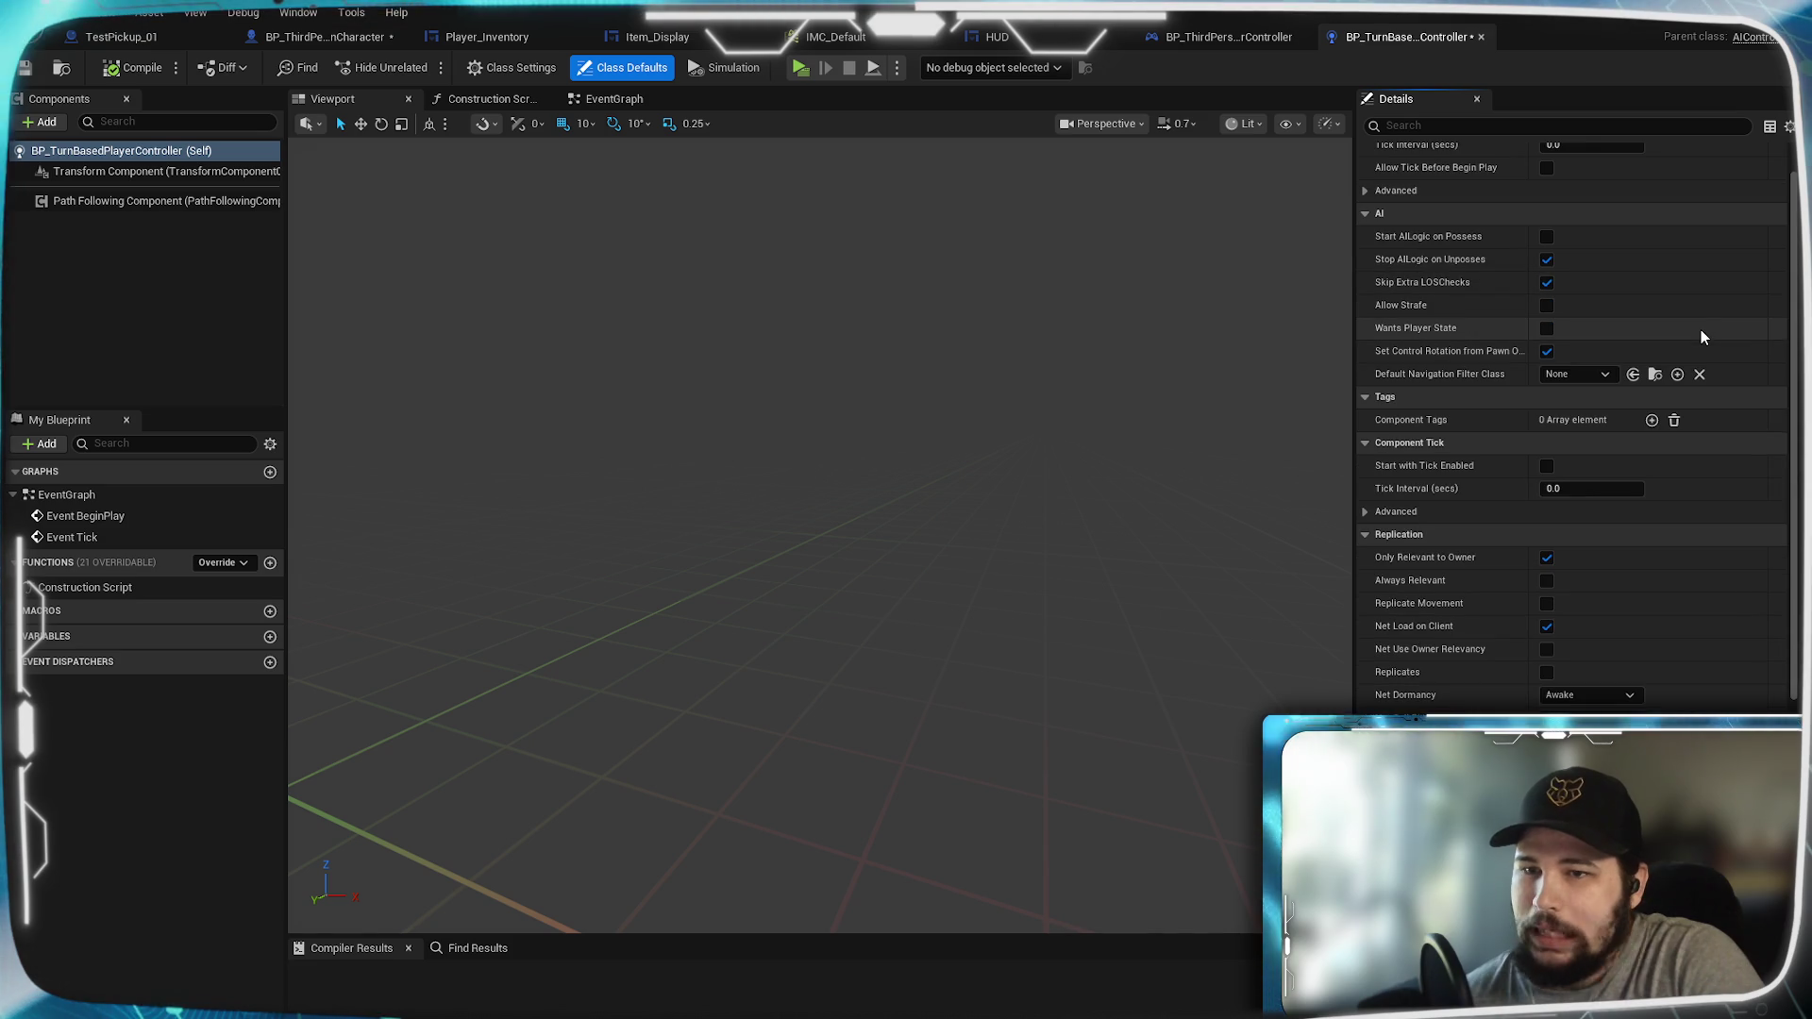
scroll(1701, 331, "down", 6)
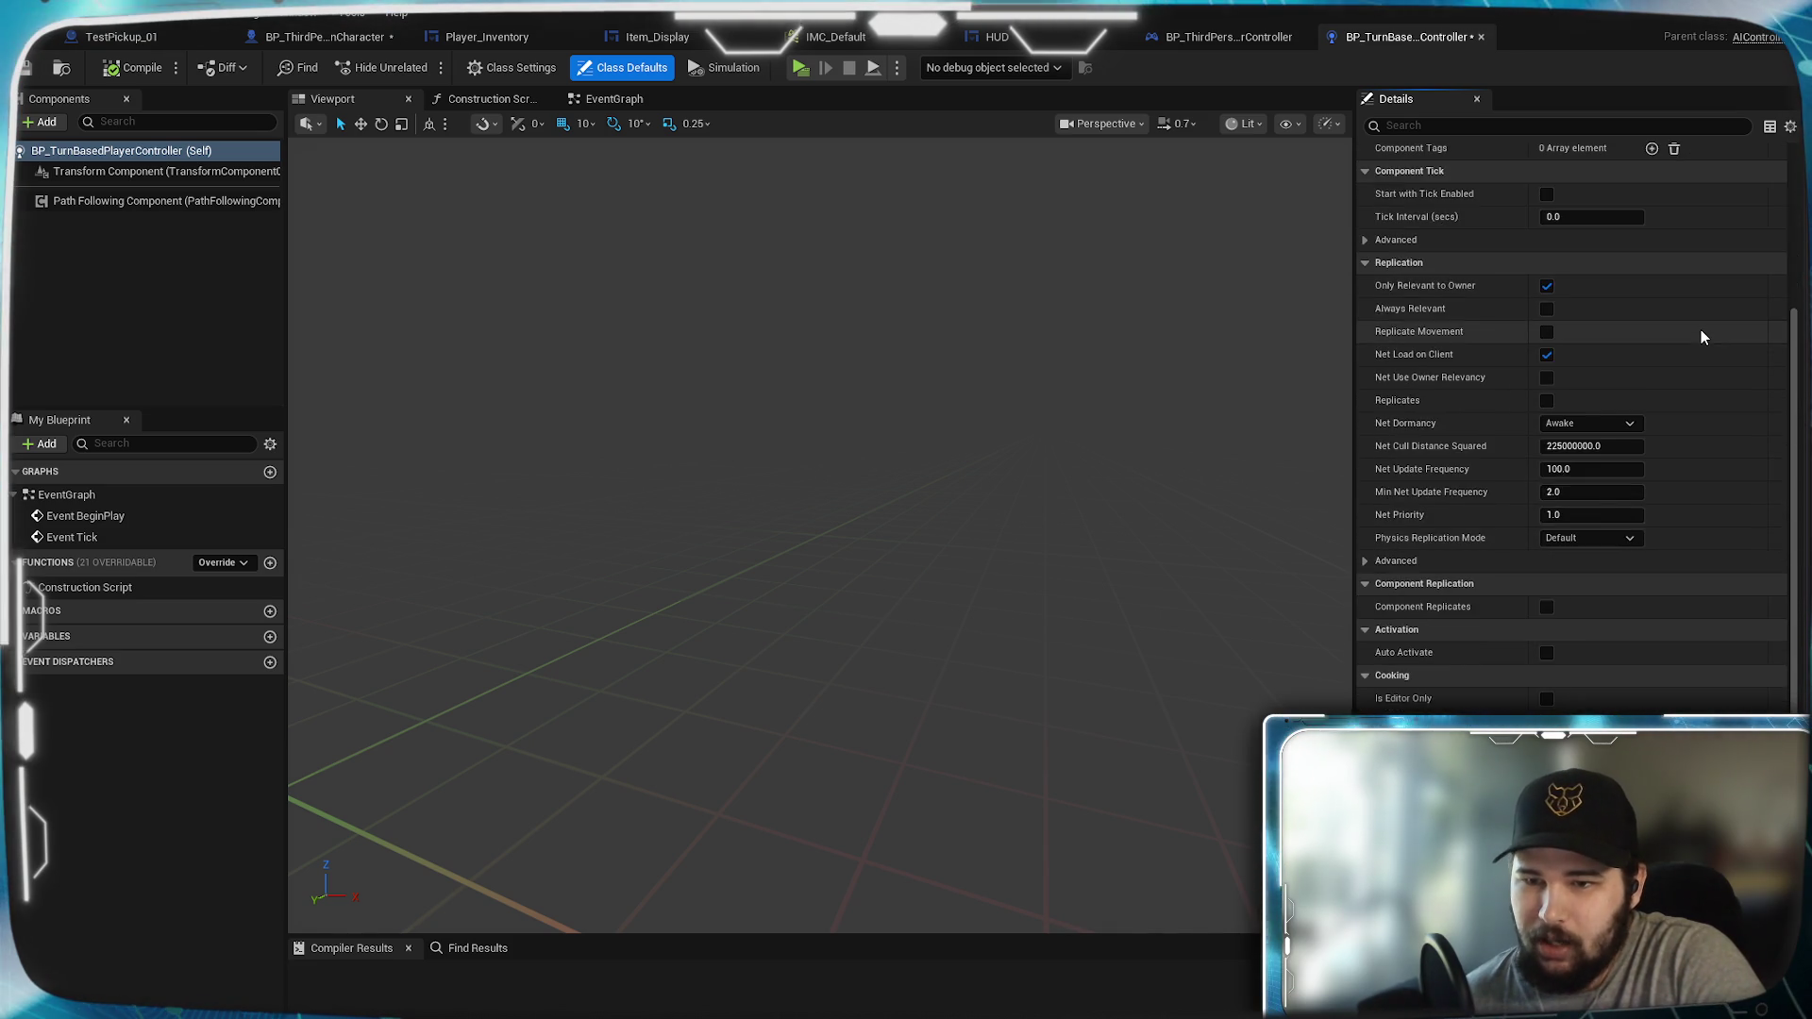
scroll(1700, 331, "down", 8)
scroll(1700, 337, "down", 6)
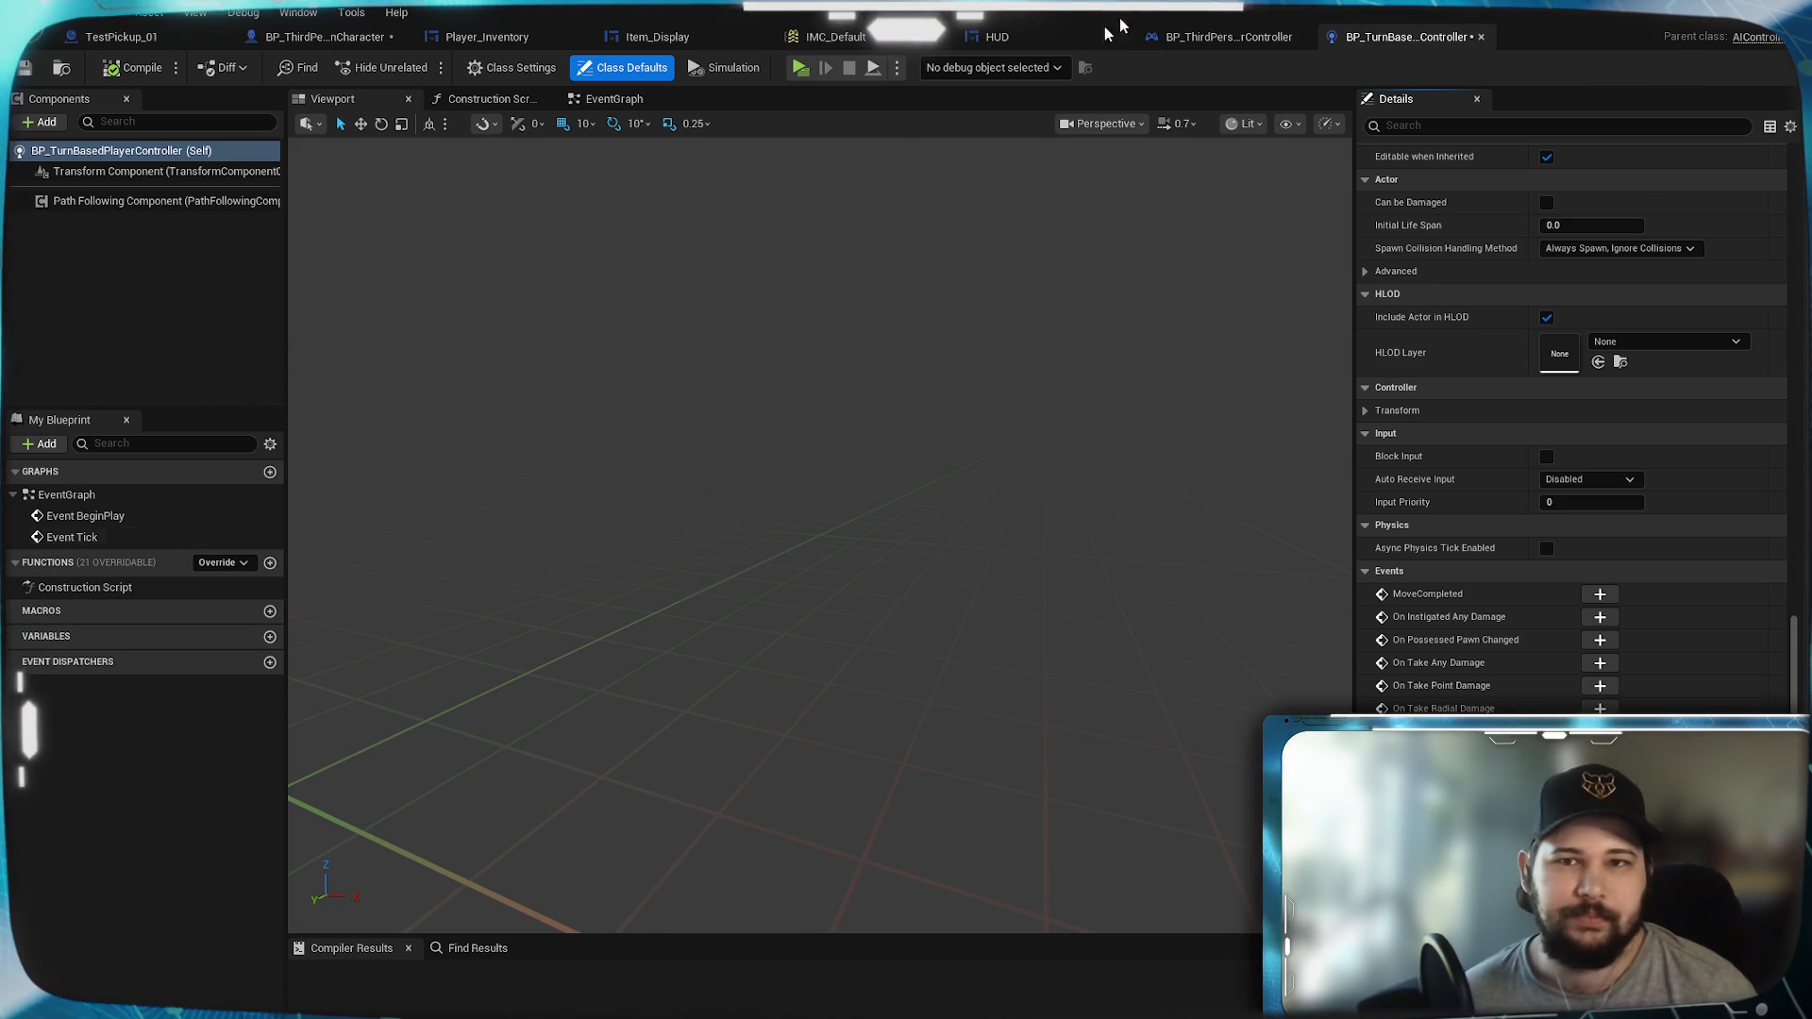
left_click(1198, 47)
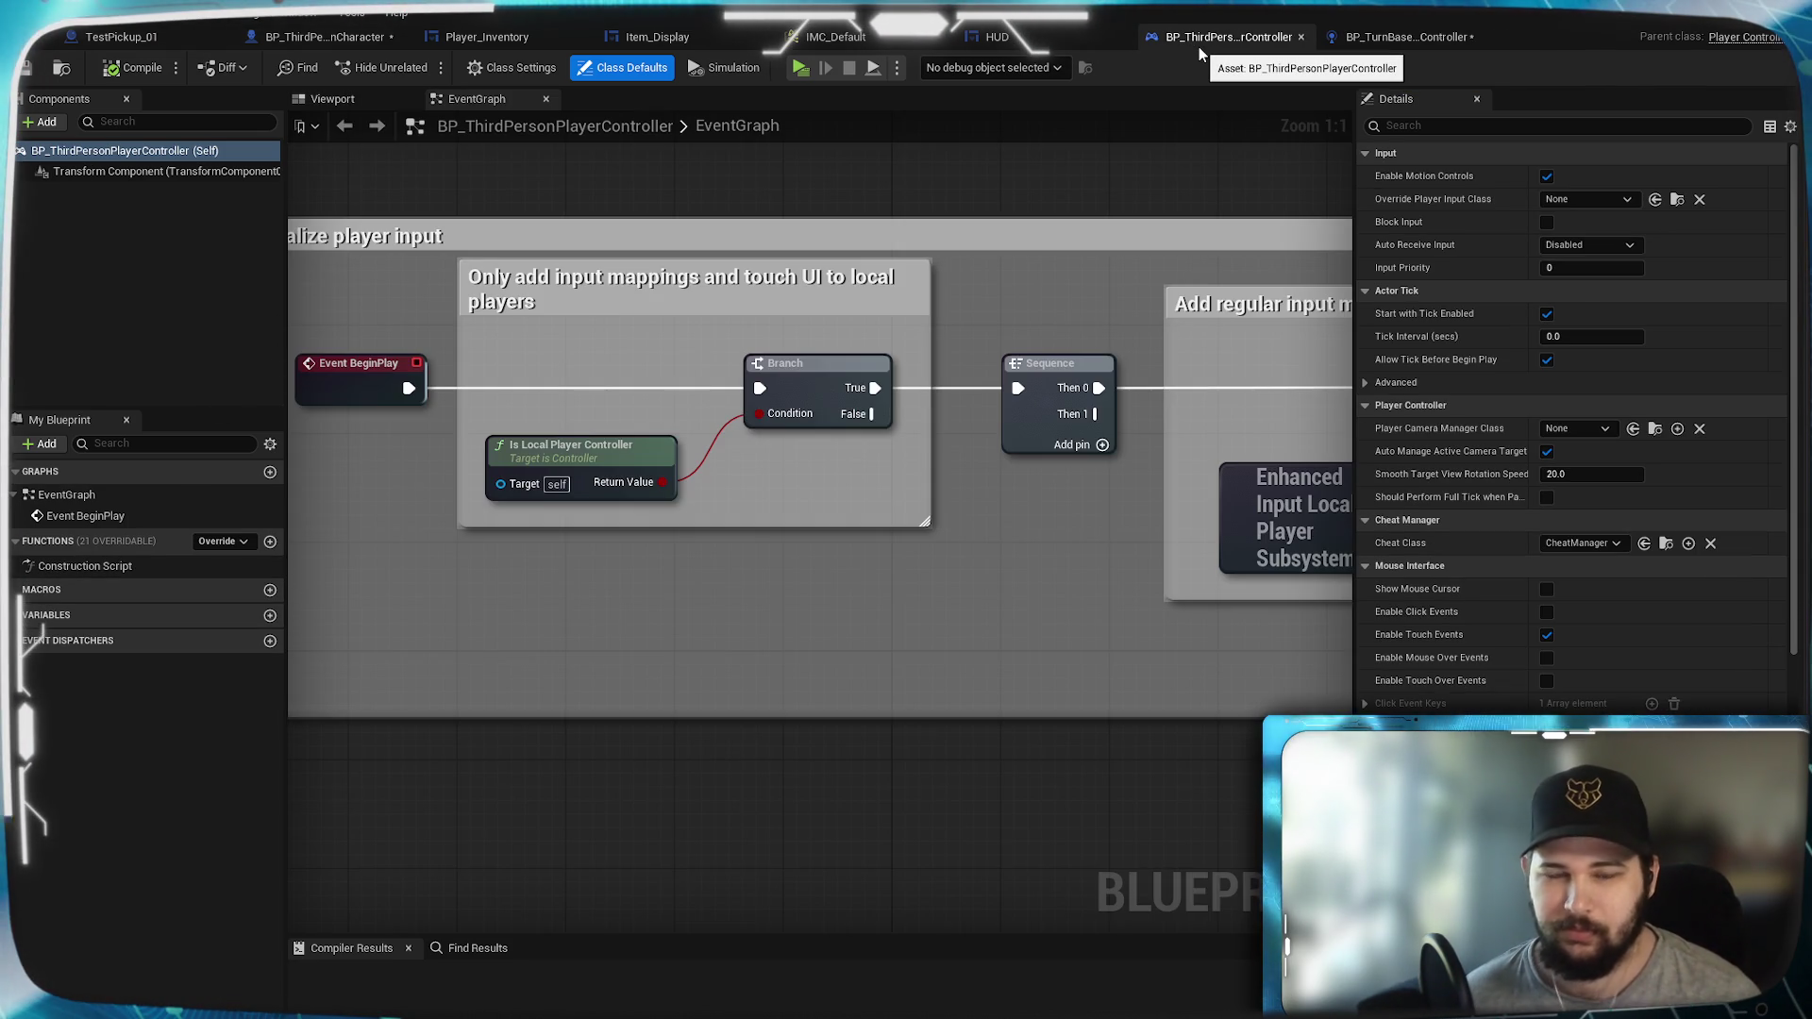
Step: Pan the player controller graph to the input-initialization nodes, then switch to BP_ThirdPersonCharacter
scroll(981, 290, "down", 8)
scroll(942, 368, "up", 6)
mouse_move(943, 373)
left_mouse_down()
mouse_move(827, 539)
mouse_move(883, 482)
mouse_move(915, 587)
mouse_move(852, 609)
mouse_move(817, 592)
left_mouse_up()
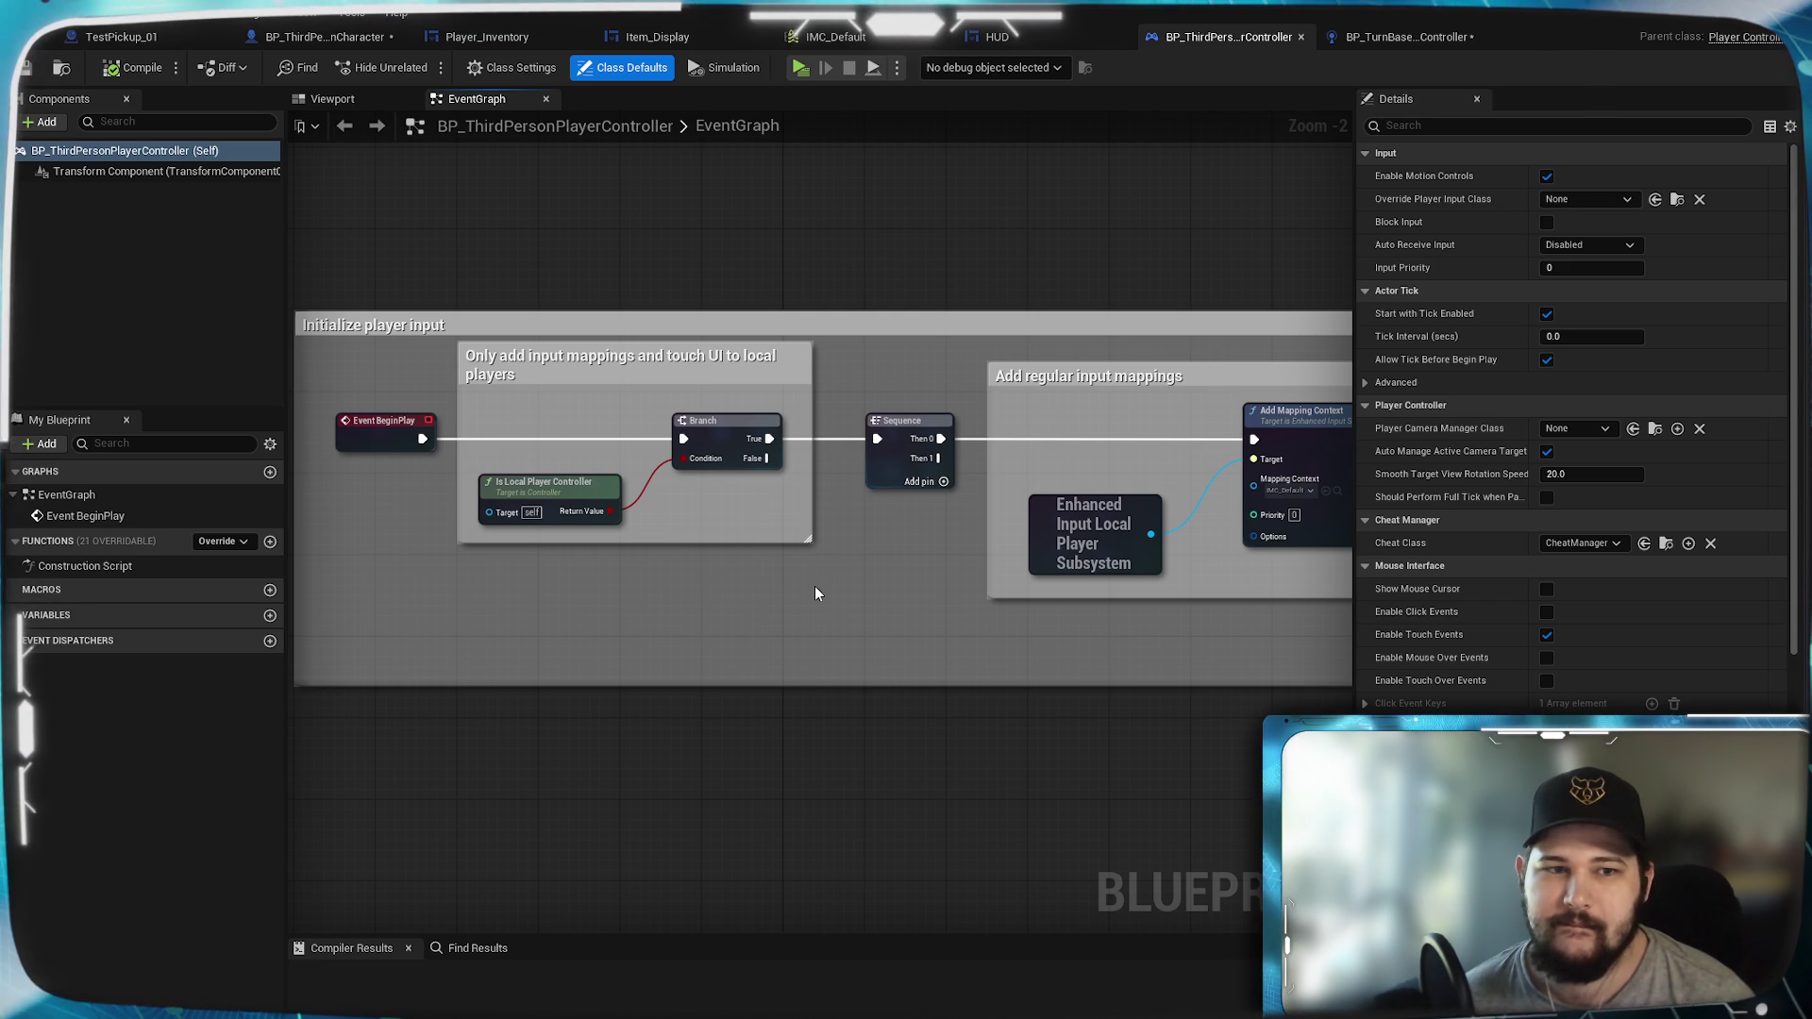
left_click(1401, 36)
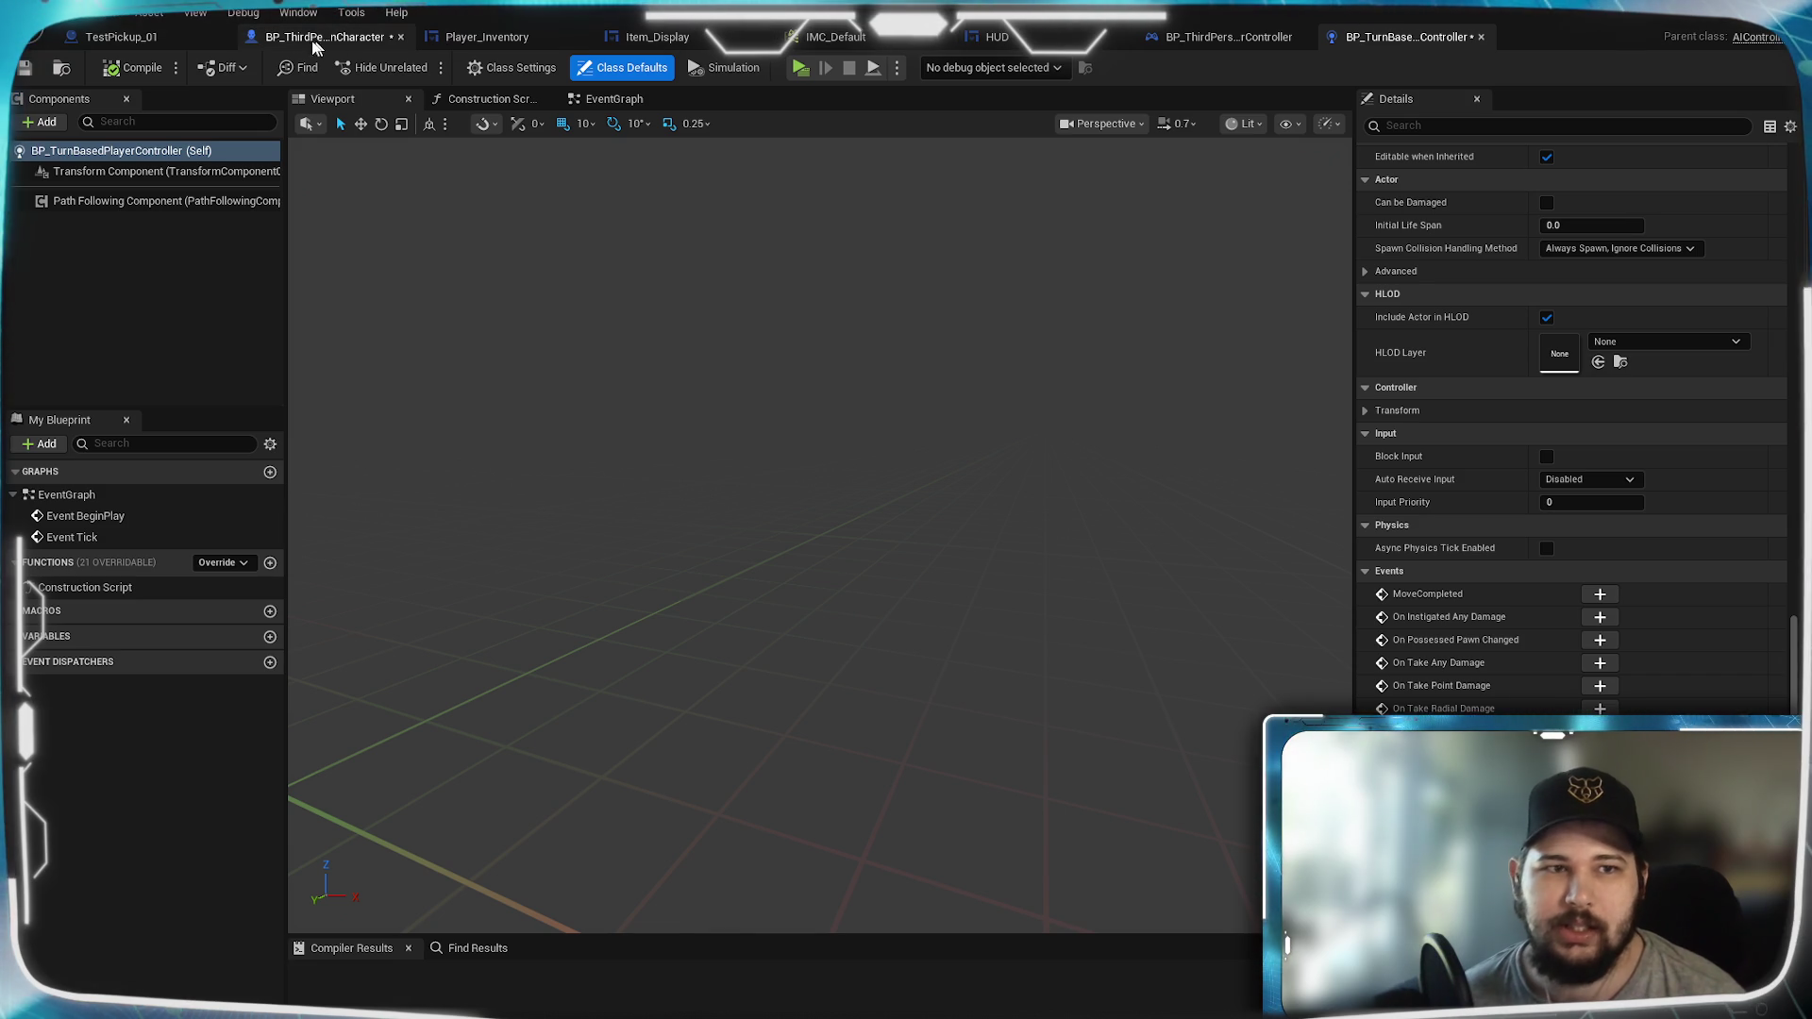
left_click(316, 39)
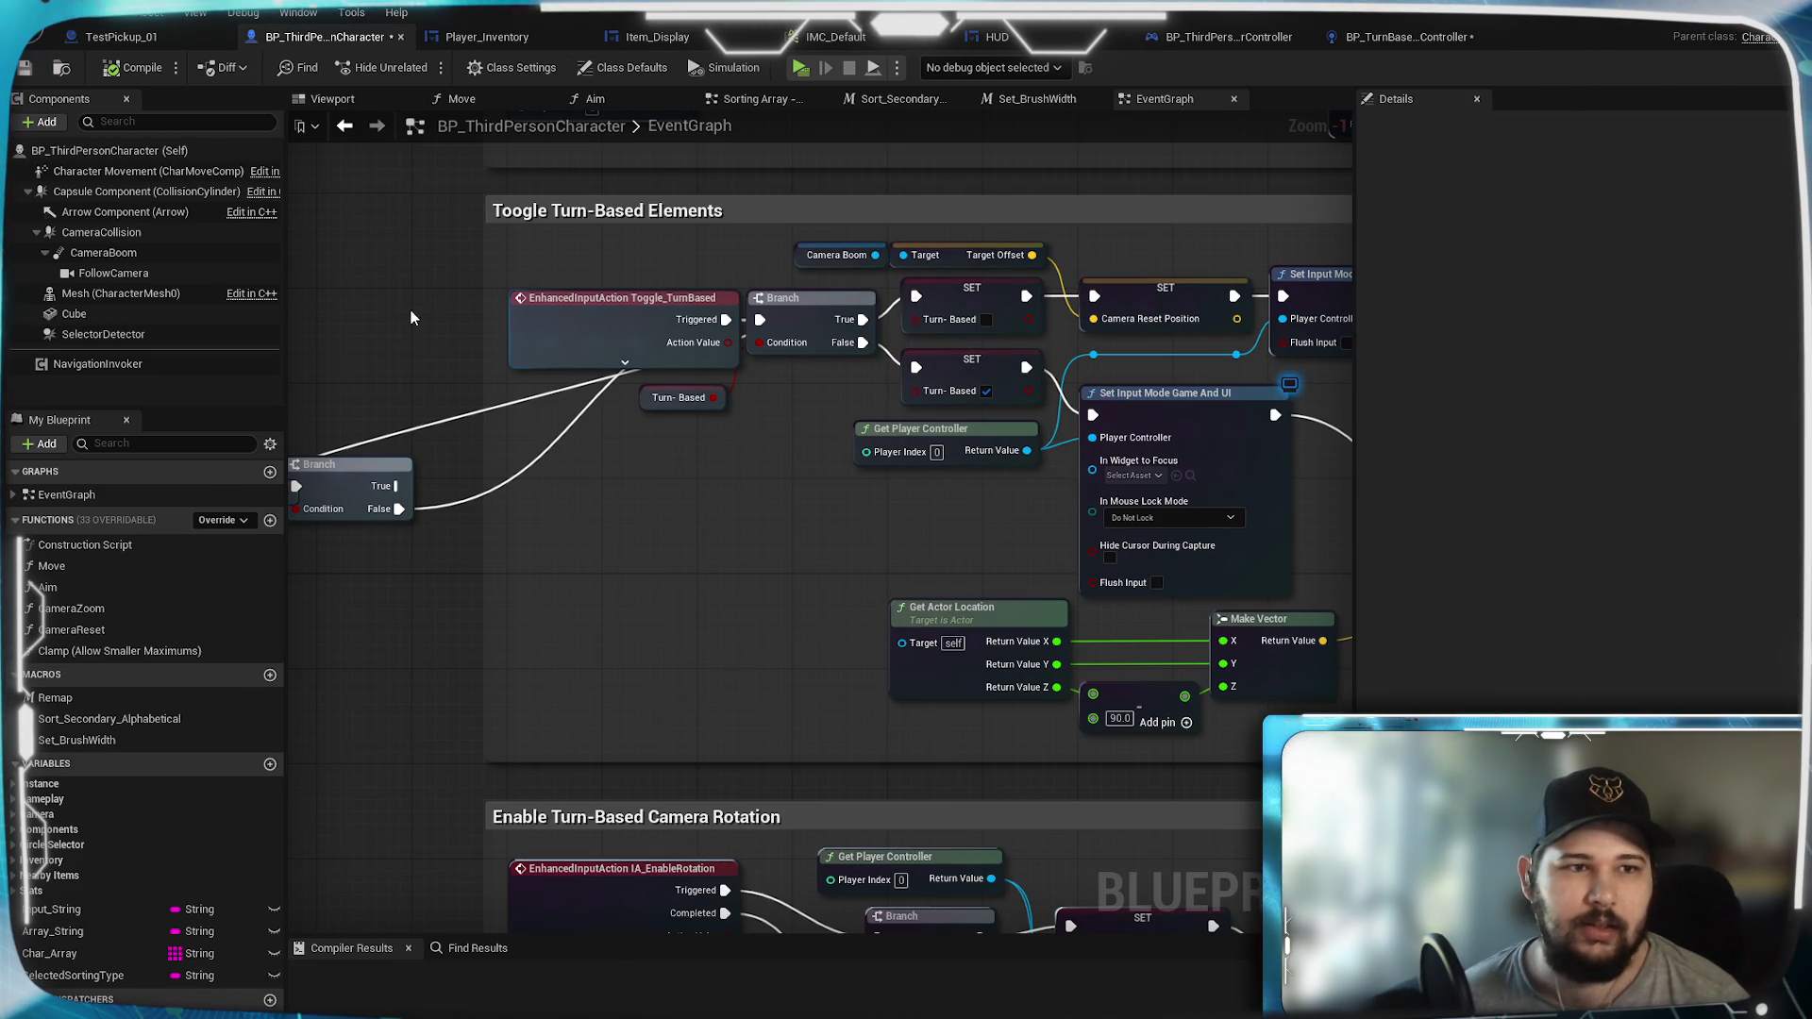
Step: Review BP_ThirdPersonCharacter's class defaults, including its anim class and skeletal mesh
left_click(126, 148)
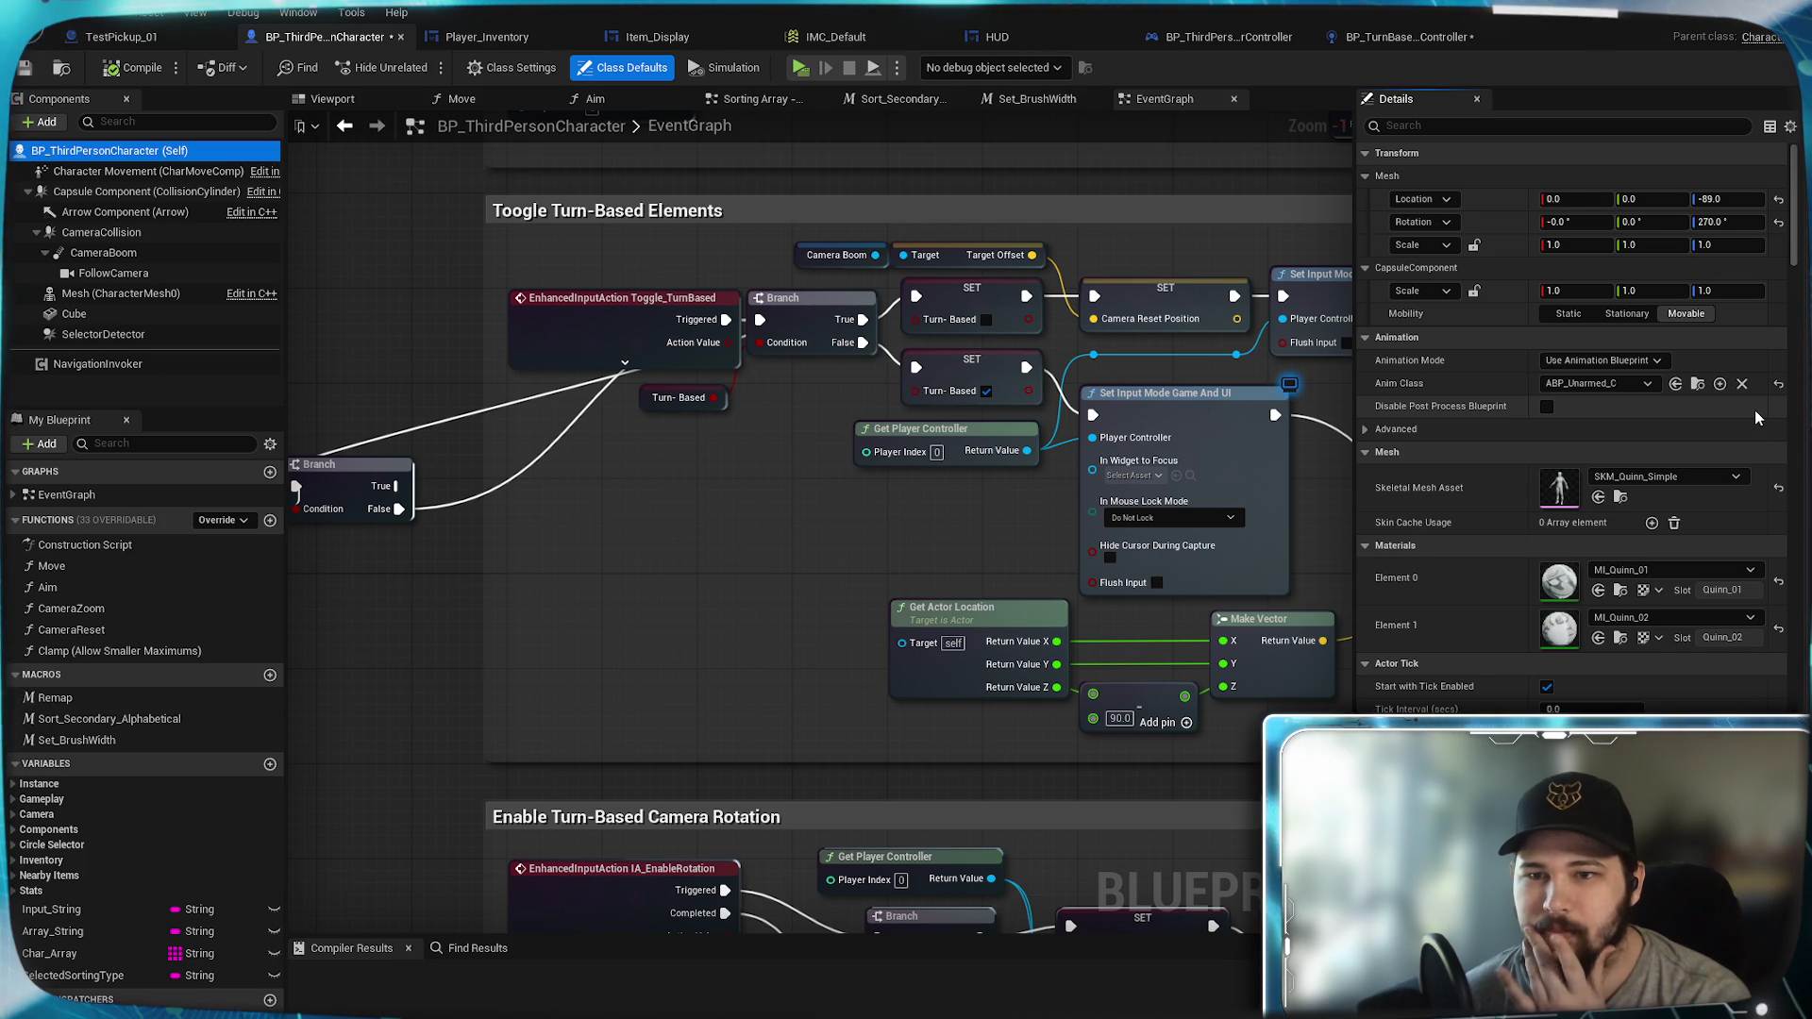
scroll(1531, 421, "down", 6)
scroll(1530, 421, "down", 15)
scroll(1530, 420, "down", 20)
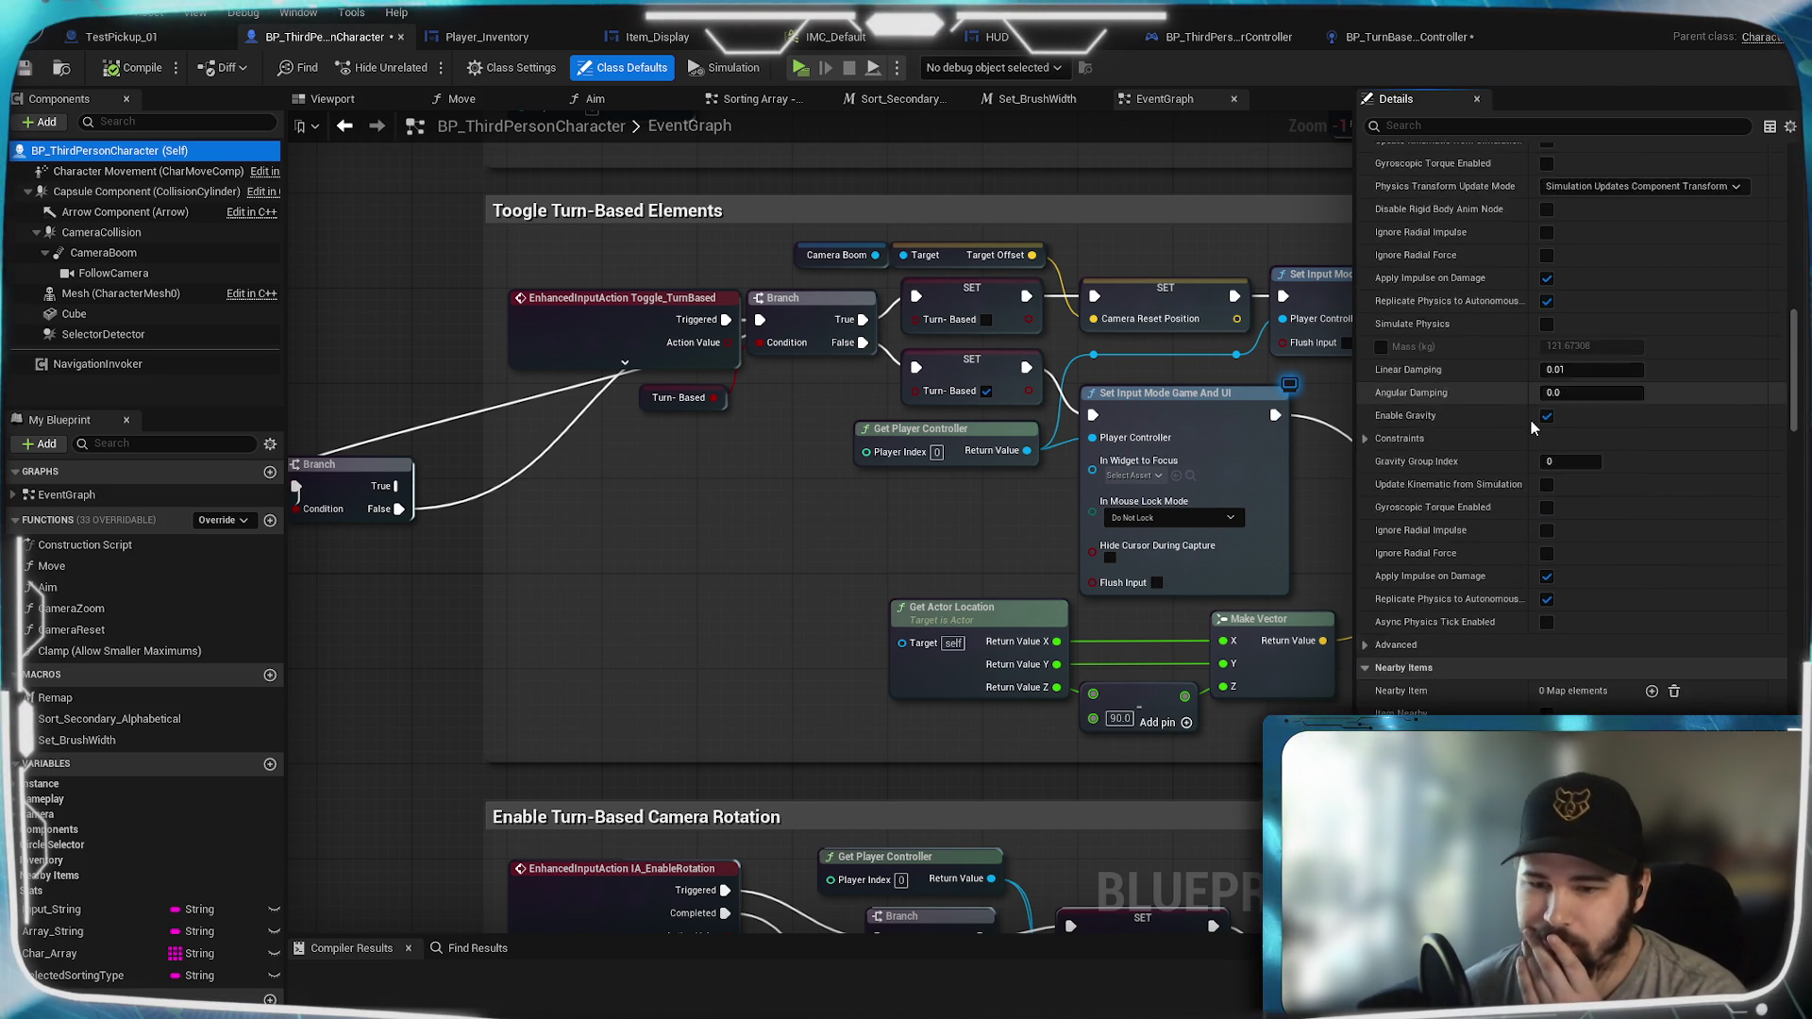
scroll(1531, 420, "down", 4)
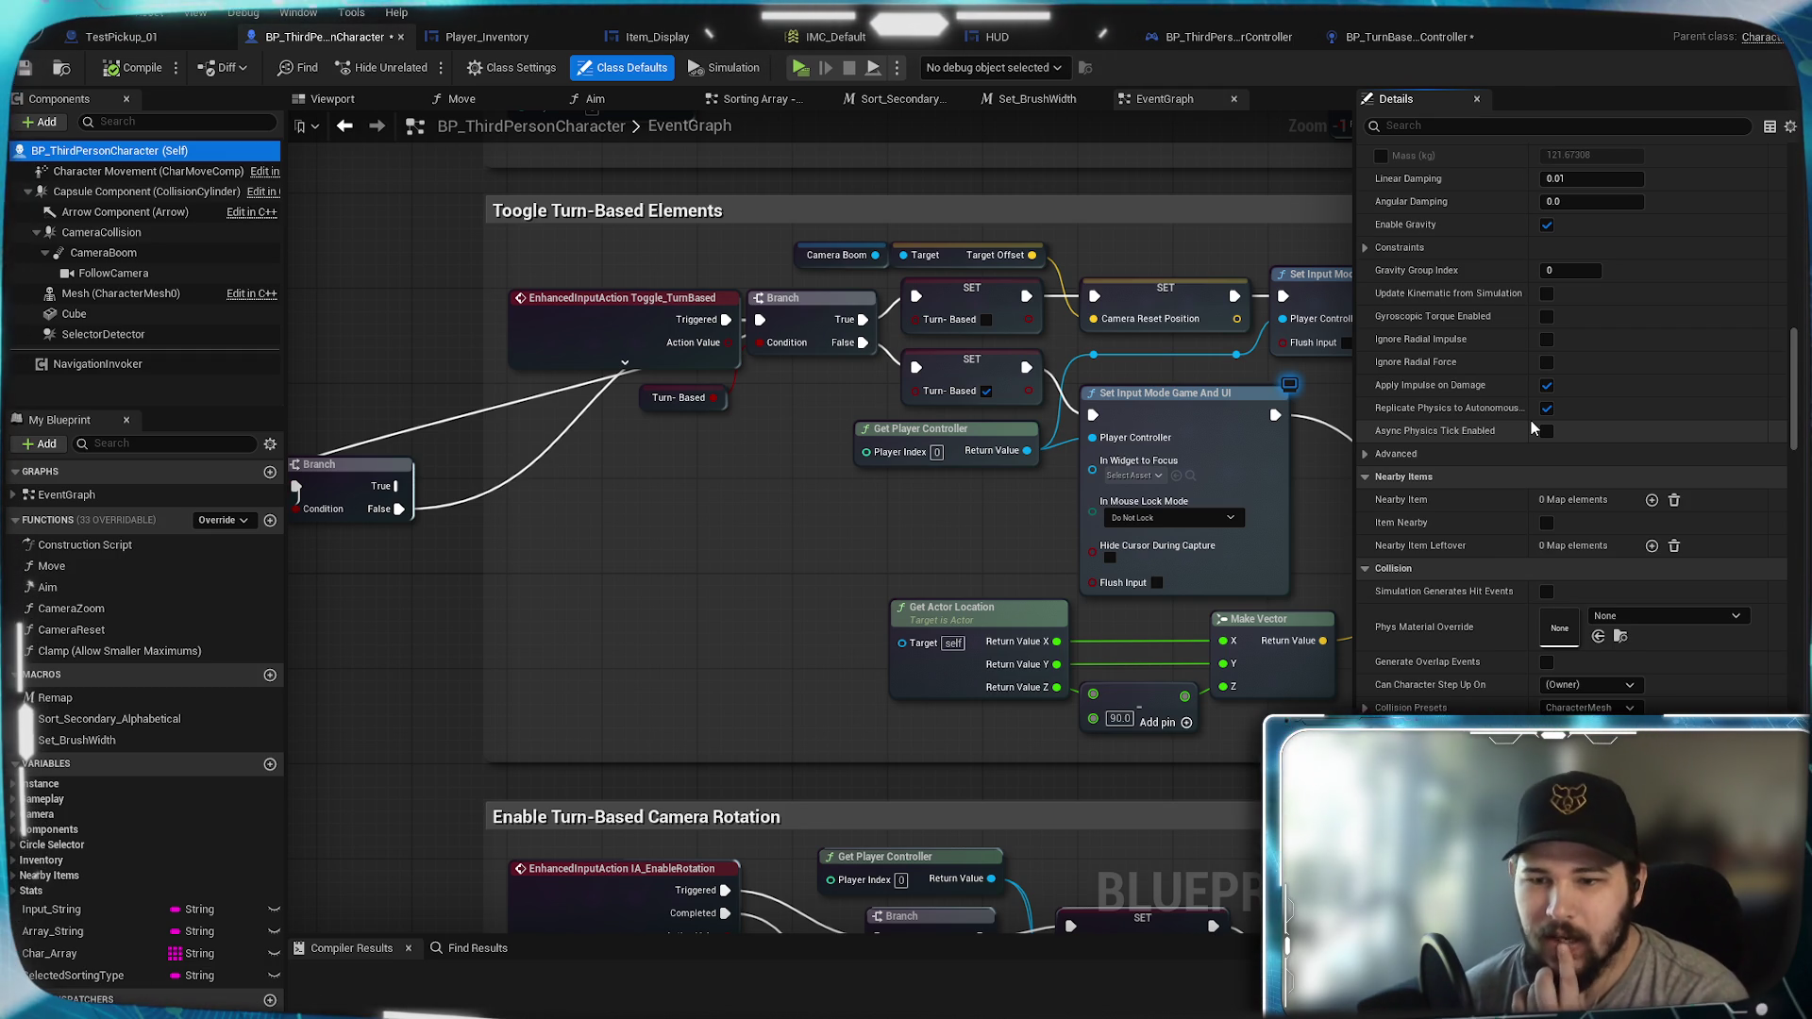
scroll(1530, 421, "down", 10)
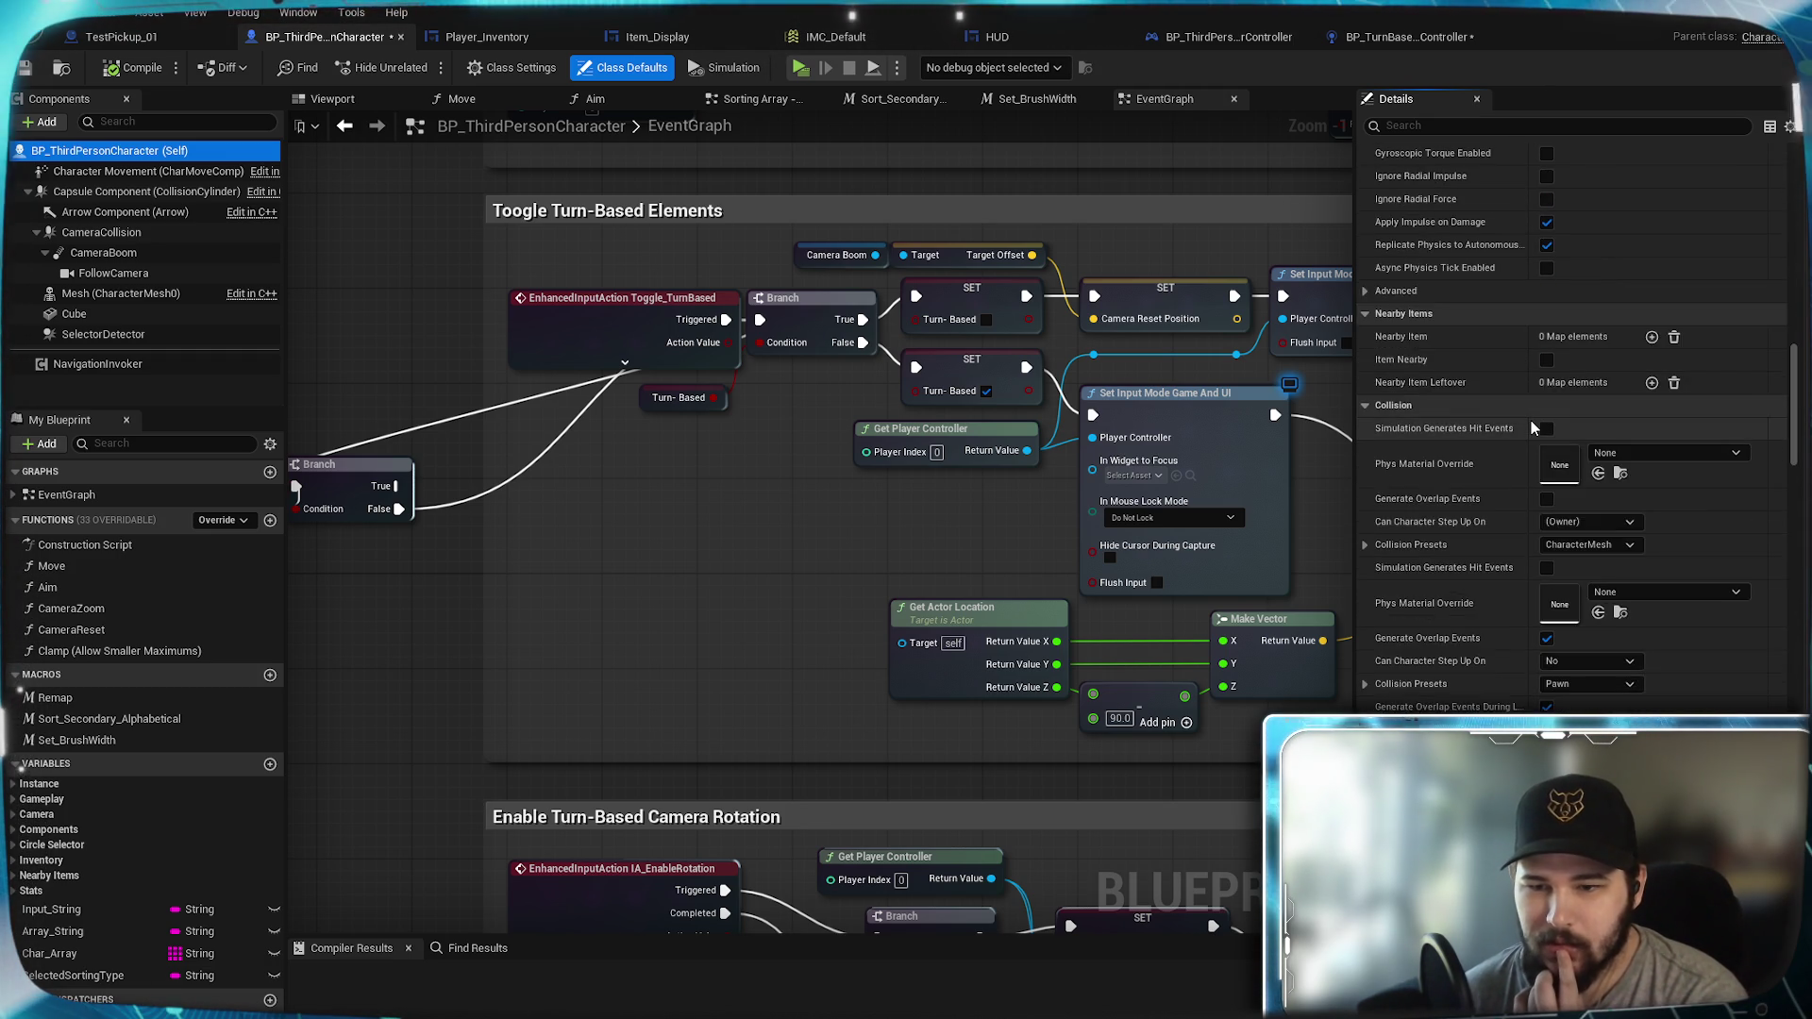
scroll(1531, 421, "down", 12)
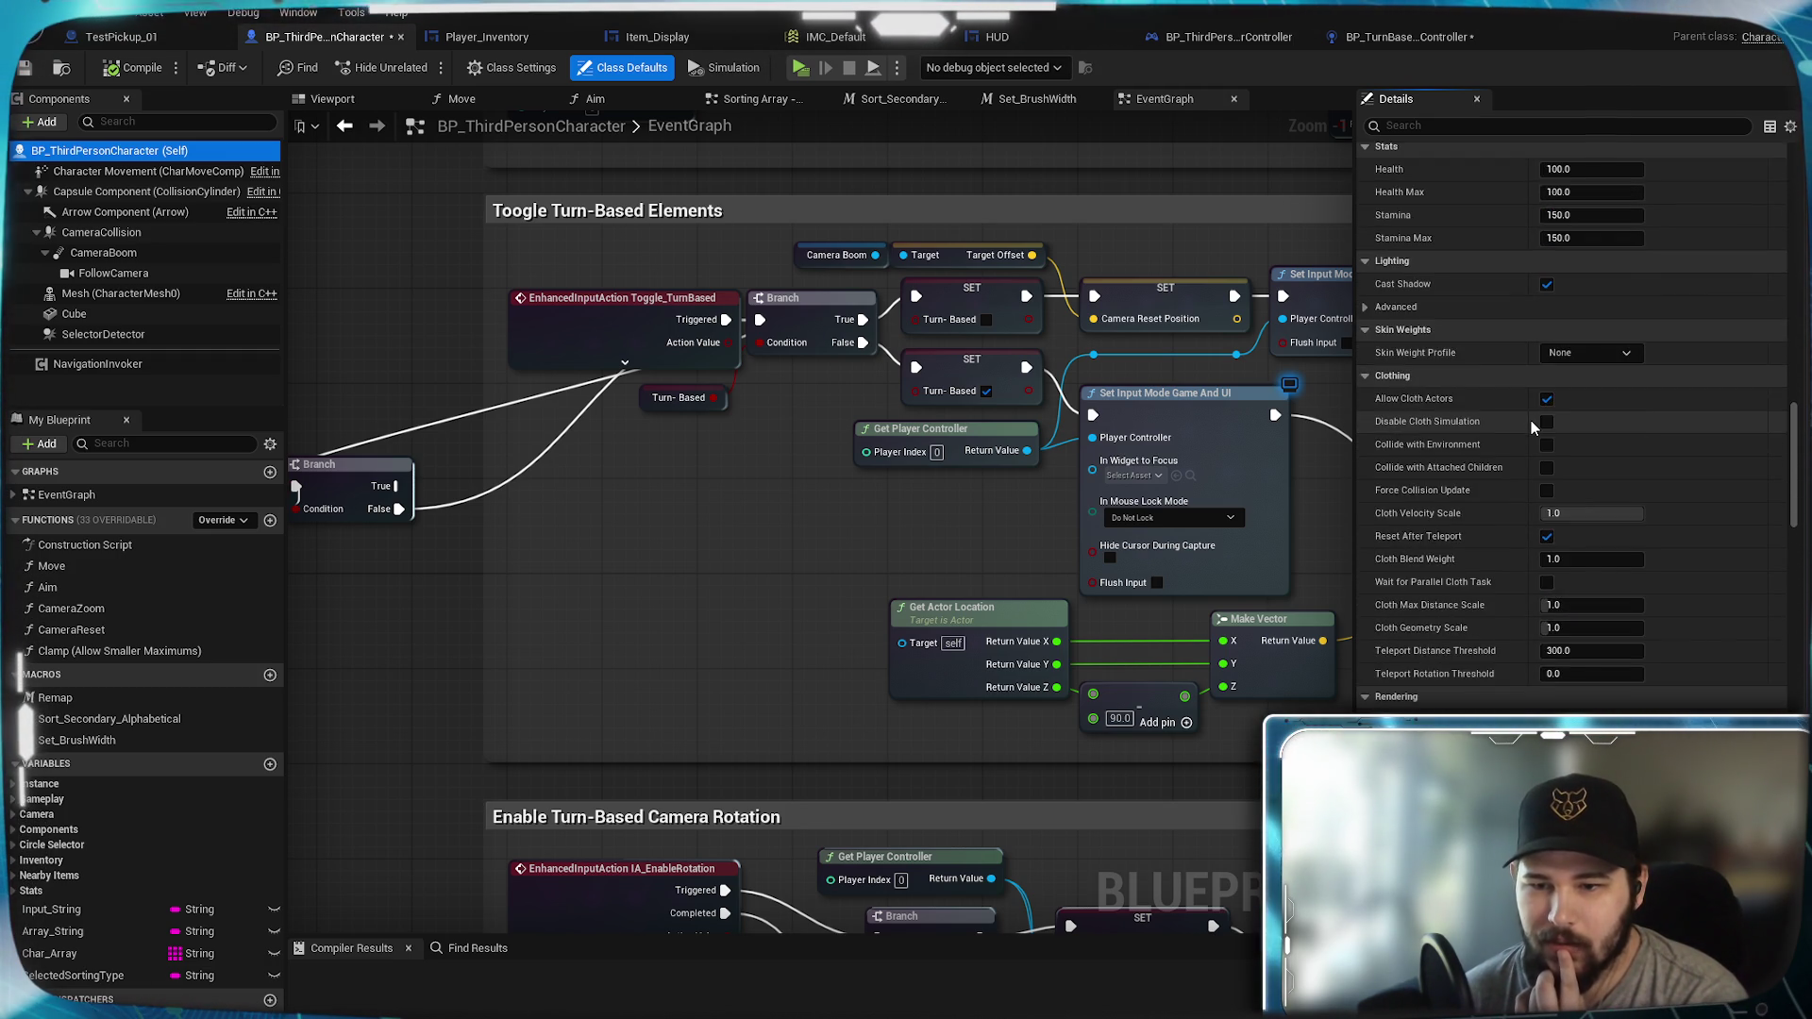
scroll(1531, 421, "down", 10)
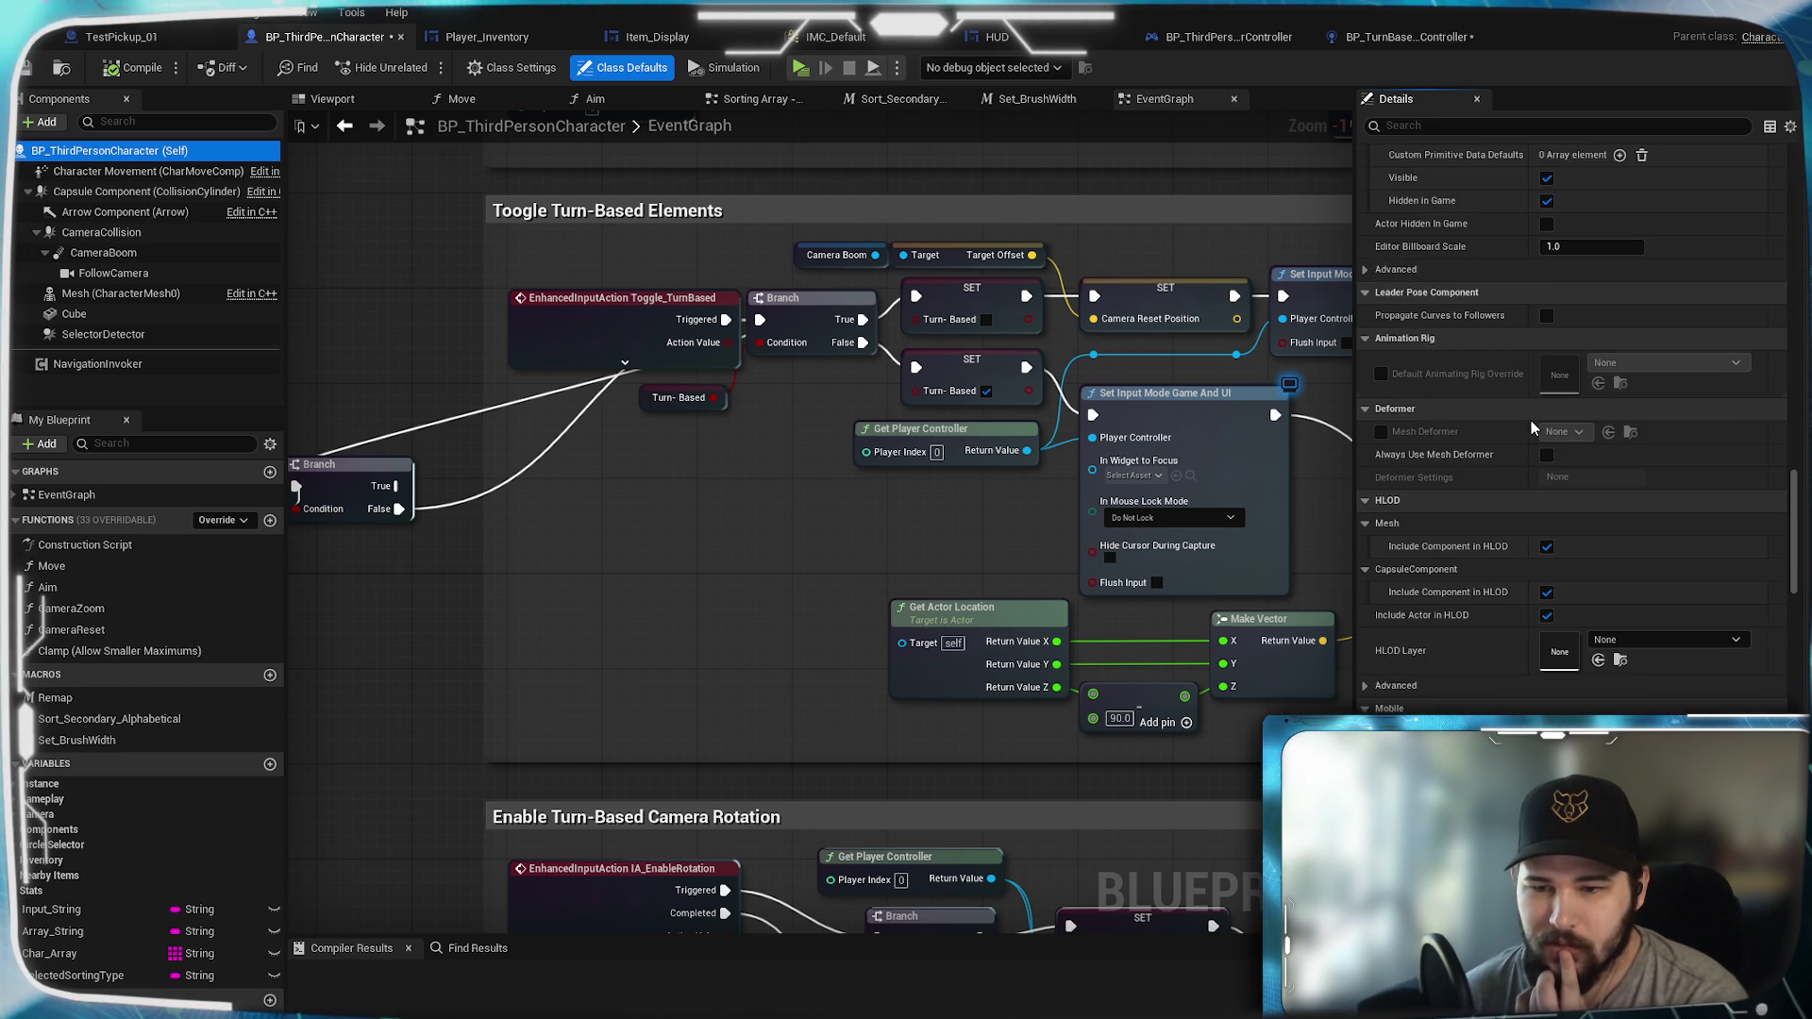
scroll(1530, 427, "down", 12)
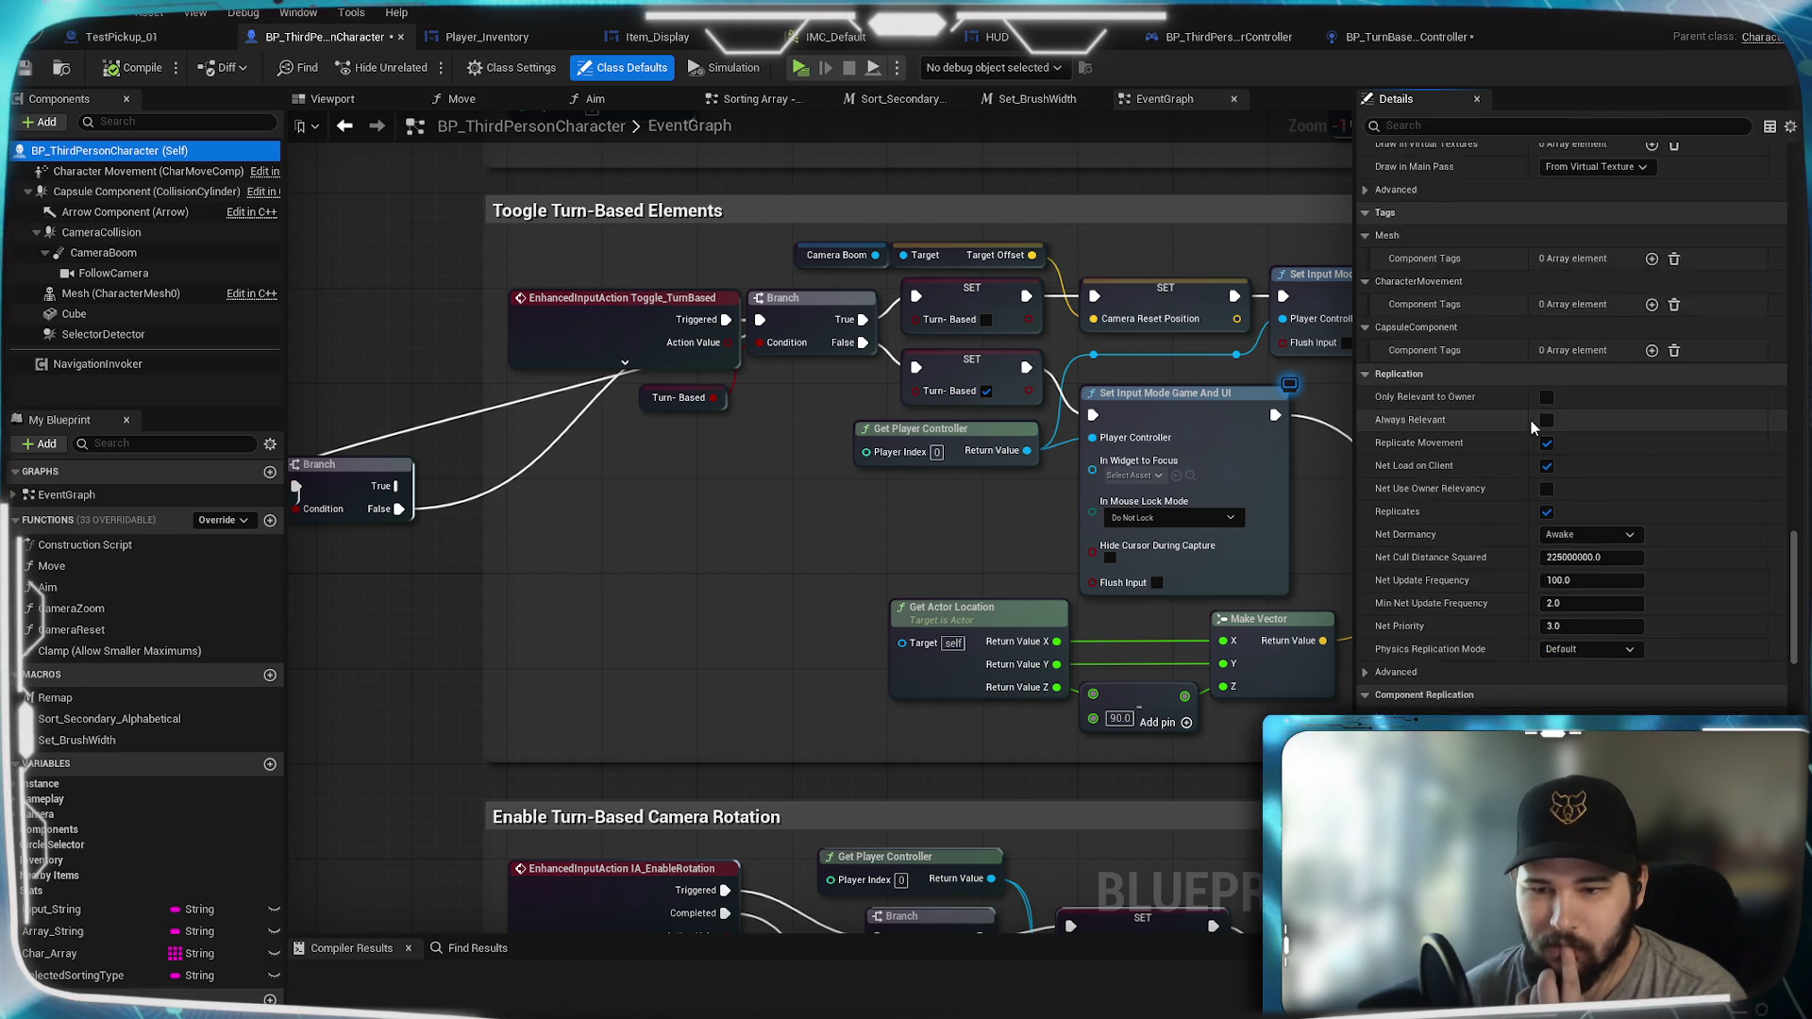
scroll(1530, 420, "up", 20)
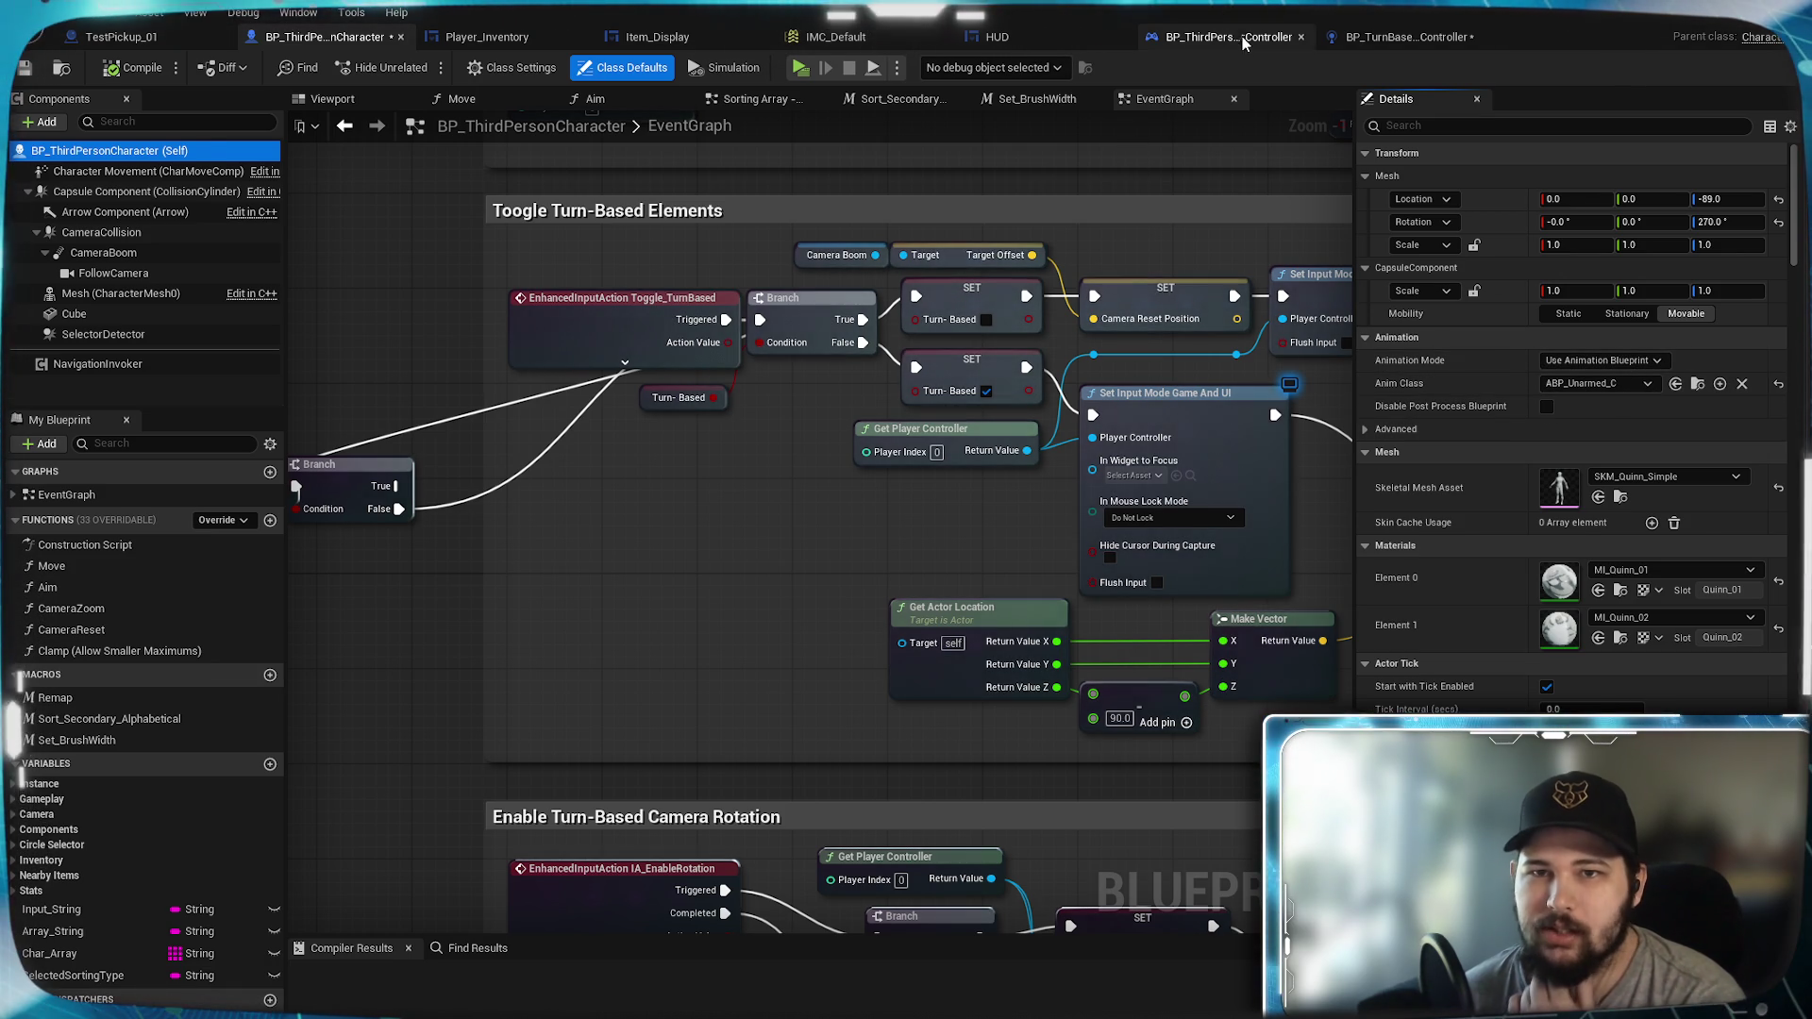
left_click(1242, 40)
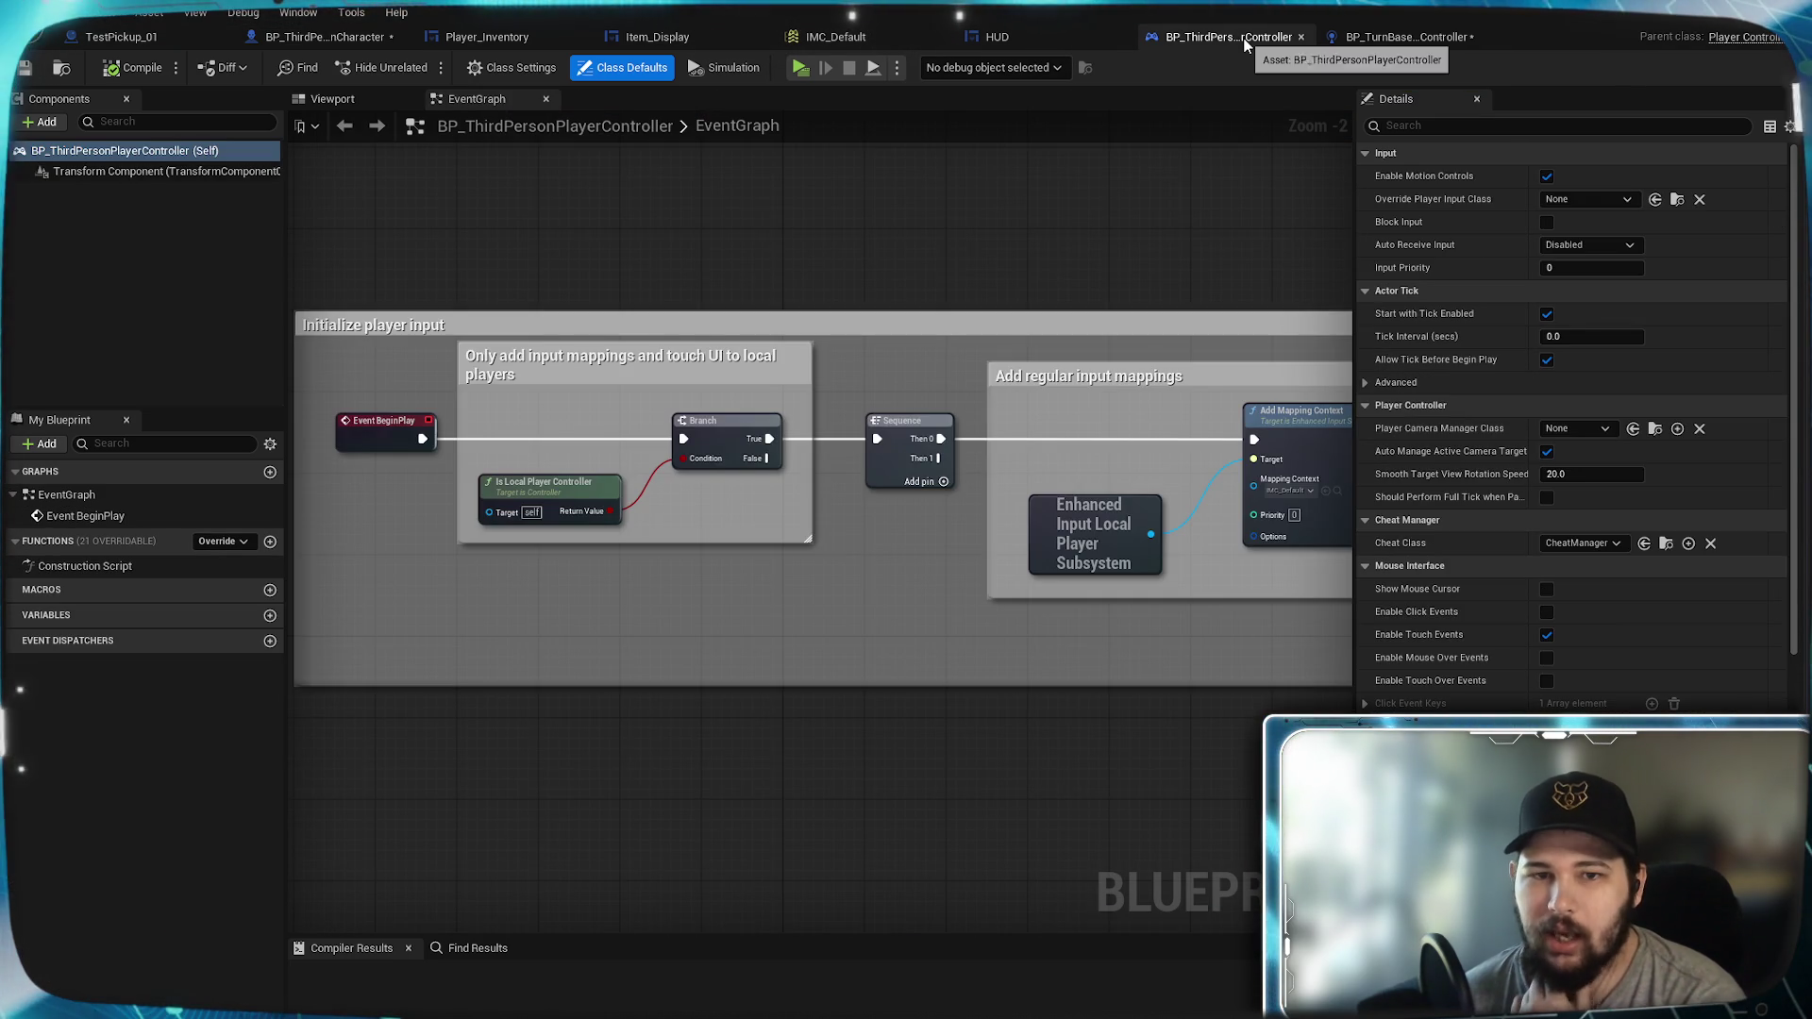
Step: Show BP_TurnBasedPlayerController's EventGraph and toggle the floating Content Browser with Ctrl+Space
left_click(1413, 42)
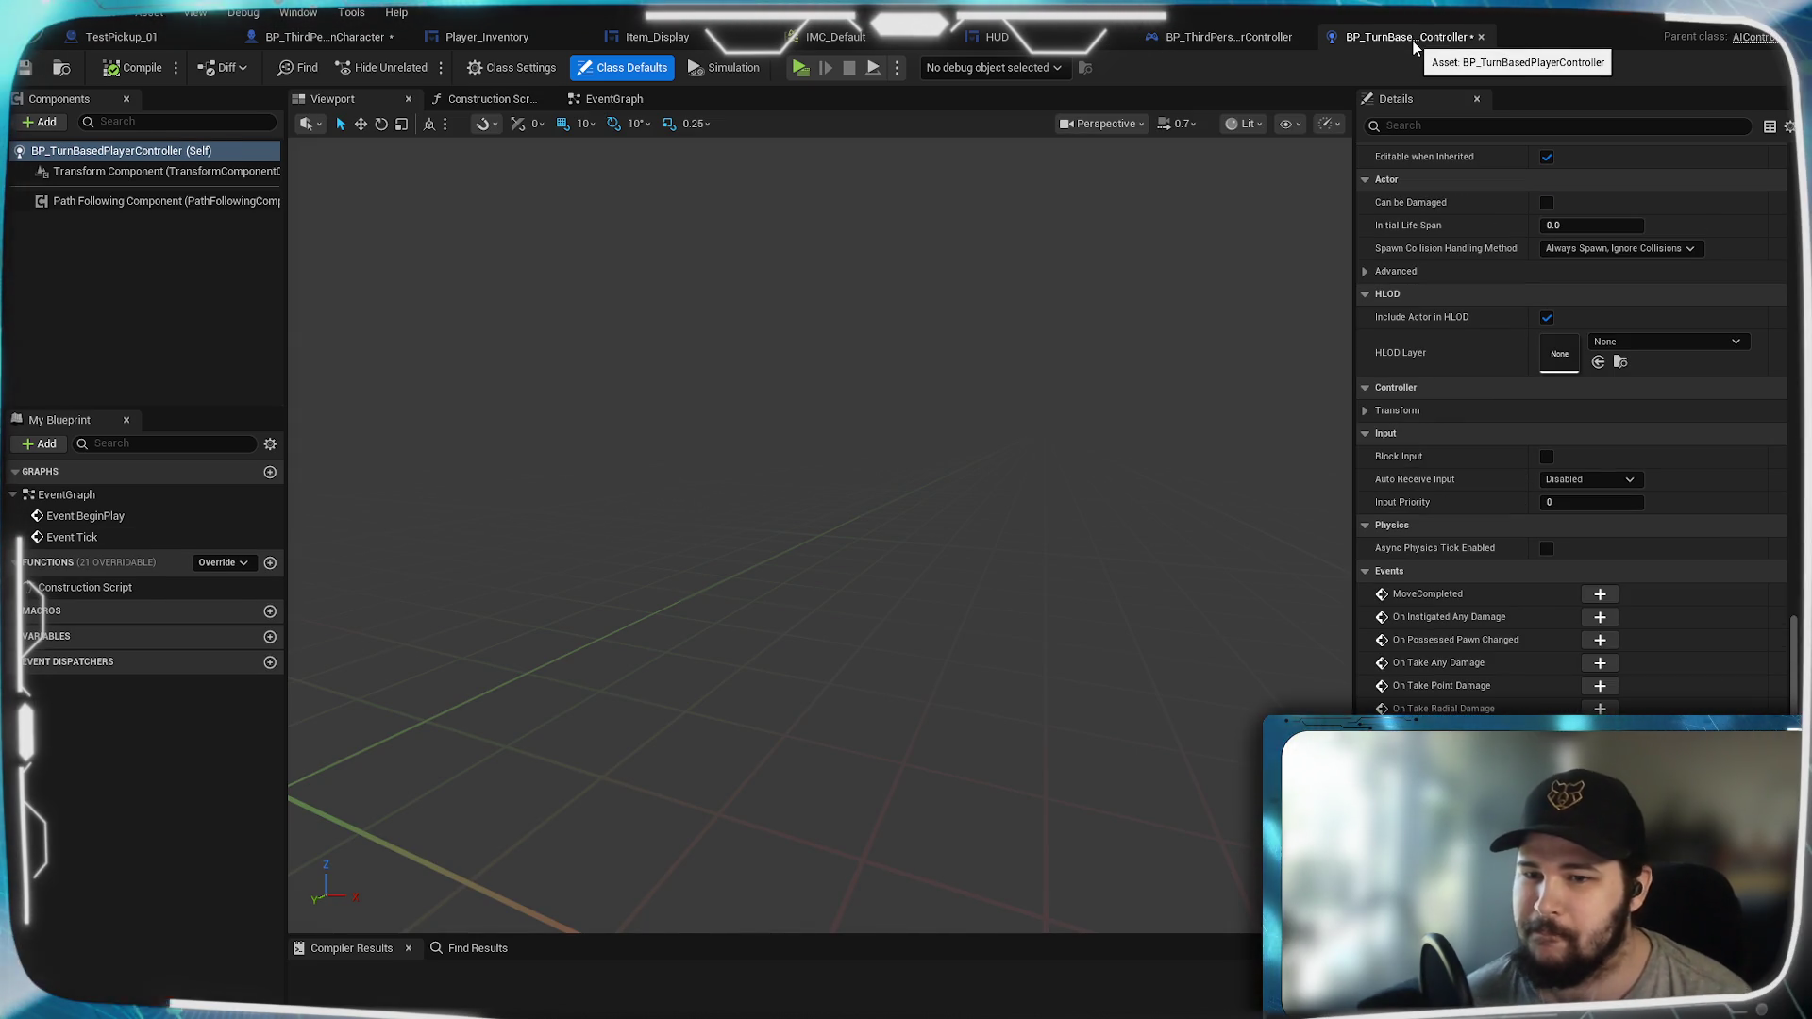
left_click(613, 98)
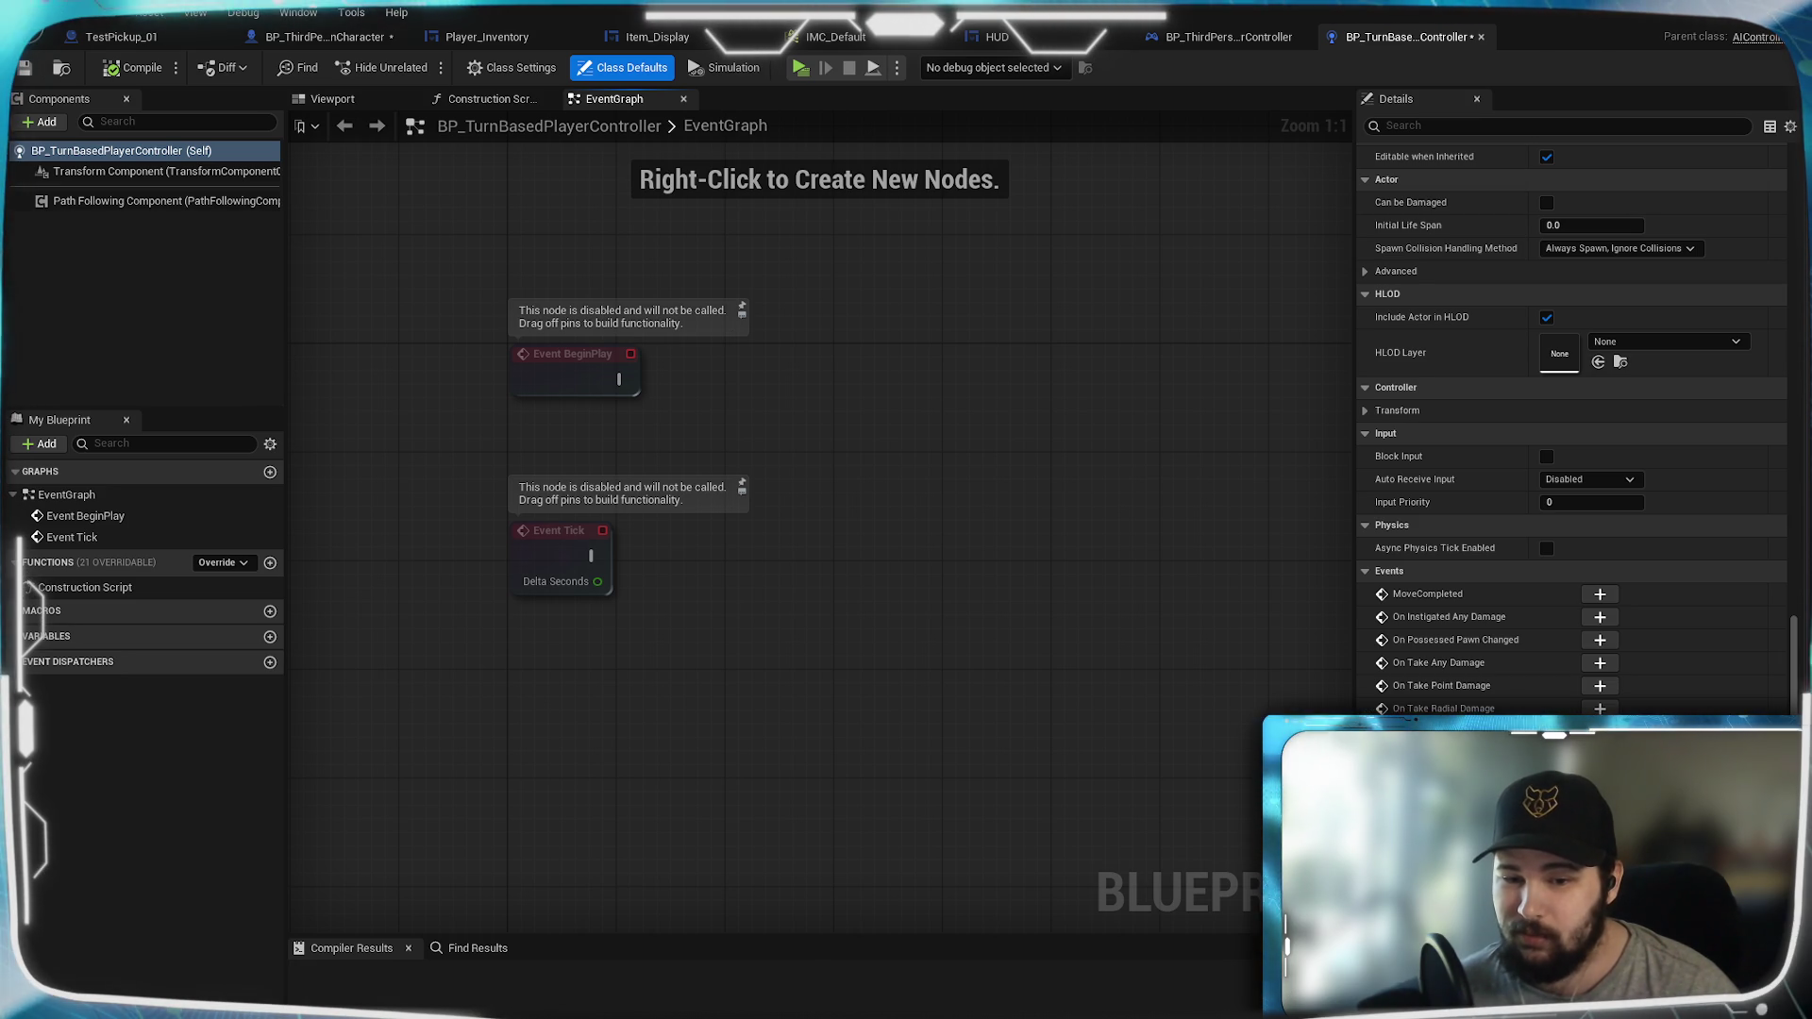
key("ctrl+space")
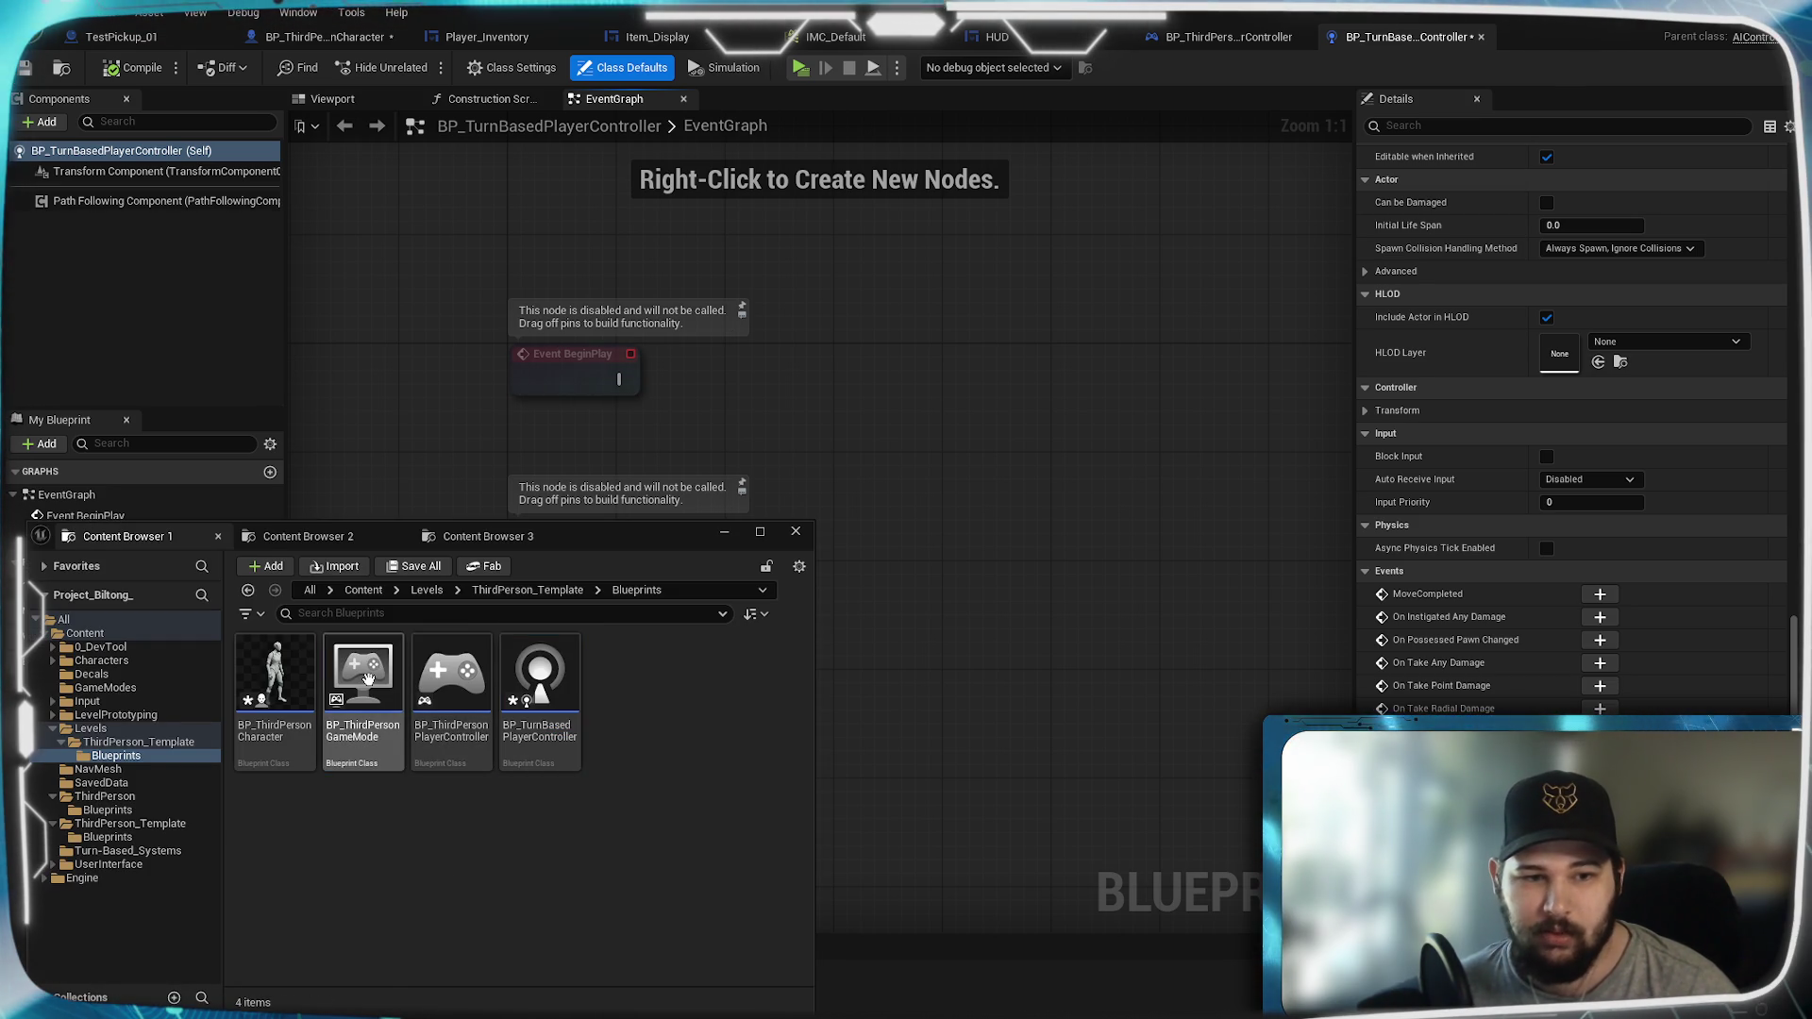
key("ctrl+space")
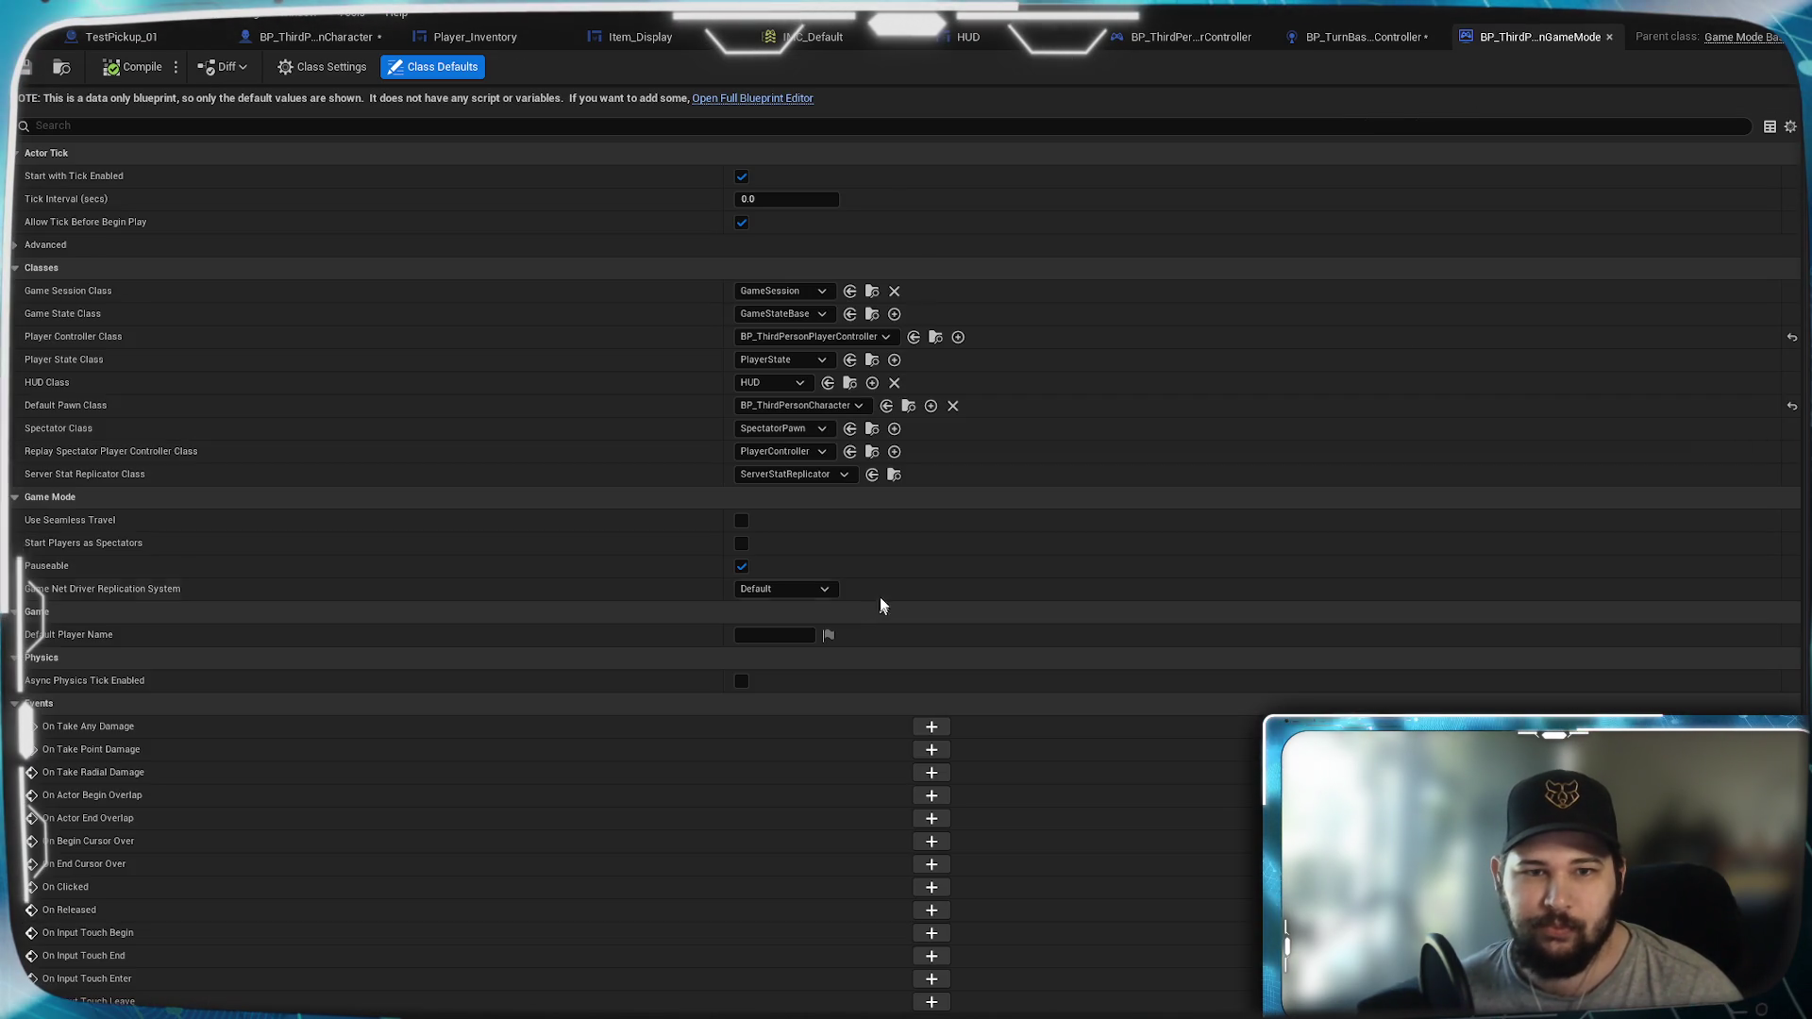
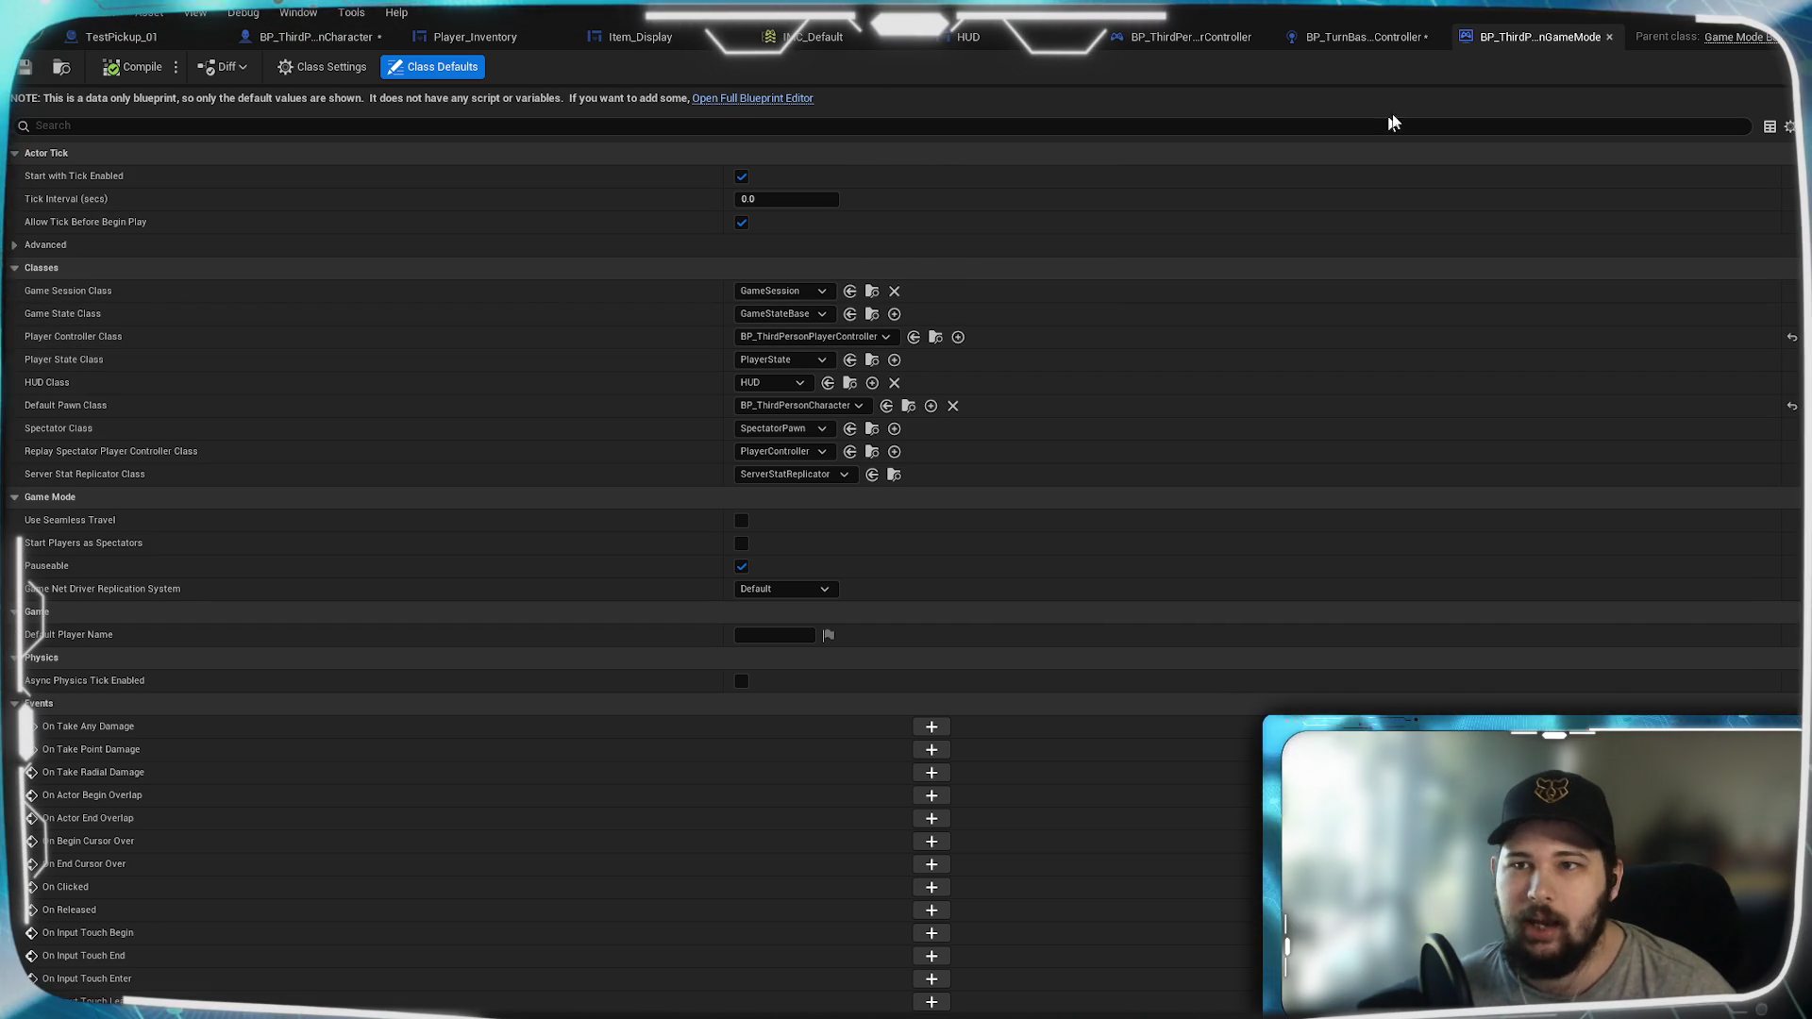
Step: Go to BP_ThirdPersonCharacter's EventGraph and frame the CameraReset and CameraZoom Set Timer nodes
left_click(1372, 37)
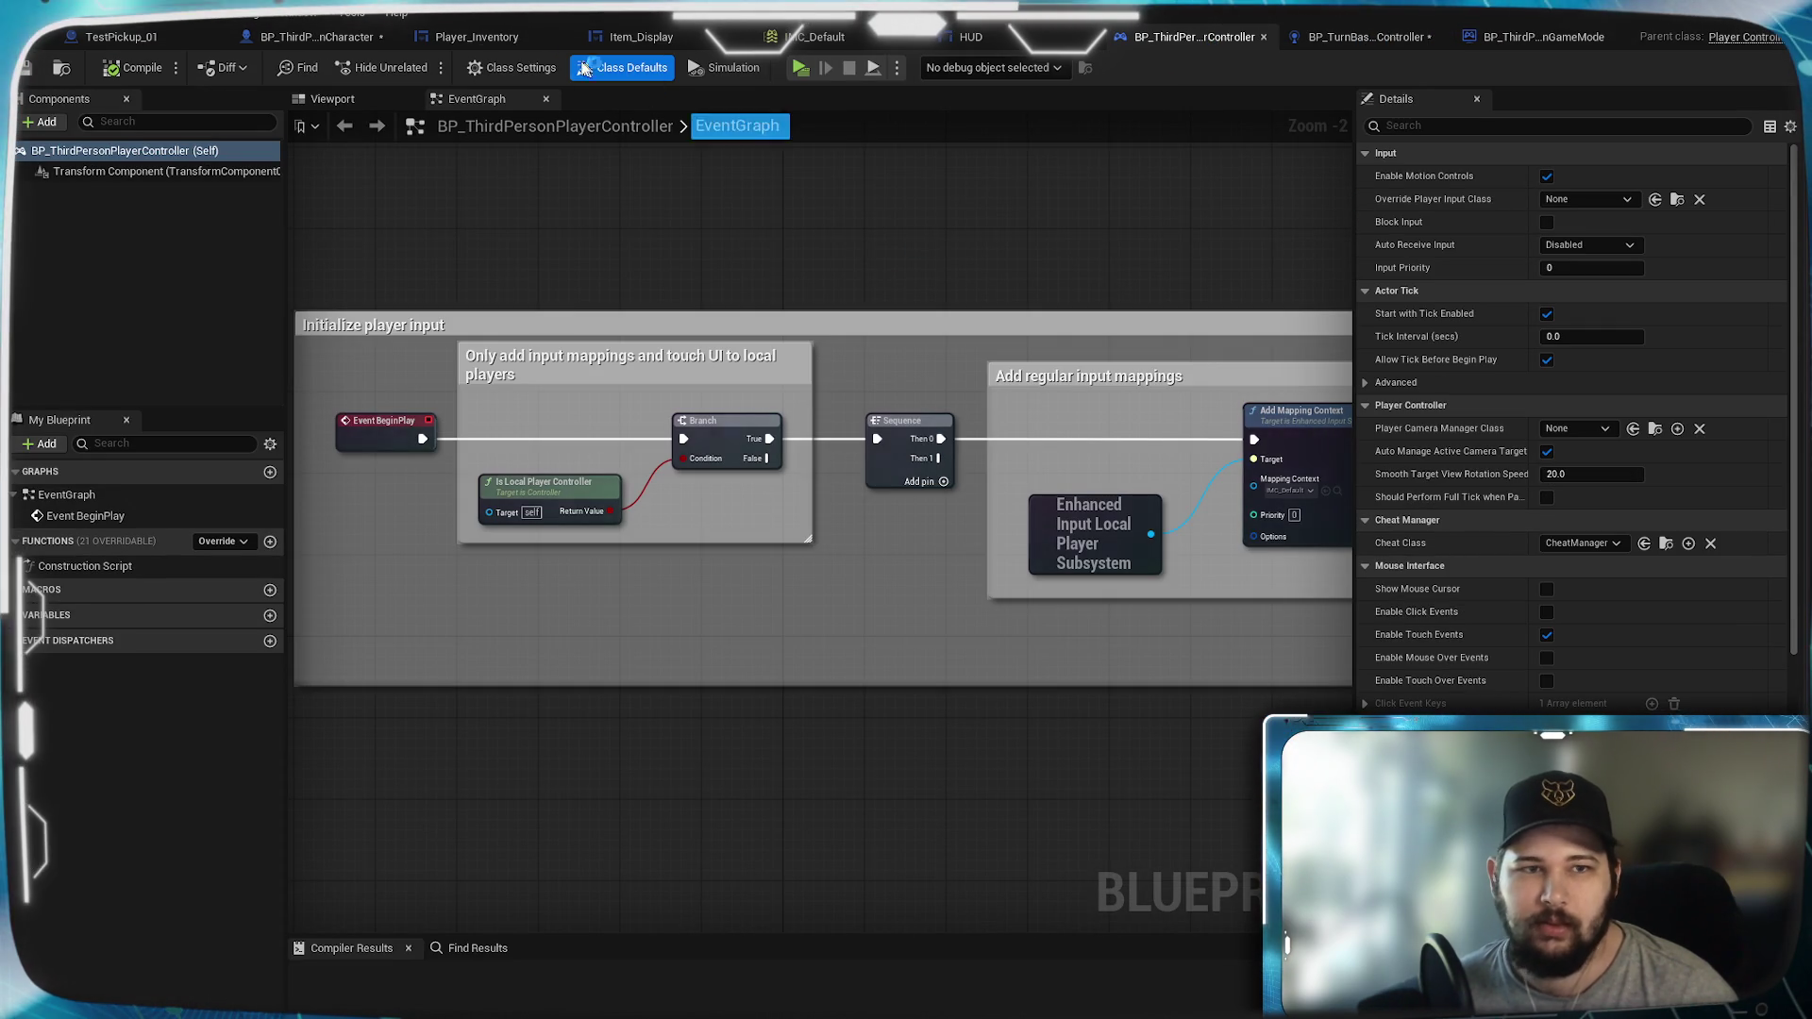
left_click(321, 37)
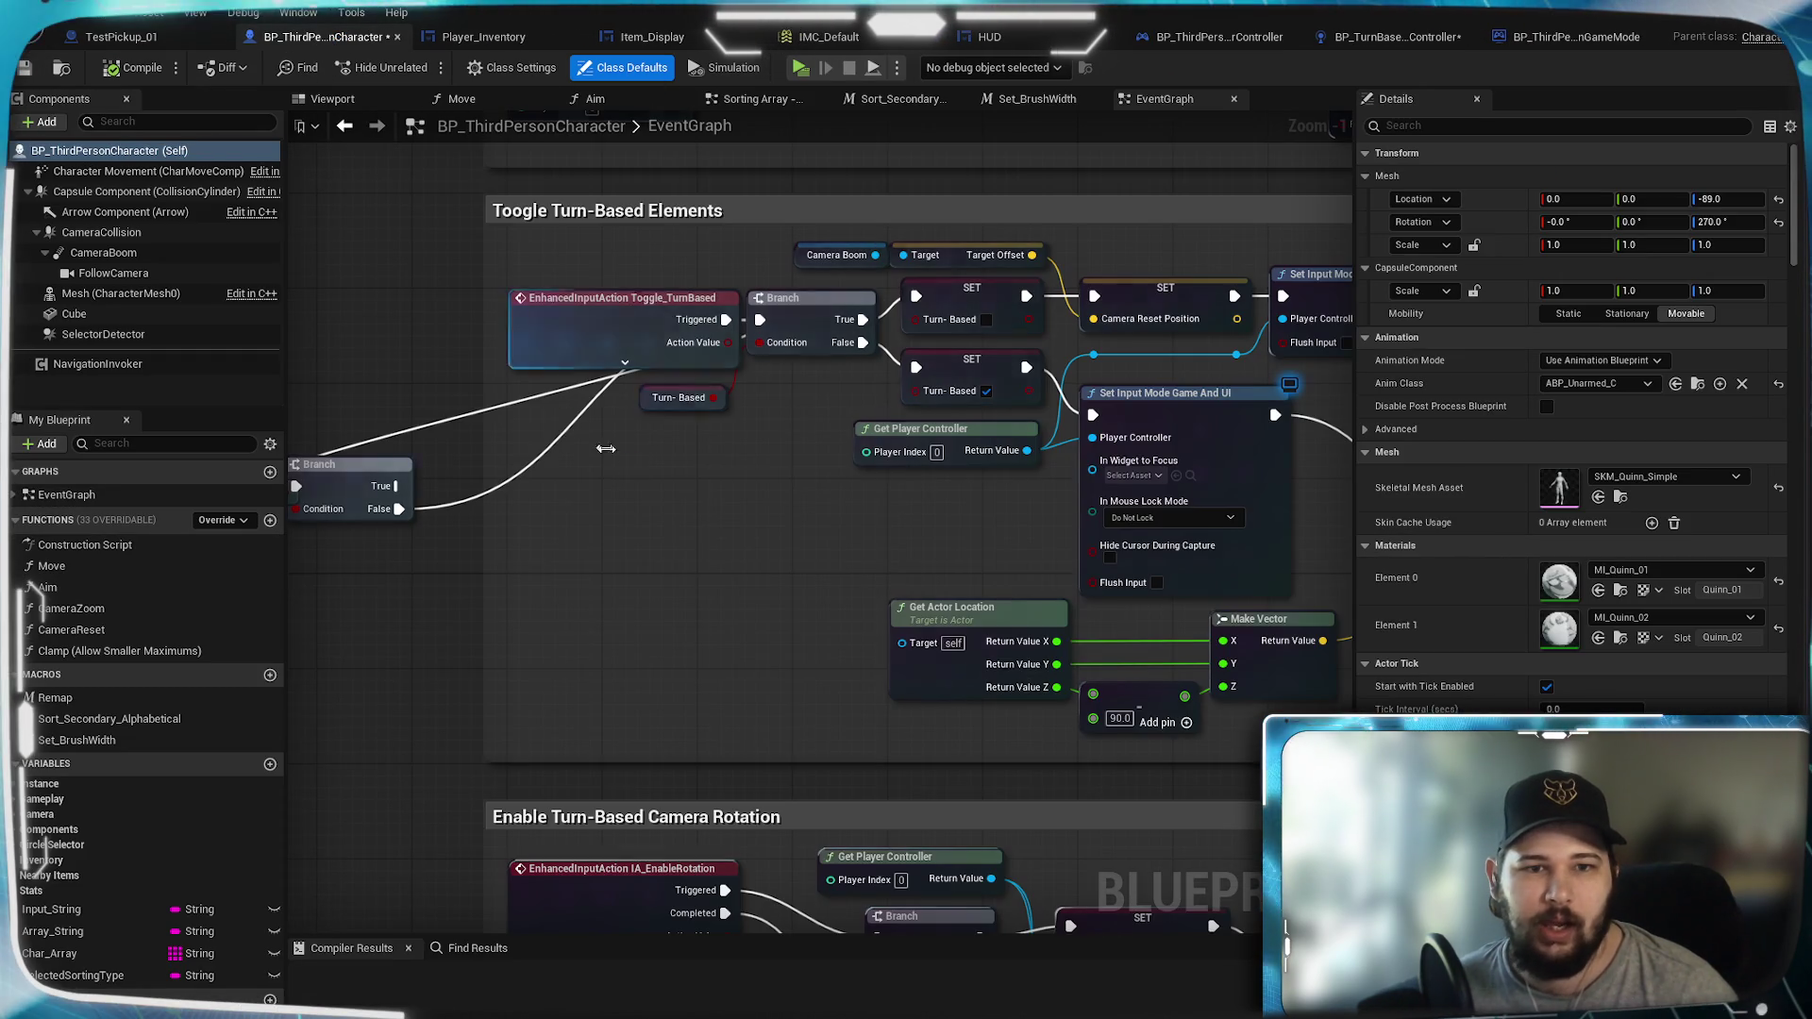
scroll(640, 497, "down", 1)
mouse_move(640, 497)
left_mouse_down()
mouse_move(491, 484)
mouse_move(740, 538)
mouse_move(613, 618)
left_mouse_up()
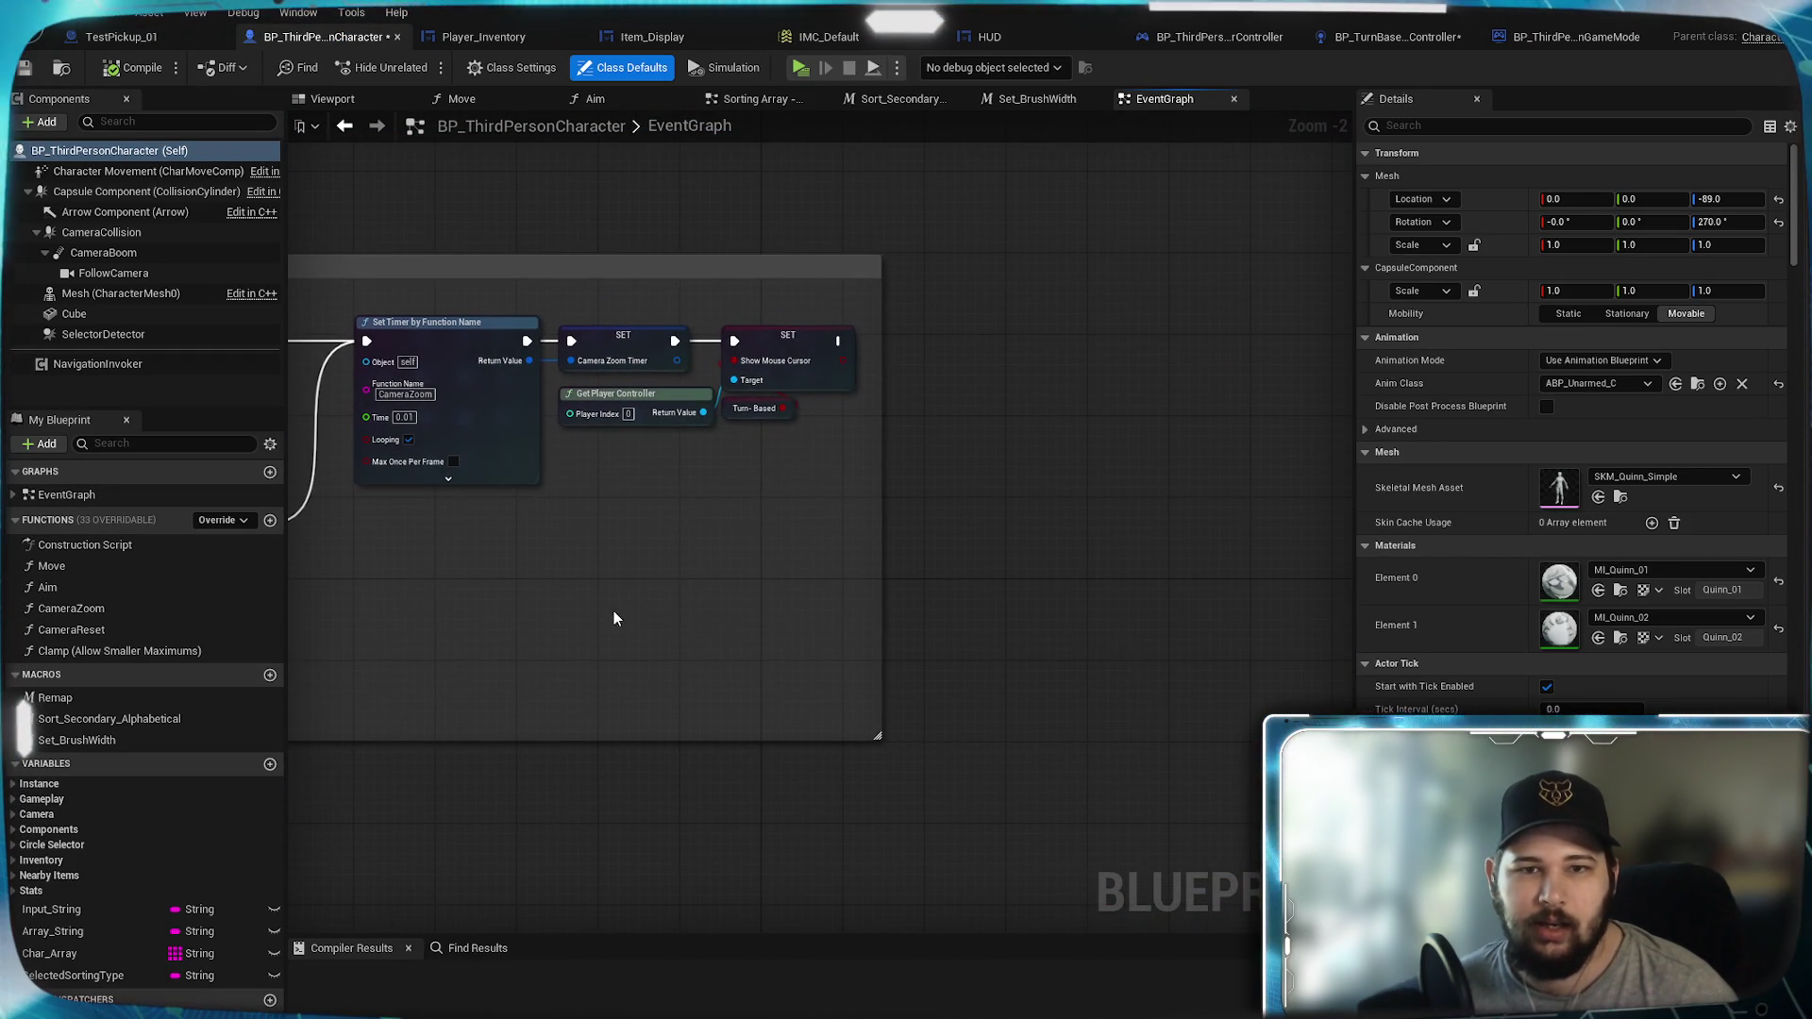
scroll(776, 357, "up", 2)
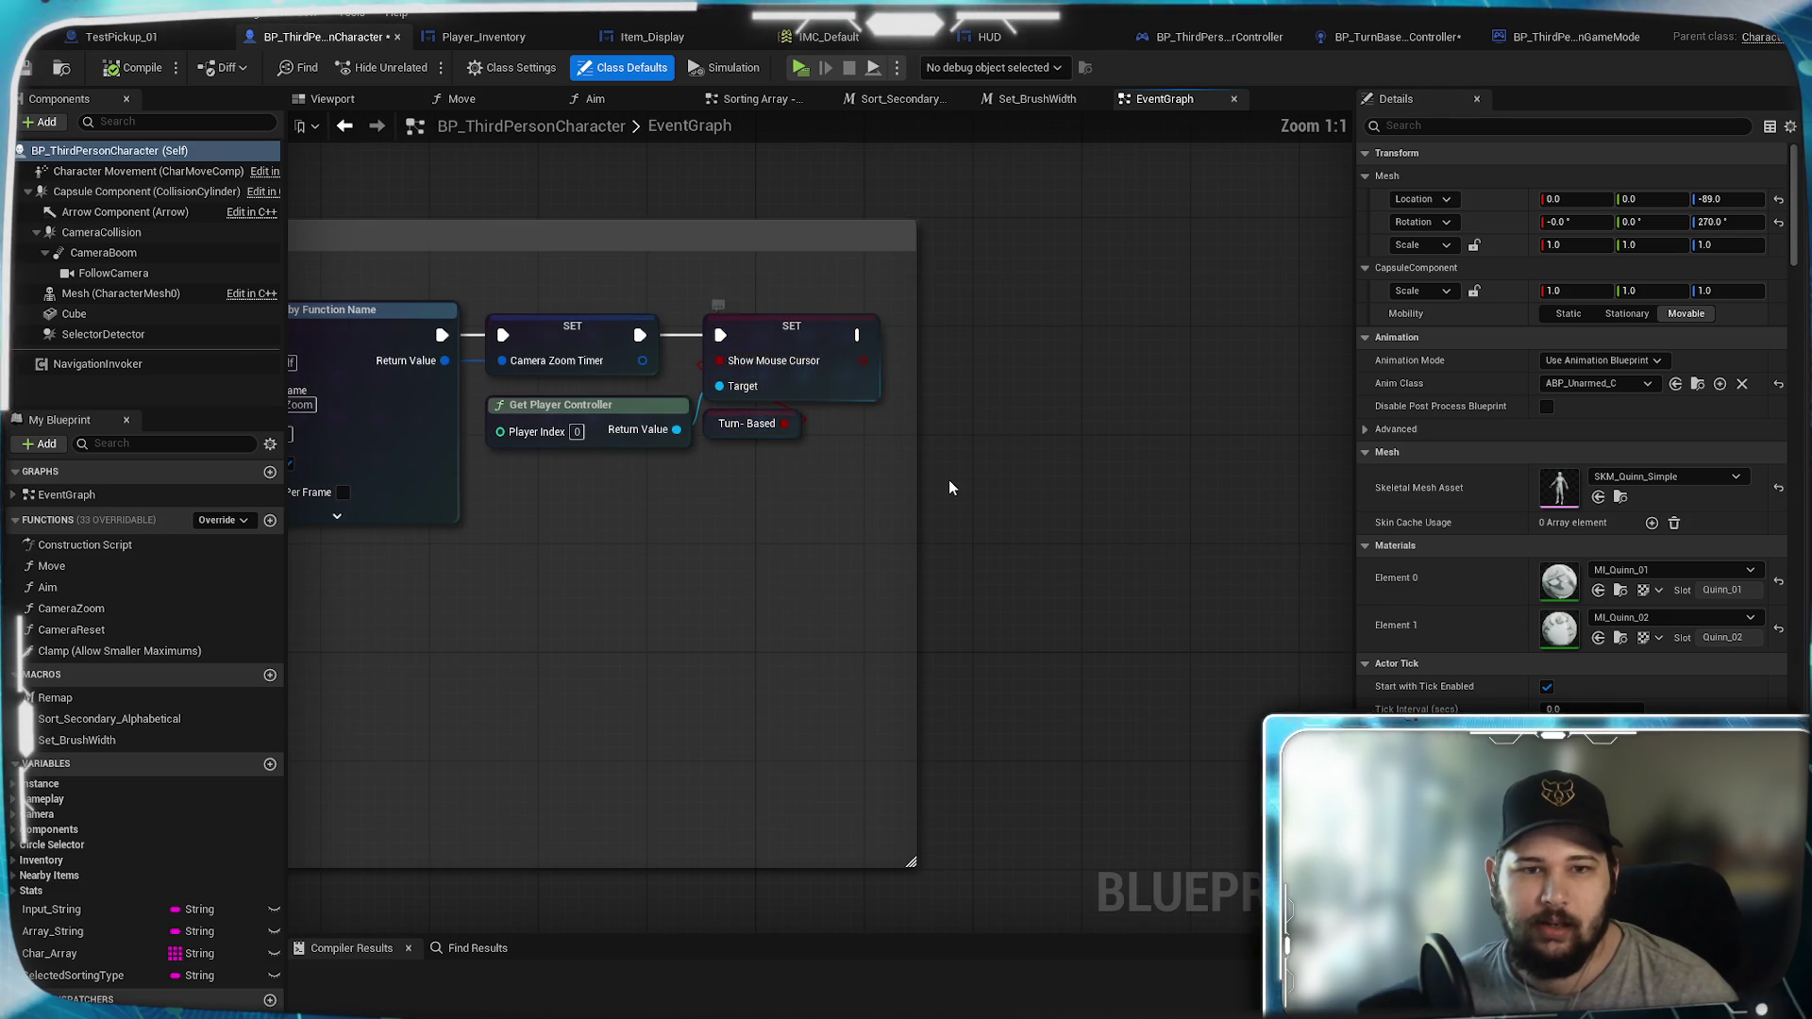
scroll(737, 534, "down", 3)
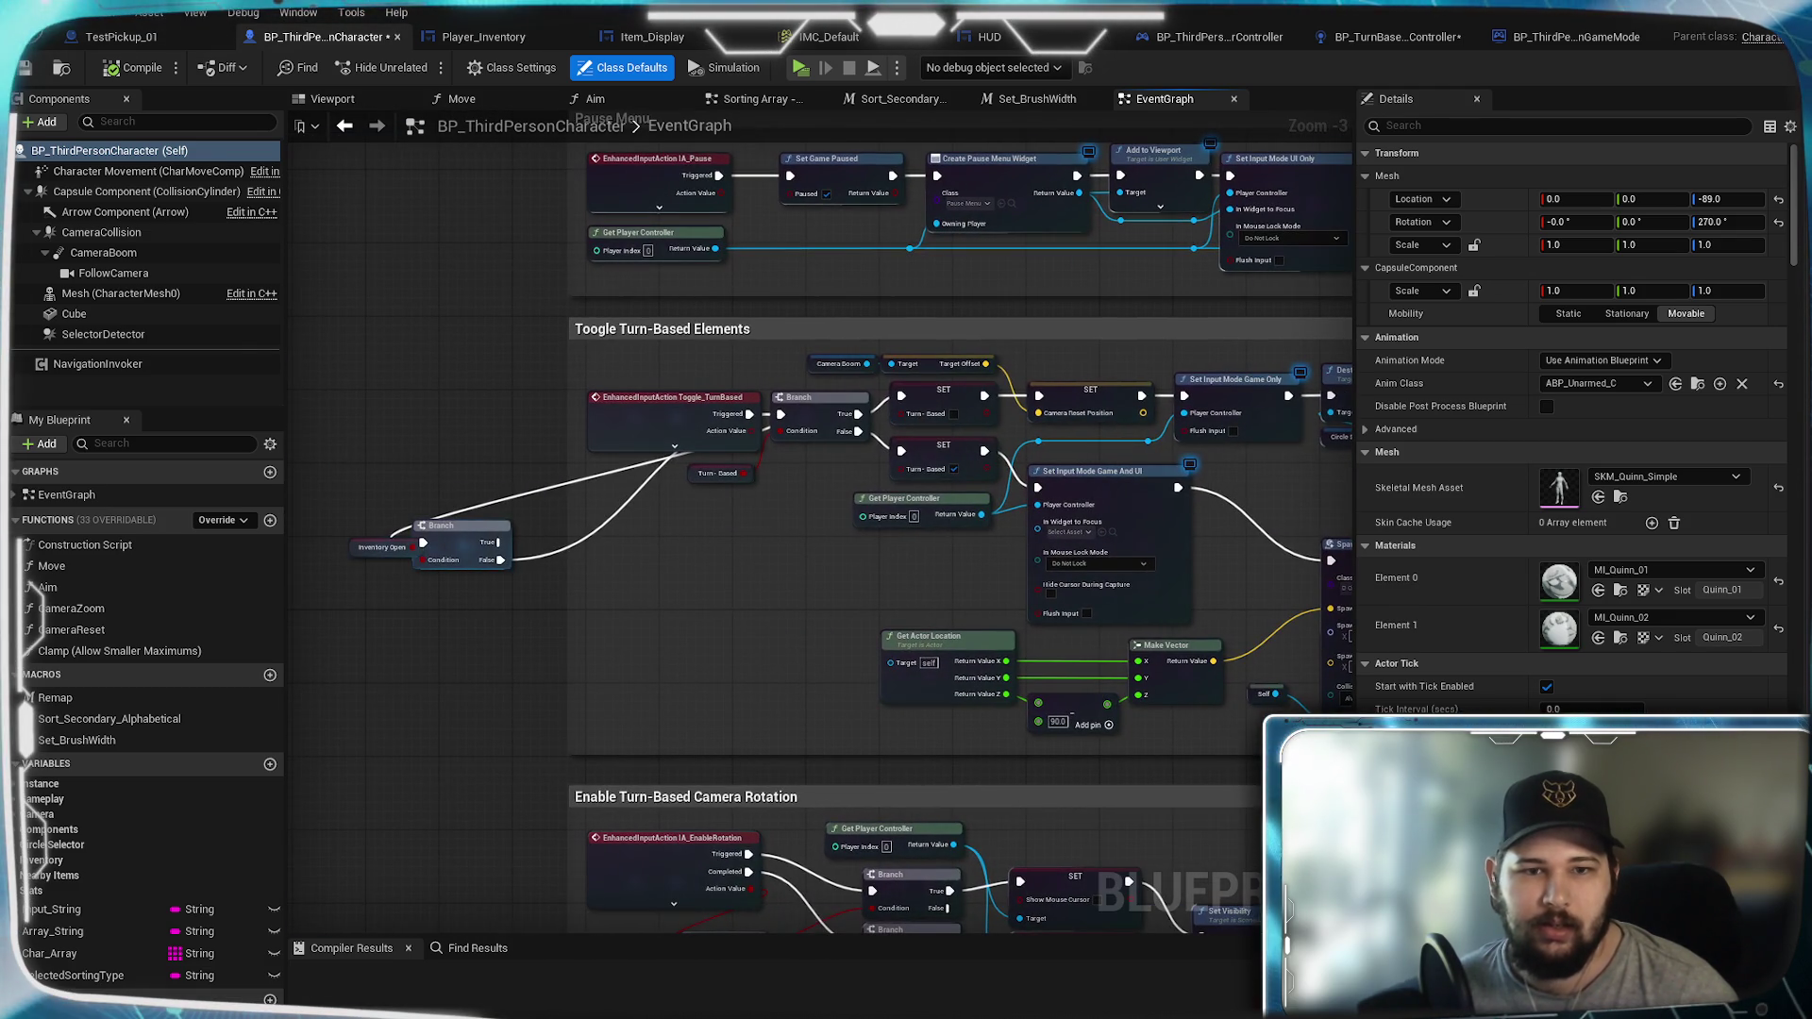
mouse_move(1111, 639)
left_mouse_down()
mouse_move(566, 639)
mouse_move(1117, 635)
mouse_move(1116, 849)
mouse_move(710, 783)
left_mouse_up()
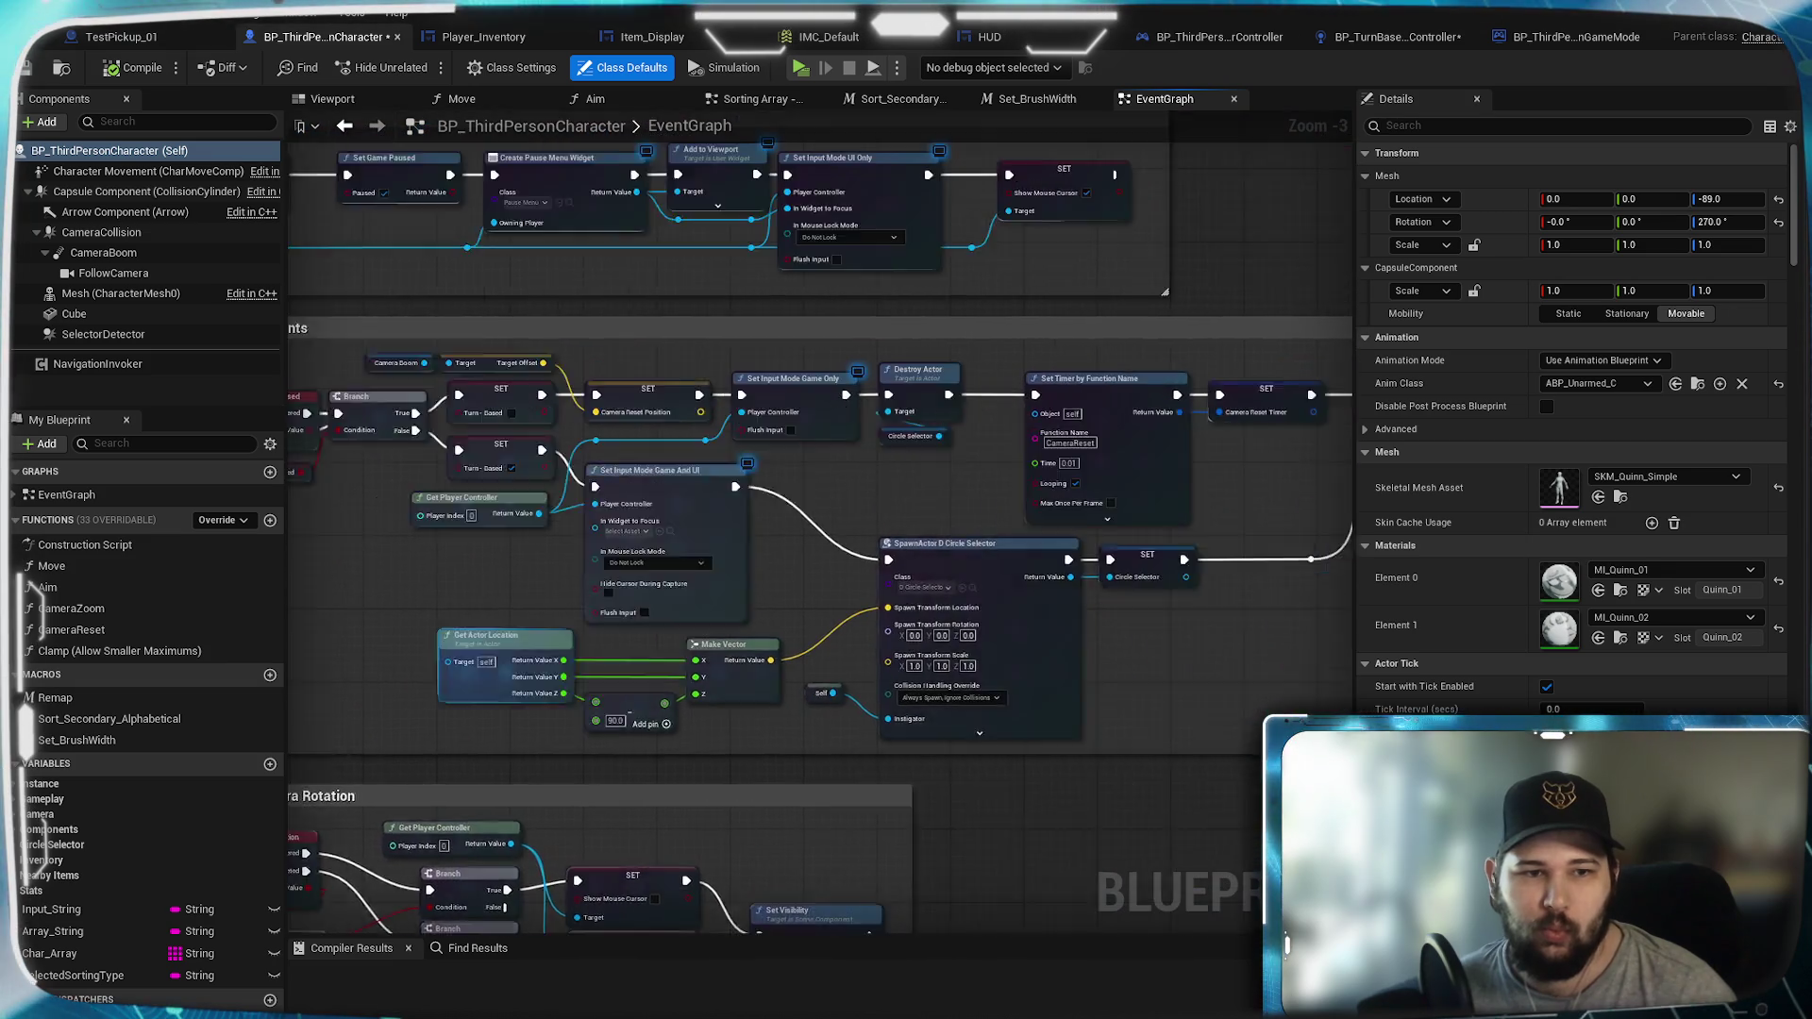
left_click_drag(1350, 533, 1011, 561)
scroll(902, 508, "up", 3)
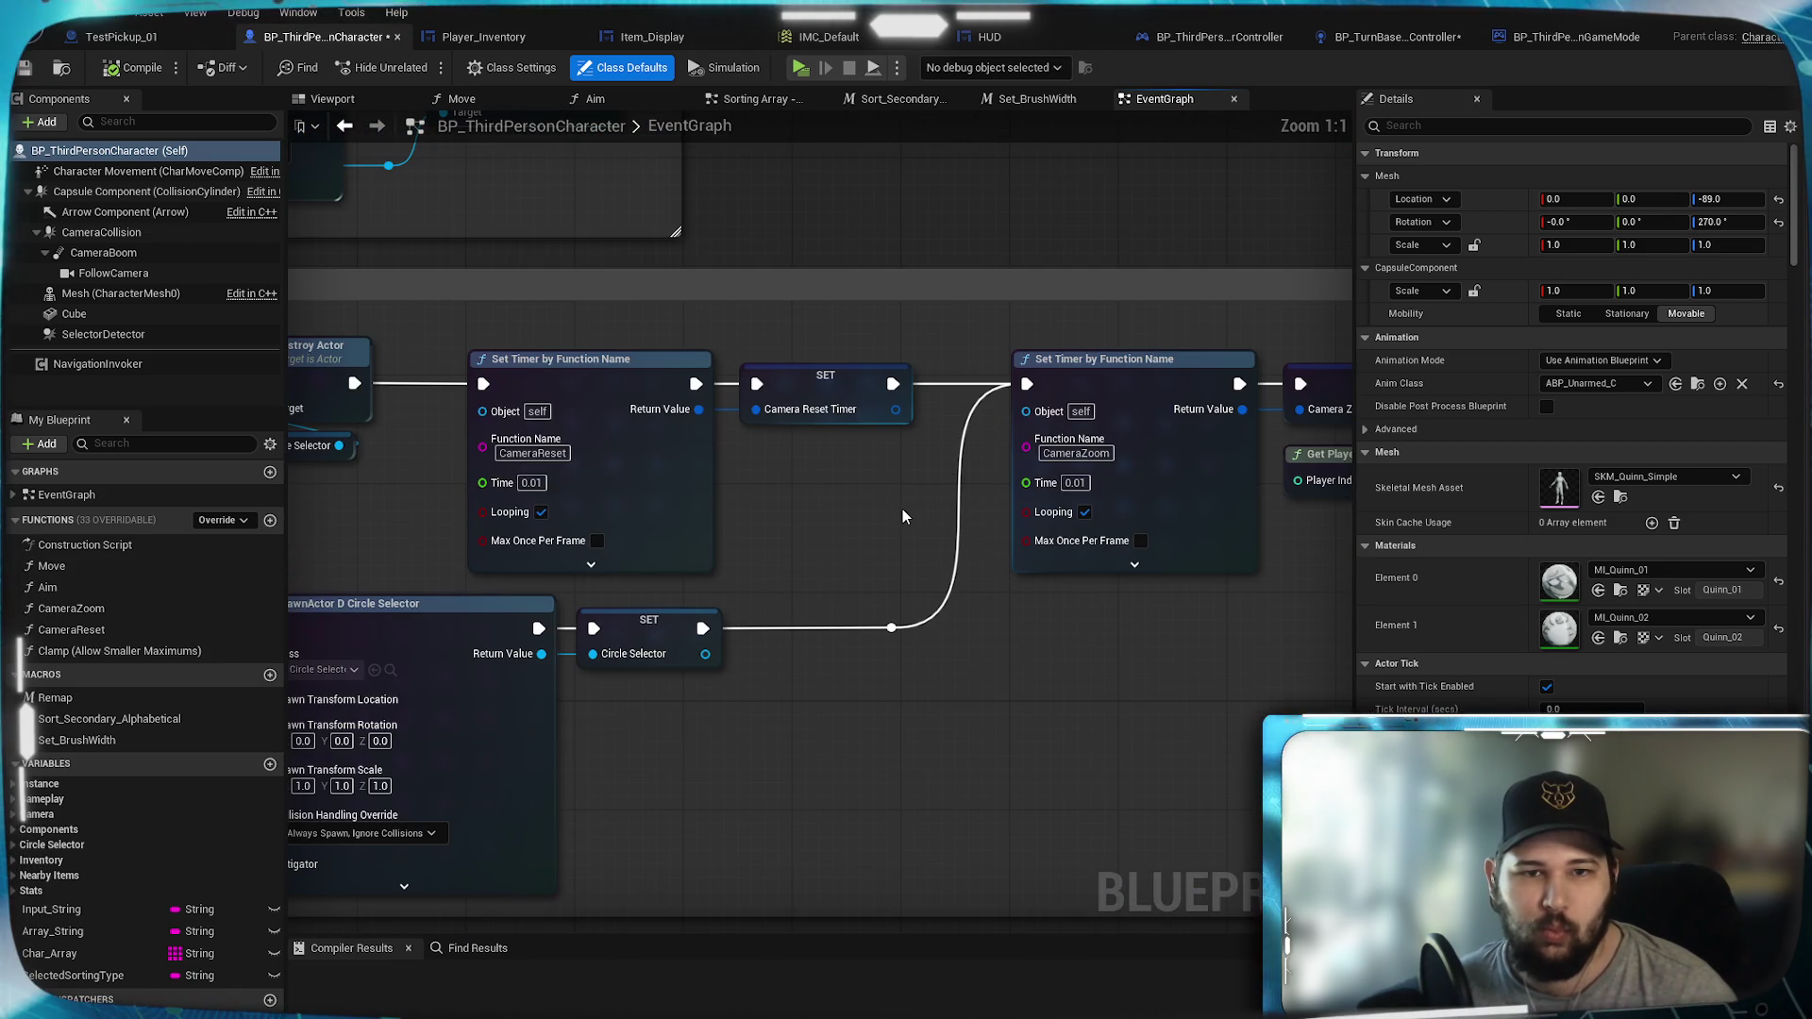
left_click_drag(902, 507, 653, 571)
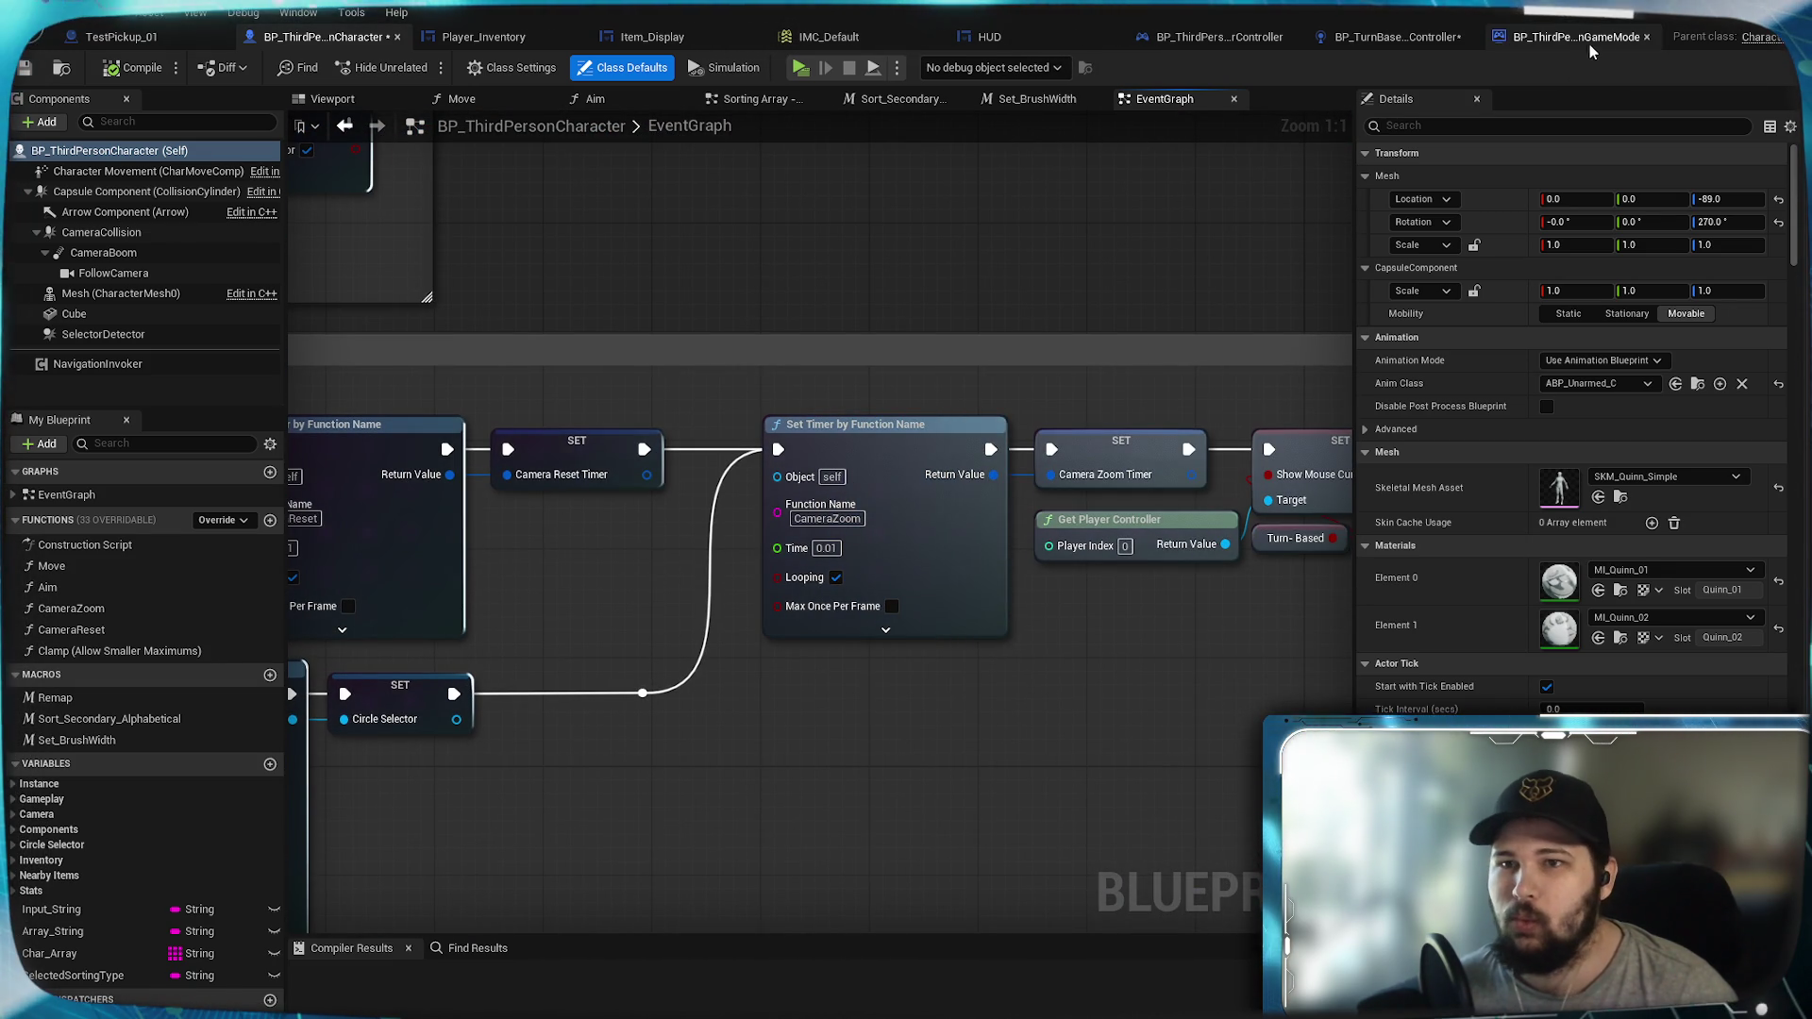
Step: Add a Get Game Mode node from all actions, placed above the Camera Reset timer
left_click_drag(644, 449, 753, 211)
type("get gamemodde")
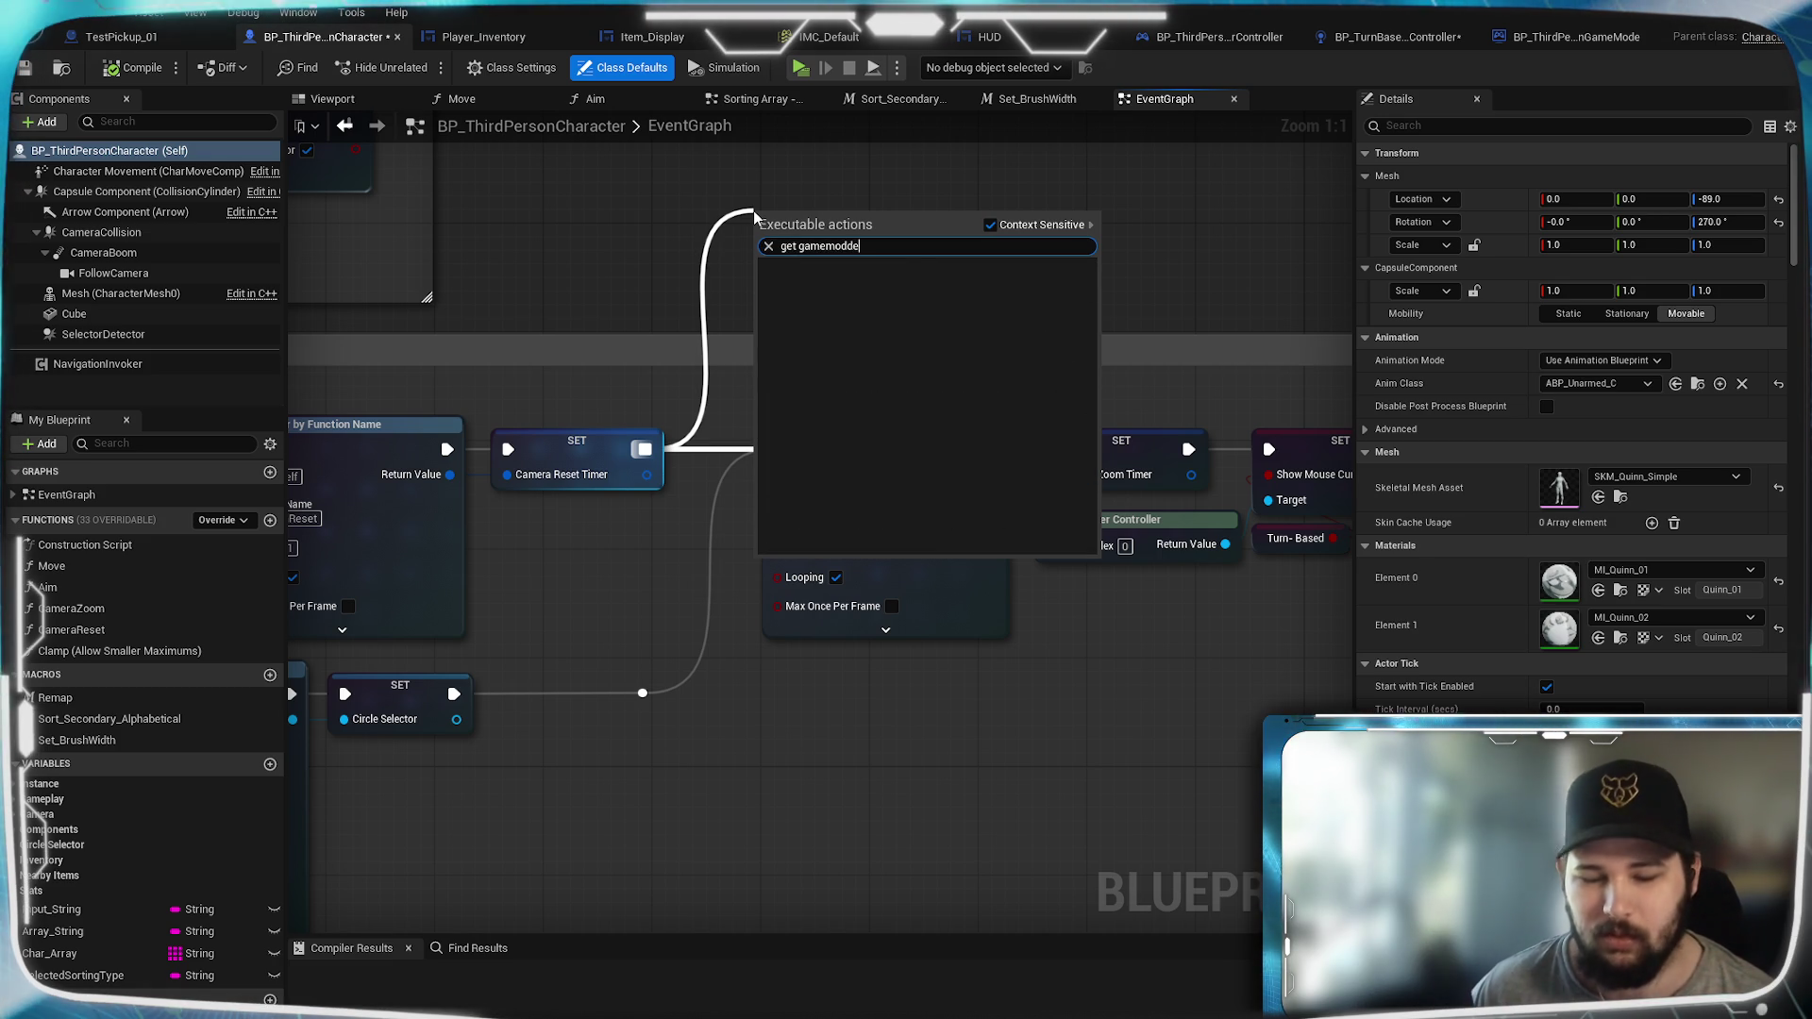
key("BackSpace")
key("BackSpace")
type("e")
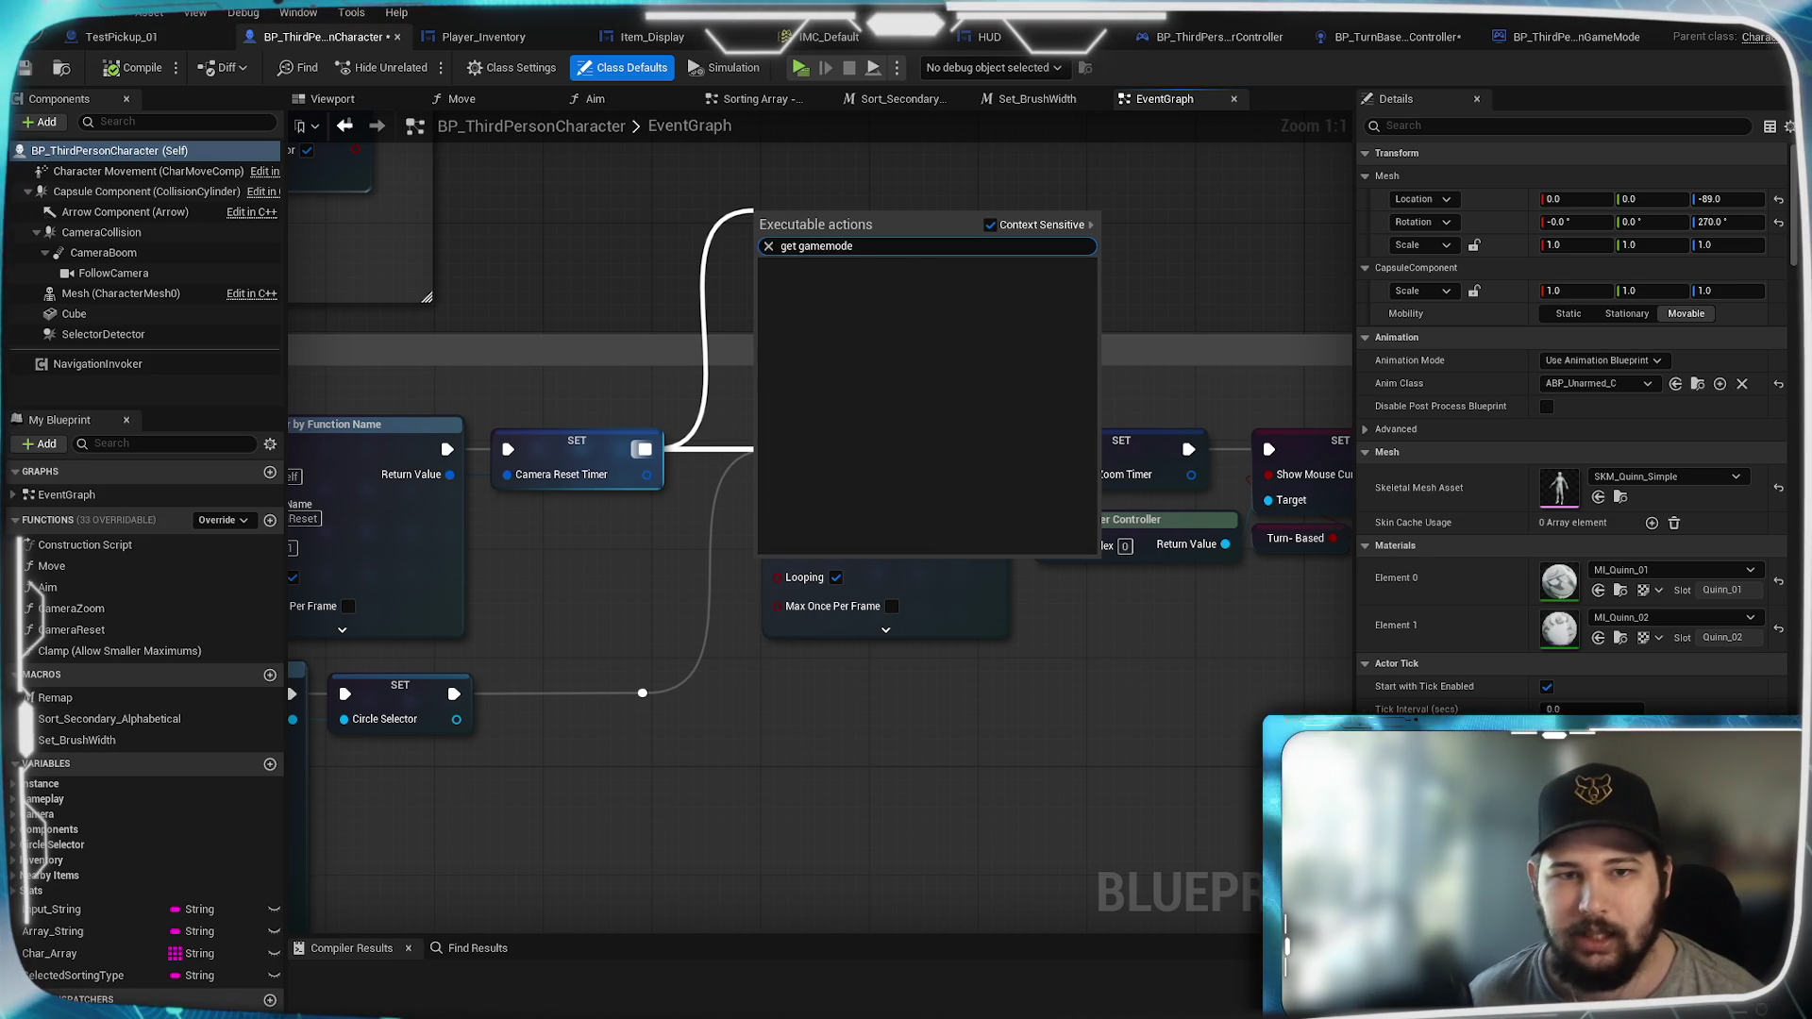
left_click(991, 226)
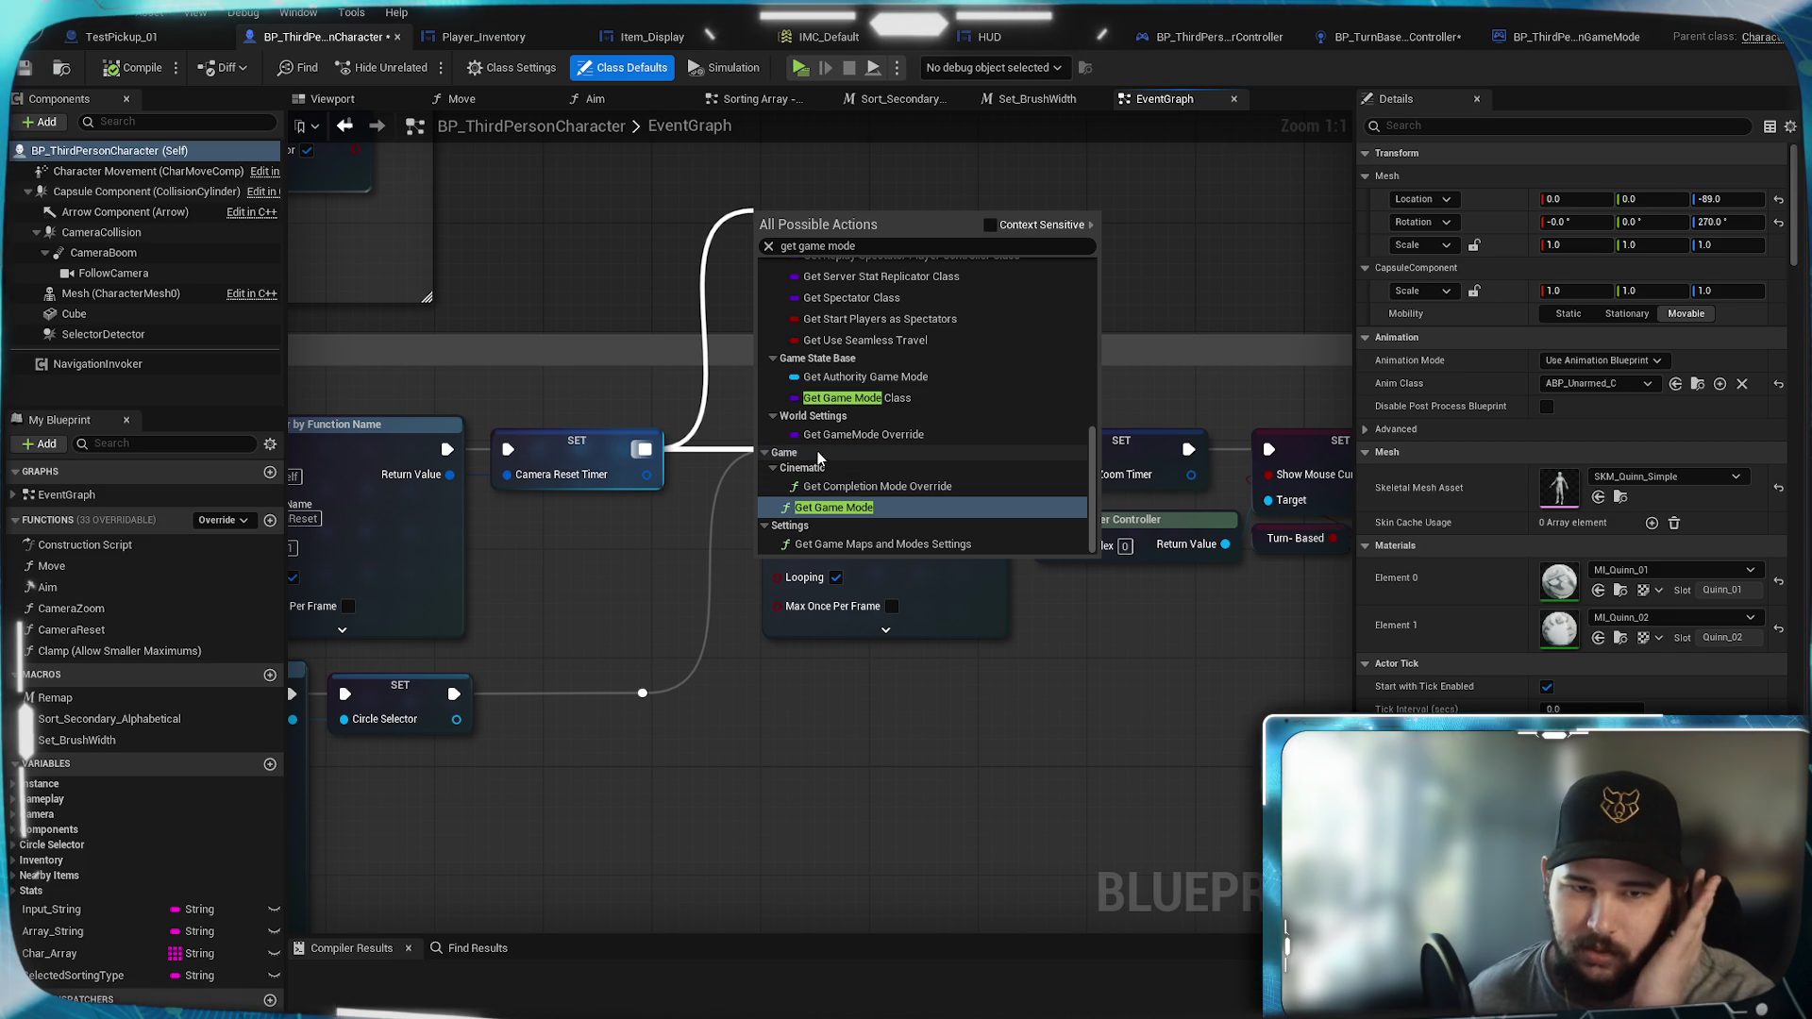
left_click(834, 509)
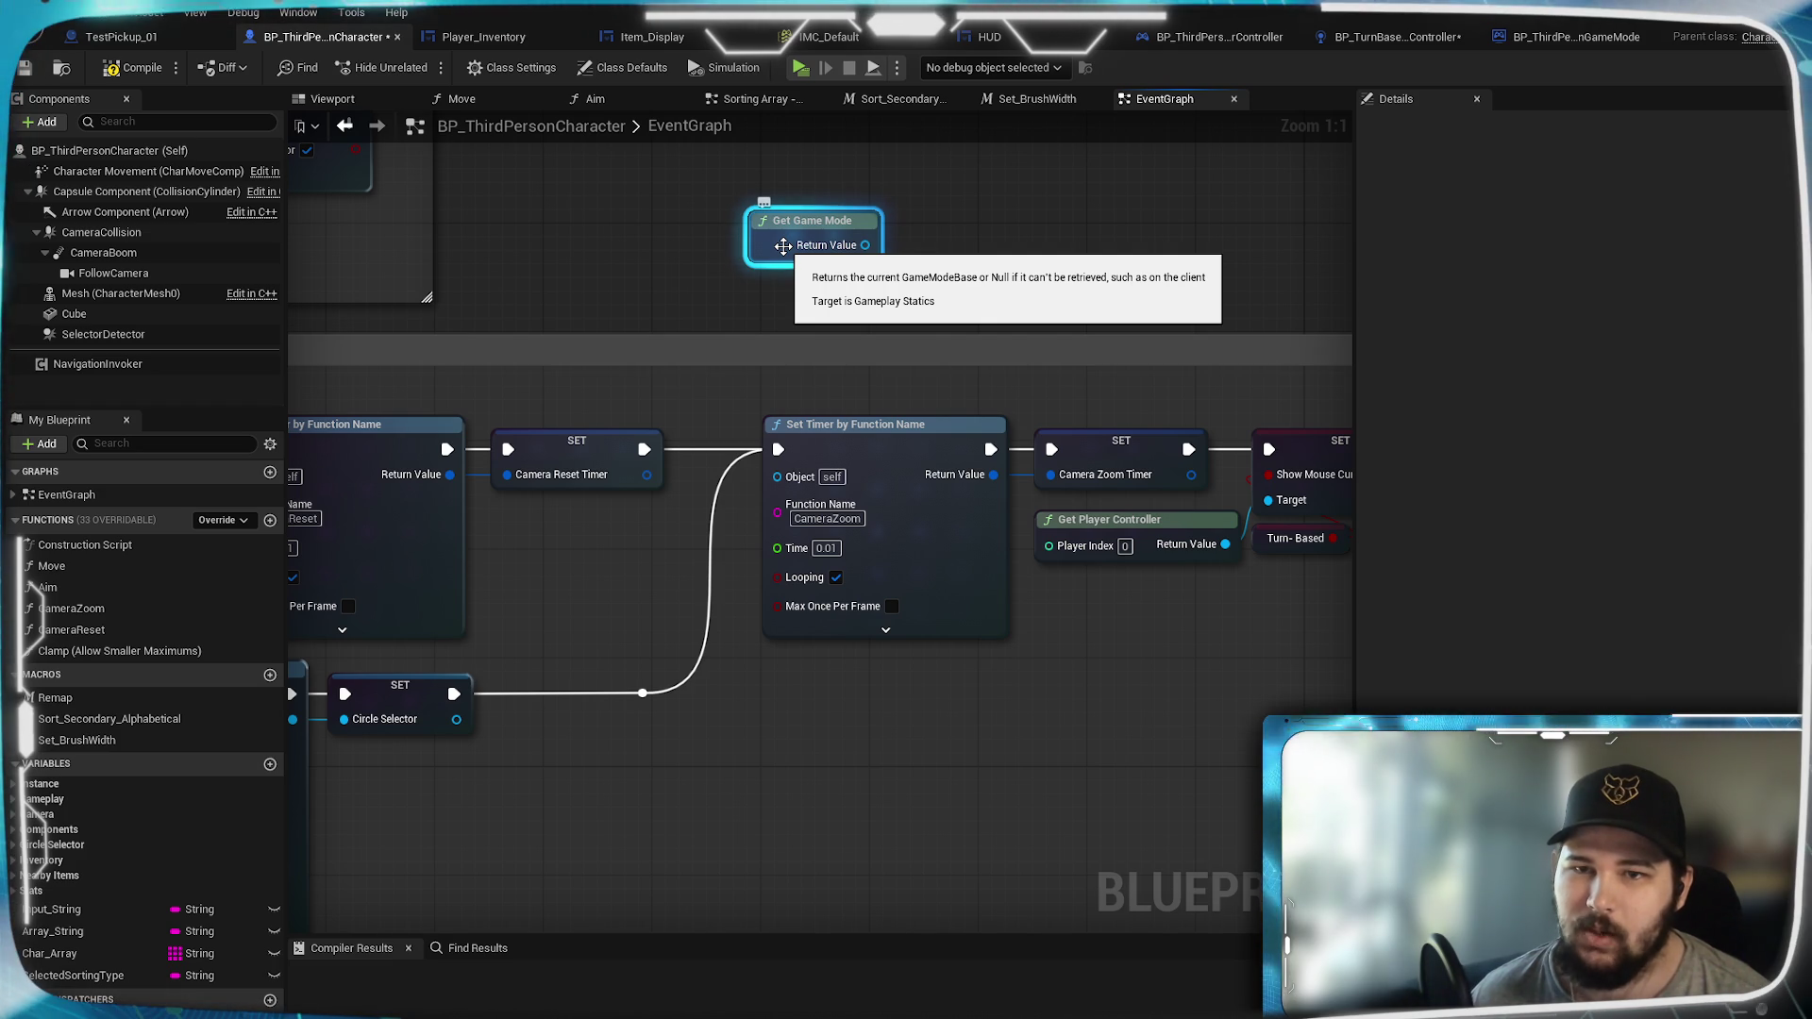
left_click_drag(783, 246, 538, 260)
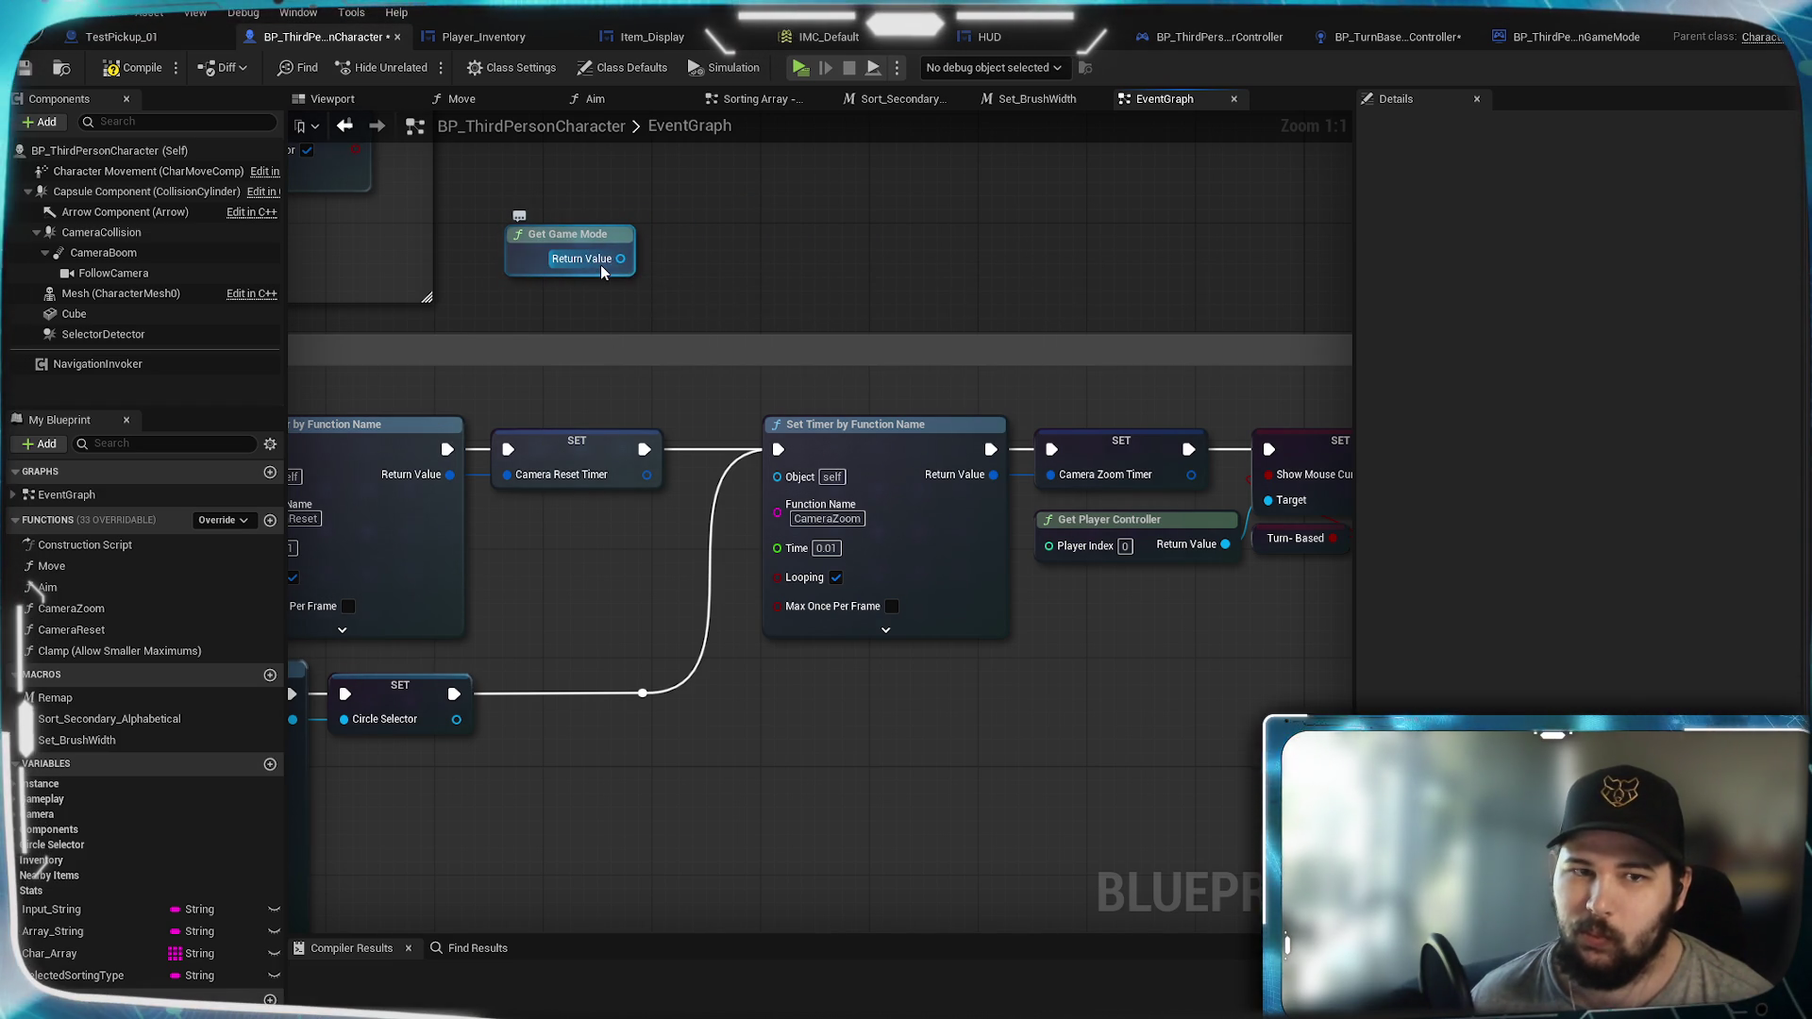
Step: Feed Get Game Mode's Return Value into a Cast To BP_ThirdPersonGameMode node
mouse_move(620, 260)
left_mouse_down()
mouse_move(773, 245)
mouse_move(710, 219)
mouse_move(739, 232)
left_mouse_up()
type("cas")
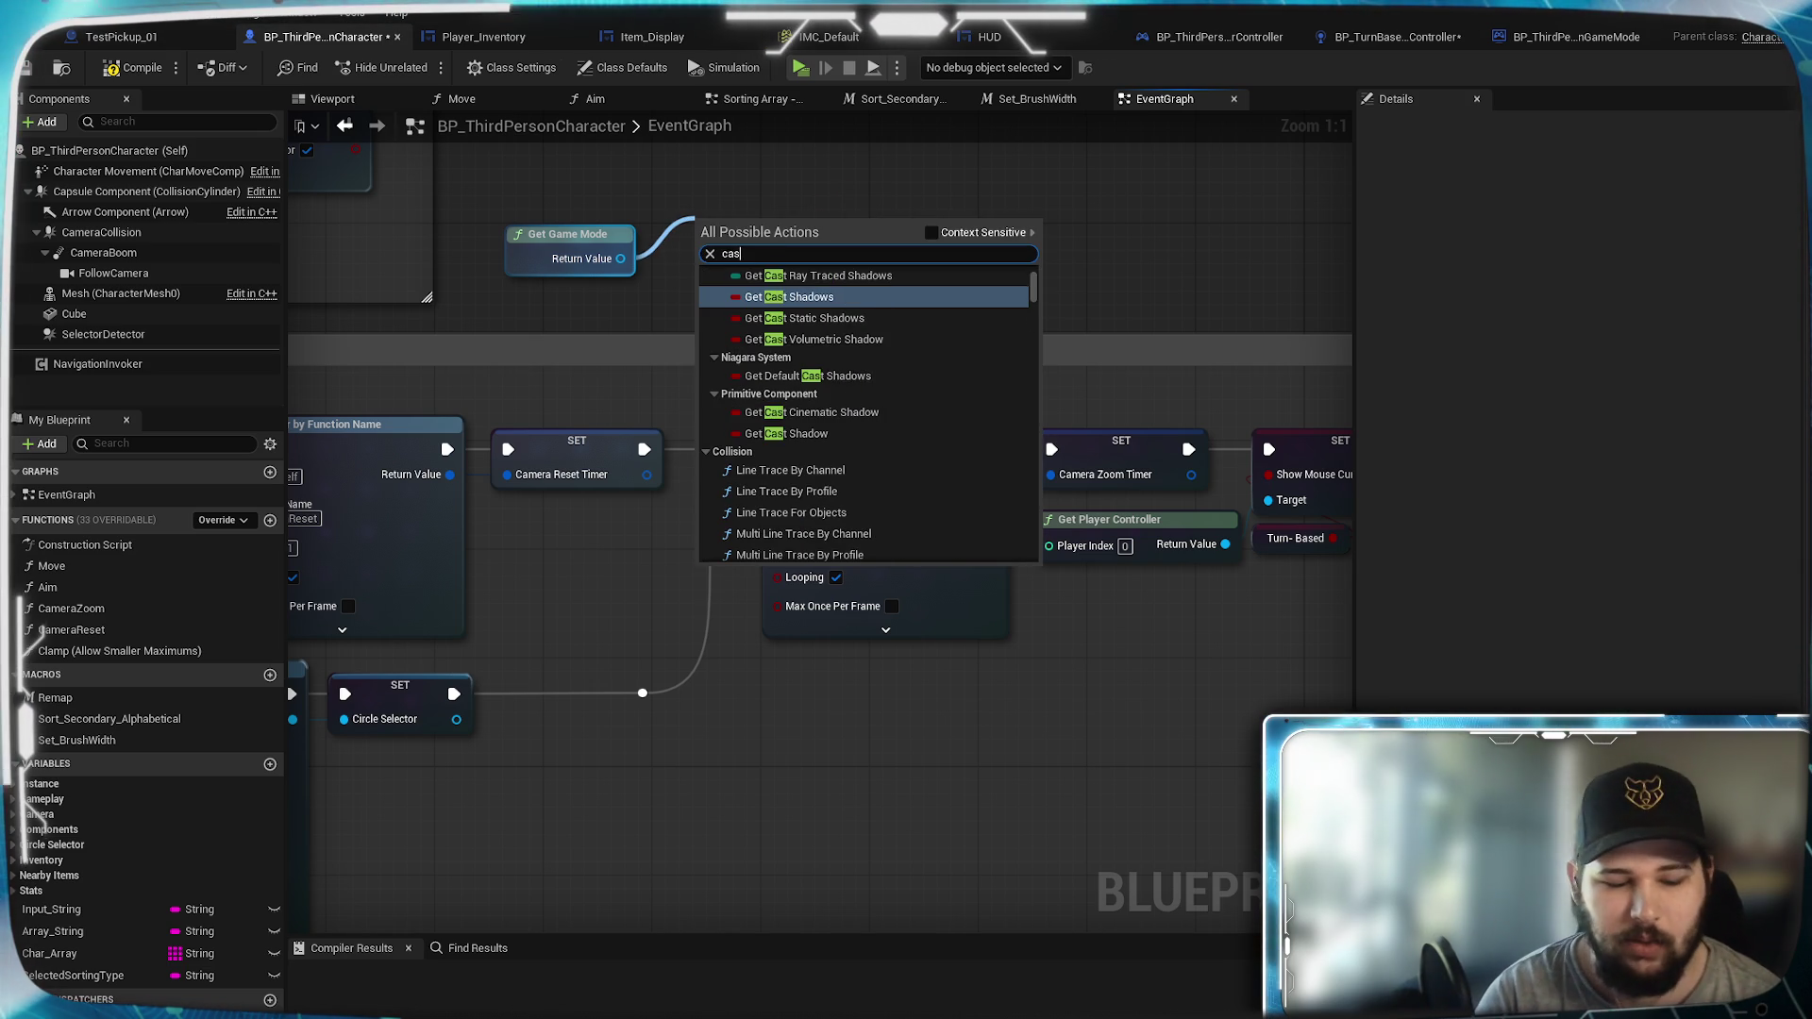
type("t to")
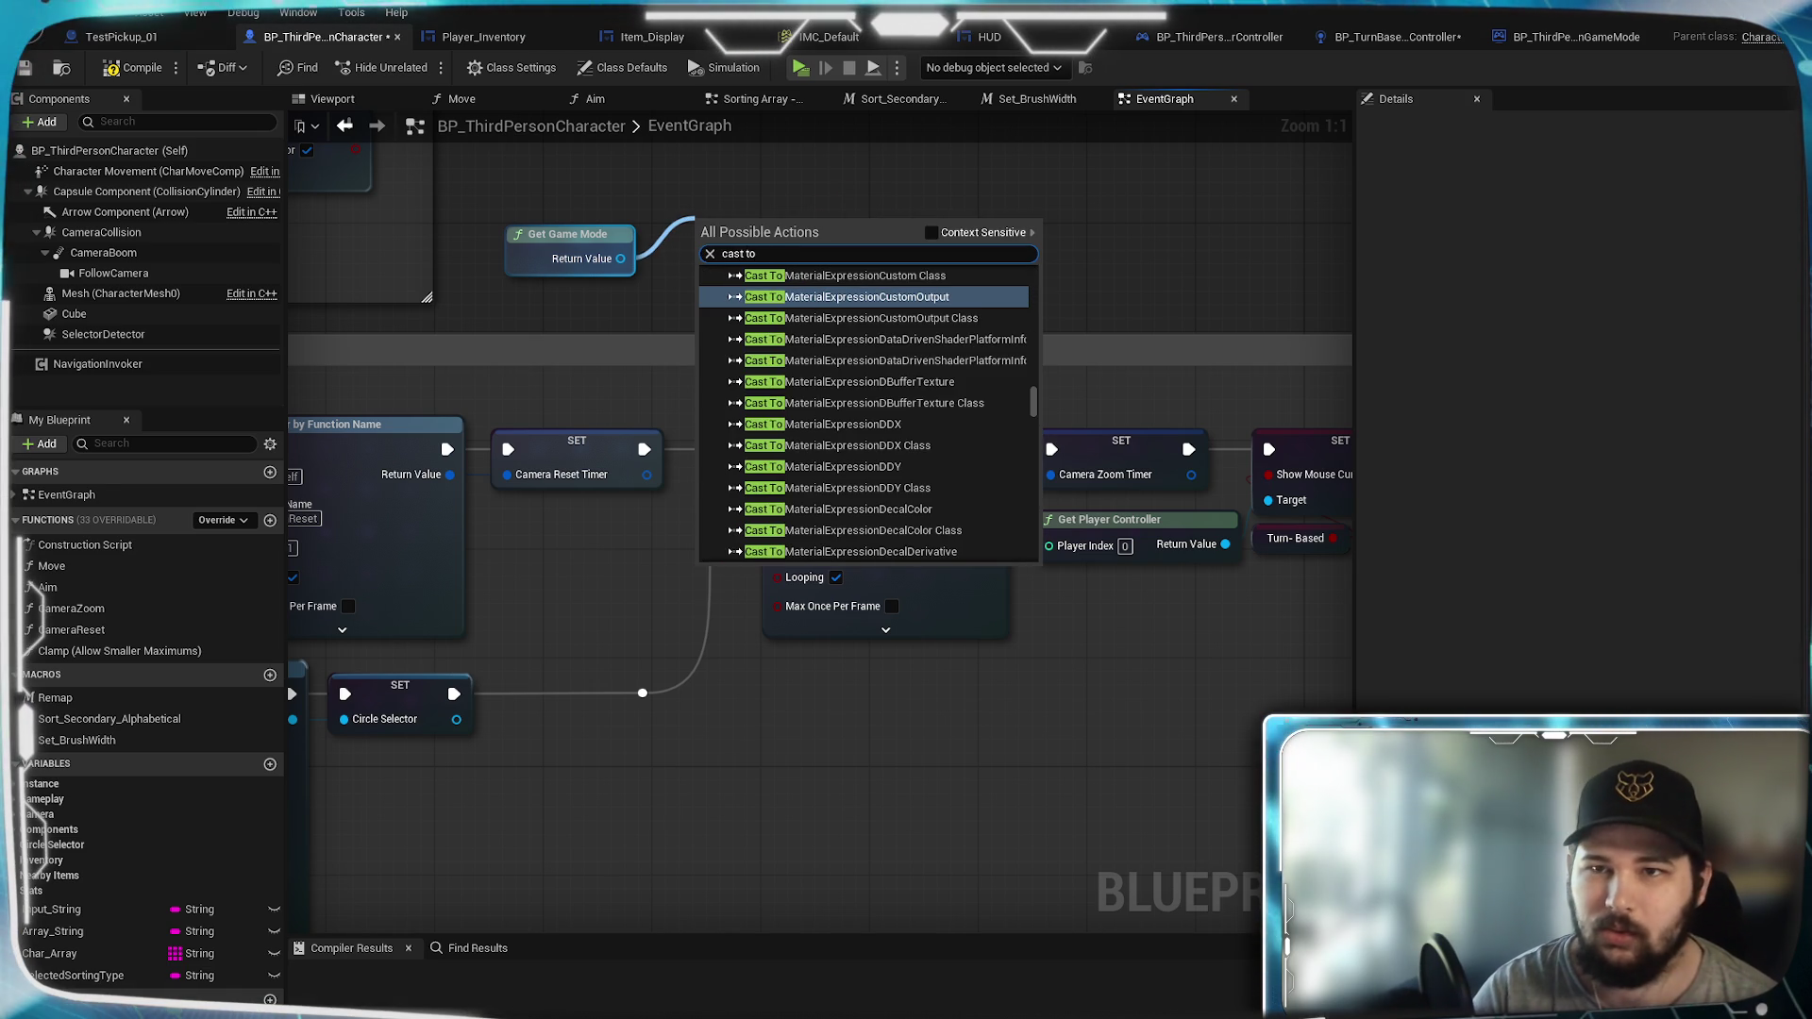
type(" Third")
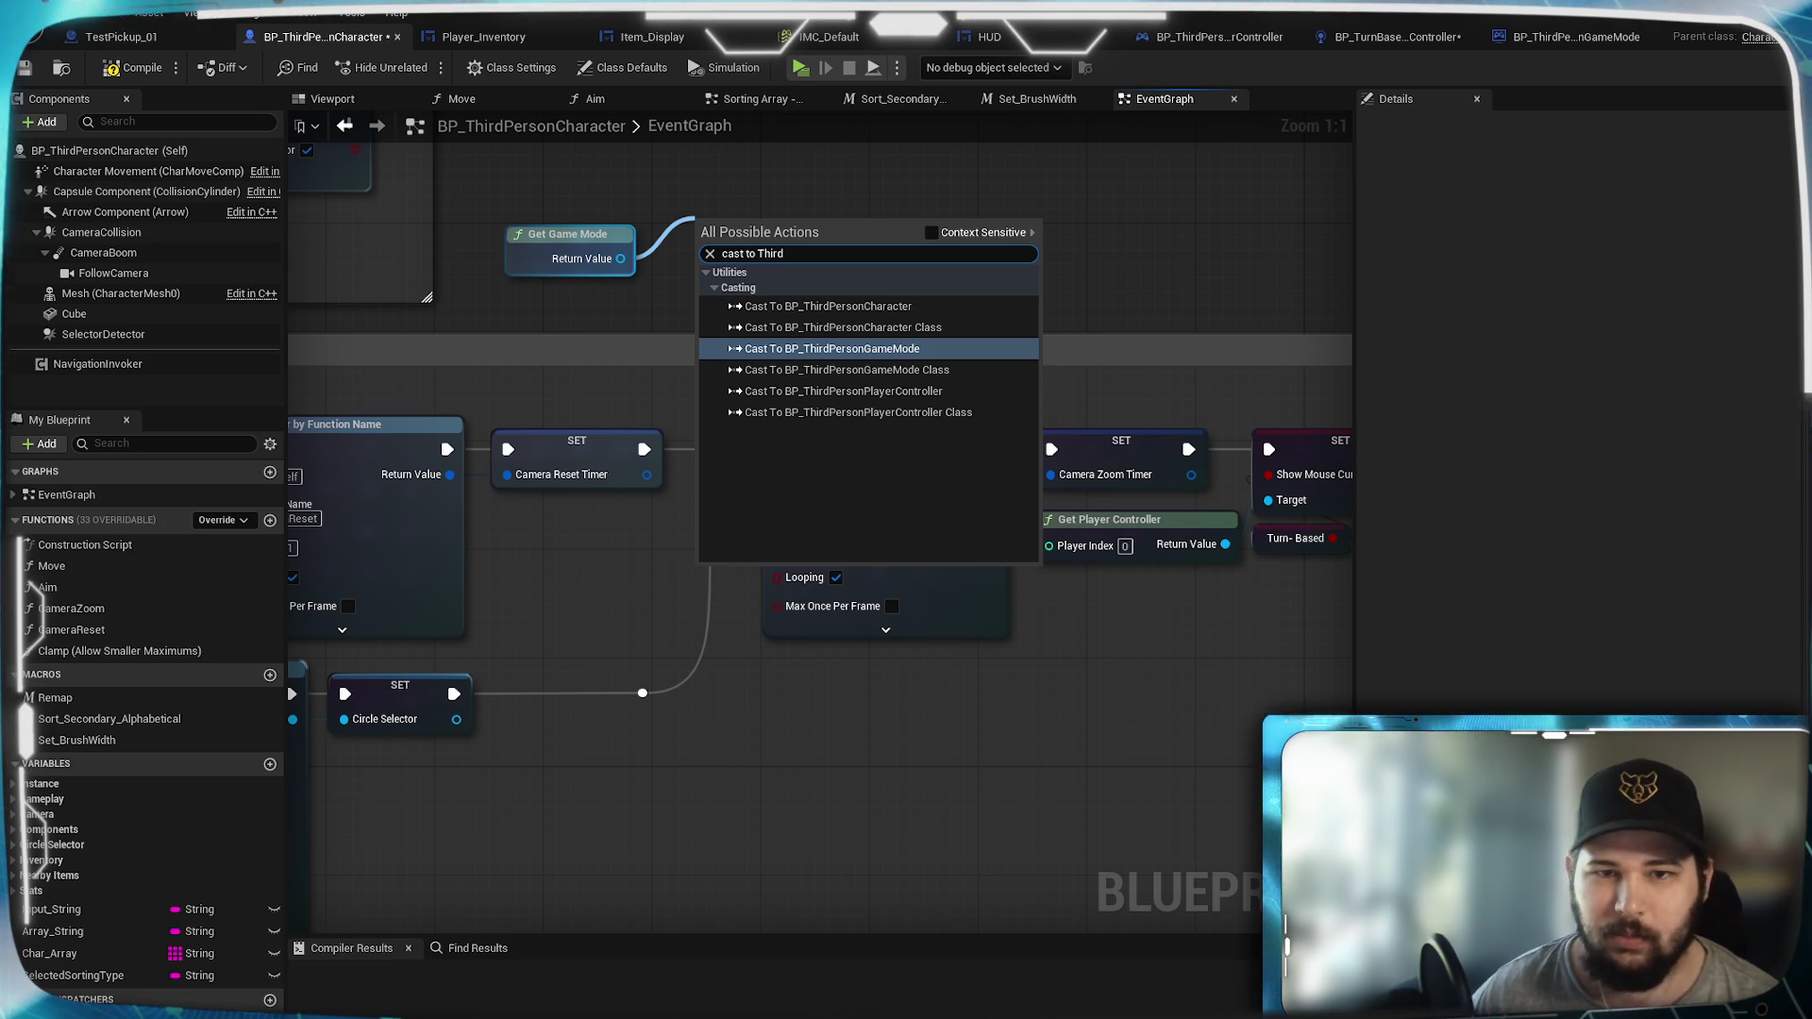
left_click(947, 347)
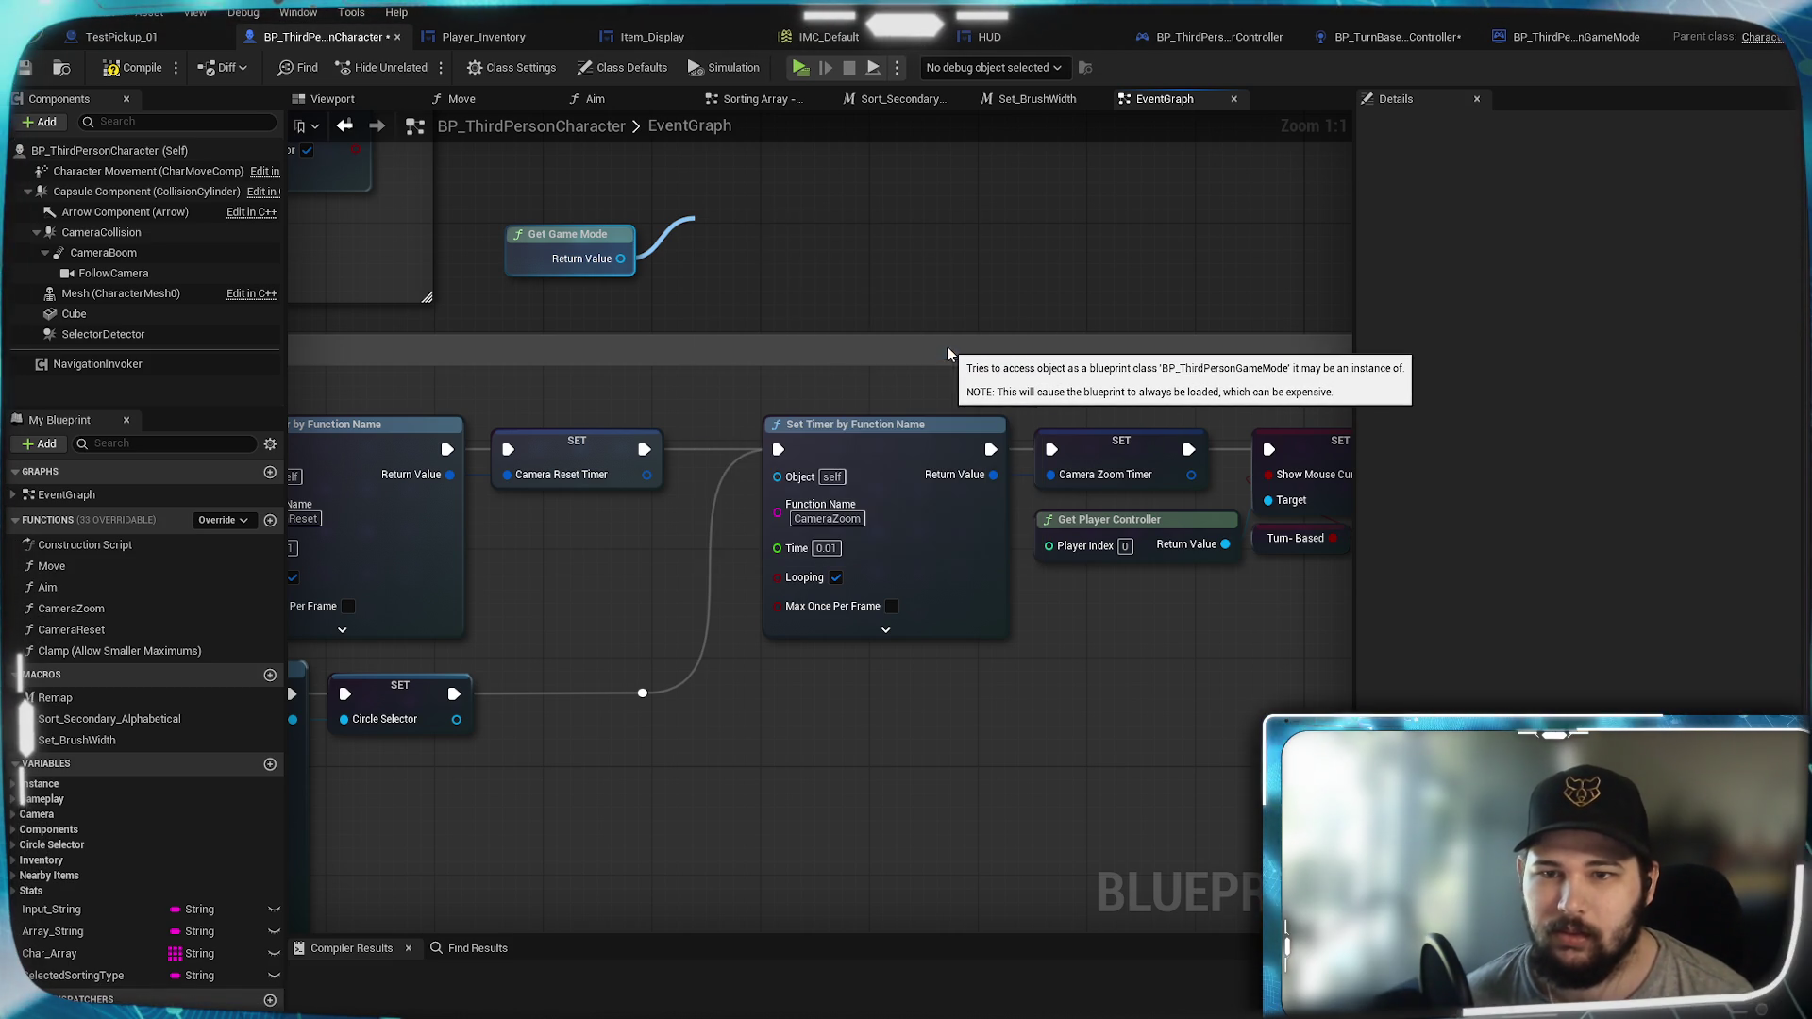
left_click_drag(861, 324, 833, 311)
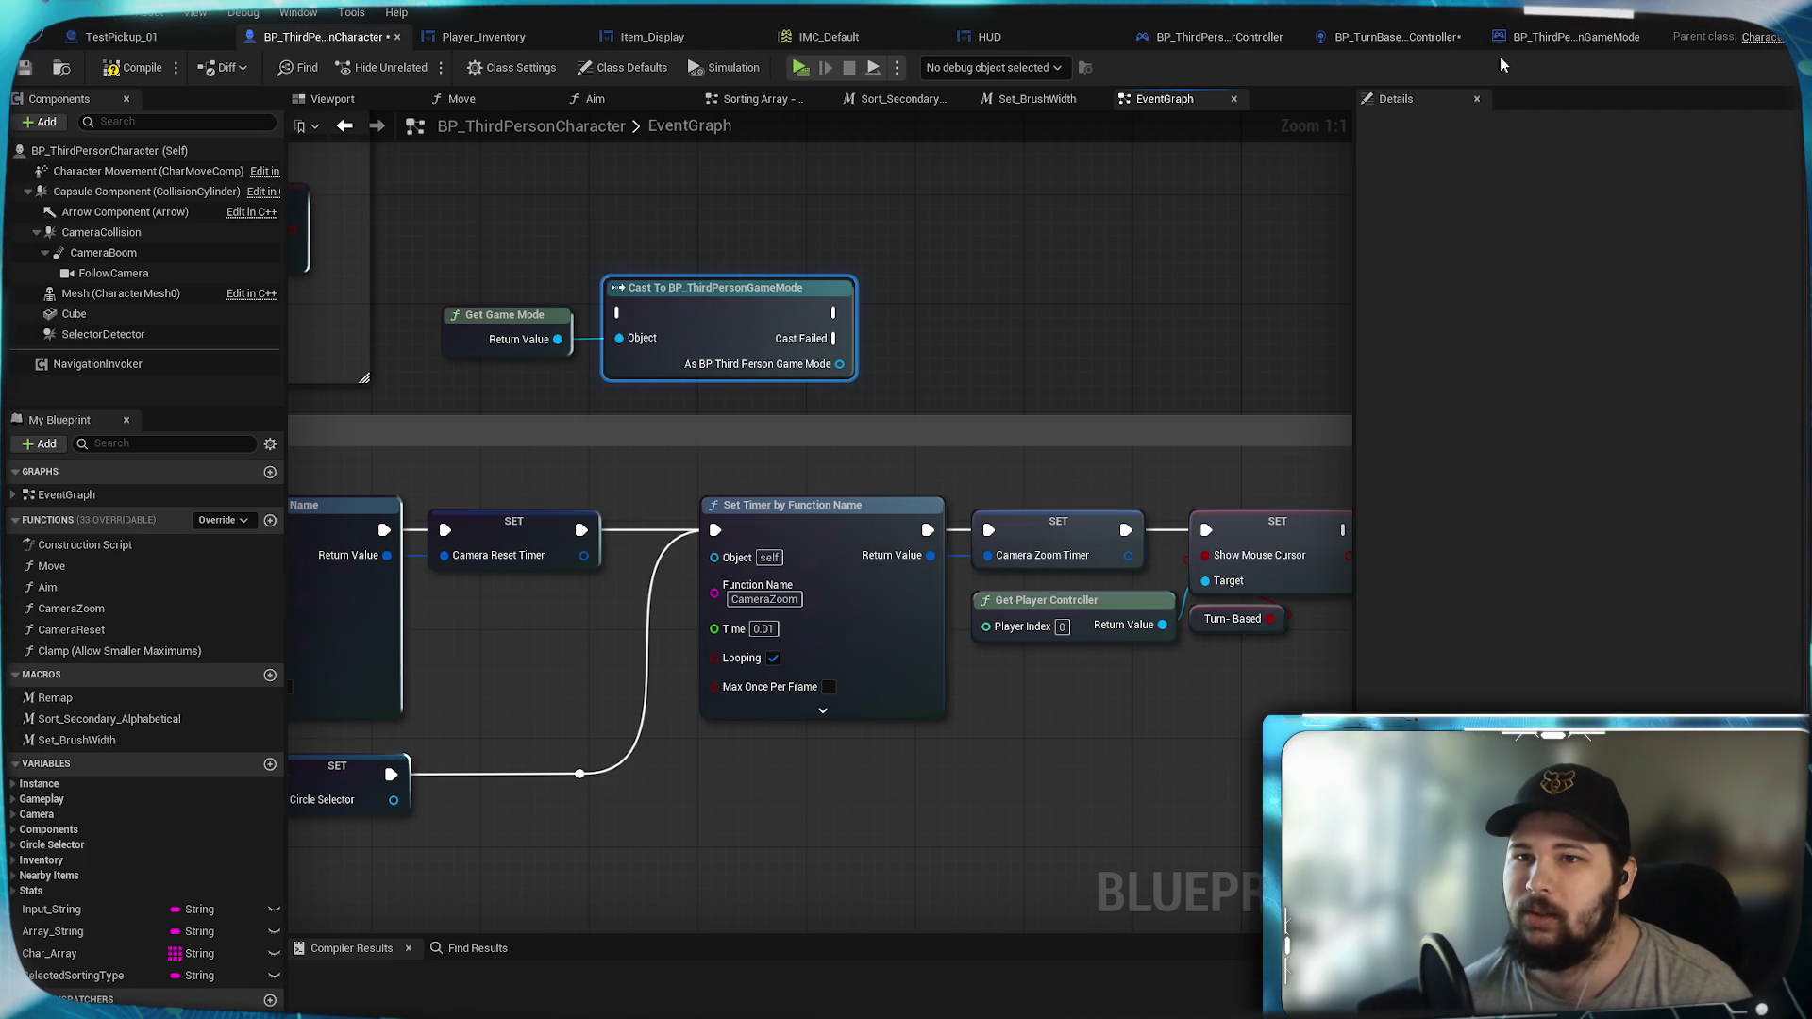
Step: Drag from the cast's game mode output and search 'controller class' then 'set'
left_click(1595, 40)
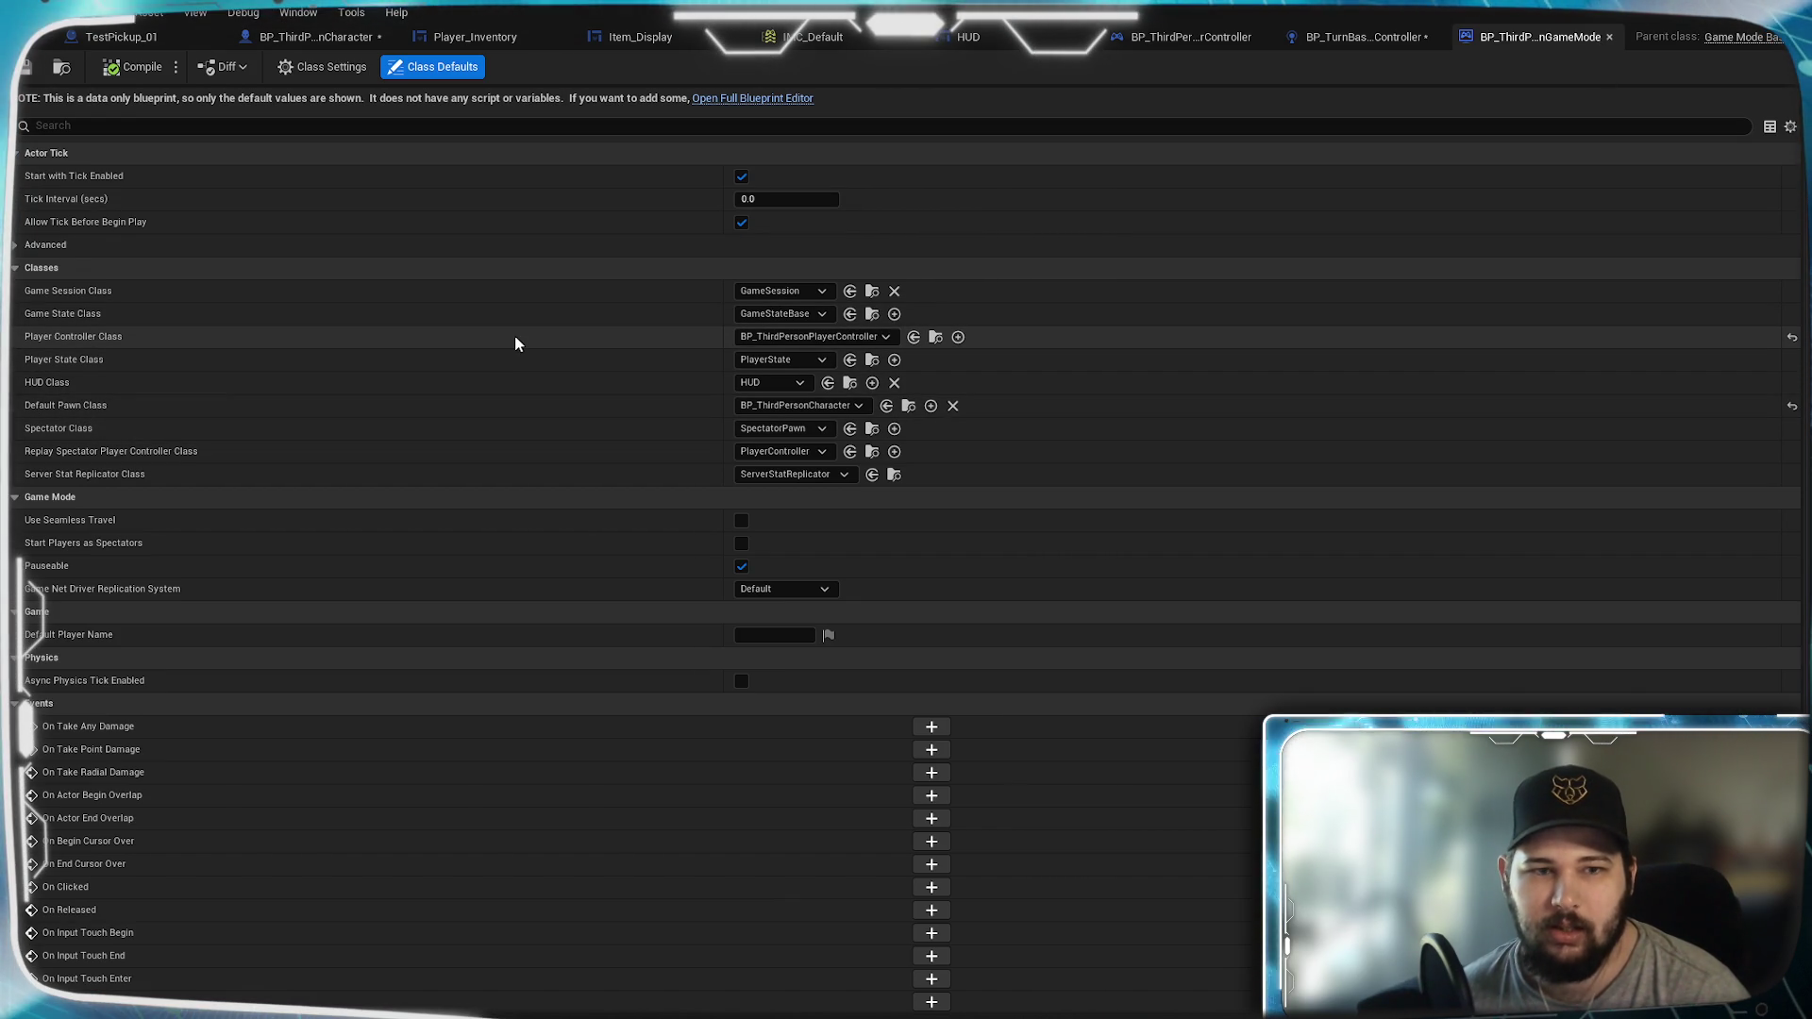
left_click(296, 38)
left_click_drag(839, 364, 1024, 337)
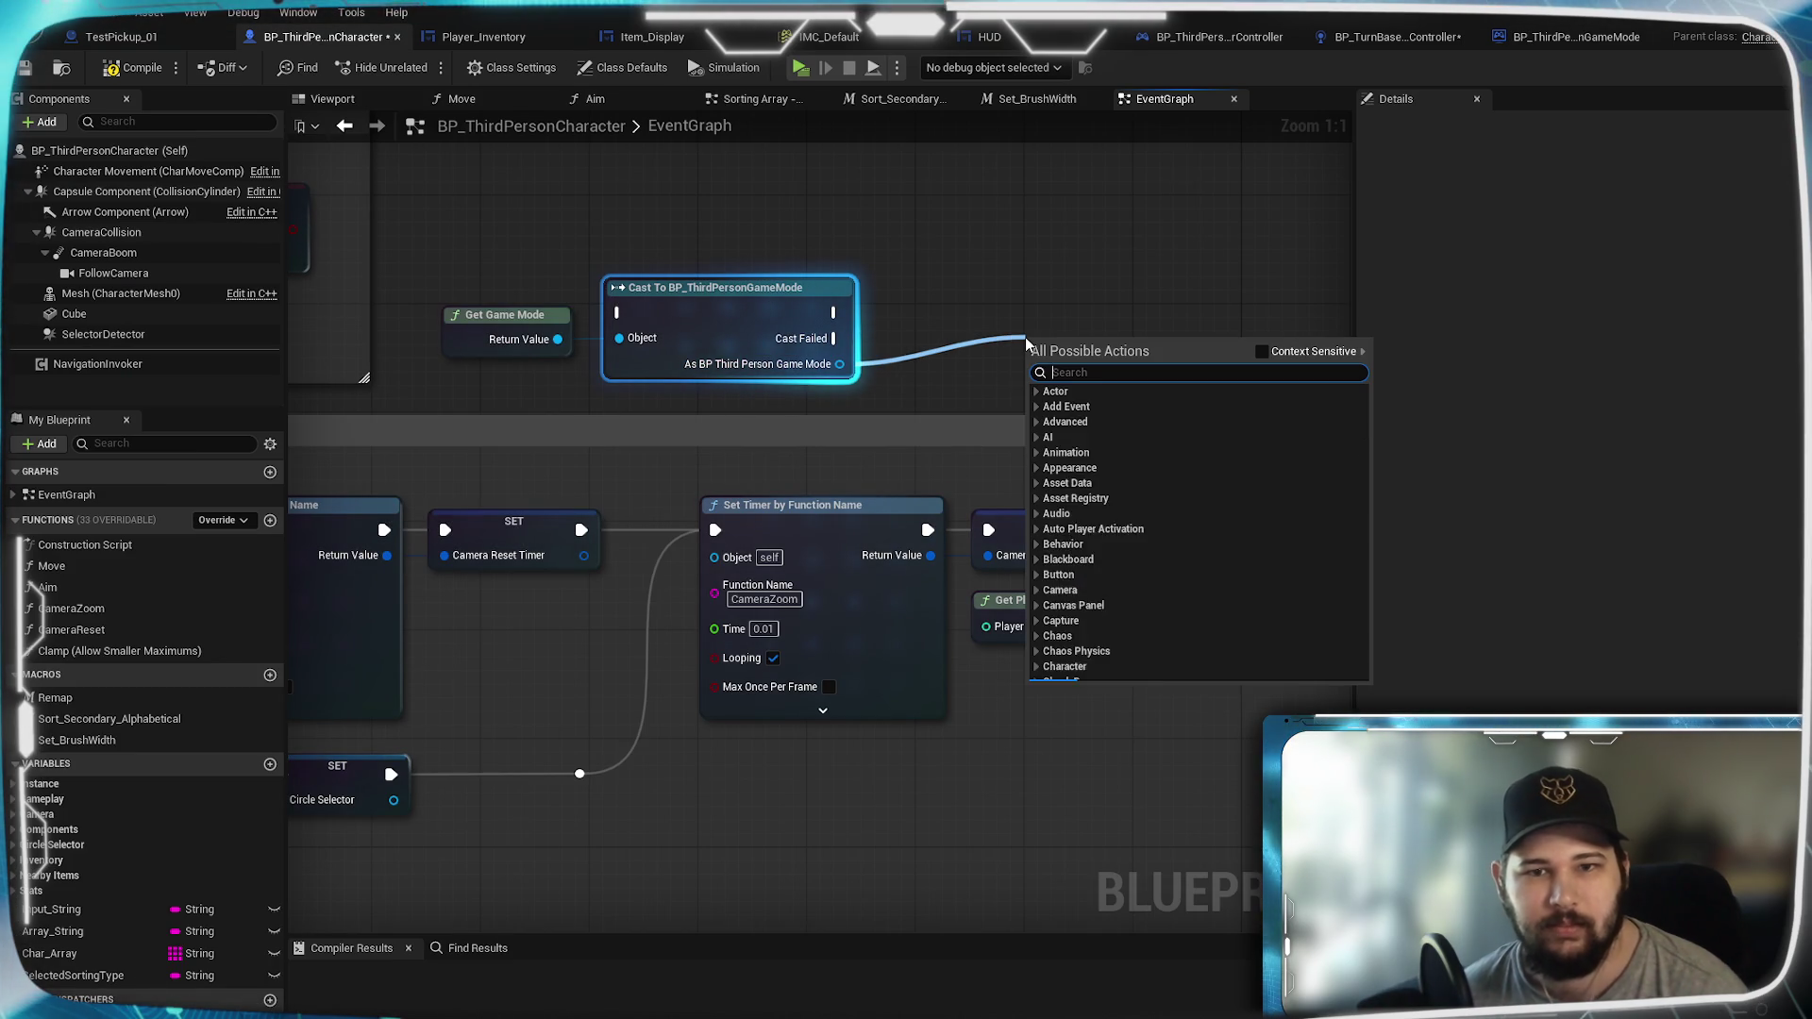
type("co")
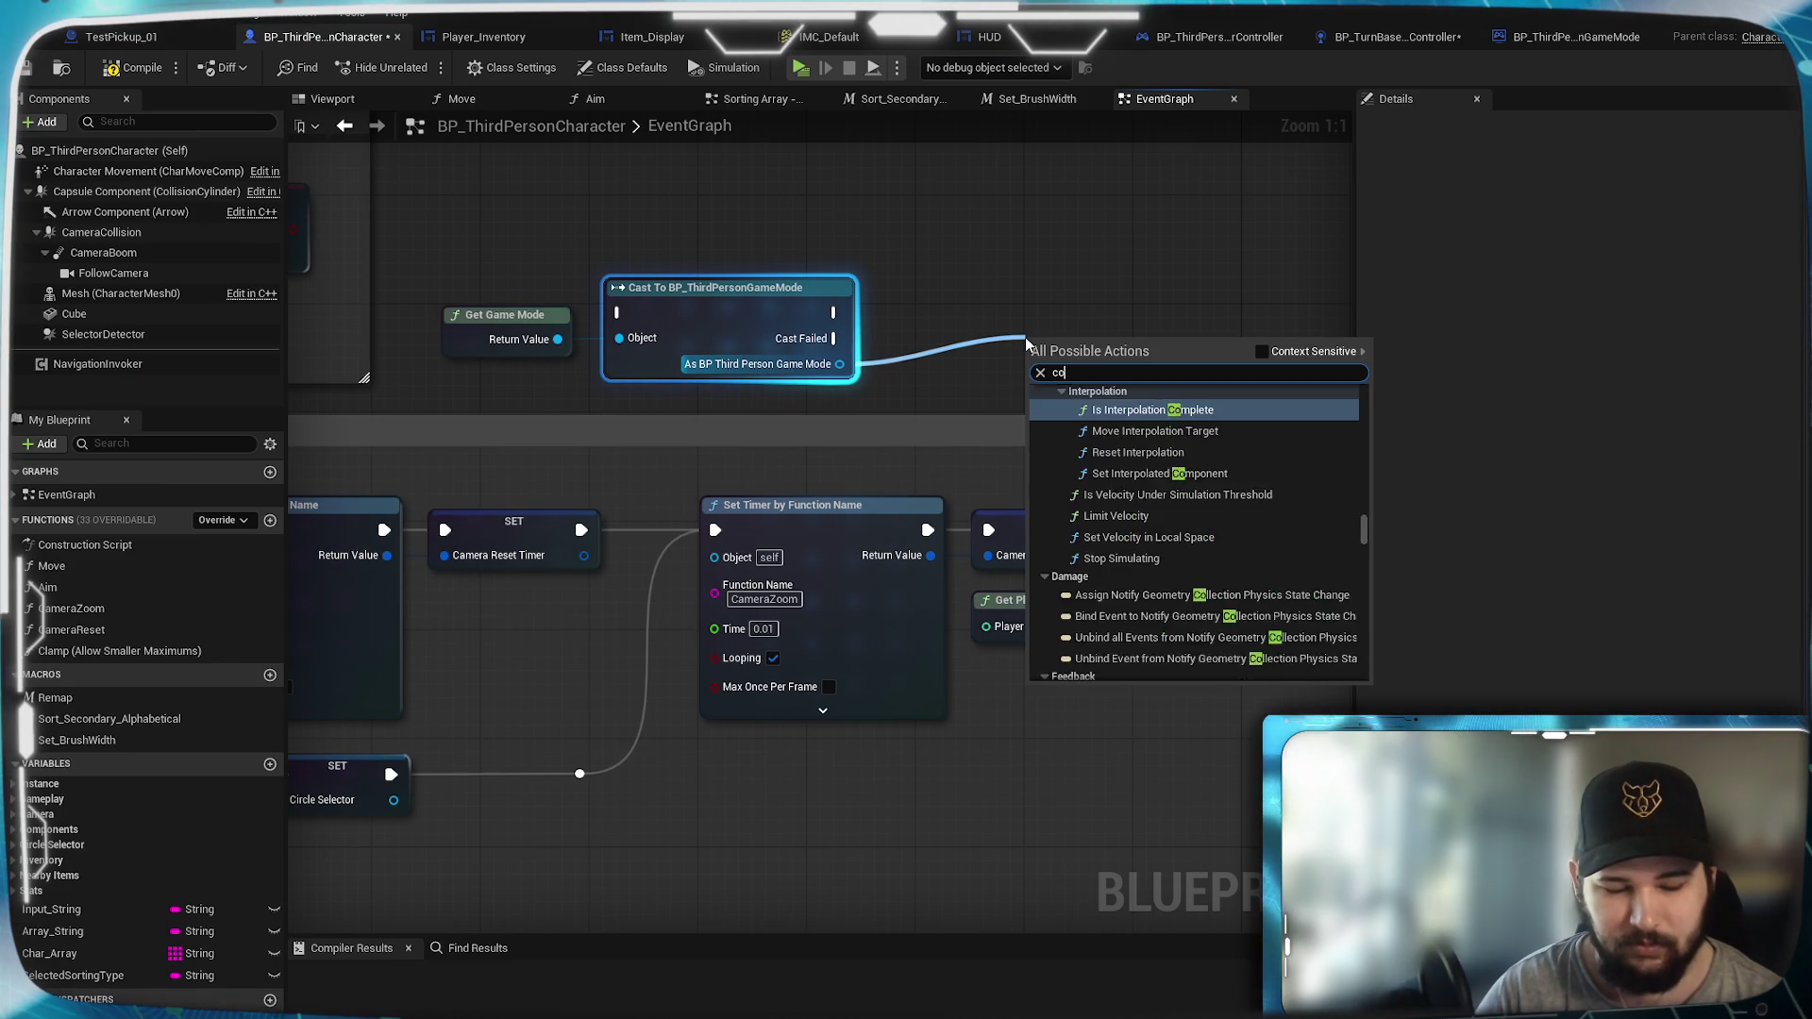
type("ntroller")
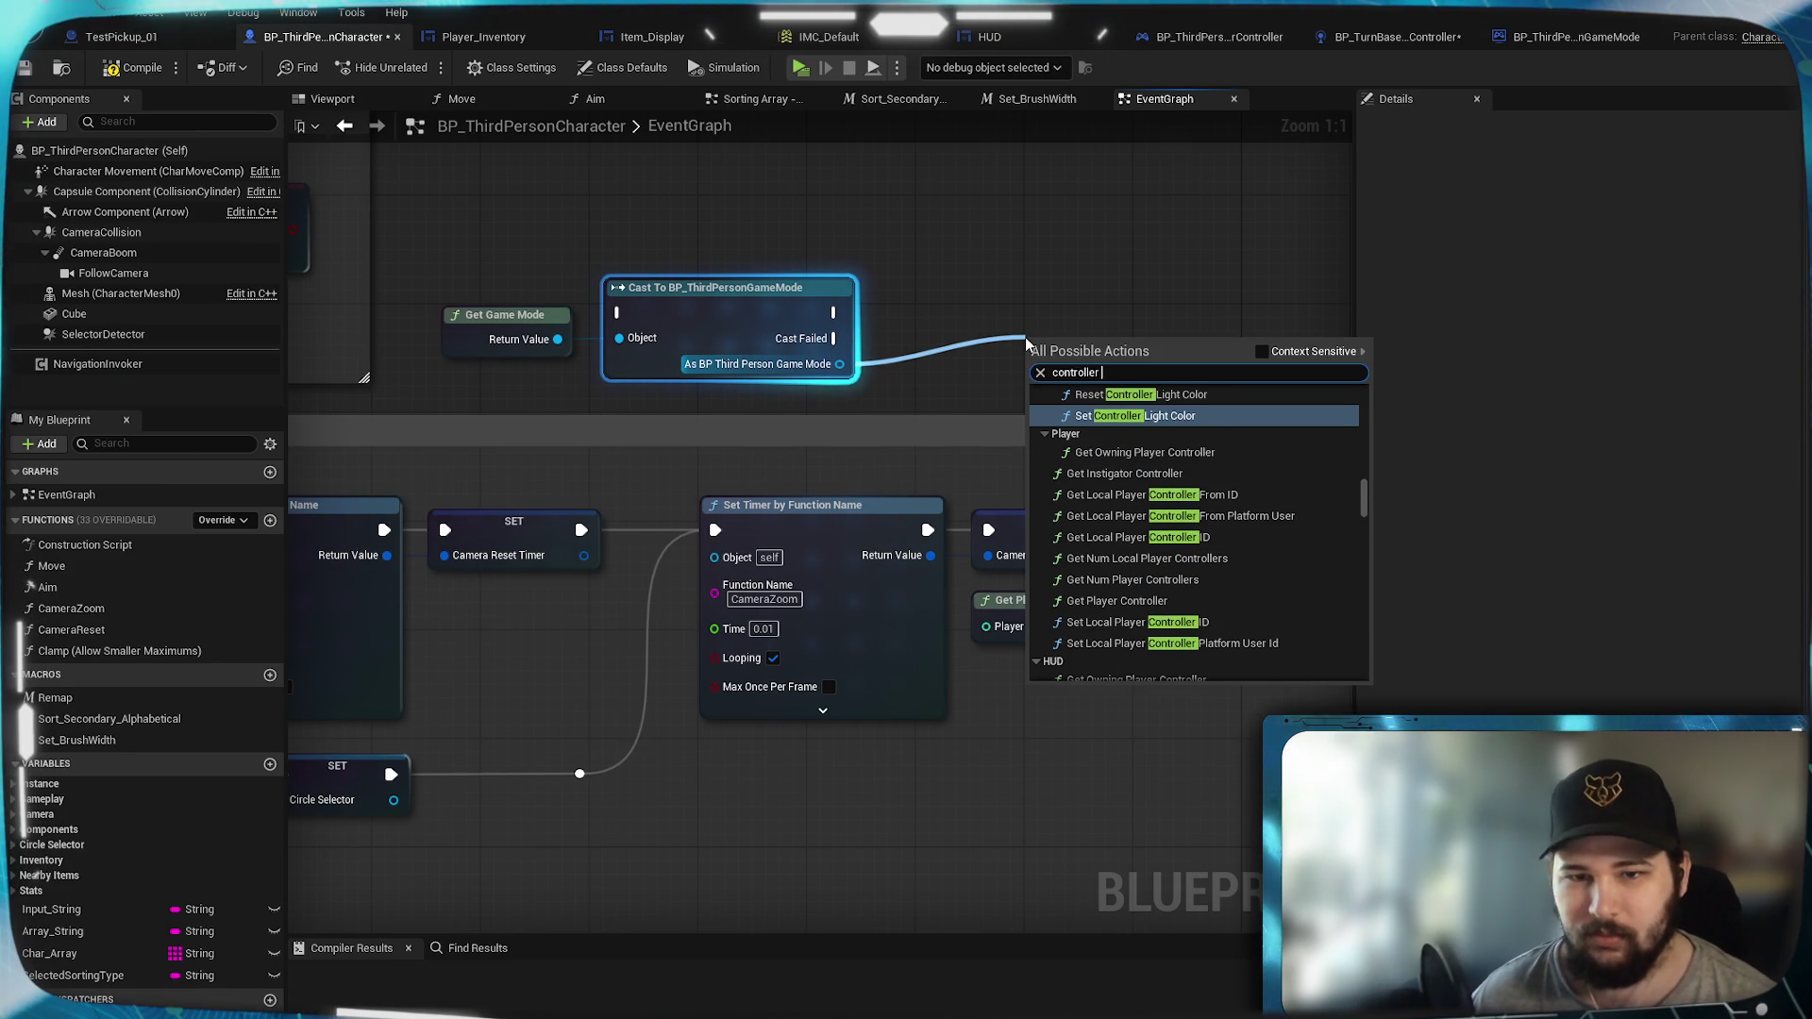
type(" class")
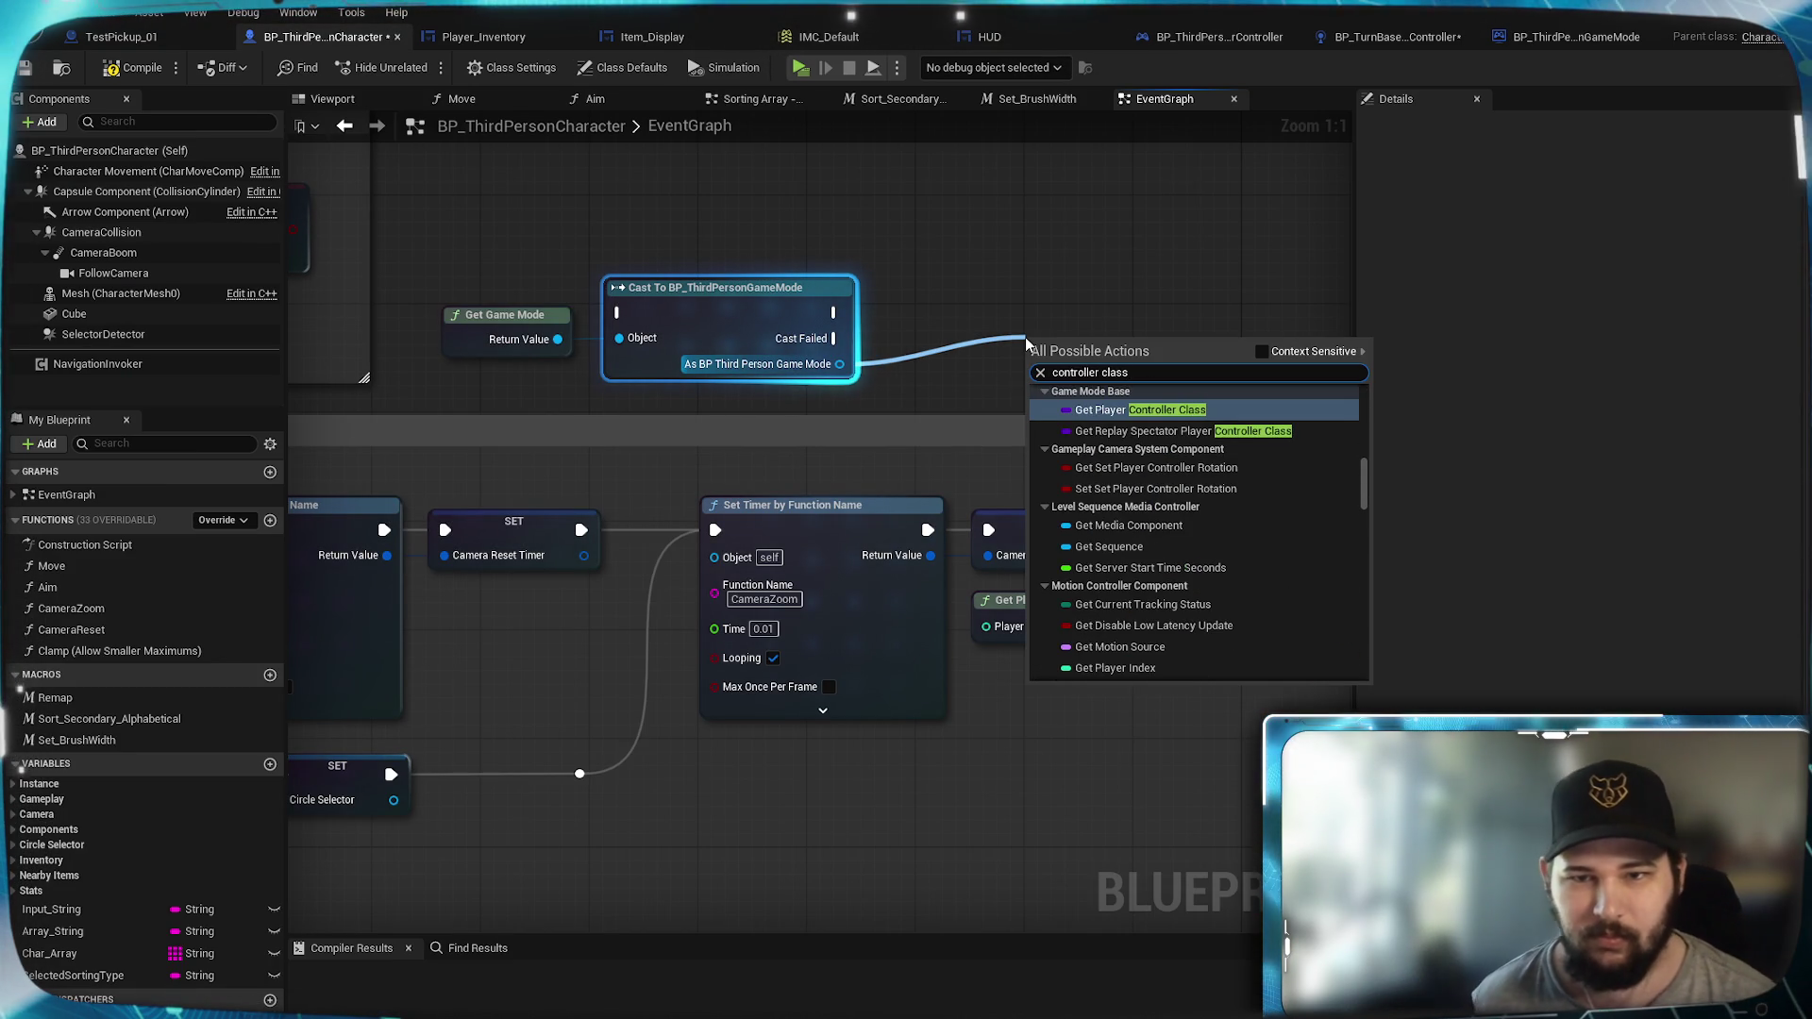
scroll(1170, 486, "up", 1)
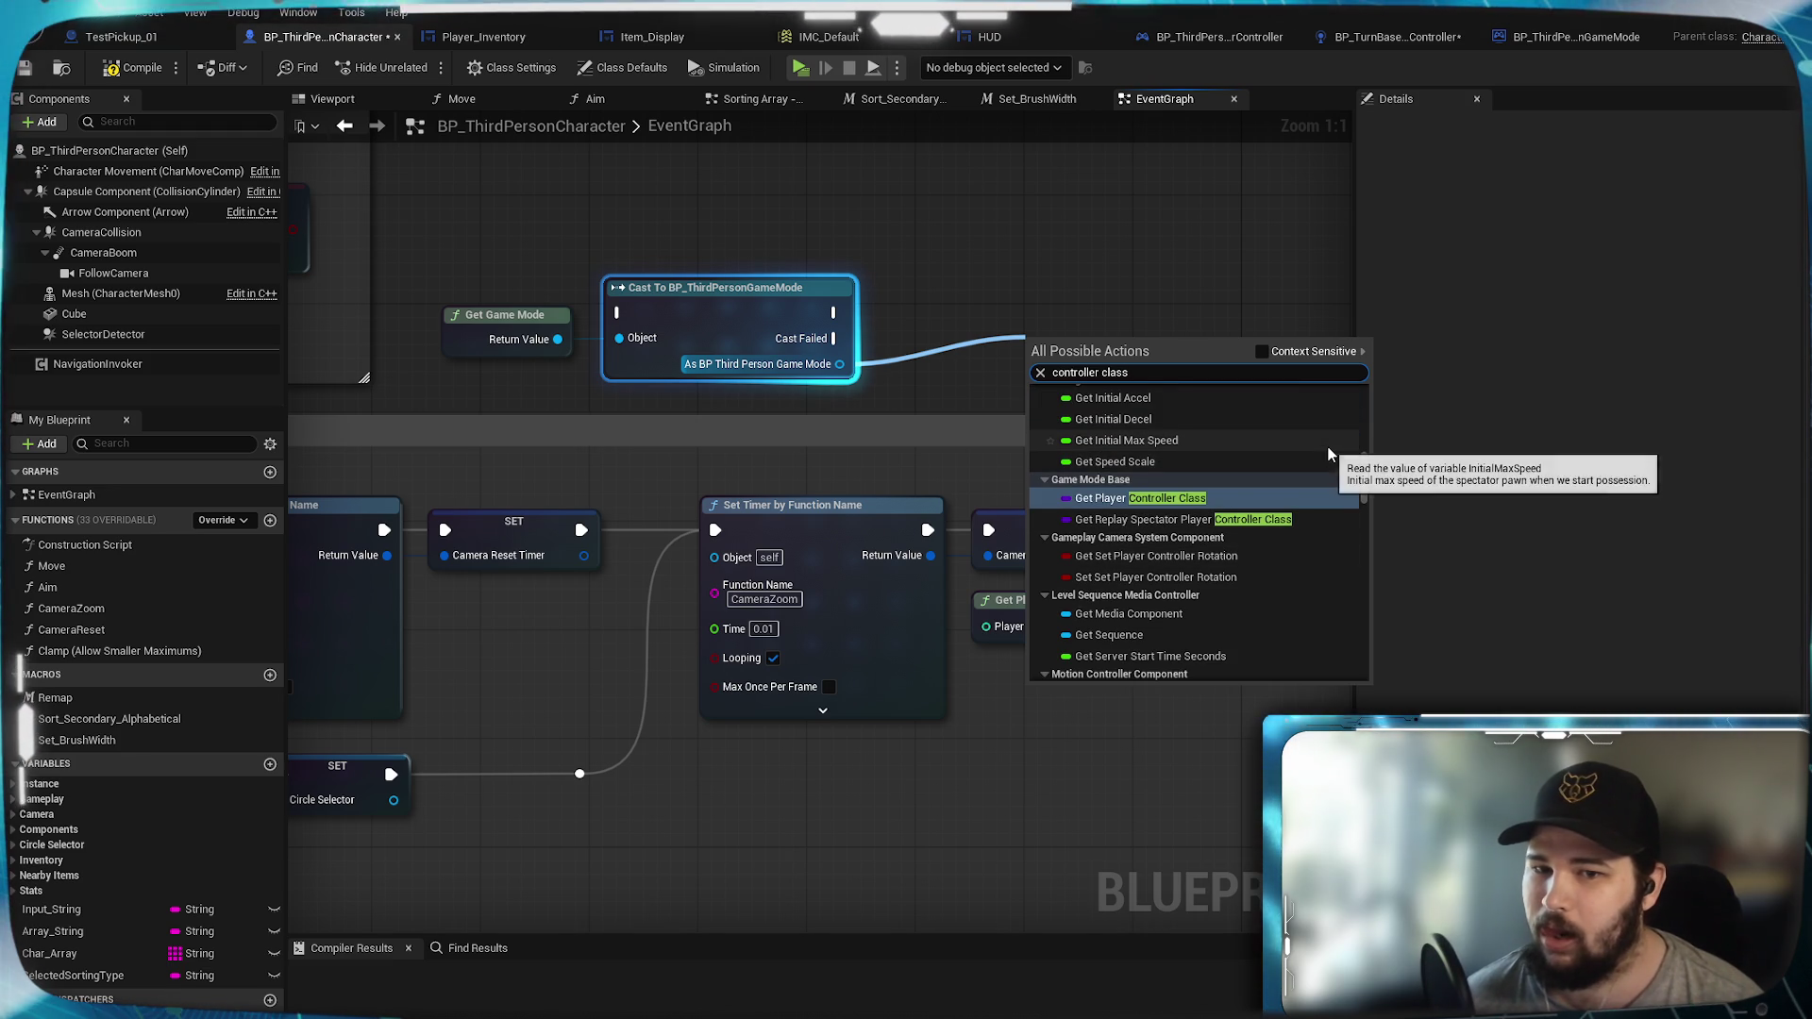
scroll(1327, 447, "down", 1)
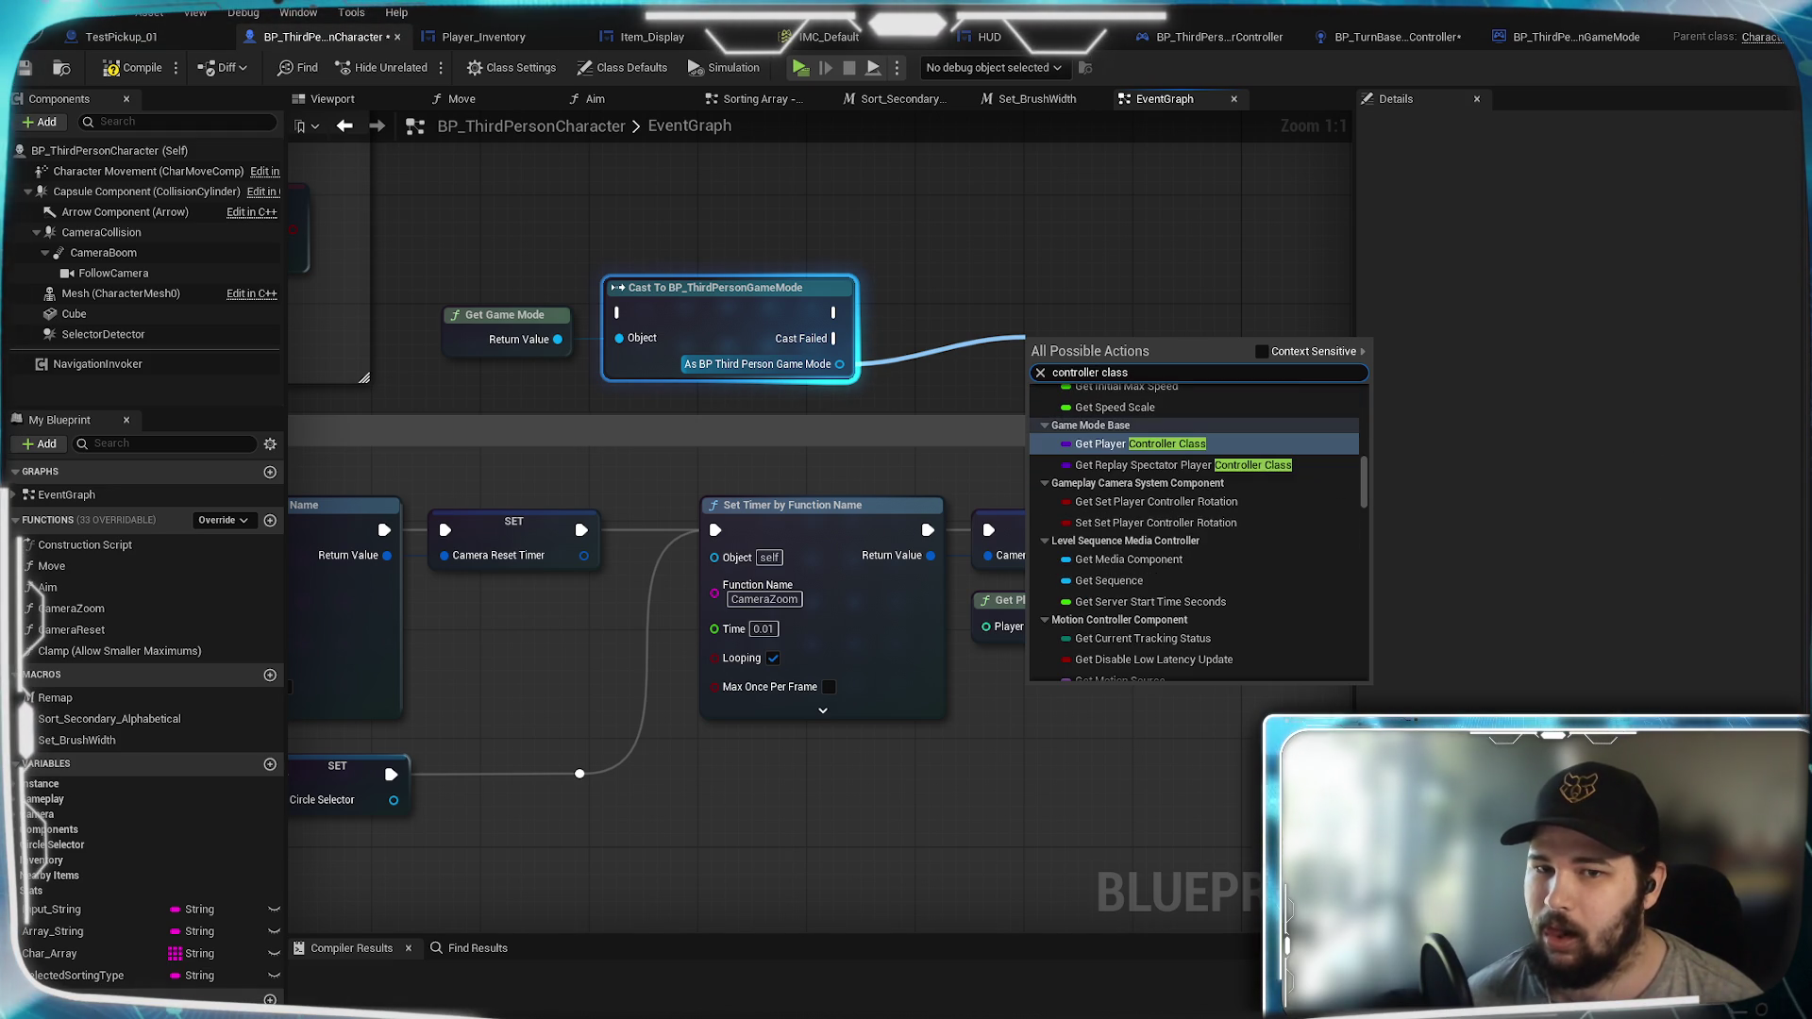
type("set")
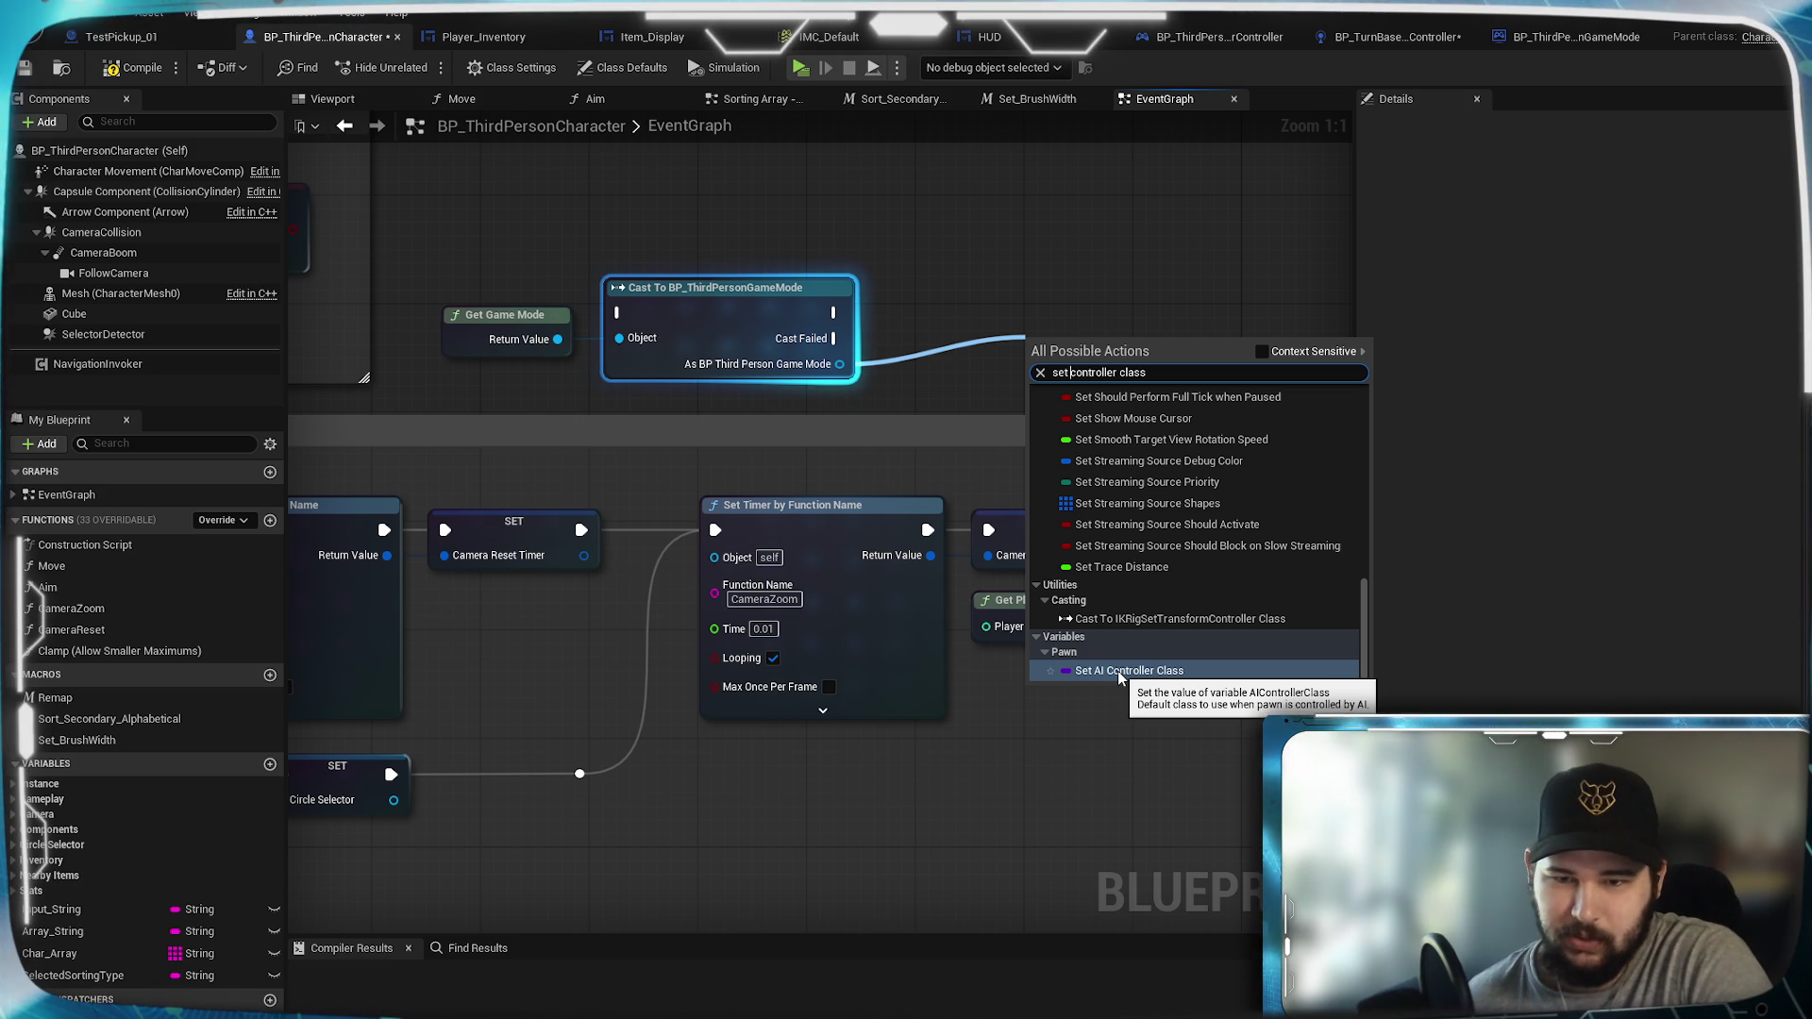
Step: Place a SET AI Controller Class node beside the cast, then view BP_ThirdPersonGameMode
scroll(1153, 593, "up", 5)
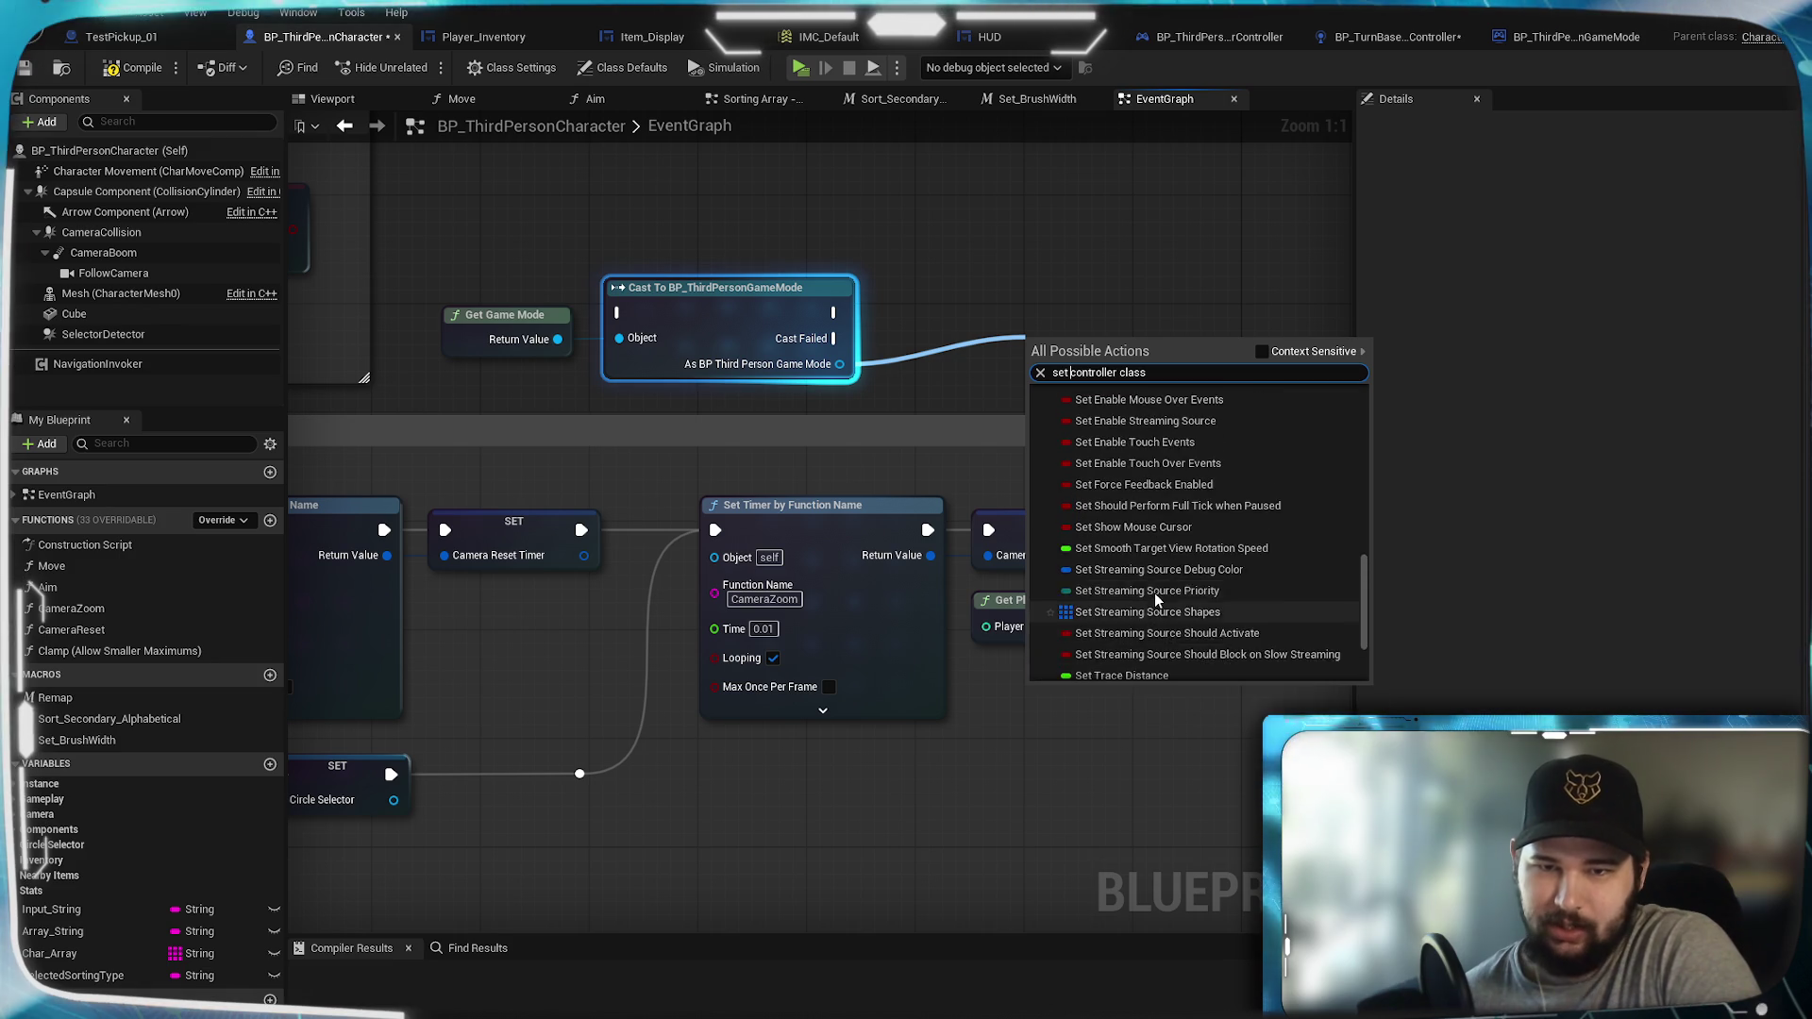
scroll(1153, 592, "up", 10)
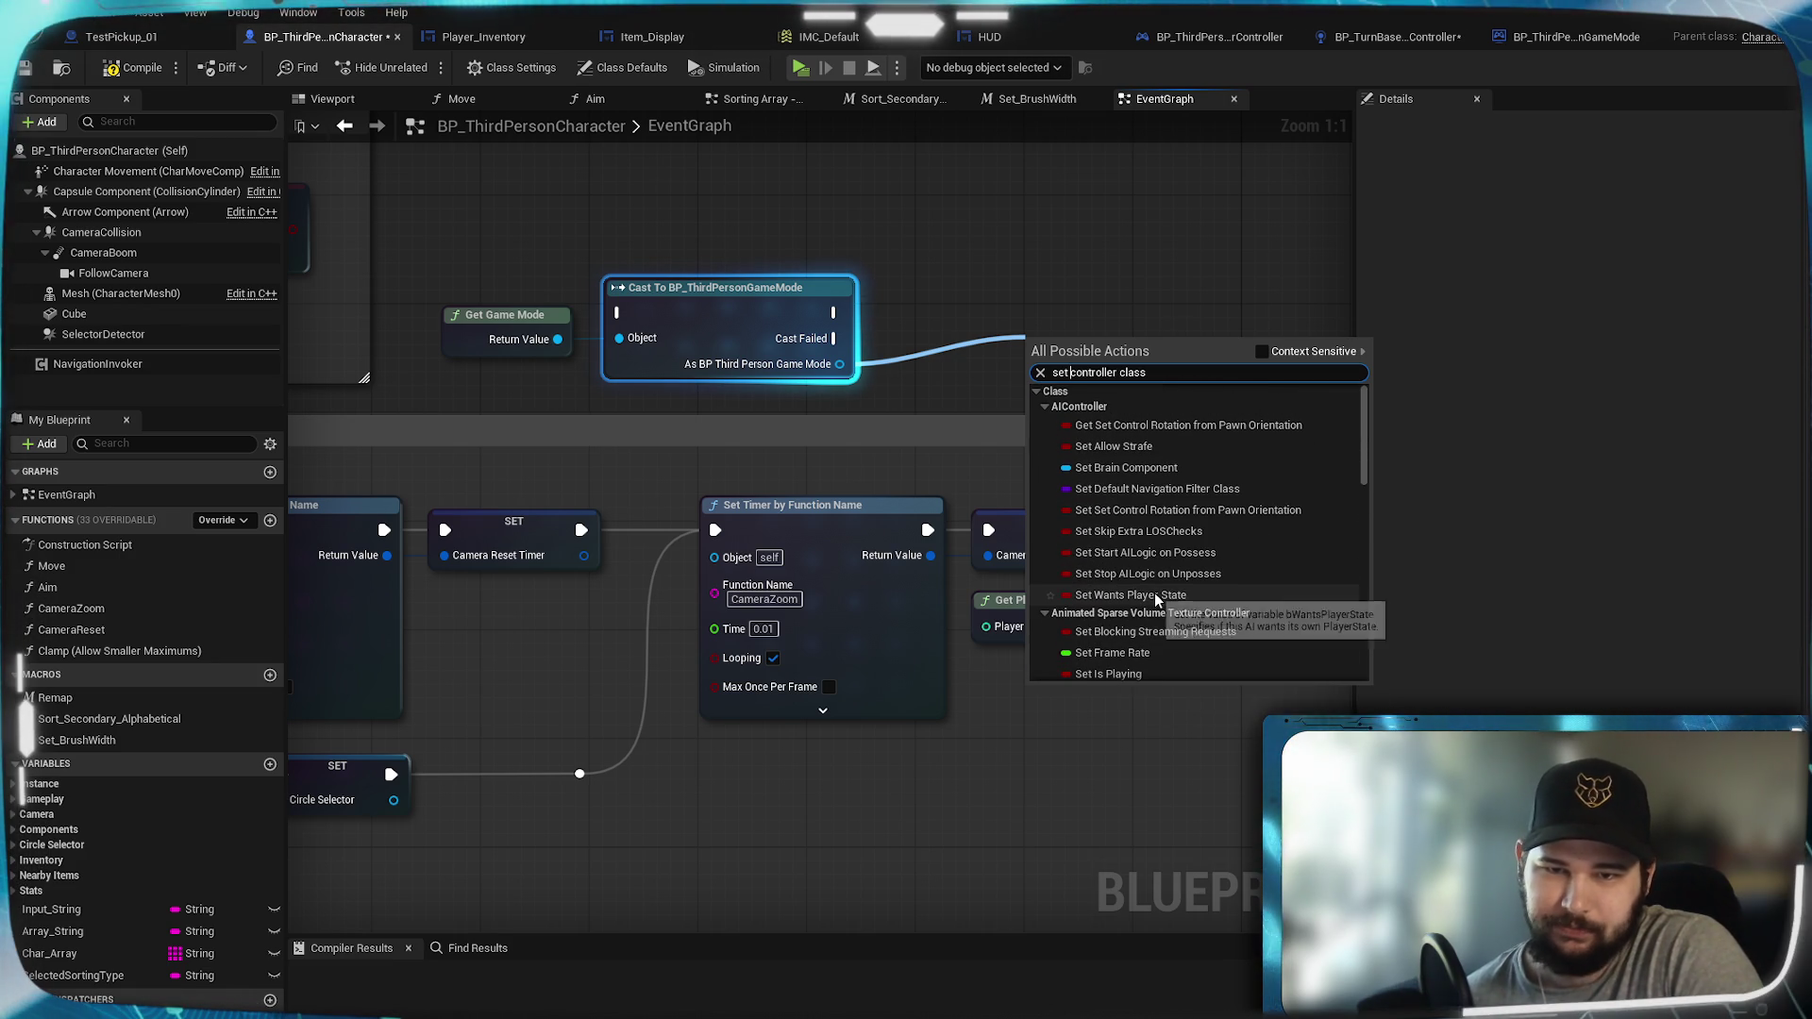
scroll(1309, 507, "down", 5)
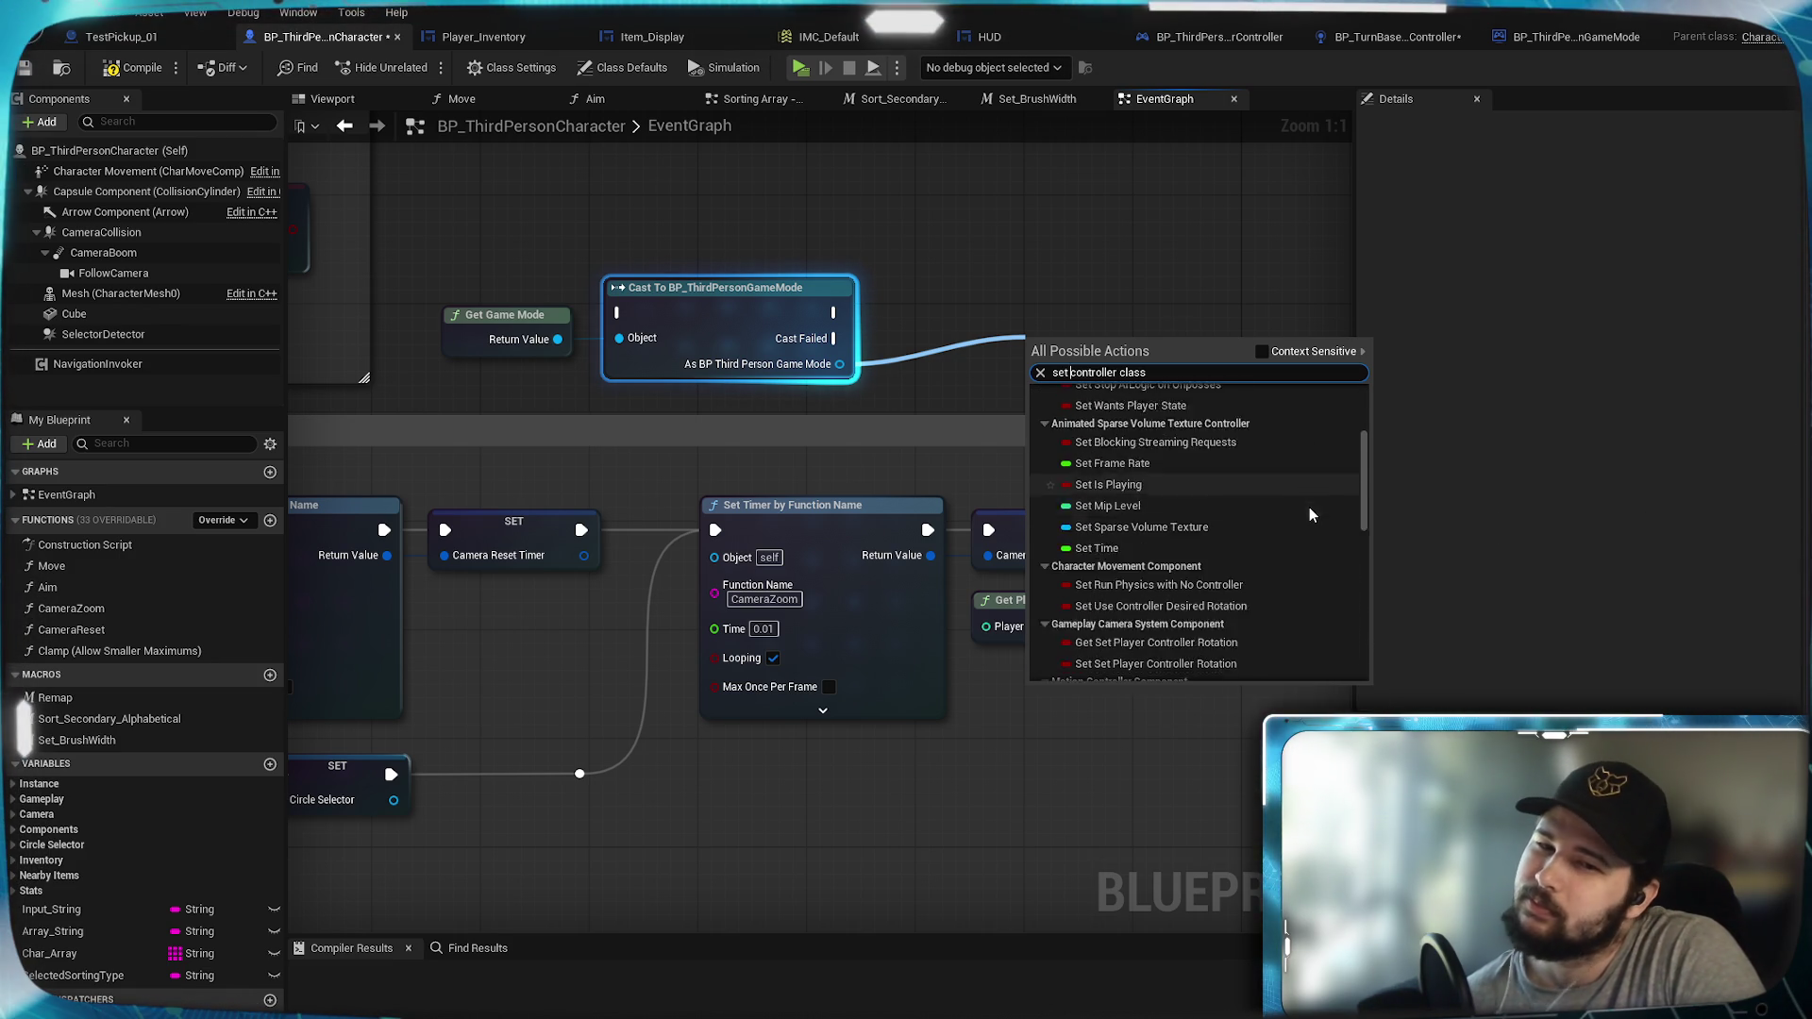
scroll(1309, 506, "down", 10)
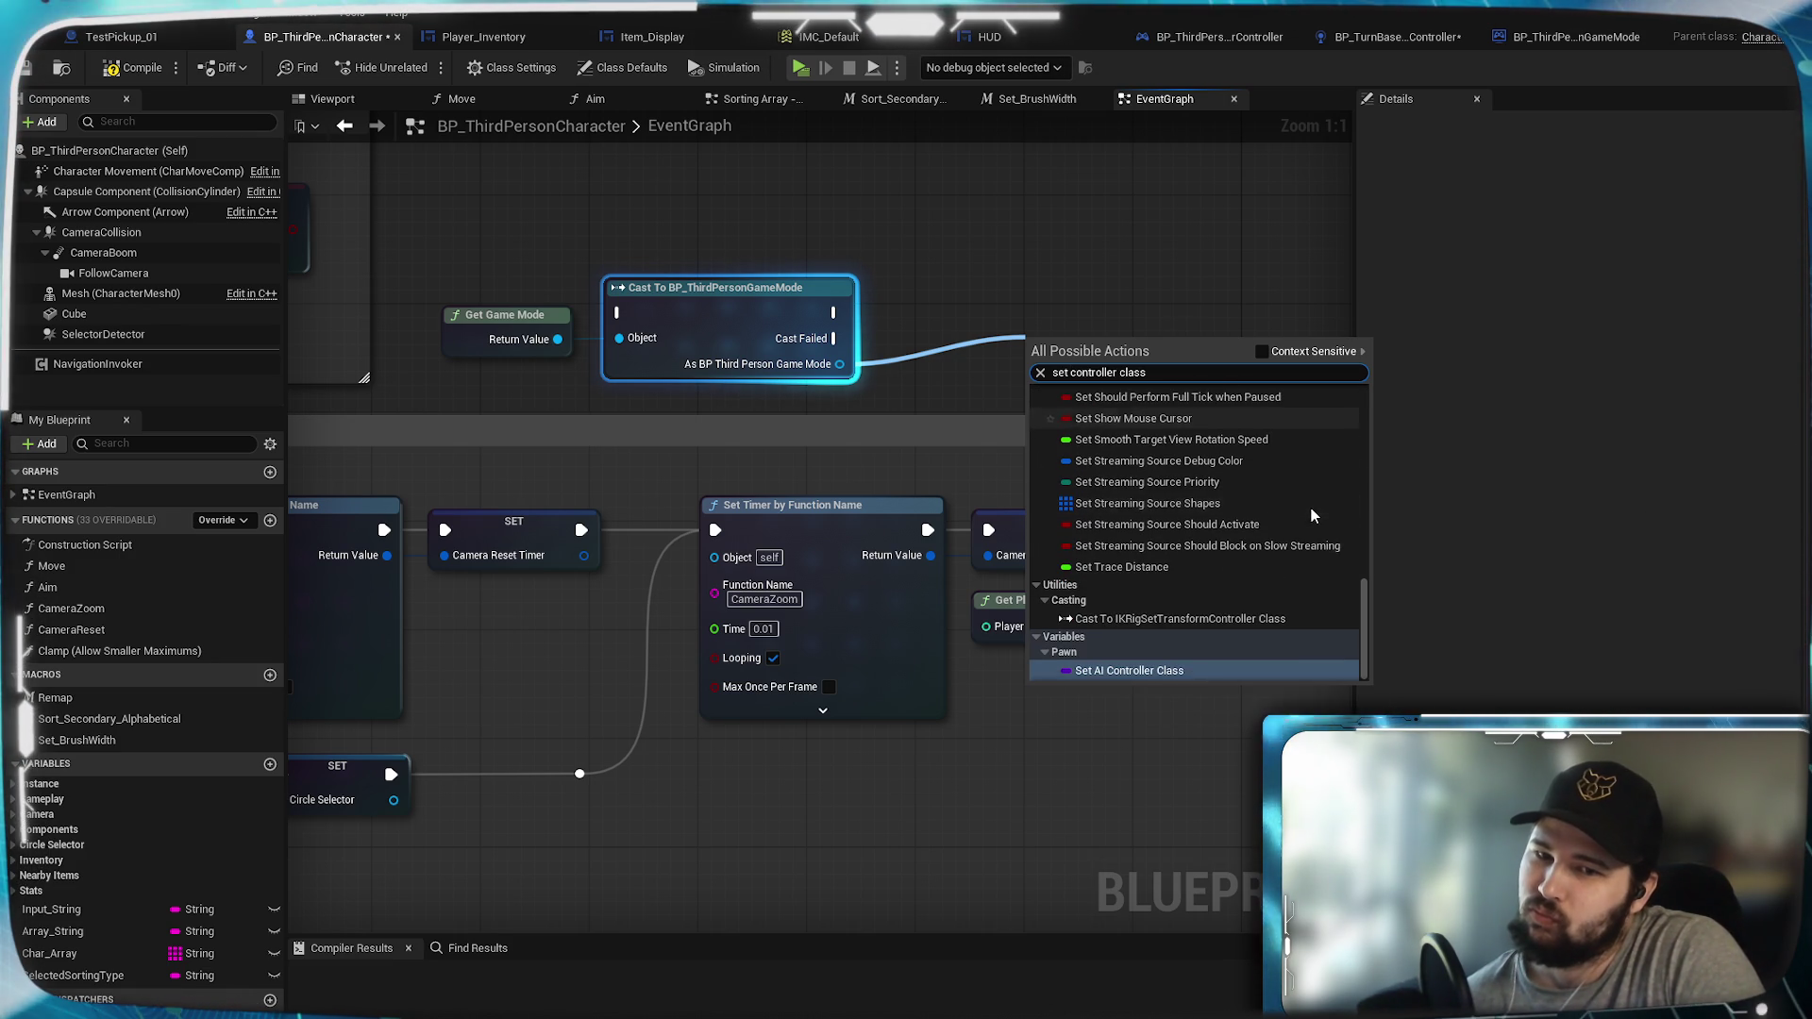
left_click(1083, 672)
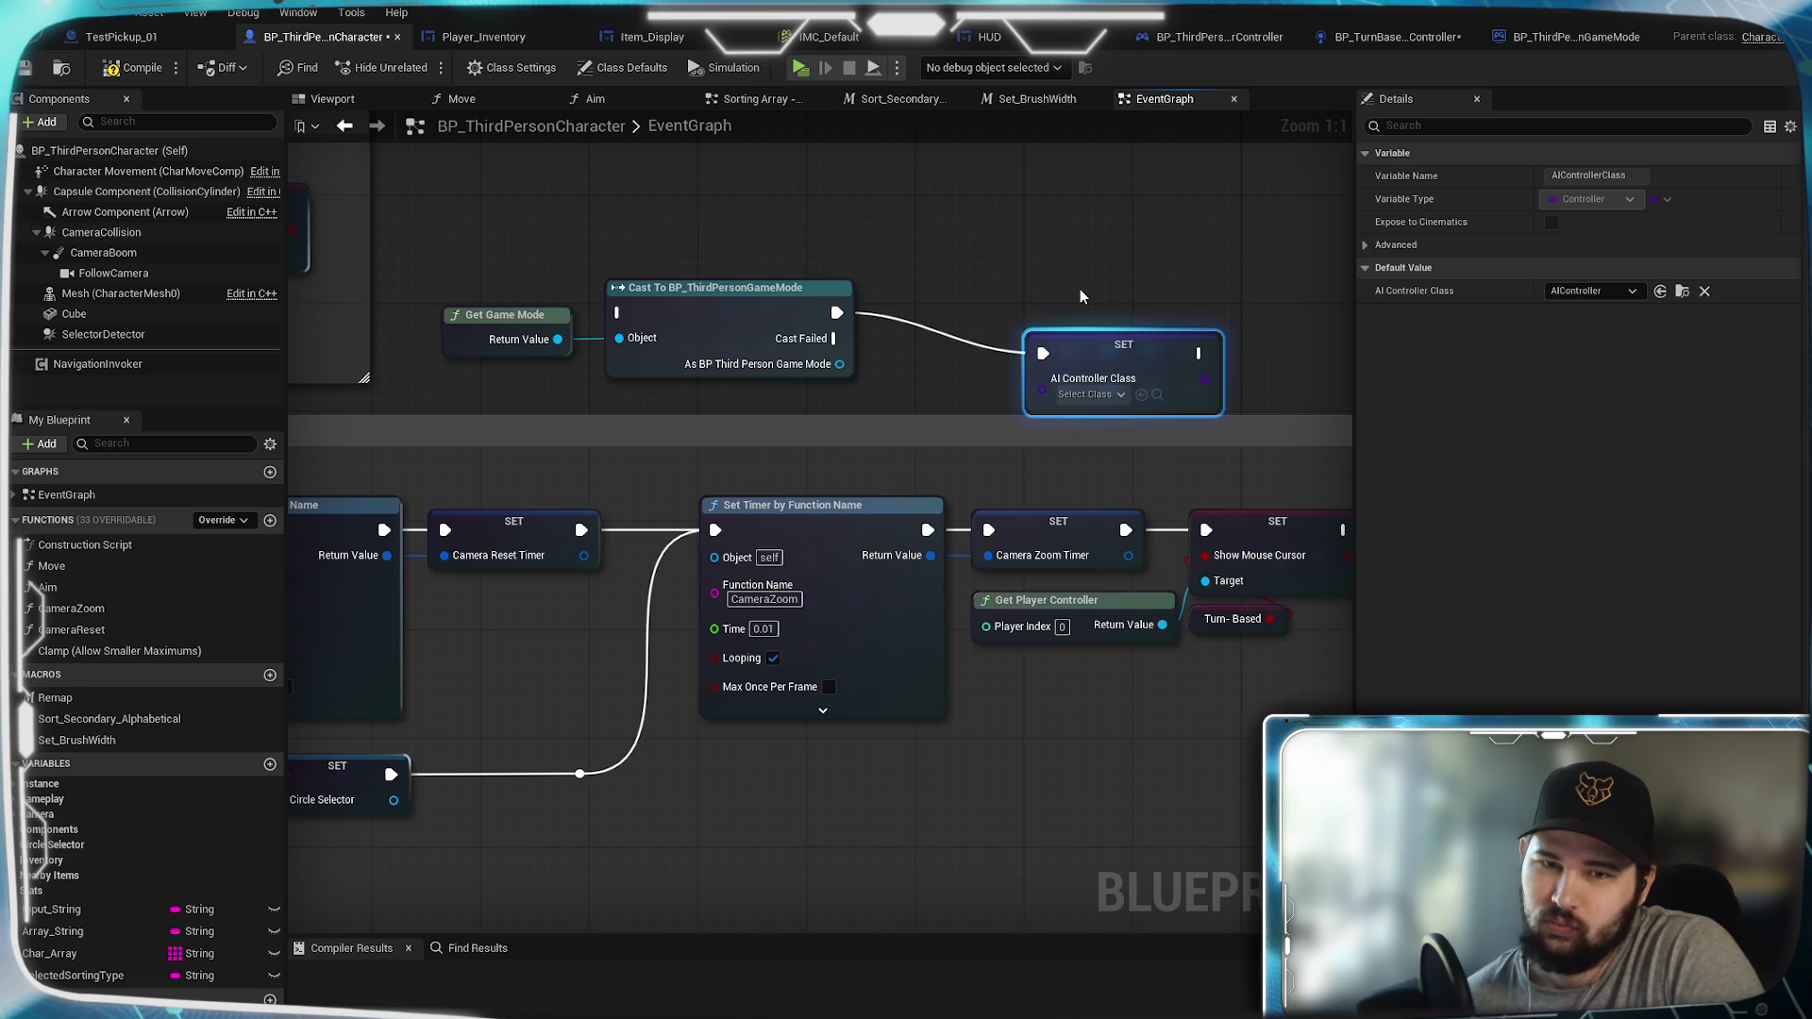
mouse_move(1116, 345)
left_mouse_down()
mouse_move(1103, 246)
mouse_move(1075, 278)
left_mouse_up()
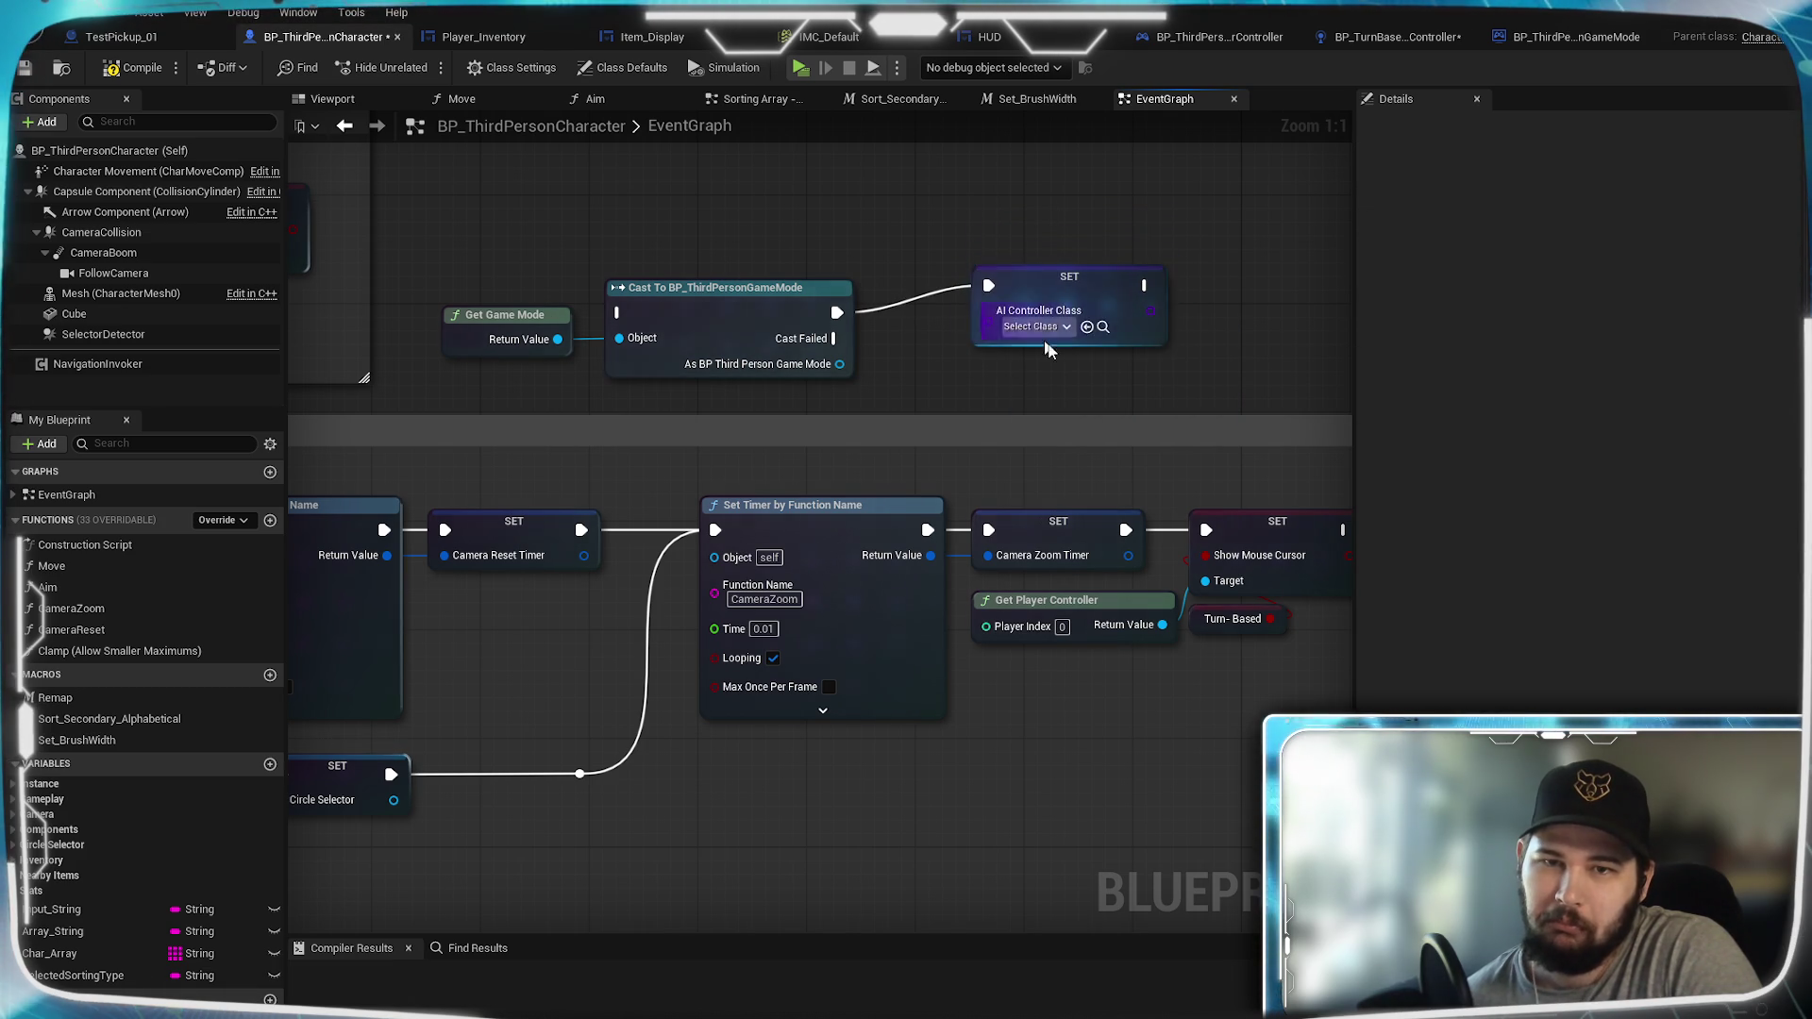
left_click(1570, 36)
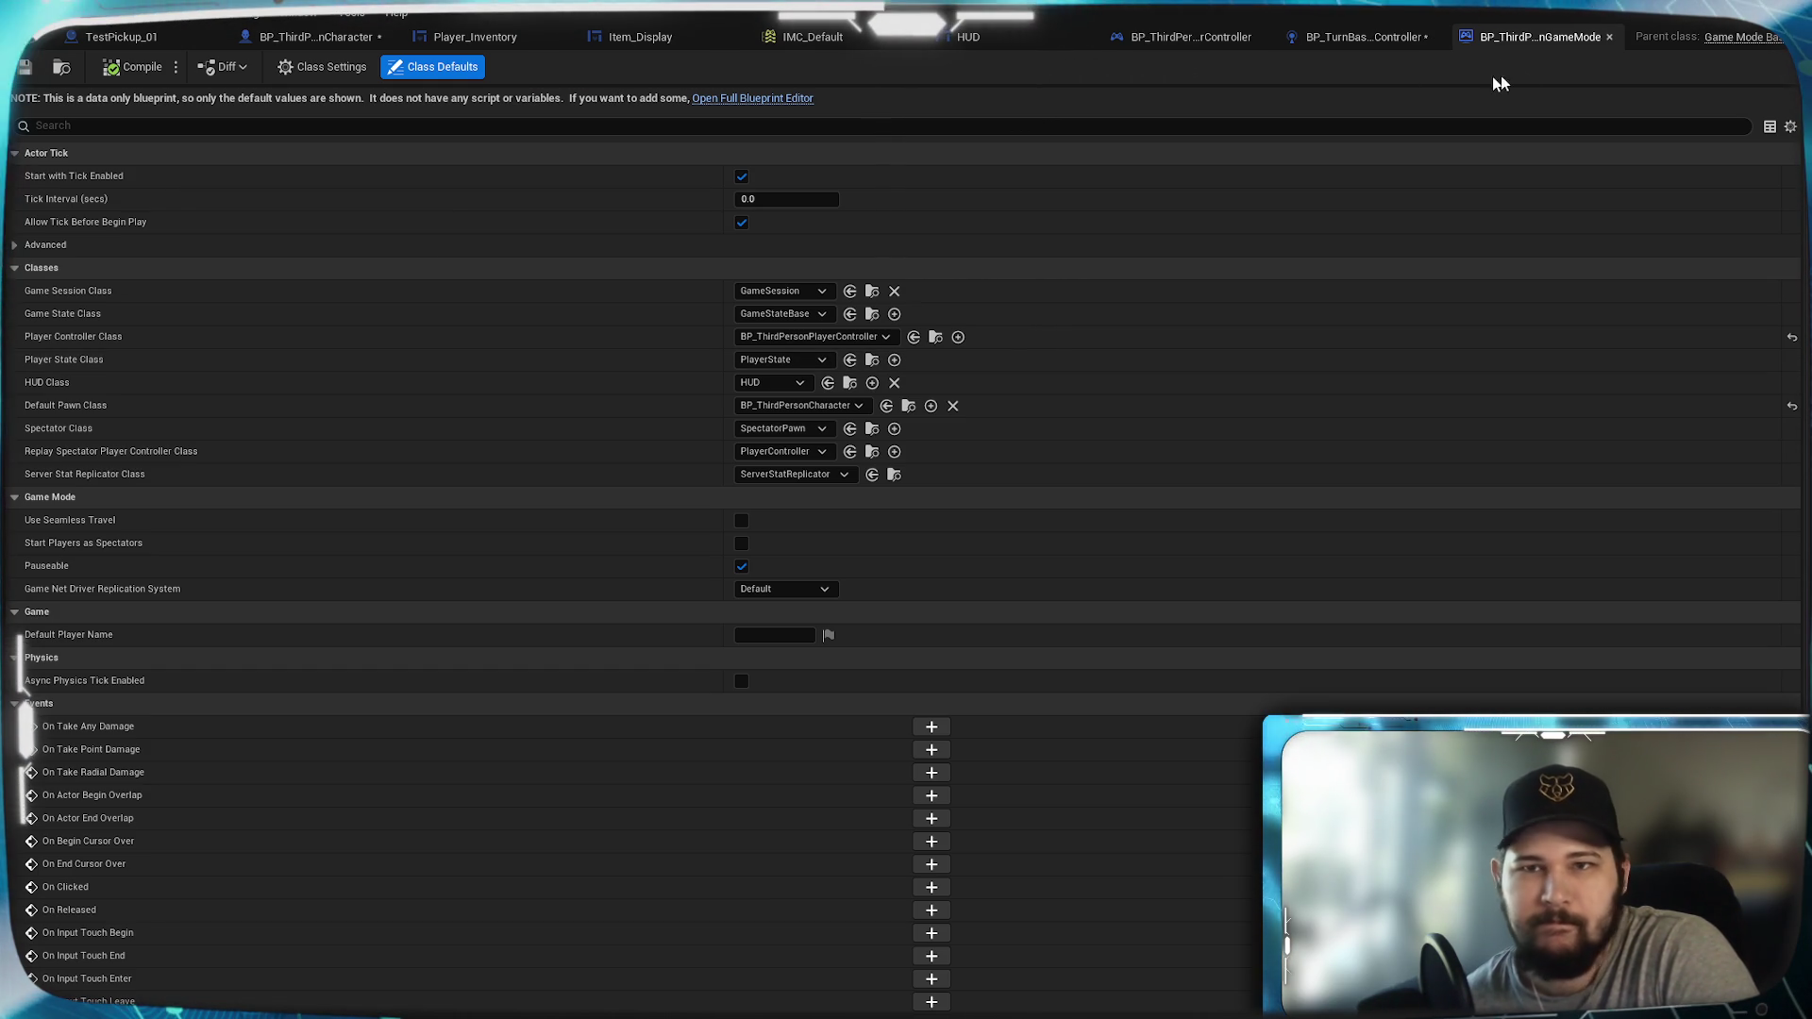
Step: Show BP_ThirdPersonCharacter's Class Defaults in the Details panel
left_click(1357, 40)
left_click(295, 43)
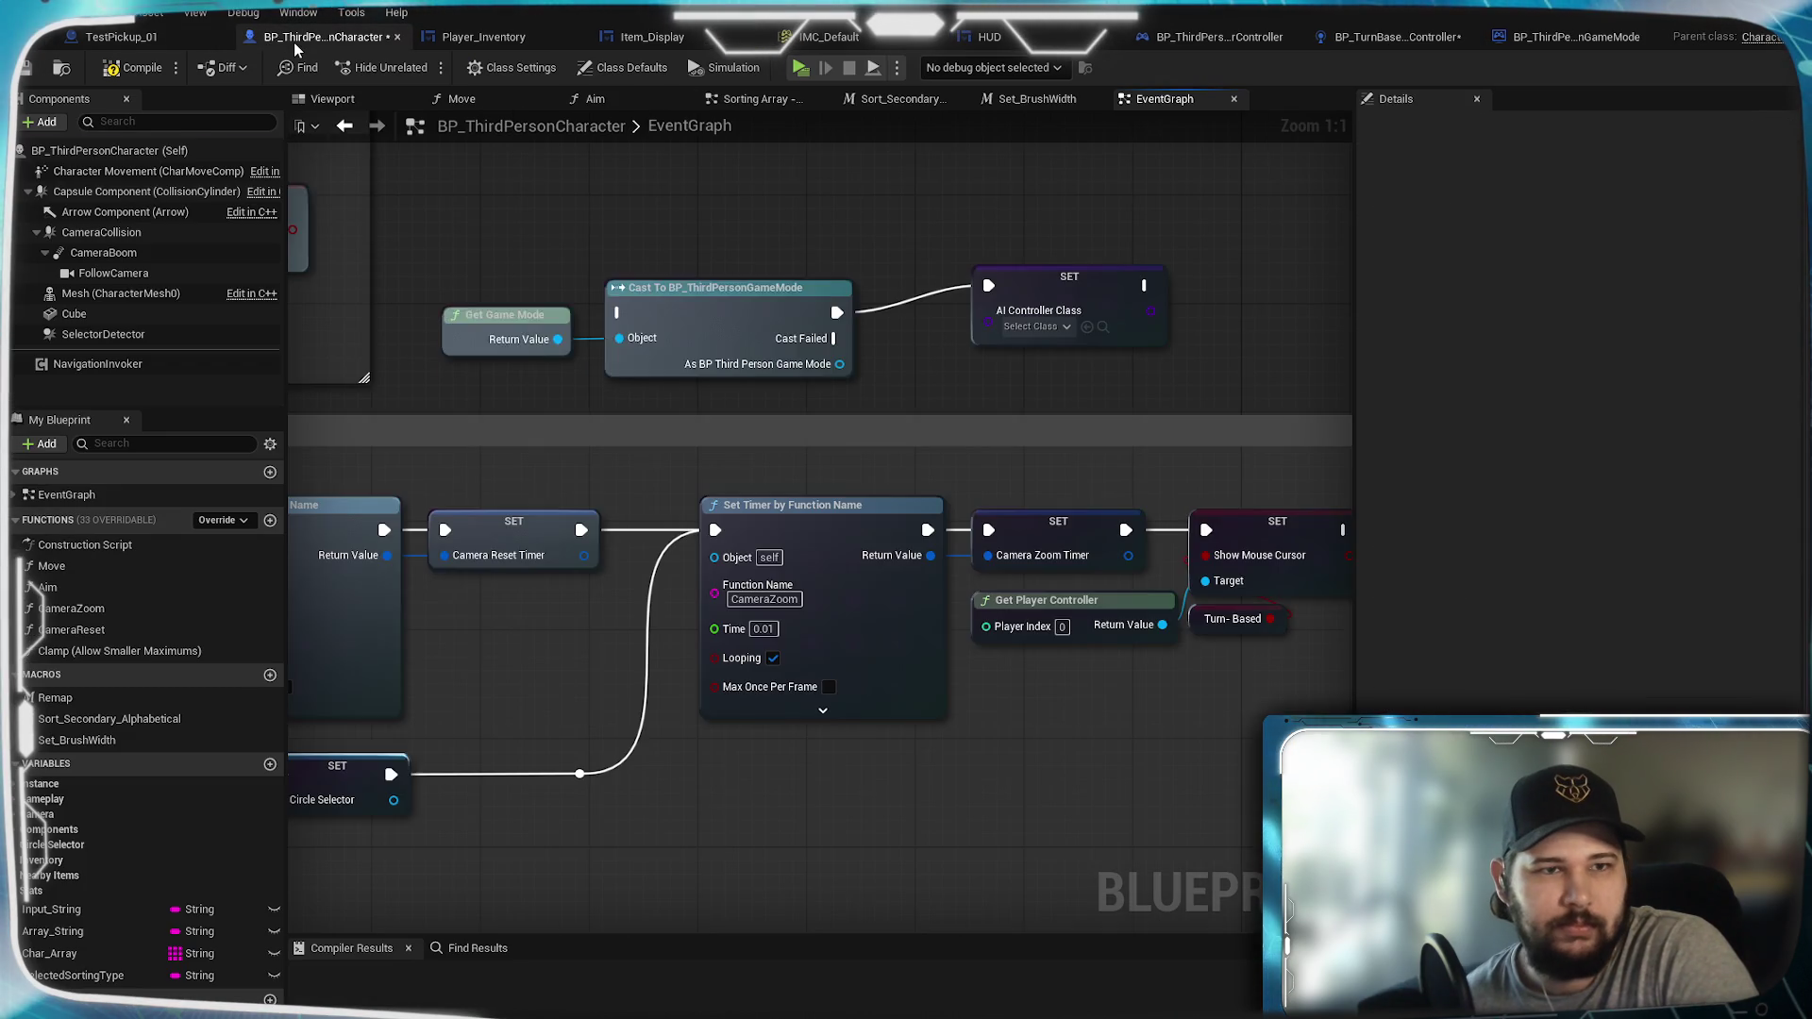
left_click(1019, 313)
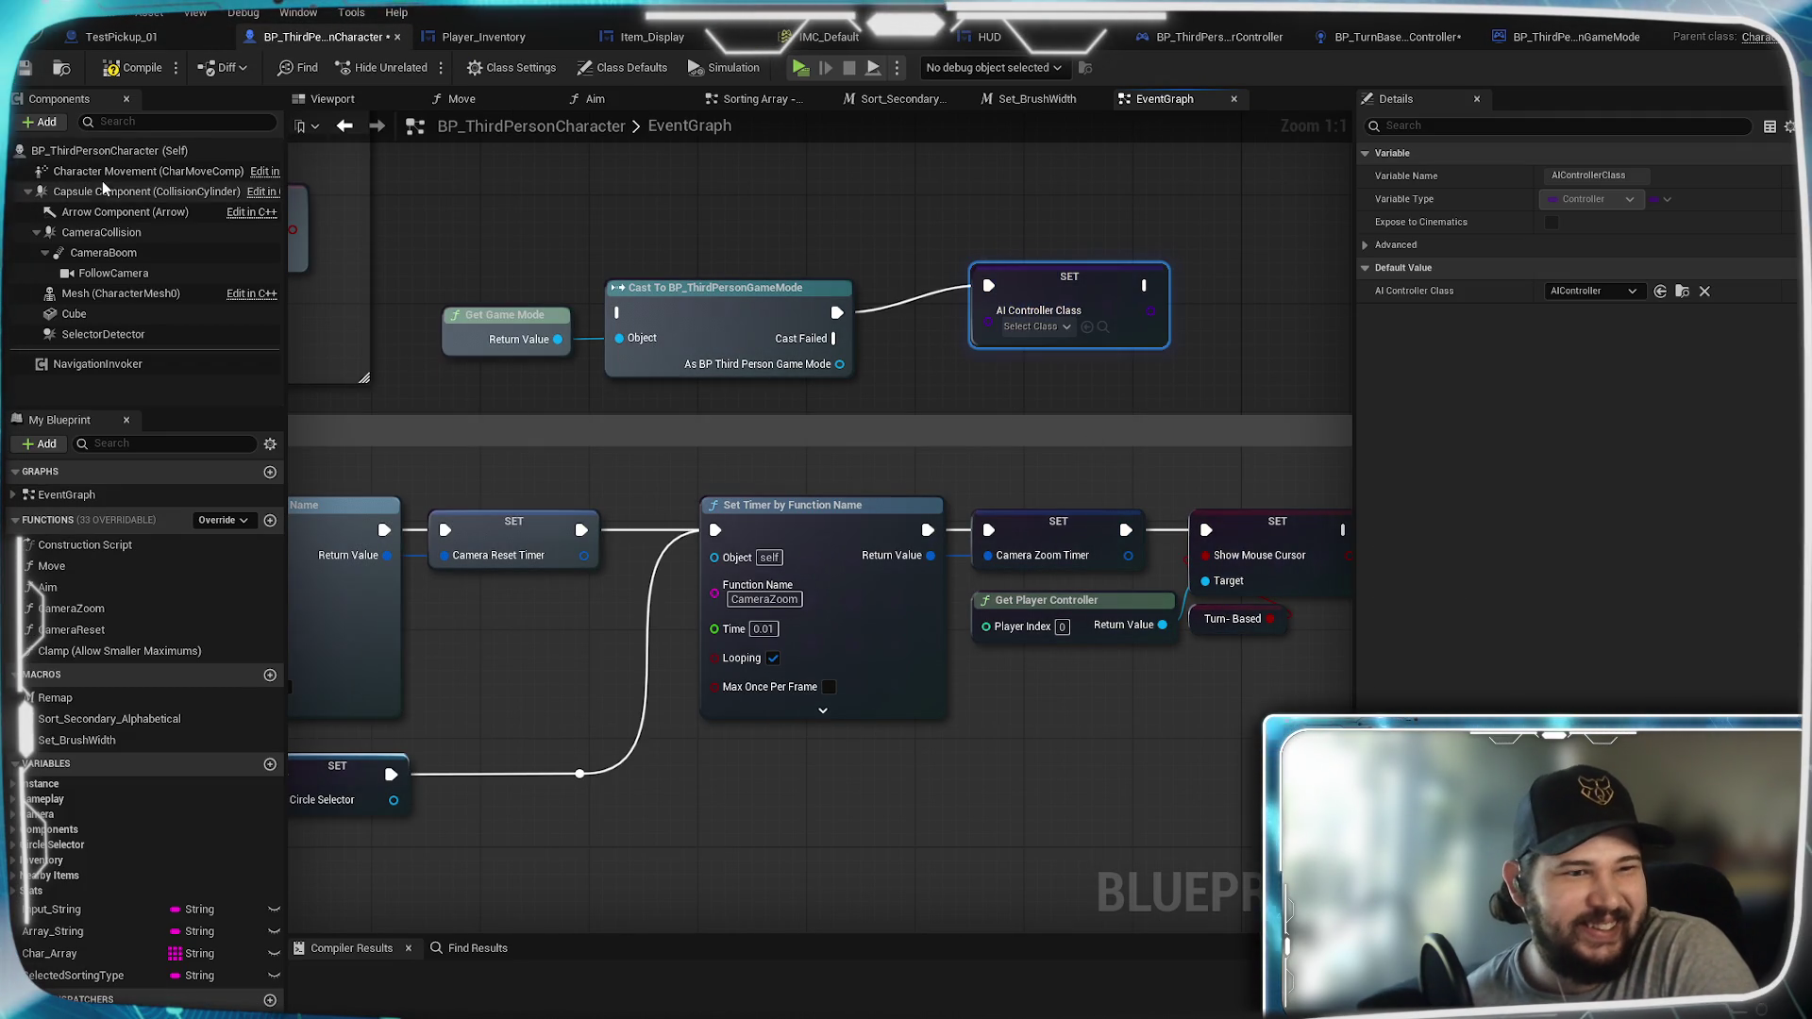
left_click(99, 175)
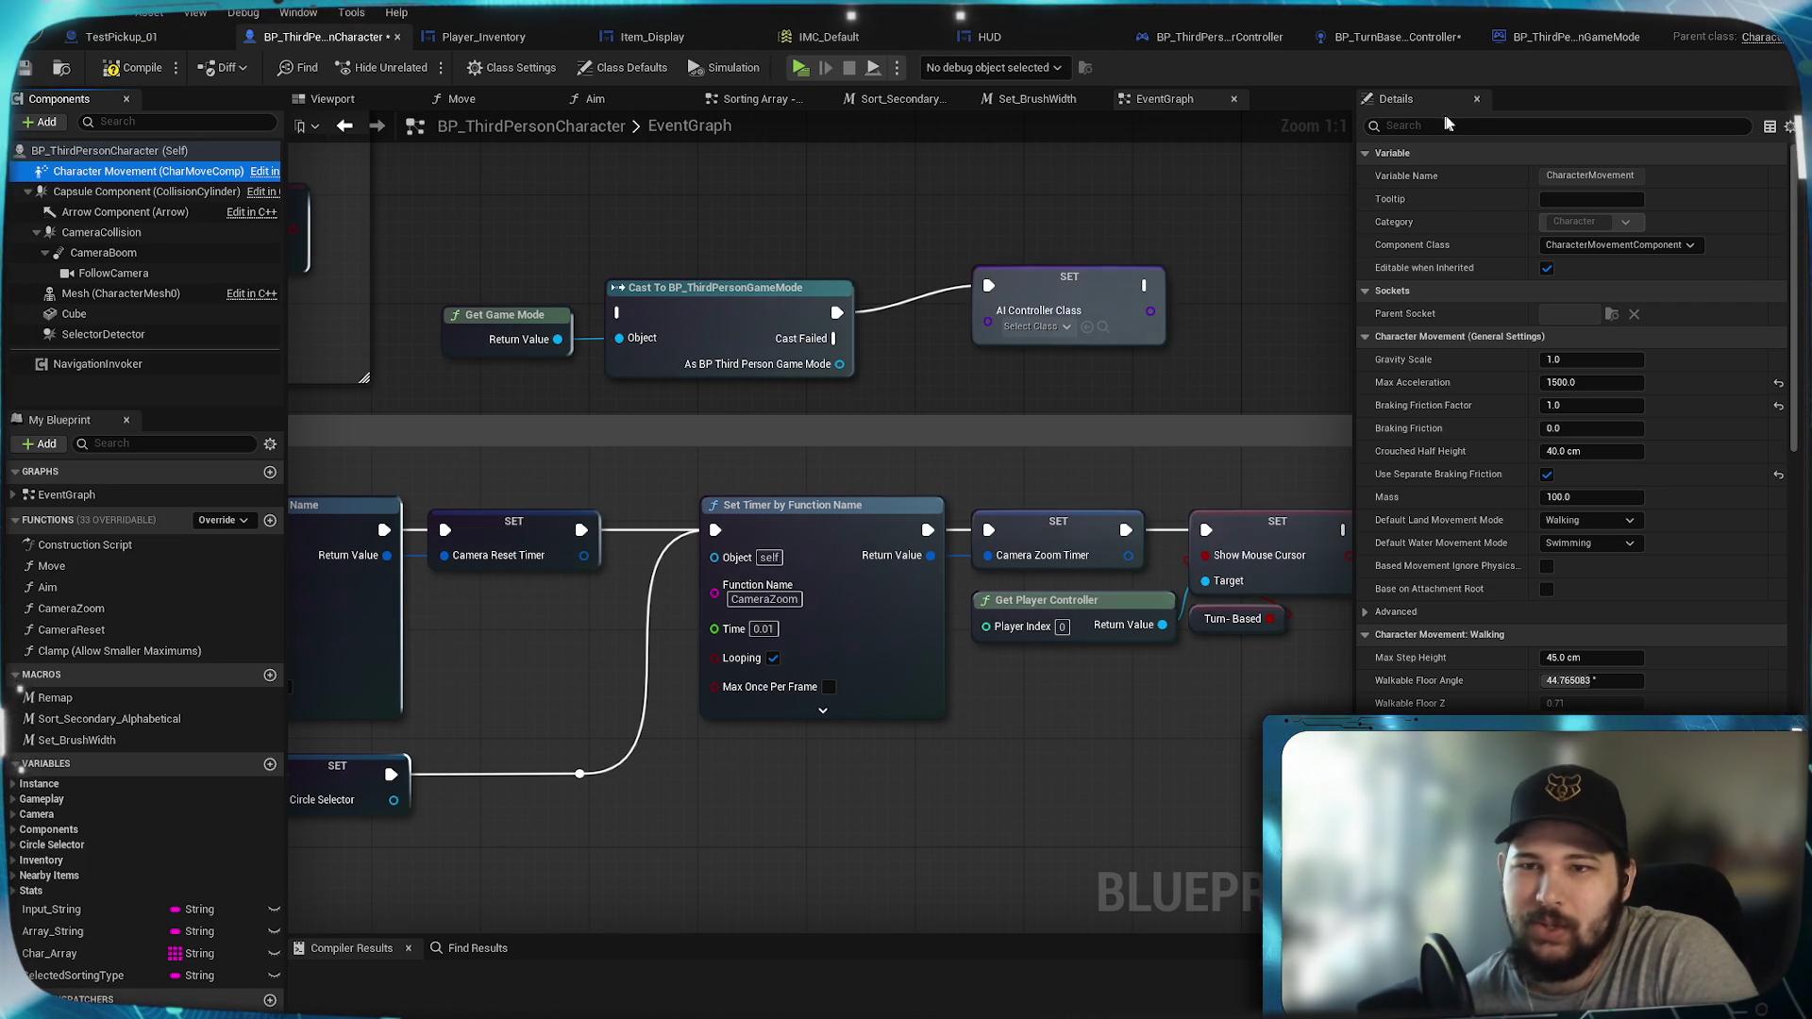
left_click(519, 69)
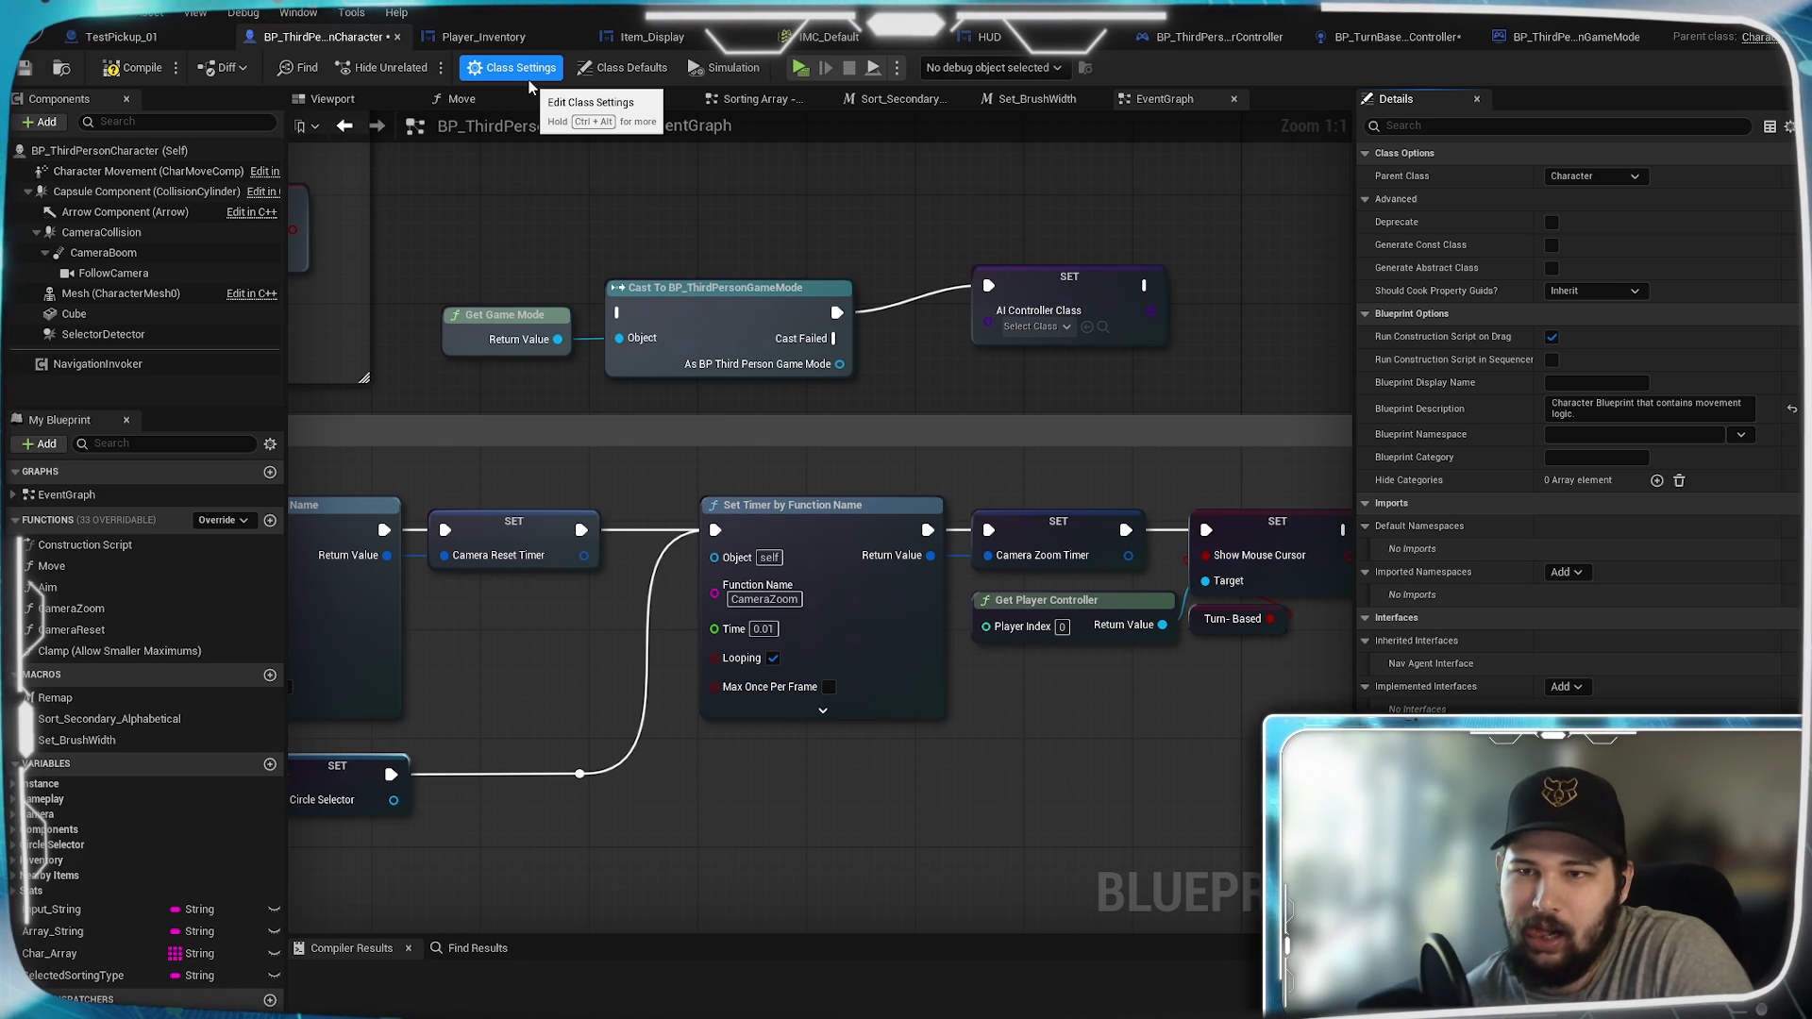
left_click(583, 72)
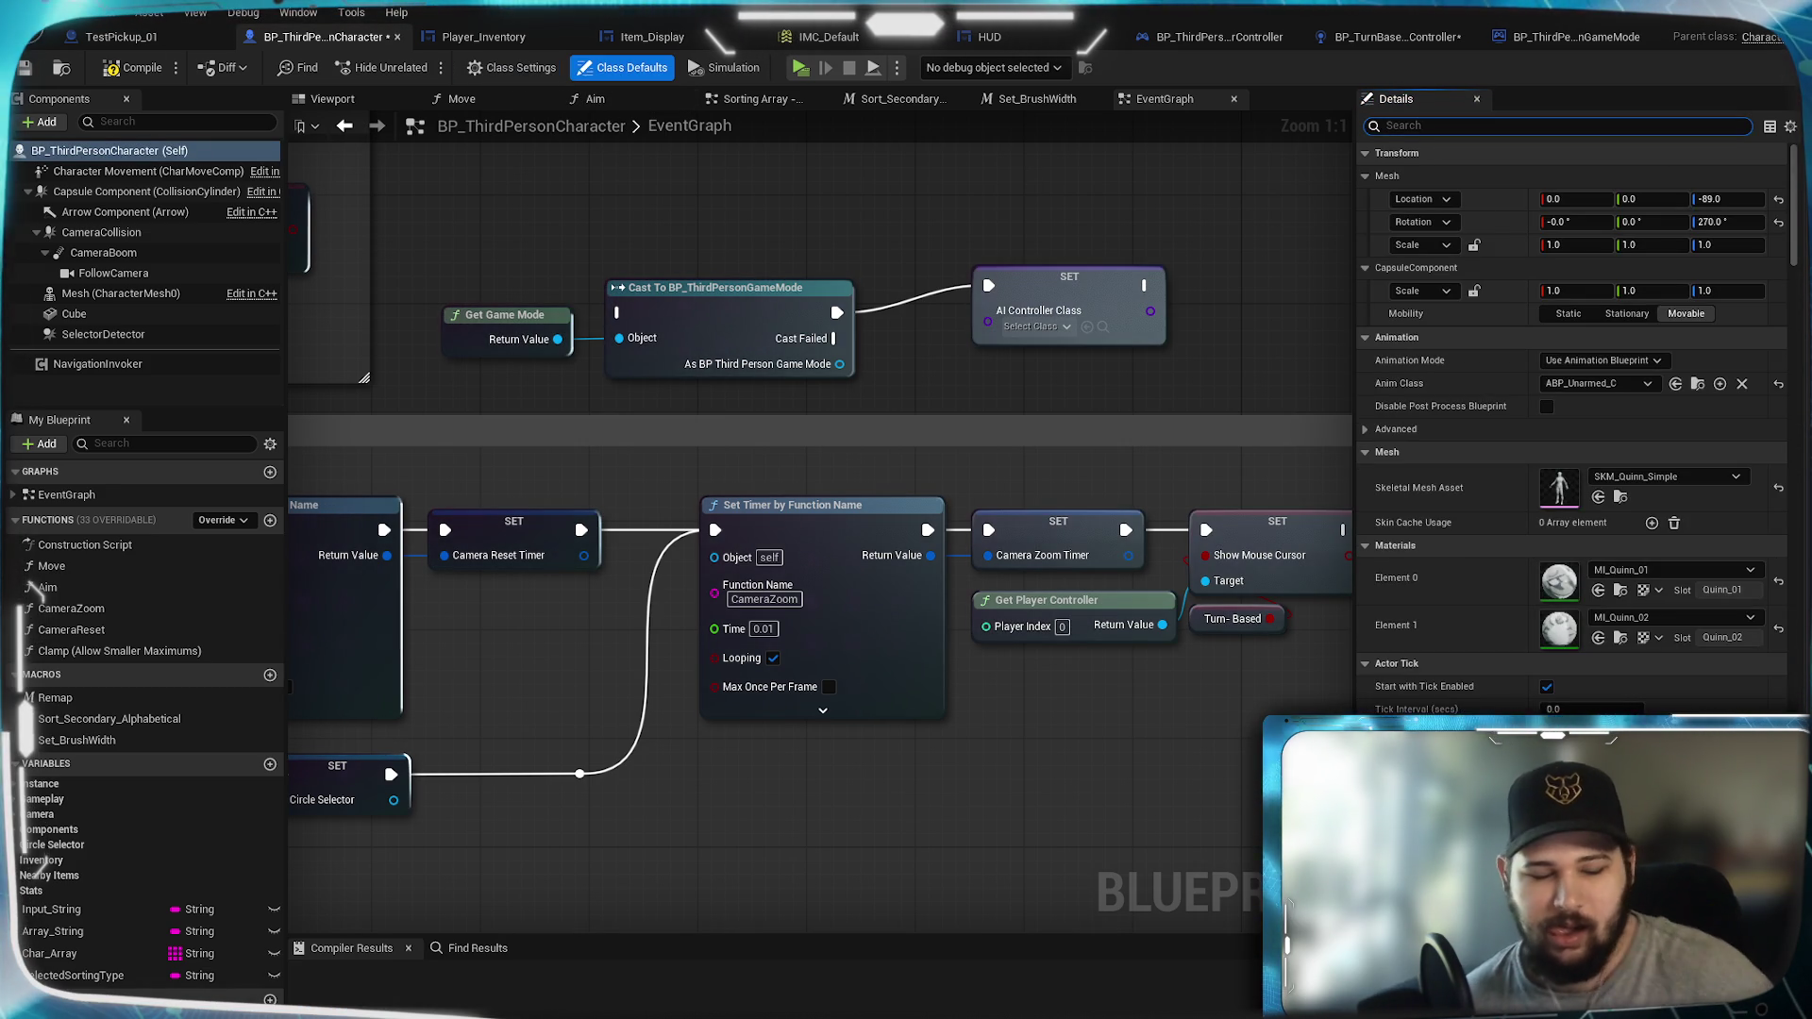
type("AI")
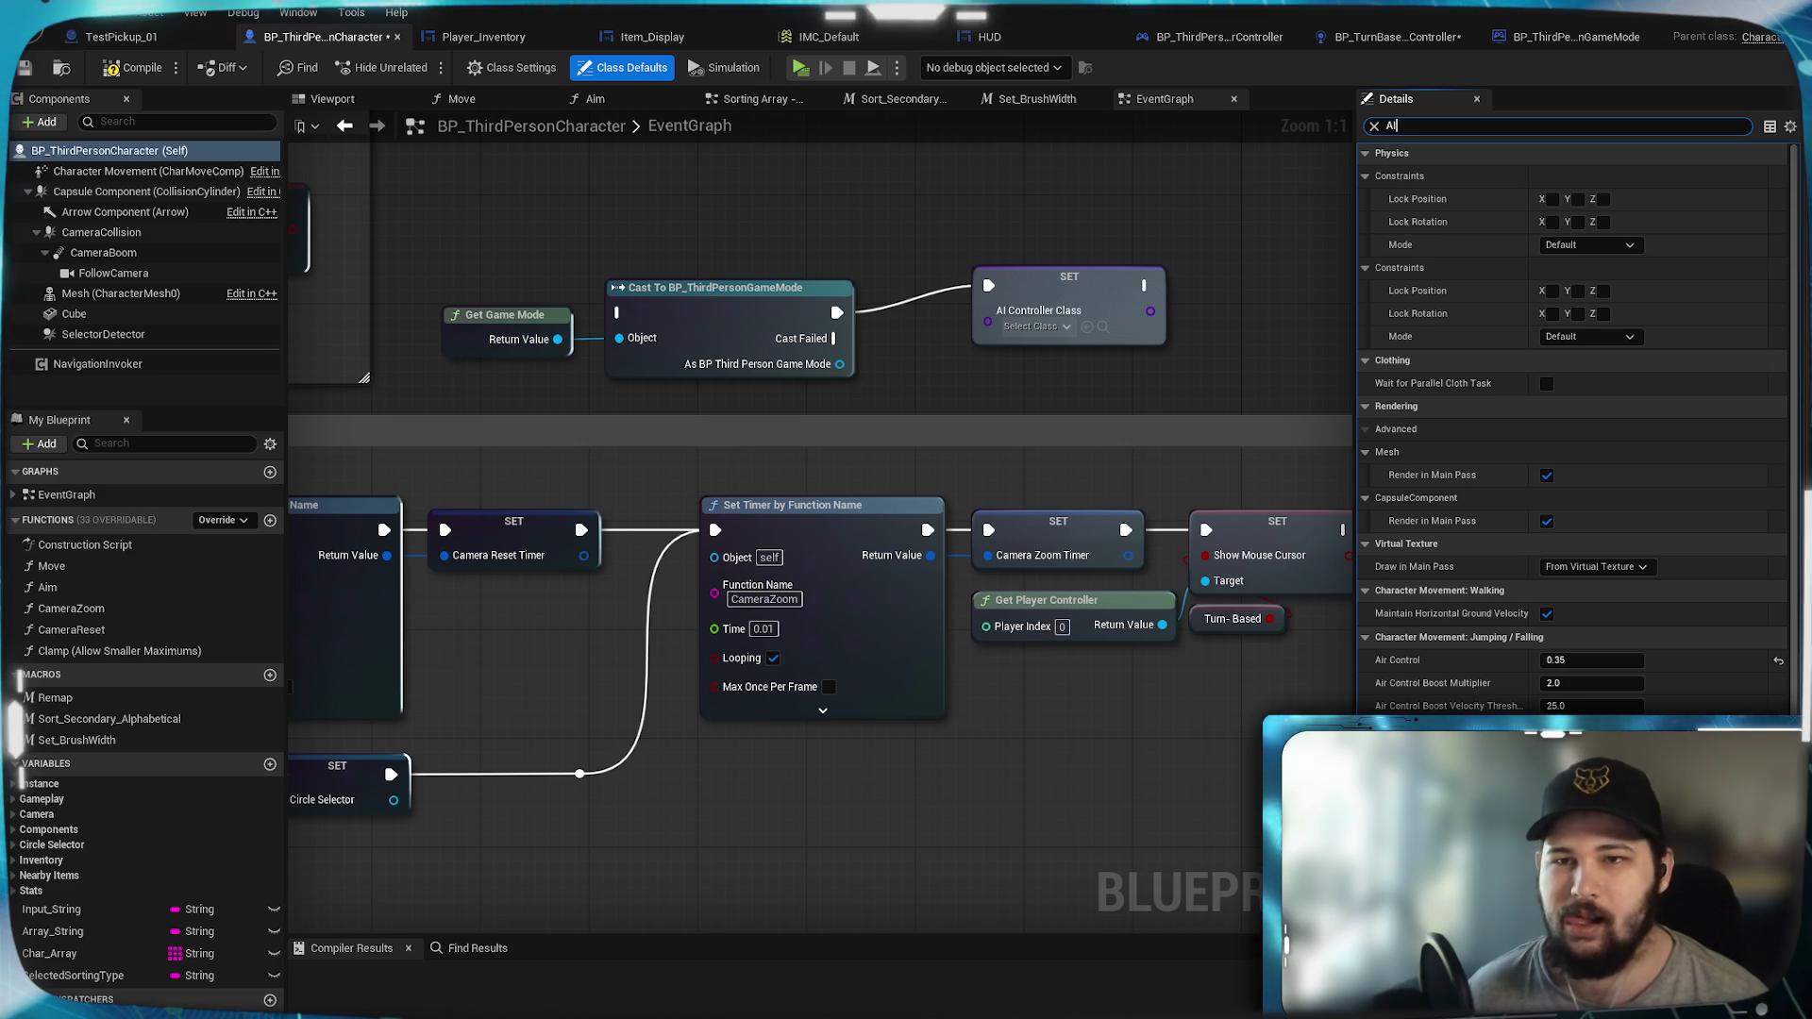
Step: Set AI Controller Class to BP_TurnBasedPlayerController, then start an 'AI Control' action search
type(" Controller")
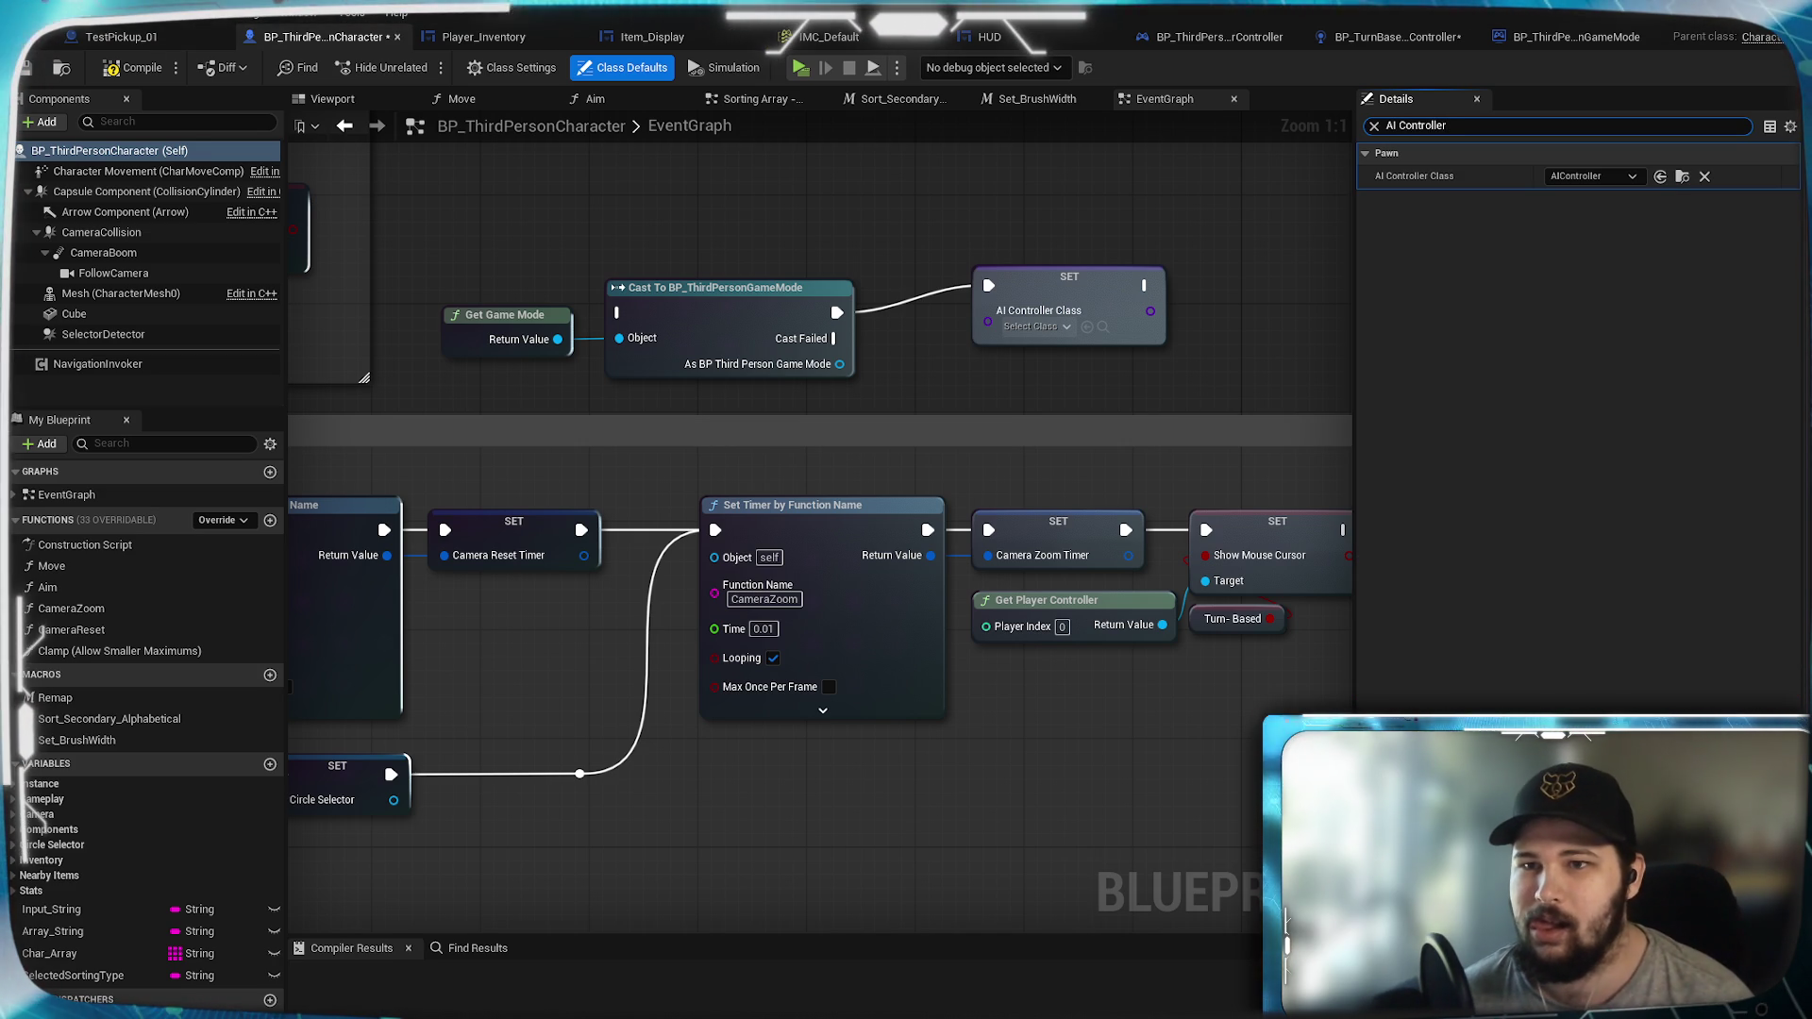
left_click(1600, 178)
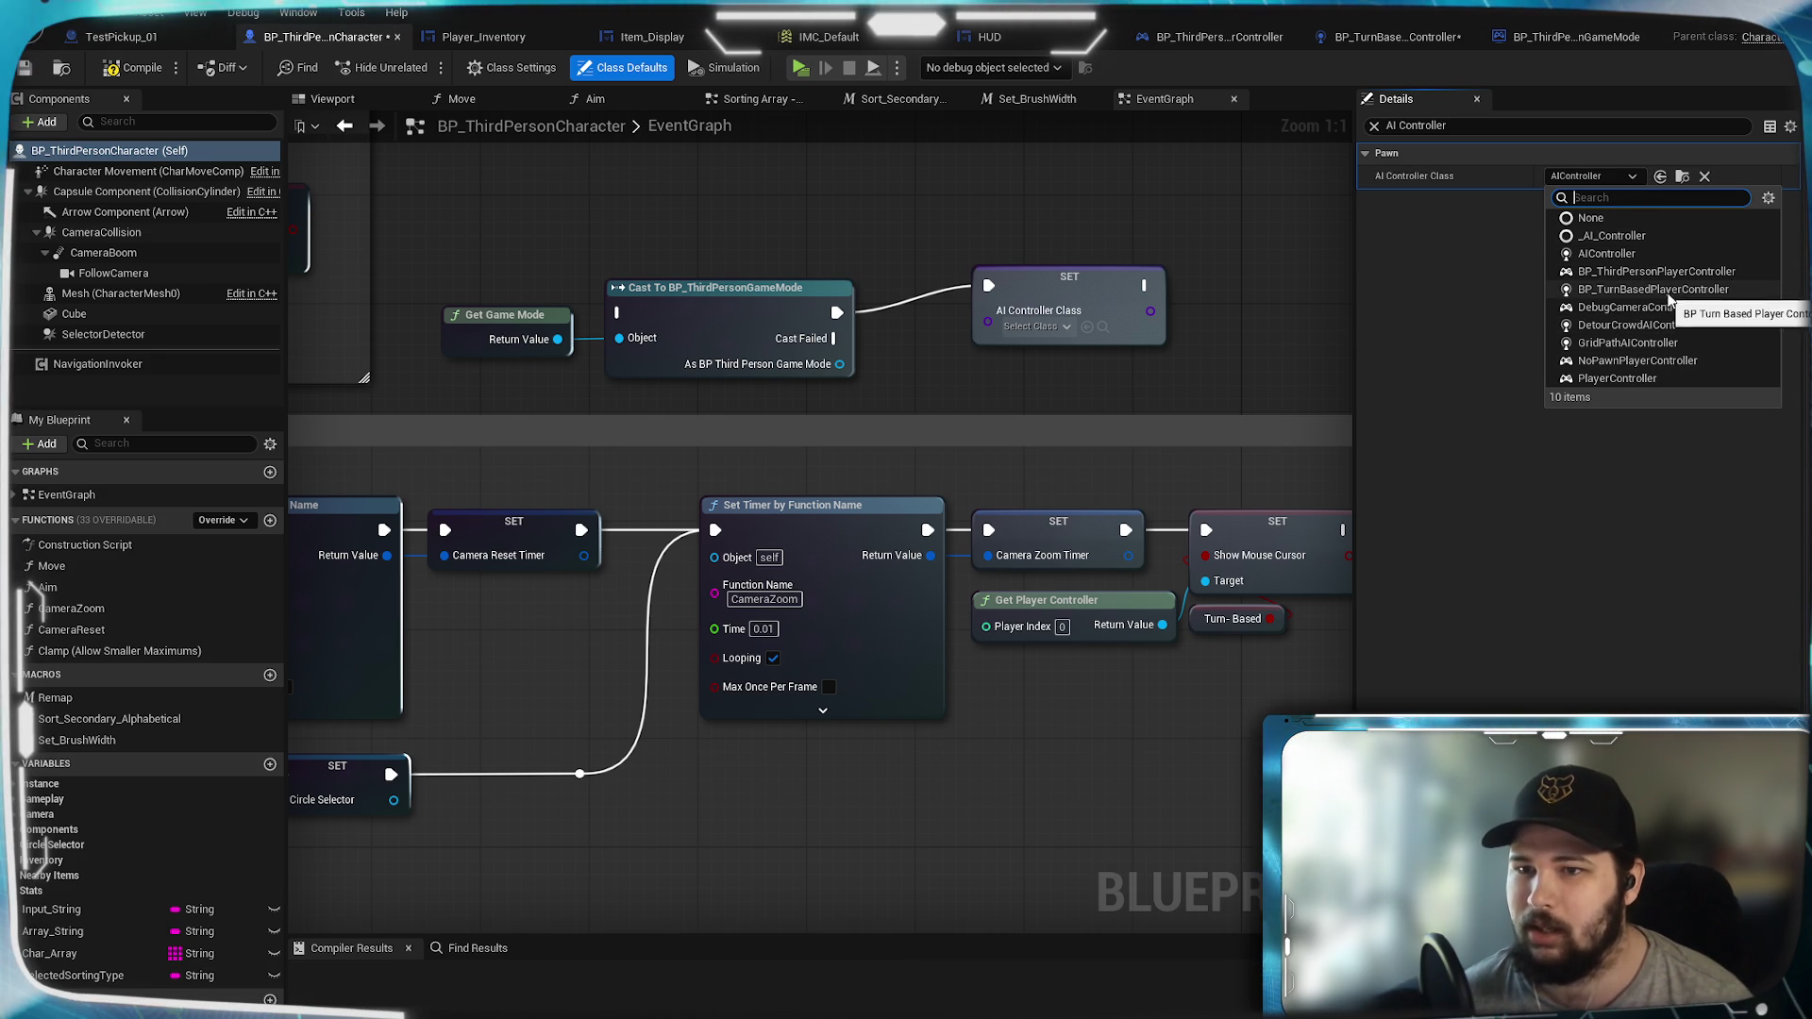
left_click(1700, 290)
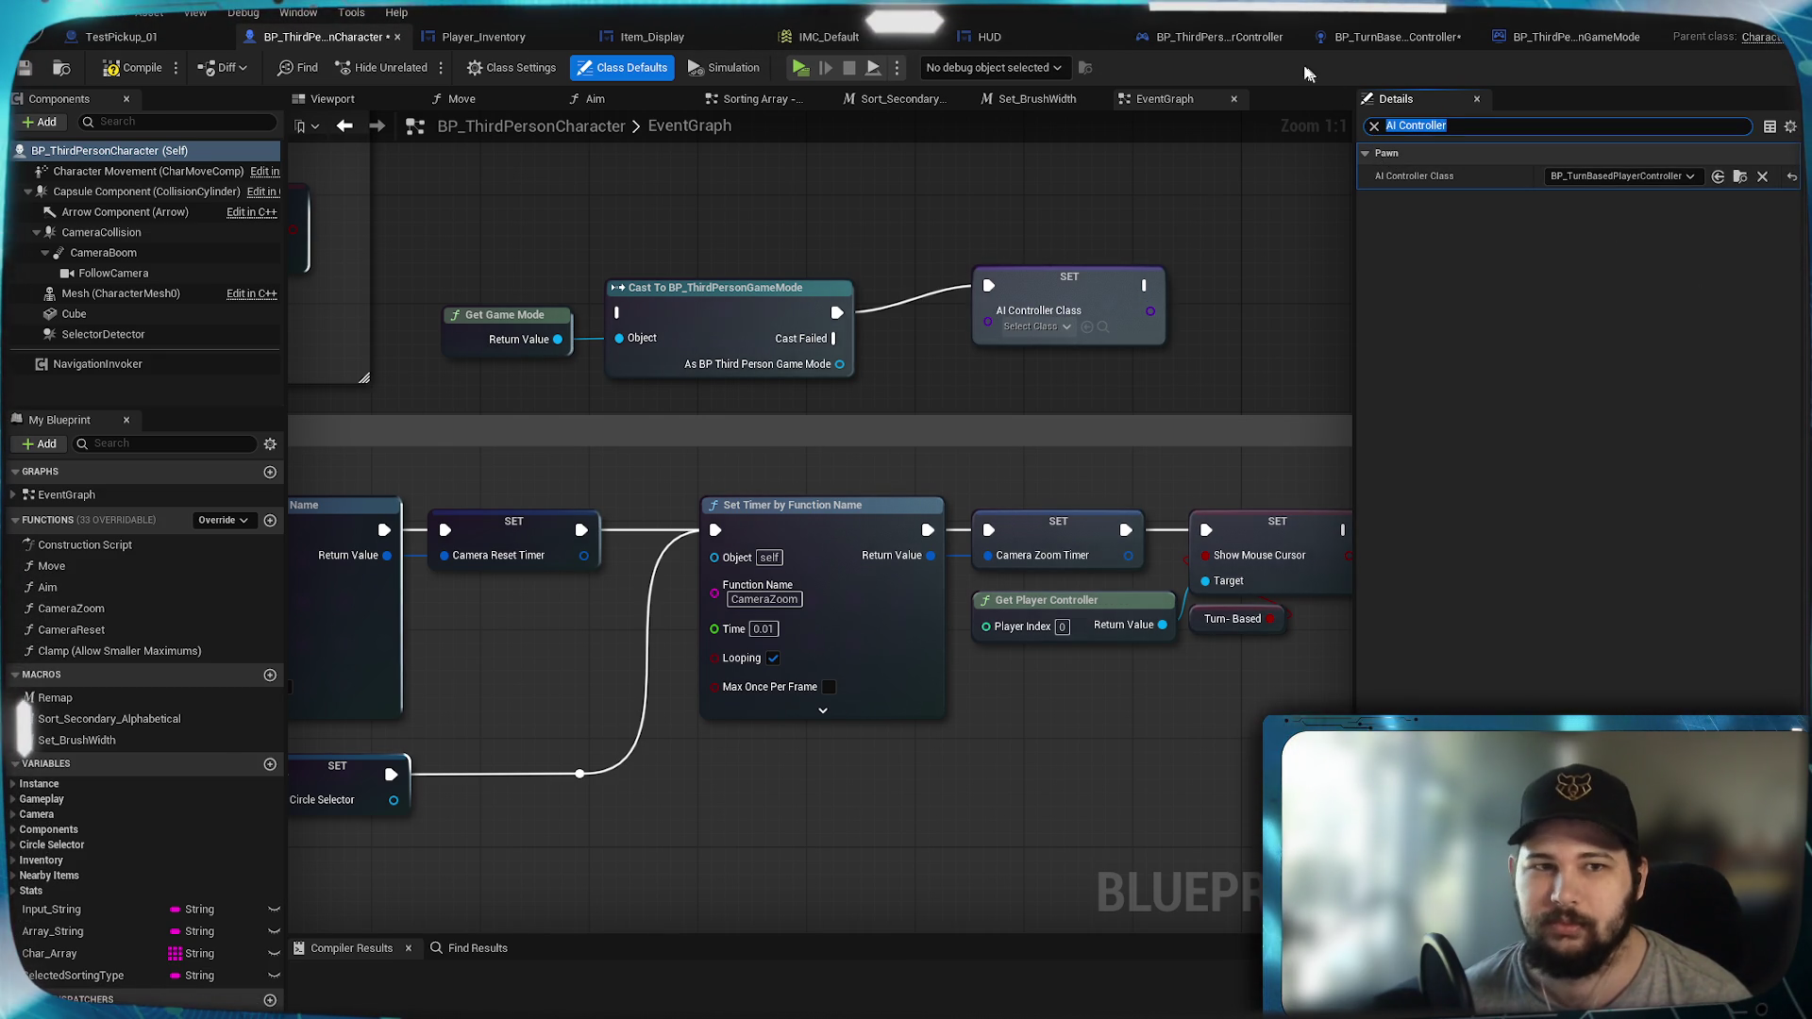
left_click(1215, 207)
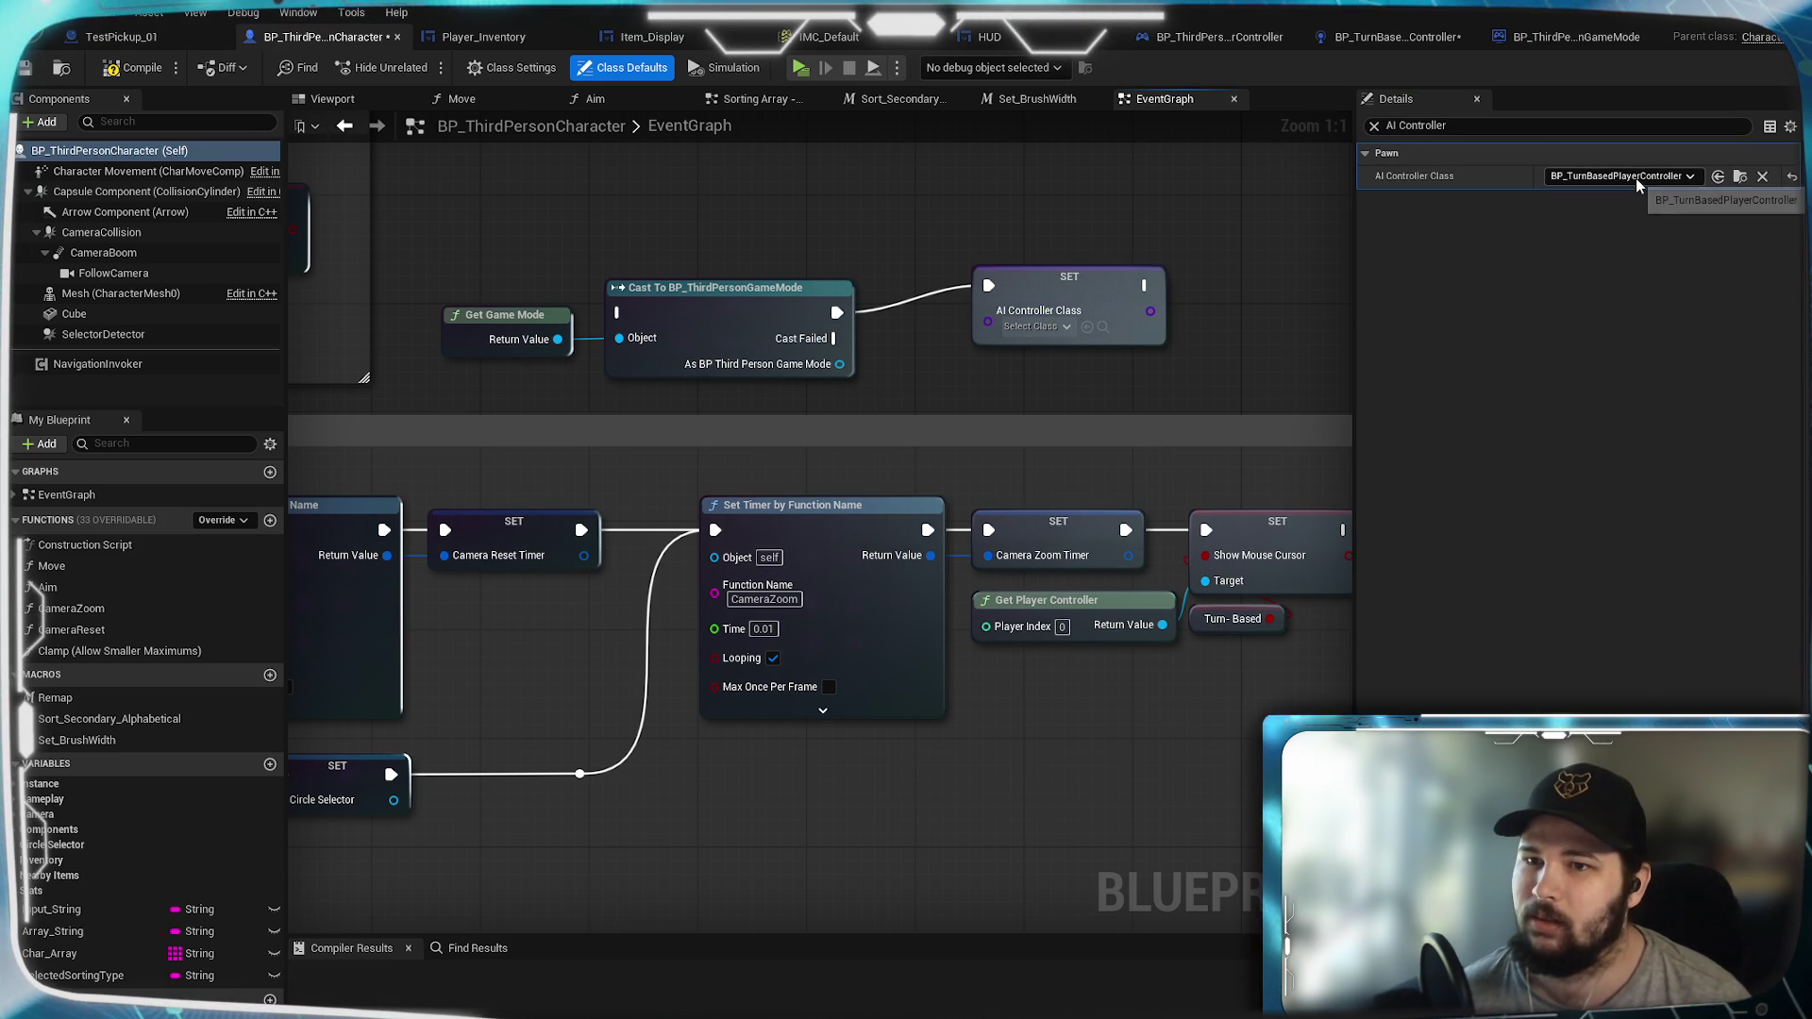
left_click(1374, 127)
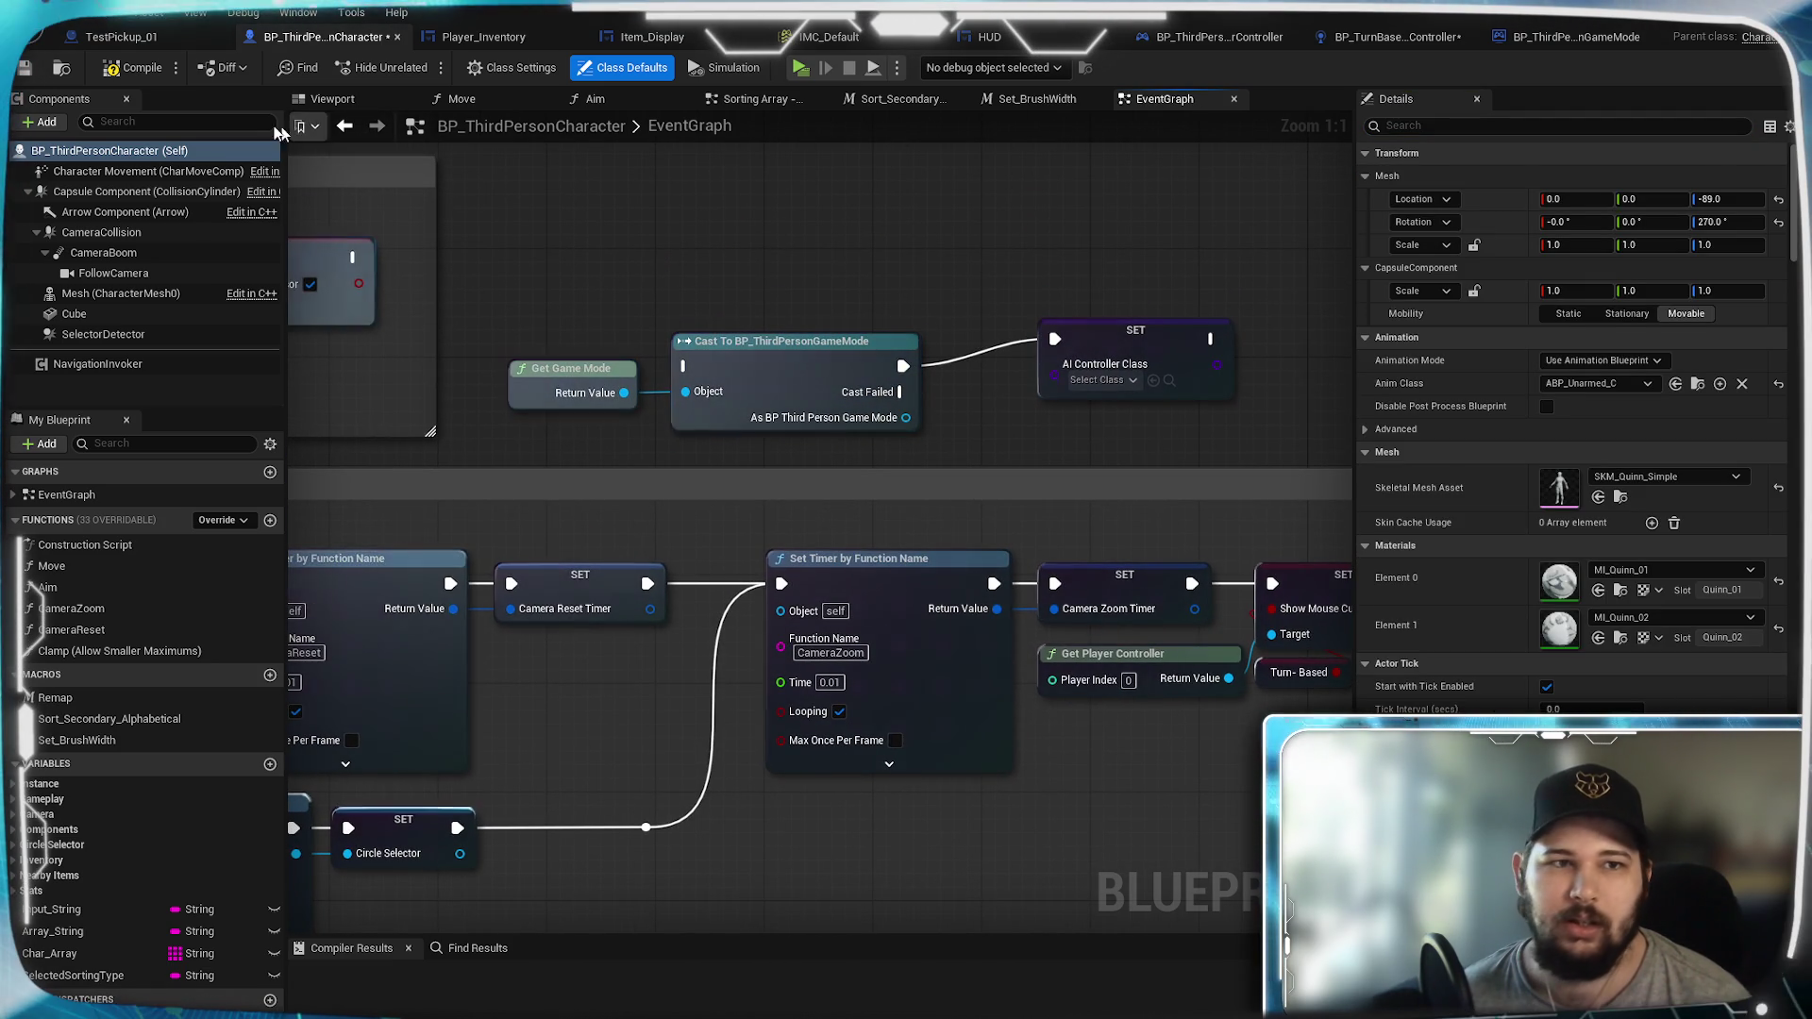
right_click(853, 280)
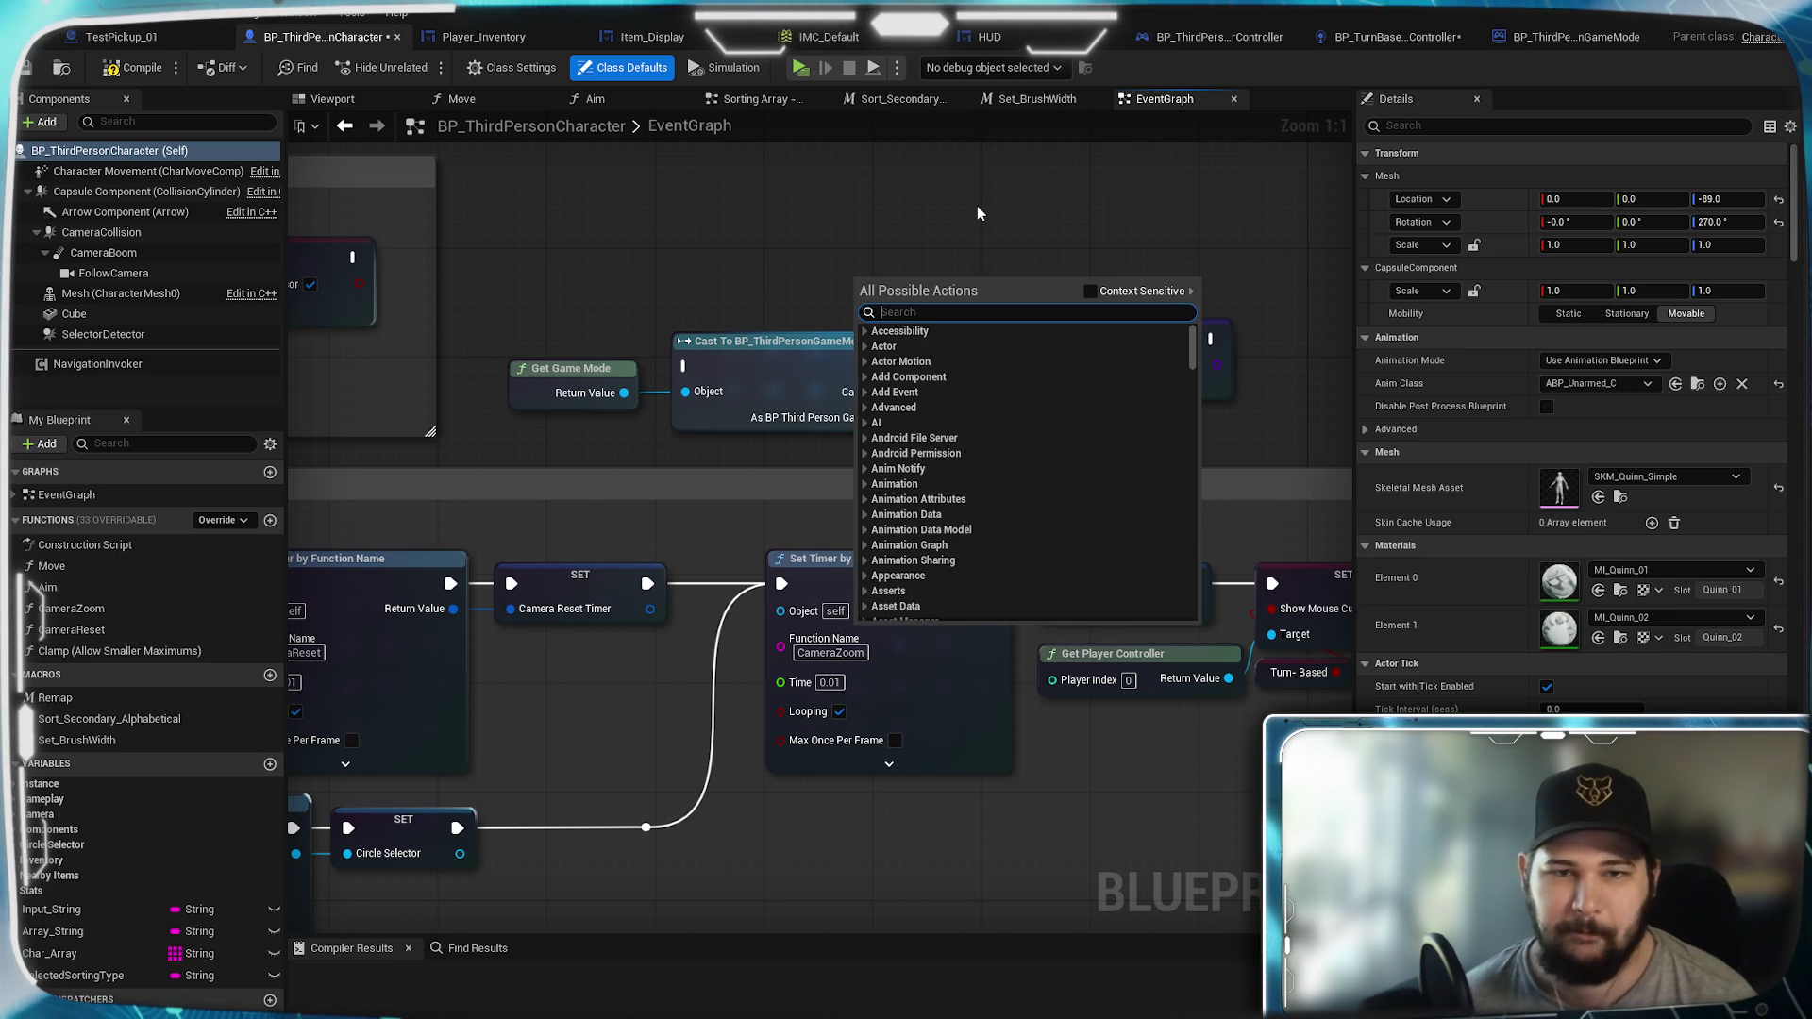
type("AI Con")
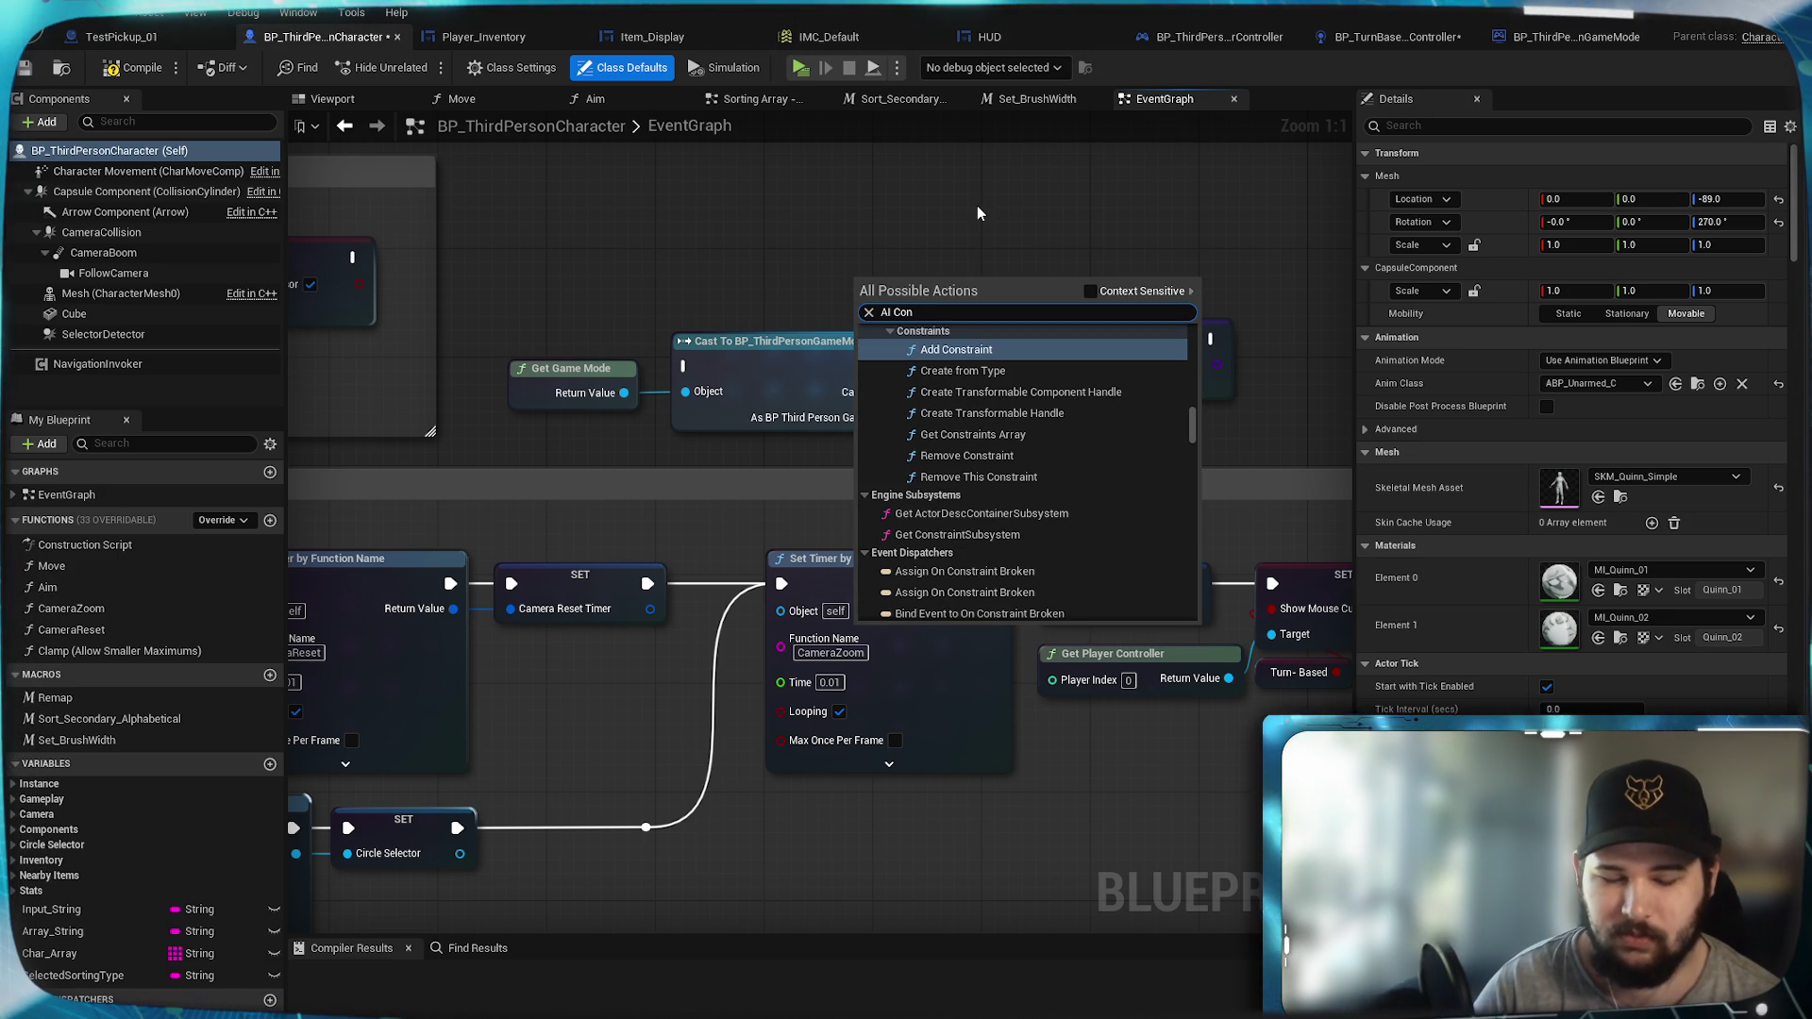
type("trol")
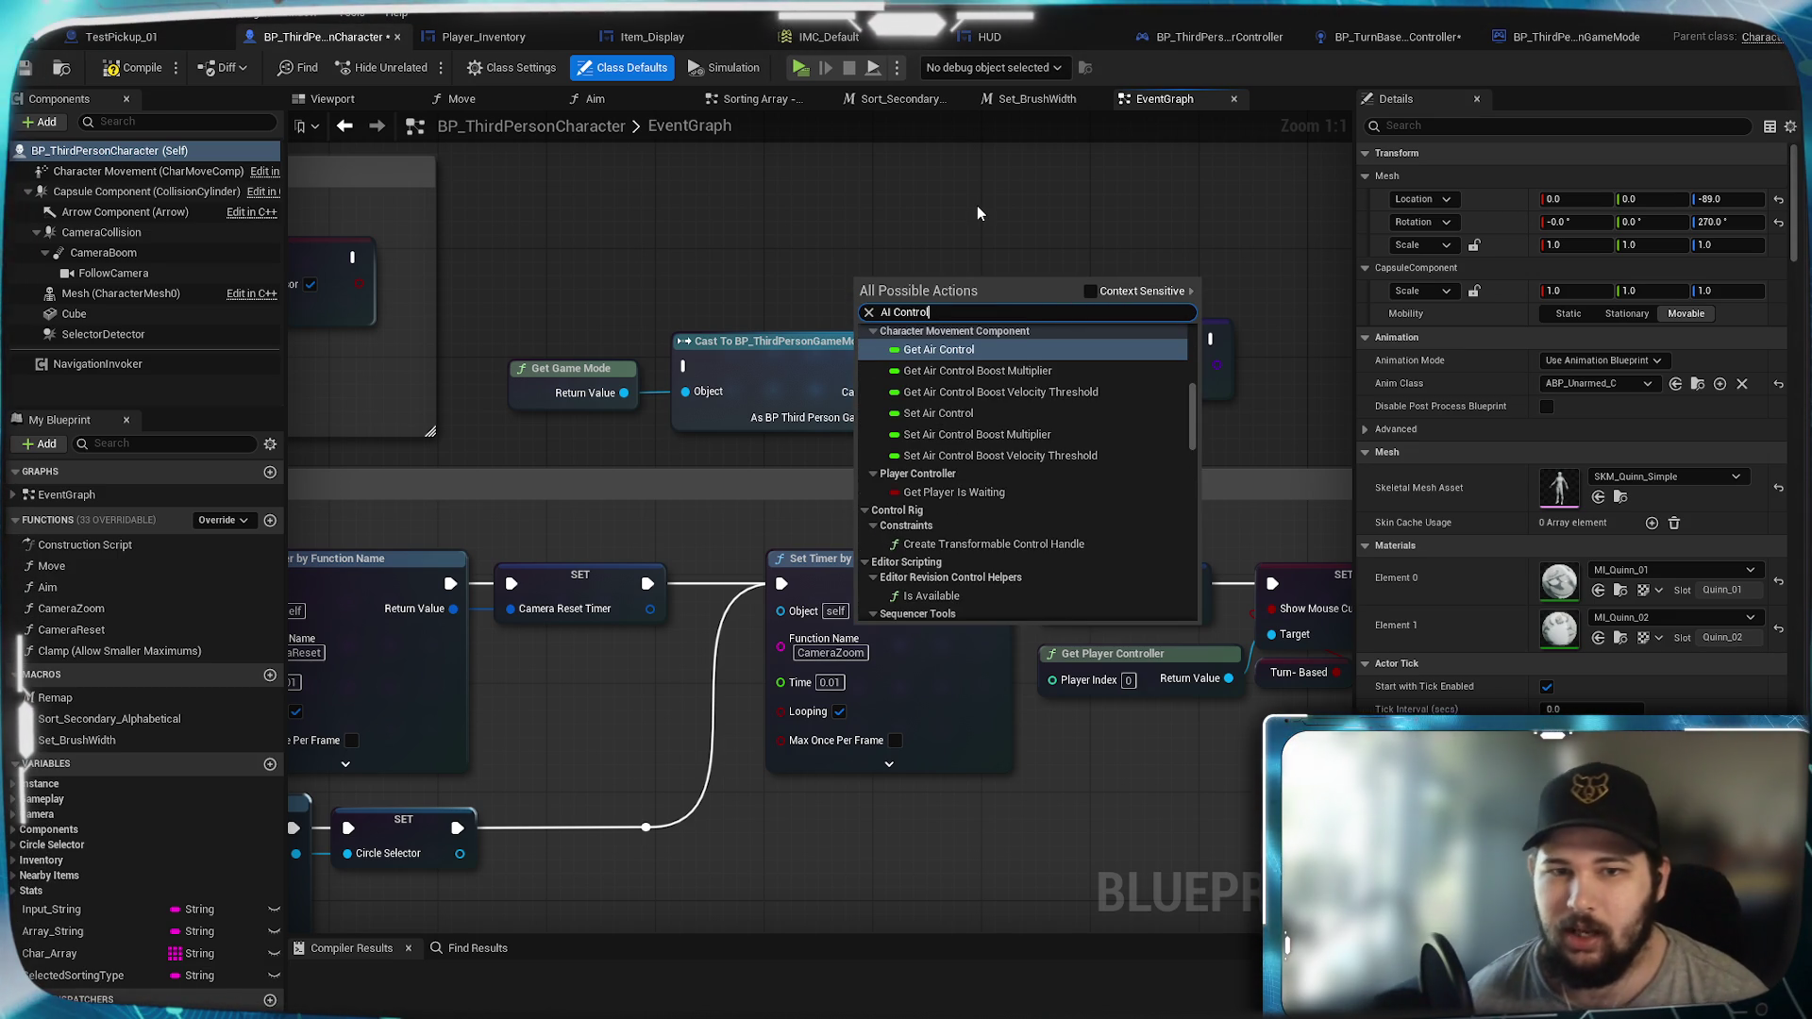
Step: Browse the 'AI Control' results, close the menu with nothing added, and select the SET node
scroll(1095, 462, "up", 3)
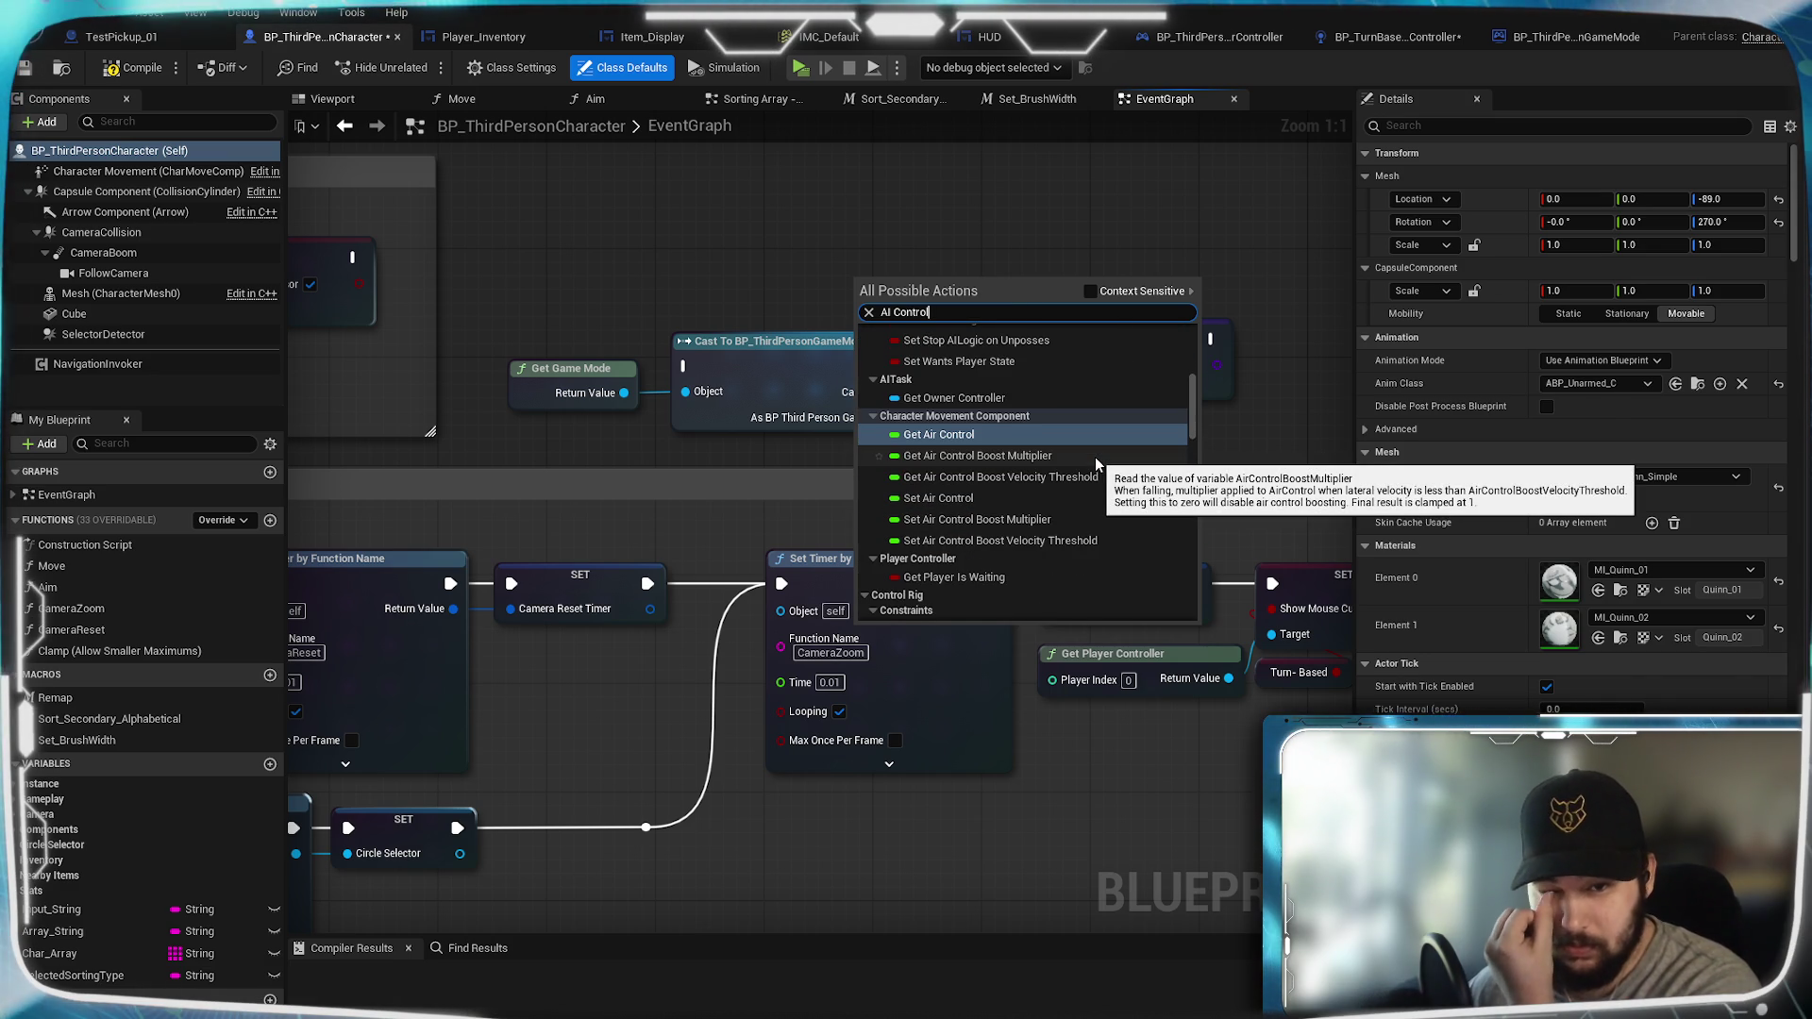
scroll(1094, 457, "down", 1)
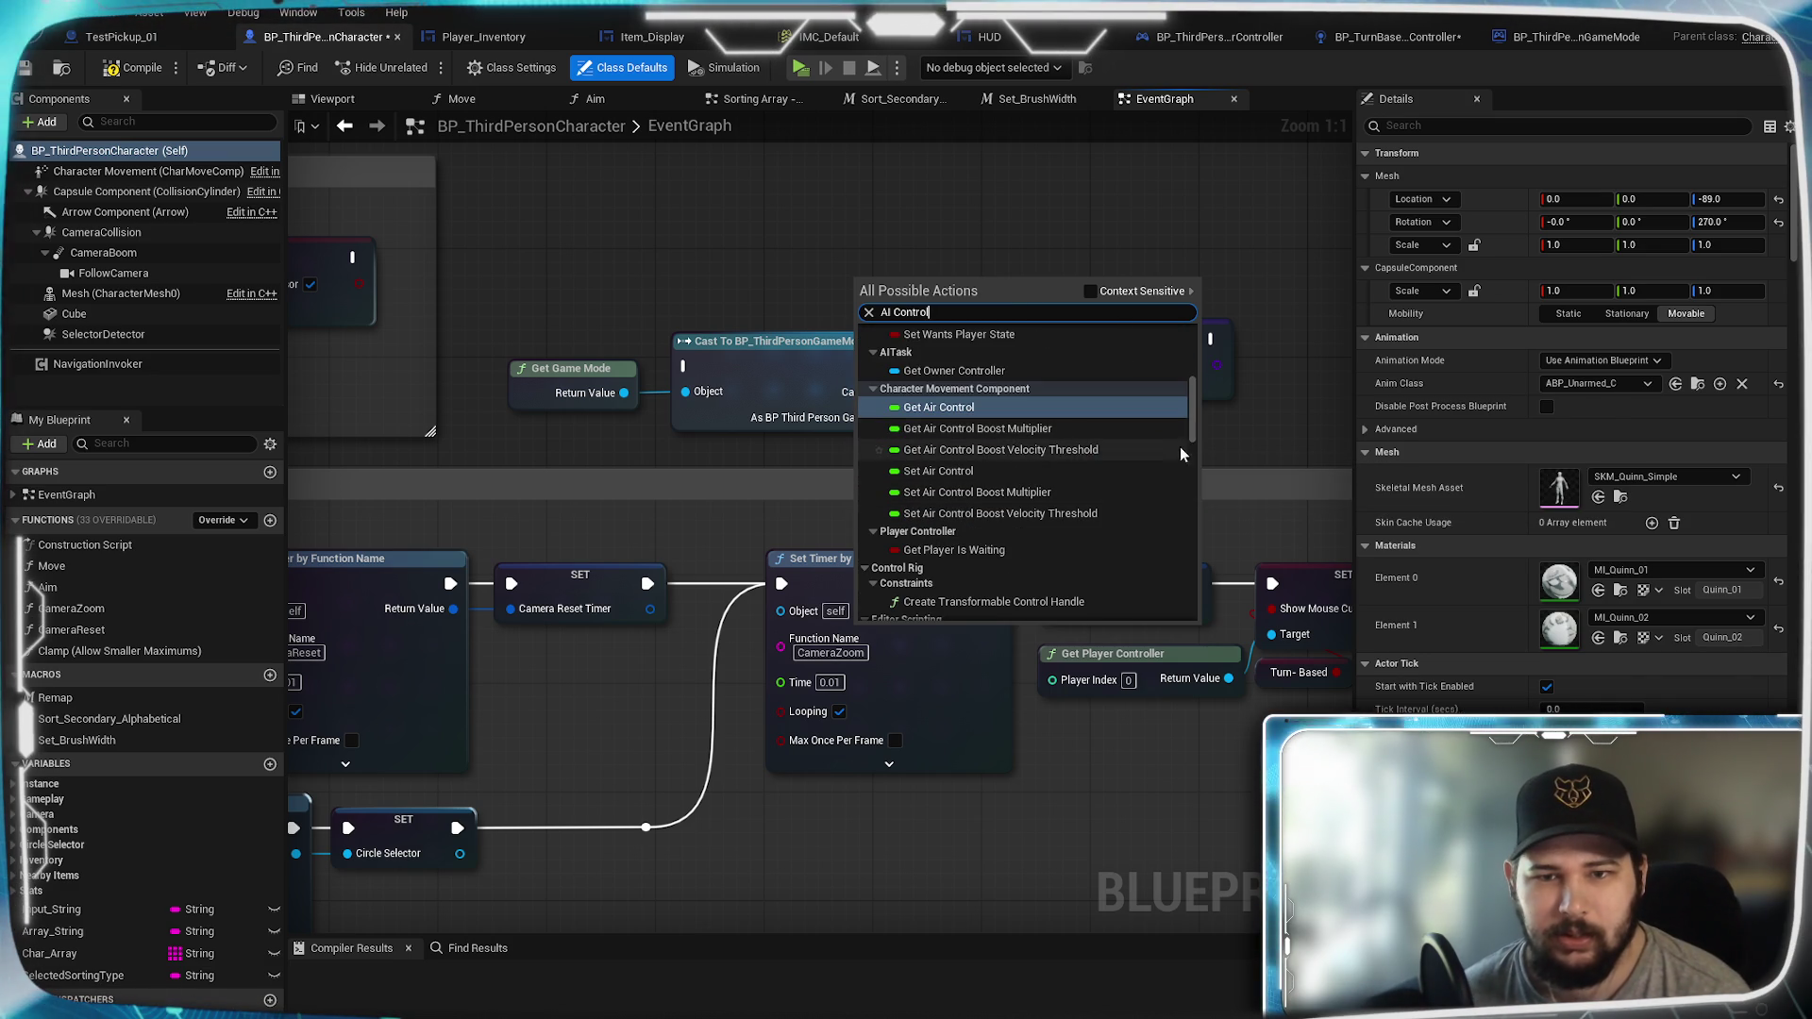
left_click_drag(1195, 425, 1180, 625)
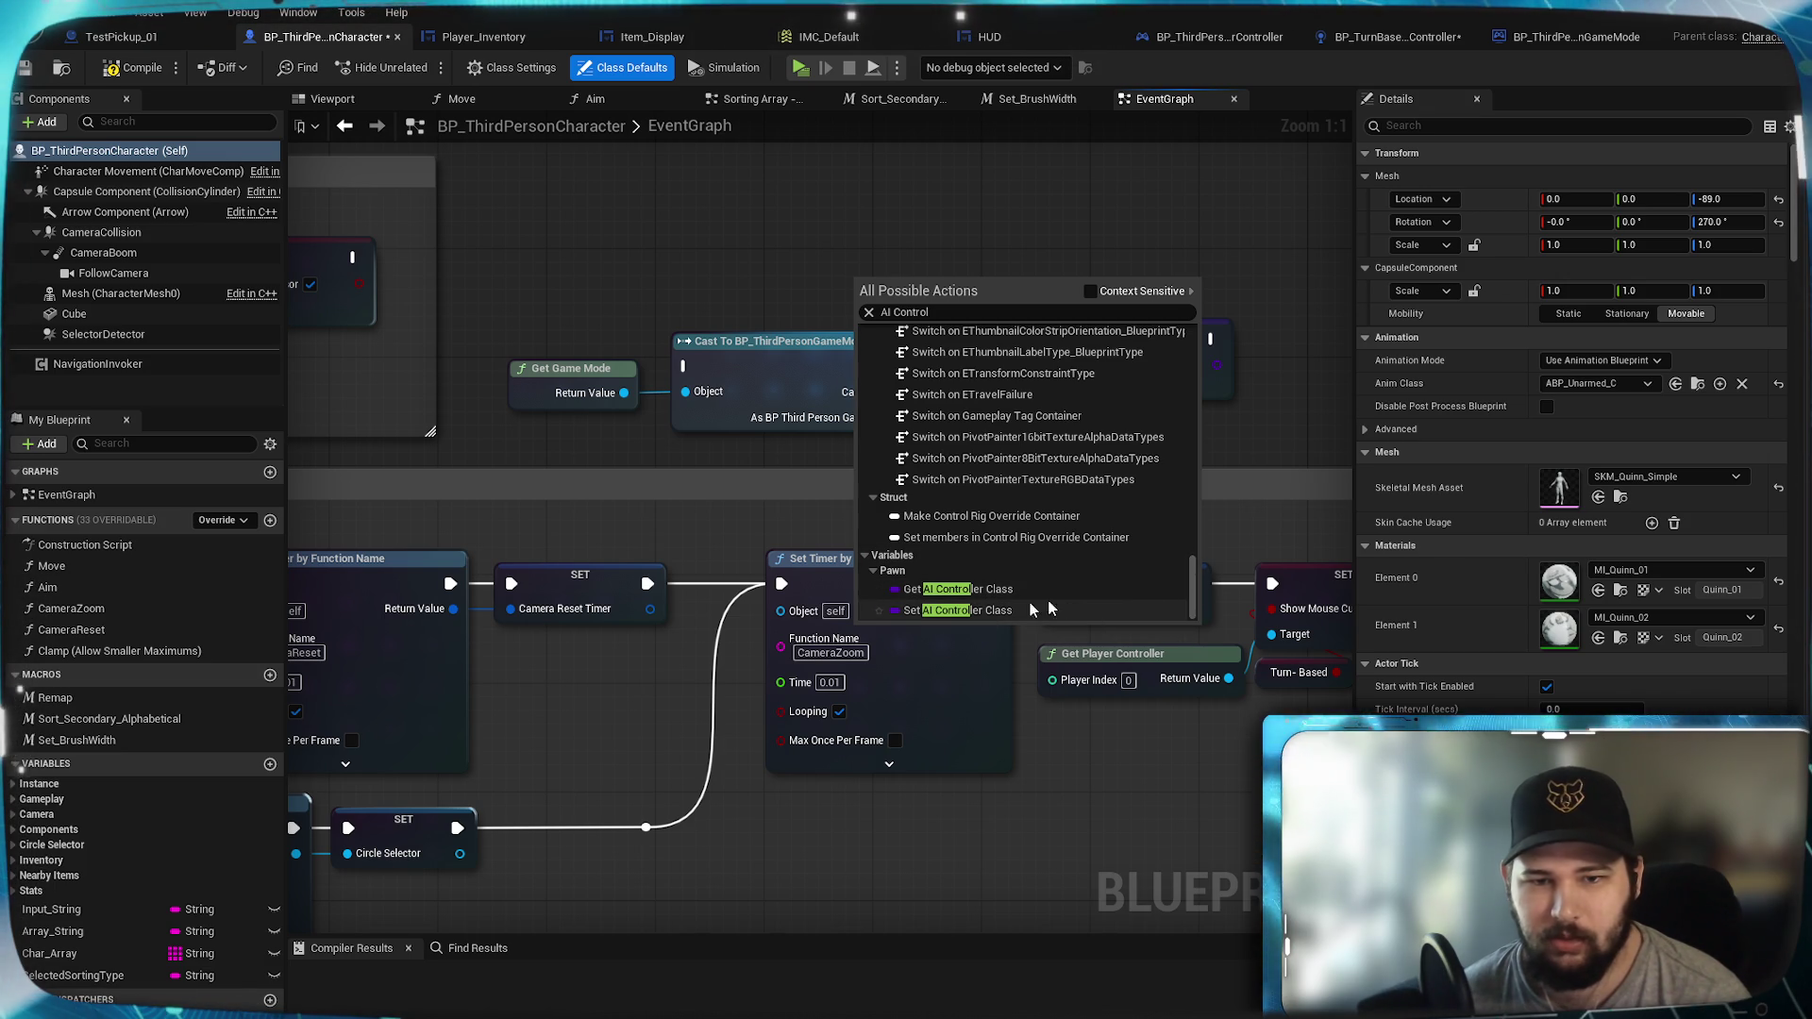
left_click_drag(1195, 590, 1214, 460)
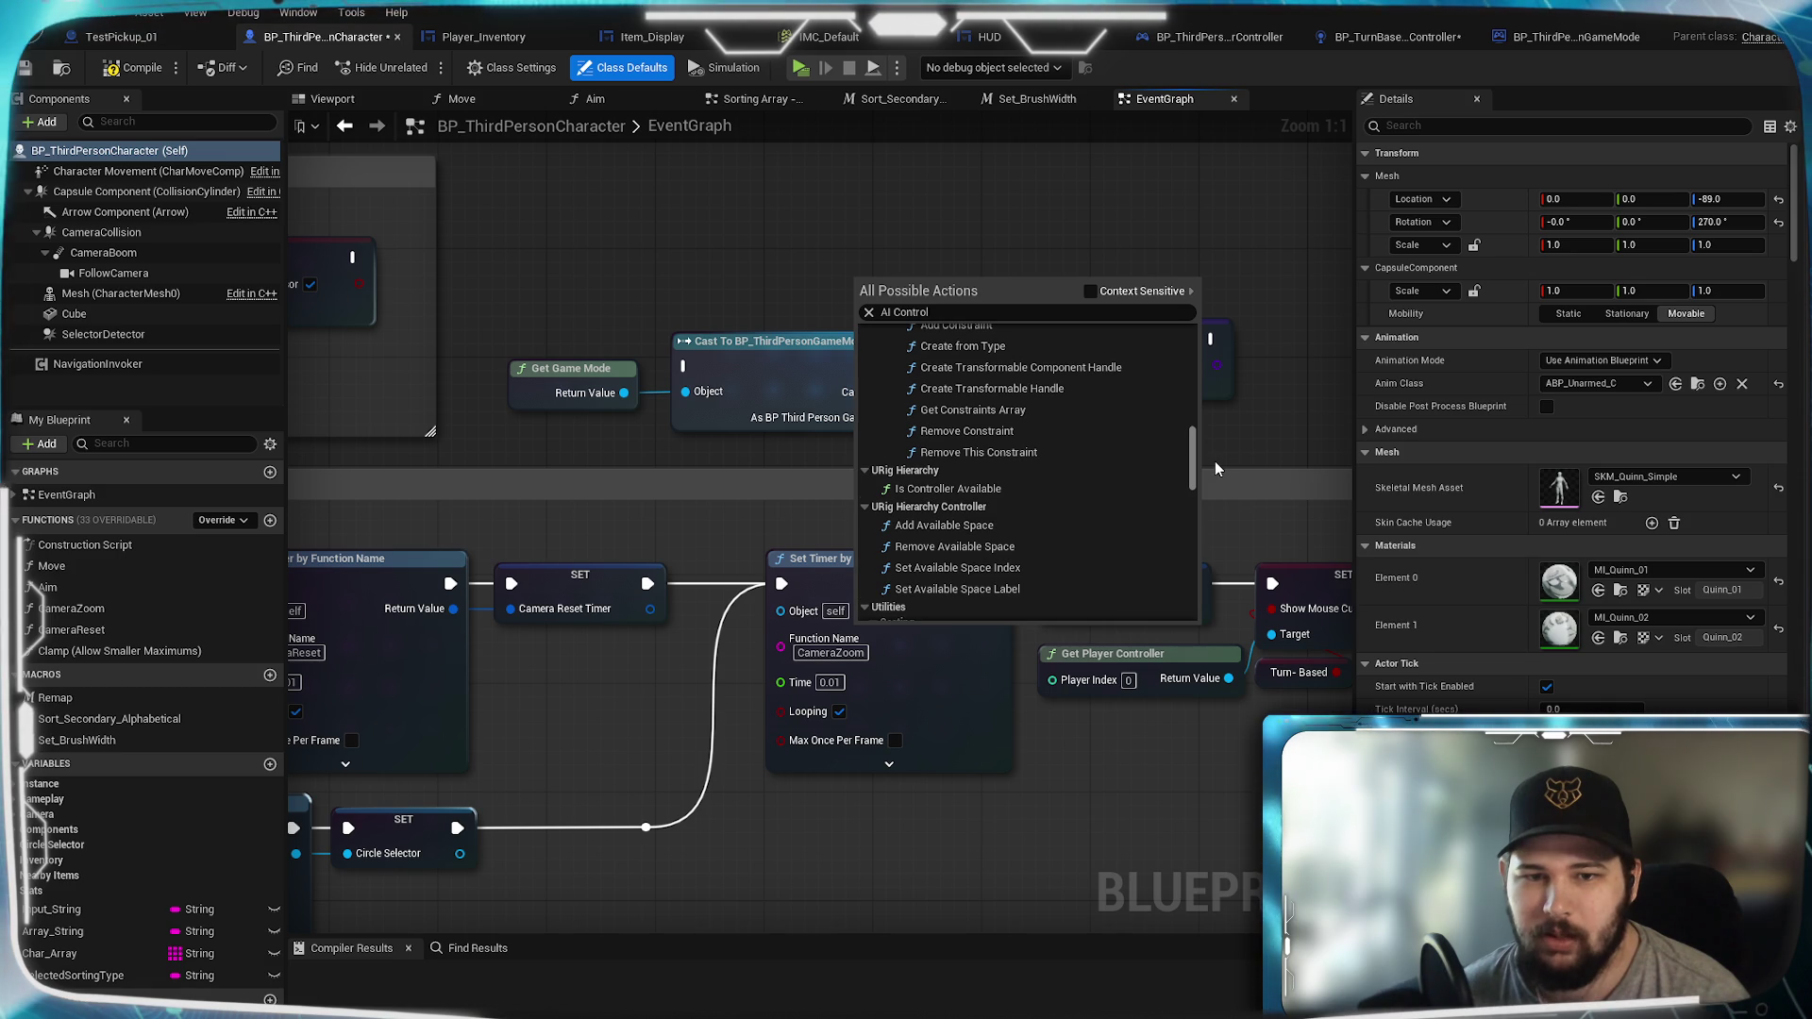
left_click_drag(1214, 460, 1250, 356)
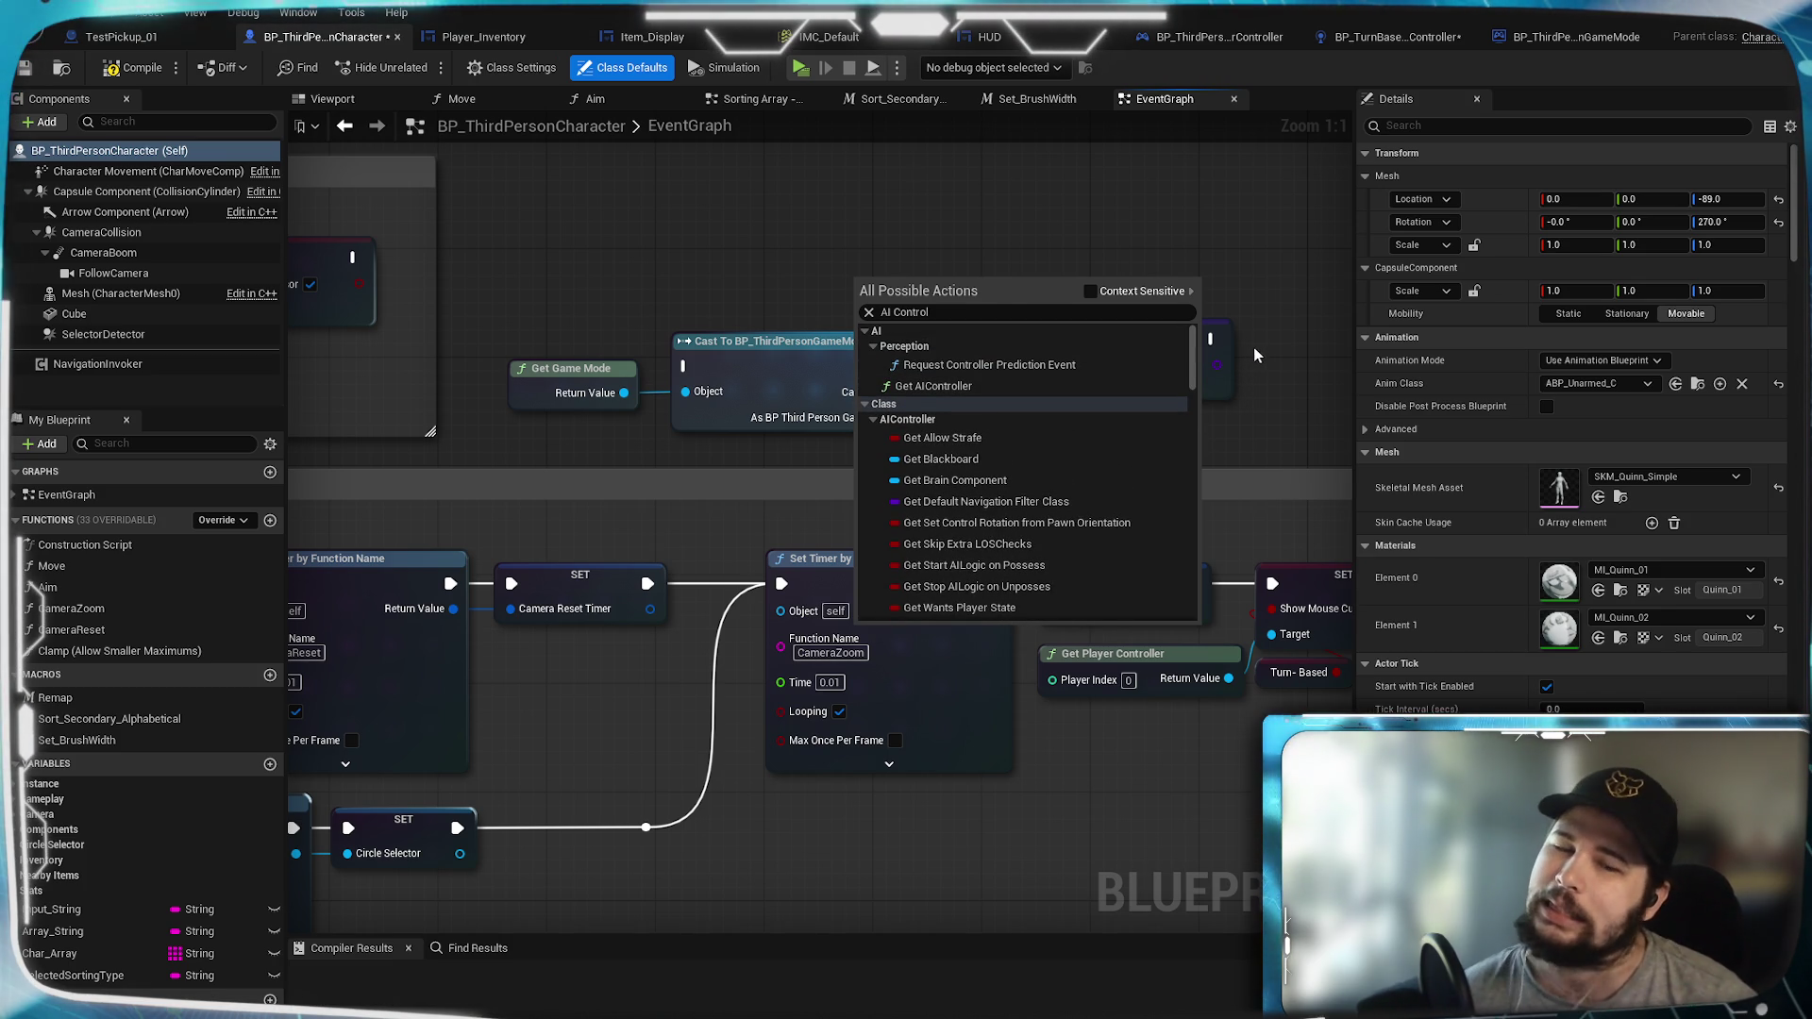
scroll(1046, 510, "down", 2)
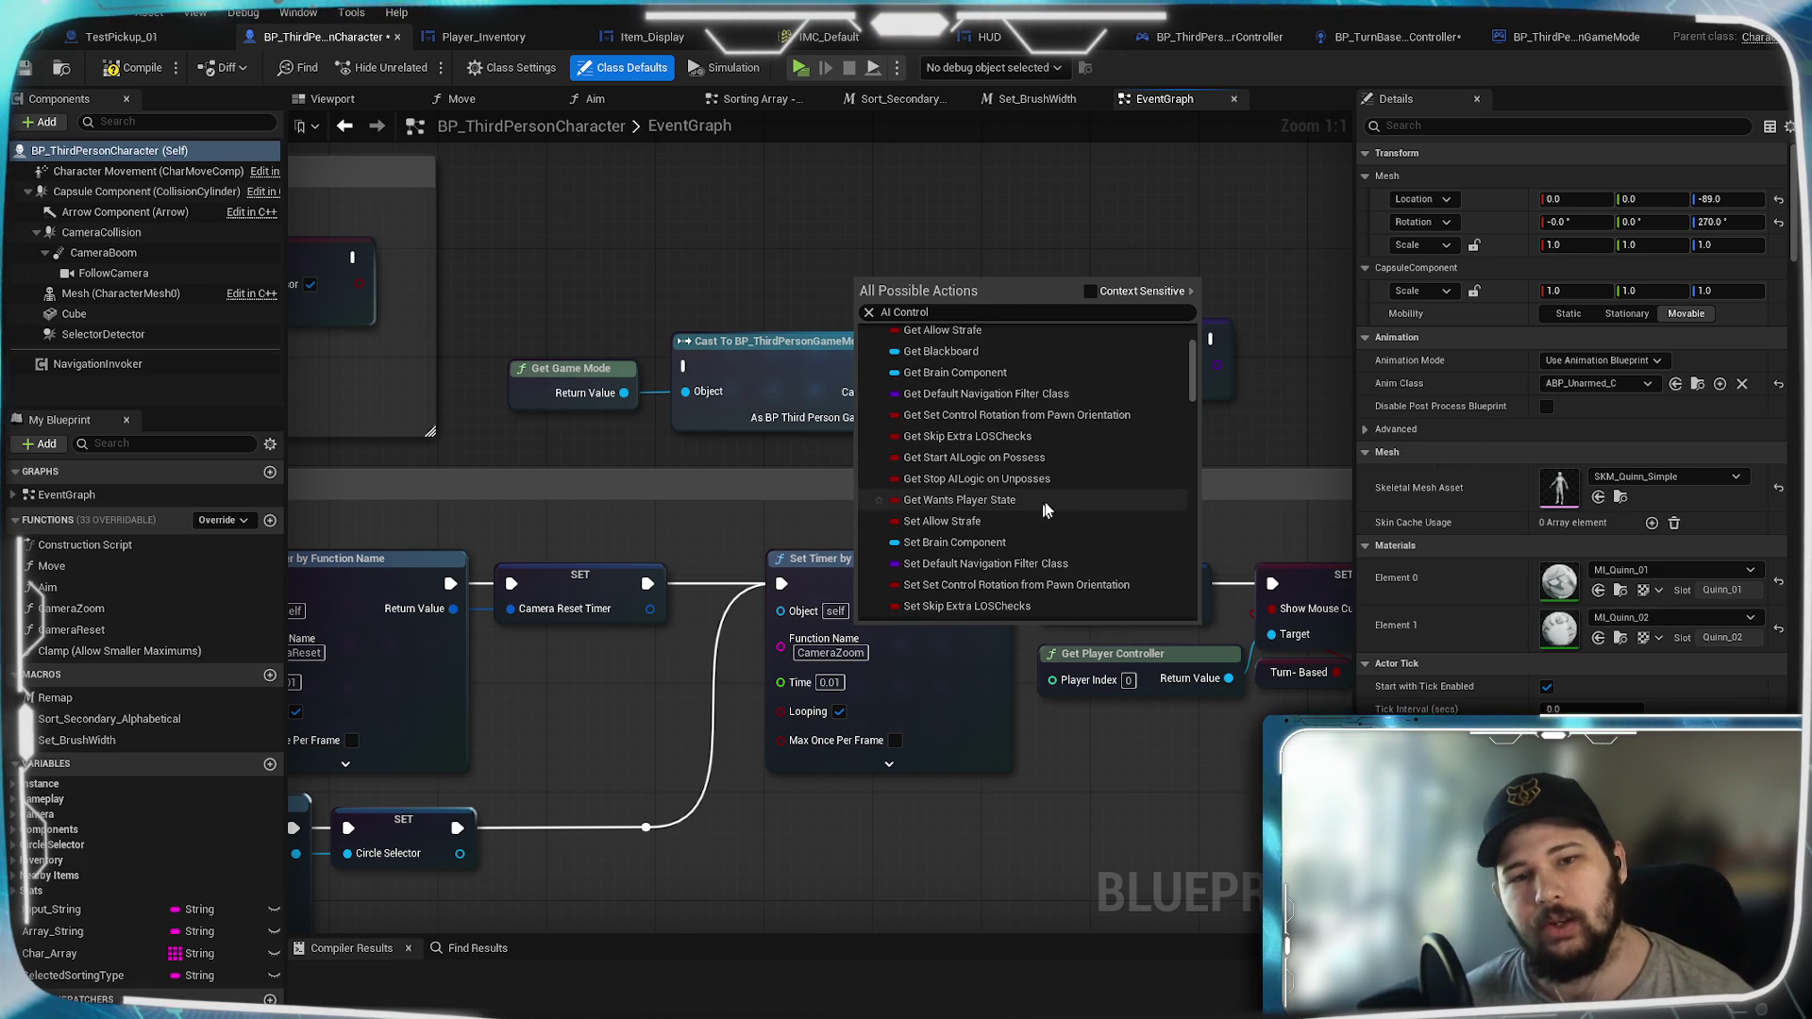
left_click_drag(1191, 354, 1191, 319)
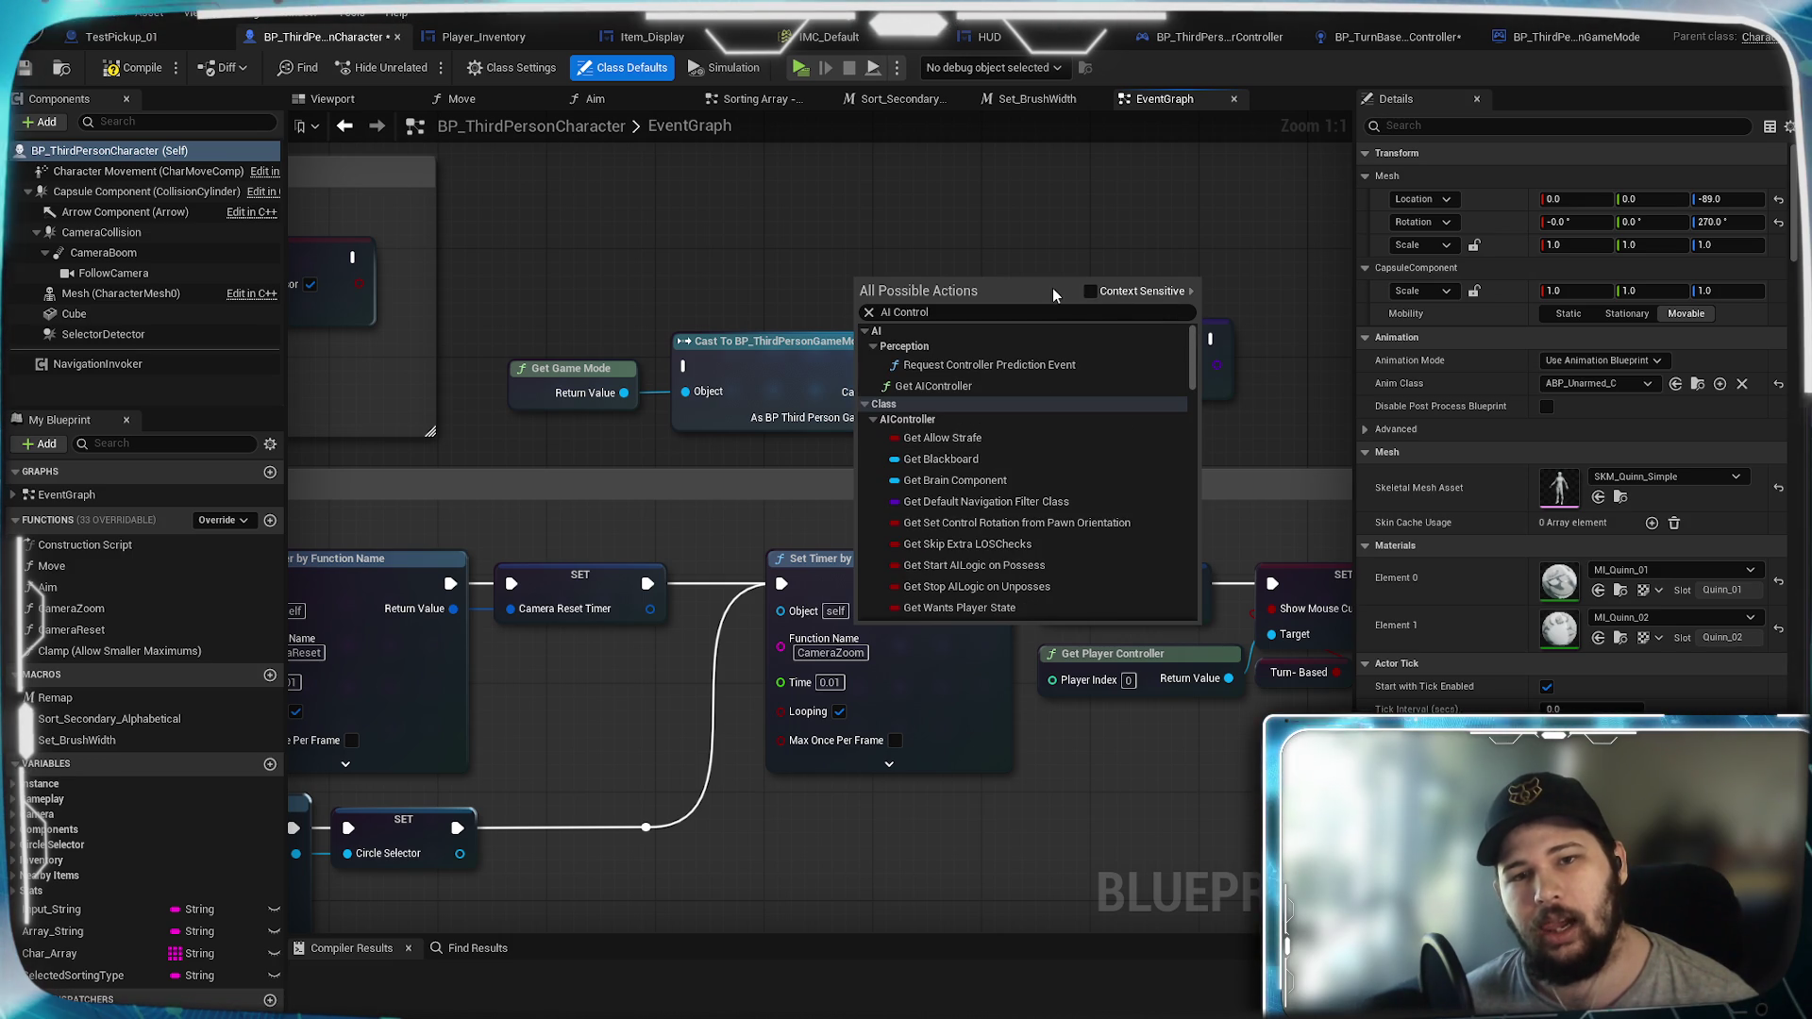
left_click(1010, 205)
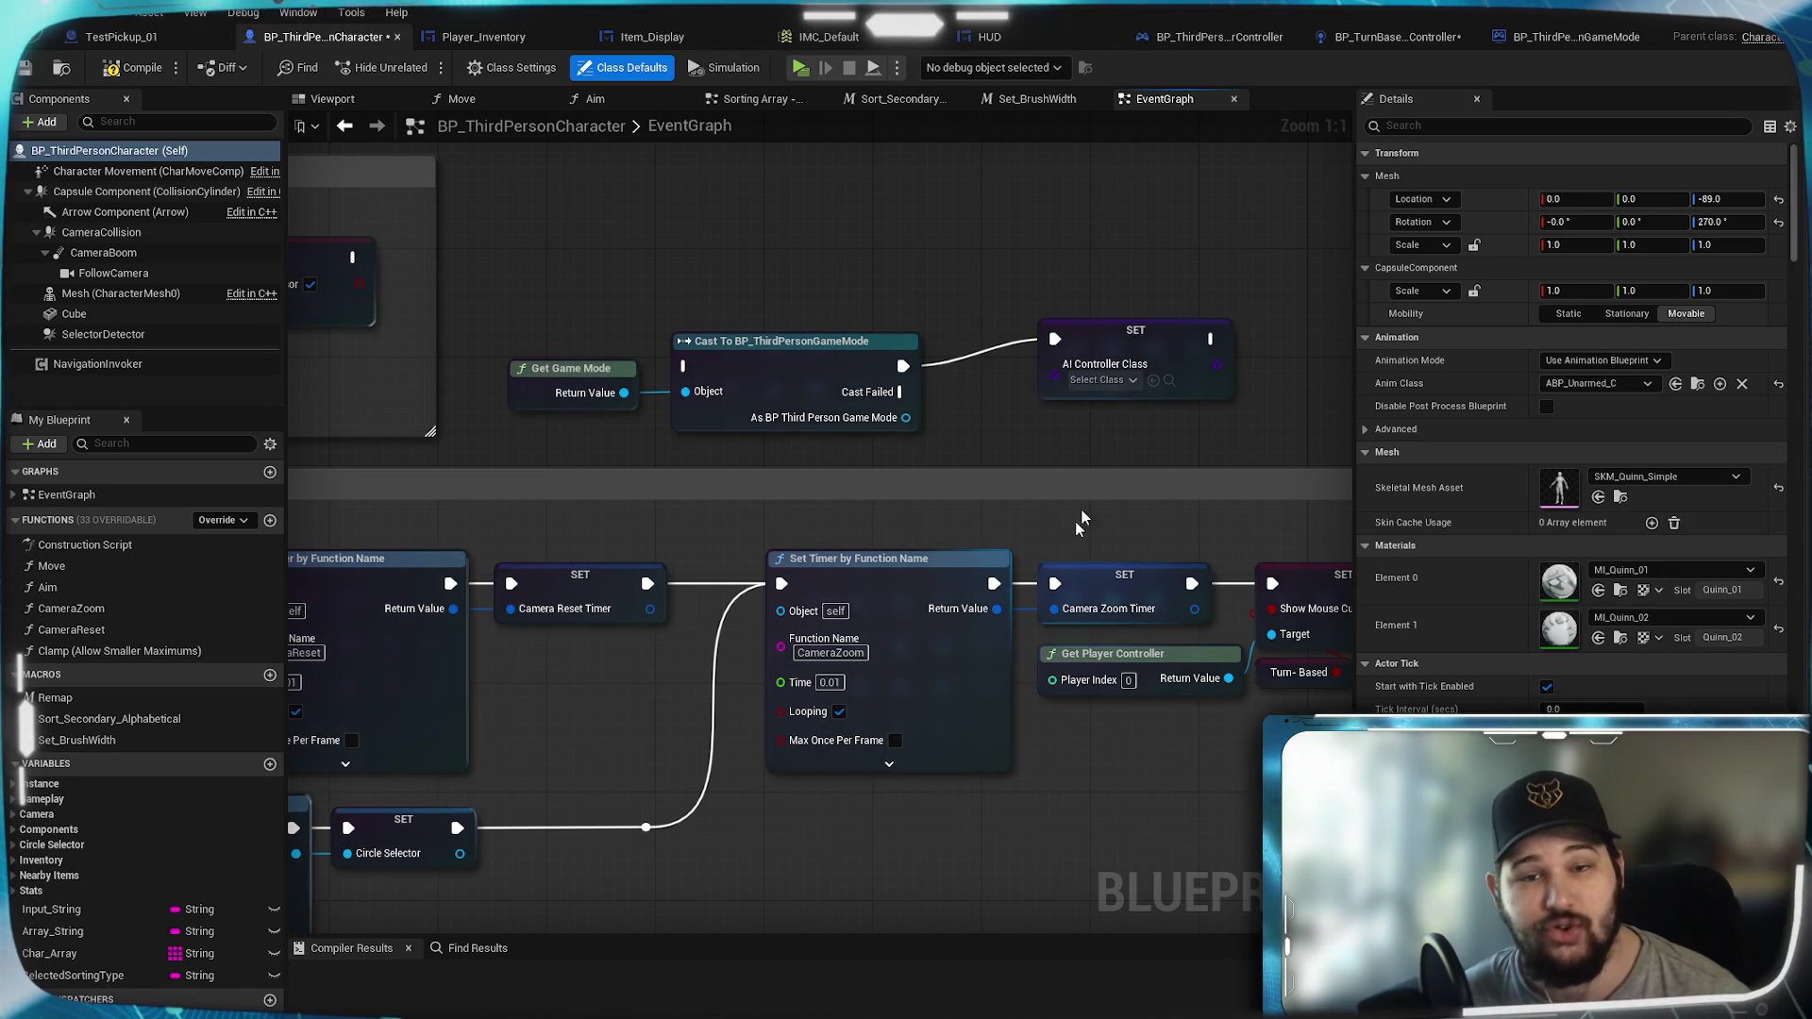
mouse_move(944, 279)
left_mouse_down()
mouse_move(955, 380)
mouse_move(967, 289)
left_mouse_up()
left_click(1189, 435)
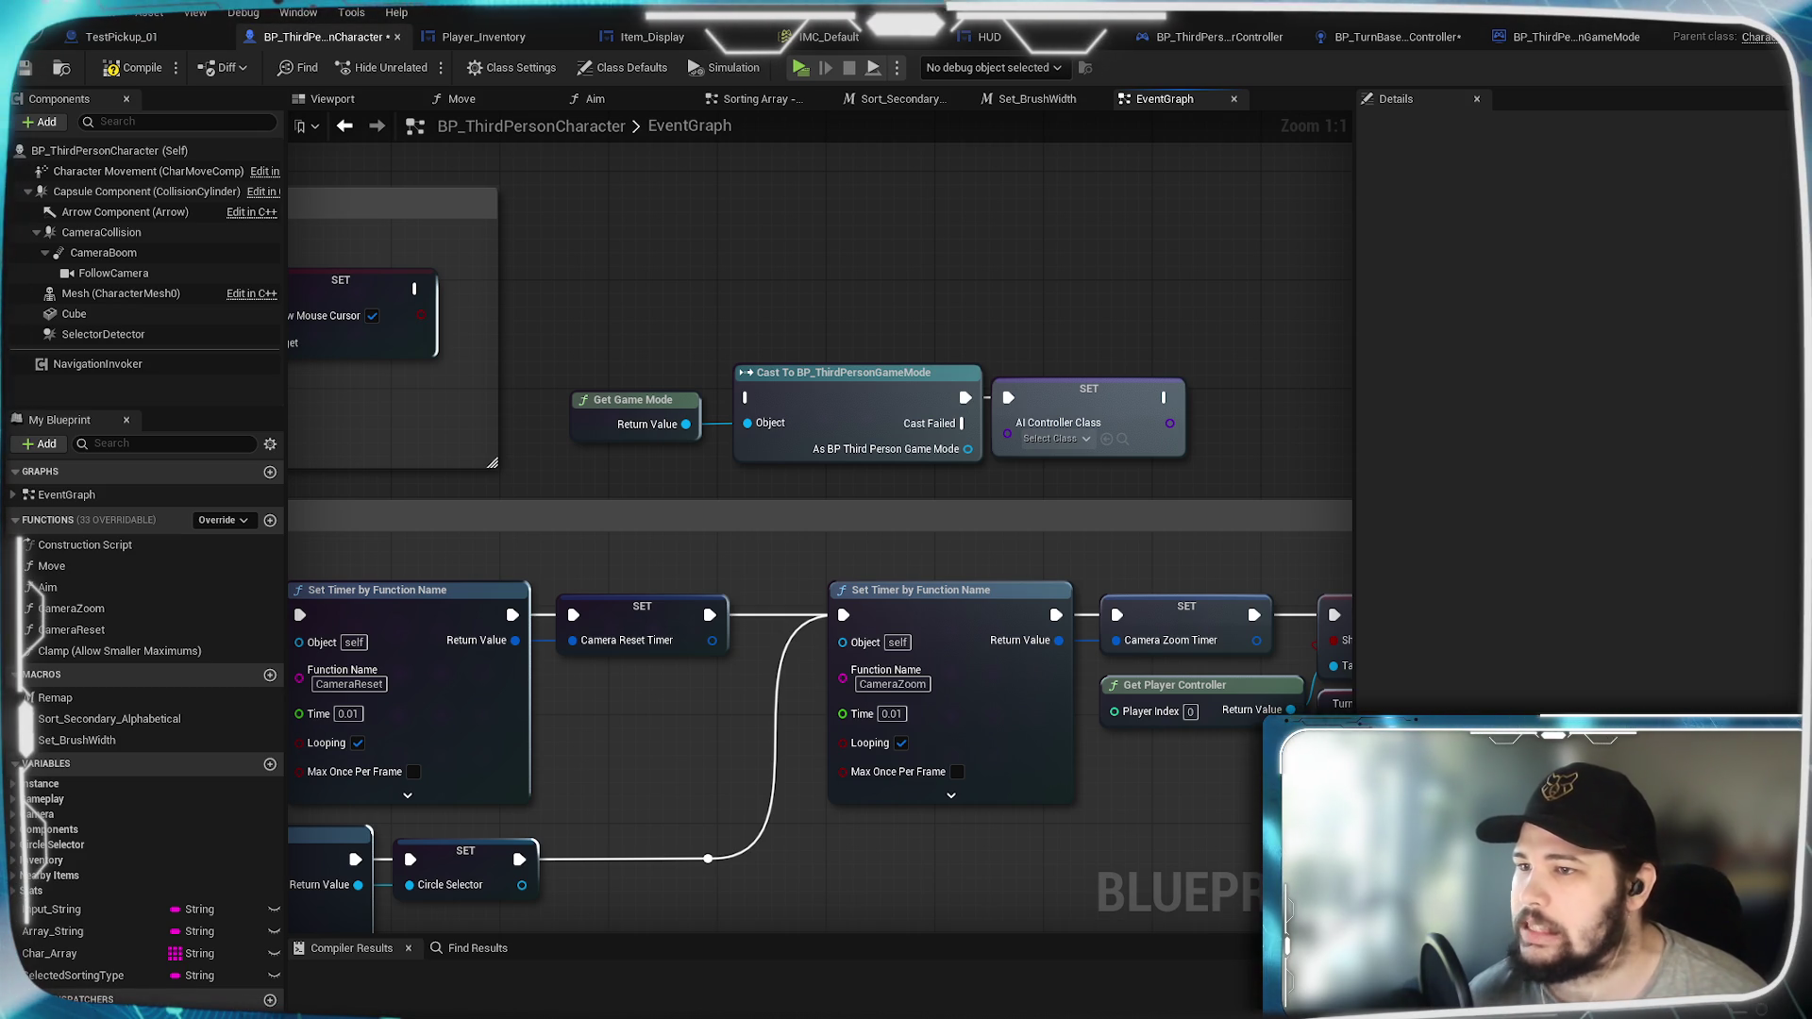
Step: Search all actions for 'set actor controller', then dismiss the search without adding a node
right_click(706, 226)
type("set actor")
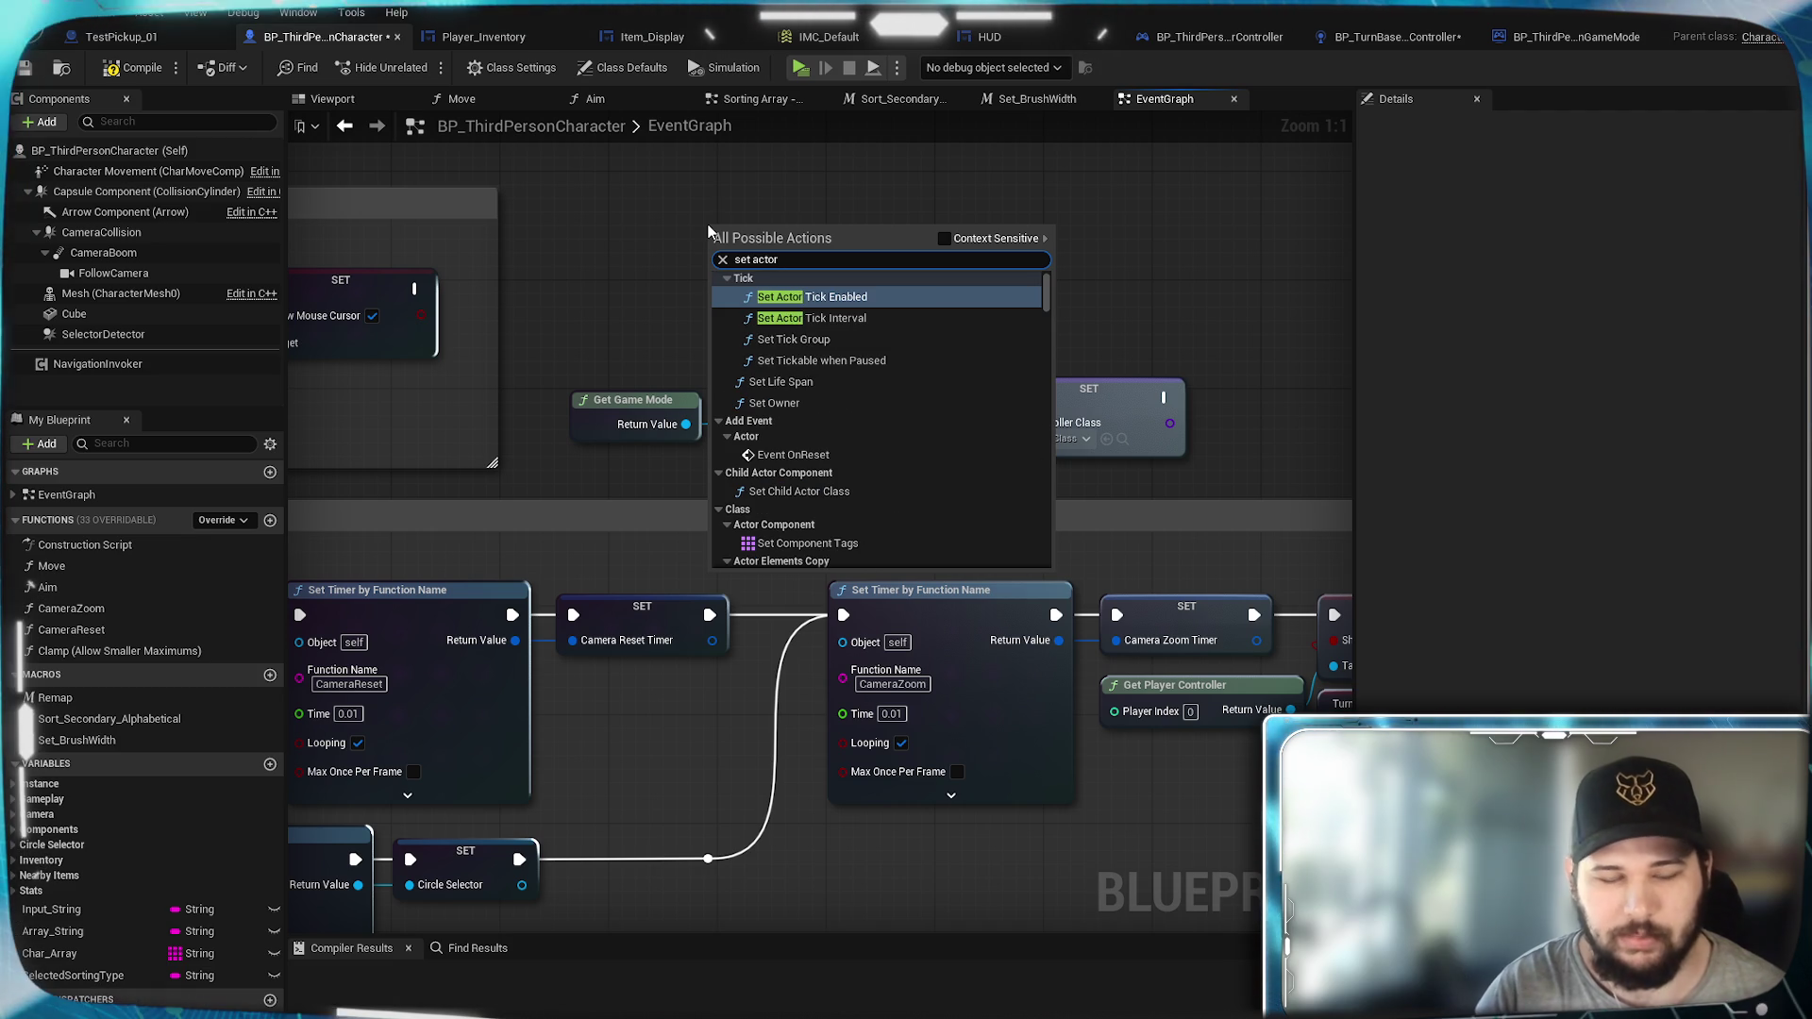
type(" contro")
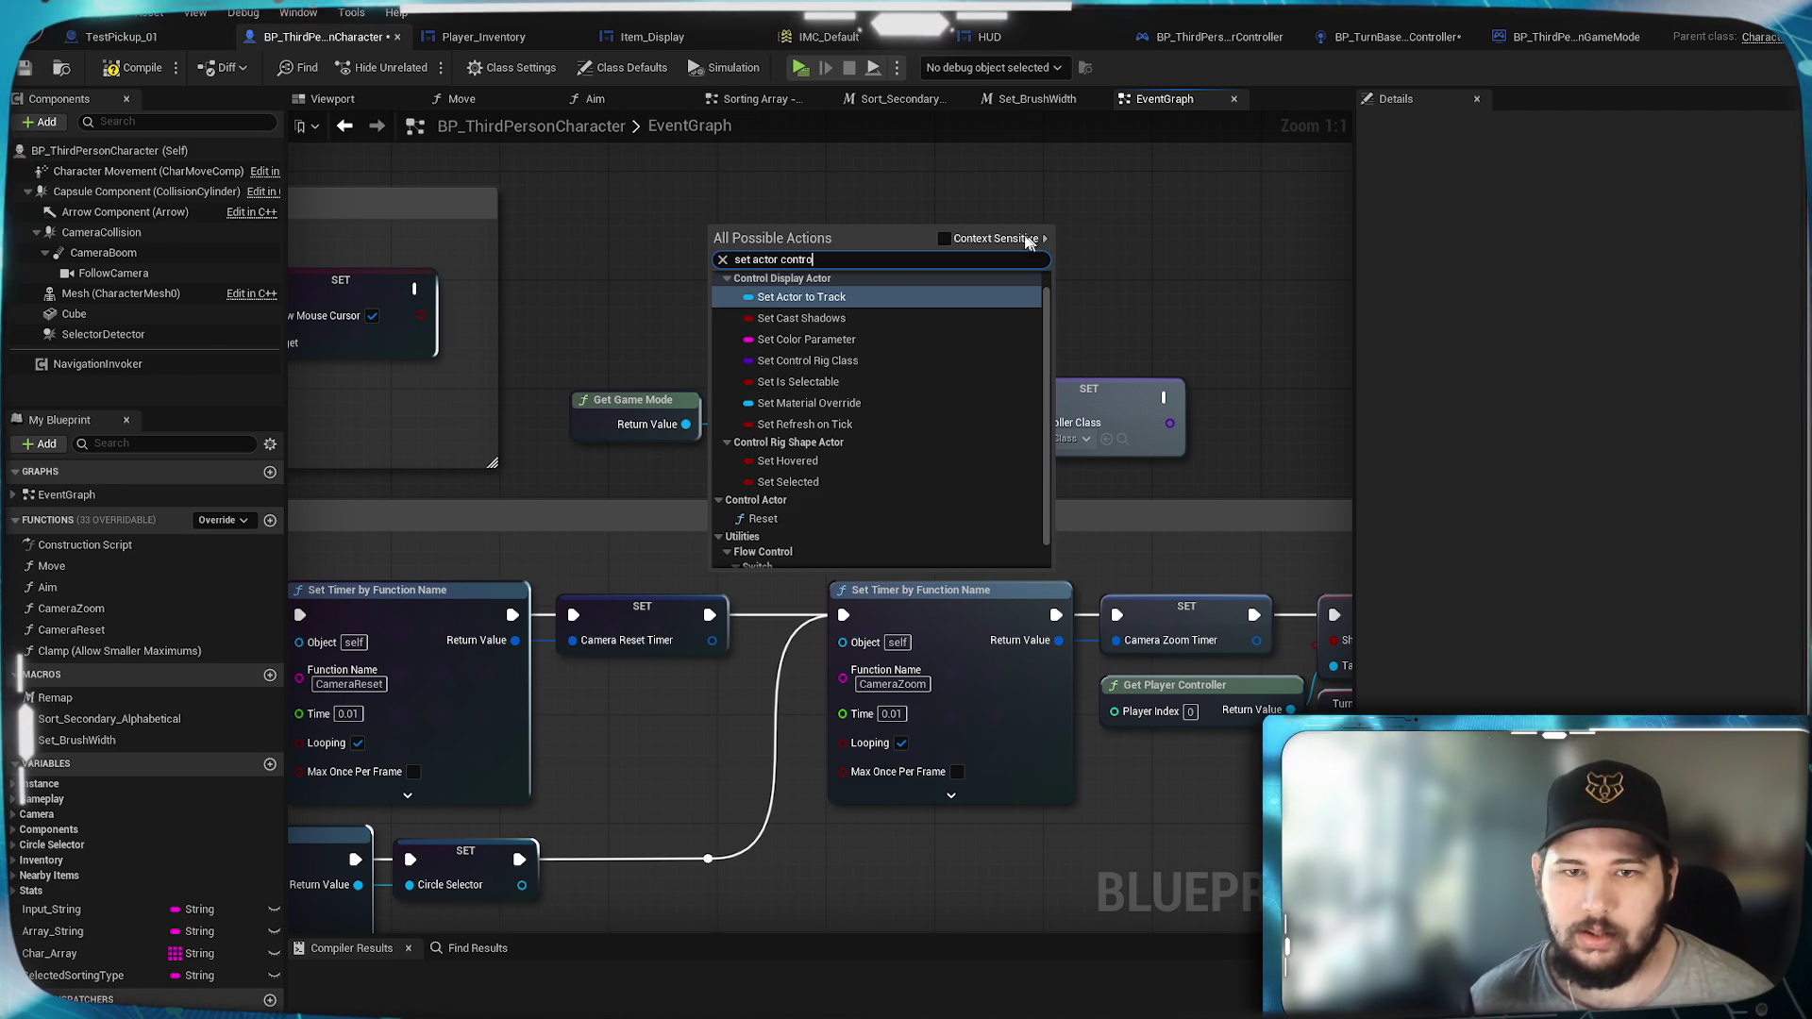
left_click(945, 239)
left_click(945, 240)
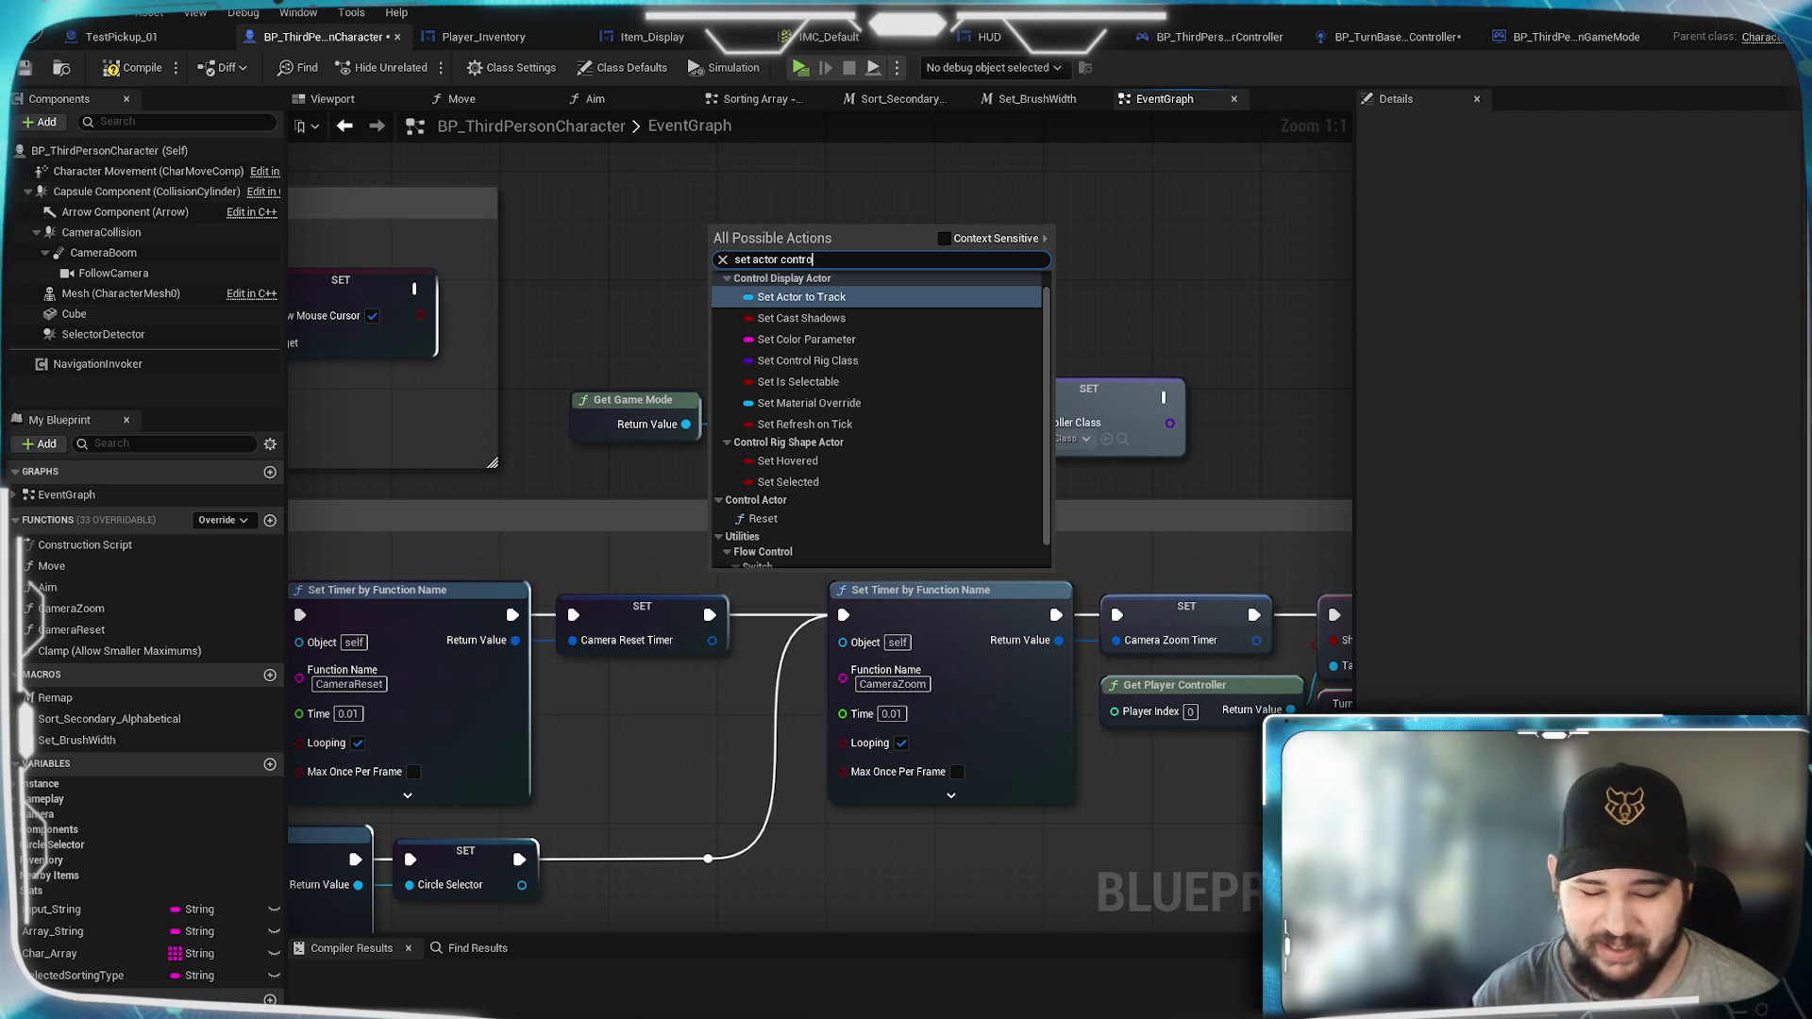
type("ller")
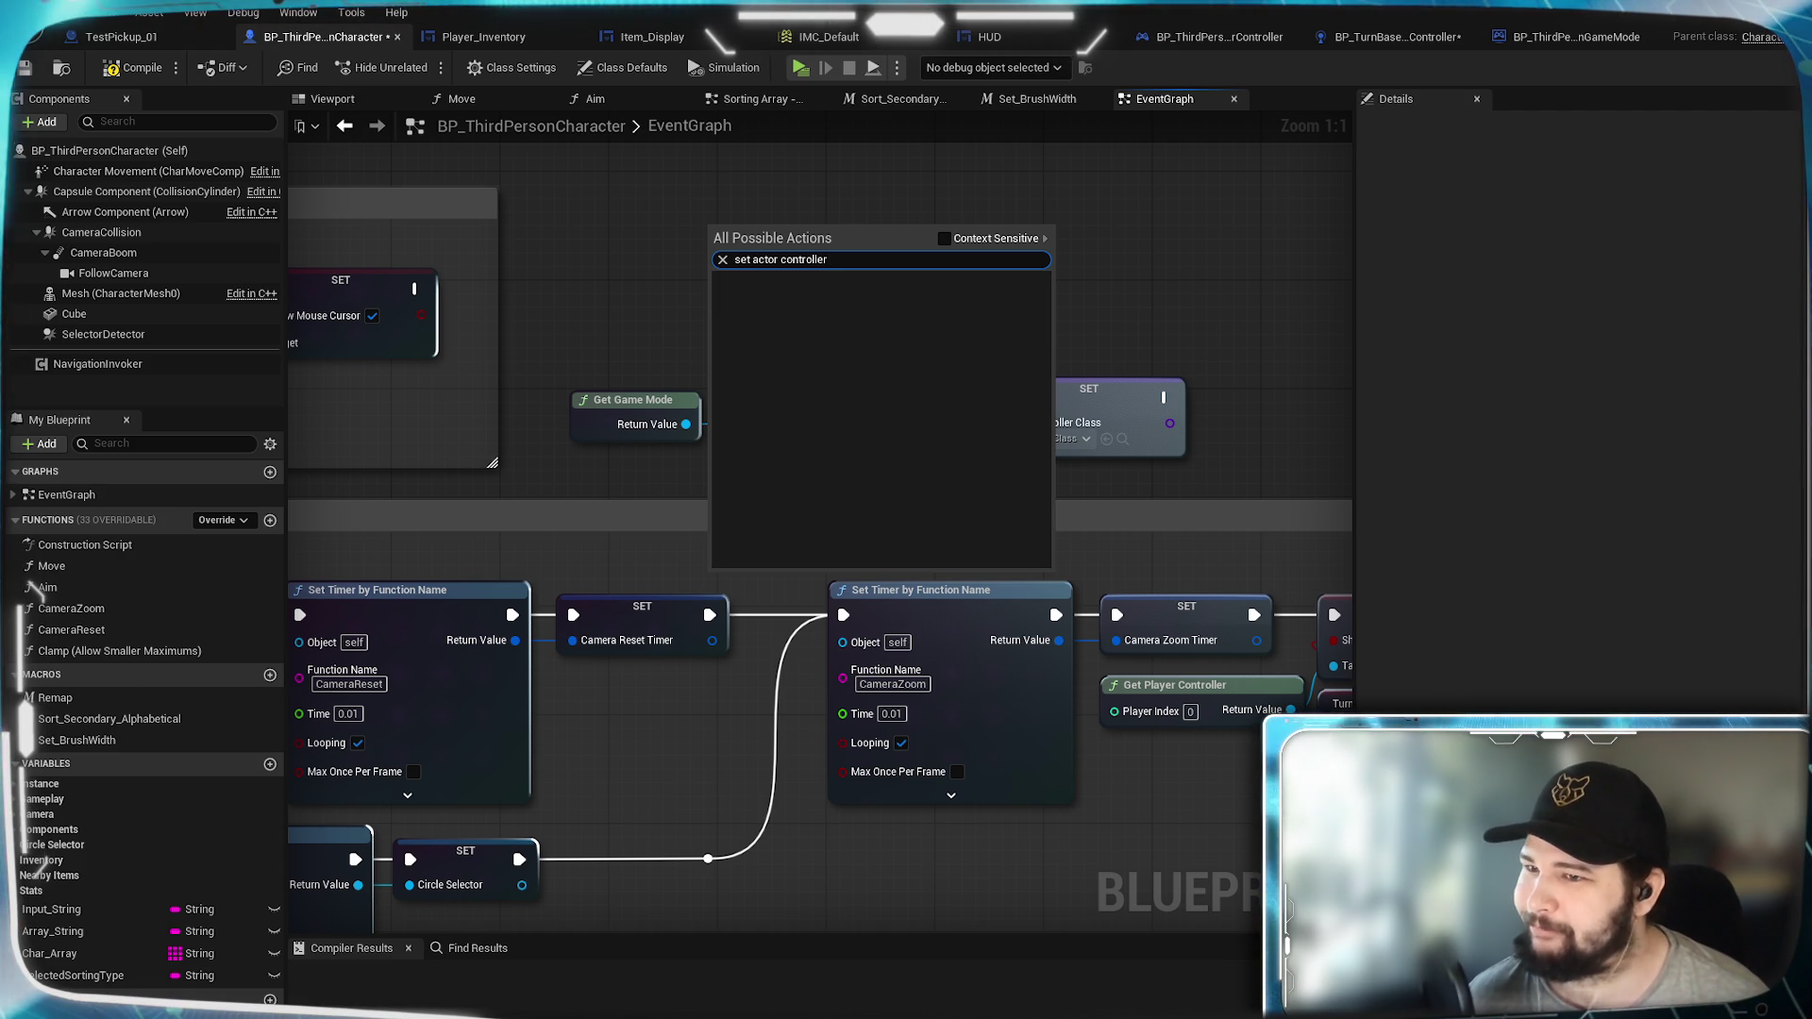
key("Escape")
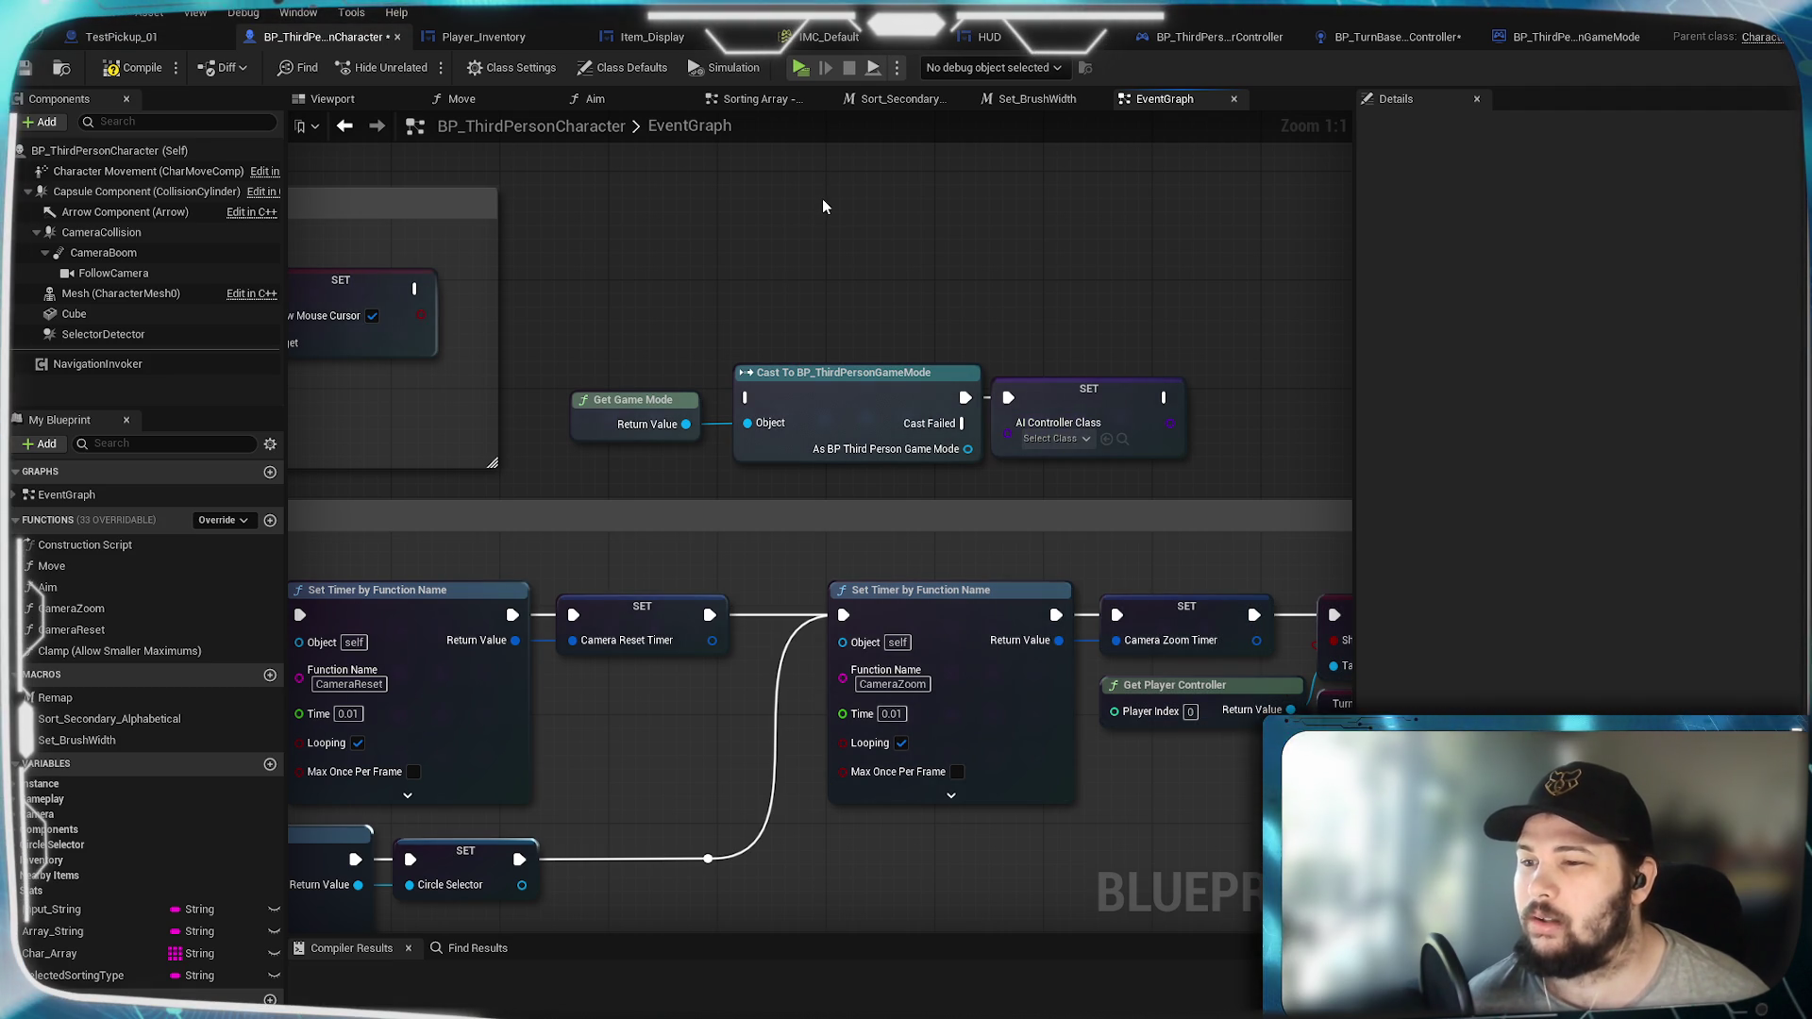
scroll(674, 312, "down", 5)
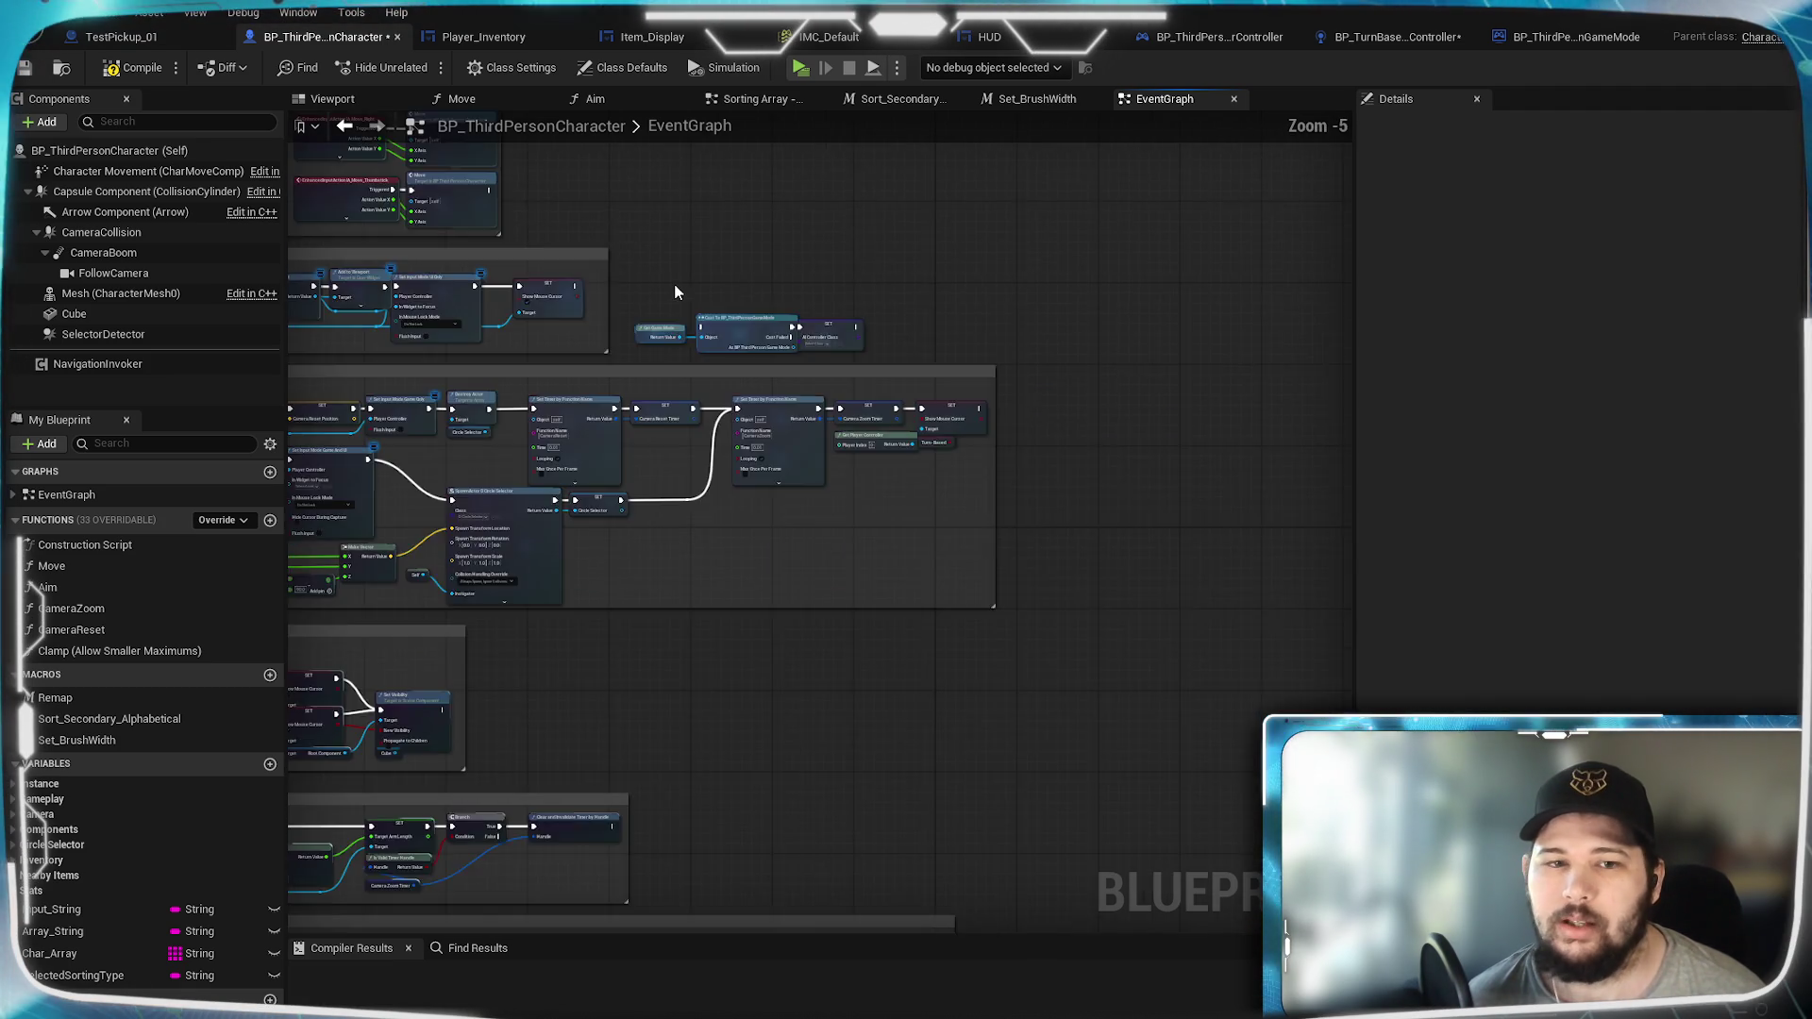
scroll(905, 443, "up", 5)
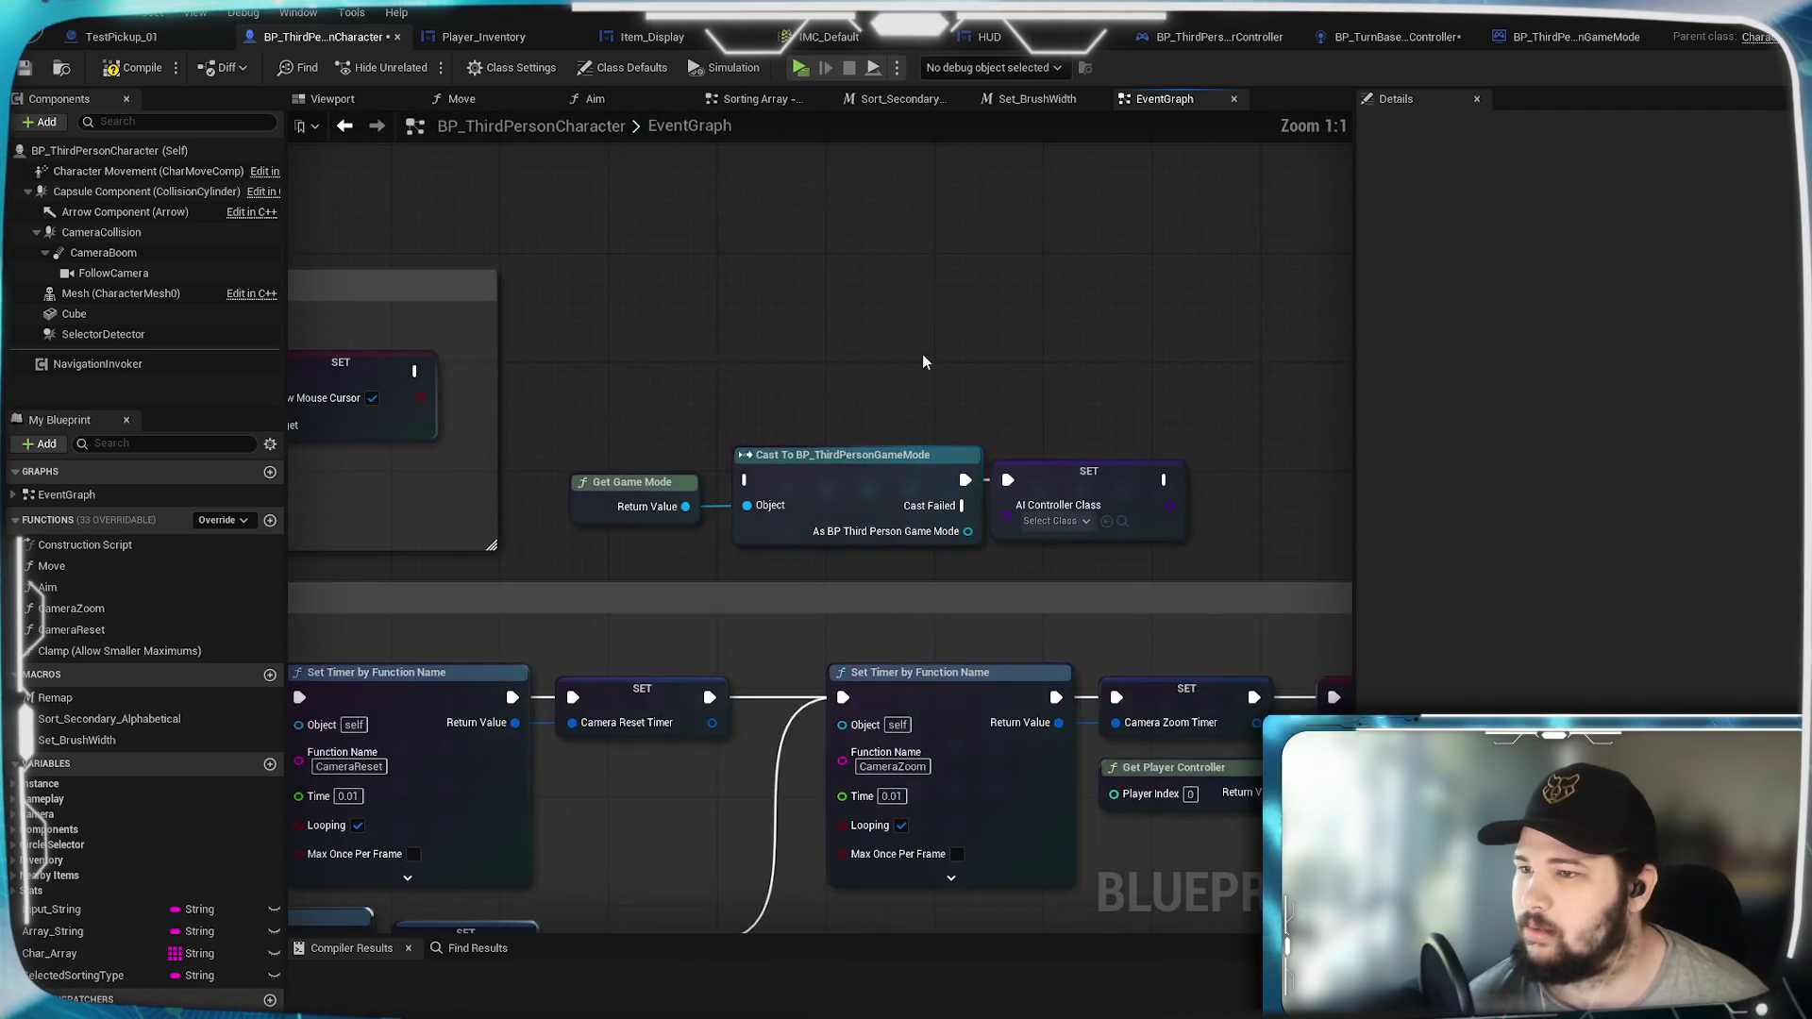
Step: Add a Spawn Default Controller node to the character's EventGraph via 'spawn defau'
right_click(962, 319)
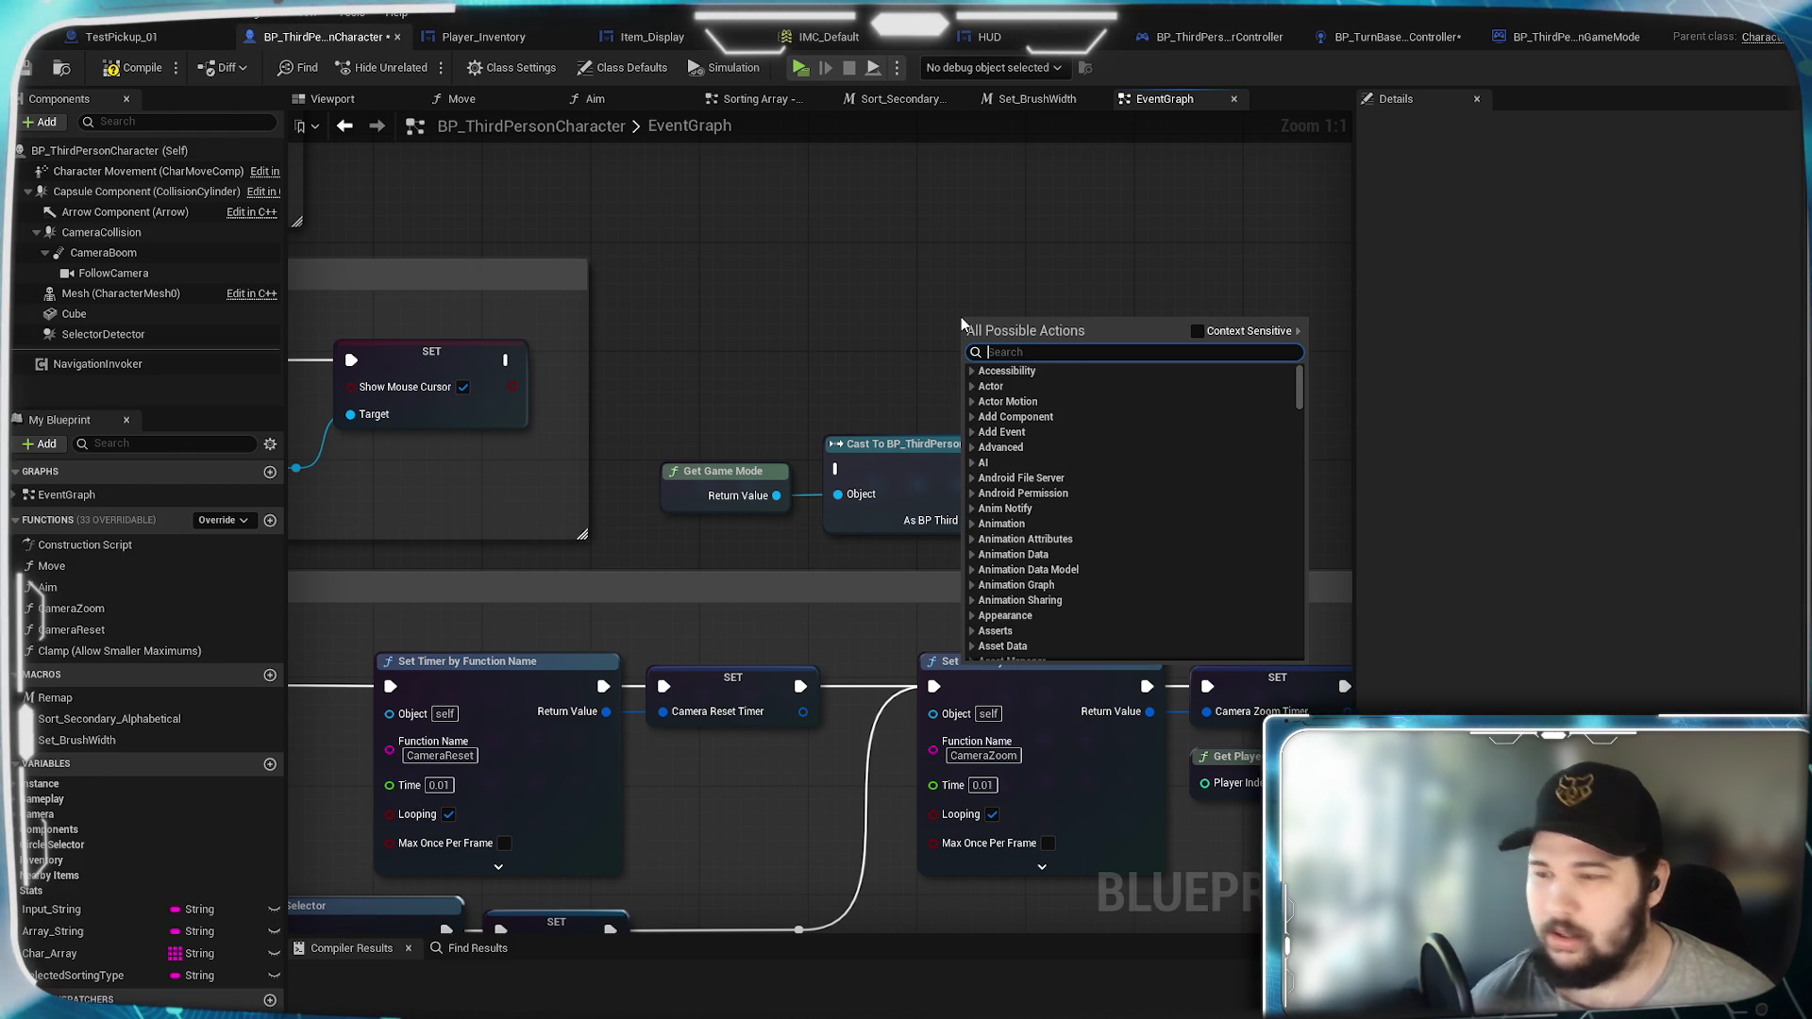
type("spawn ")
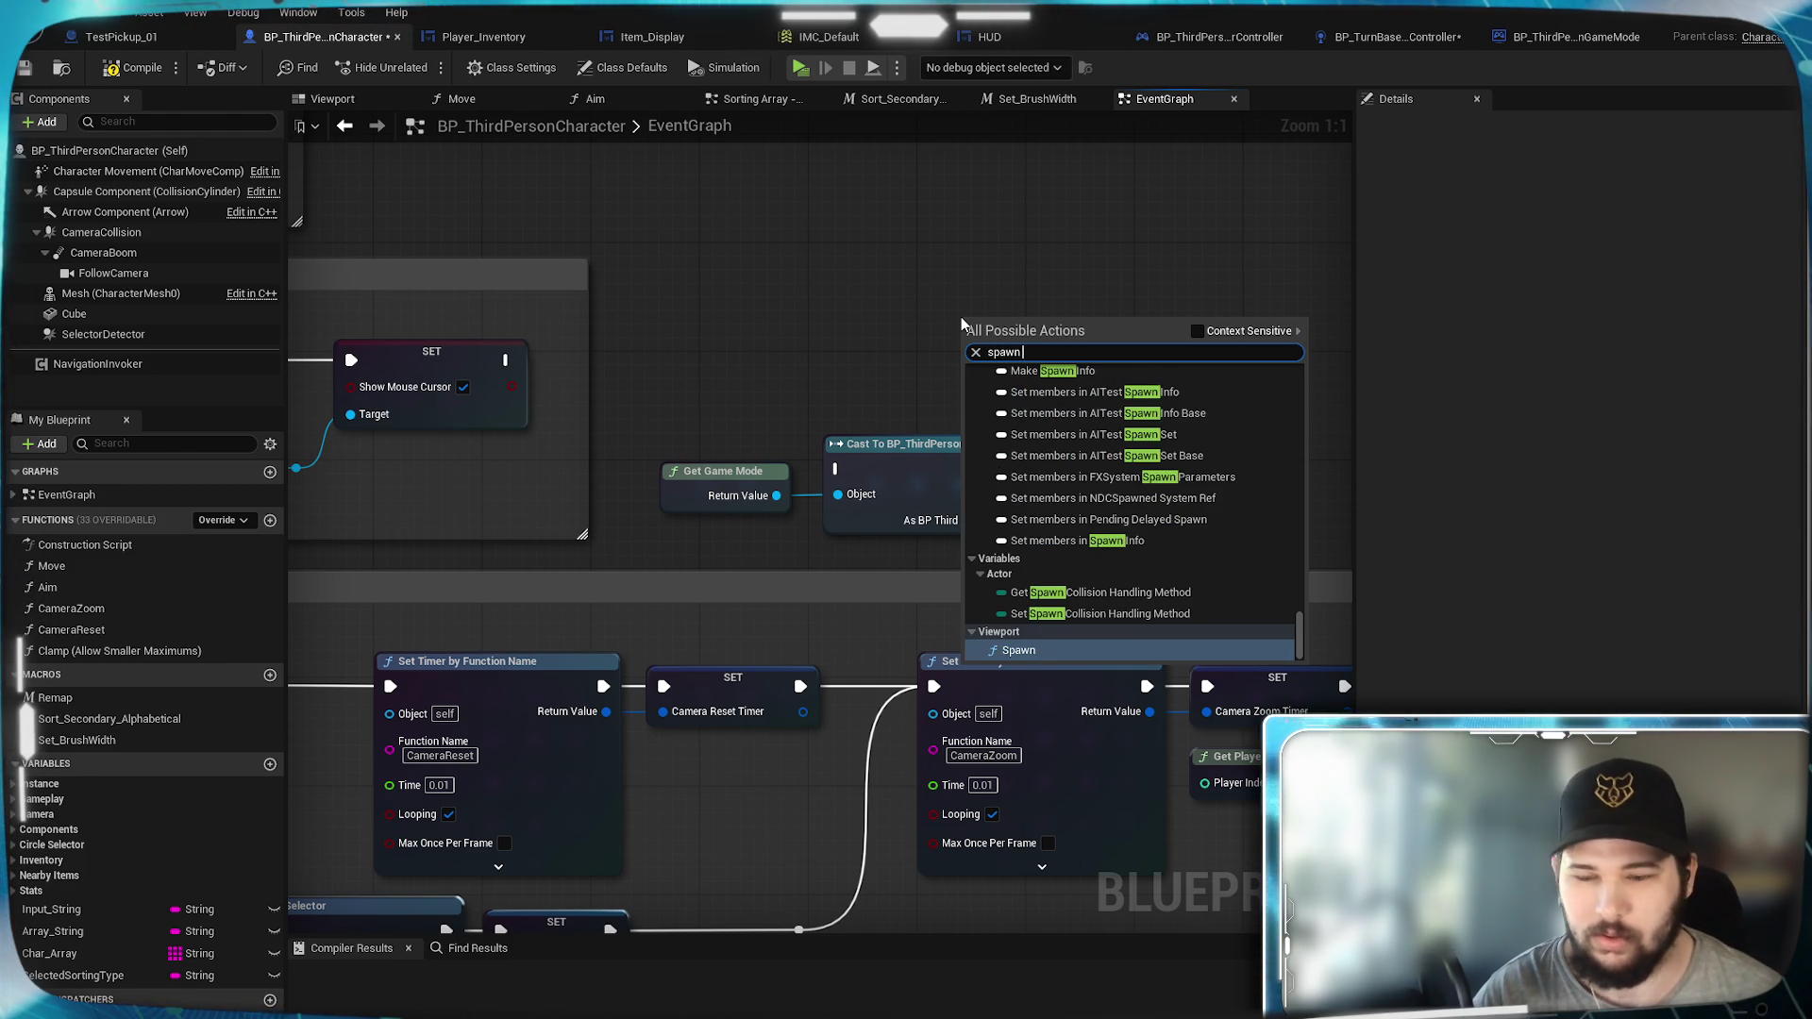
type("defau")
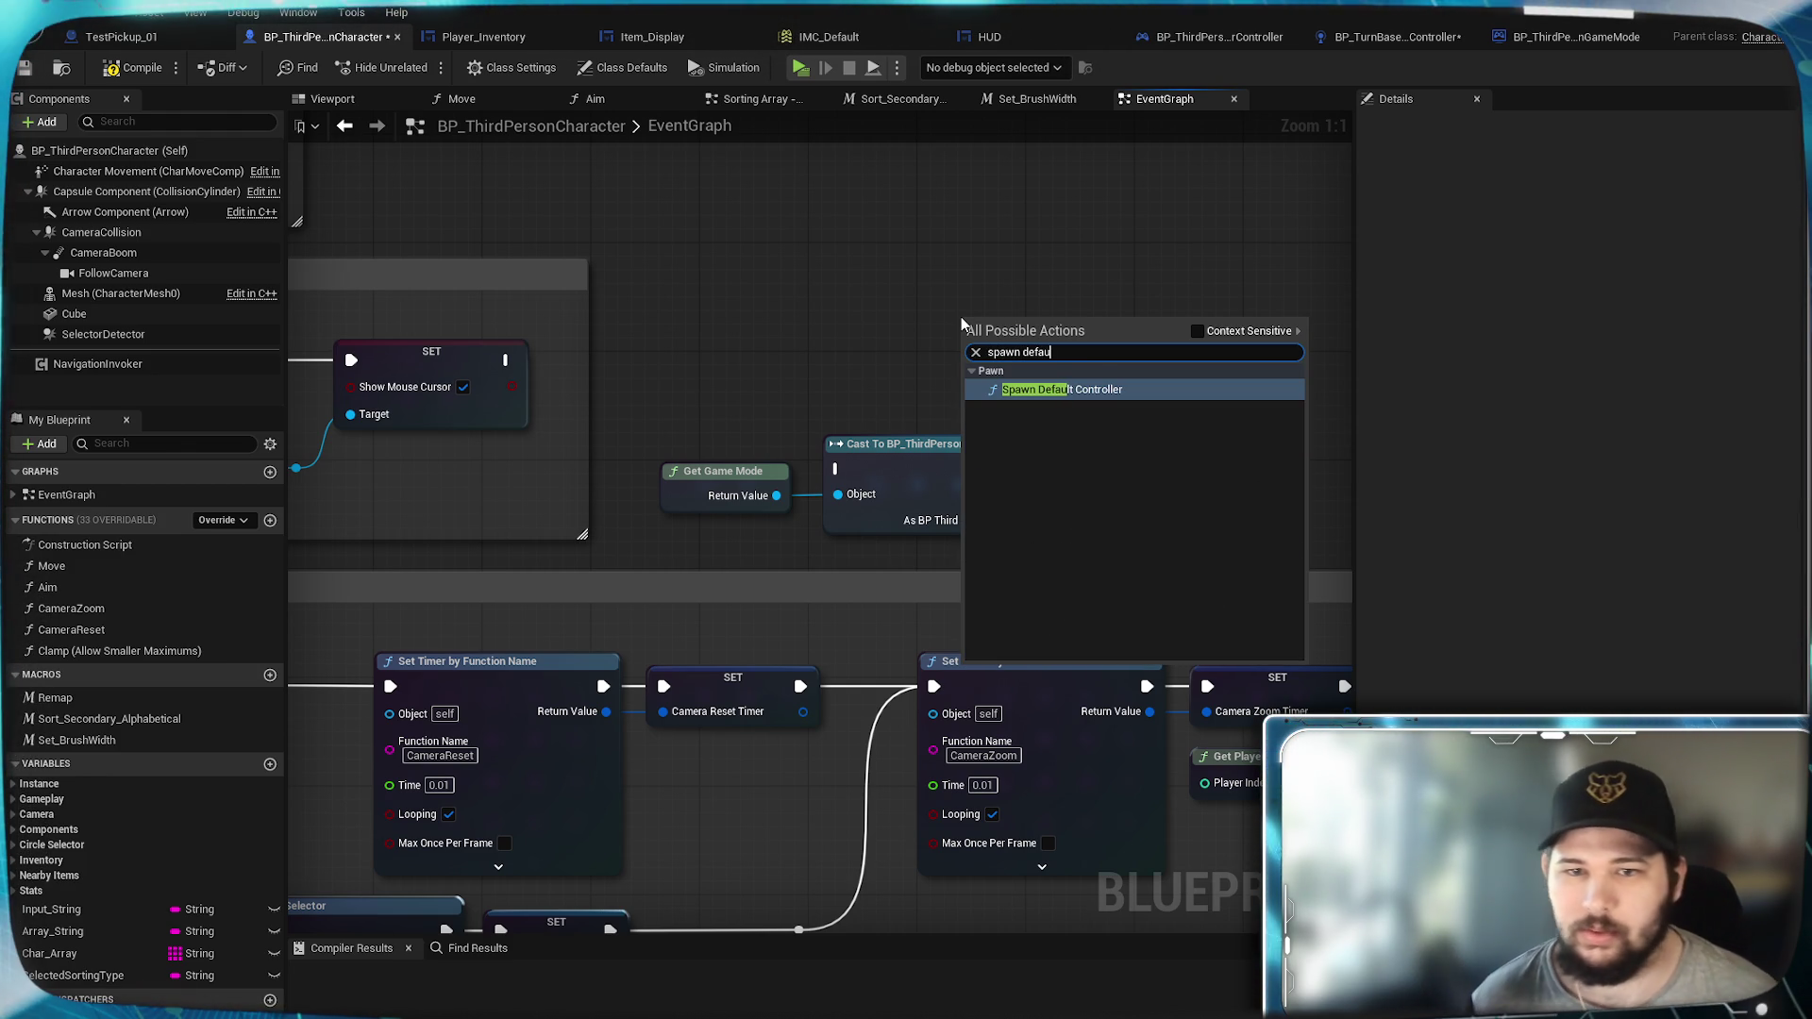
left_click(1157, 389)
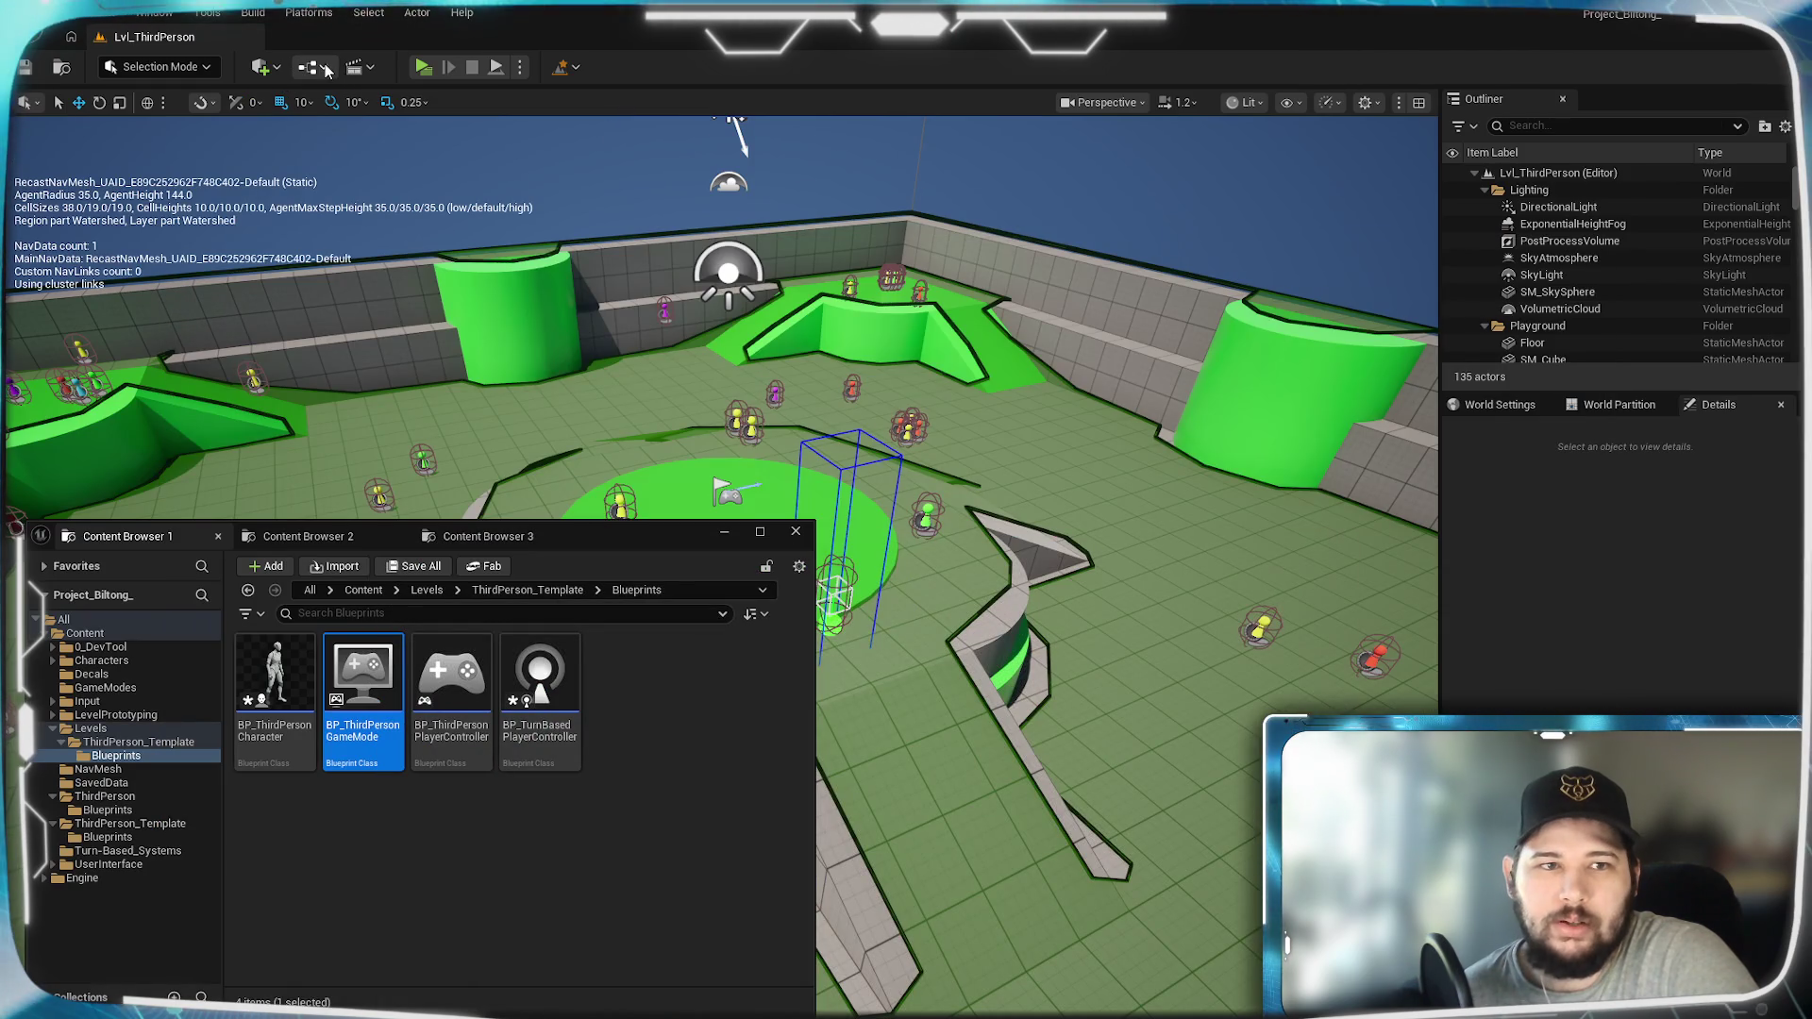
Step: Open the Lvl_ThirdPerson level blueprint from the Blueprints toolbar dropdown
left_click(313, 66)
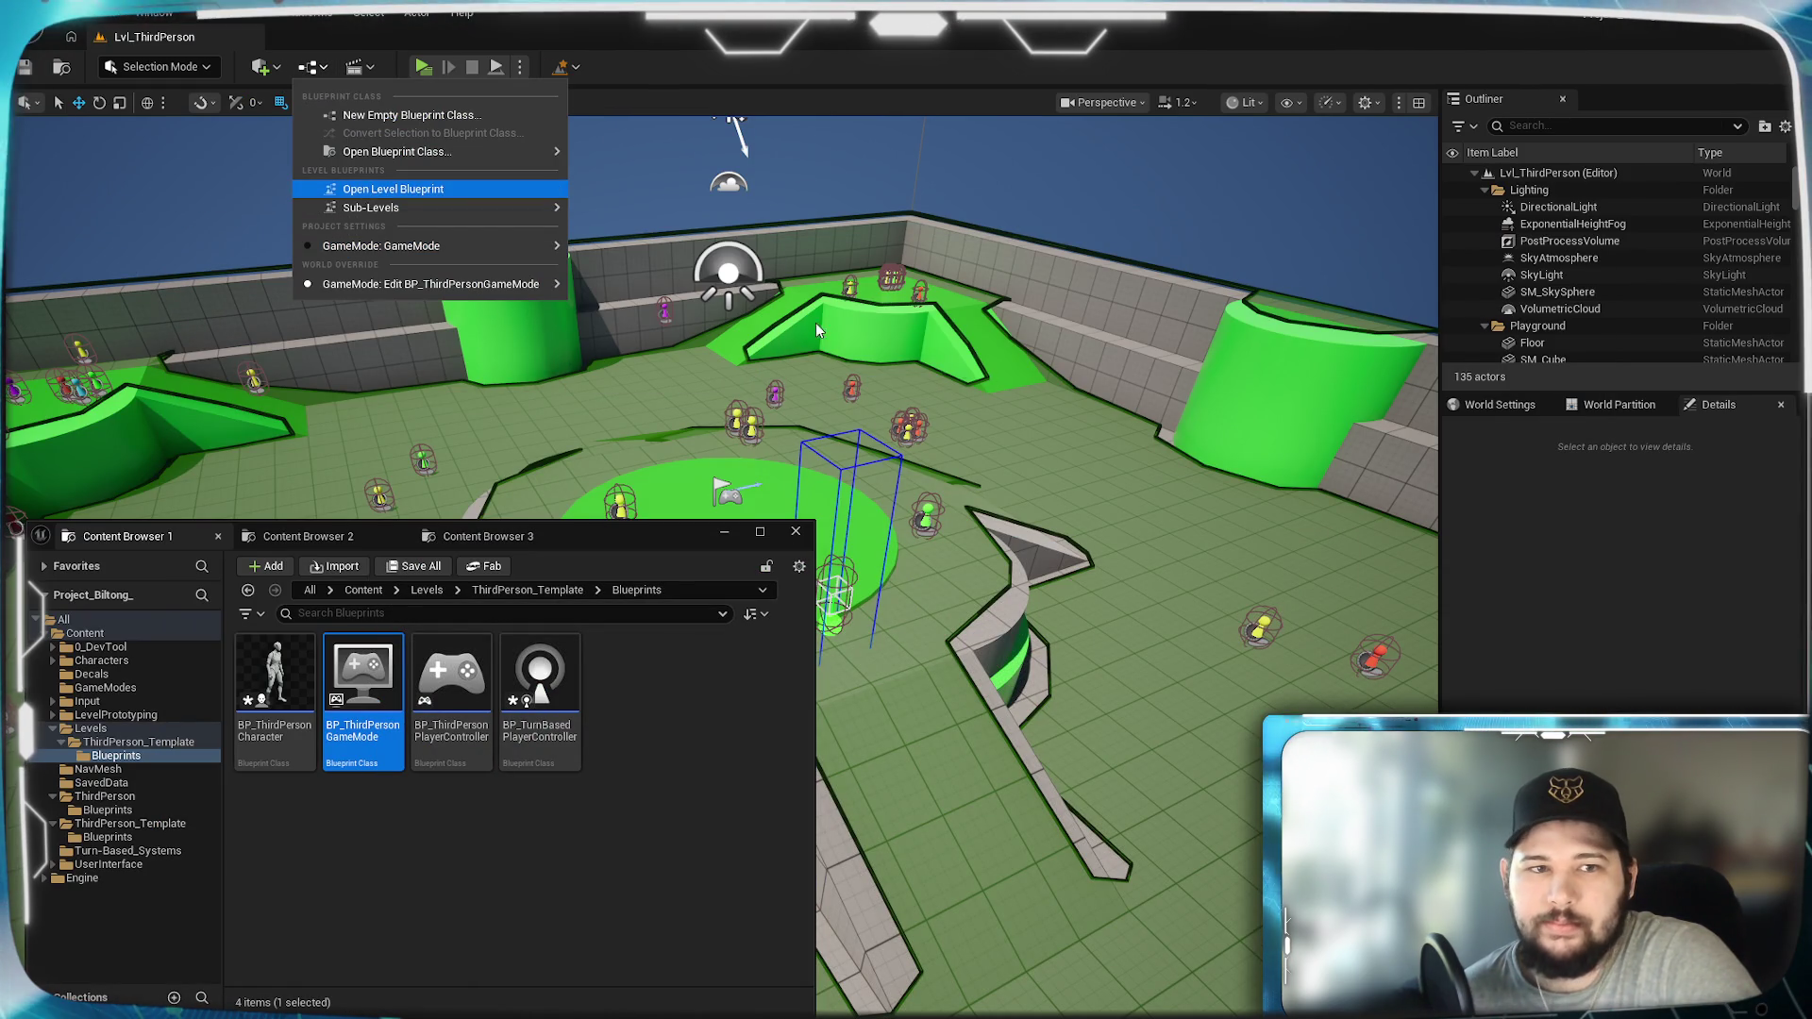
left_click(392, 189)
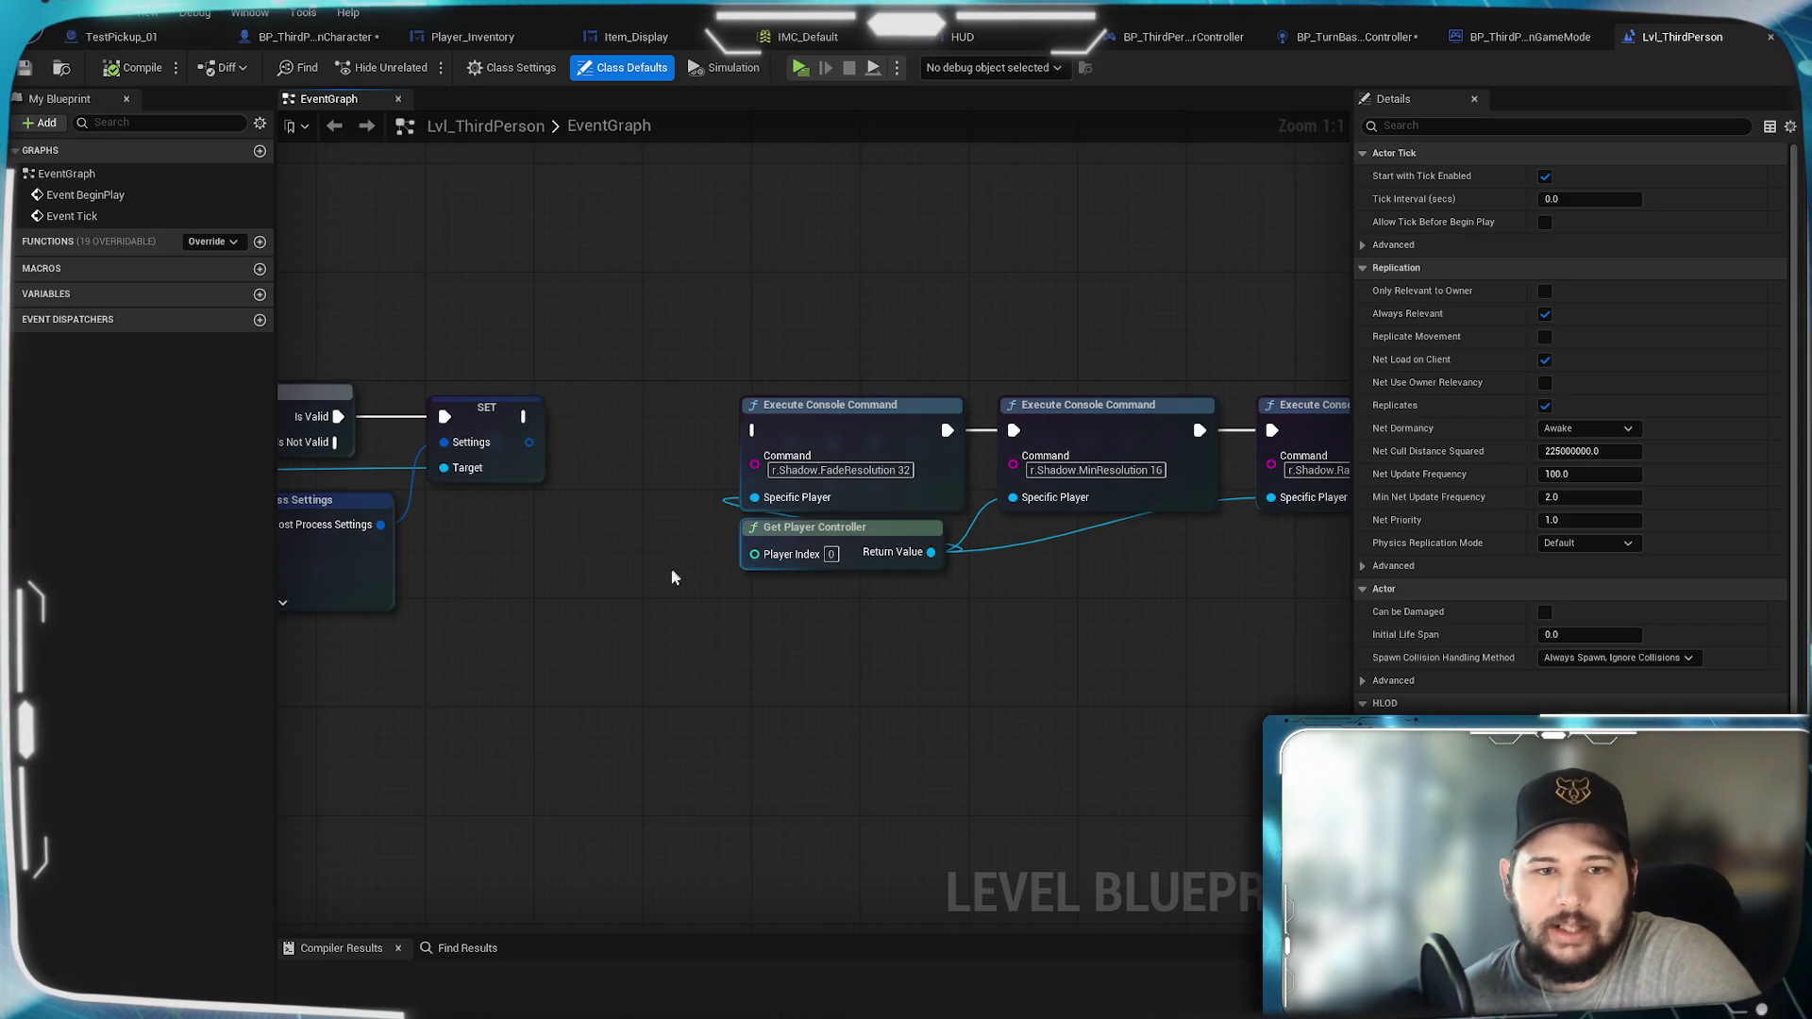
scroll(859, 331, "up", 2)
scroll(913, 328, "down", 4)
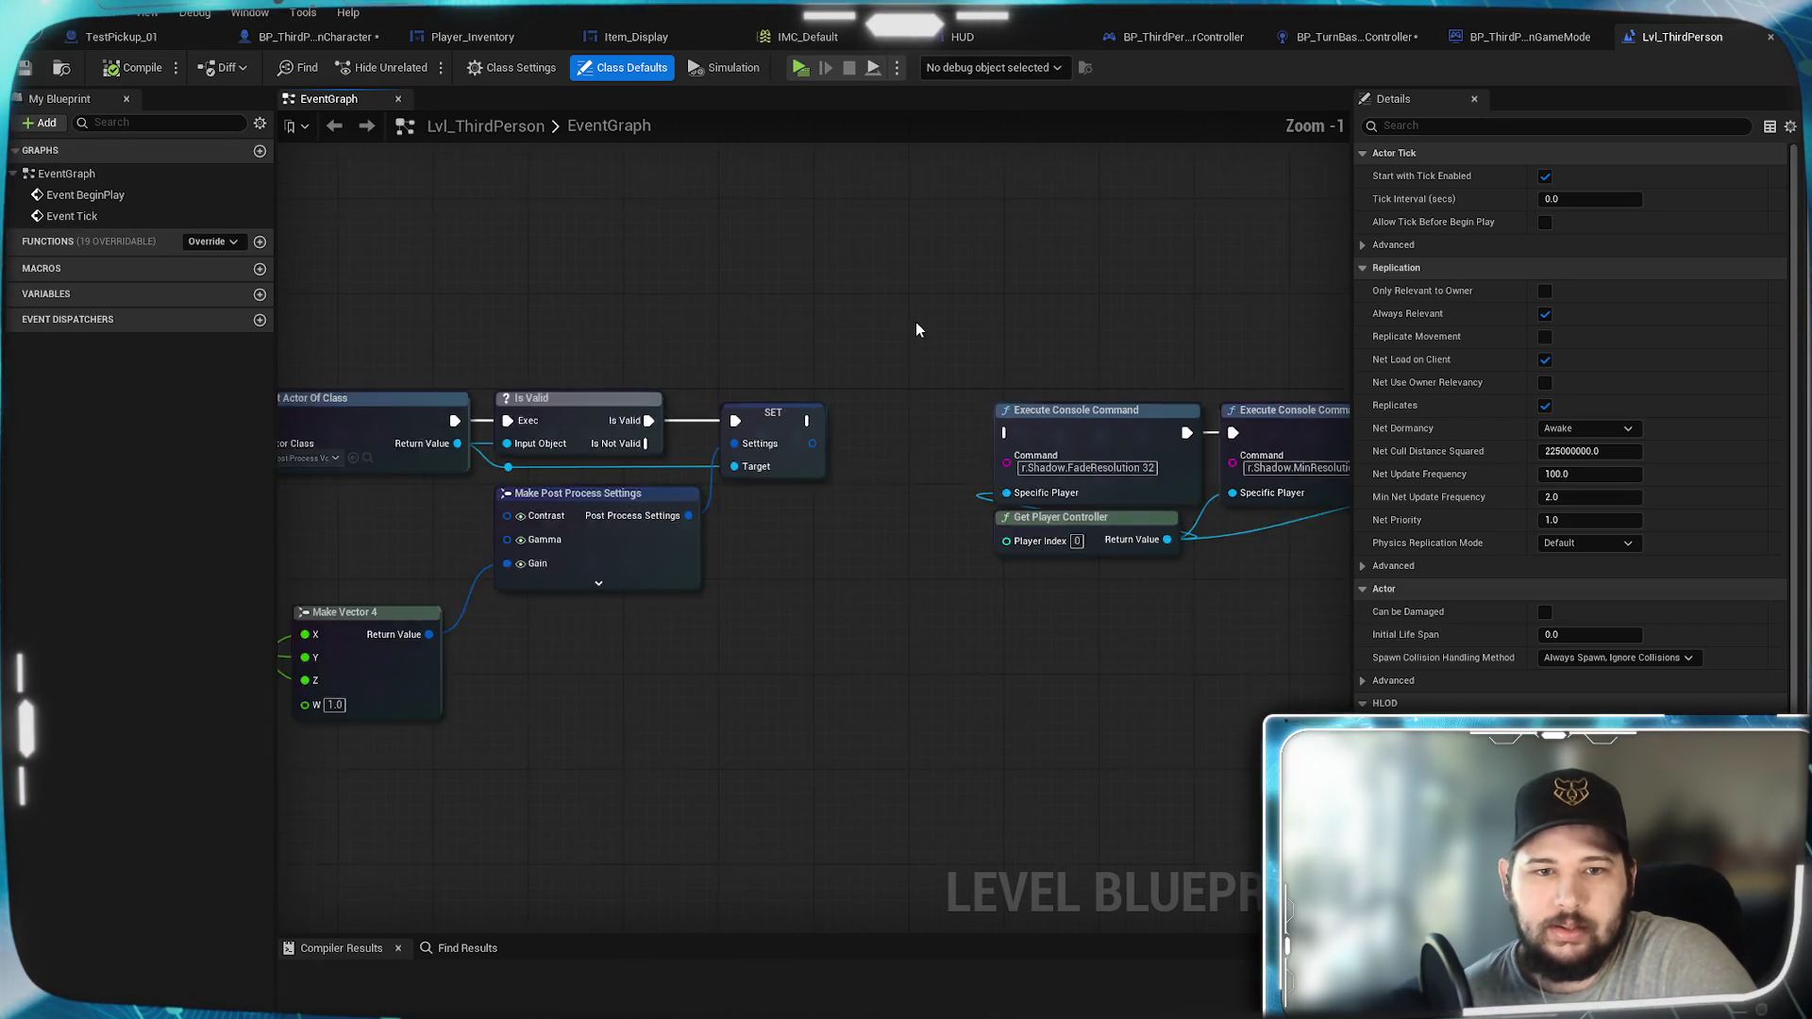
scroll(947, 405, "up", 5)
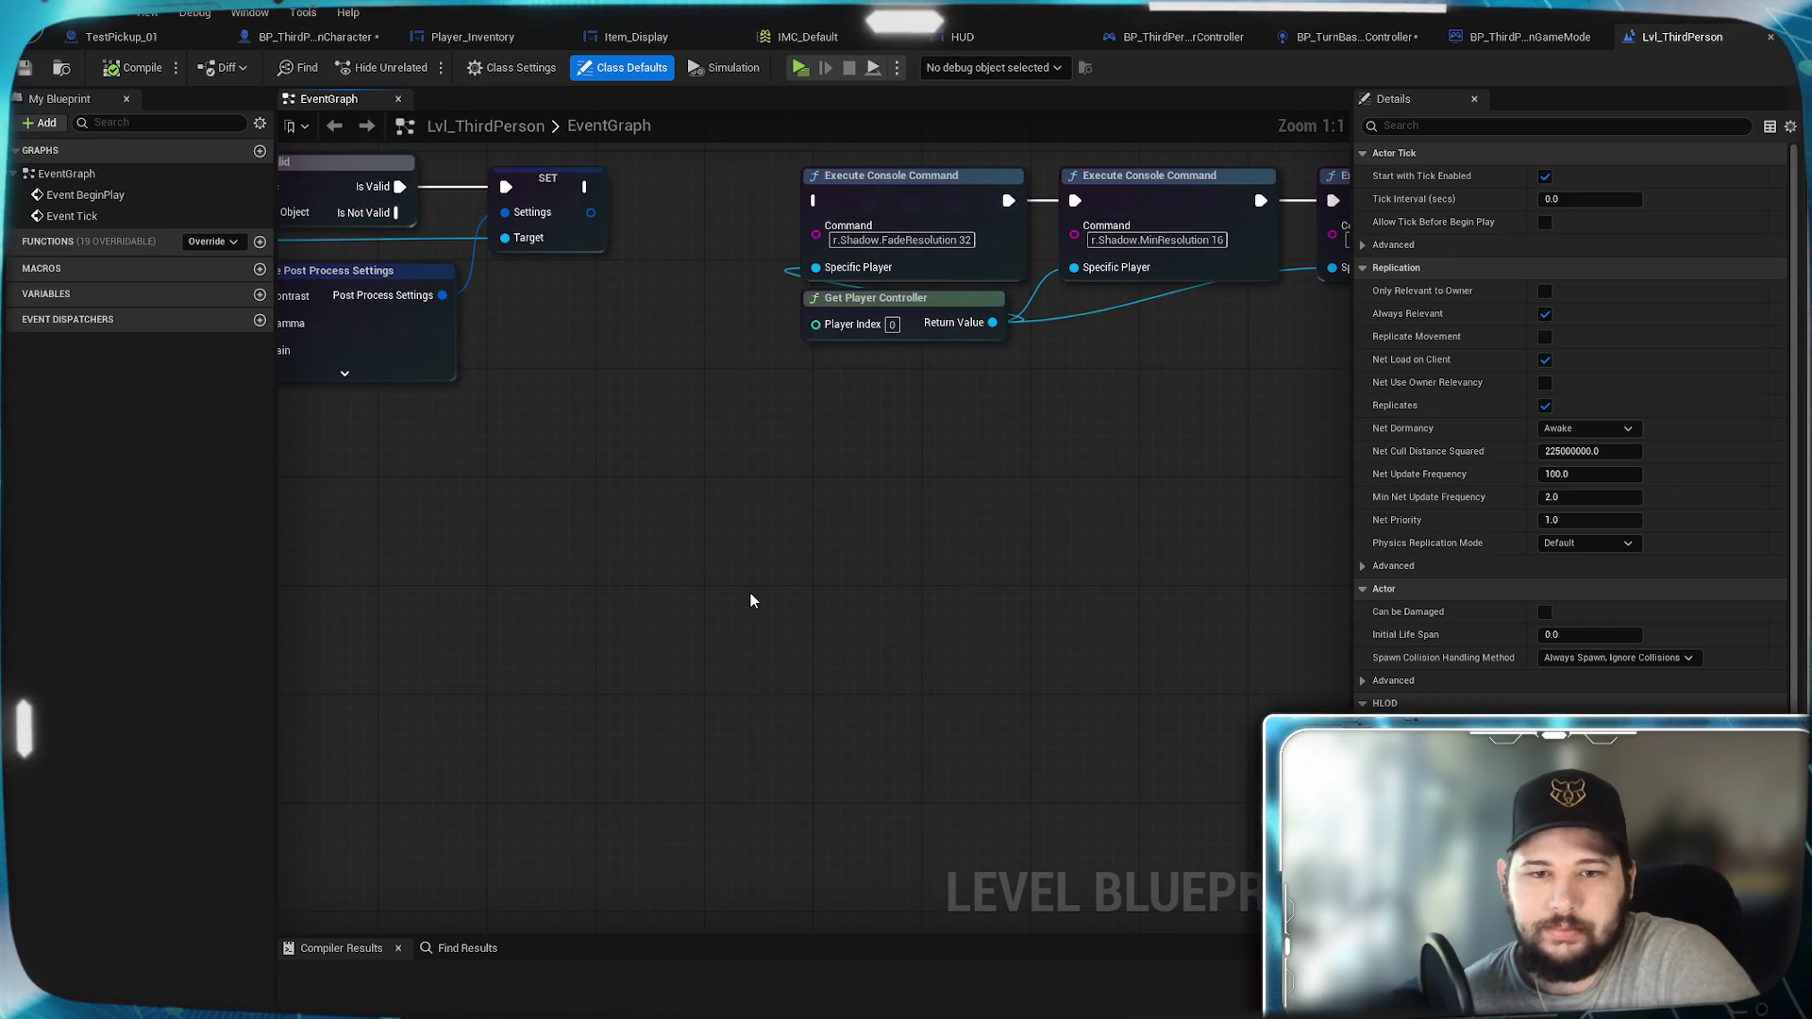
Step: Search all actions for 'set actor controll', cancel, and return to BP_ThirdPersonCharacter
right_click(750, 592)
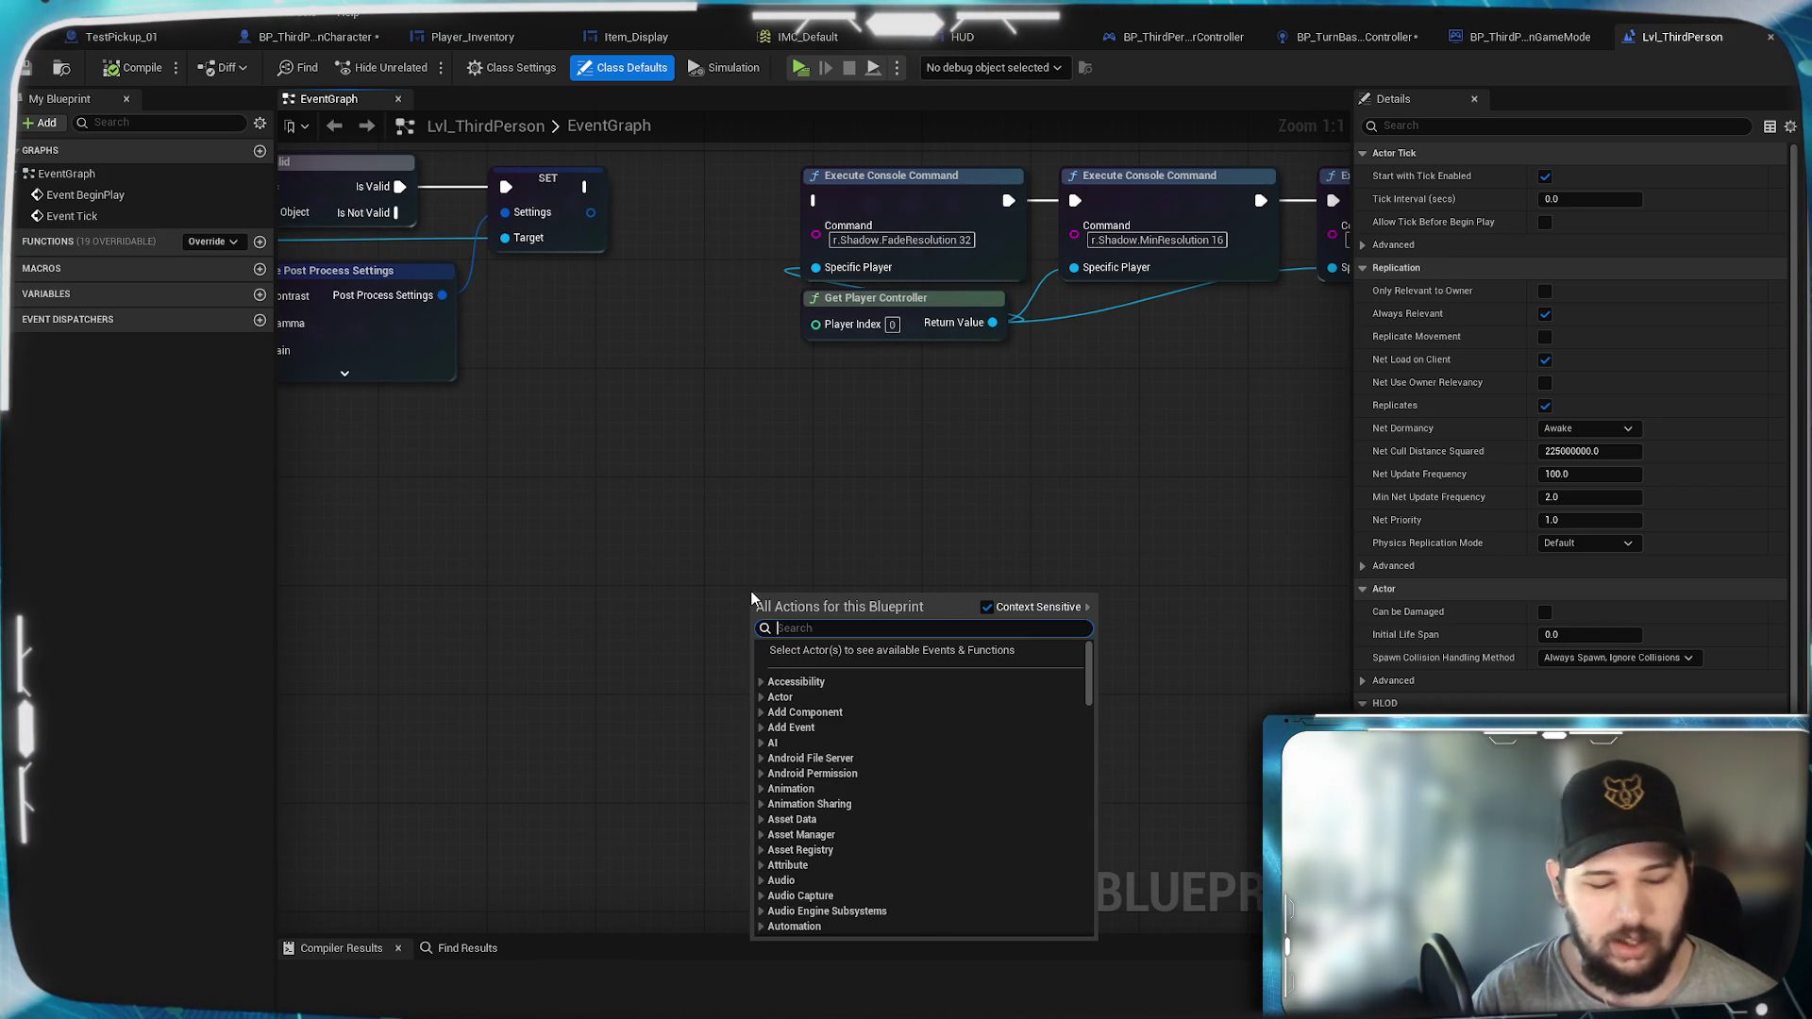
type("set")
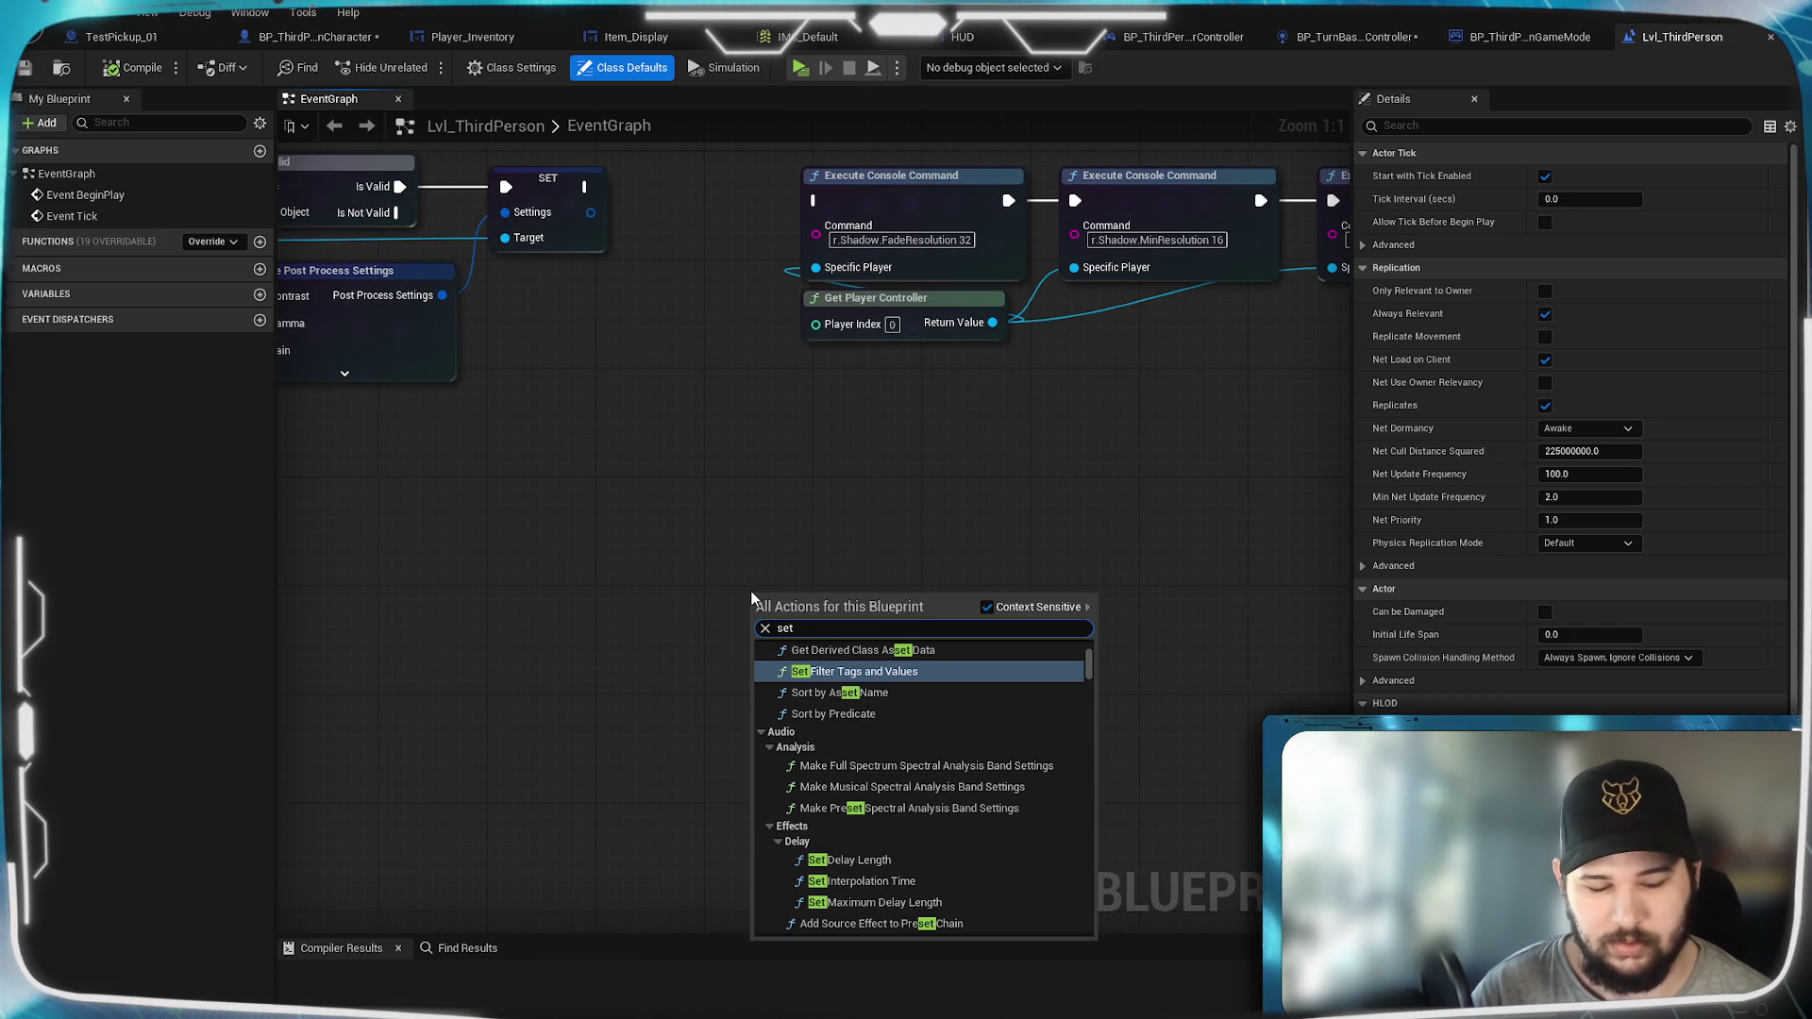
type(" actor con")
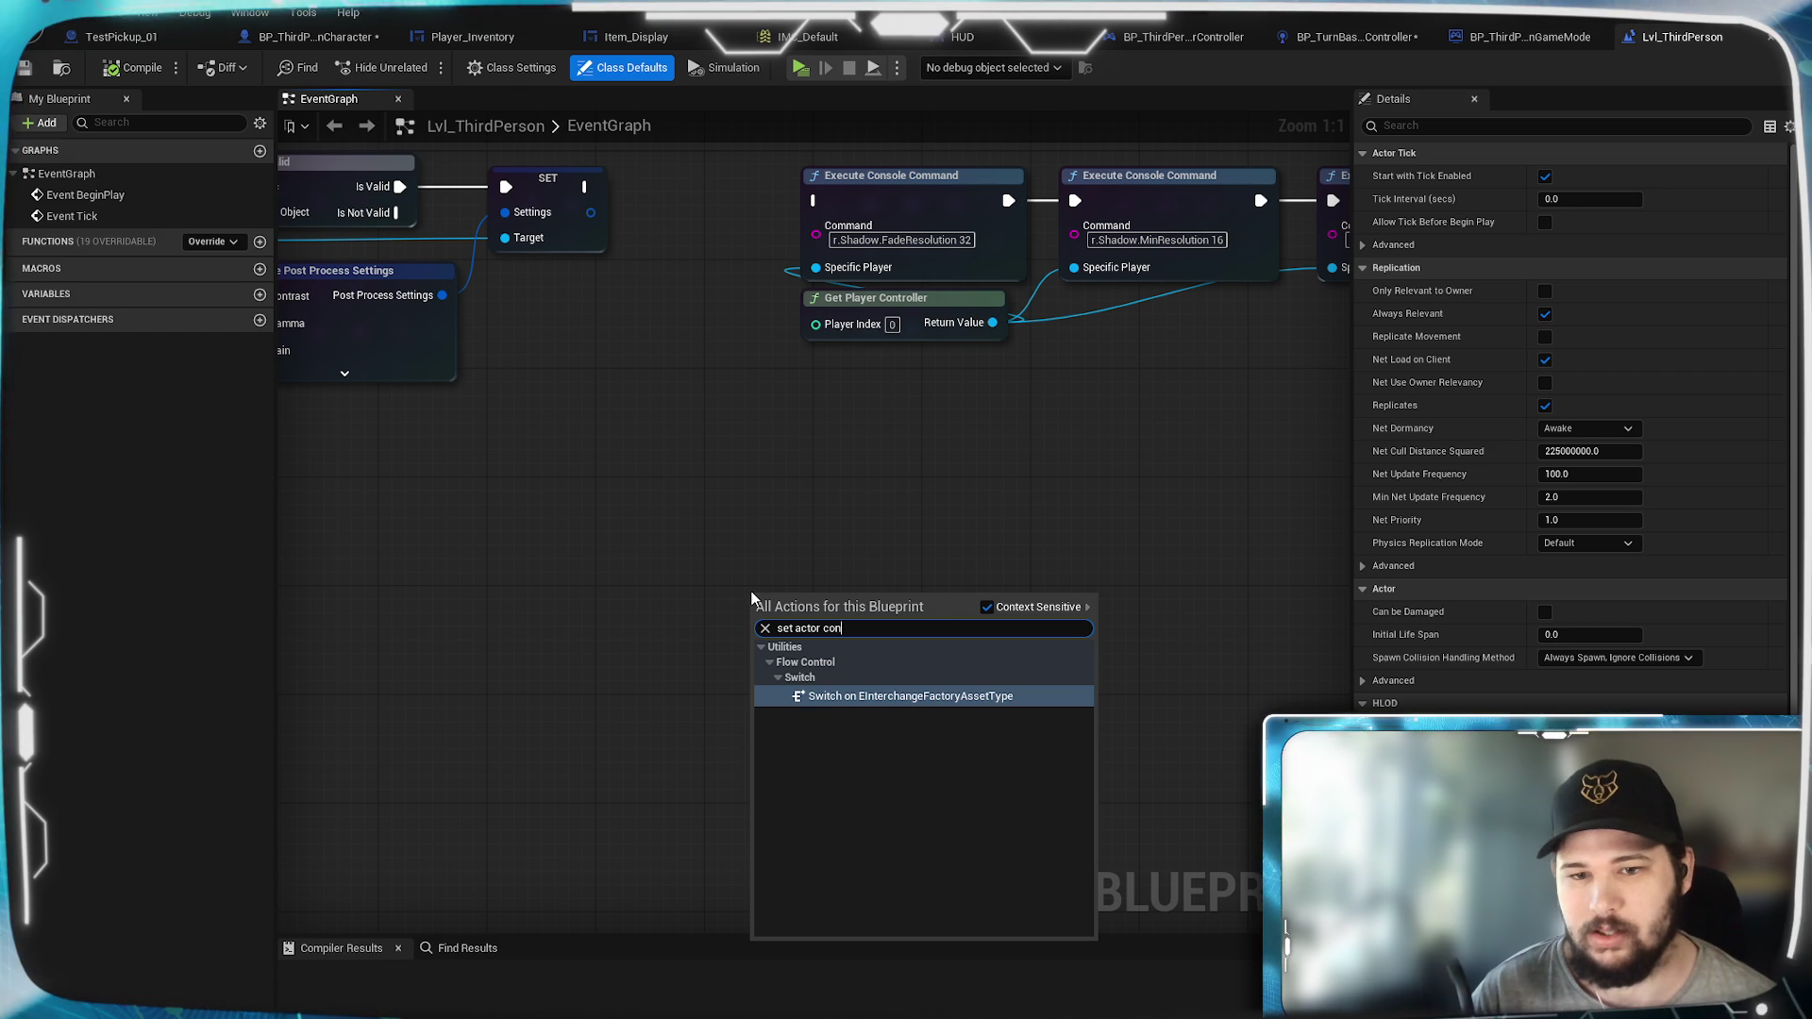
left_click(986, 607)
key("End")
type("ntroll")
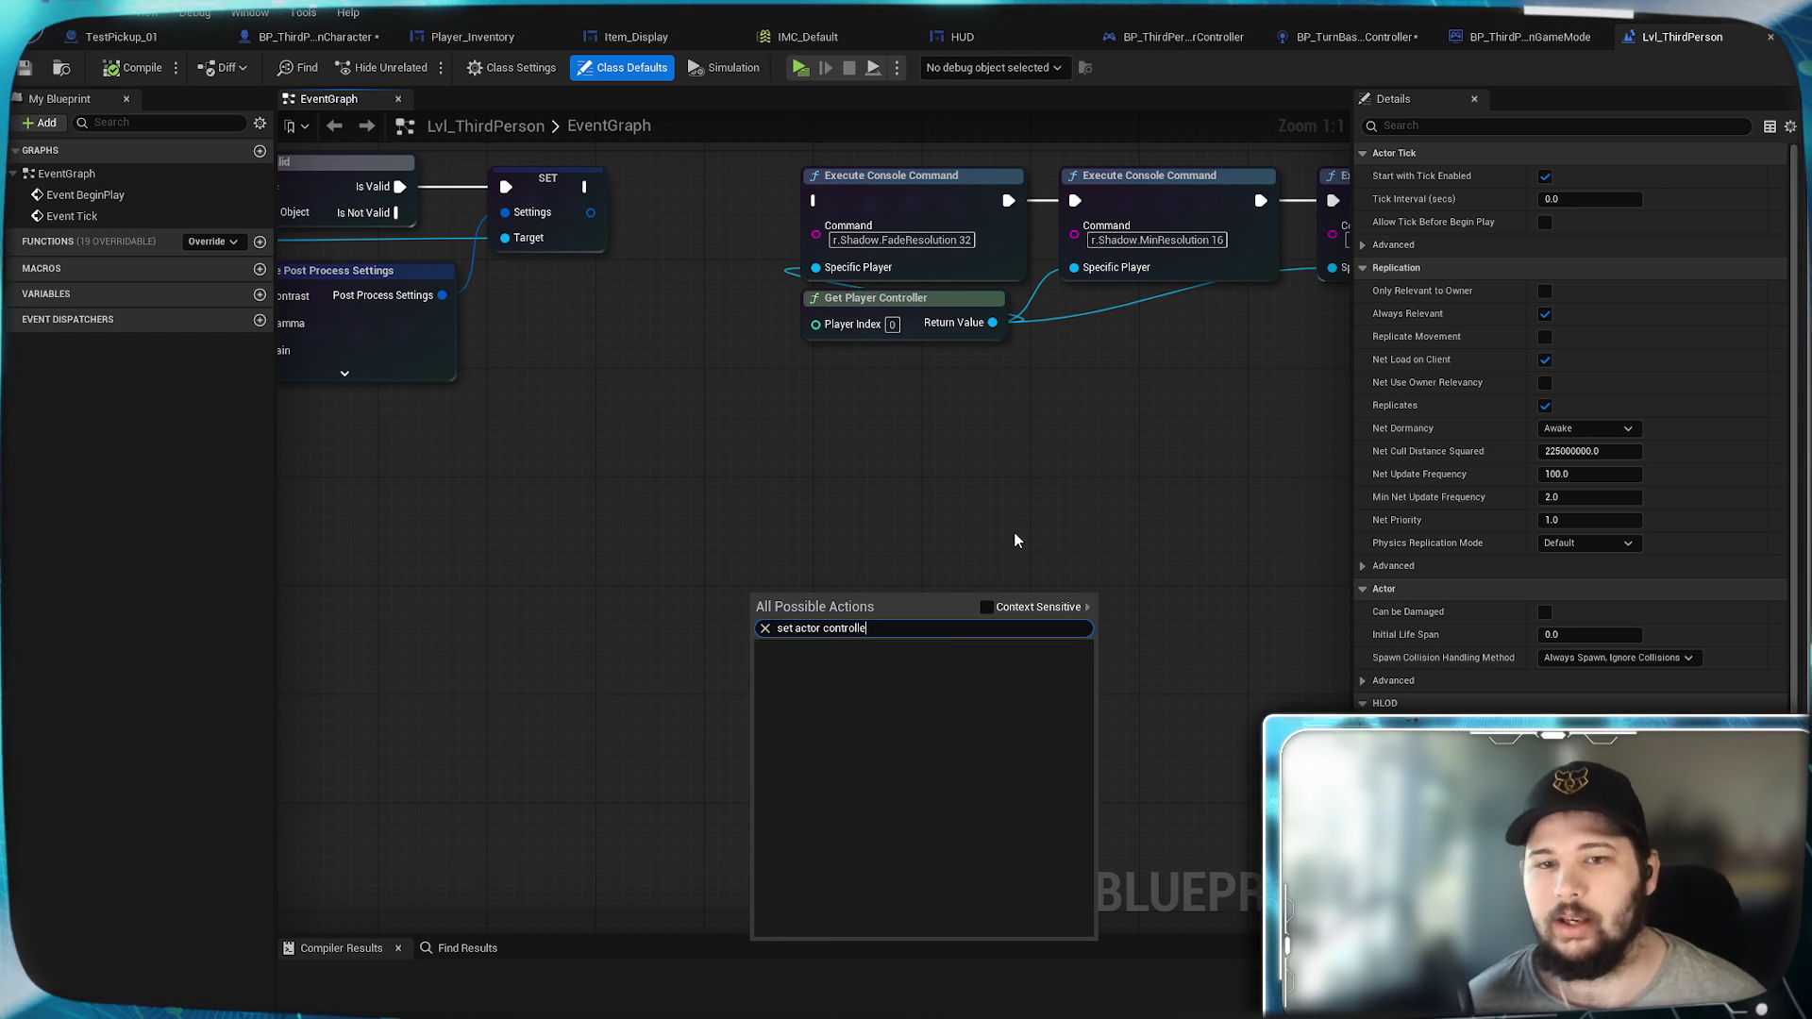
key("Escape")
left_click(293, 37)
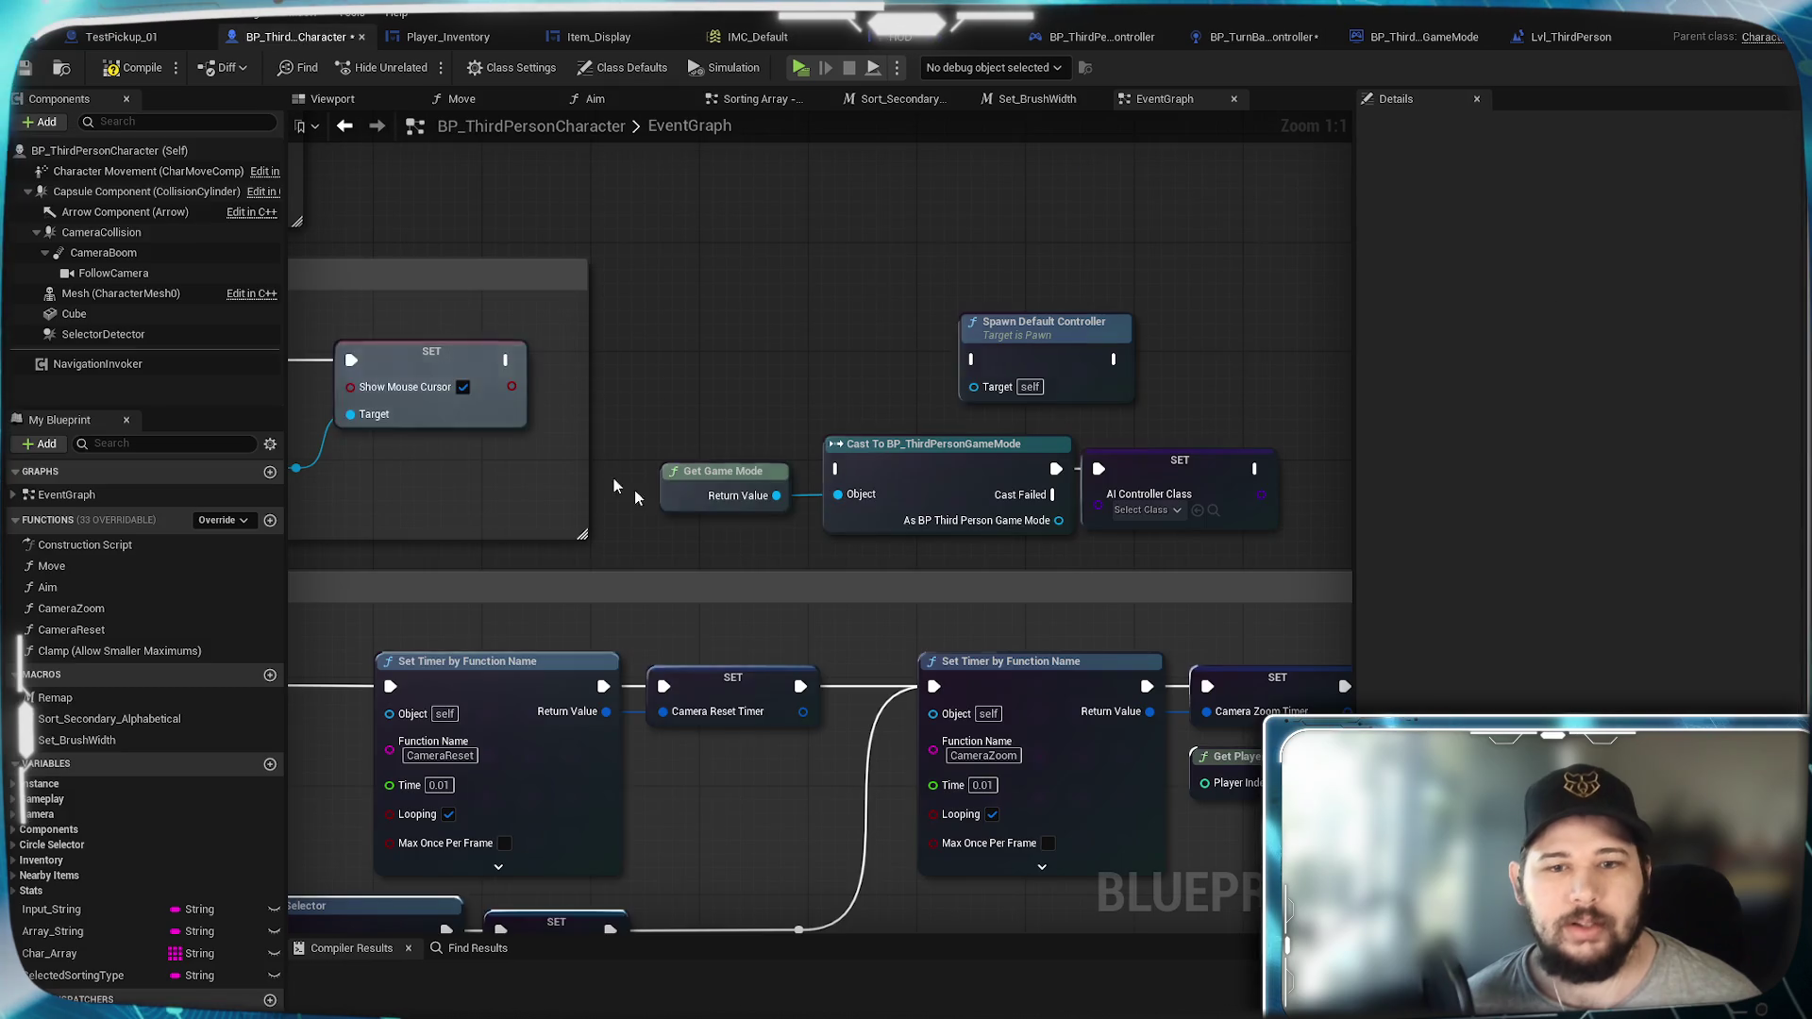
Step: Browse 'set controller' actions with Context Sensitive on and off, add nothing, and go to Lvl_ThirdPerson
right_click(791, 223)
type("set")
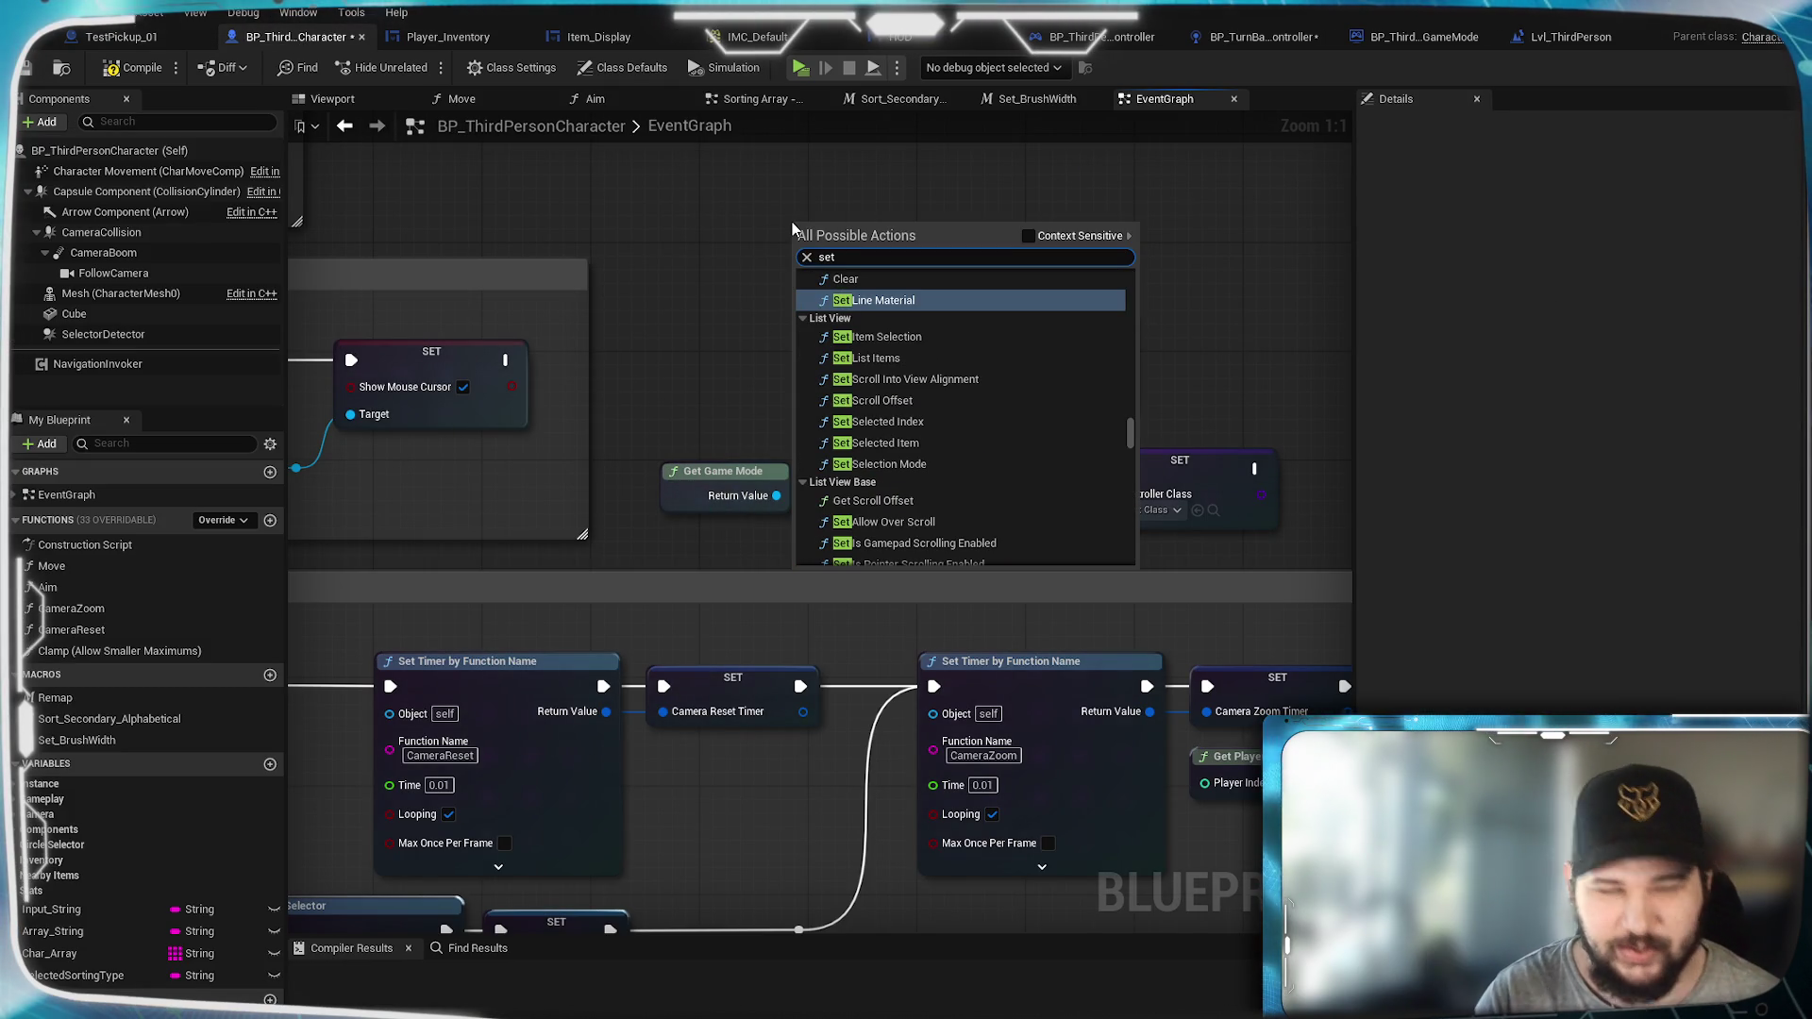
type(" controller")
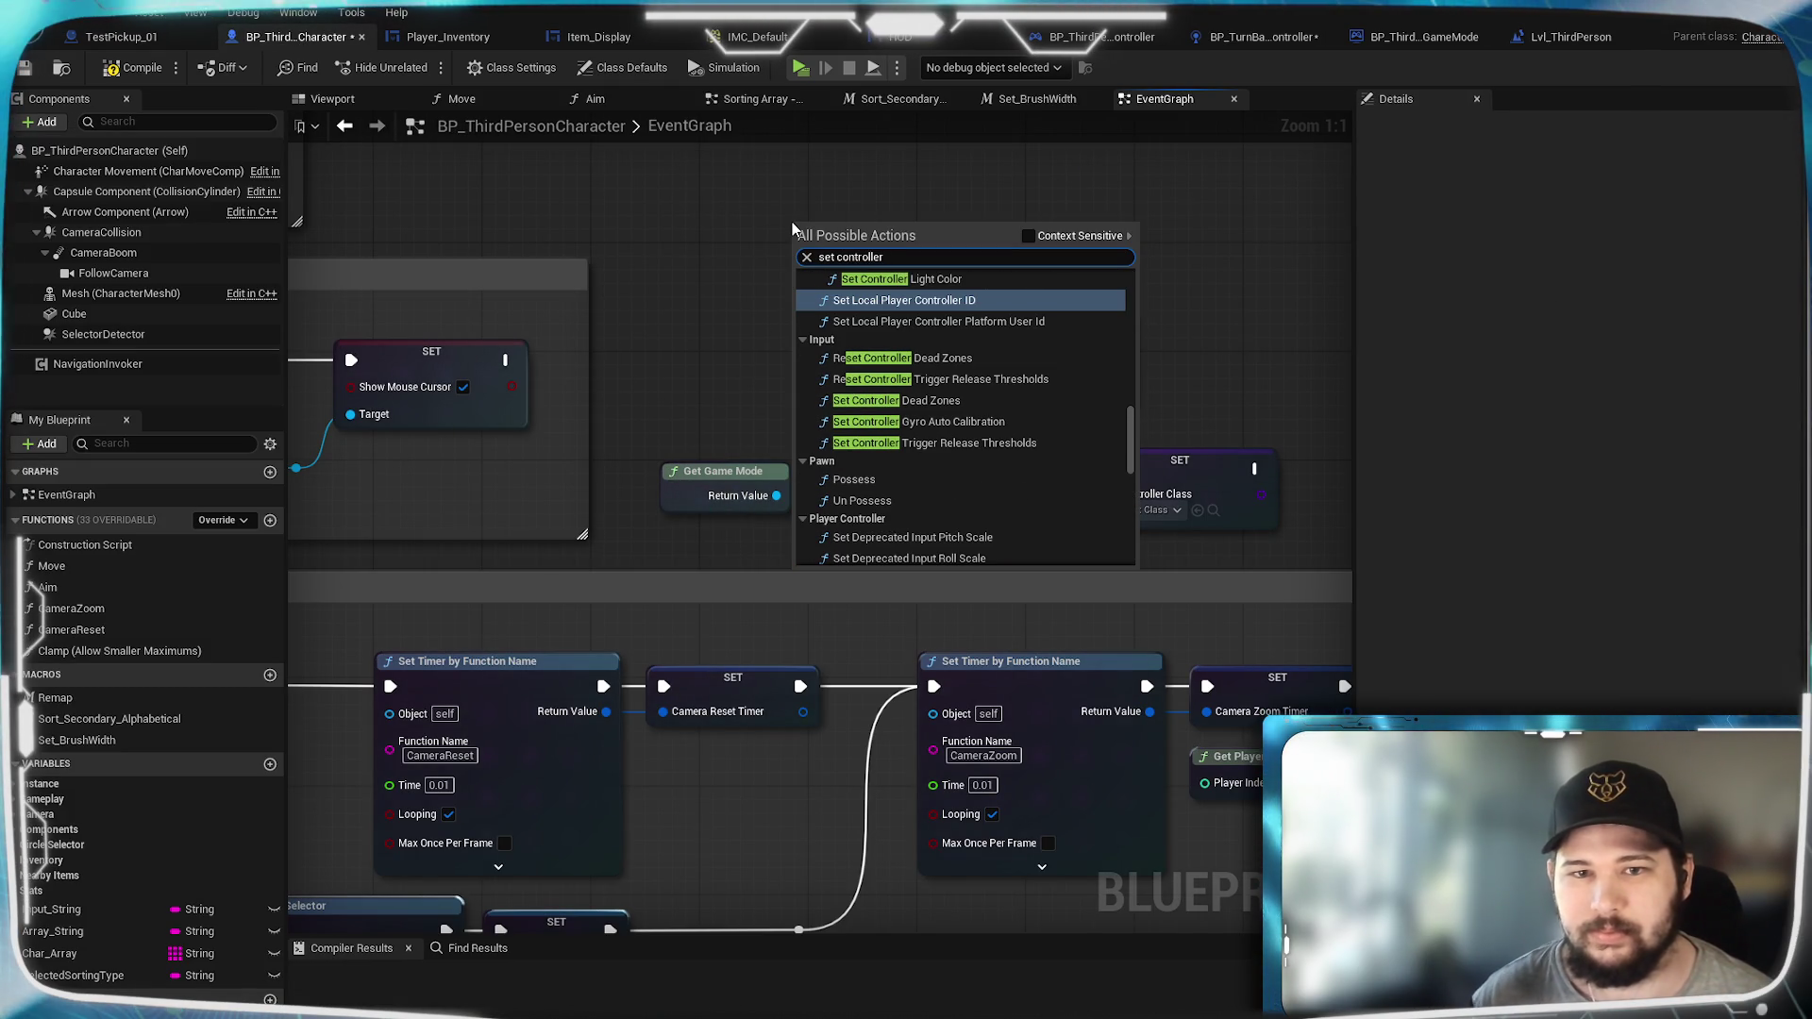
left_click(1028, 235)
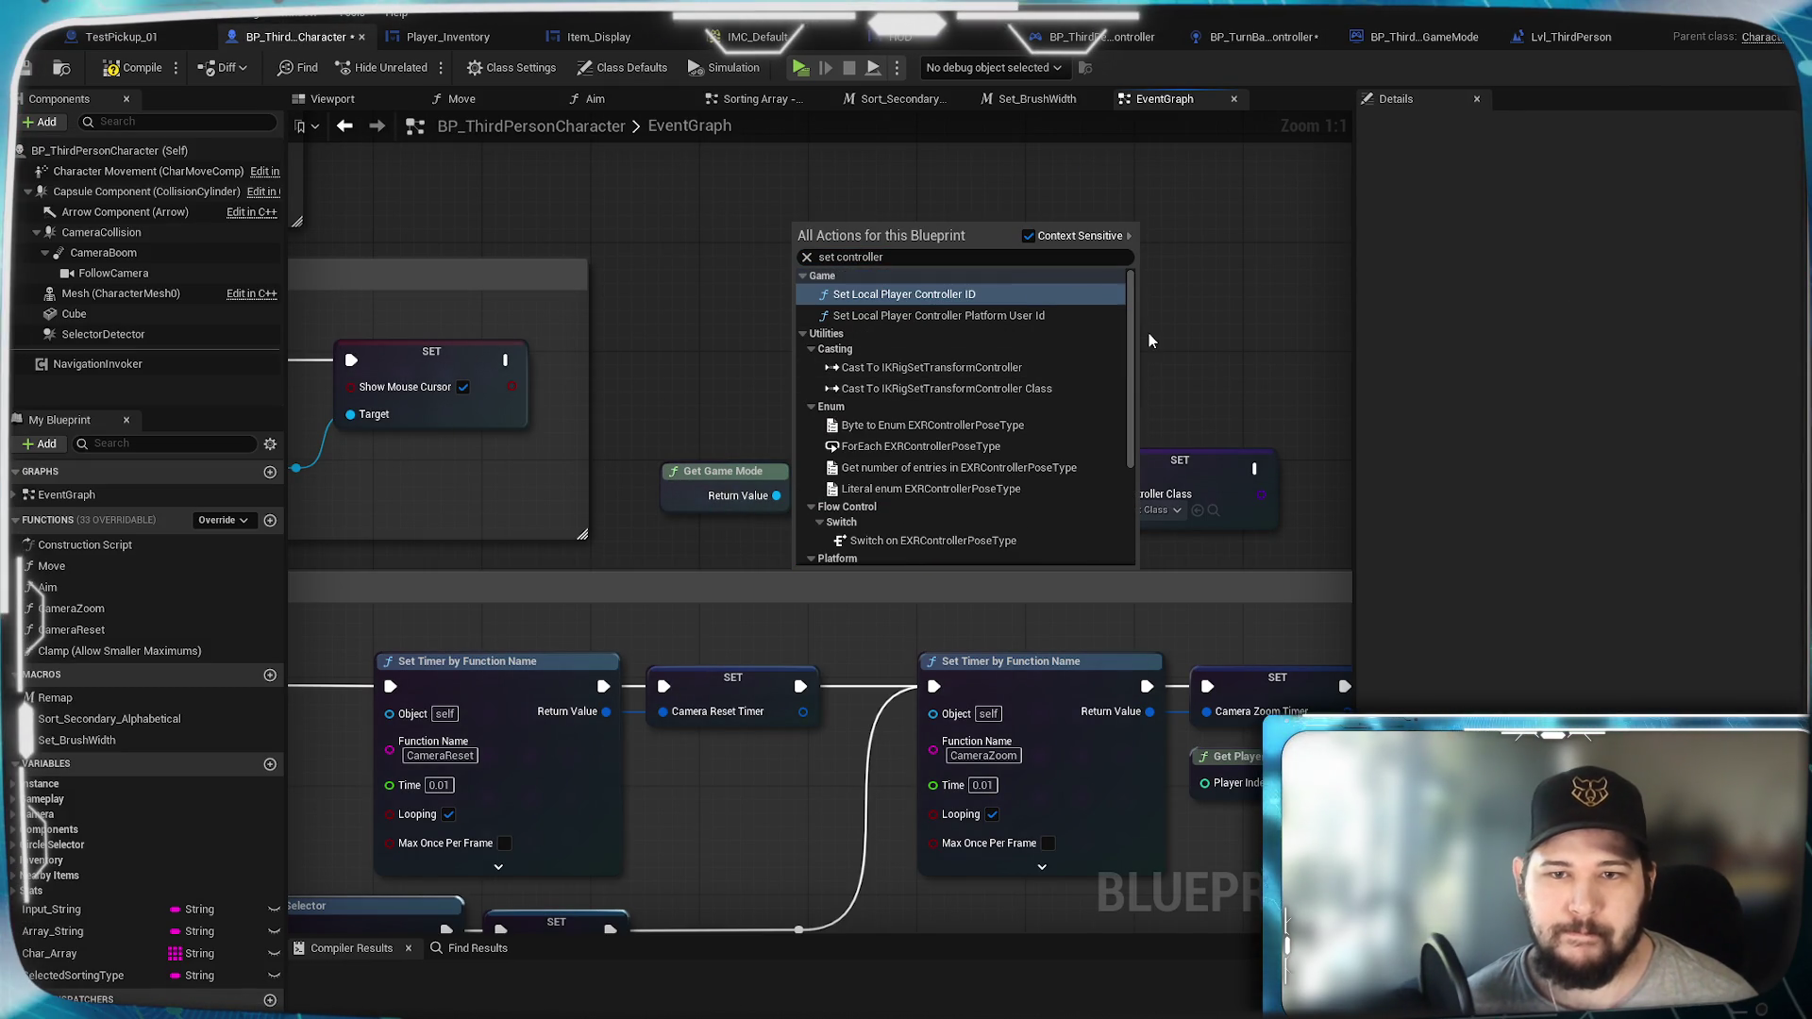
scroll(1085, 407, "down", 4)
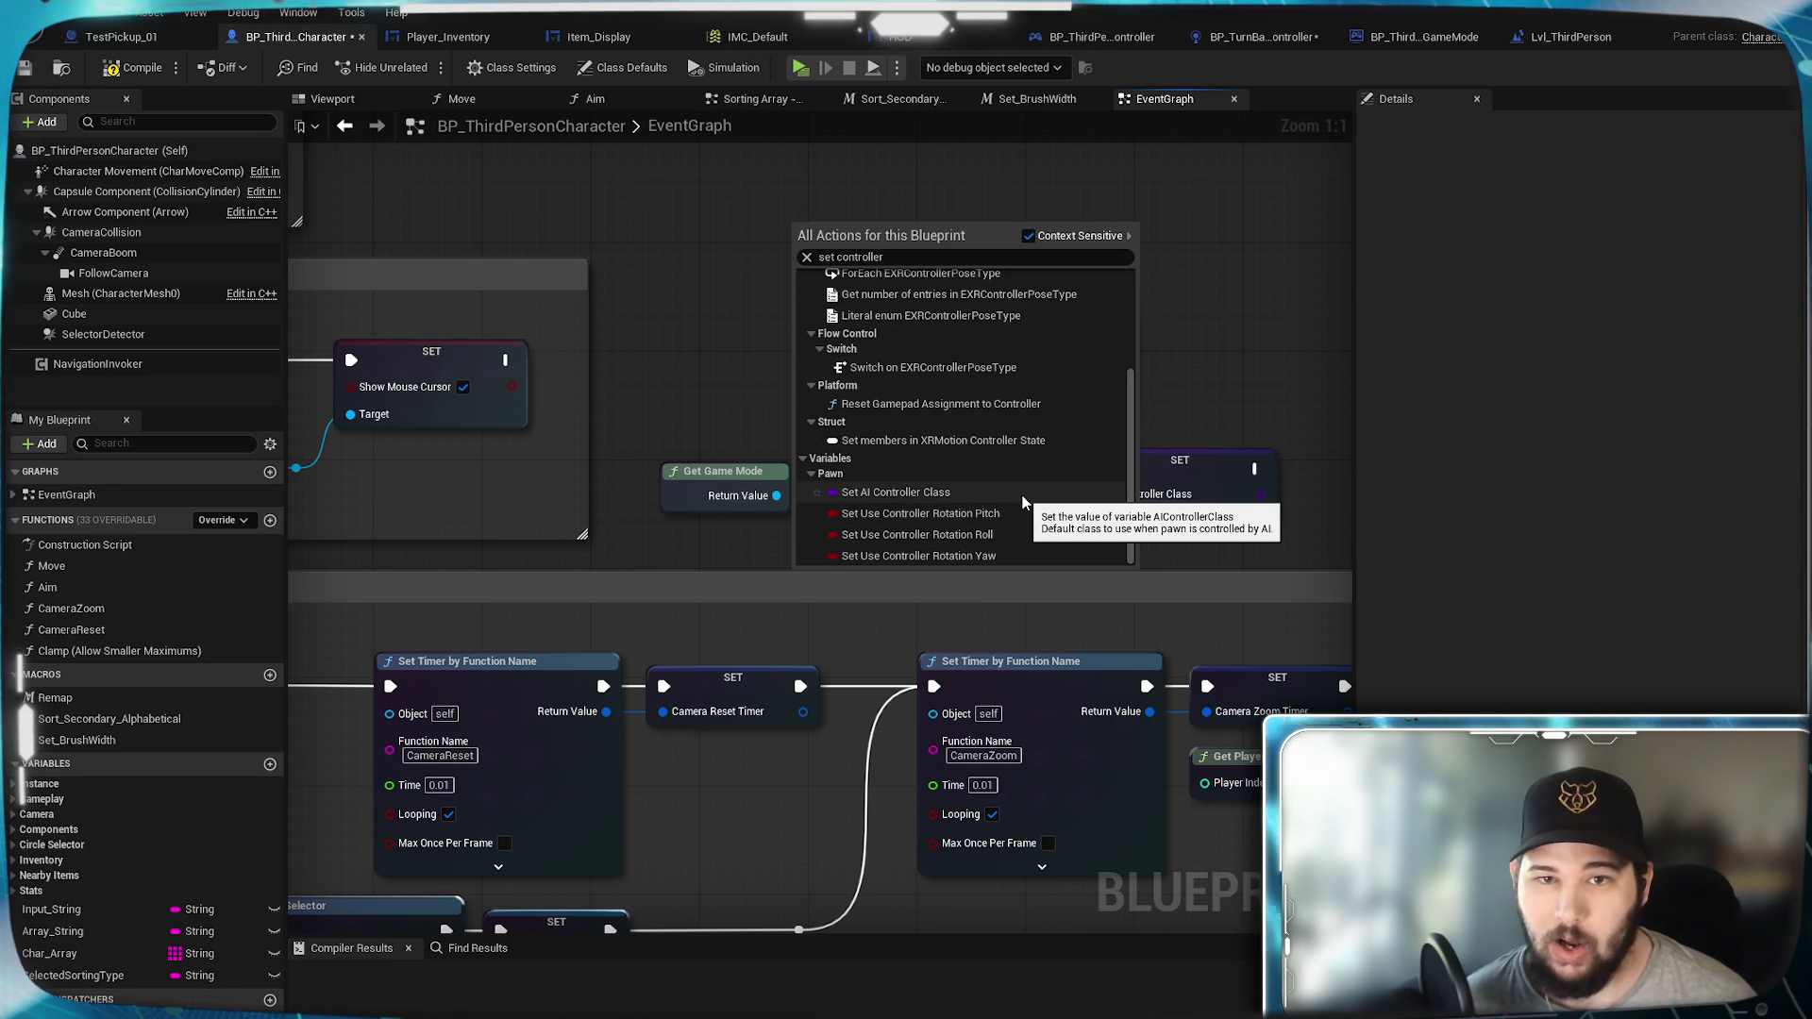
scroll(1023, 501, "up", 4)
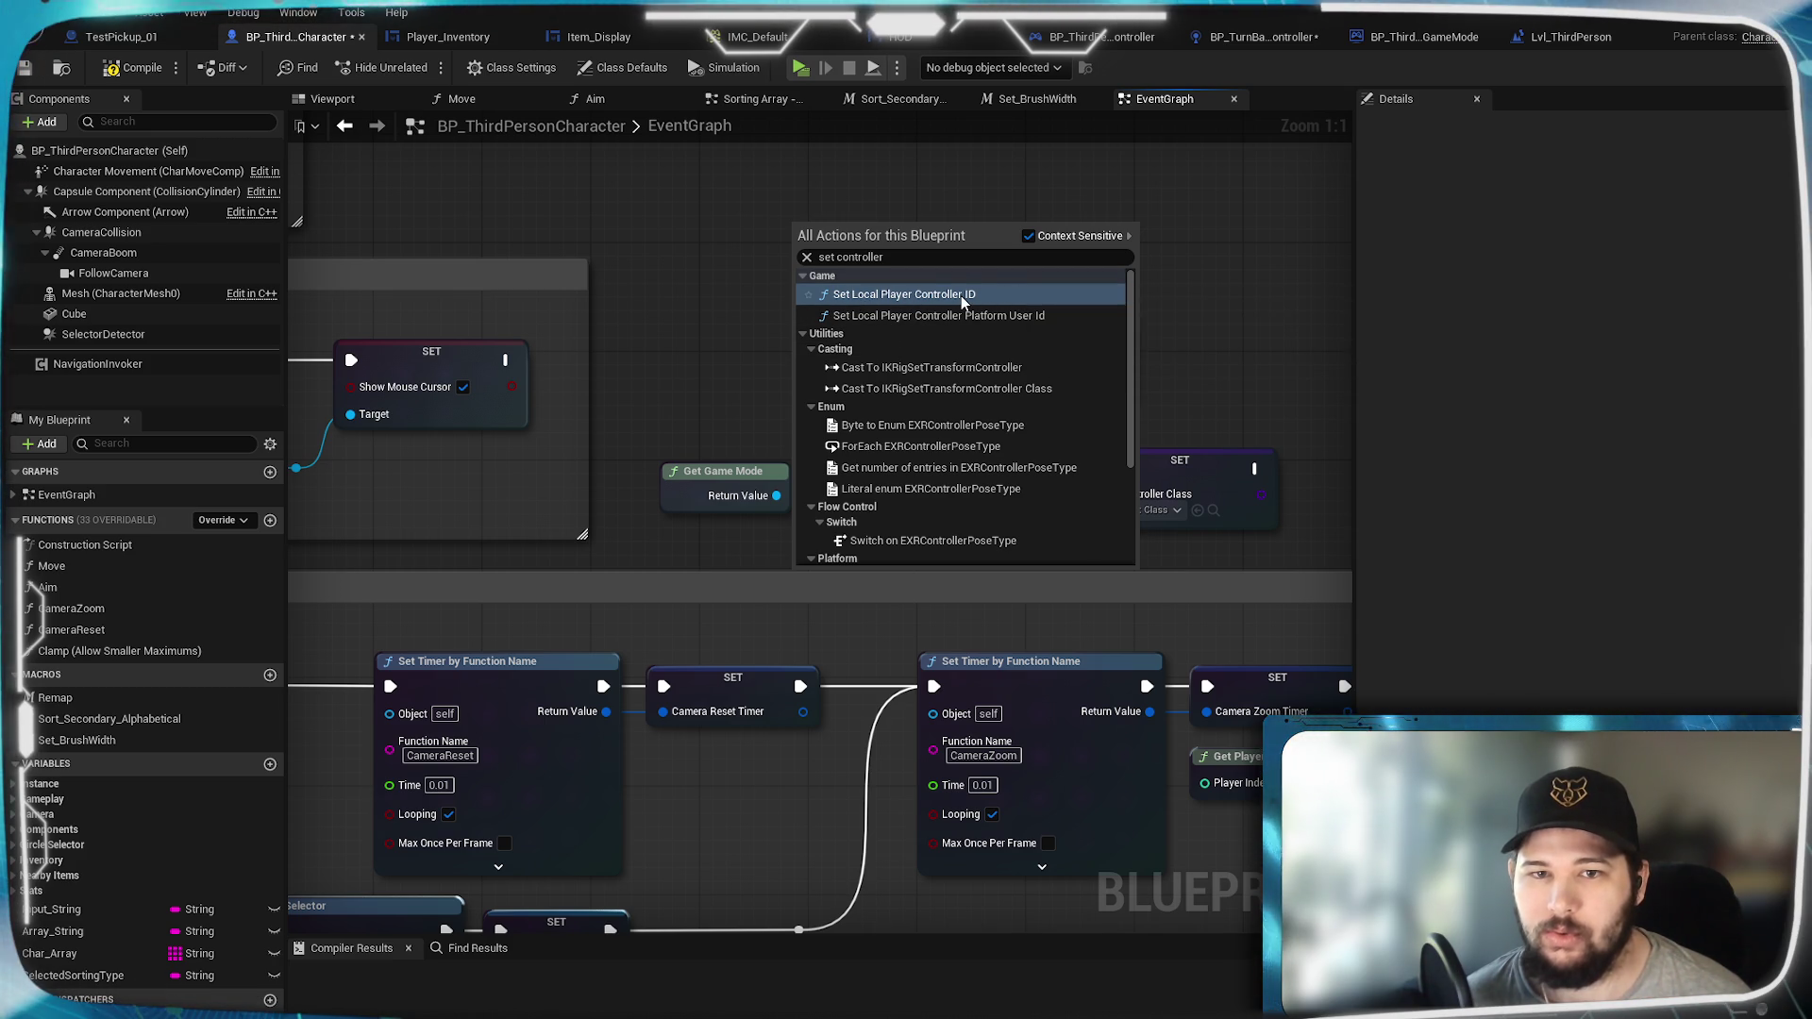
left_click(1028, 236)
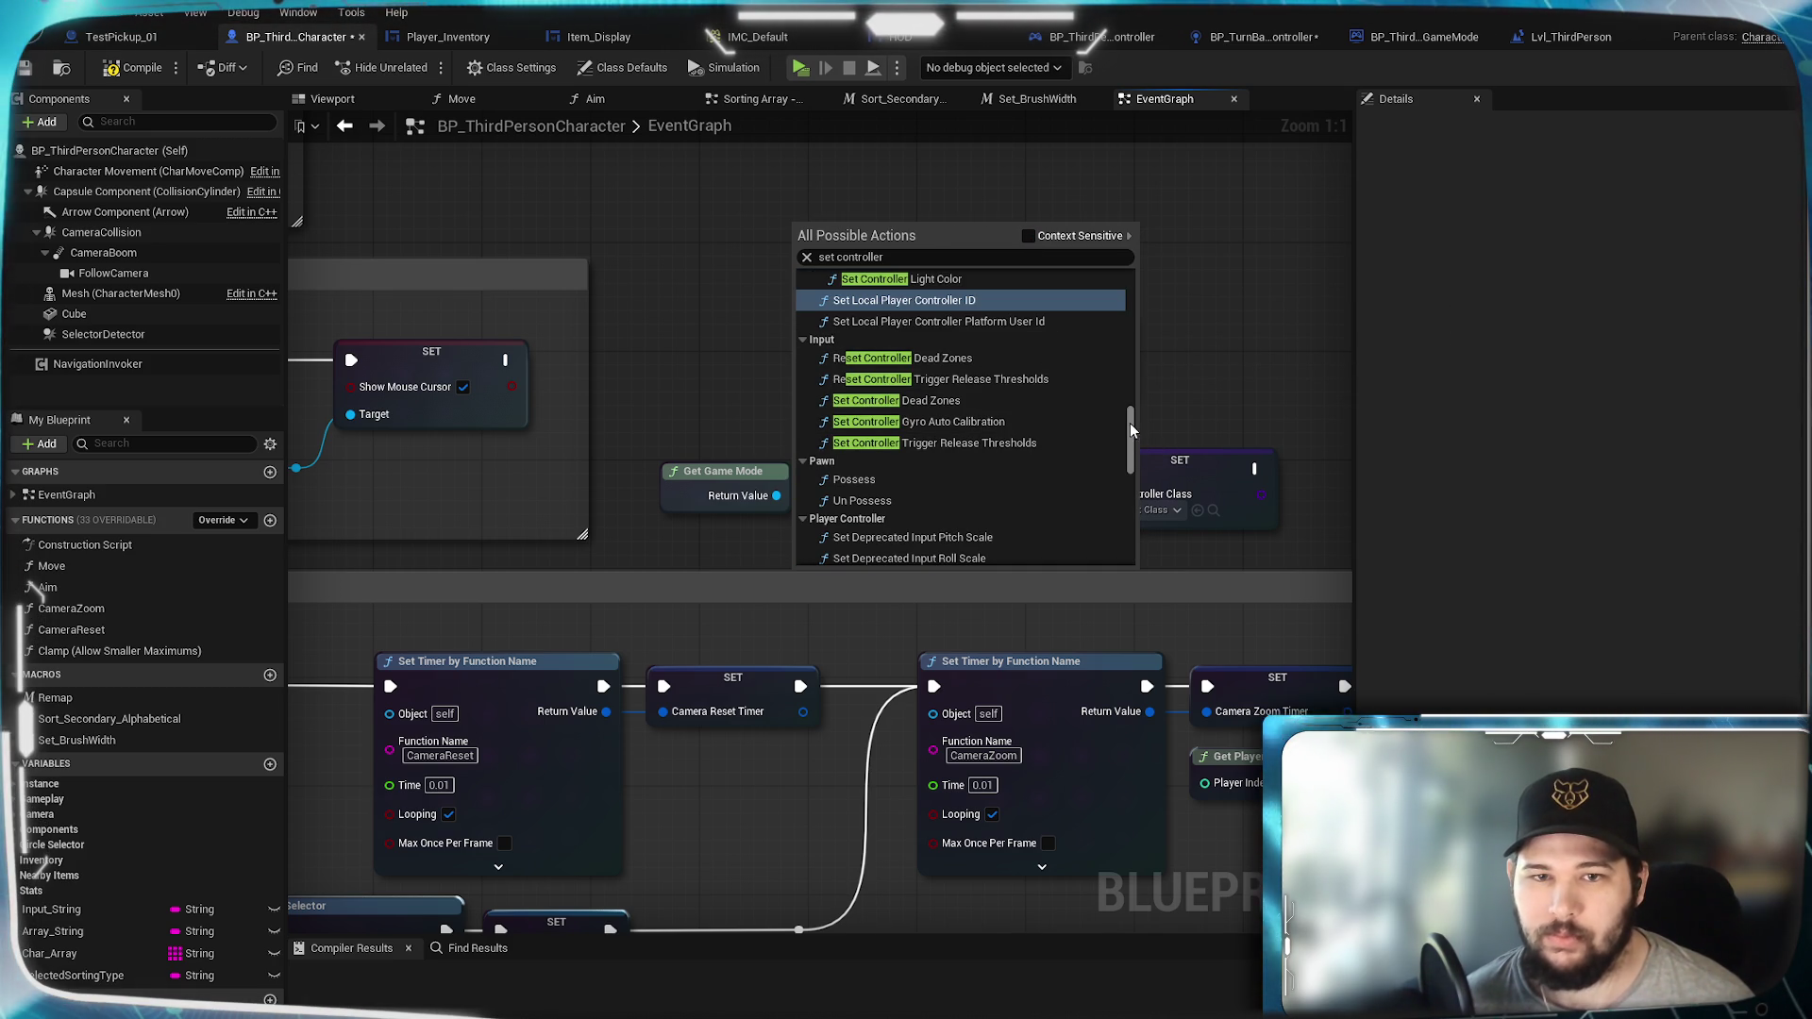
scroll(1129, 423, "down", 10)
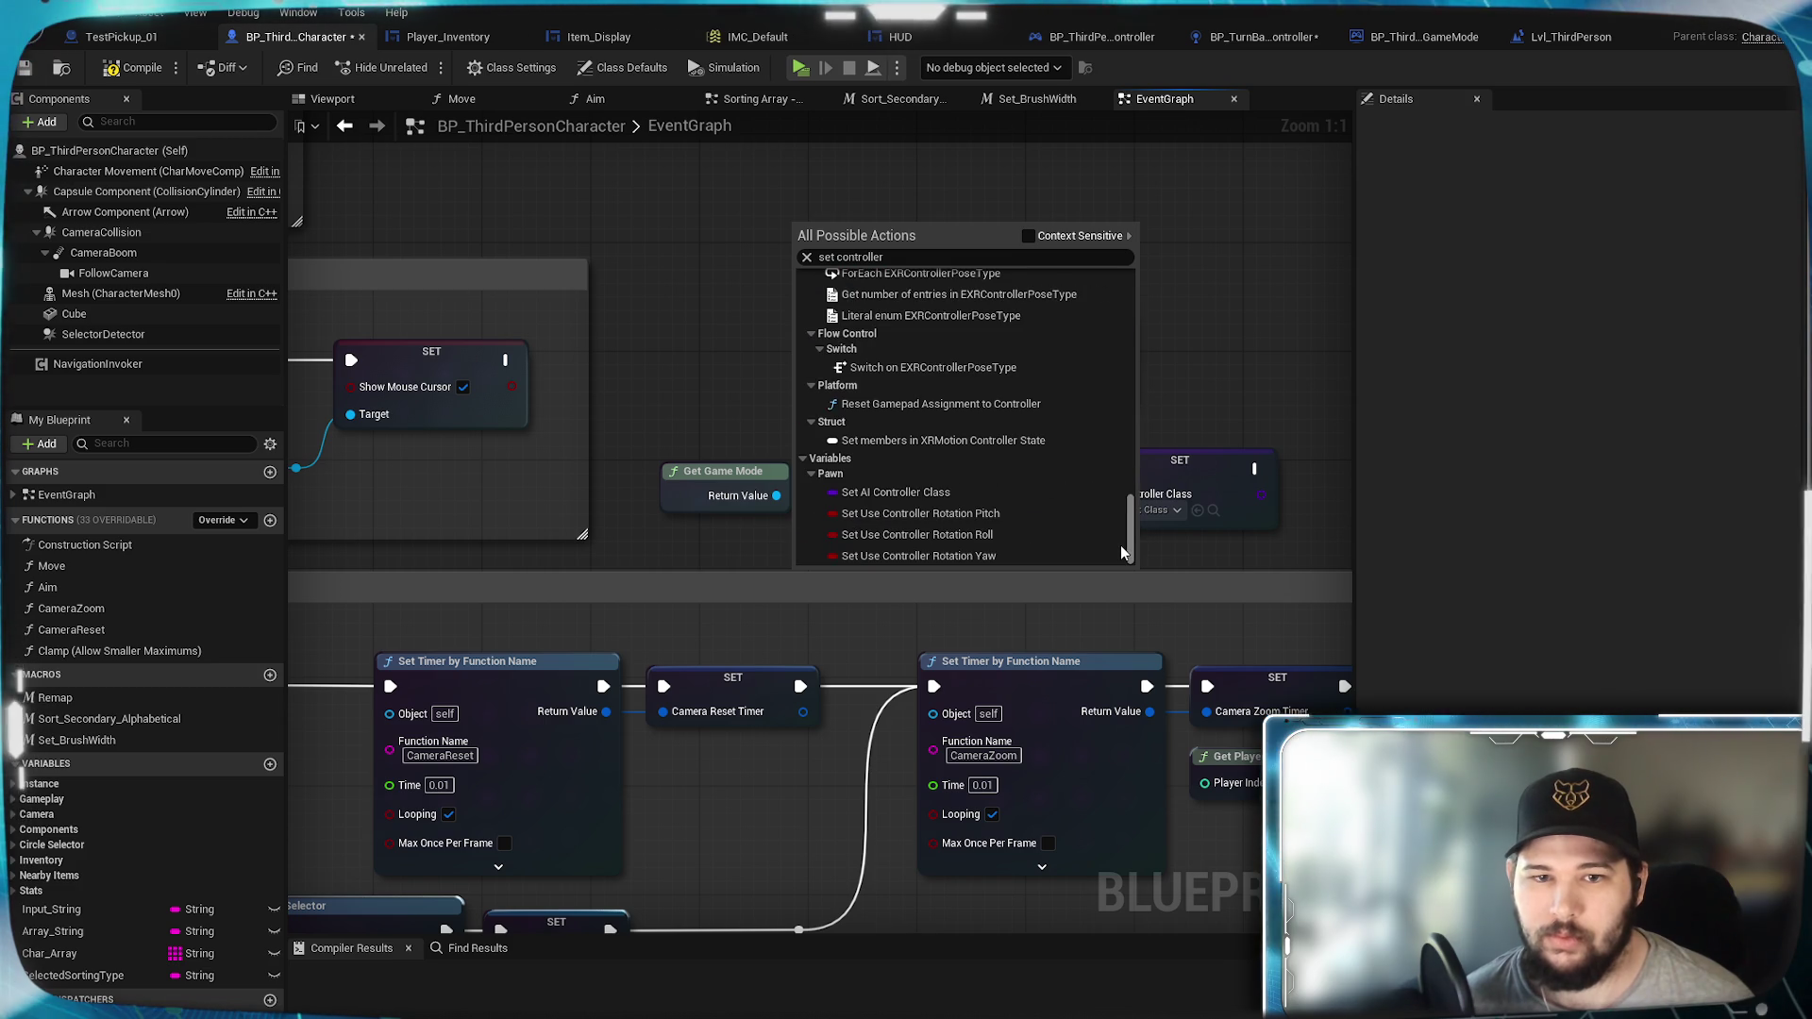
scroll(1133, 500, "up", 3)
left_click_drag(1134, 449, 1172, 270)
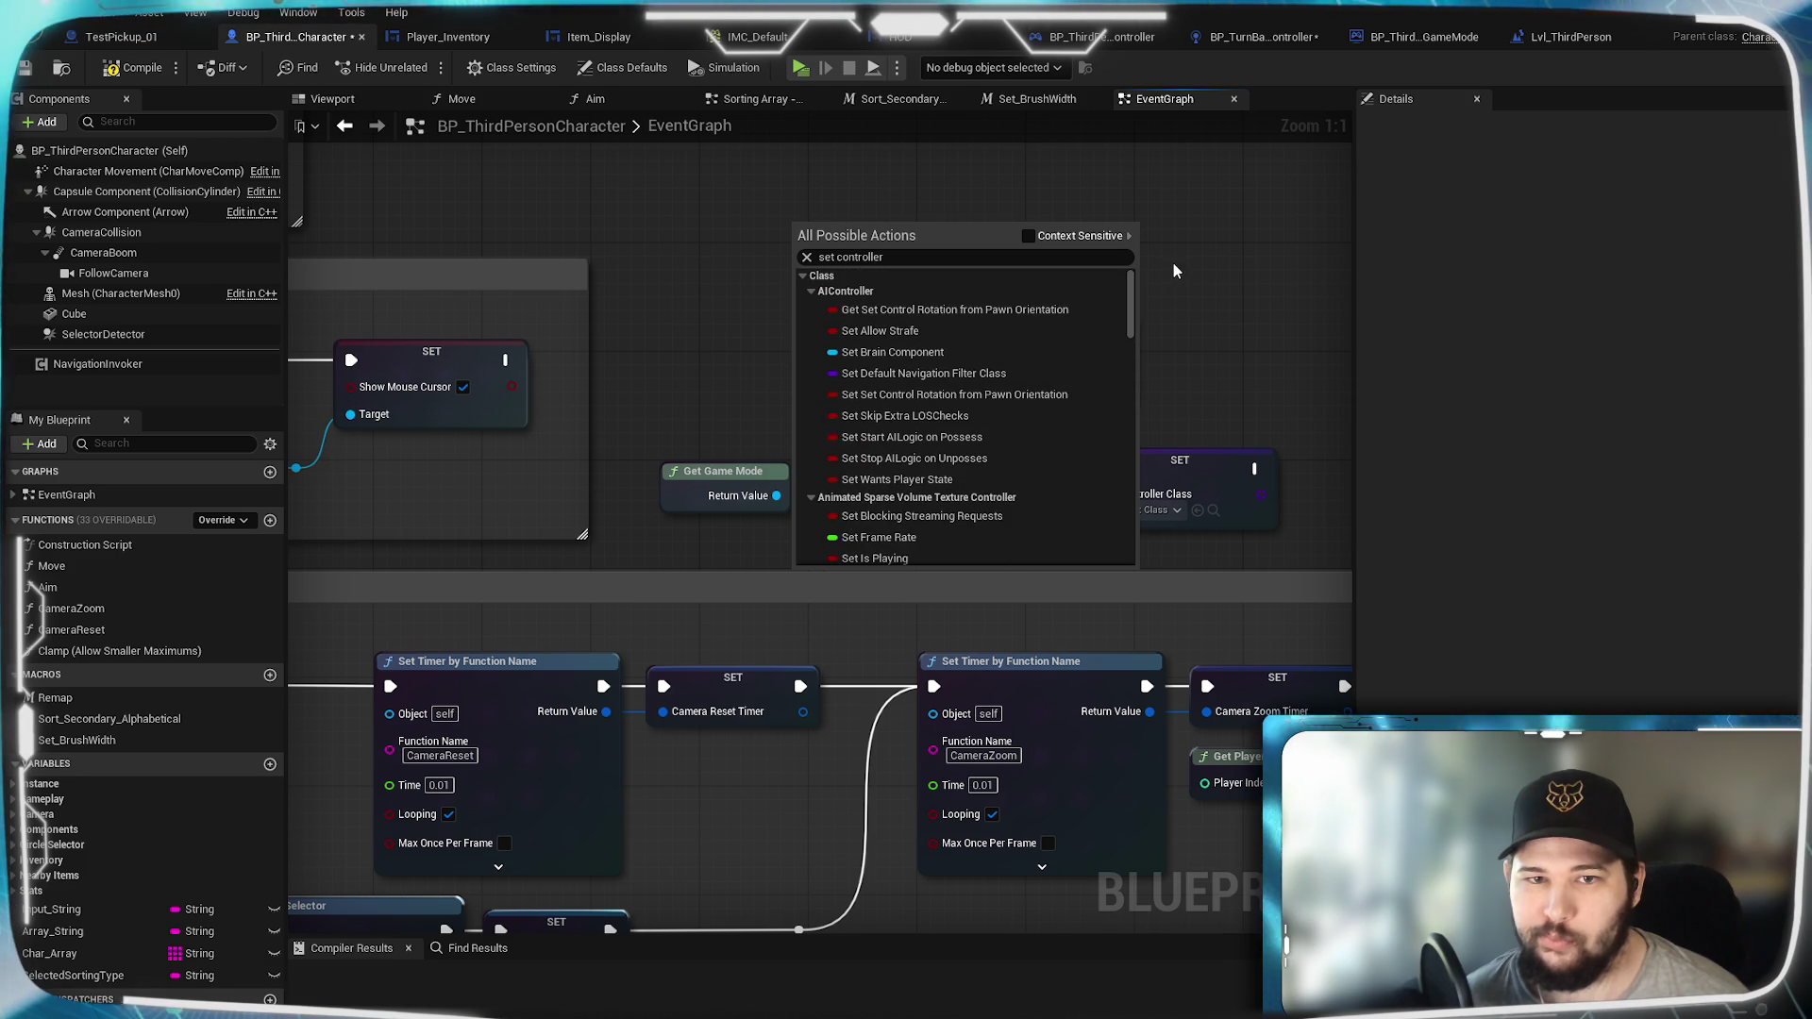
scroll(1019, 395, "down", 1)
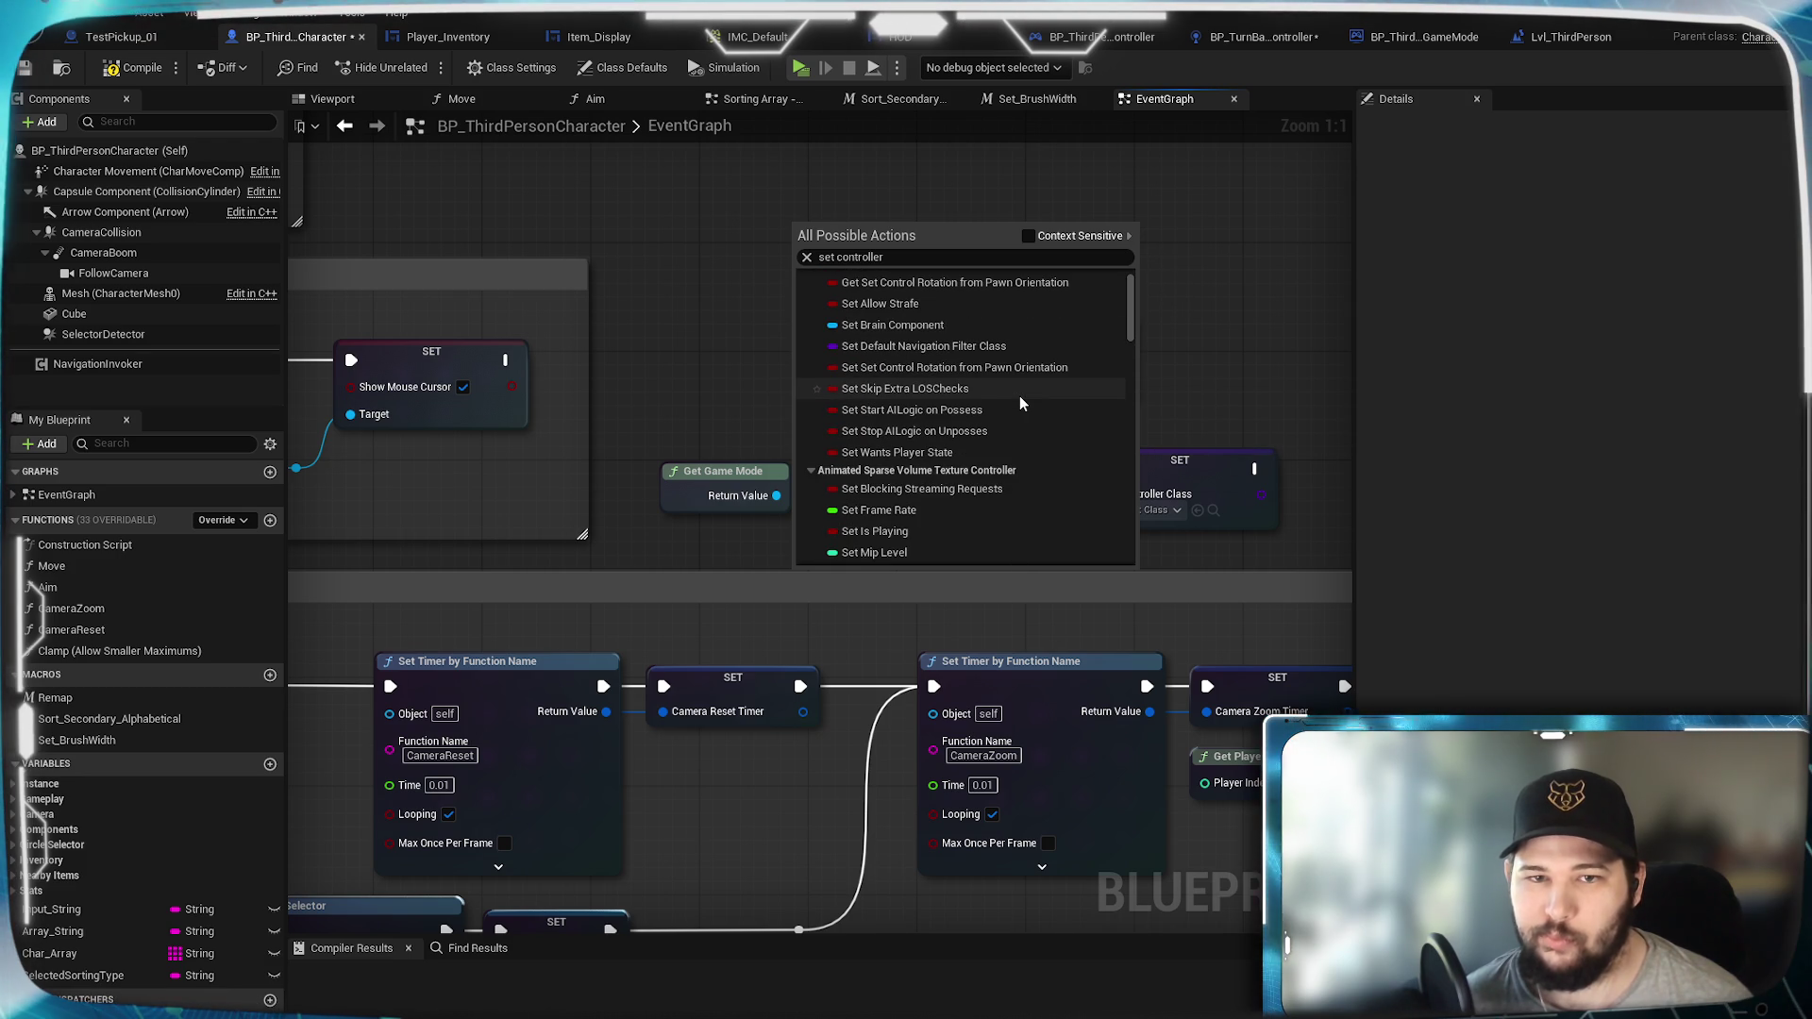
left_click(1221, 161)
left_click(1561, 36)
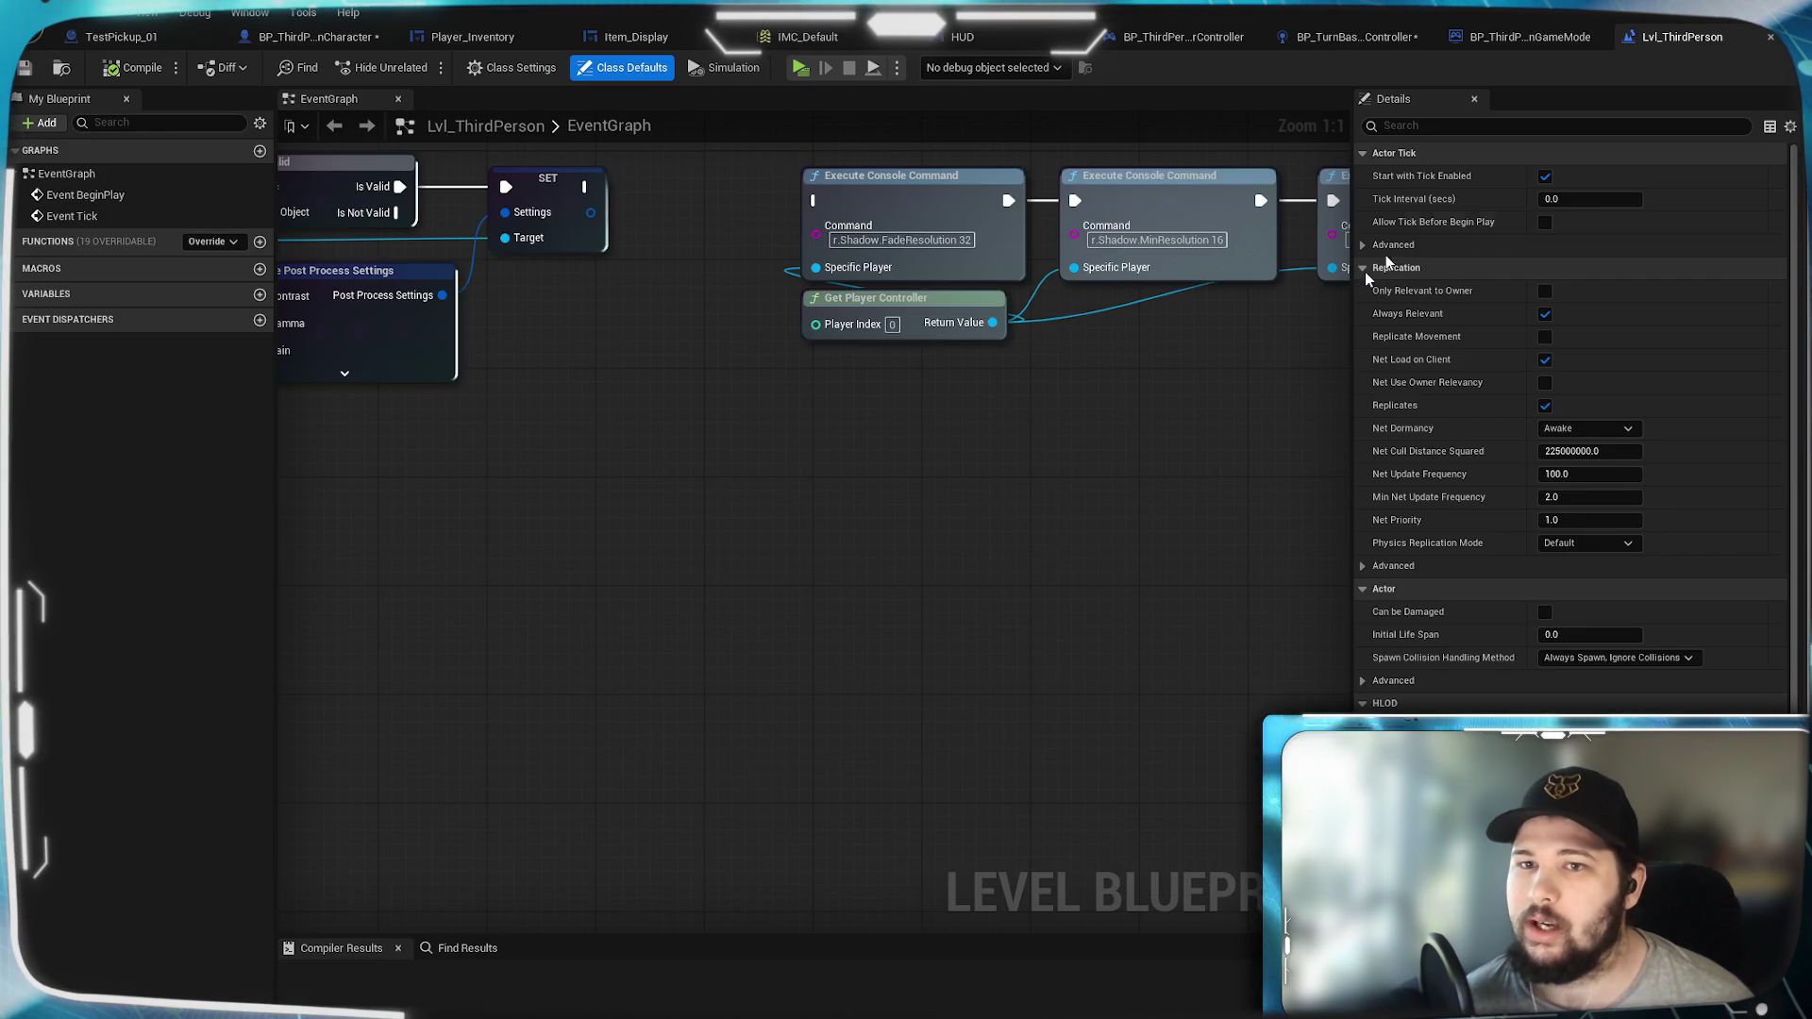
right_click(742, 511)
type("set controleler")
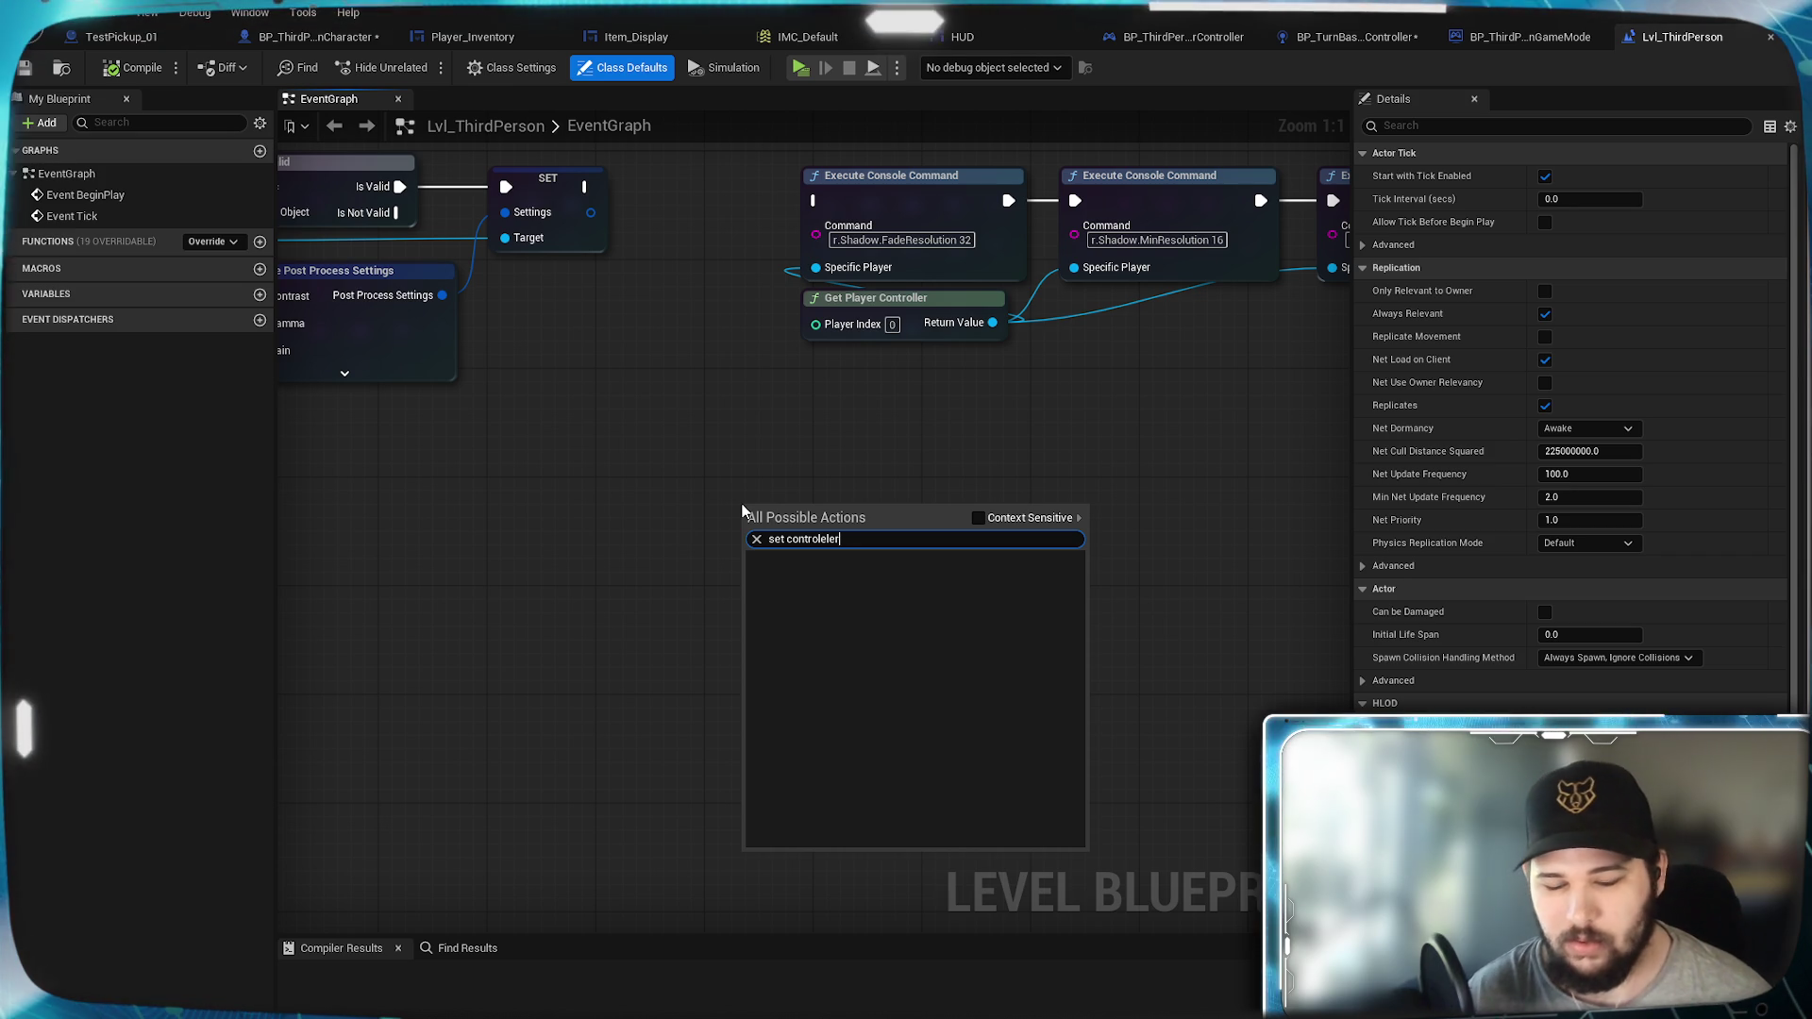
key("BackSpace")
key("BackSpace")
key("BackSpace")
type("le")
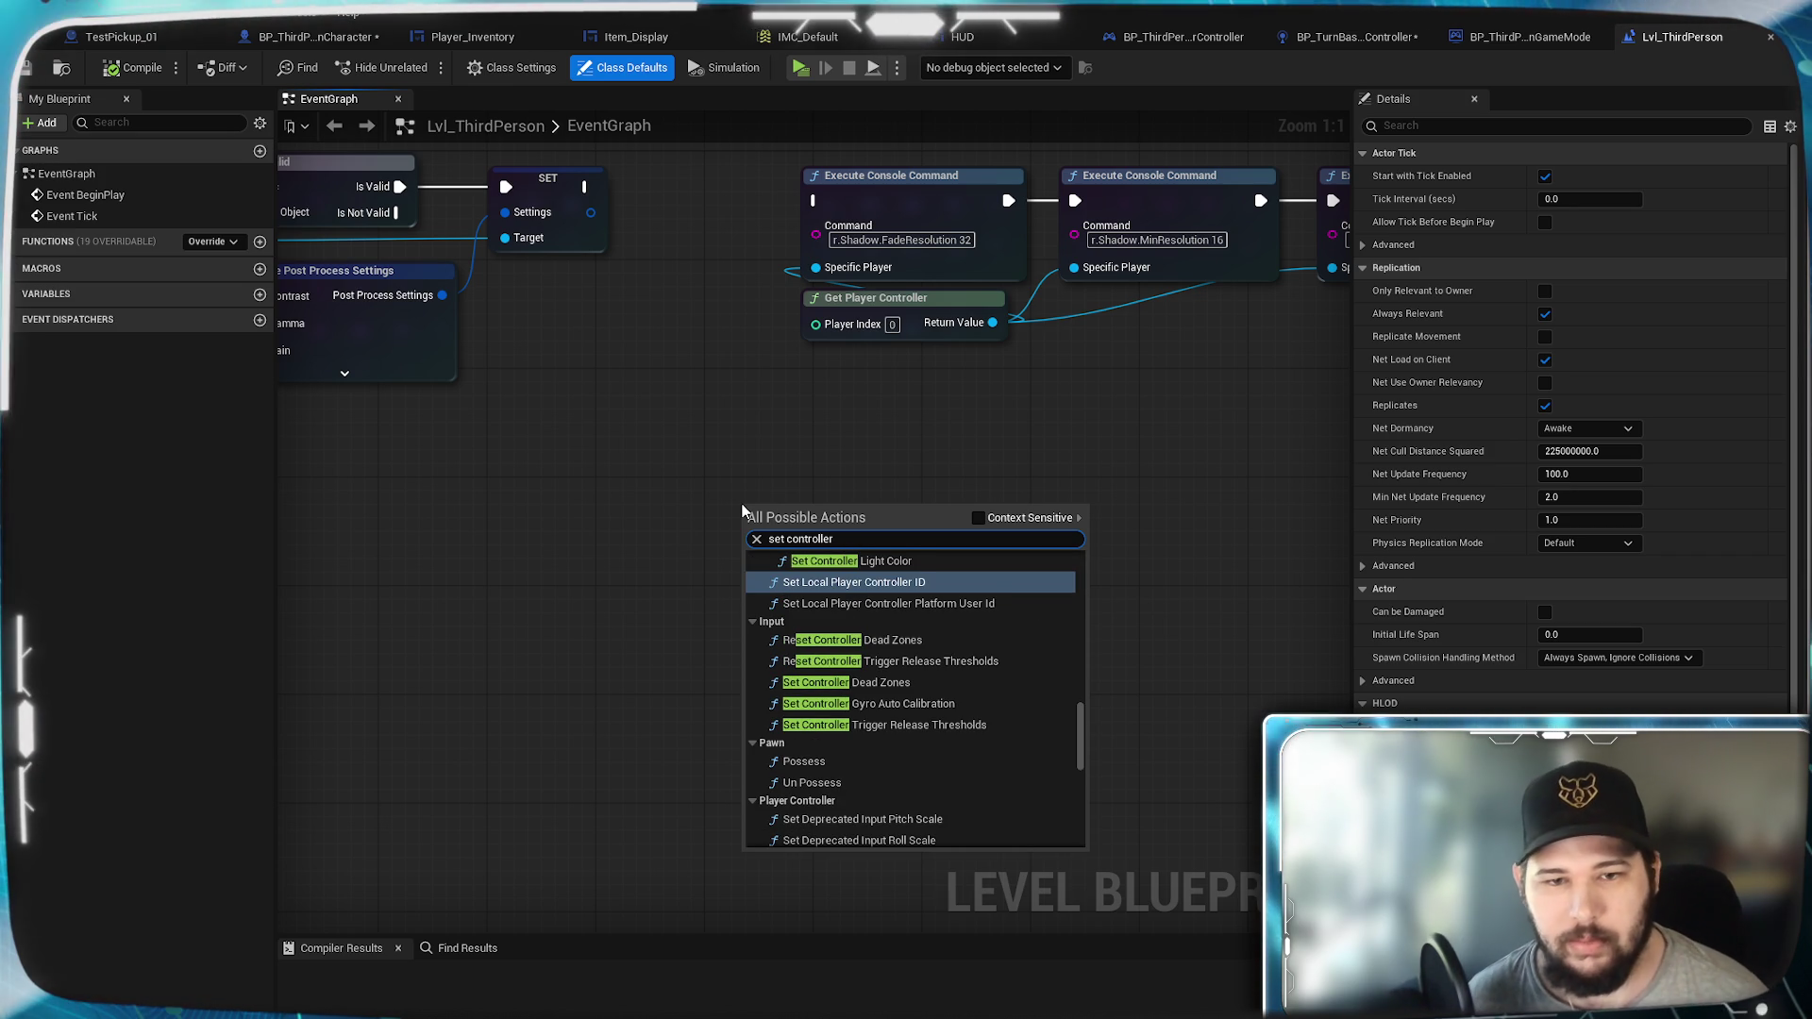
scroll(898, 827, "down", 10)
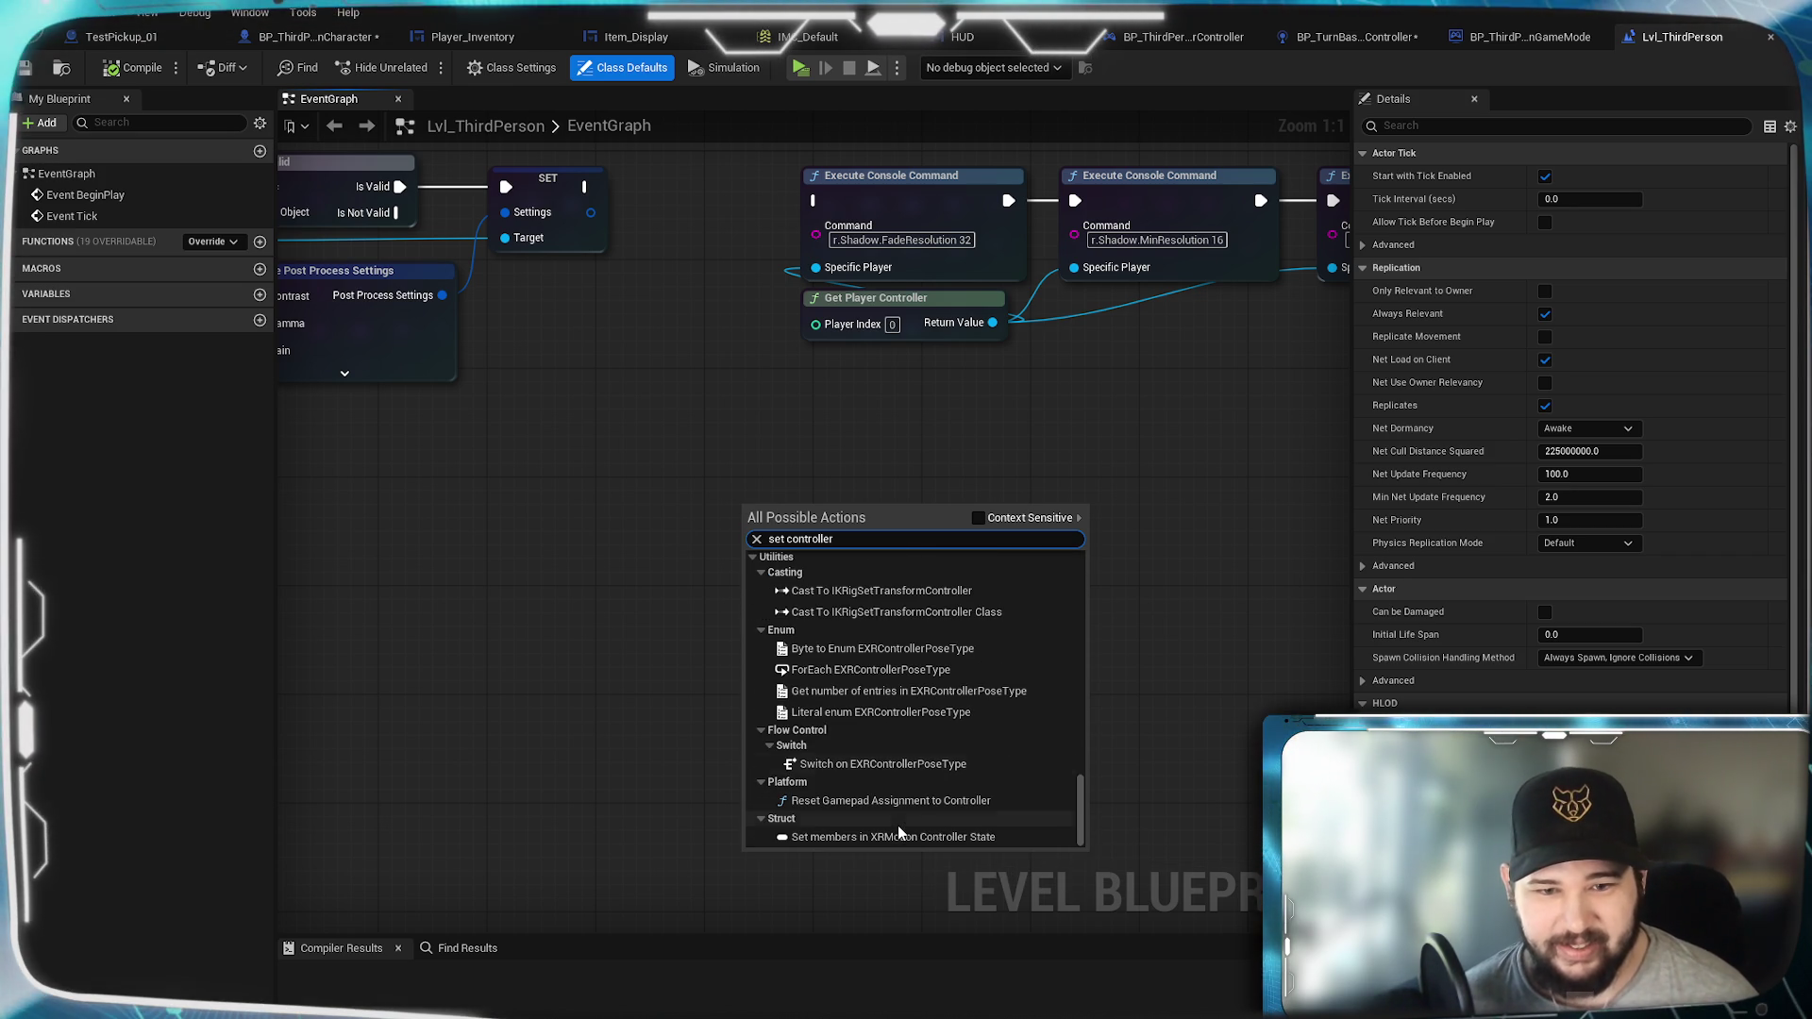
scroll(898, 825, "up", 5)
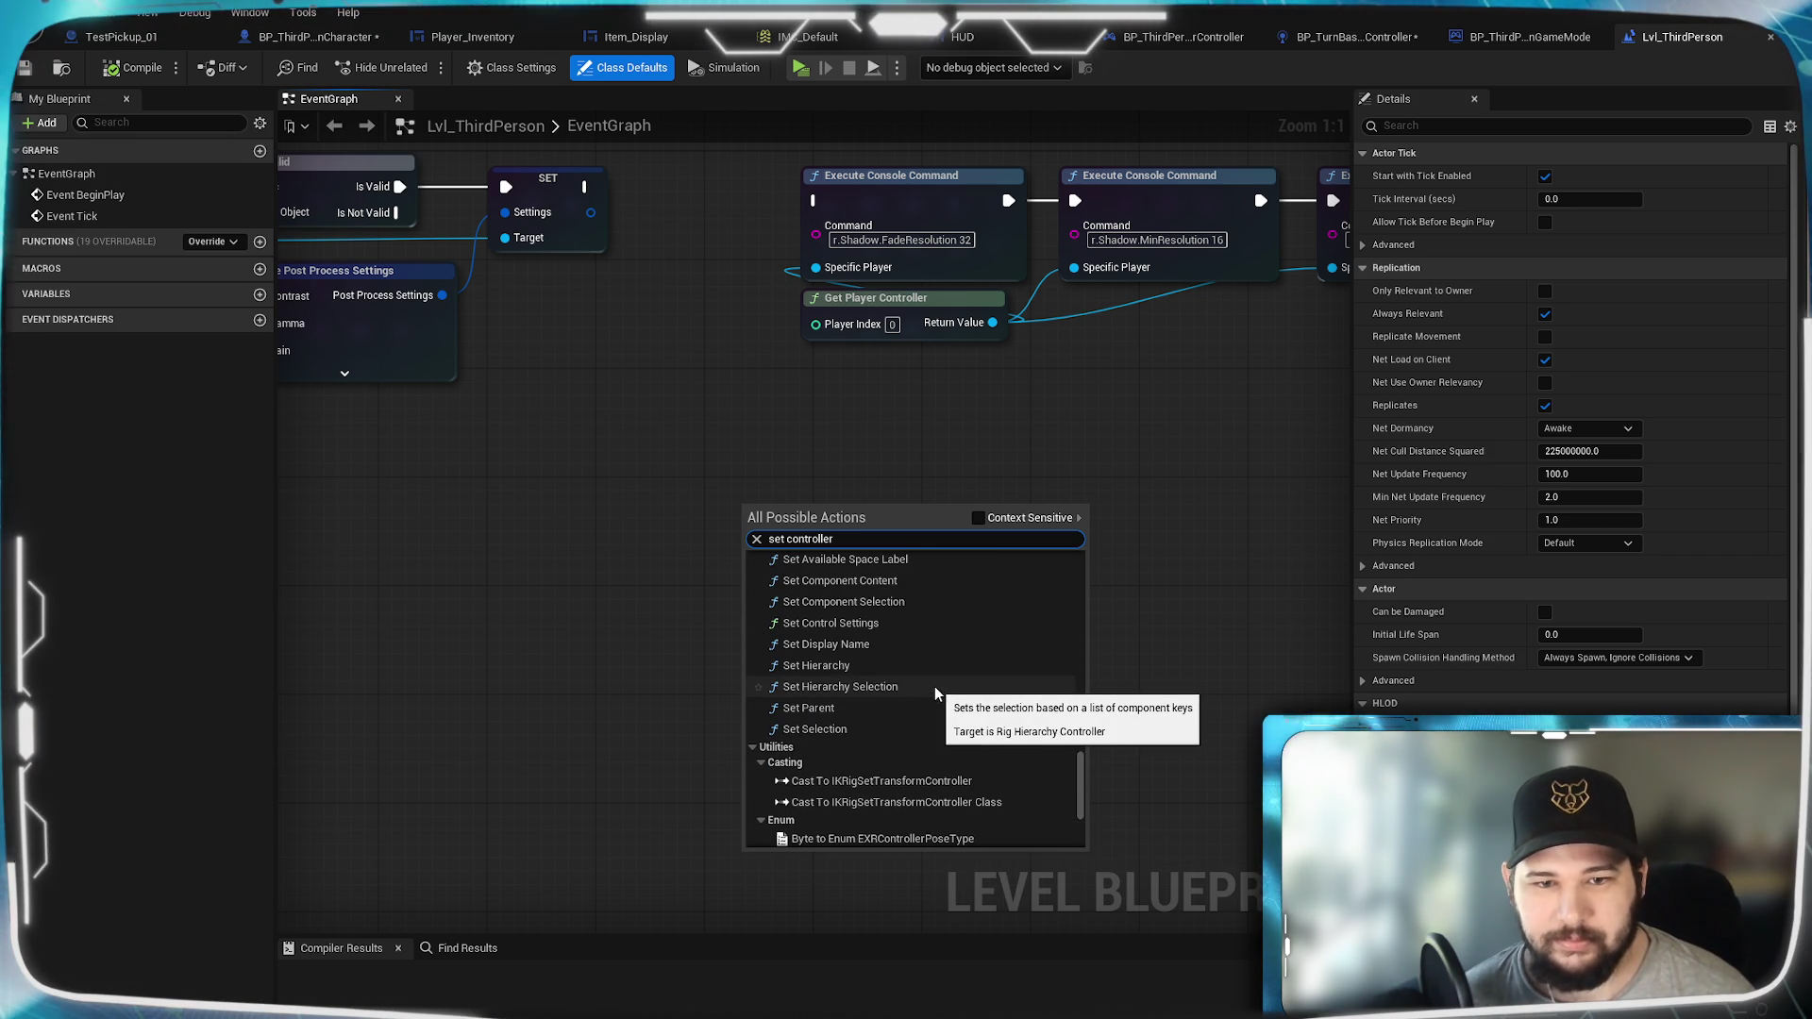
scroll(935, 684, "up", 4)
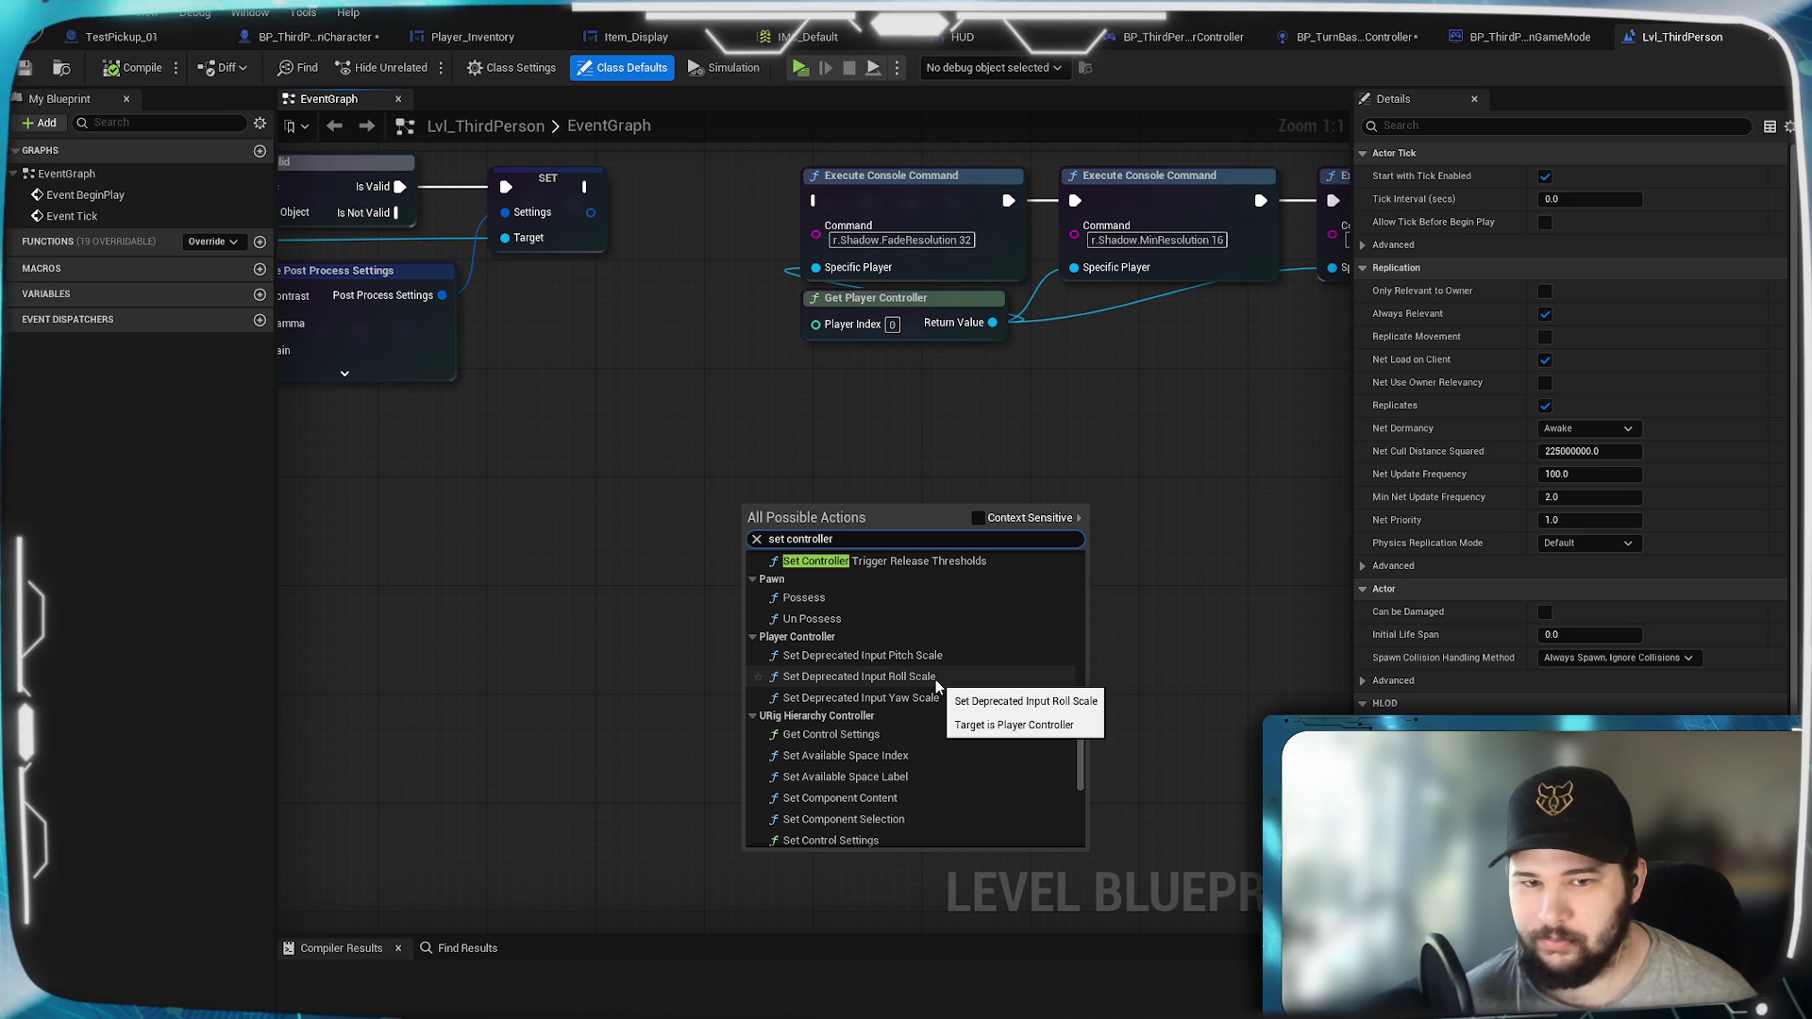
scroll(843, 711, "up", 1)
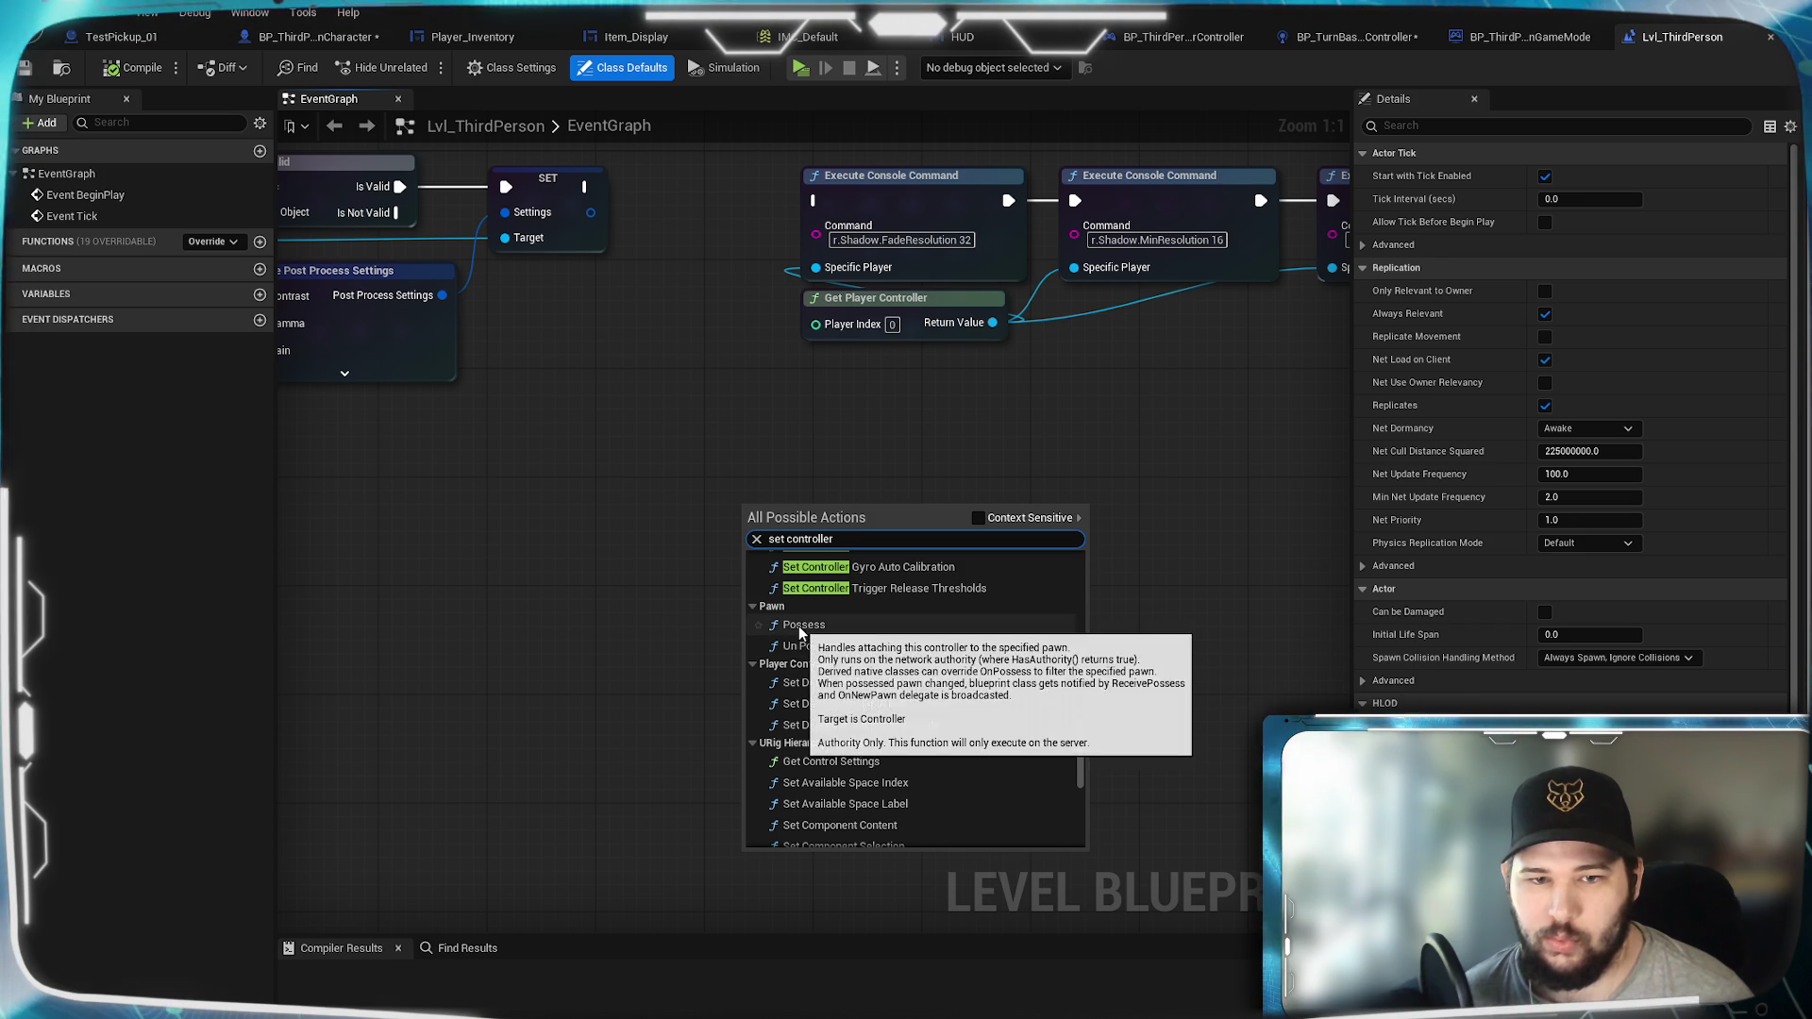
left_click(1340, 38)
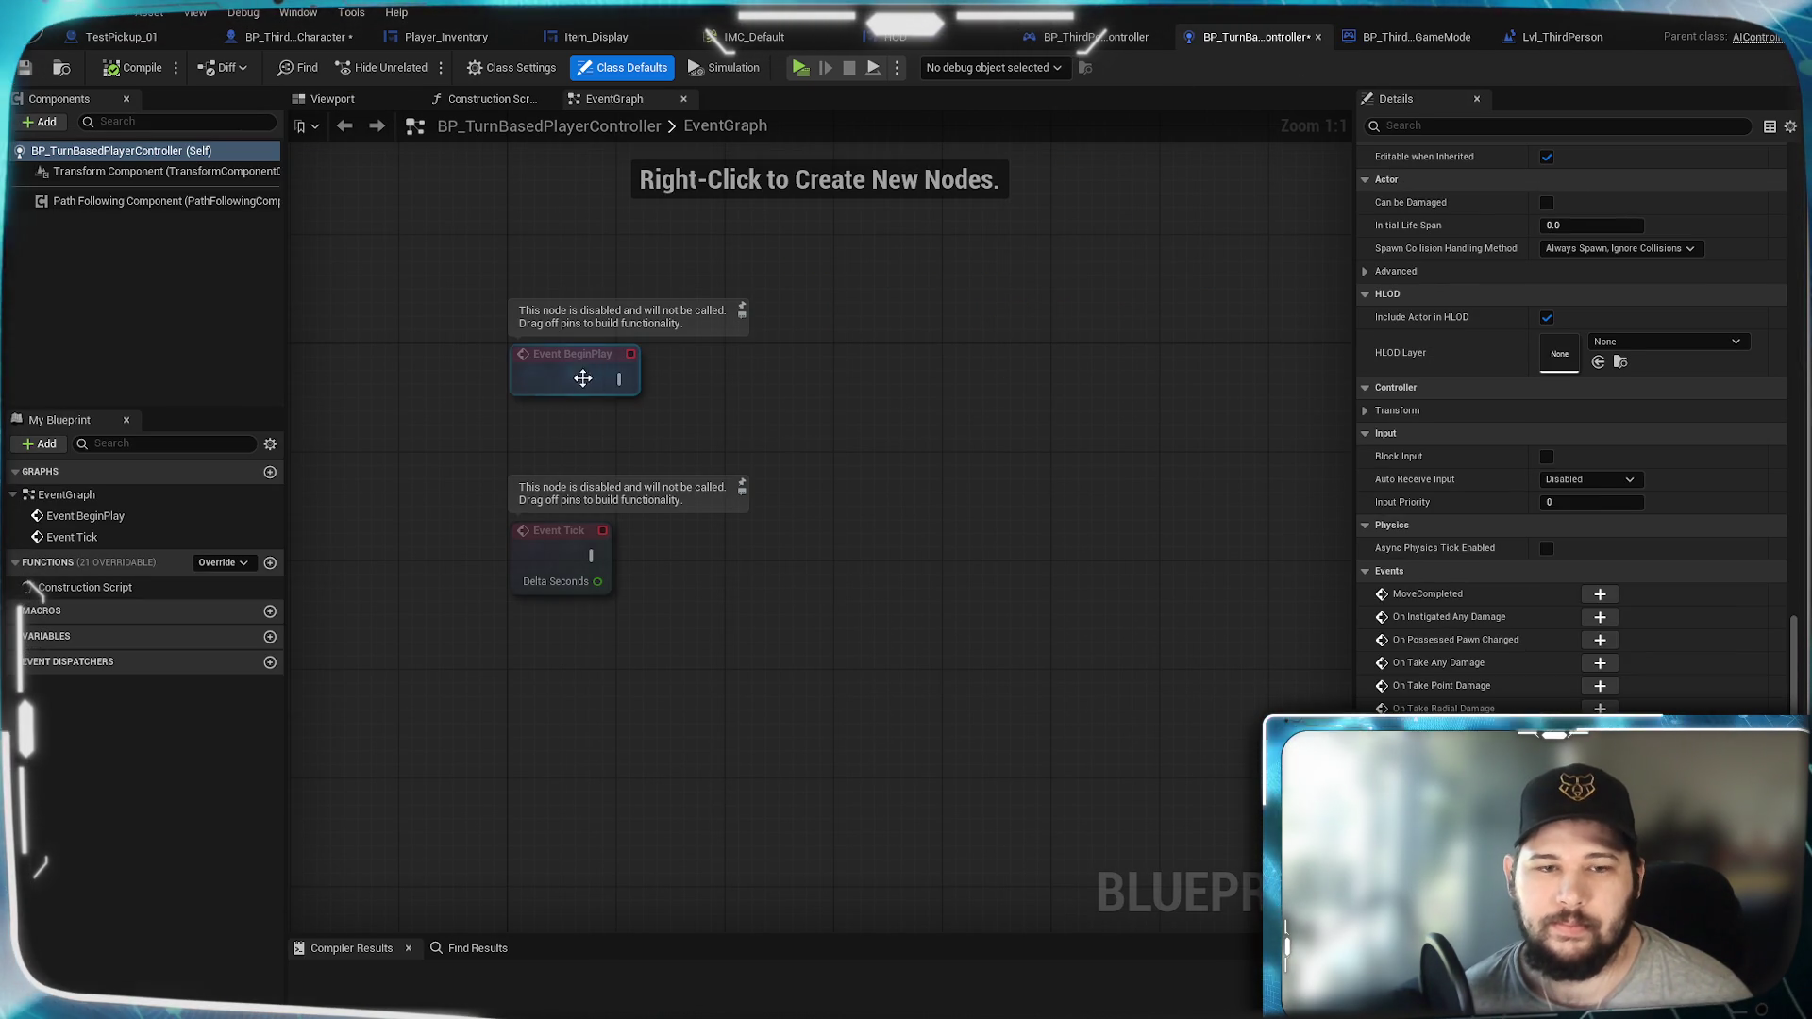
Step: Add a Possess node to the turn-based controller's graph, then delete it again
right_click(896, 433)
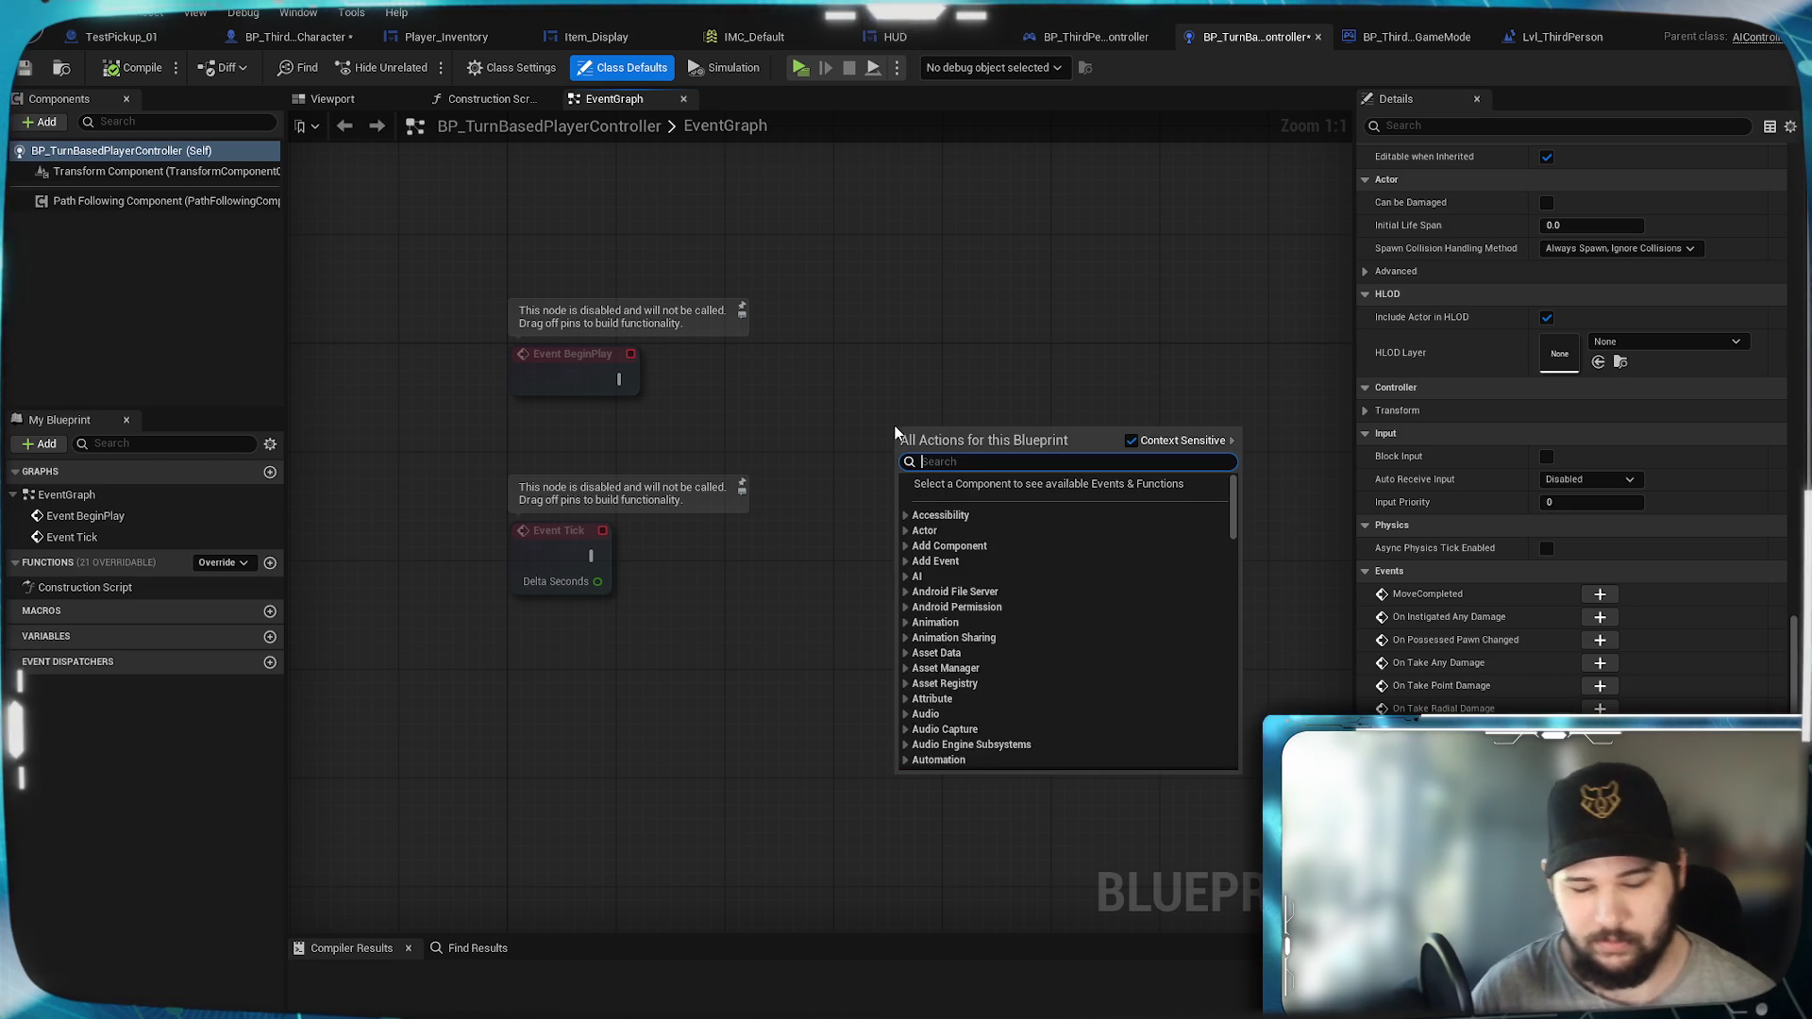
type("posses")
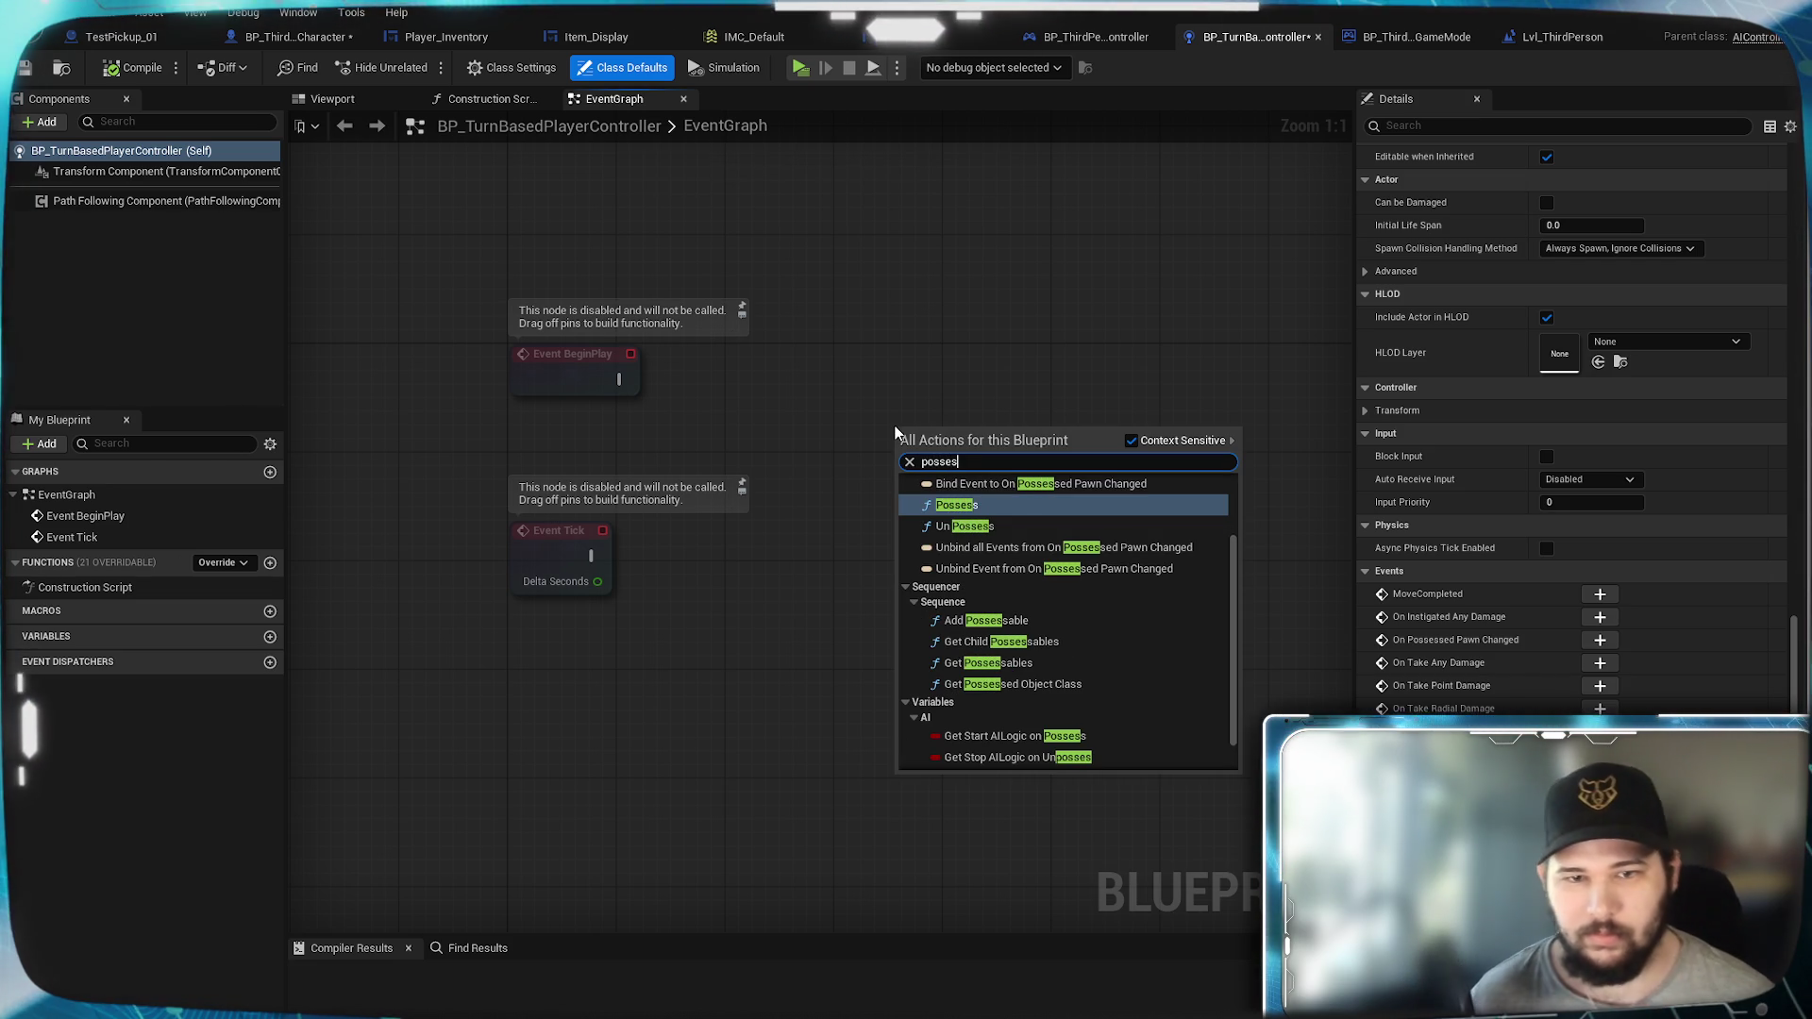
left_click(1008, 503)
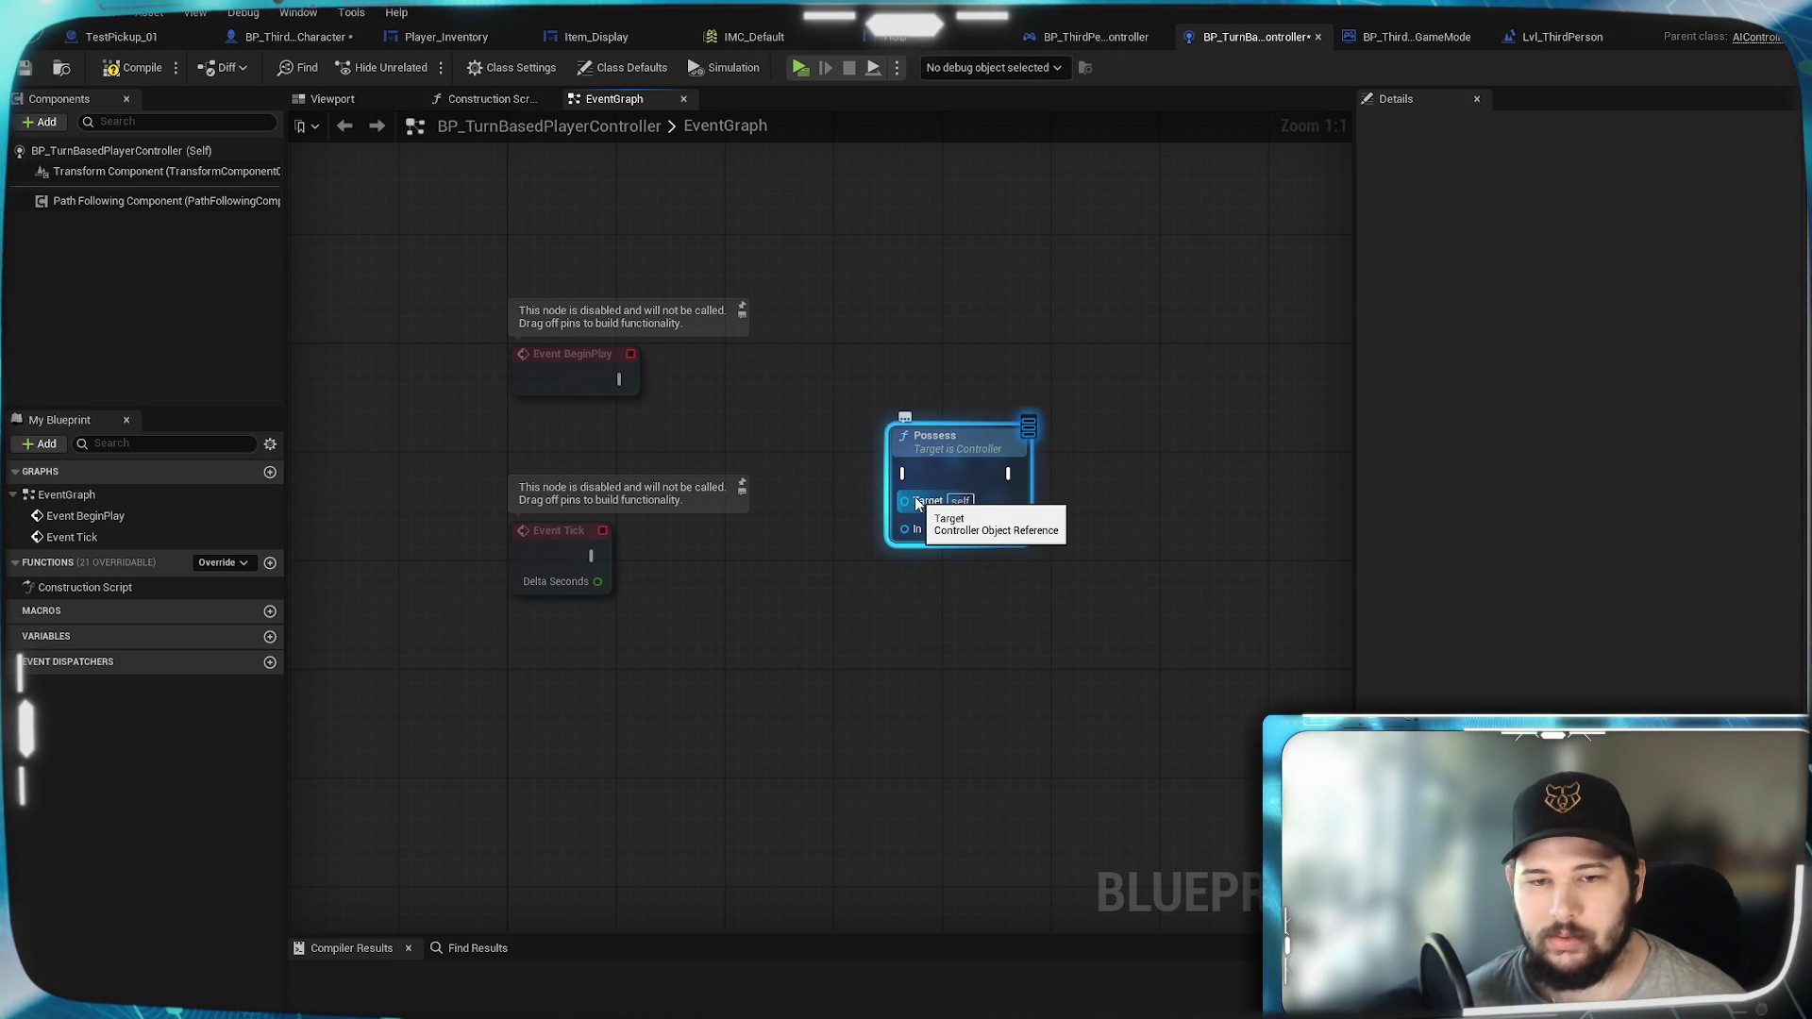
mouse_move(951, 435)
left_mouse_down()
mouse_move(1007, 384)
mouse_move(1005, 353)
left_mouse_up()
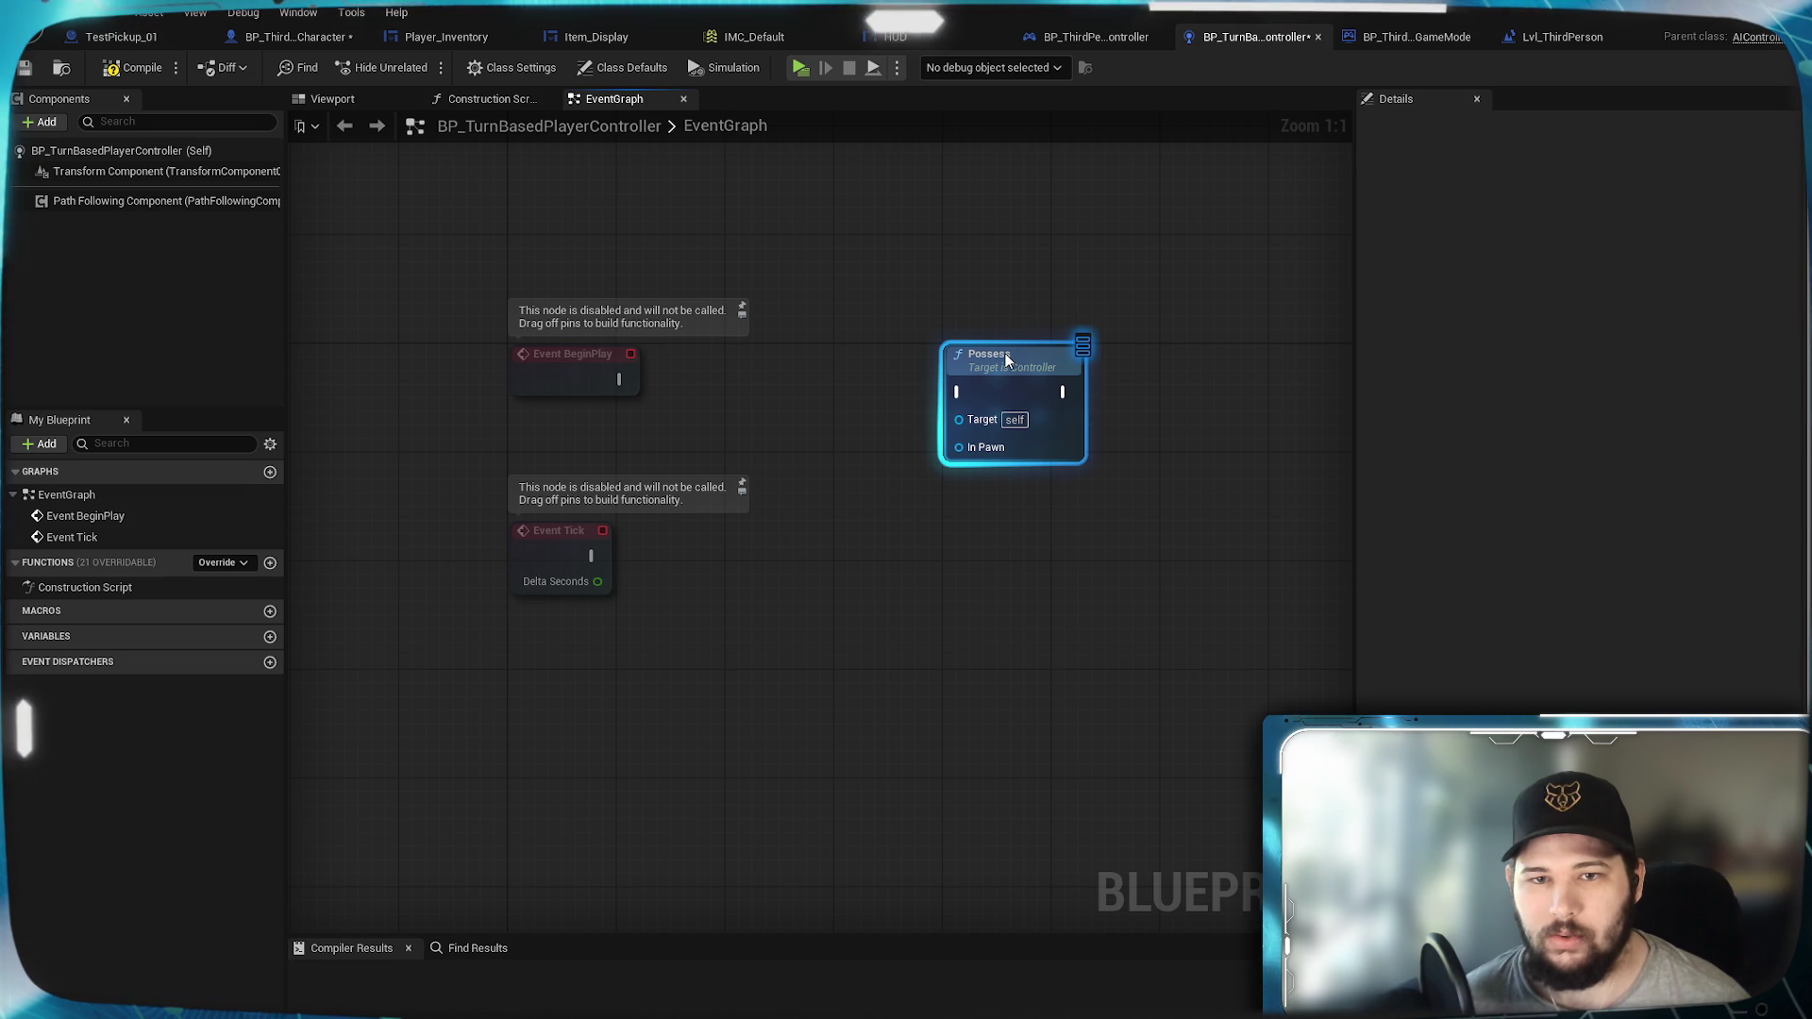
left_click(913, 302)
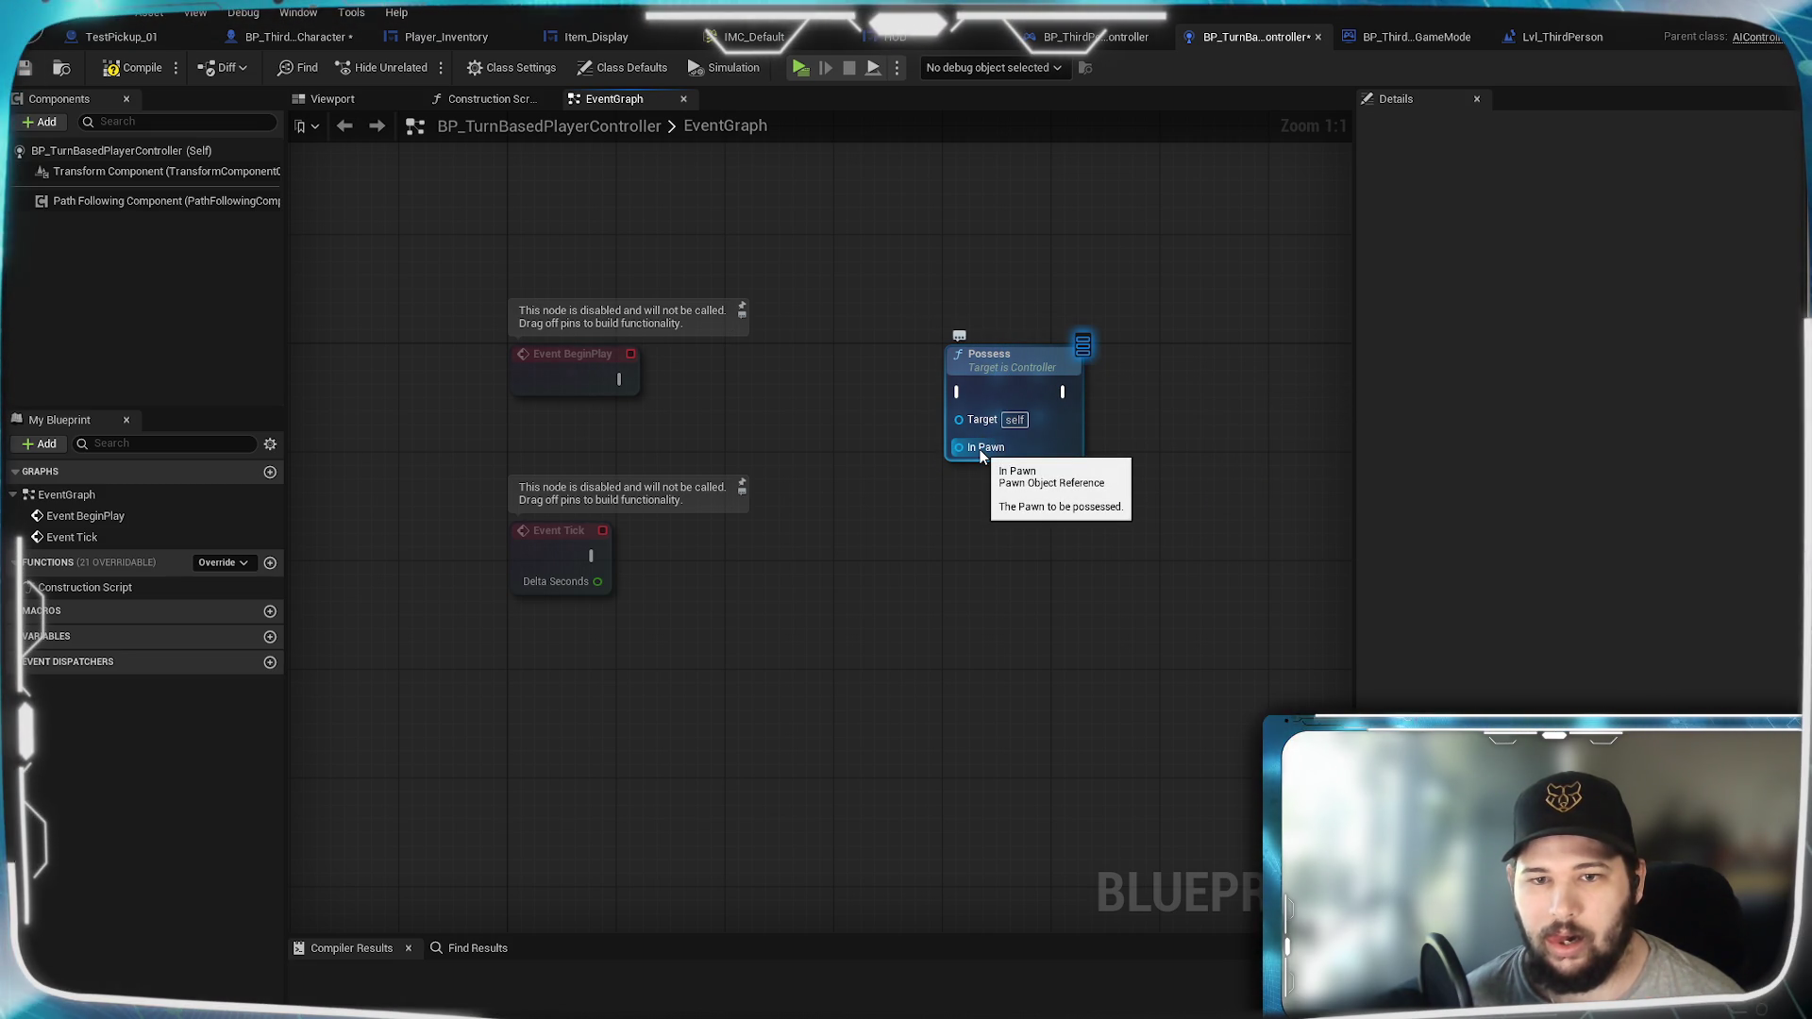
key("Delete")
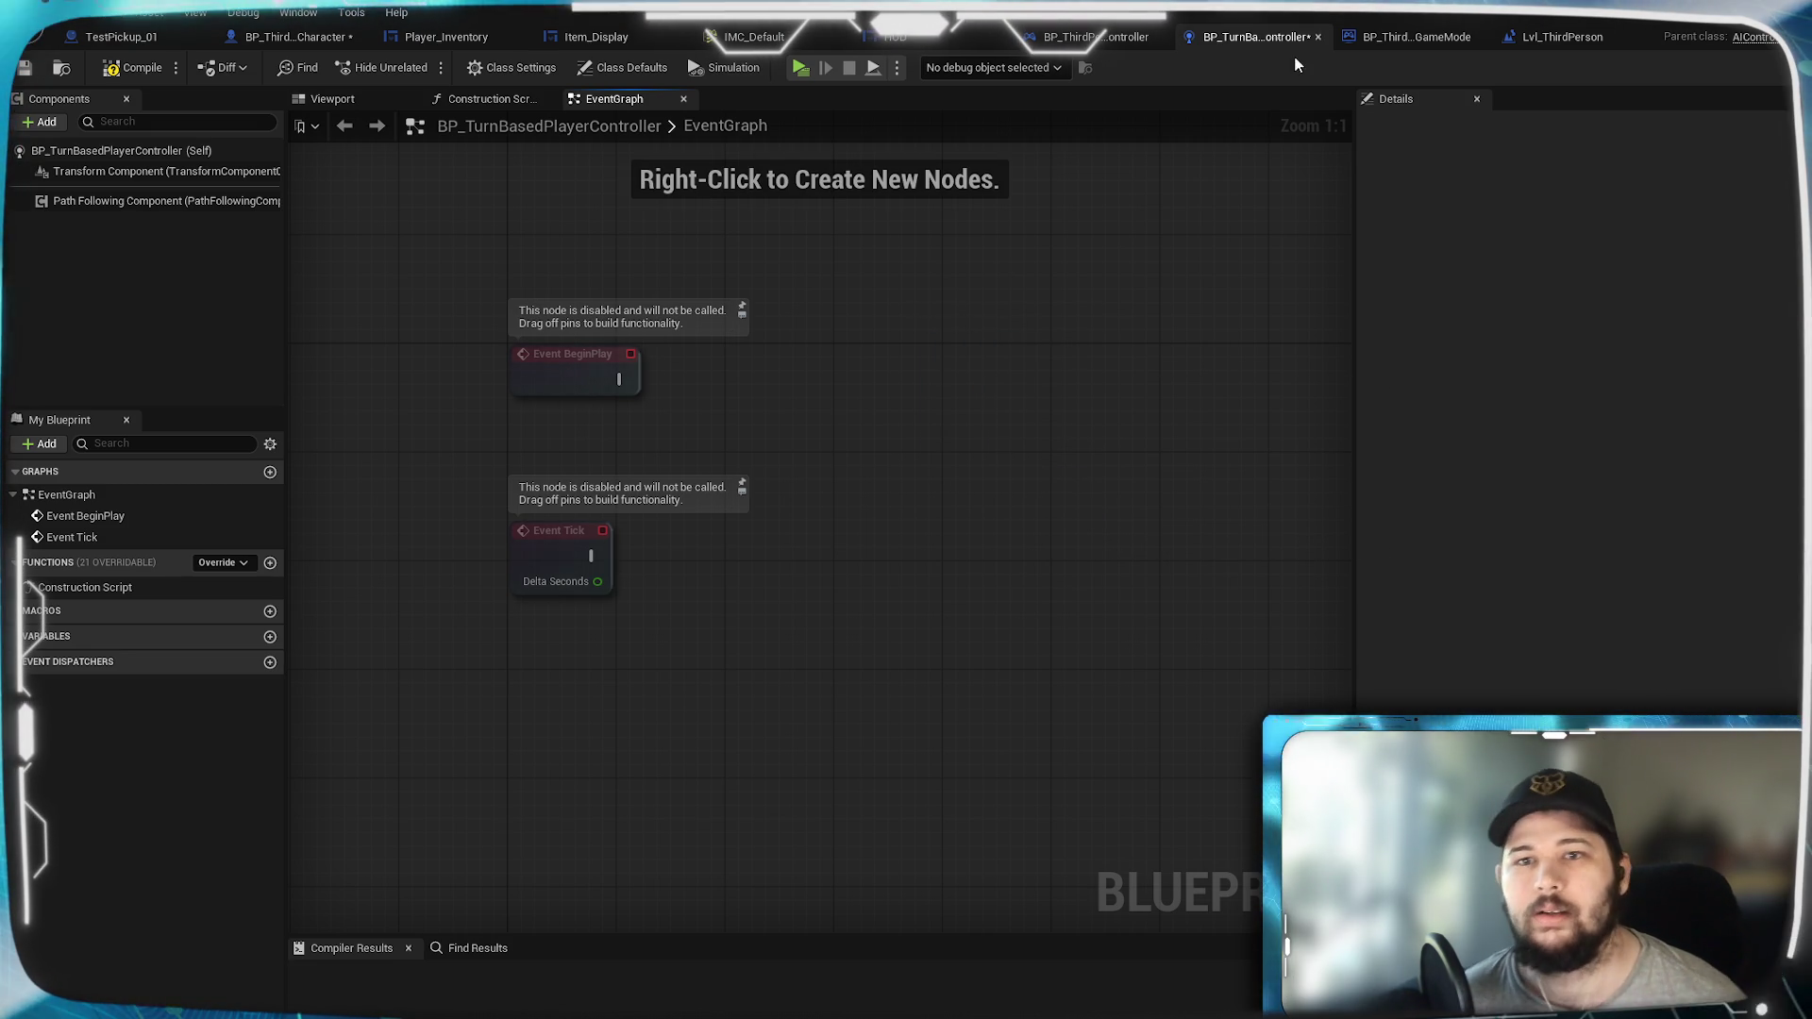
Step: Add a Possess node to BP_ThirdPersonCharacter's event graph
left_click(296, 36)
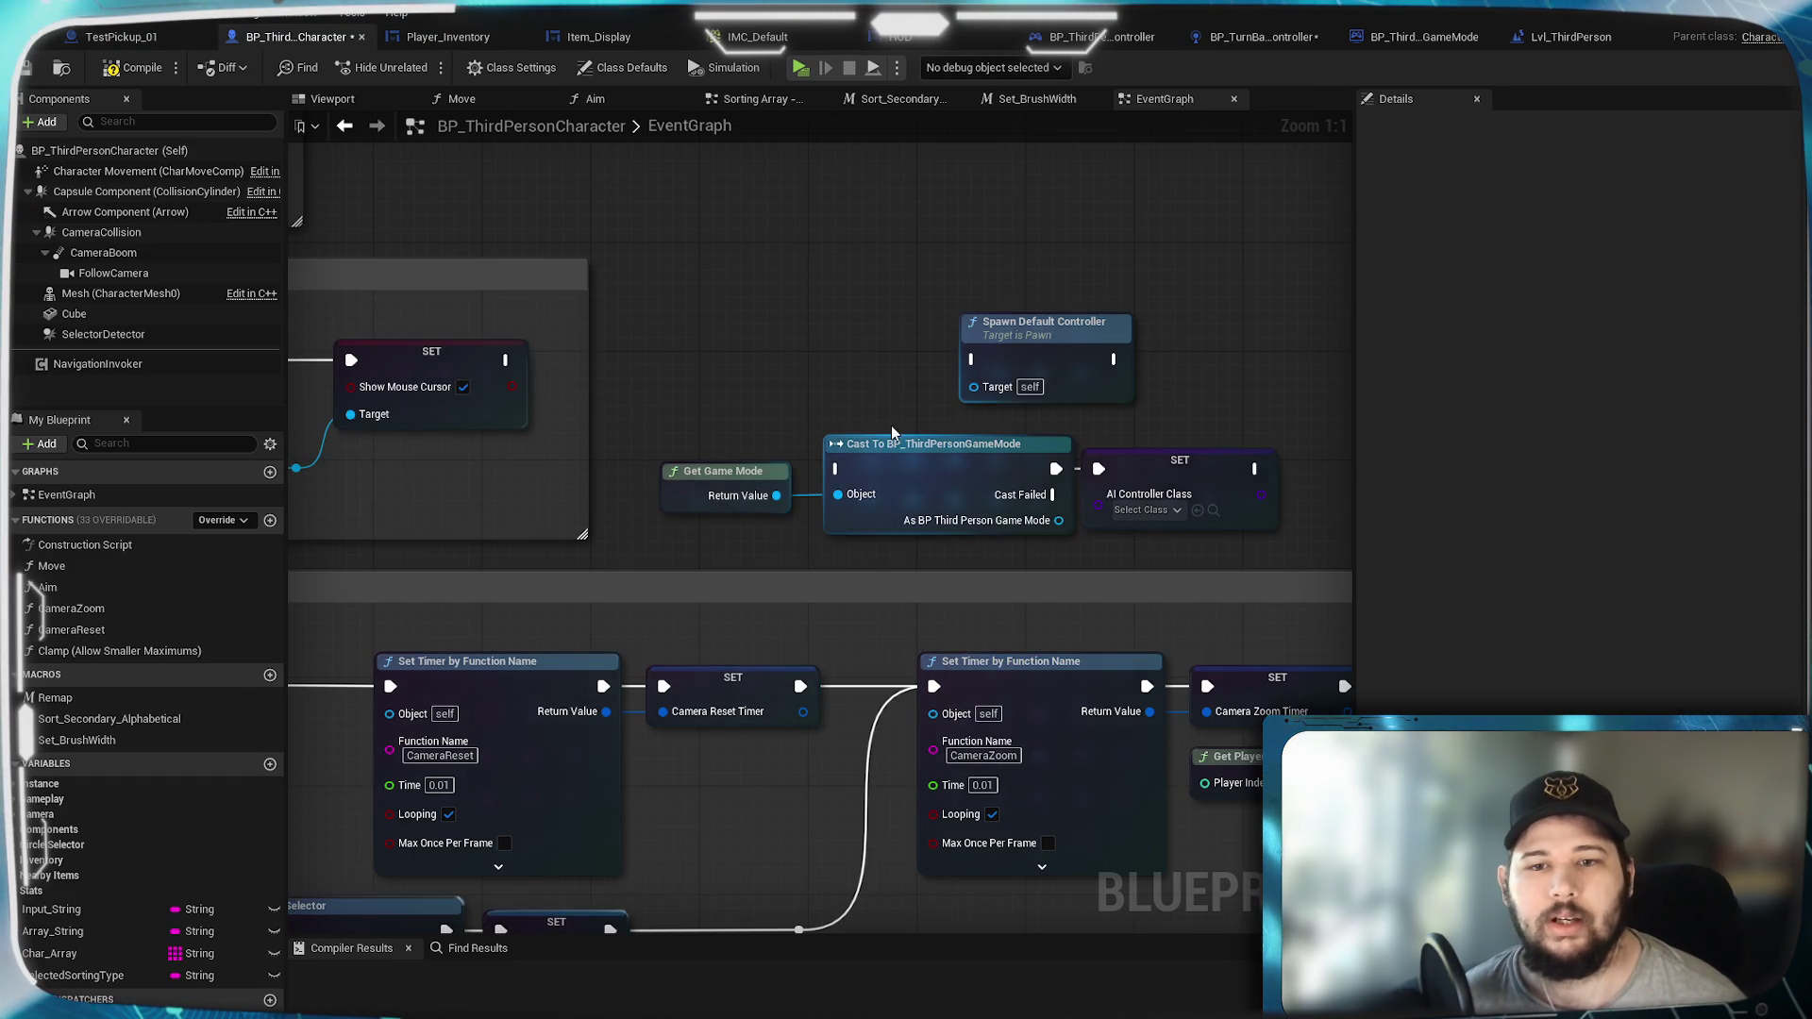
right_click(1044, 428)
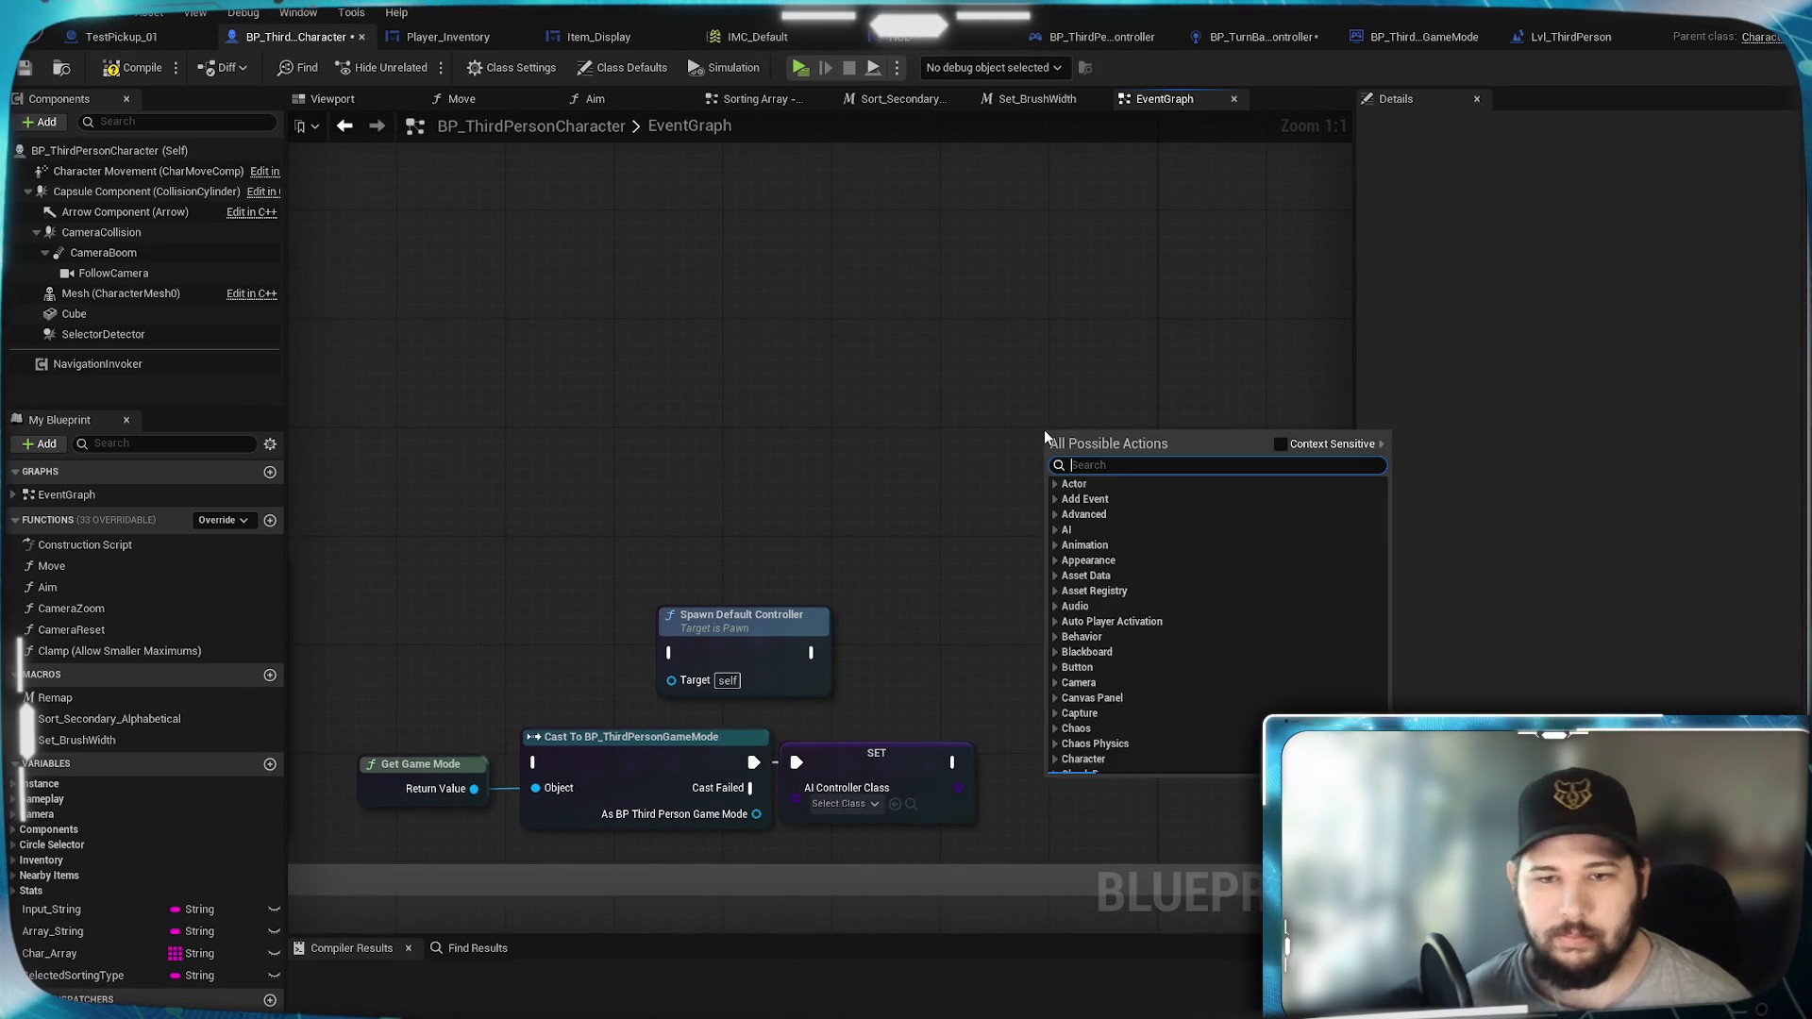
type("pose")
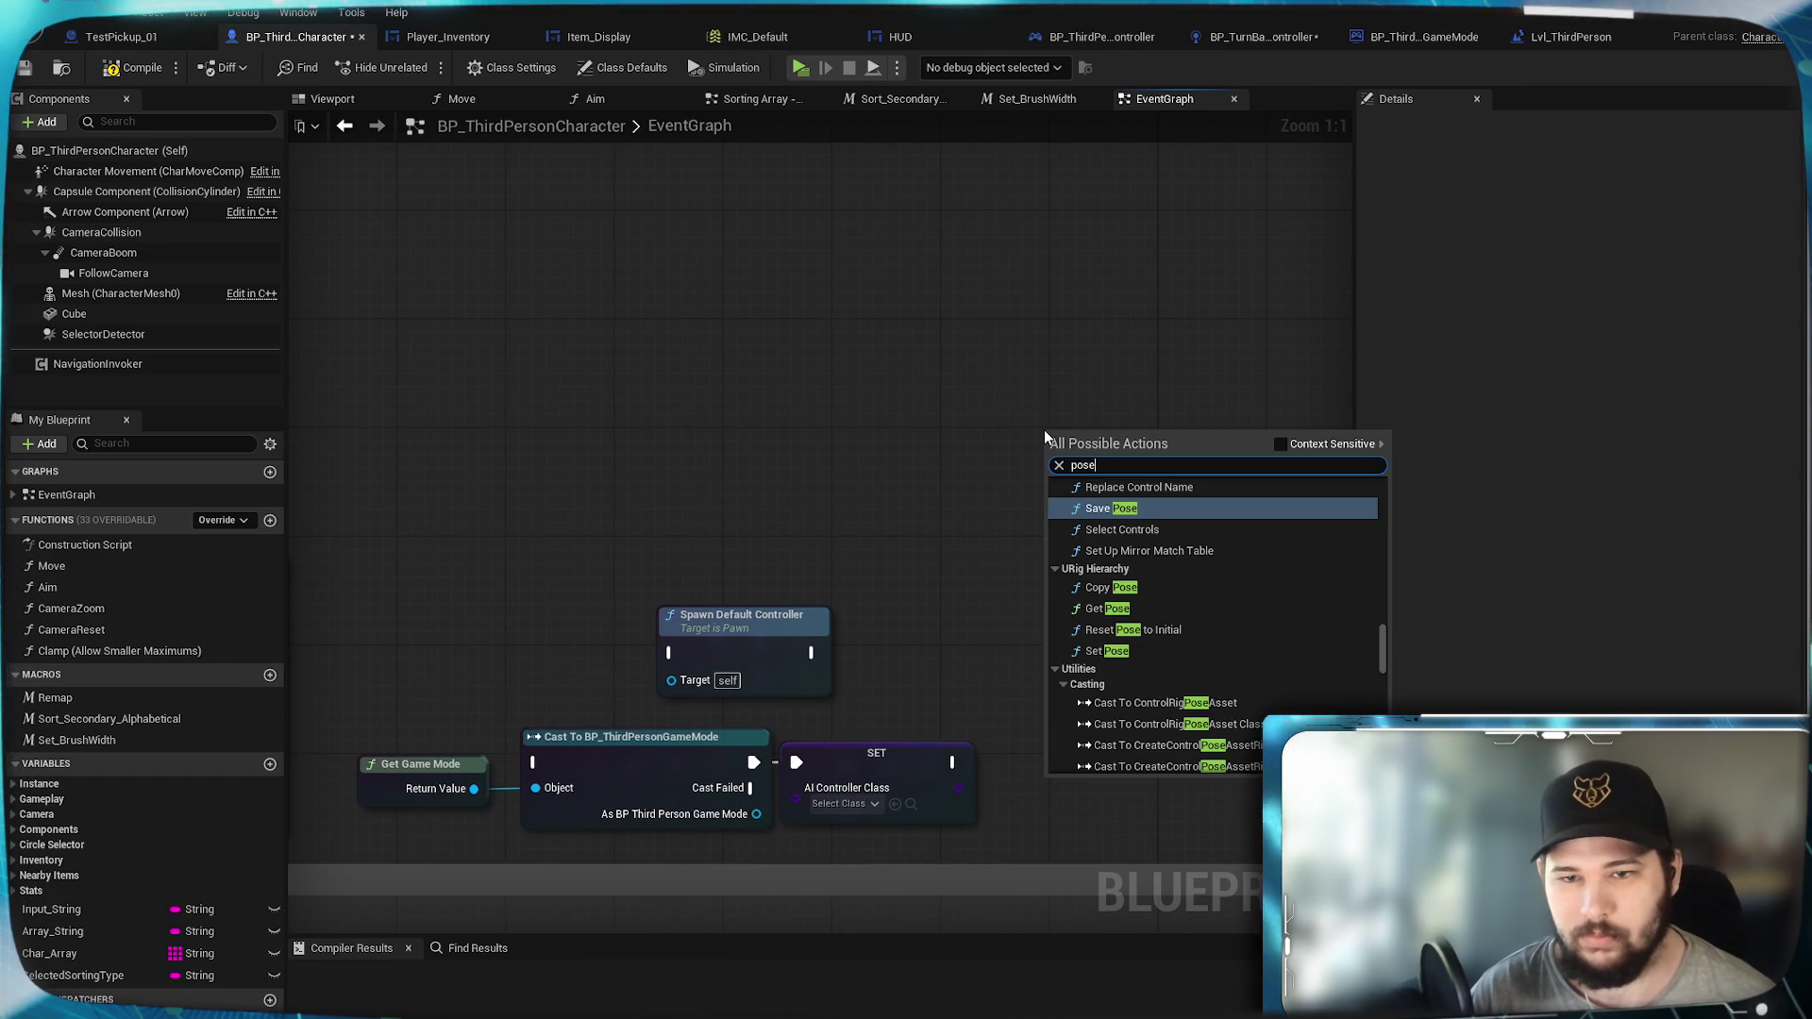
key("BackSpace")
type("sess")
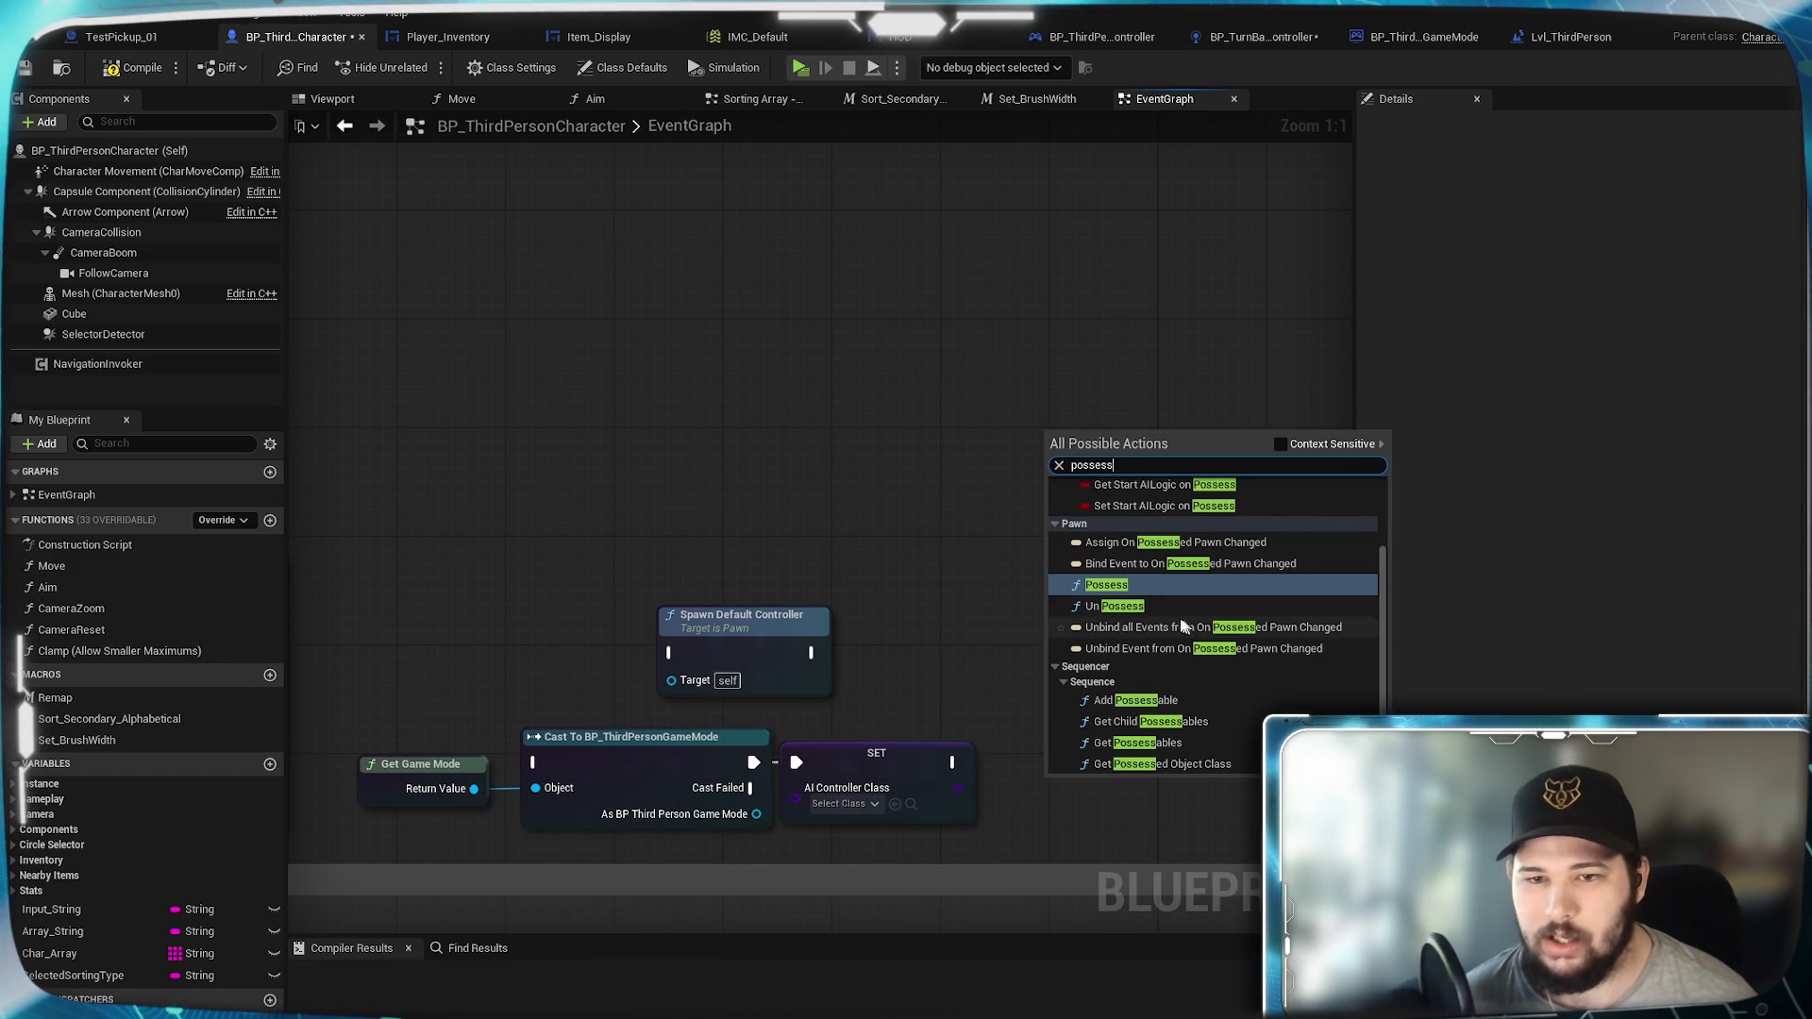
left_click(1126, 584)
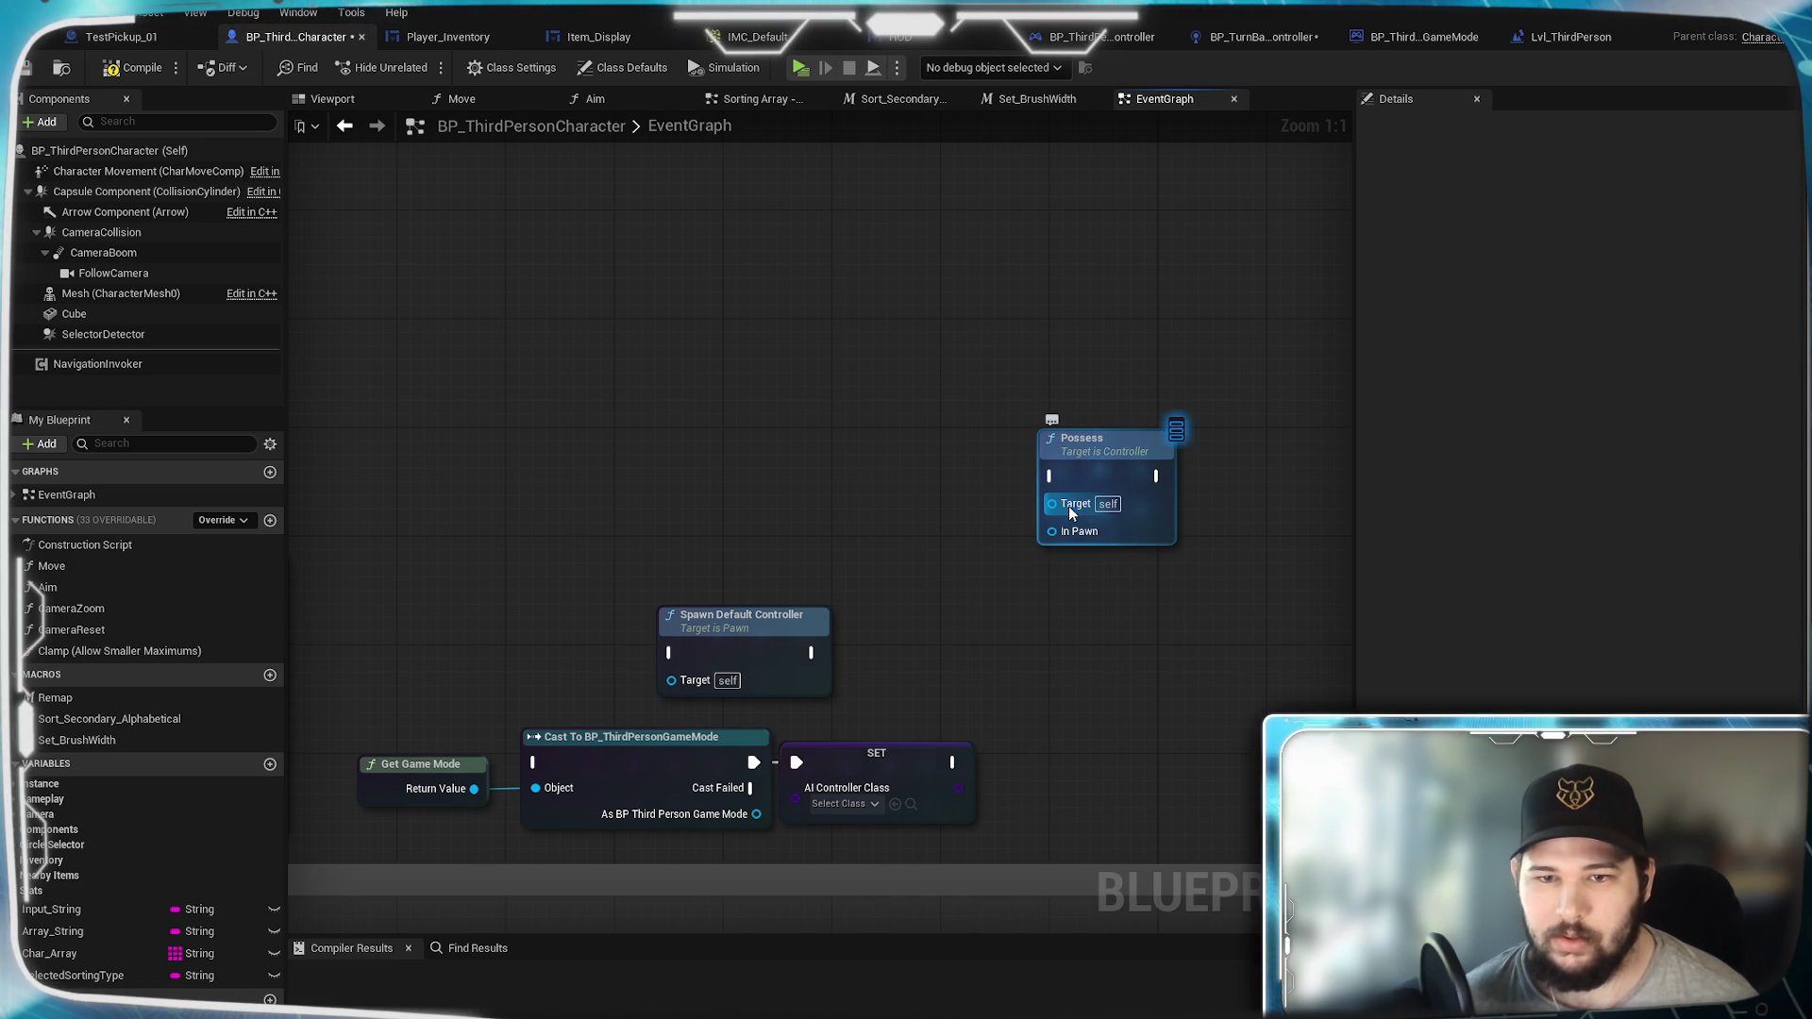
Step: Wire a Self reference into Possess's In Pawn and place it just below Possess
left_click_drag(1069, 511, 1076, 598)
type("self")
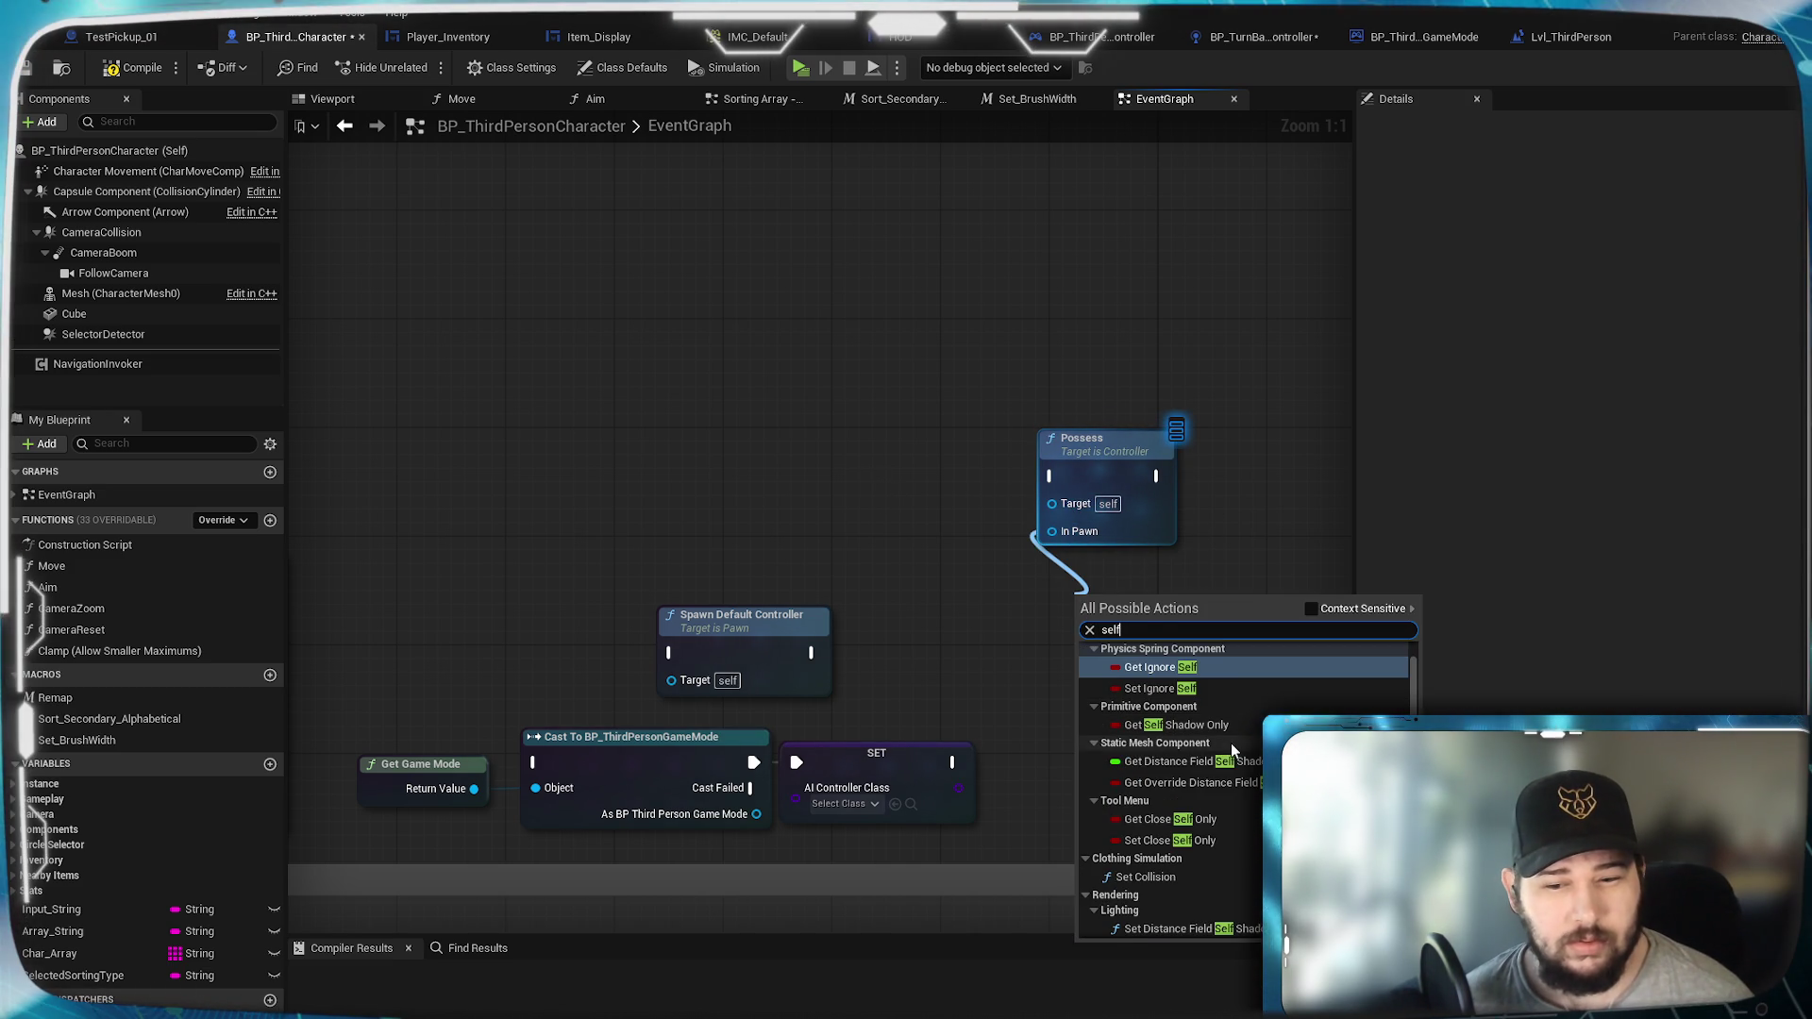
scroll(1230, 744, "down", 5)
left_click(1172, 928)
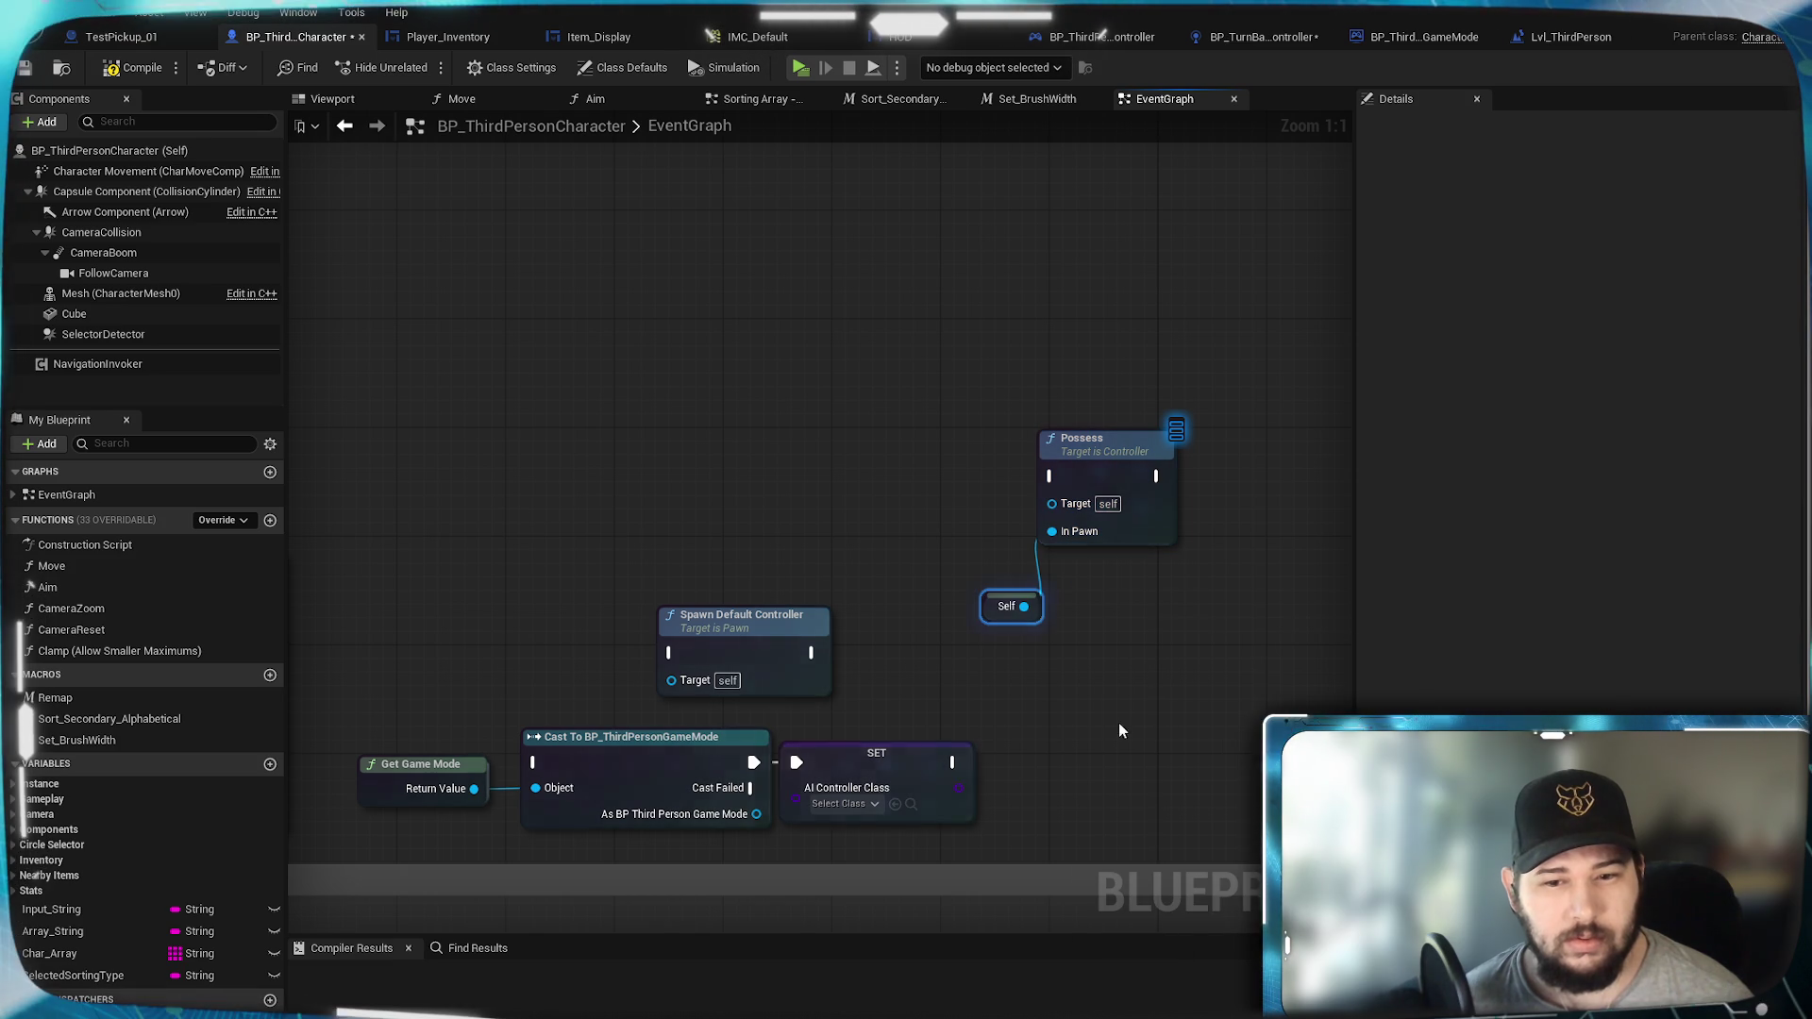
mouse_move(1031, 609)
left_mouse_down()
mouse_move(1085, 618)
mouse_move(1095, 569)
left_mouse_up()
left_click(1131, 505)
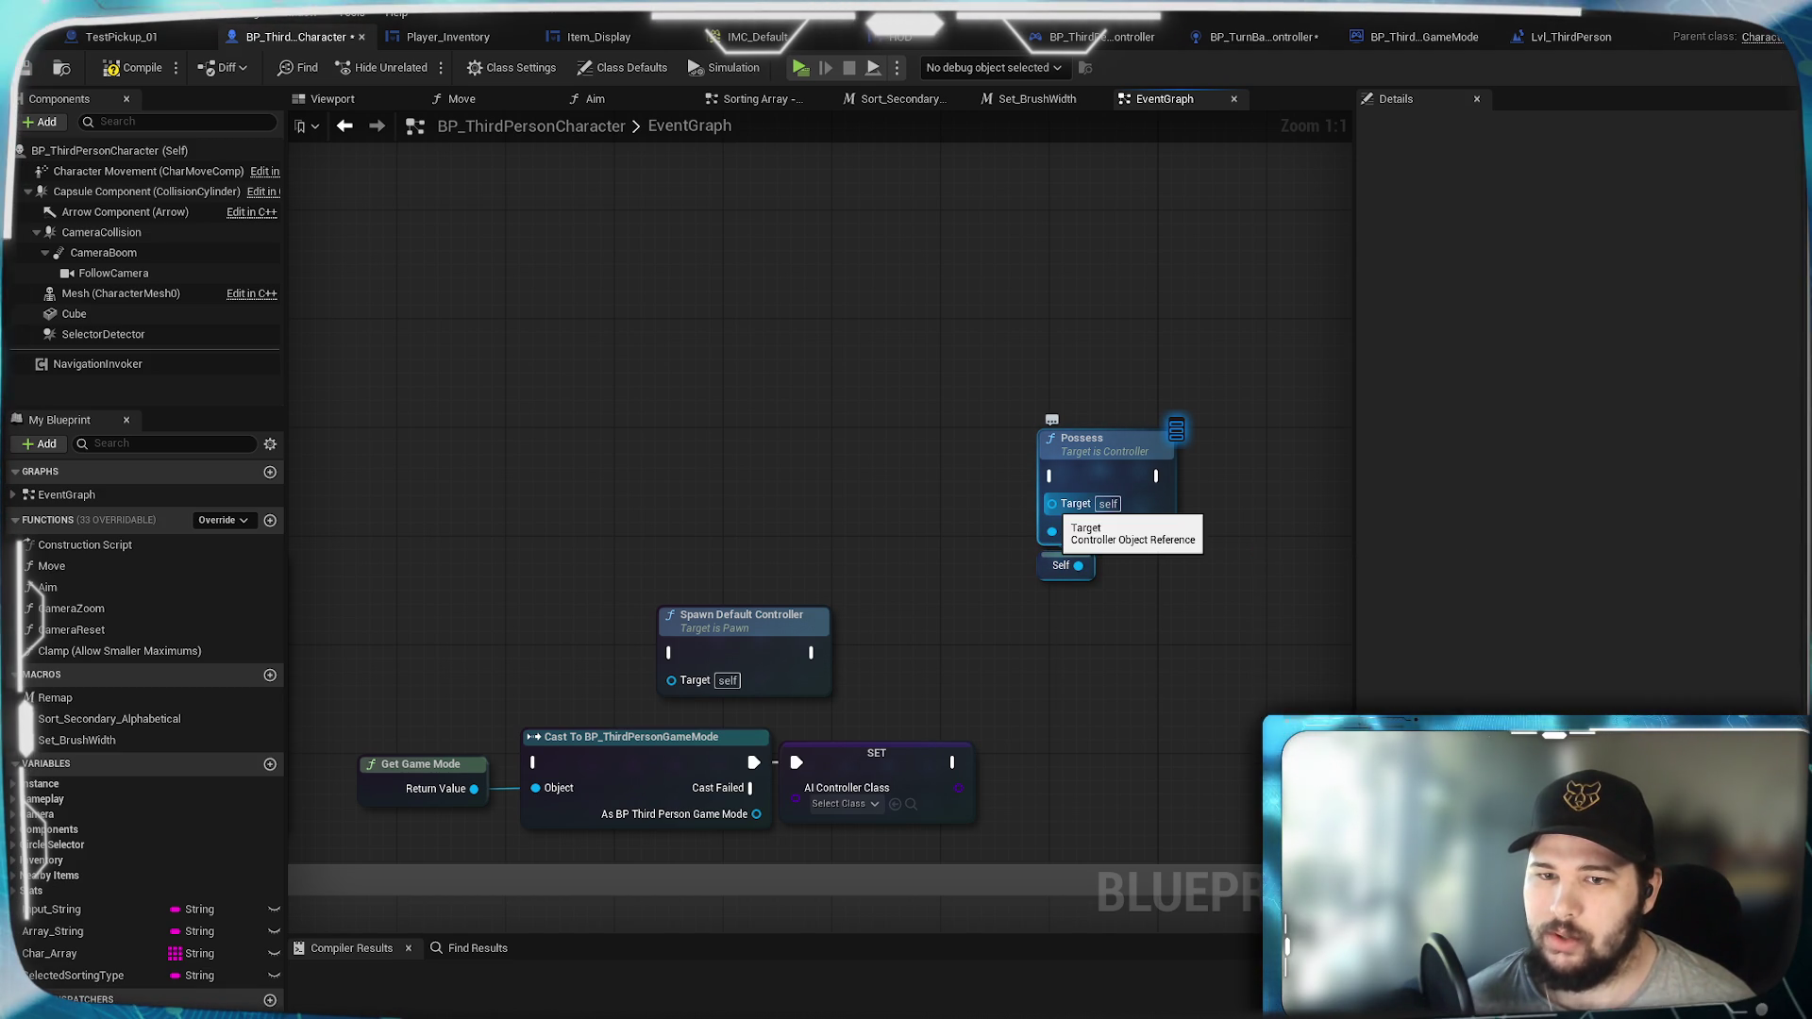
left_click_drag(908, 540, 1023, 386)
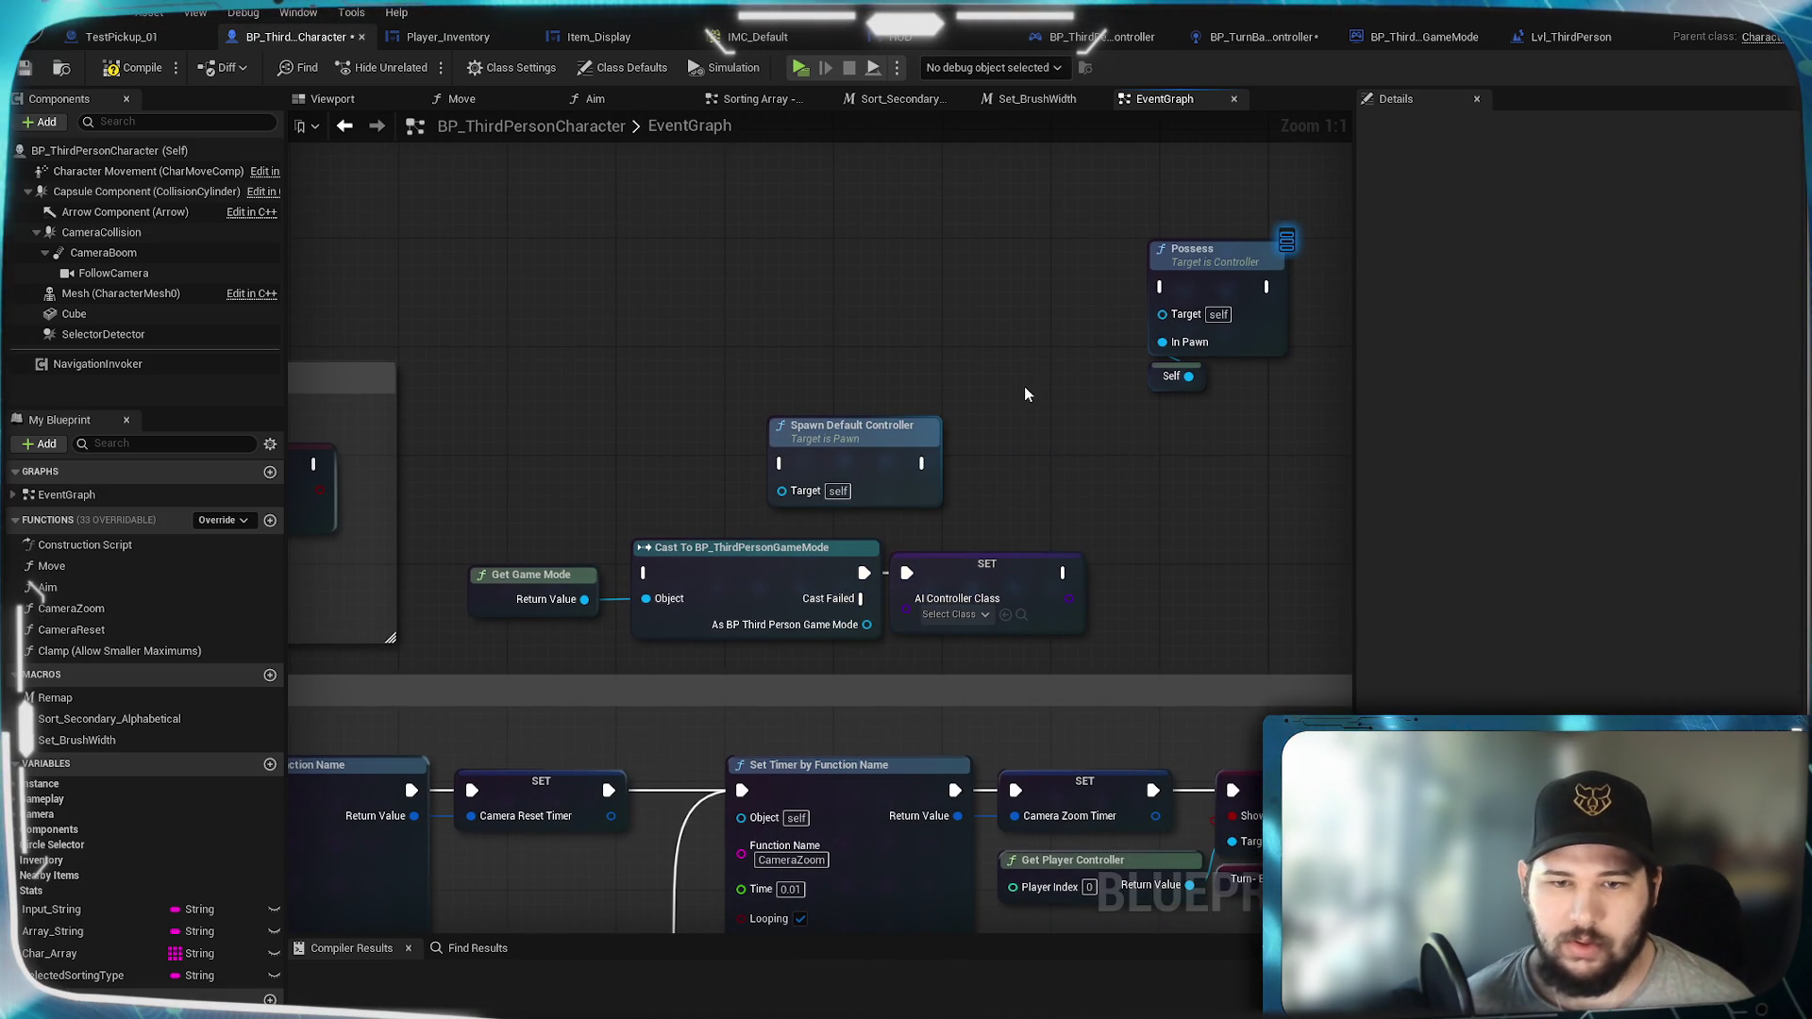
left_click_drag(972, 546, 823, 555)
right_click(1010, 477)
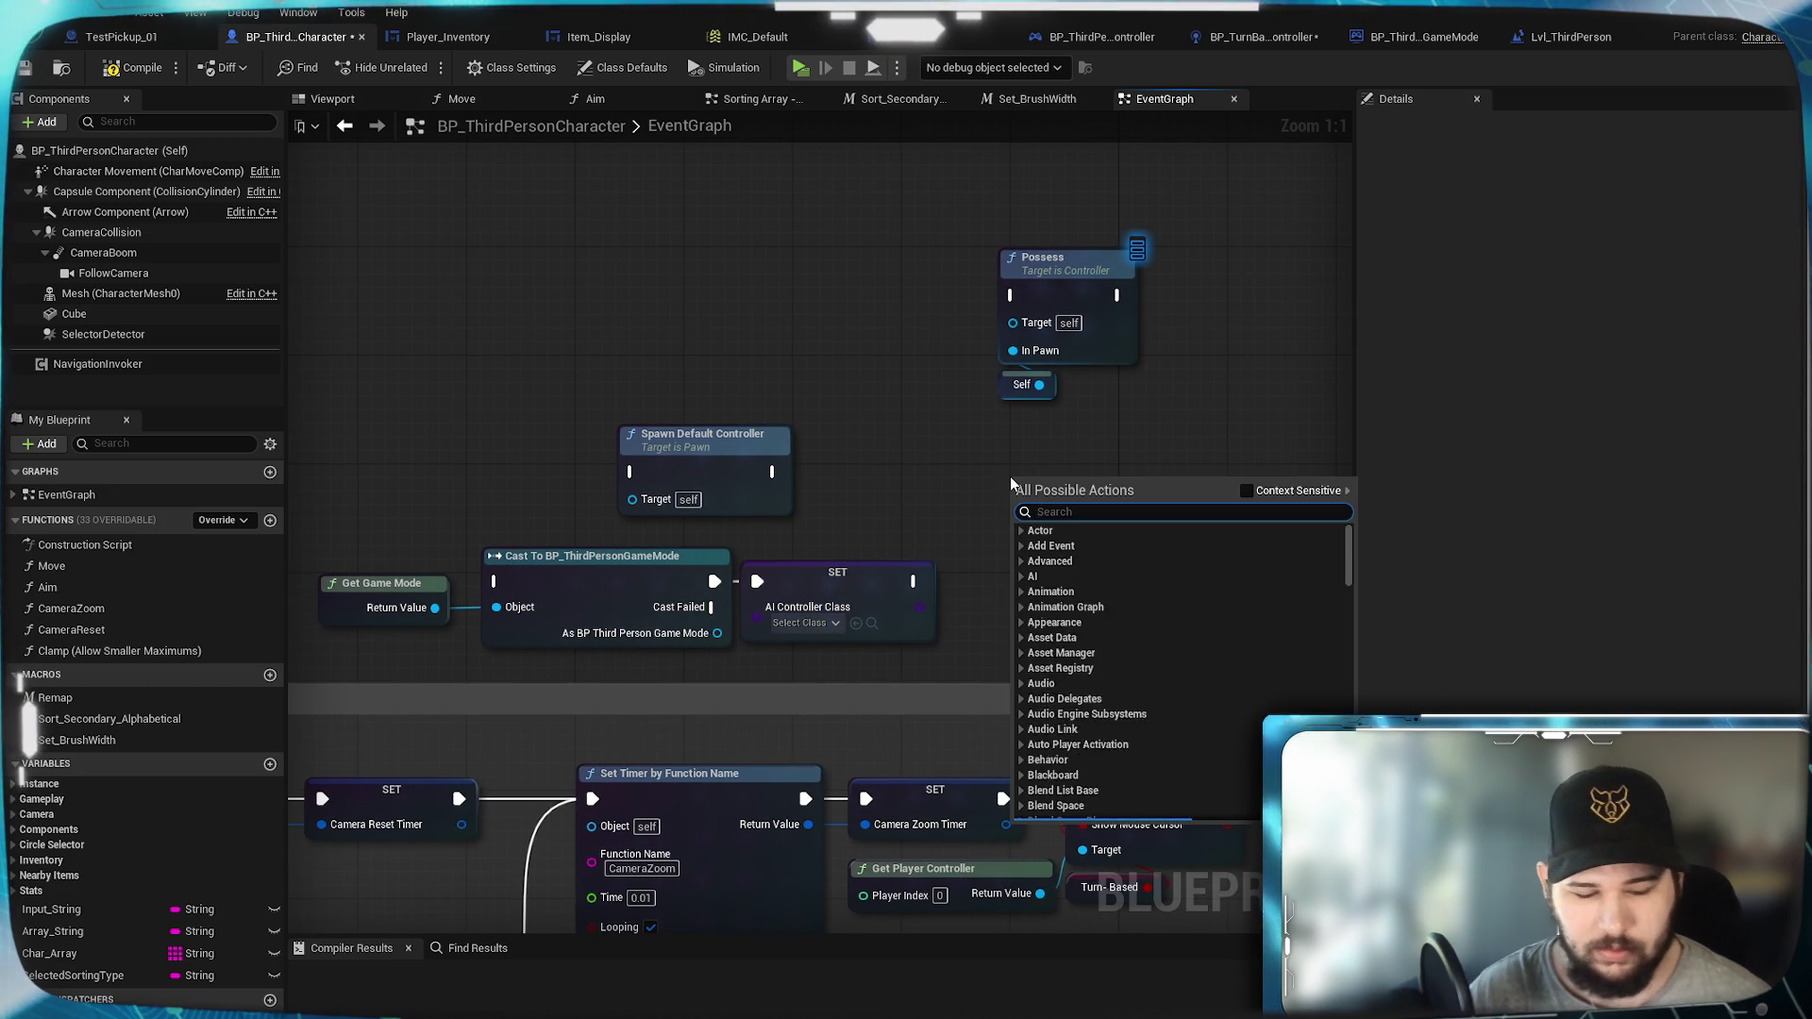
Step: Add a Get AIController node, then delete it
type("get AI")
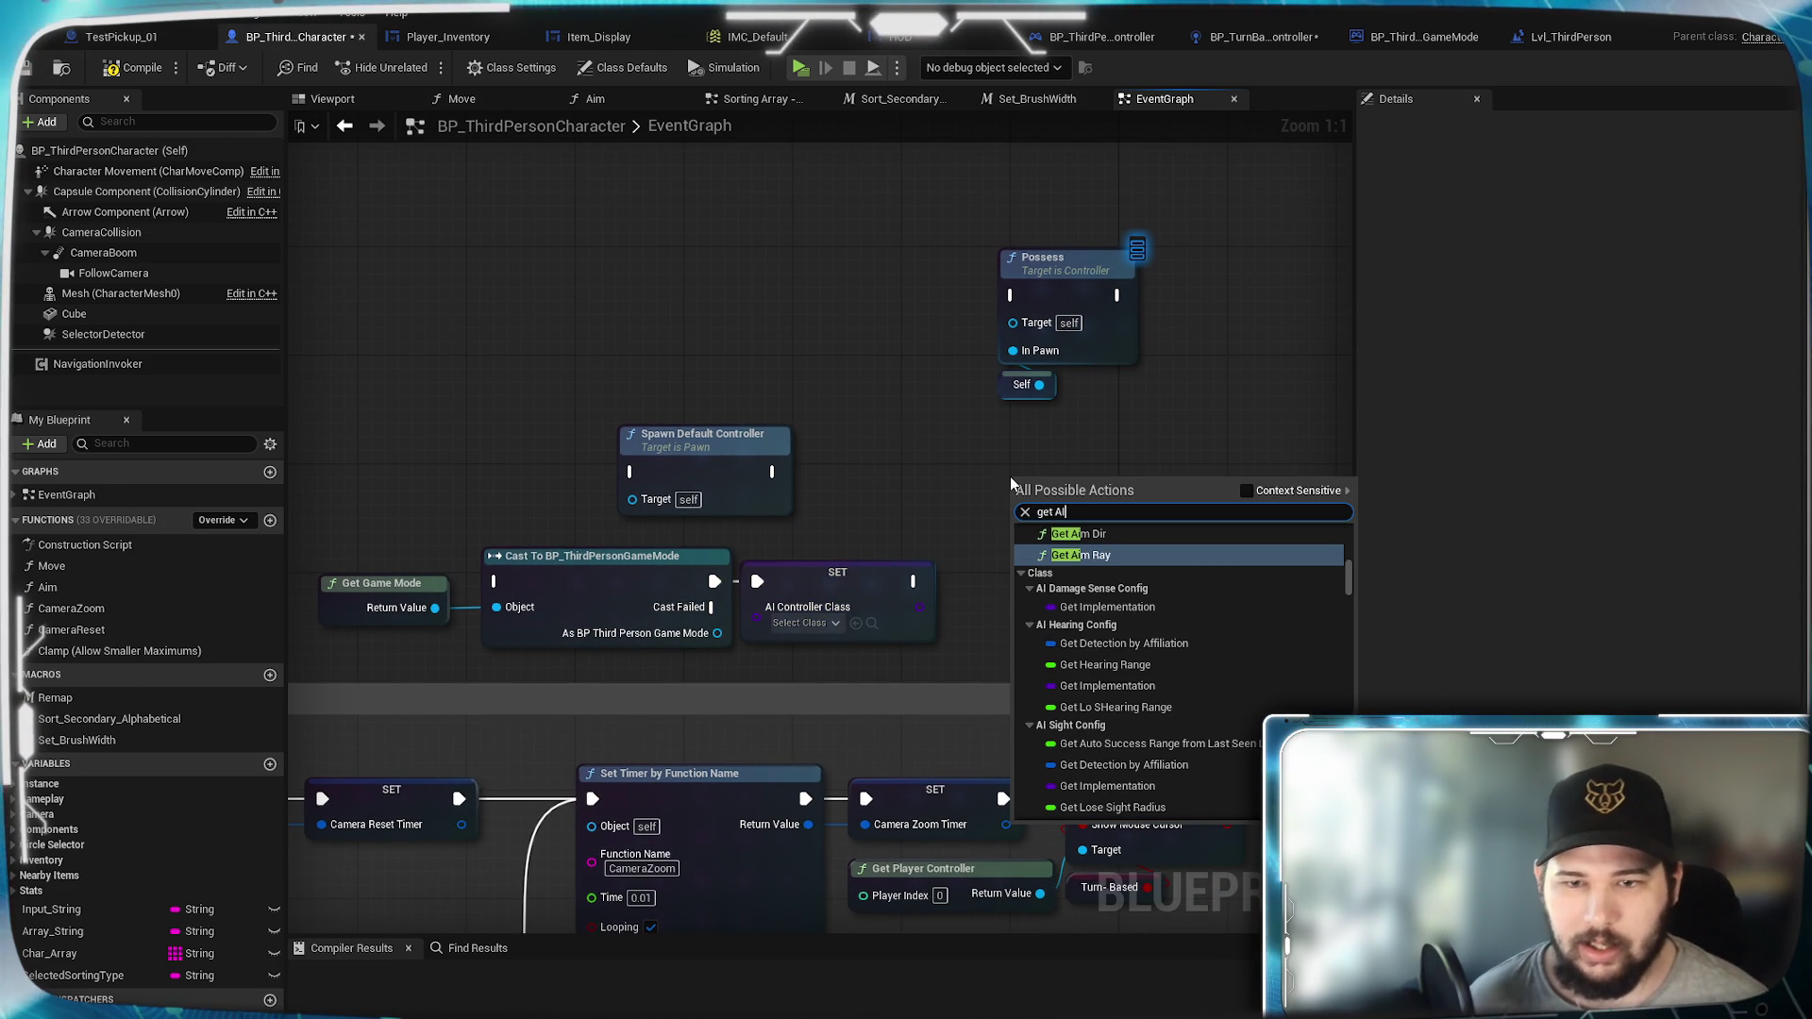
type(" control")
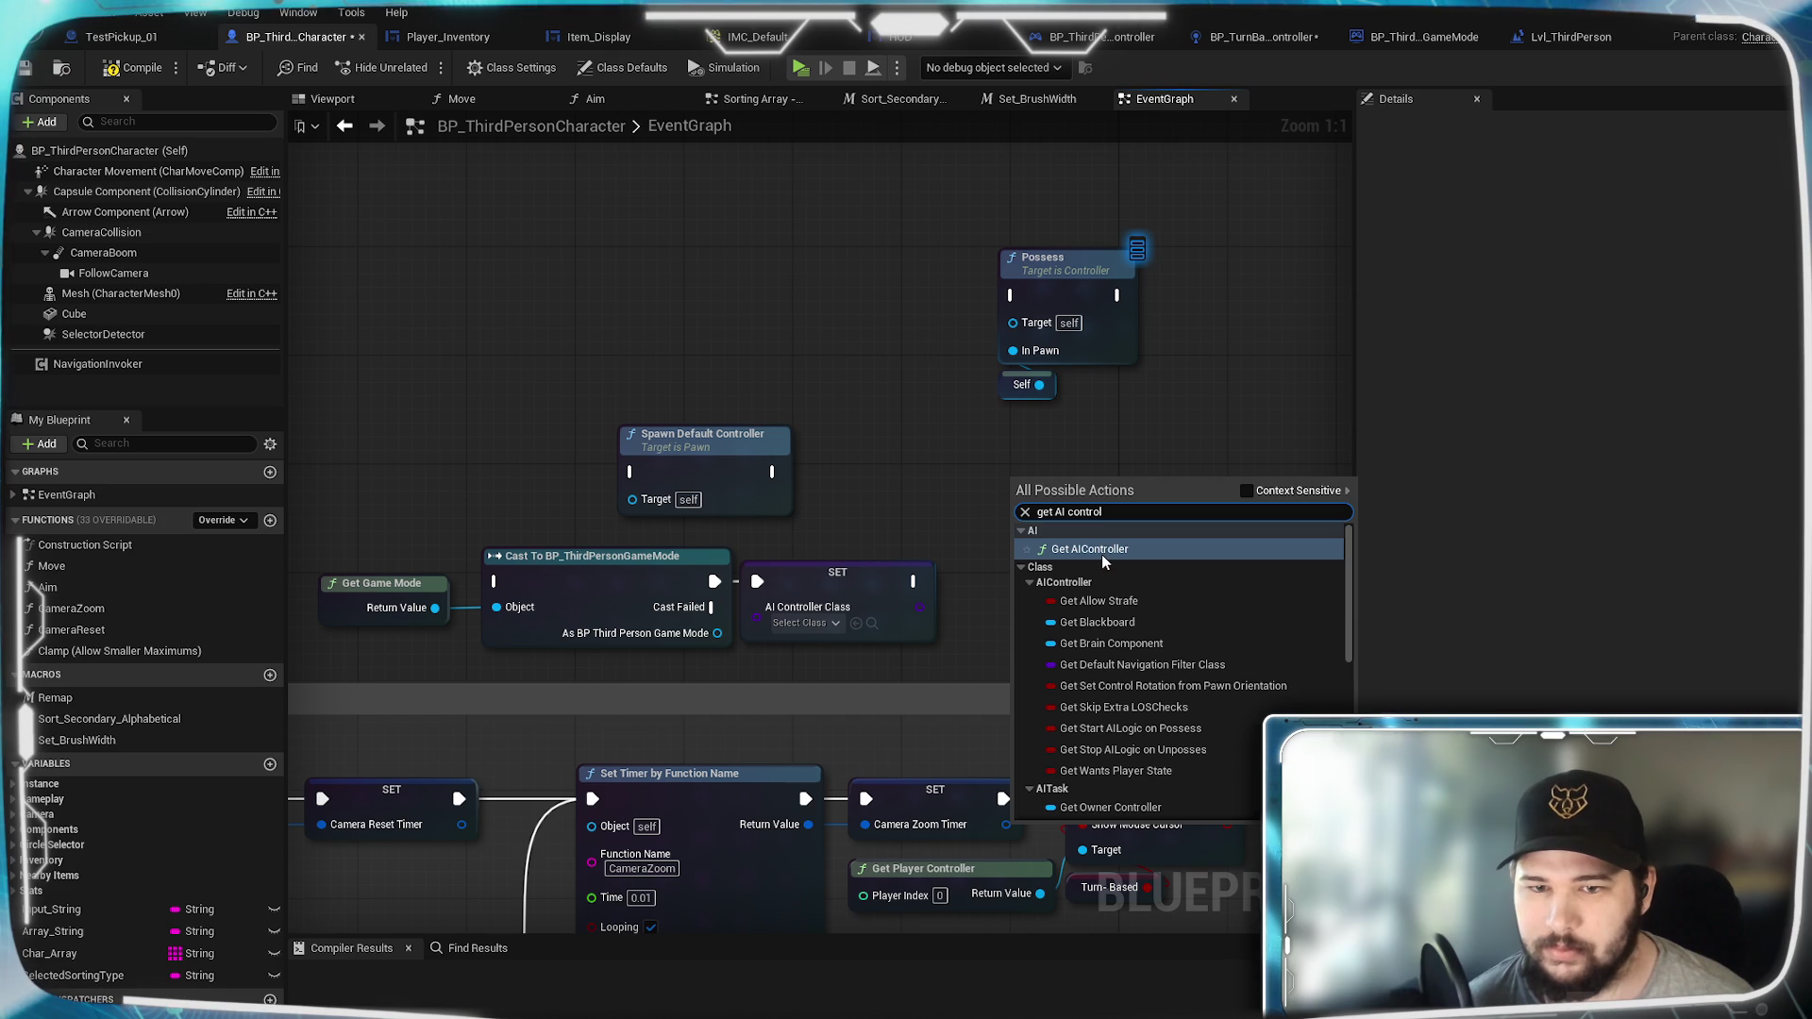
left_click(1101, 553)
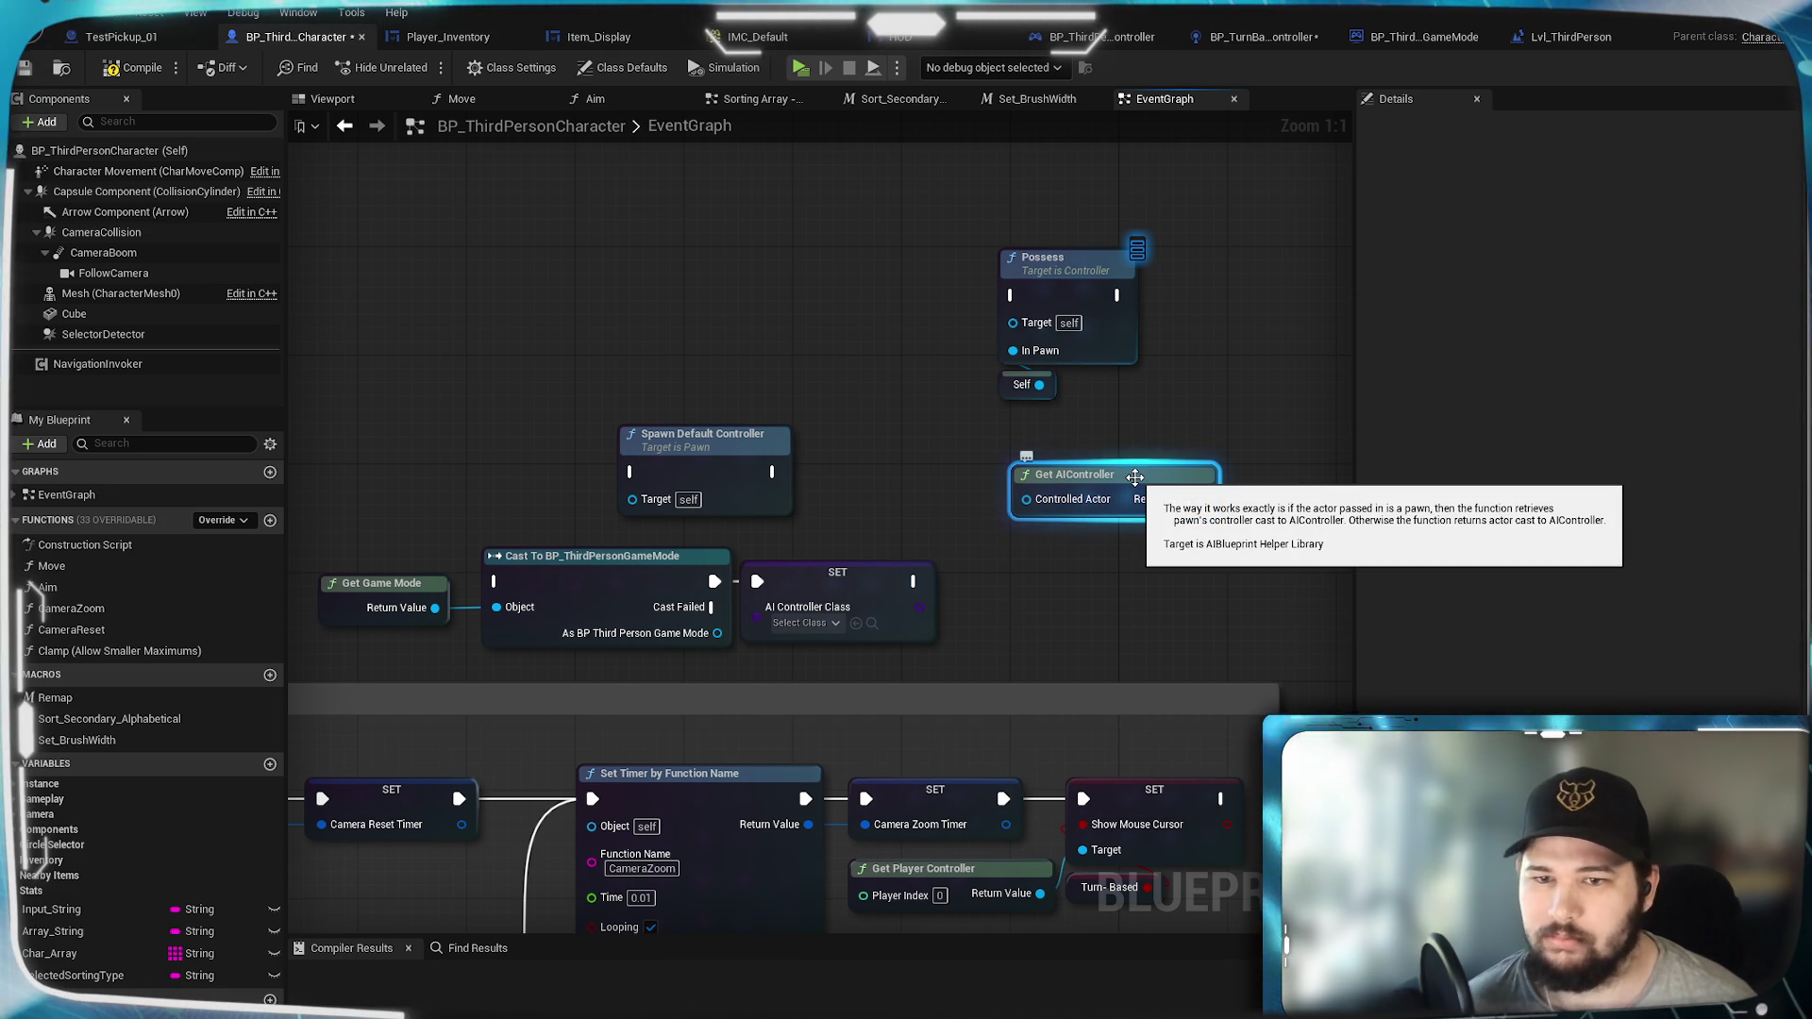
left_click_drag(1135, 476, 999, 462)
key("Delete")
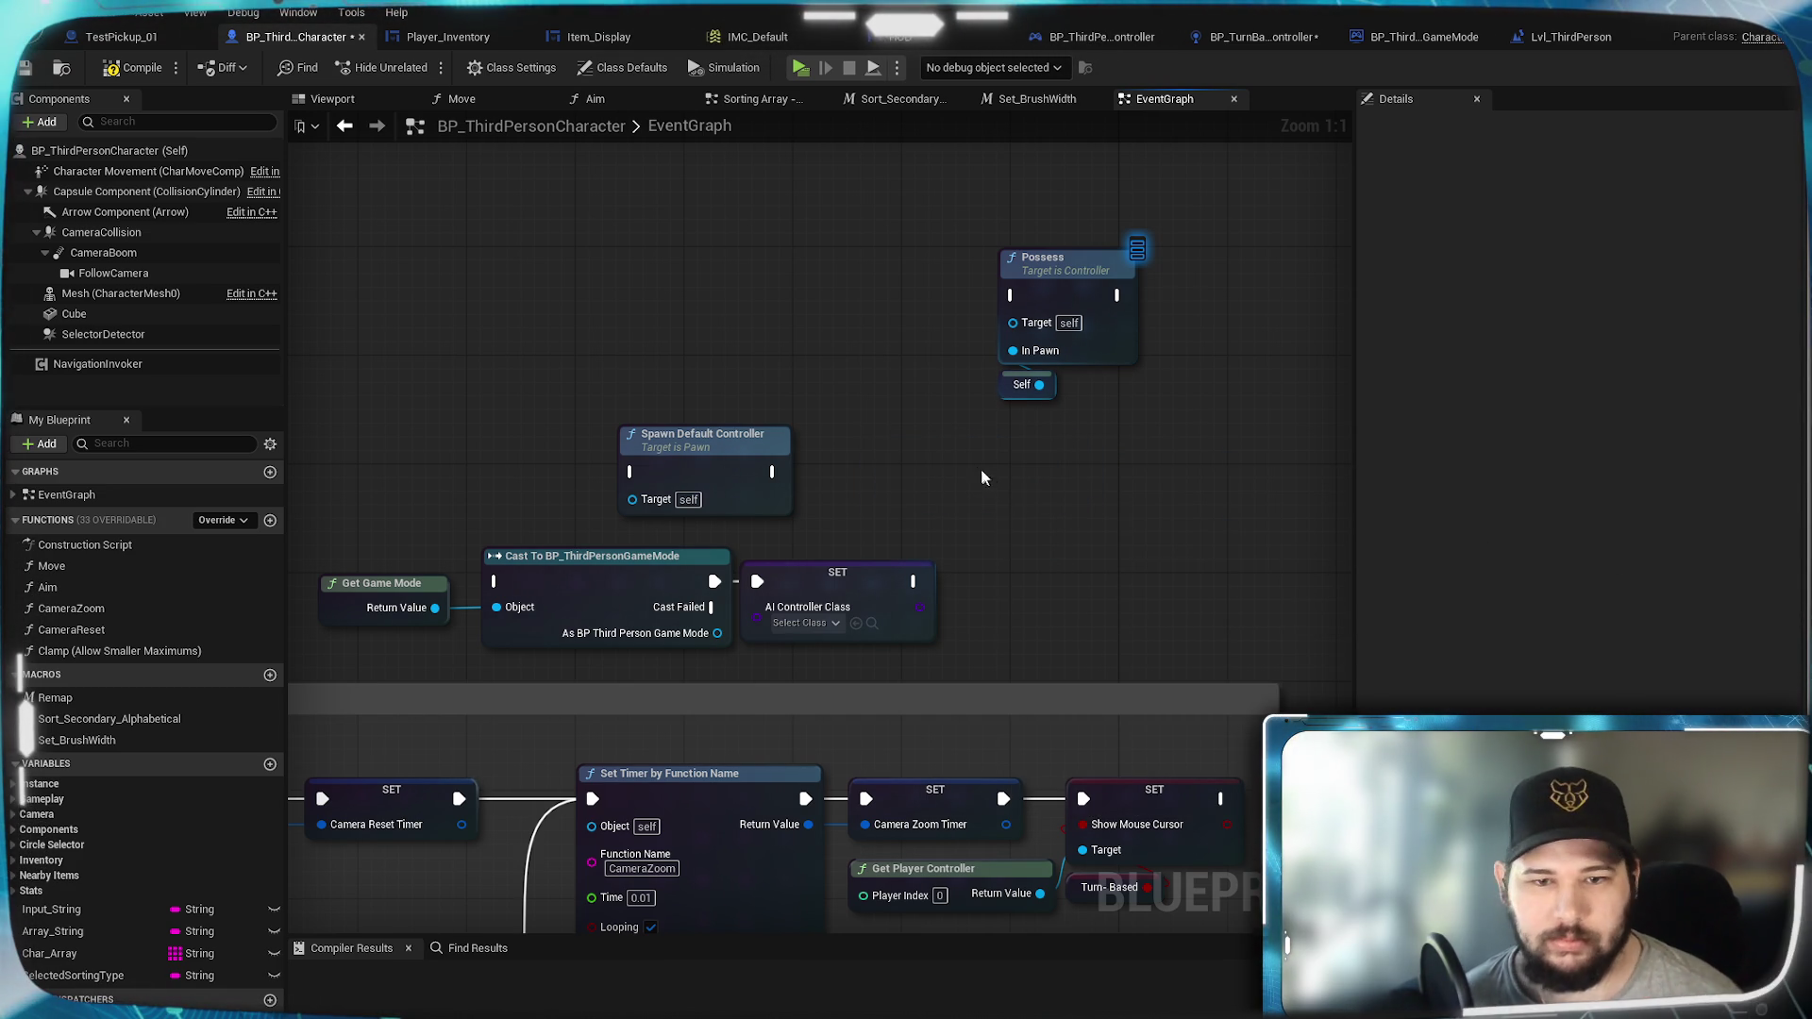
Step: Add an AI Controller Class getter between Spawn Default Controller and Possess
right_click(975, 467)
type("get")
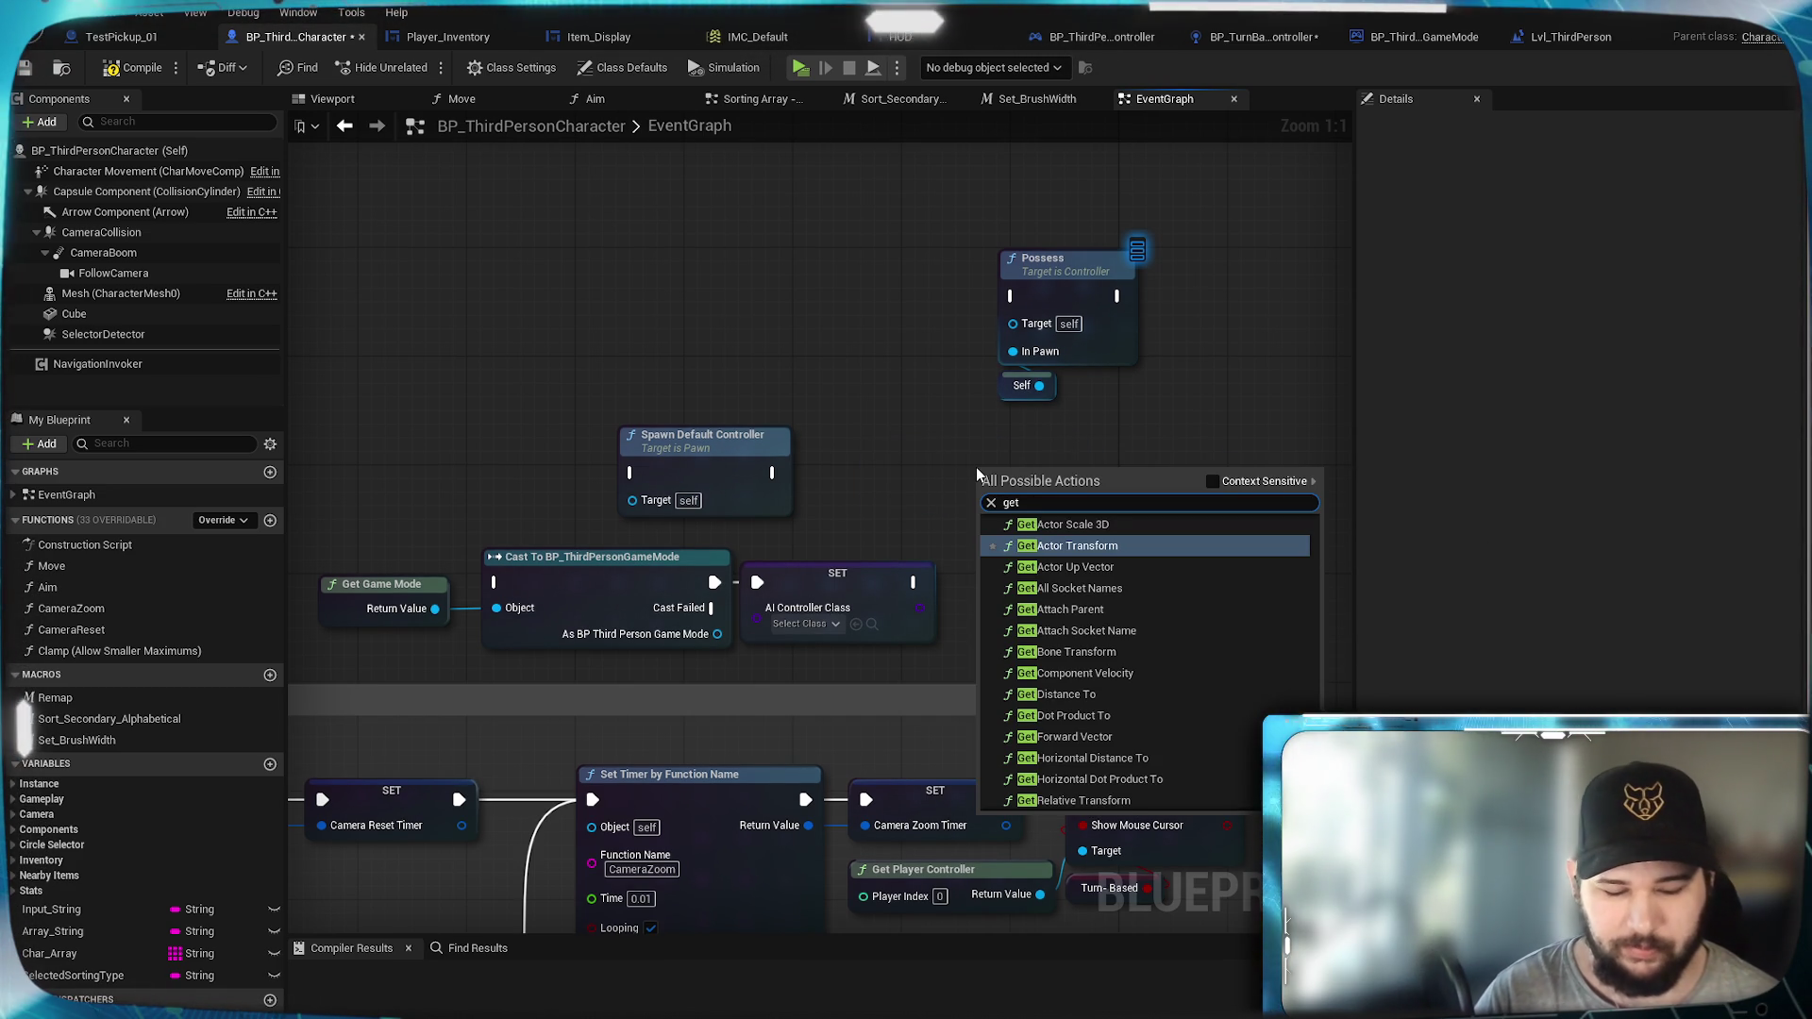
type(" ai controller")
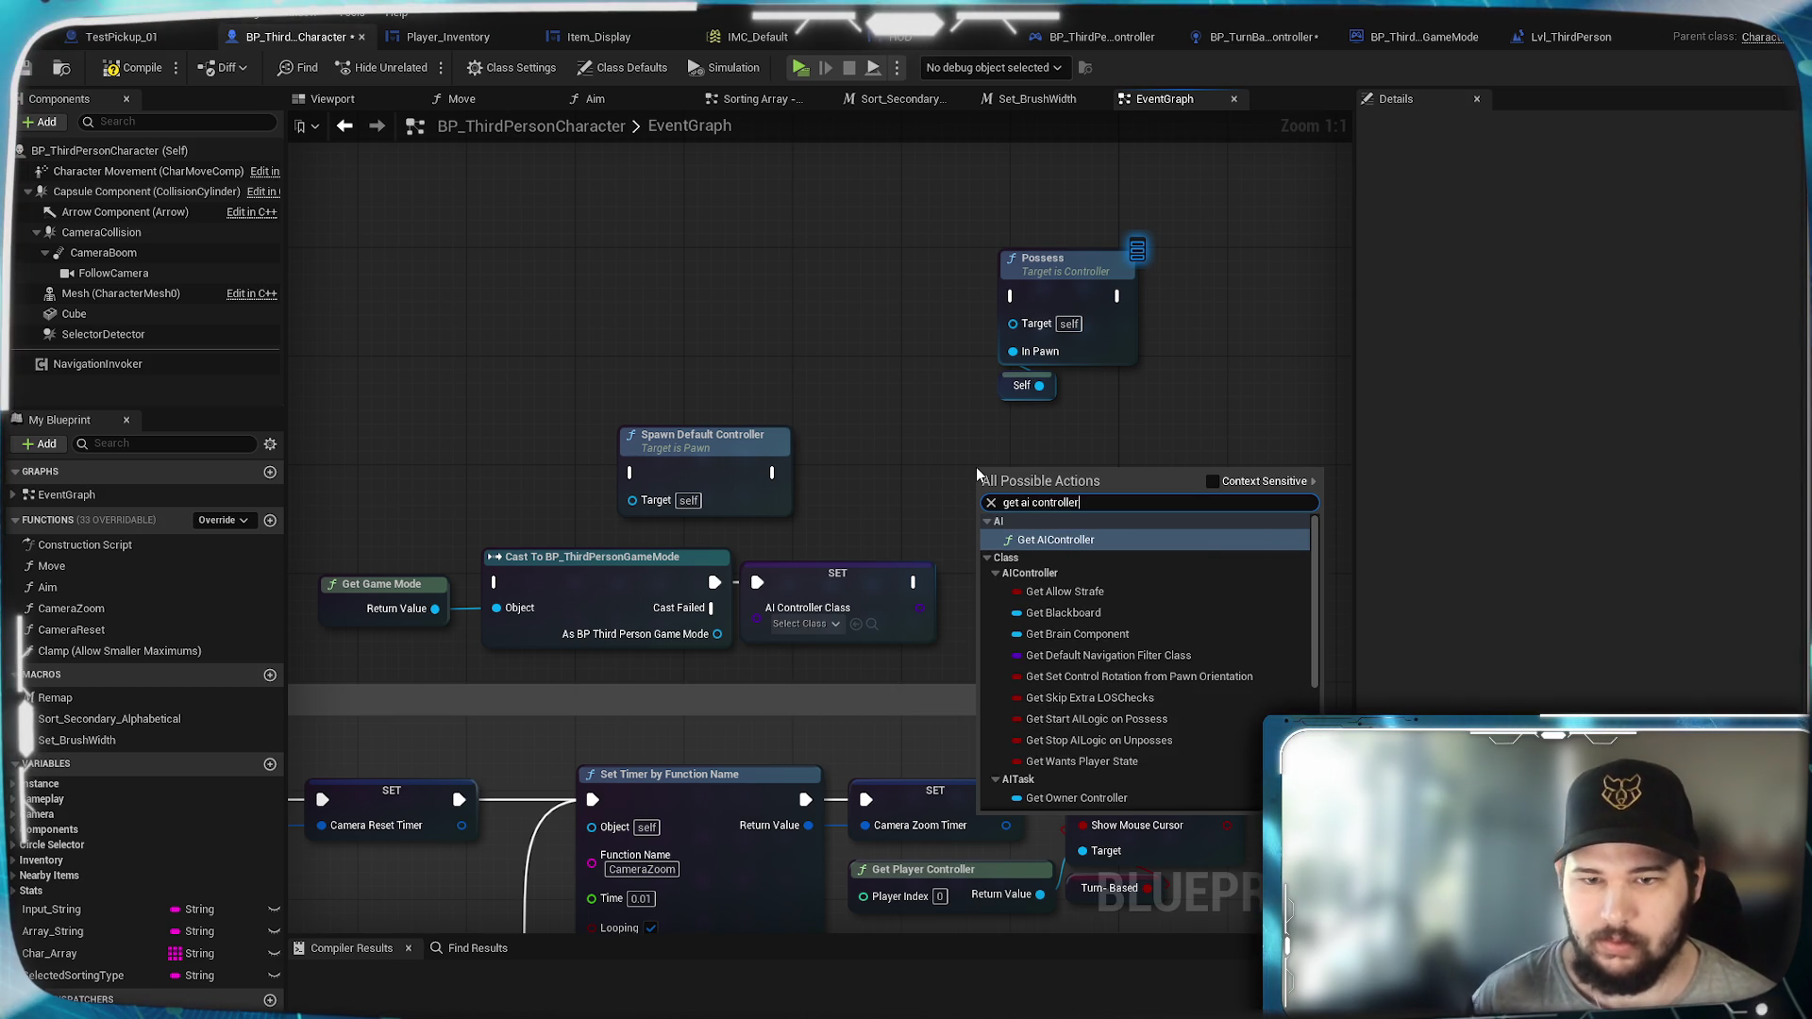
scroll(1093, 646, "down", 5)
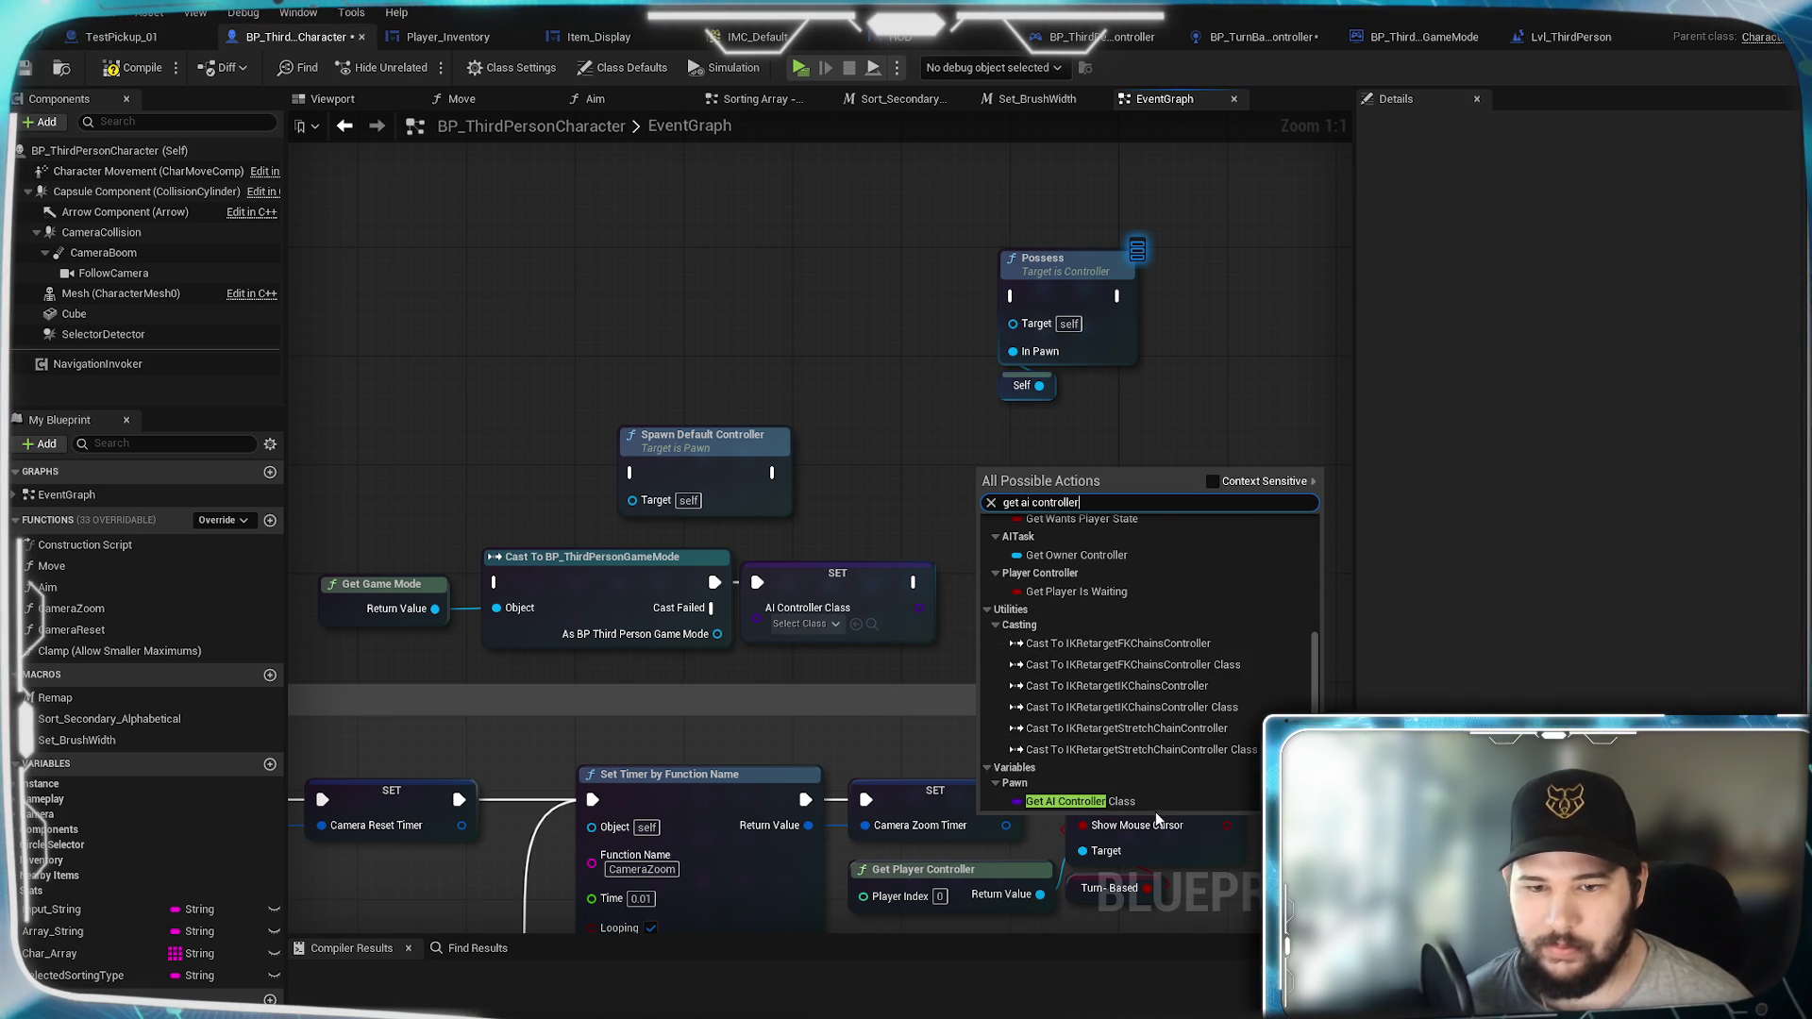
scroll(1142, 755, "up", 3)
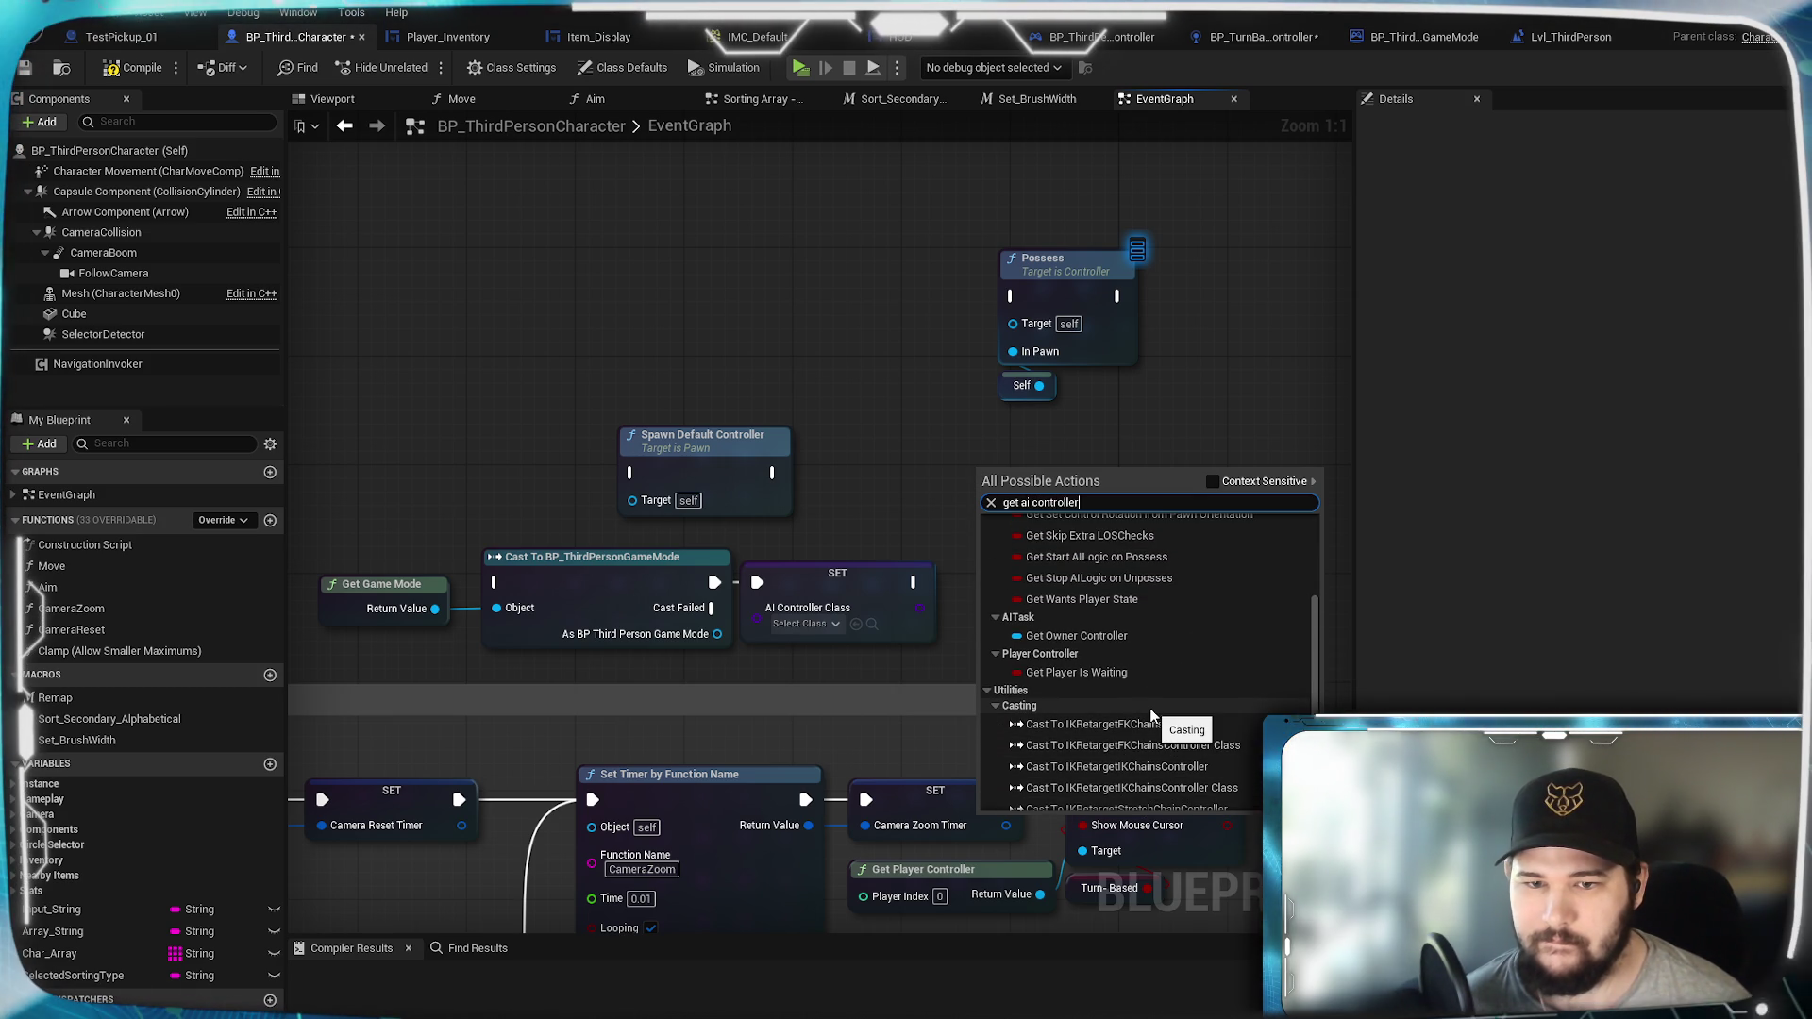
scroll(1151, 714, "up", 4)
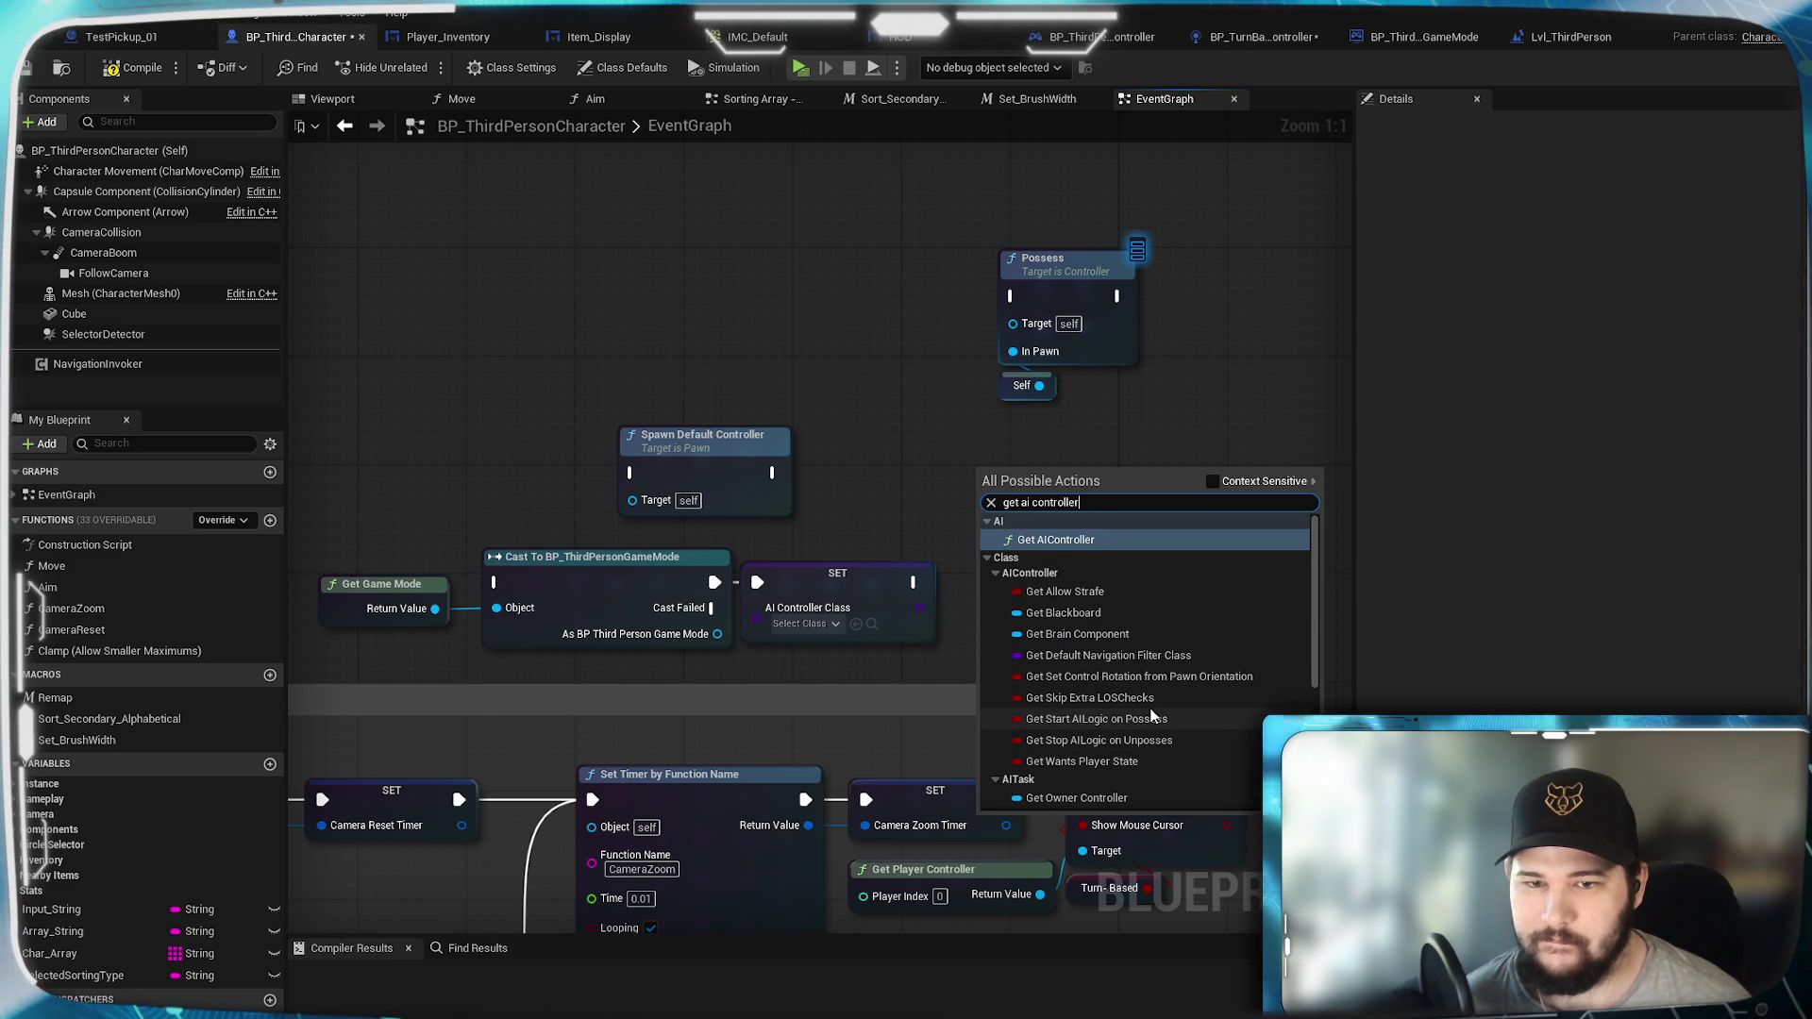
scroll(1151, 717, "down", 5)
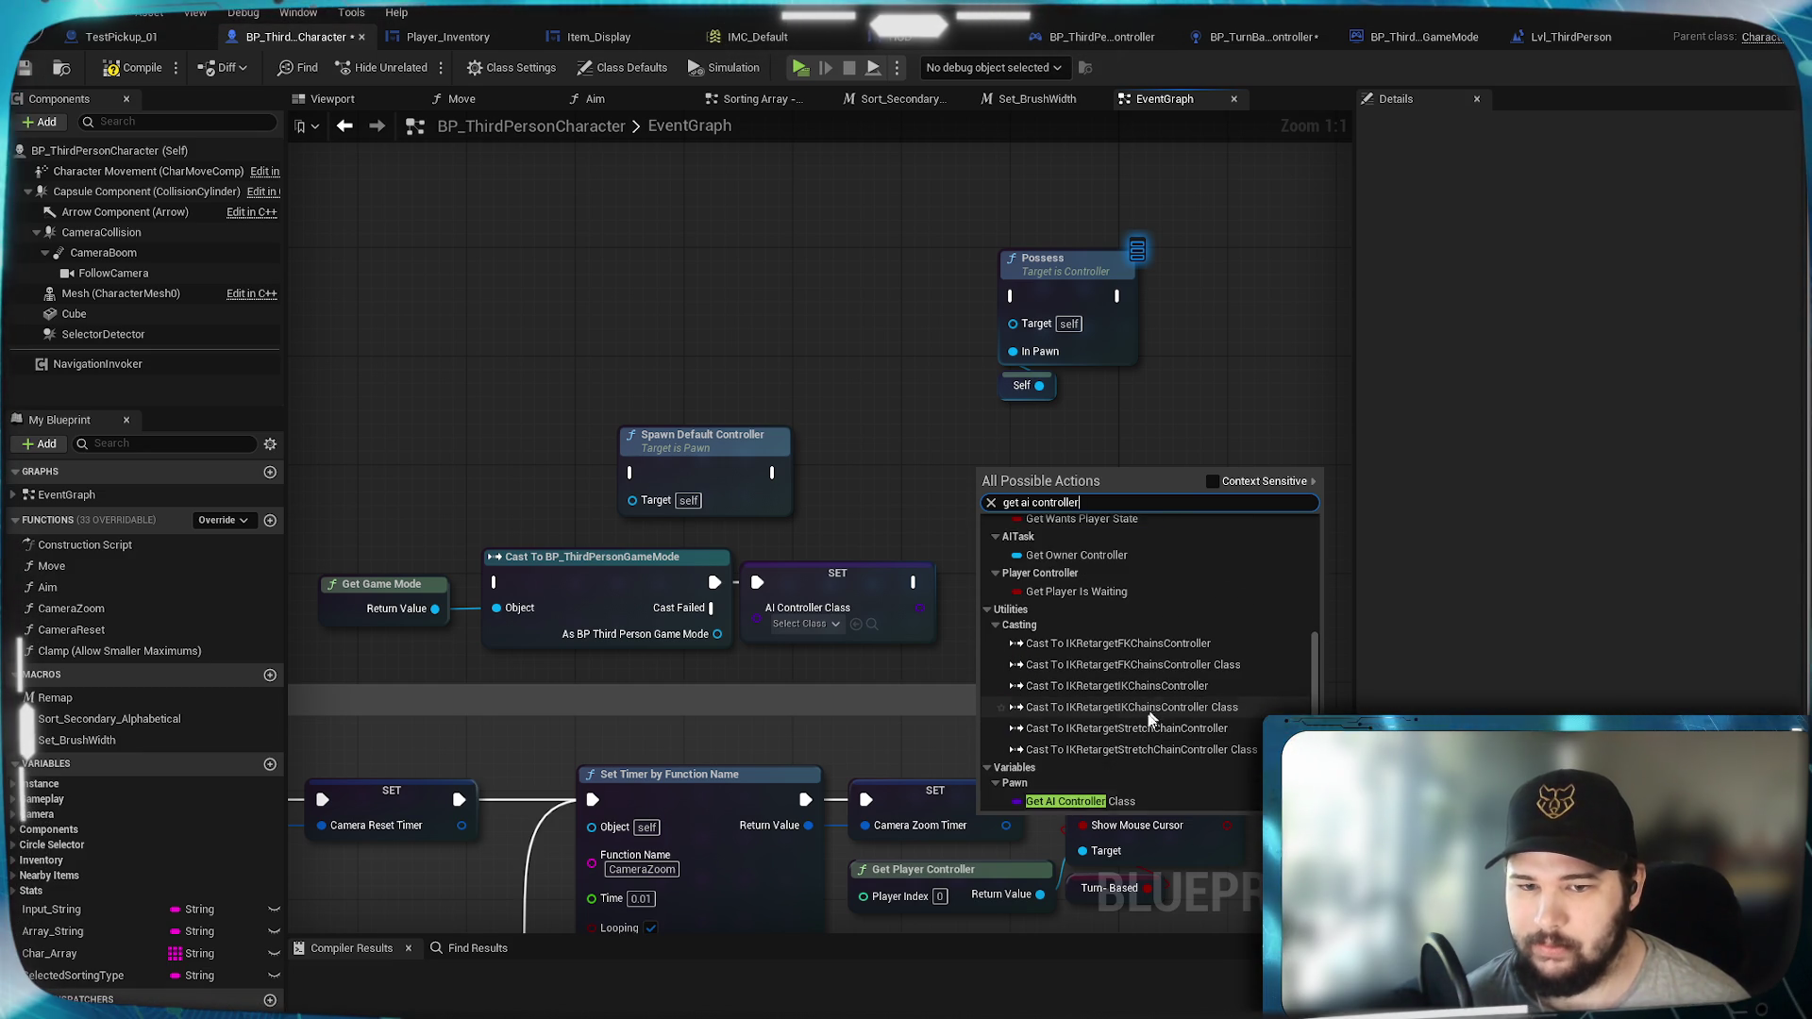
left_click(1082, 802)
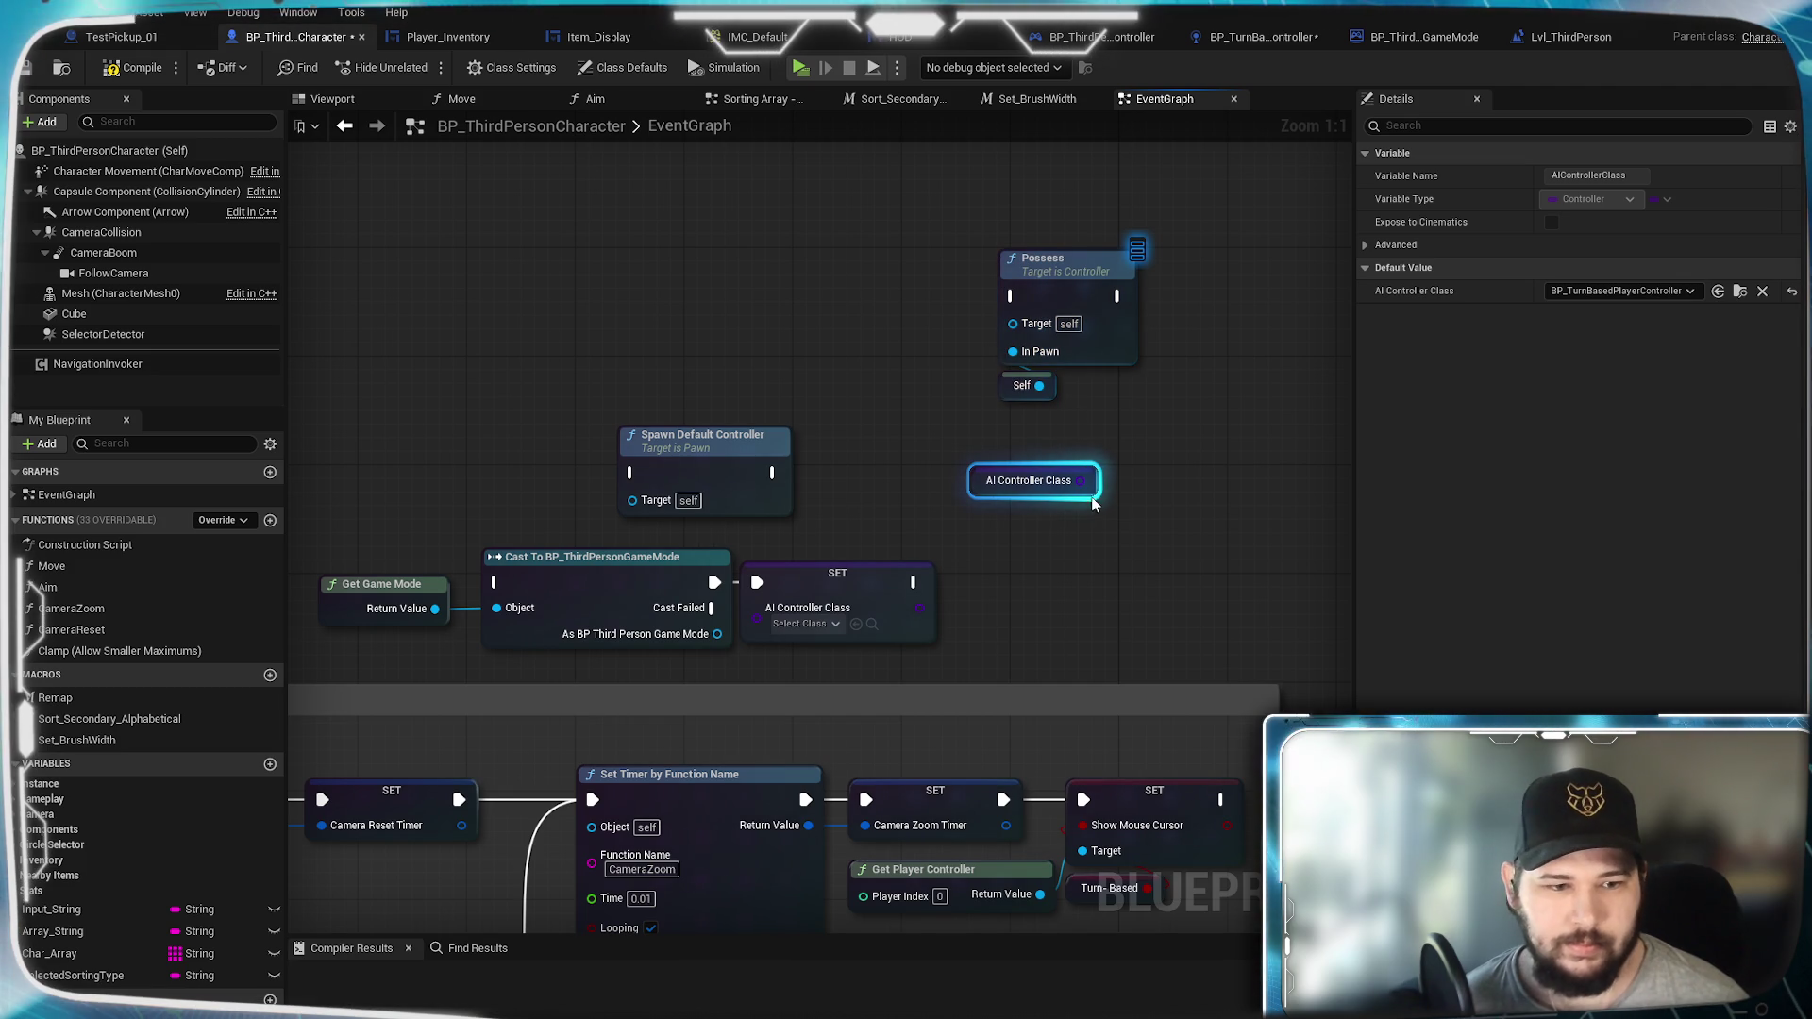
Step: Try wiring AI Controller Class to Possess's Target, then search 'cast to turn bas' from its pin
left_click_drag(1083, 483, 1031, 324)
left_click(1014, 512)
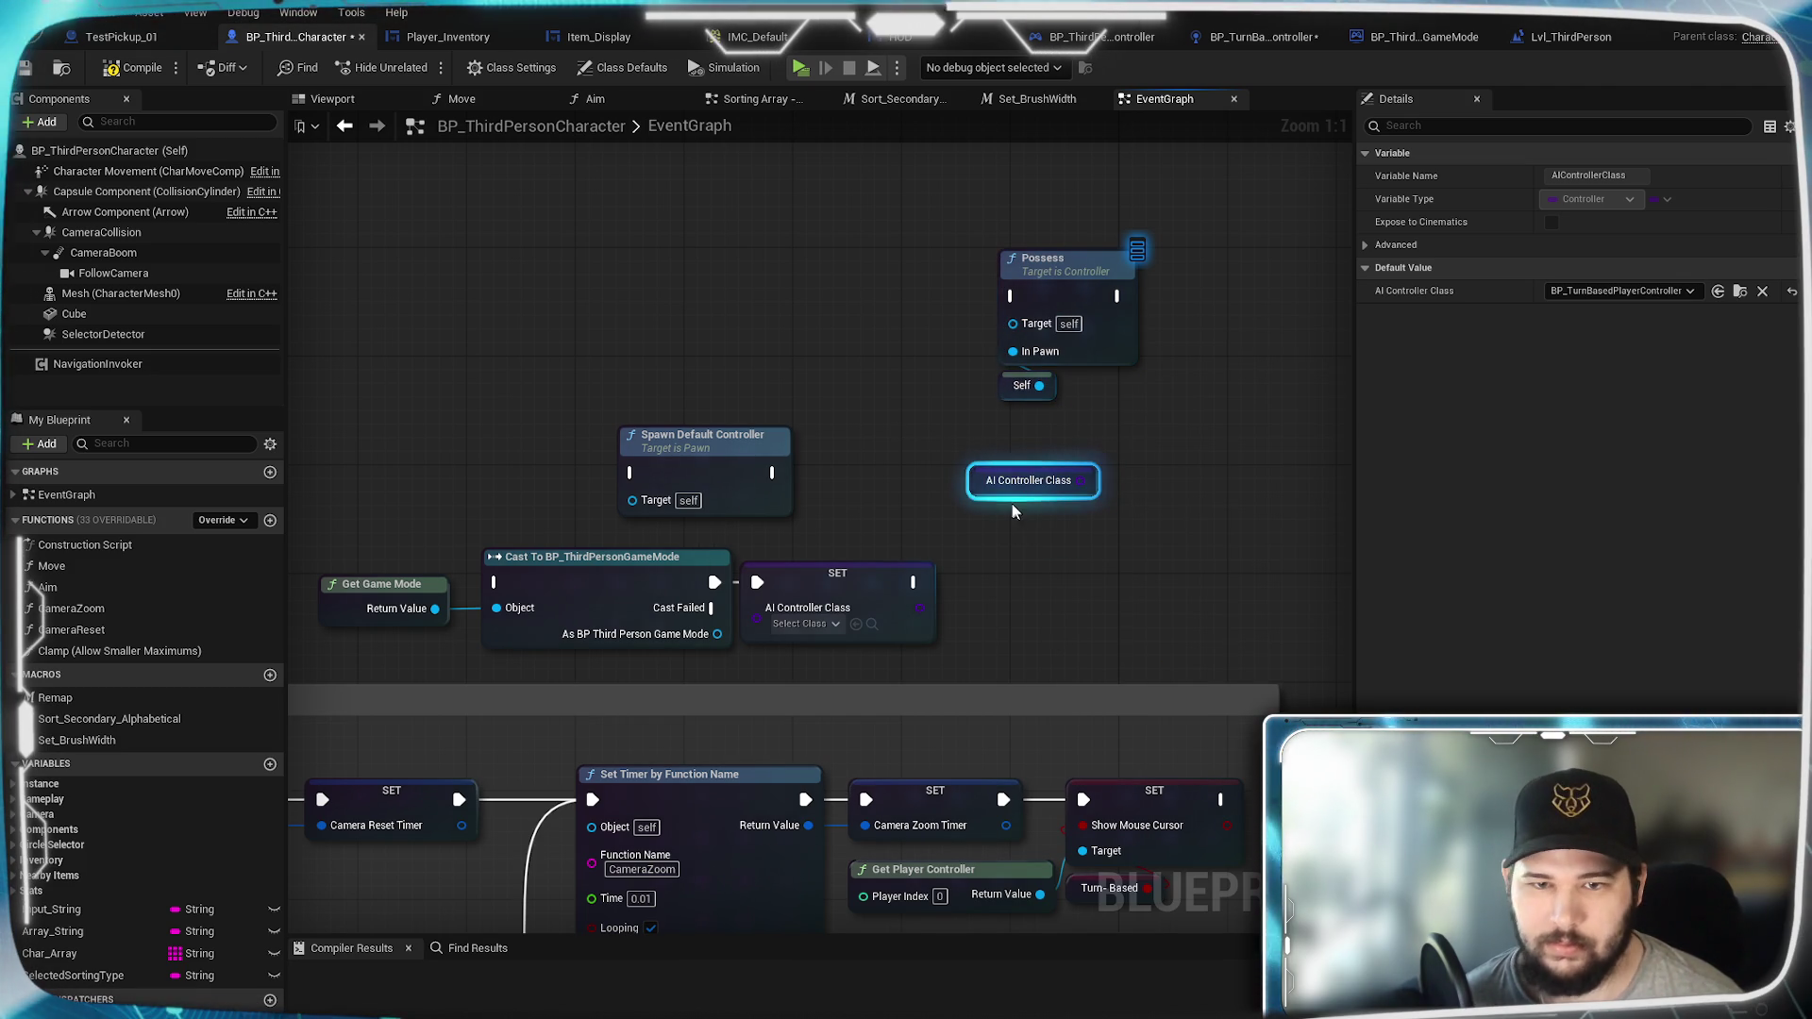
left_click(1246, 473)
mouse_move(1080, 516)
left_mouse_down()
mouse_move(1023, 465)
mouse_move(1006, 501)
left_mouse_up()
type("cast")
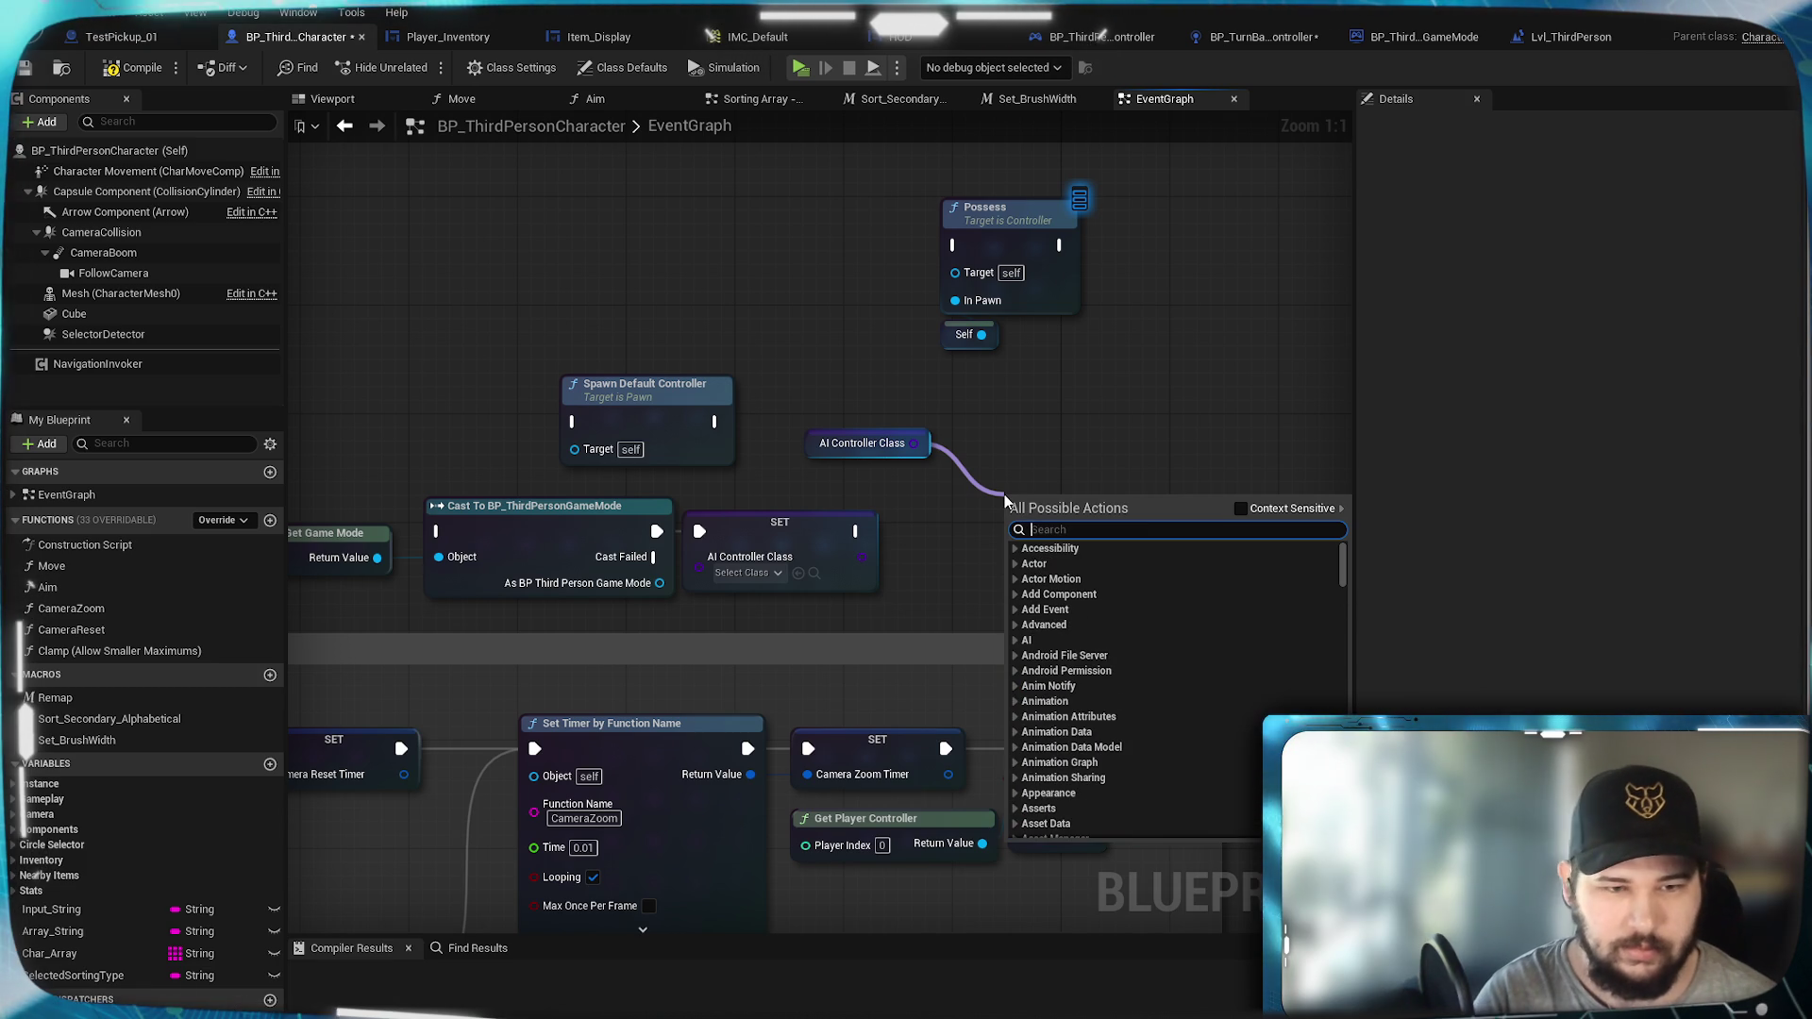
type(" to a")
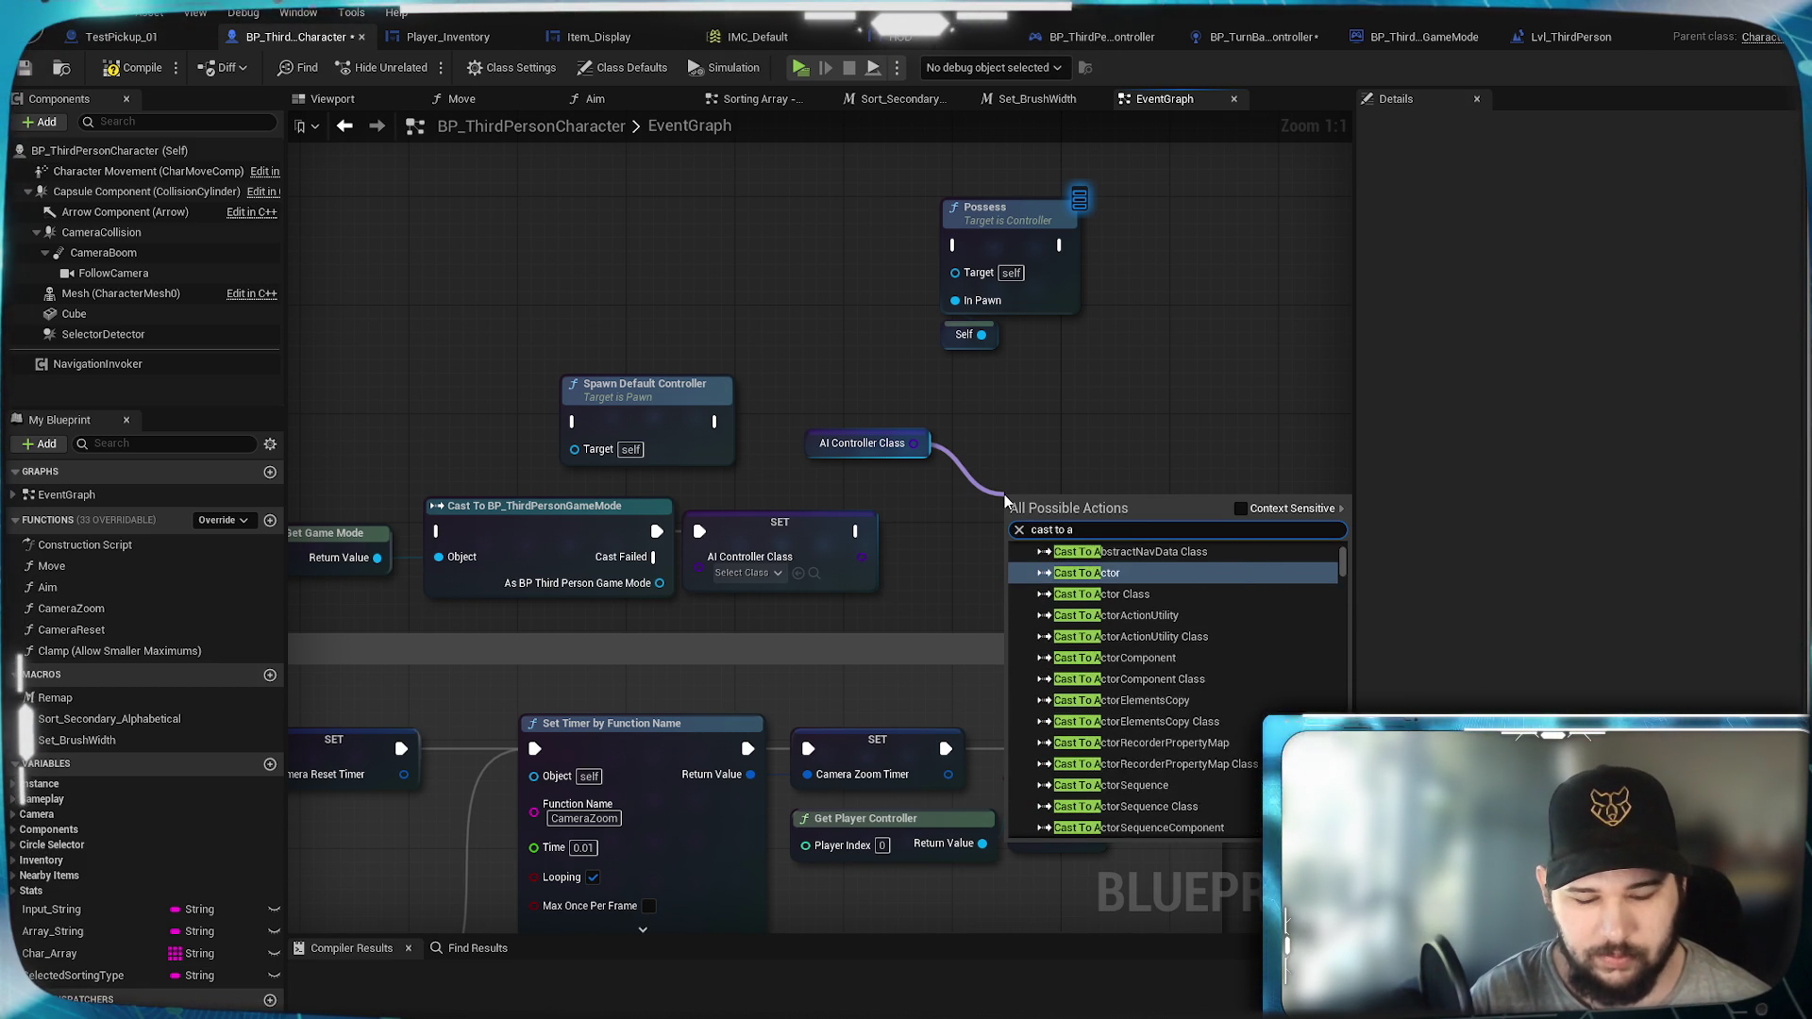
key("BackSpace")
type("t")
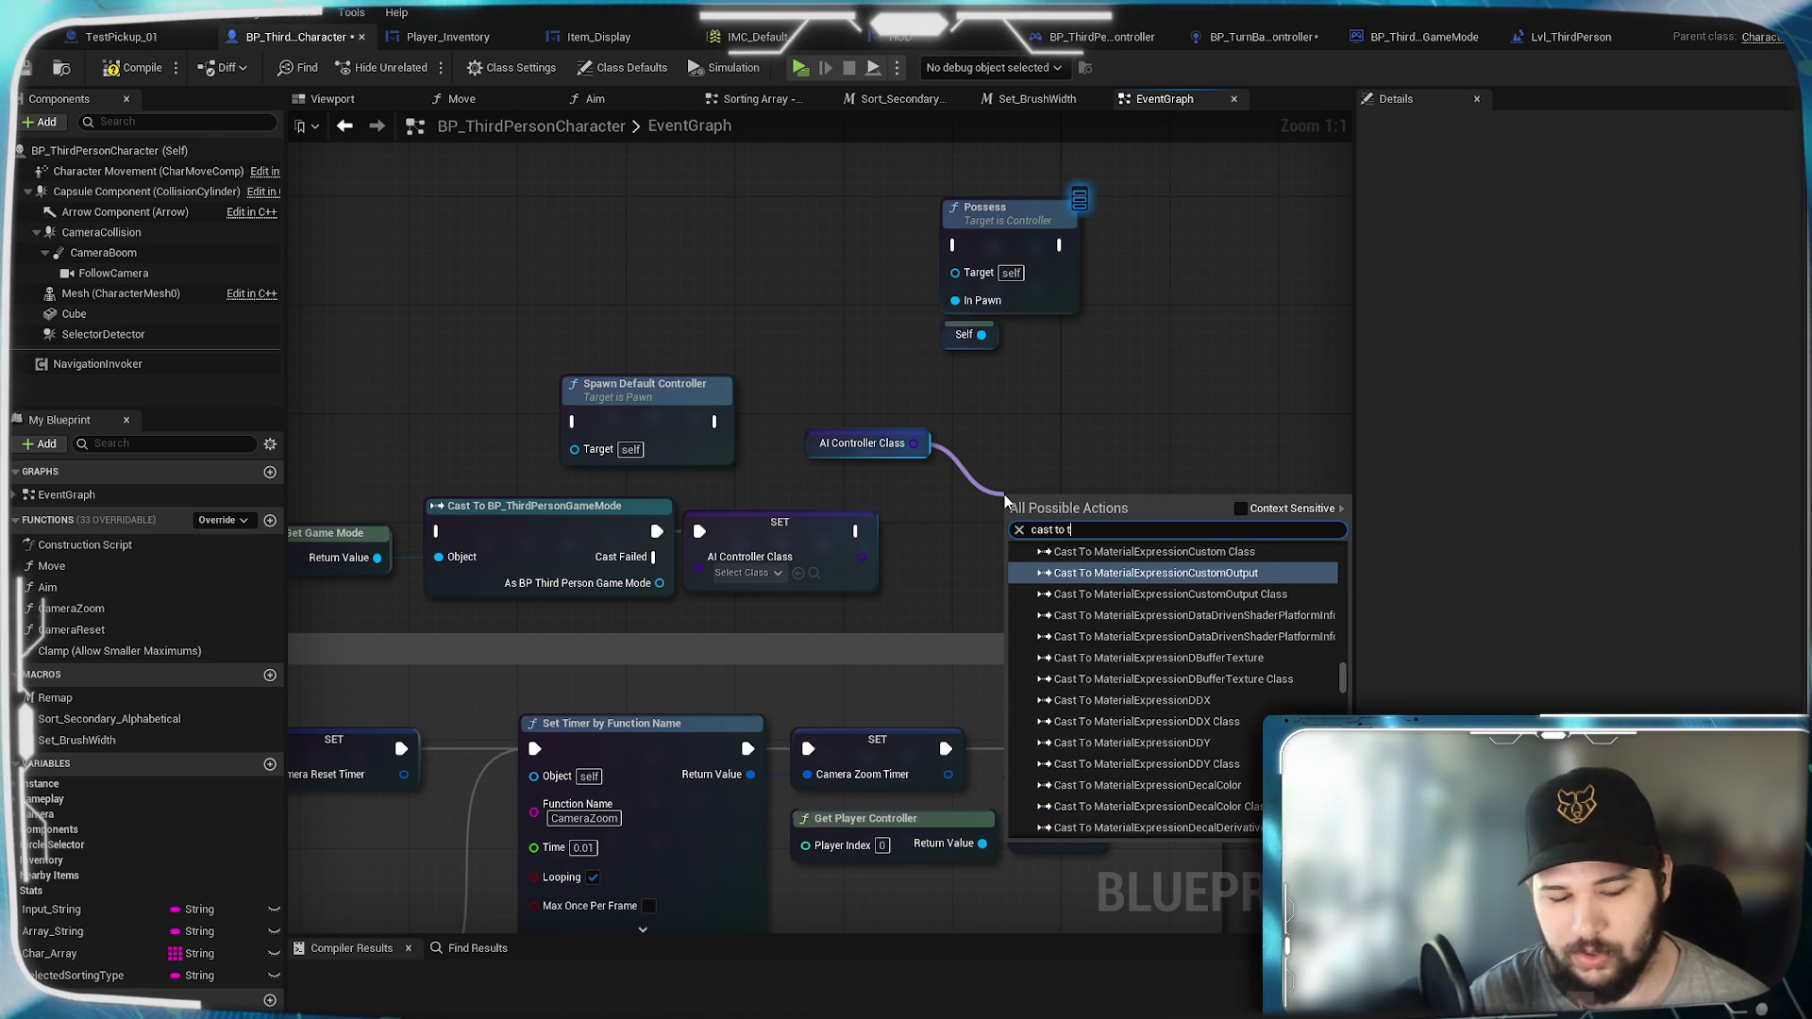
type("urn bas")
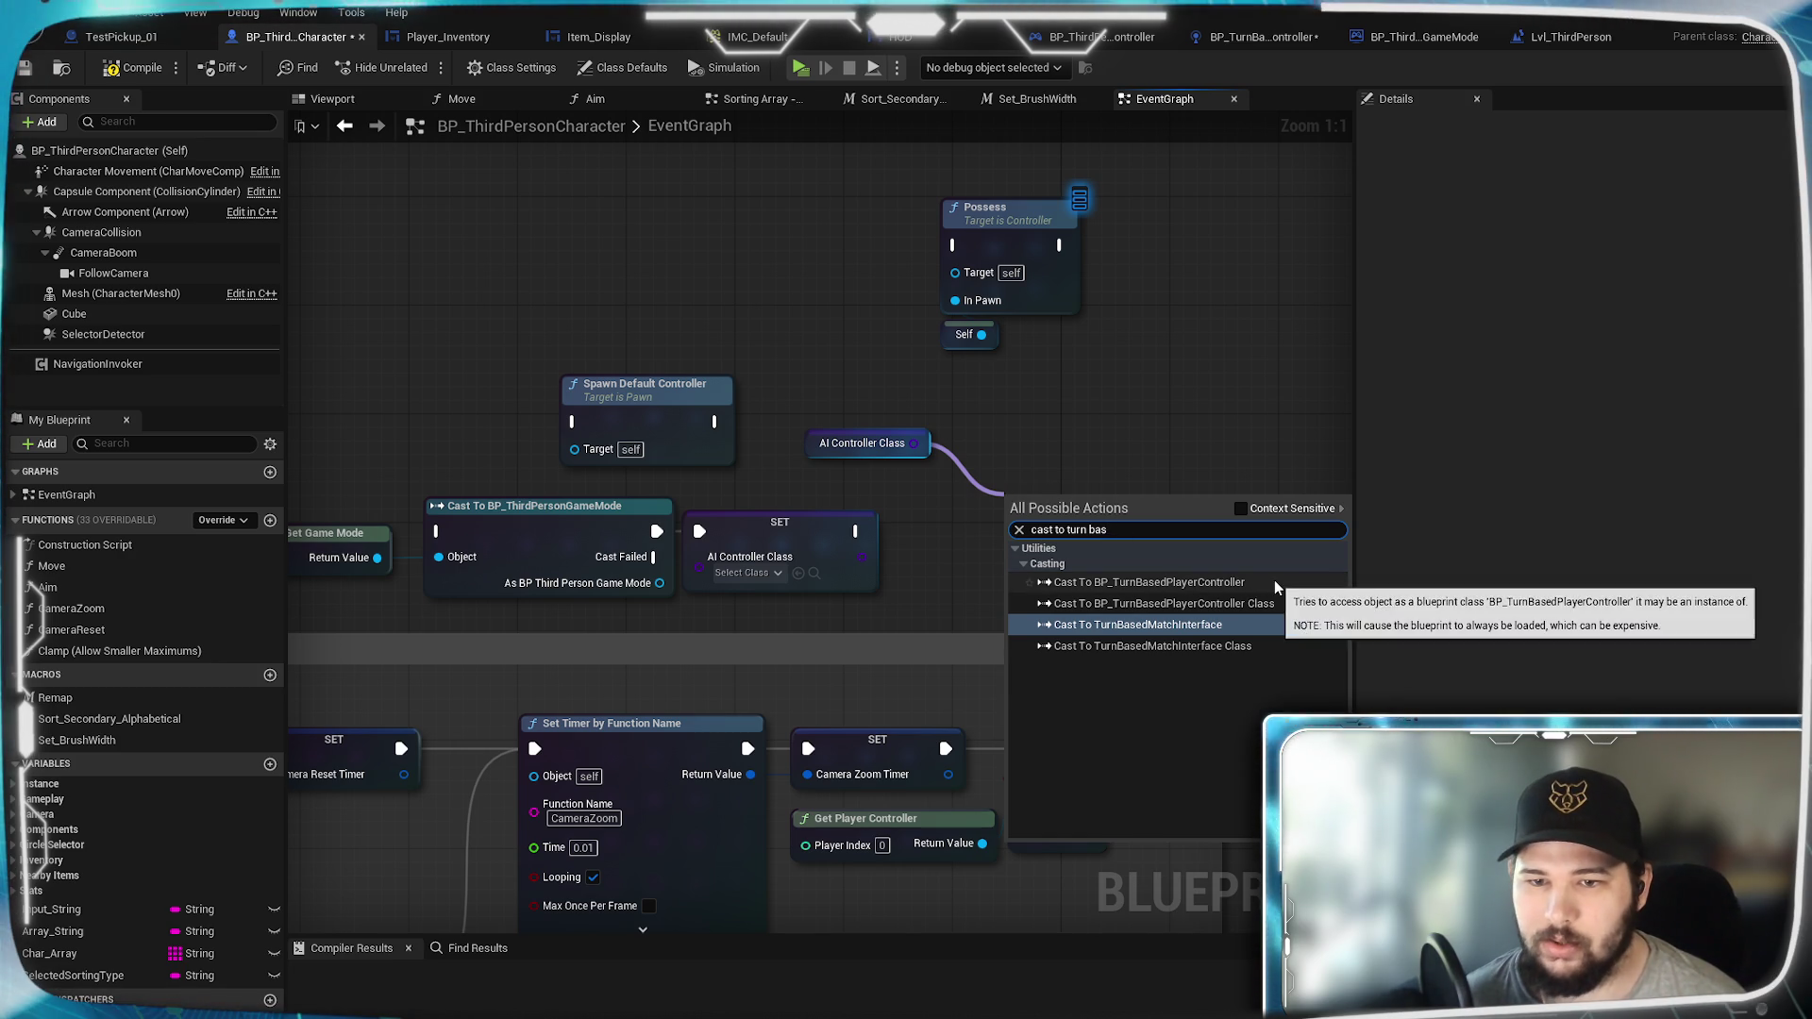
Step: Add Cast To BP_TurnBasedPlayerController with AI Controller Class feeding its Object input
left_click(1250, 583)
left_click_drag(1095, 491, 1095, 437)
left_click_drag(913, 443, 1015, 498)
left_click(1040, 448)
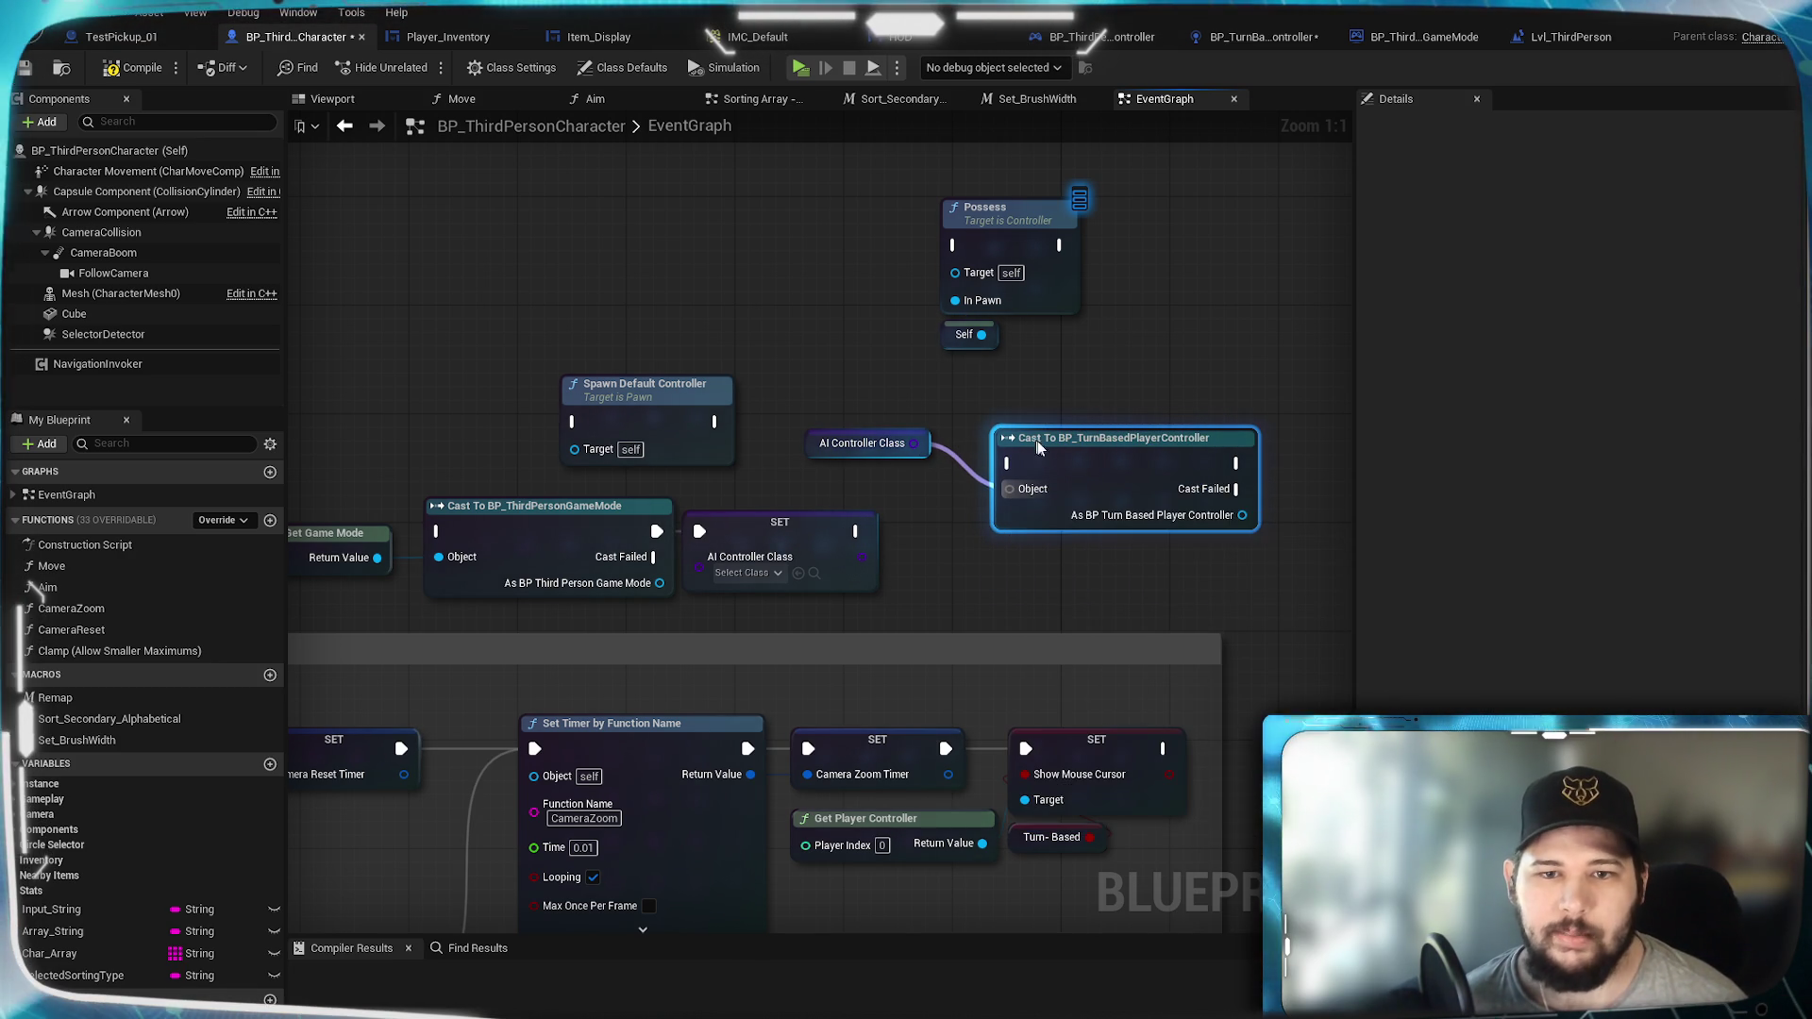
left_click(811, 262)
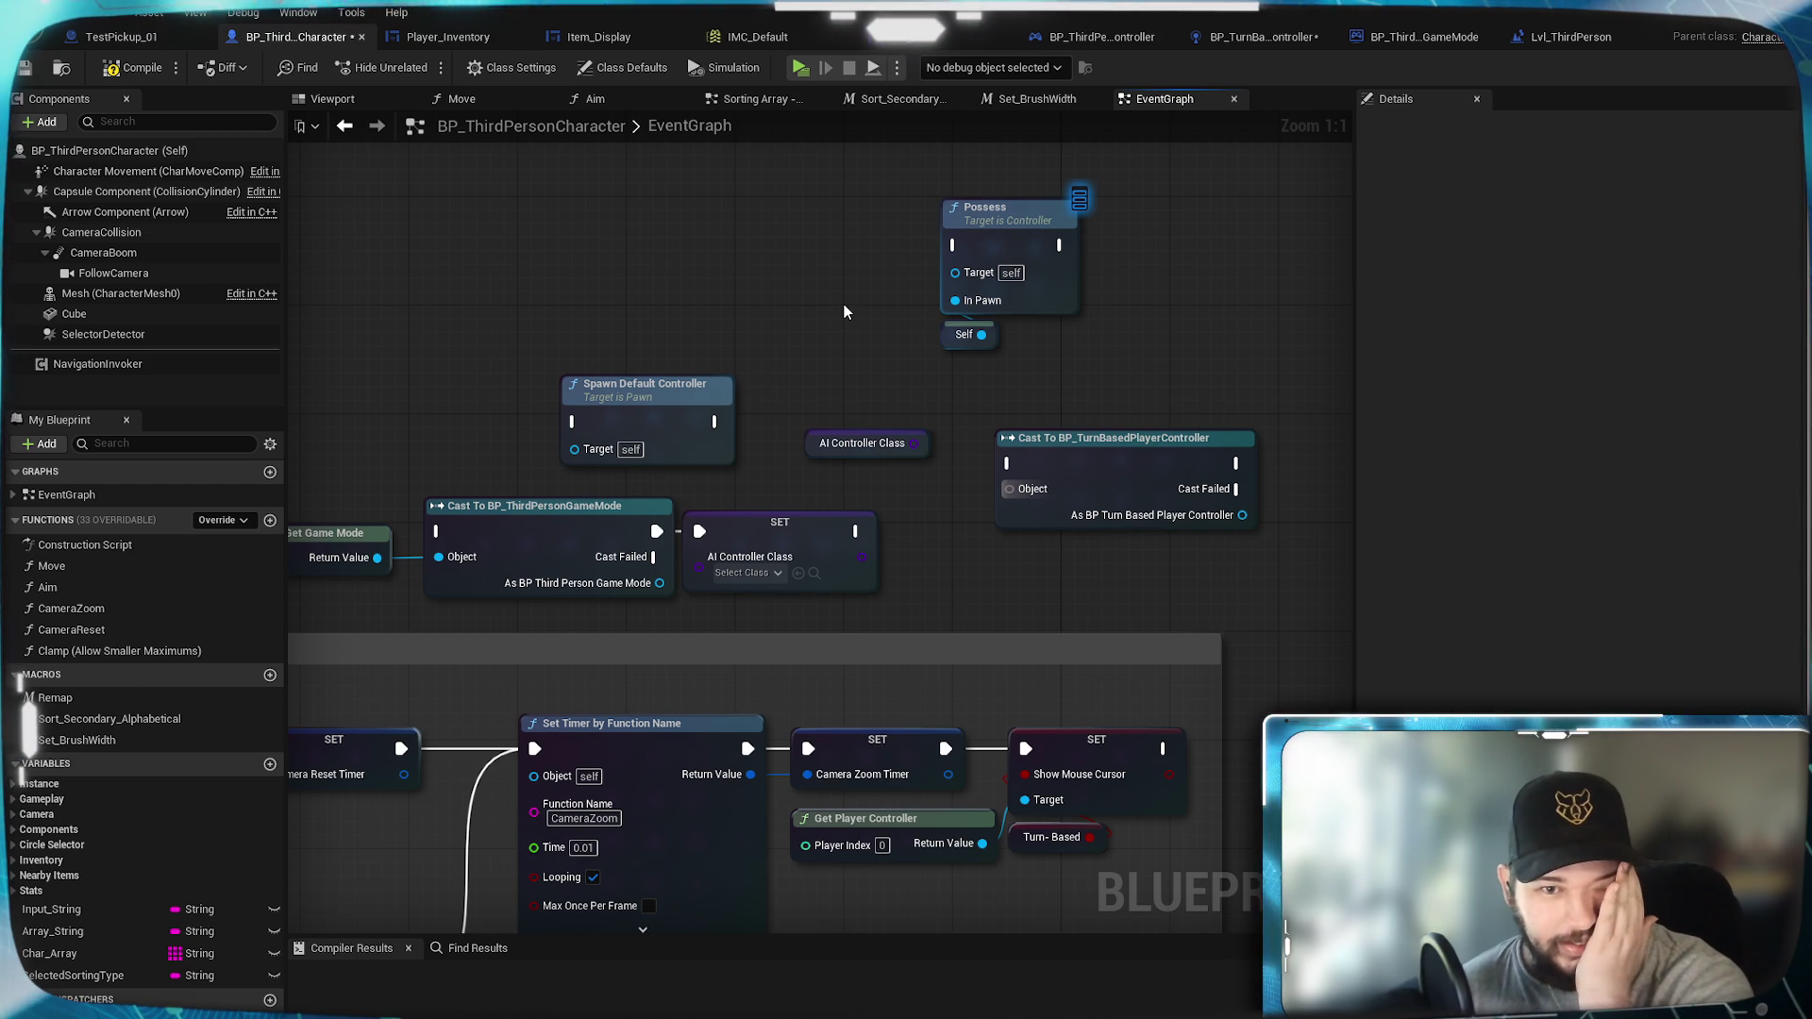
mouse_move(843, 304)
left_mouse_down()
mouse_move(1015, 319)
mouse_move(971, 303)
mouse_move(1011, 251)
mouse_move(655, 416)
left_mouse_up()
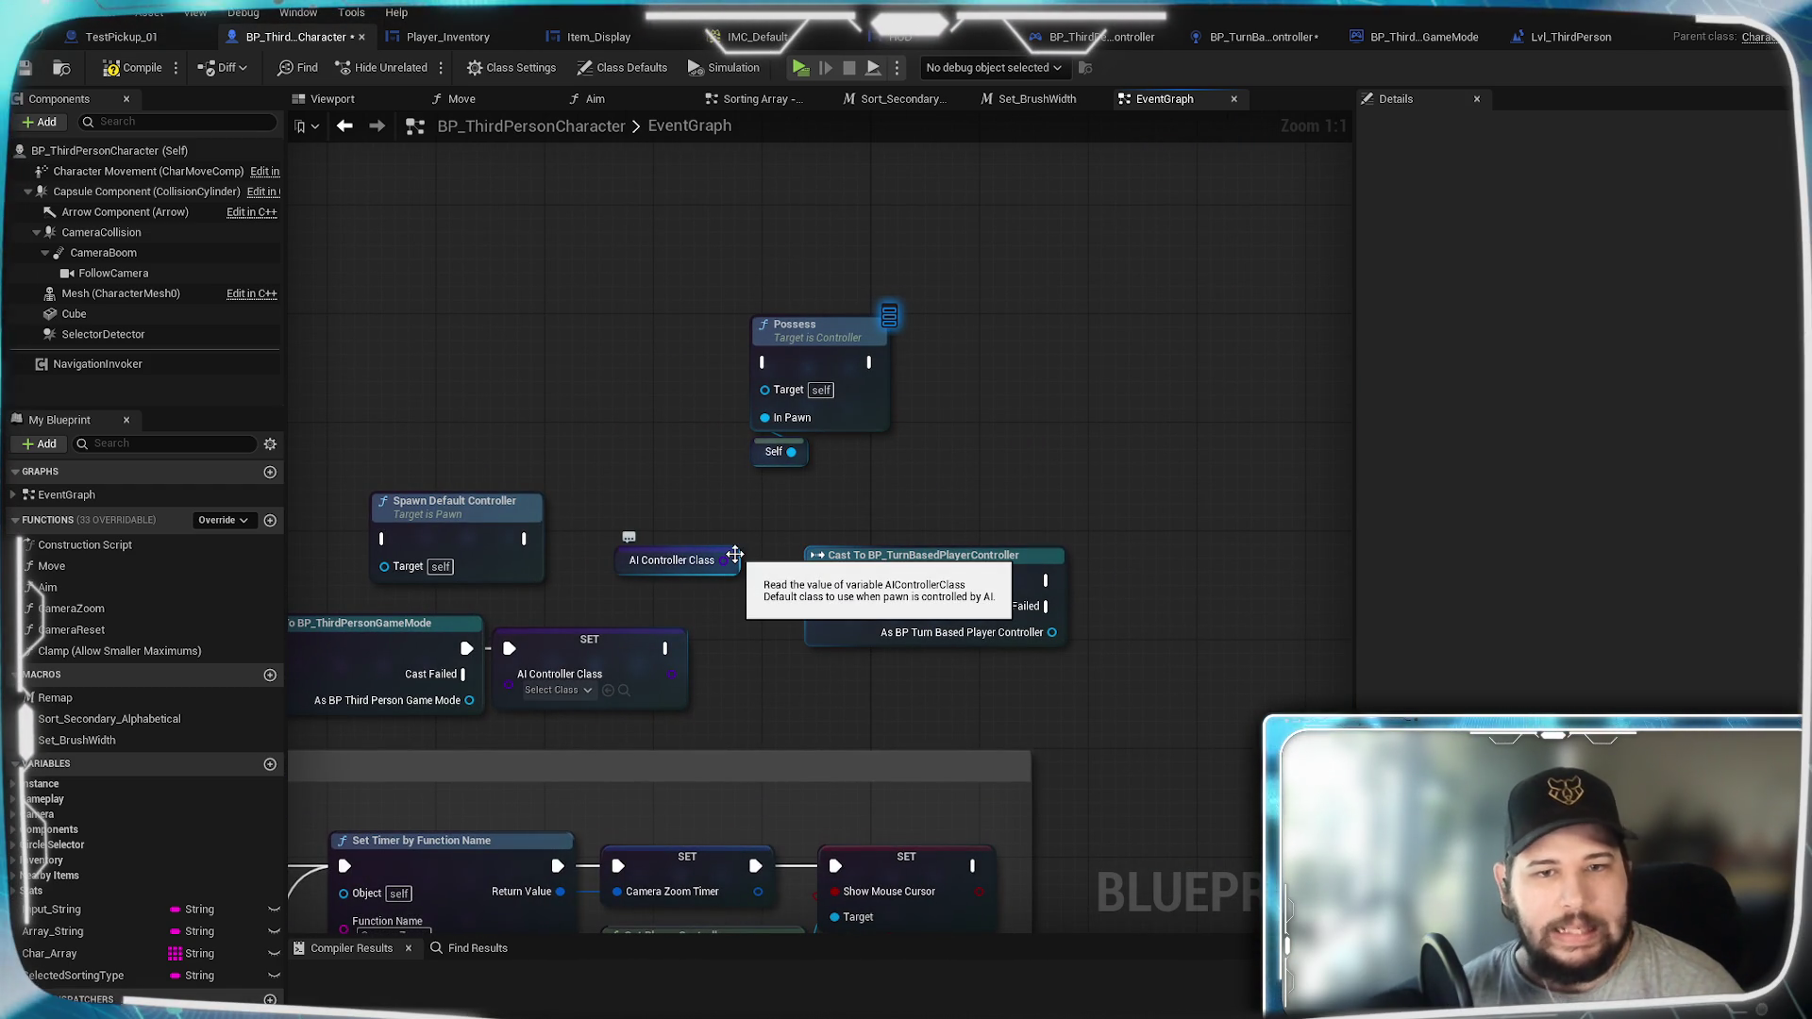
mouse_move(909, 465)
left_mouse_down()
mouse_move(971, 409)
mouse_move(1145, 365)
mouse_move(933, 442)
mouse_move(622, 426)
mouse_move(818, 409)
mouse_move(643, 447)
left_mouse_up()
right_click(1040, 396)
Step: Add Get AIController fed by Self, with its Return Value into Possess's Target
type("get ai control")
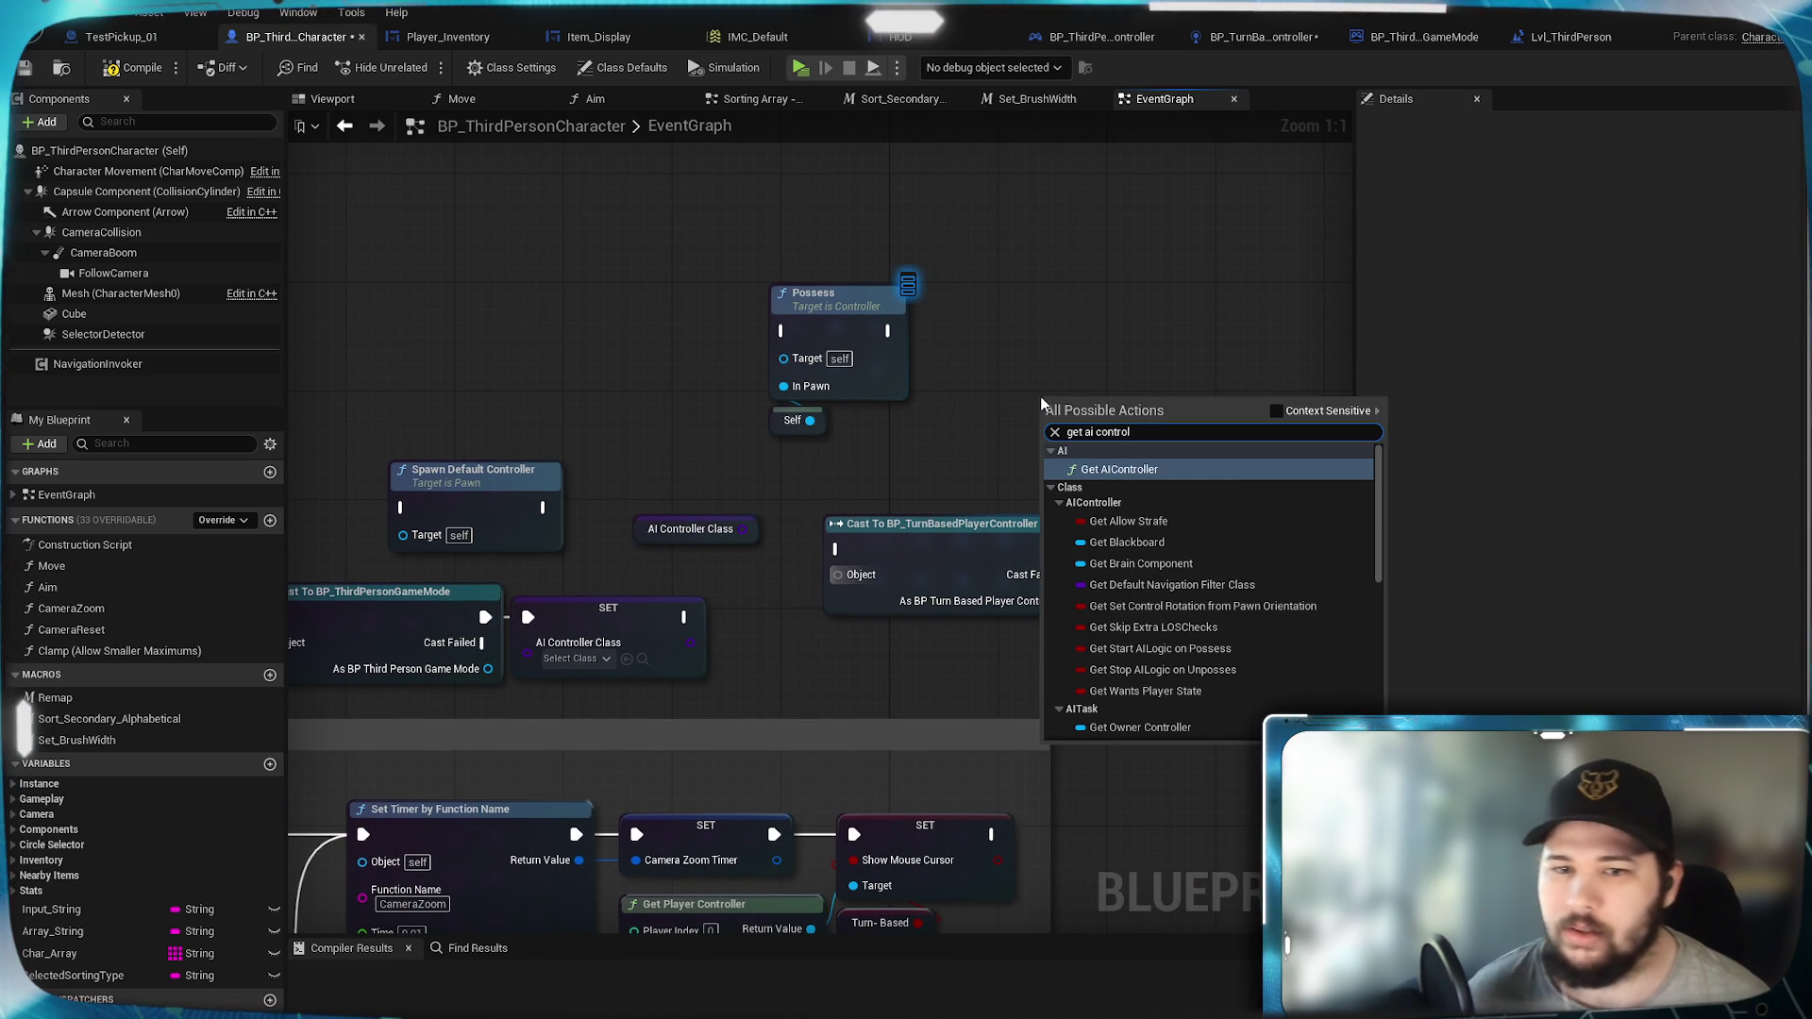
left_click(1138, 466)
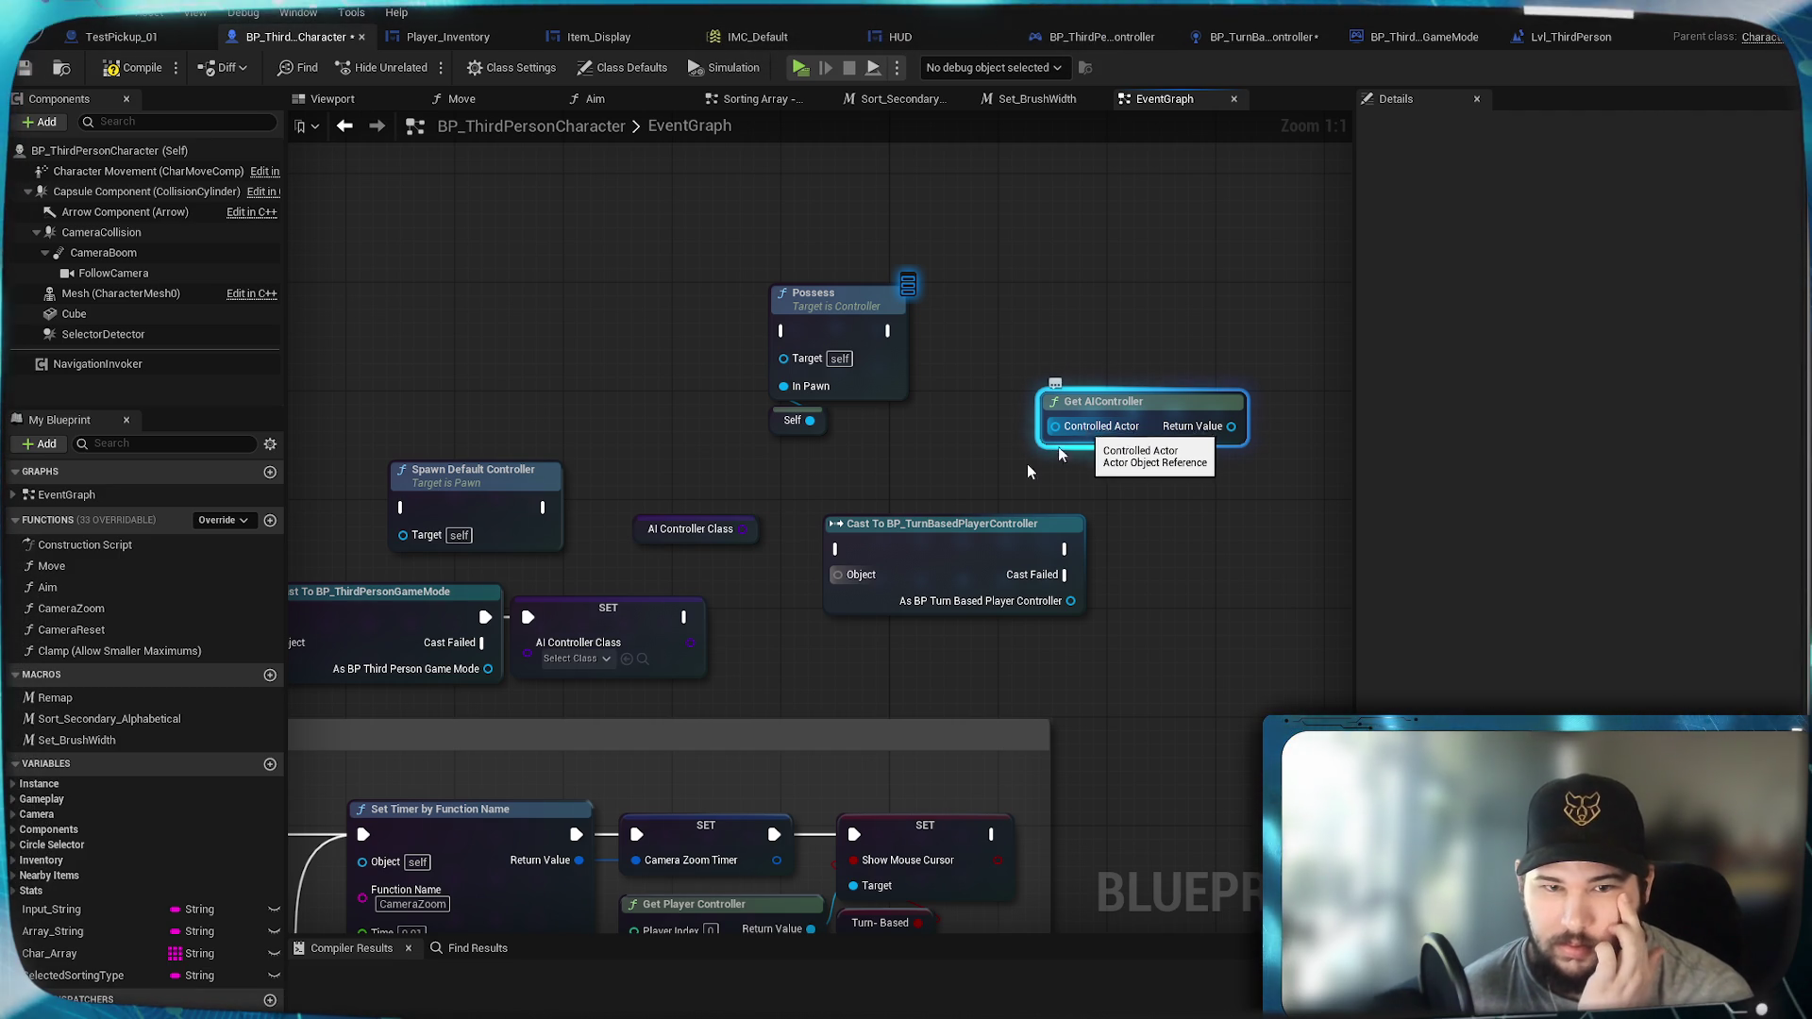
mouse_move(1078, 439)
left_mouse_down()
mouse_move(1090, 421)
mouse_move(984, 443)
left_mouse_up()
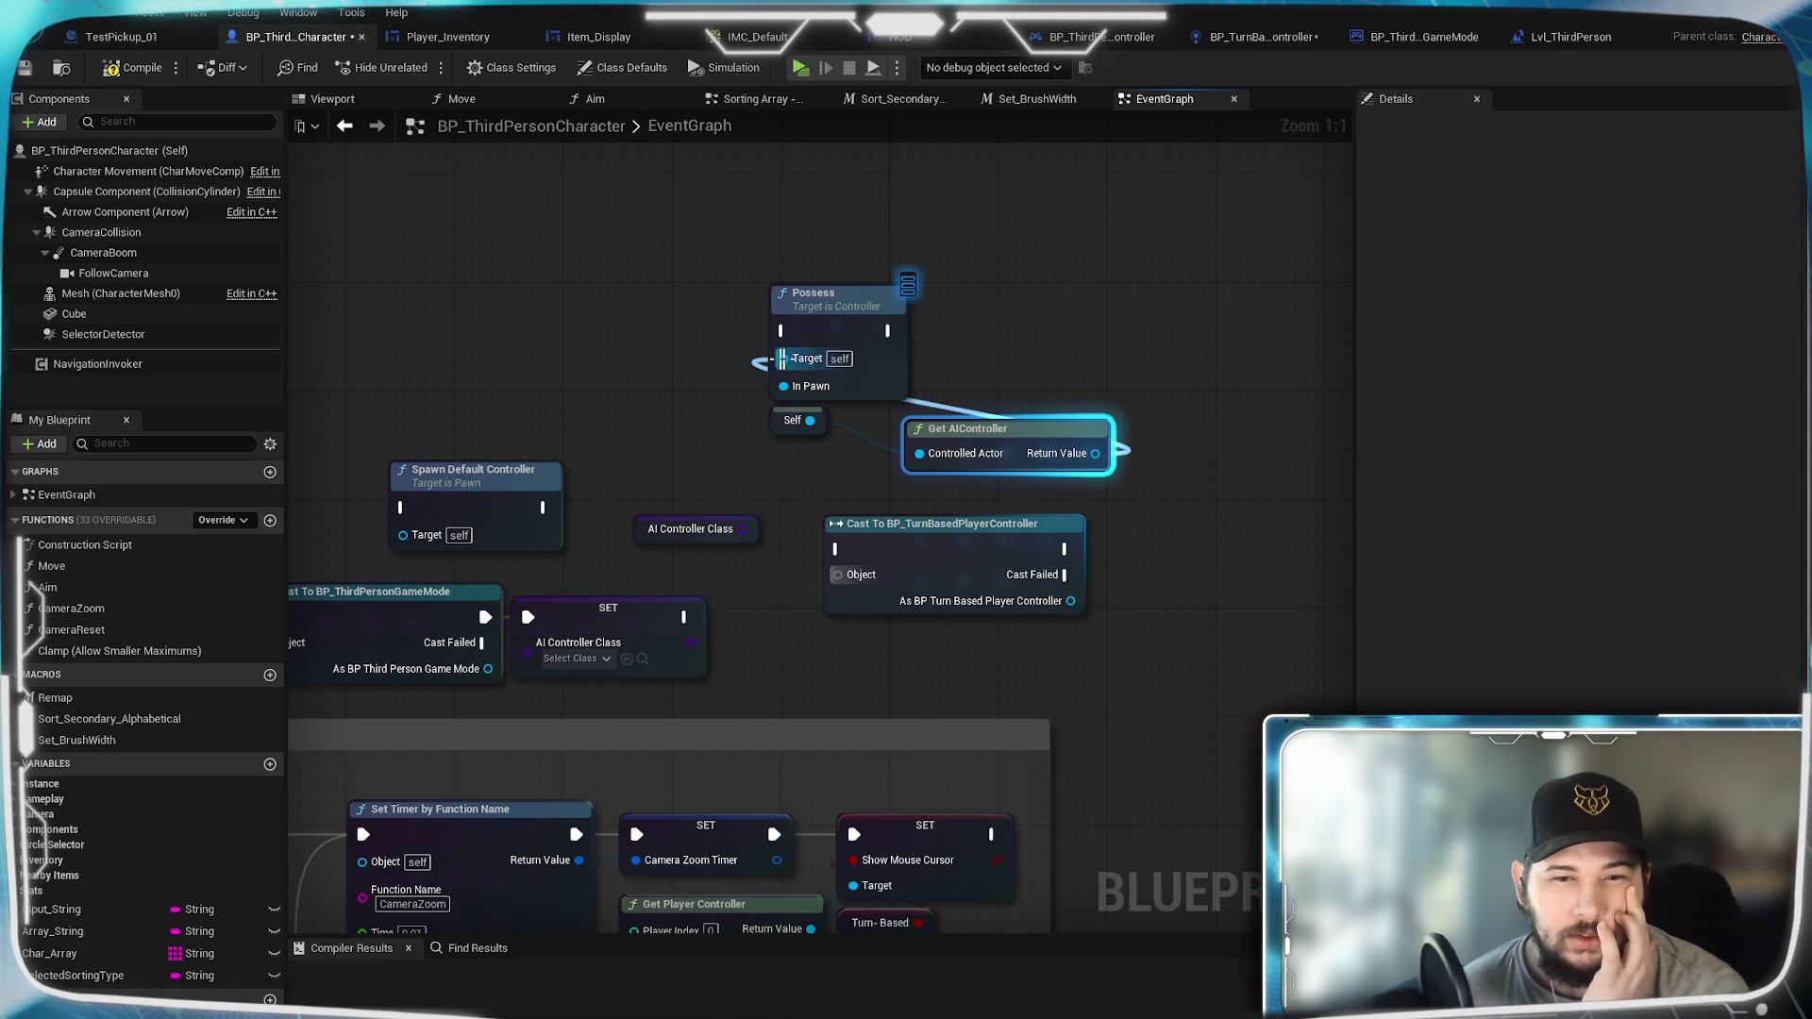
left_click_drag(781, 358, 781, 358)
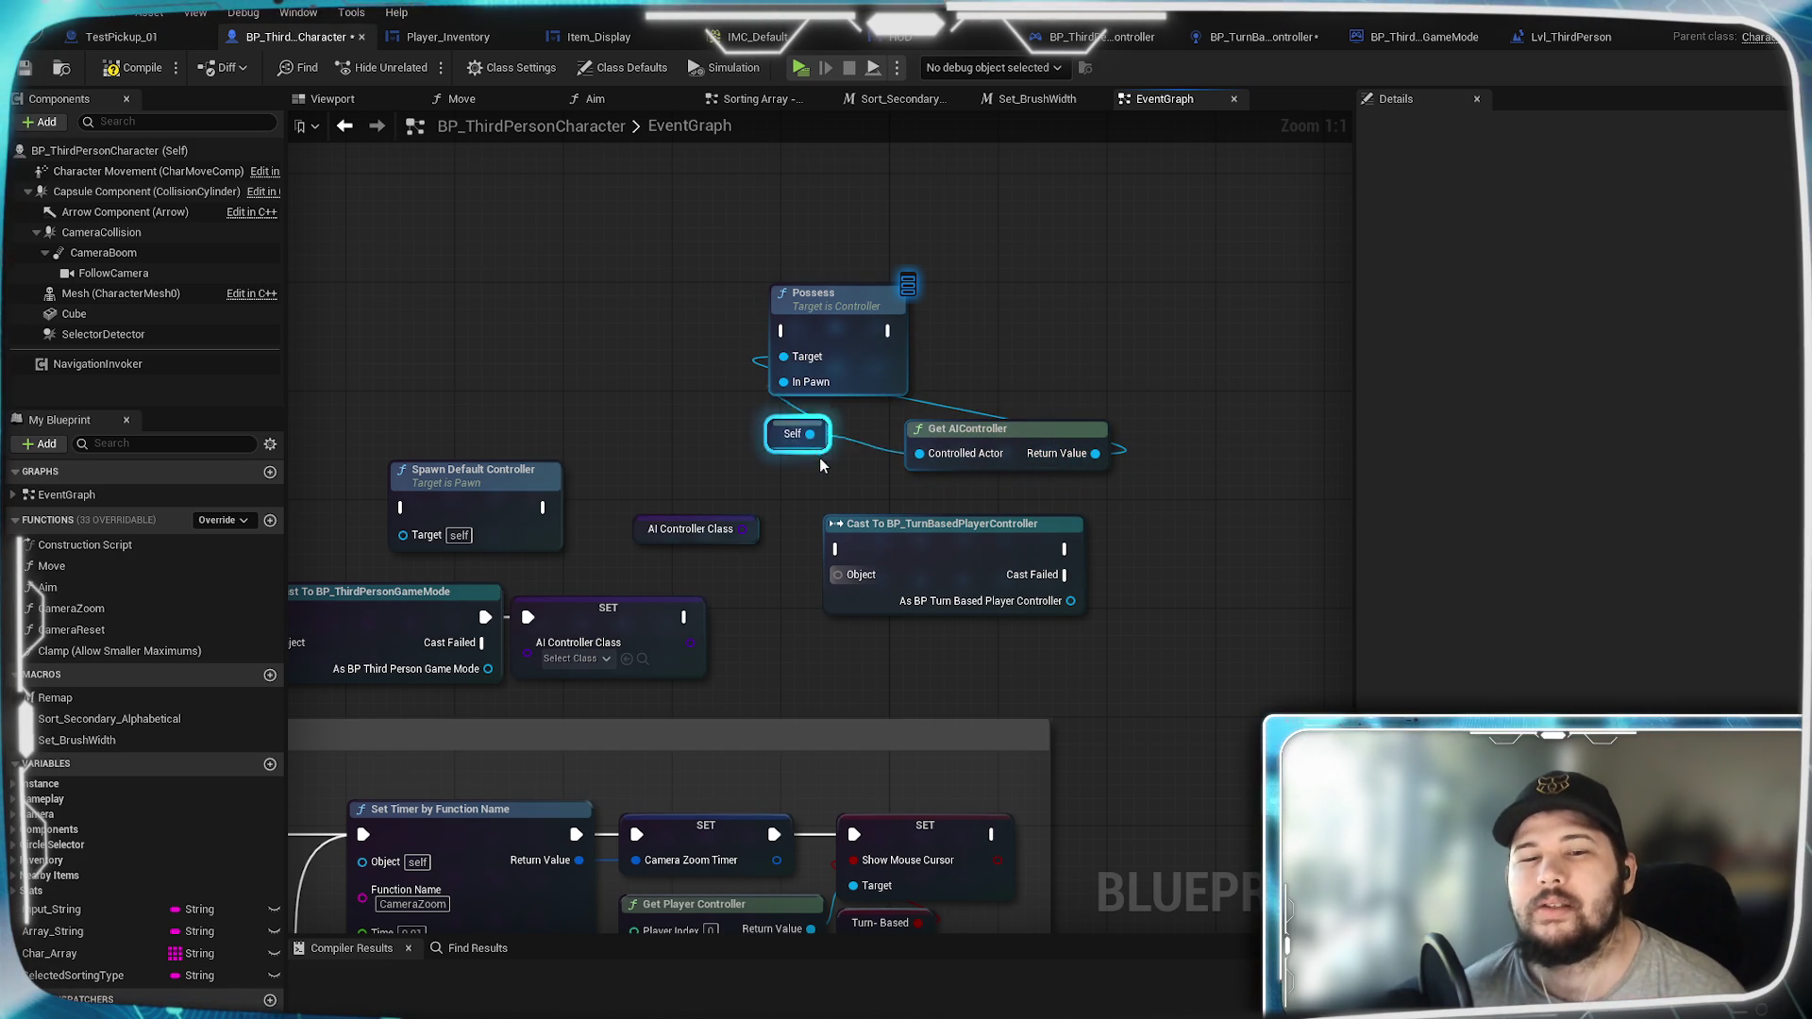
left_click_drag(1035, 422, 898, 409)
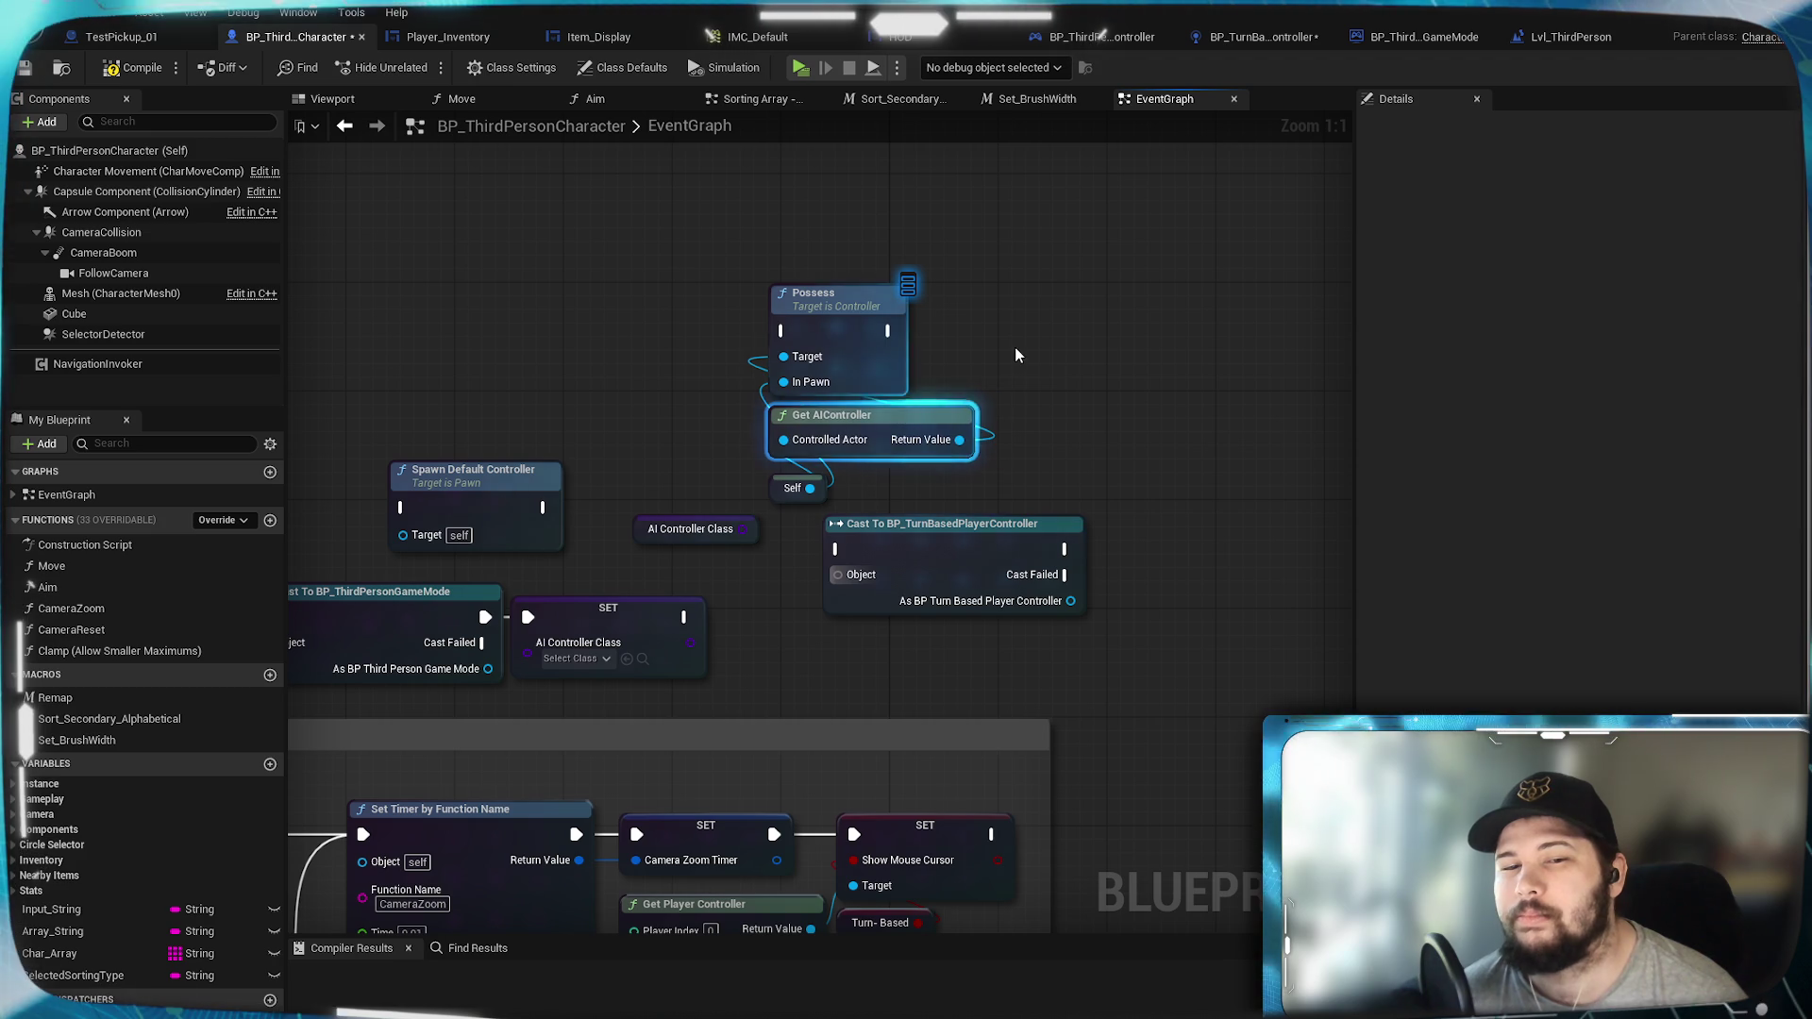
left_click(840, 503)
left_click(817, 490)
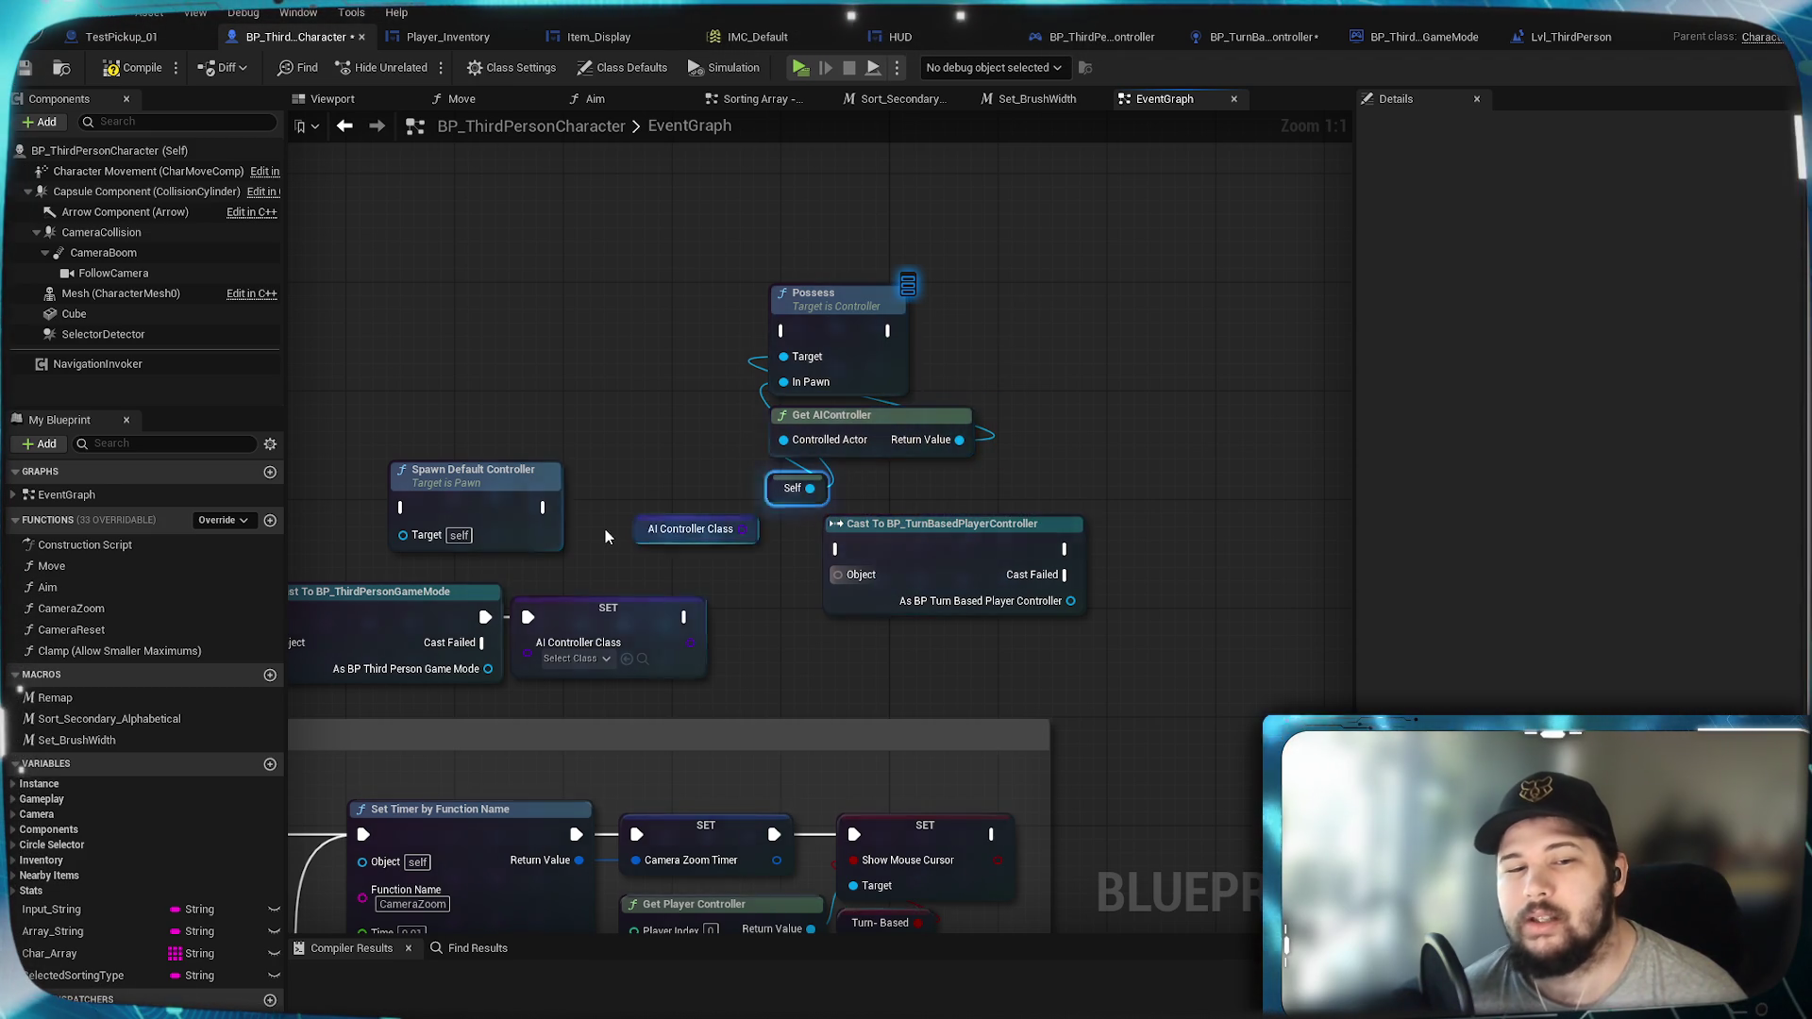
Step: Run Possess after the Camera Reset Timer set, compile and save, then open BP_TurnBasedPlayerController
left_click_drag(451, 716, 817, 566)
left_click_drag(594, 685, 1149, 183)
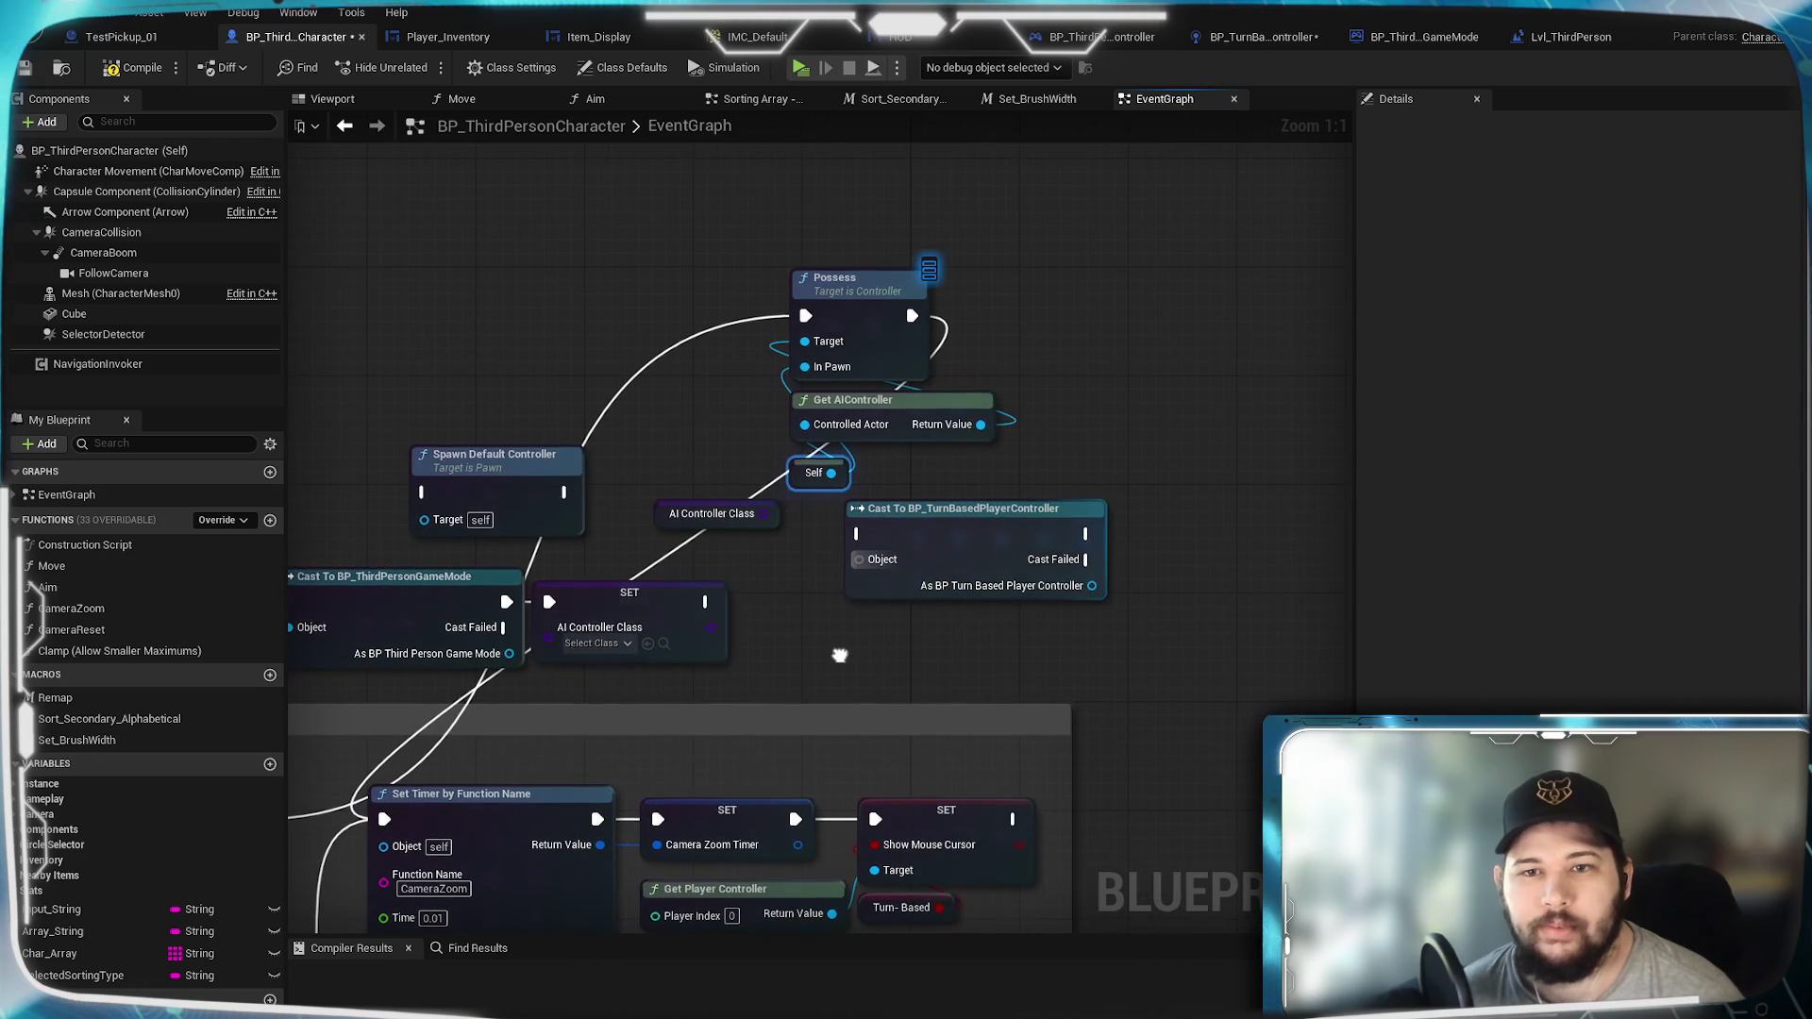
left_click_drag(1127, 193, 783, 327)
left_click(132, 67)
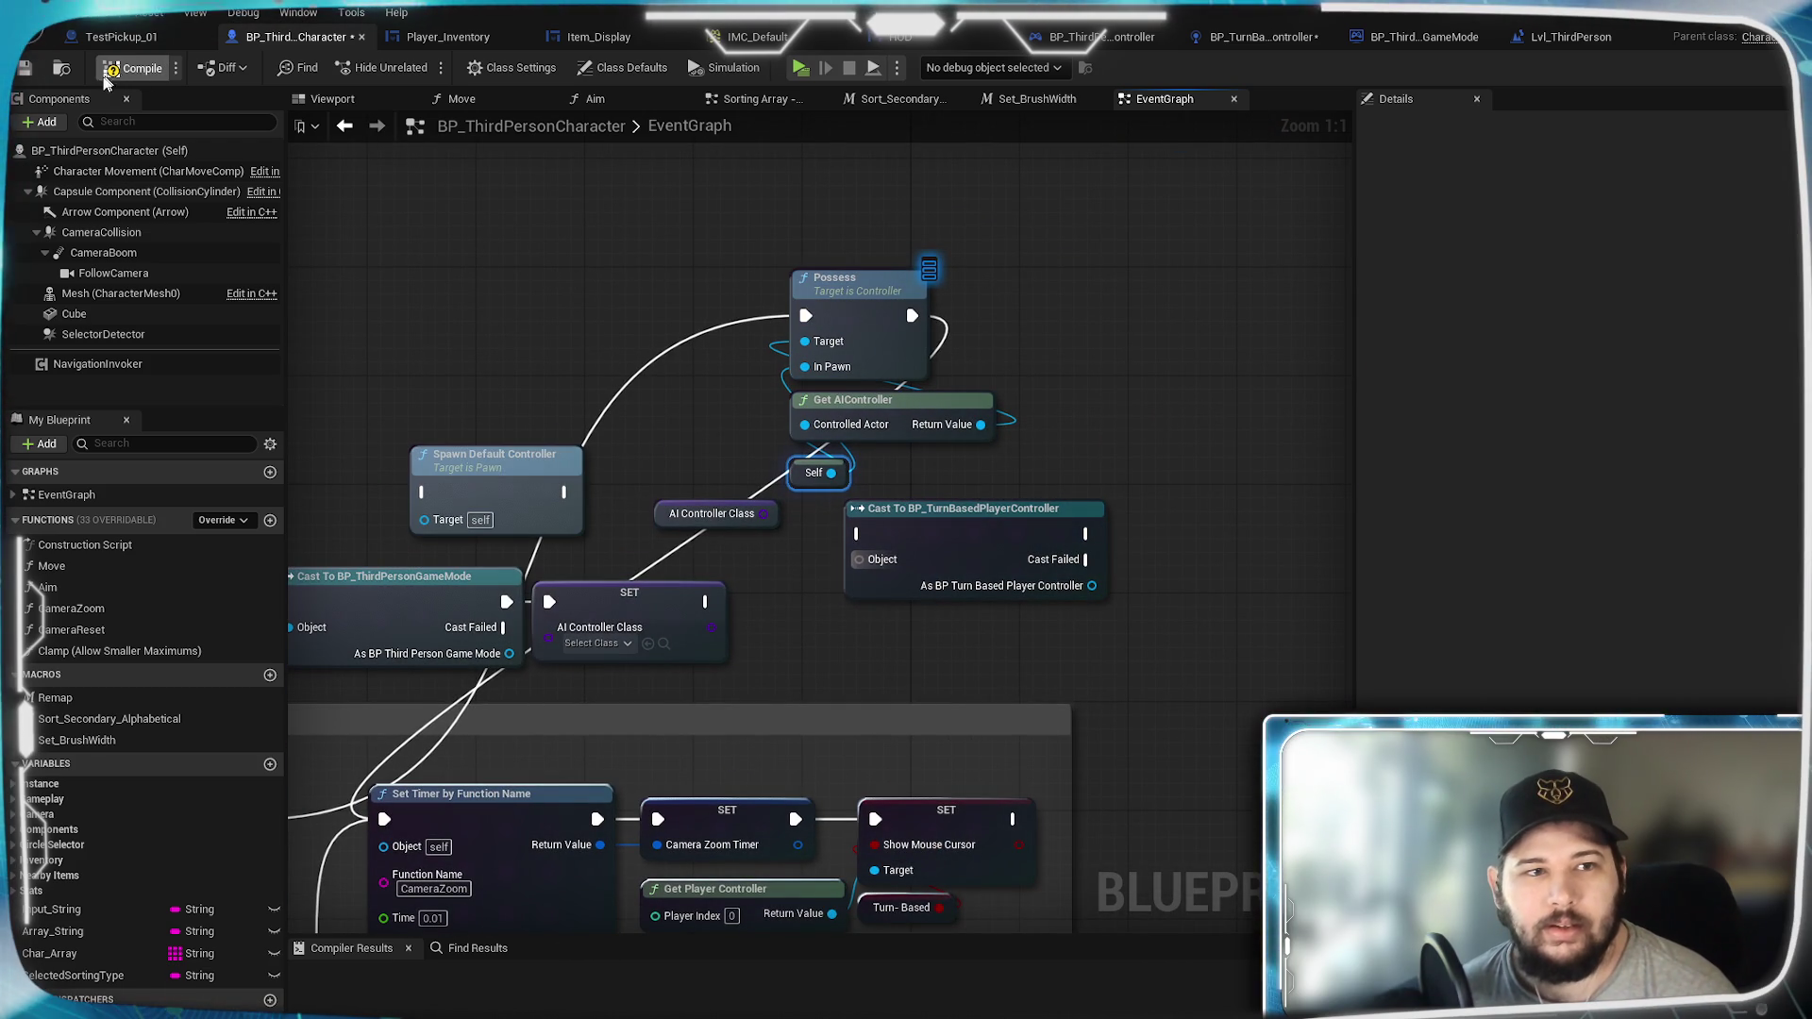
left_click(23, 70)
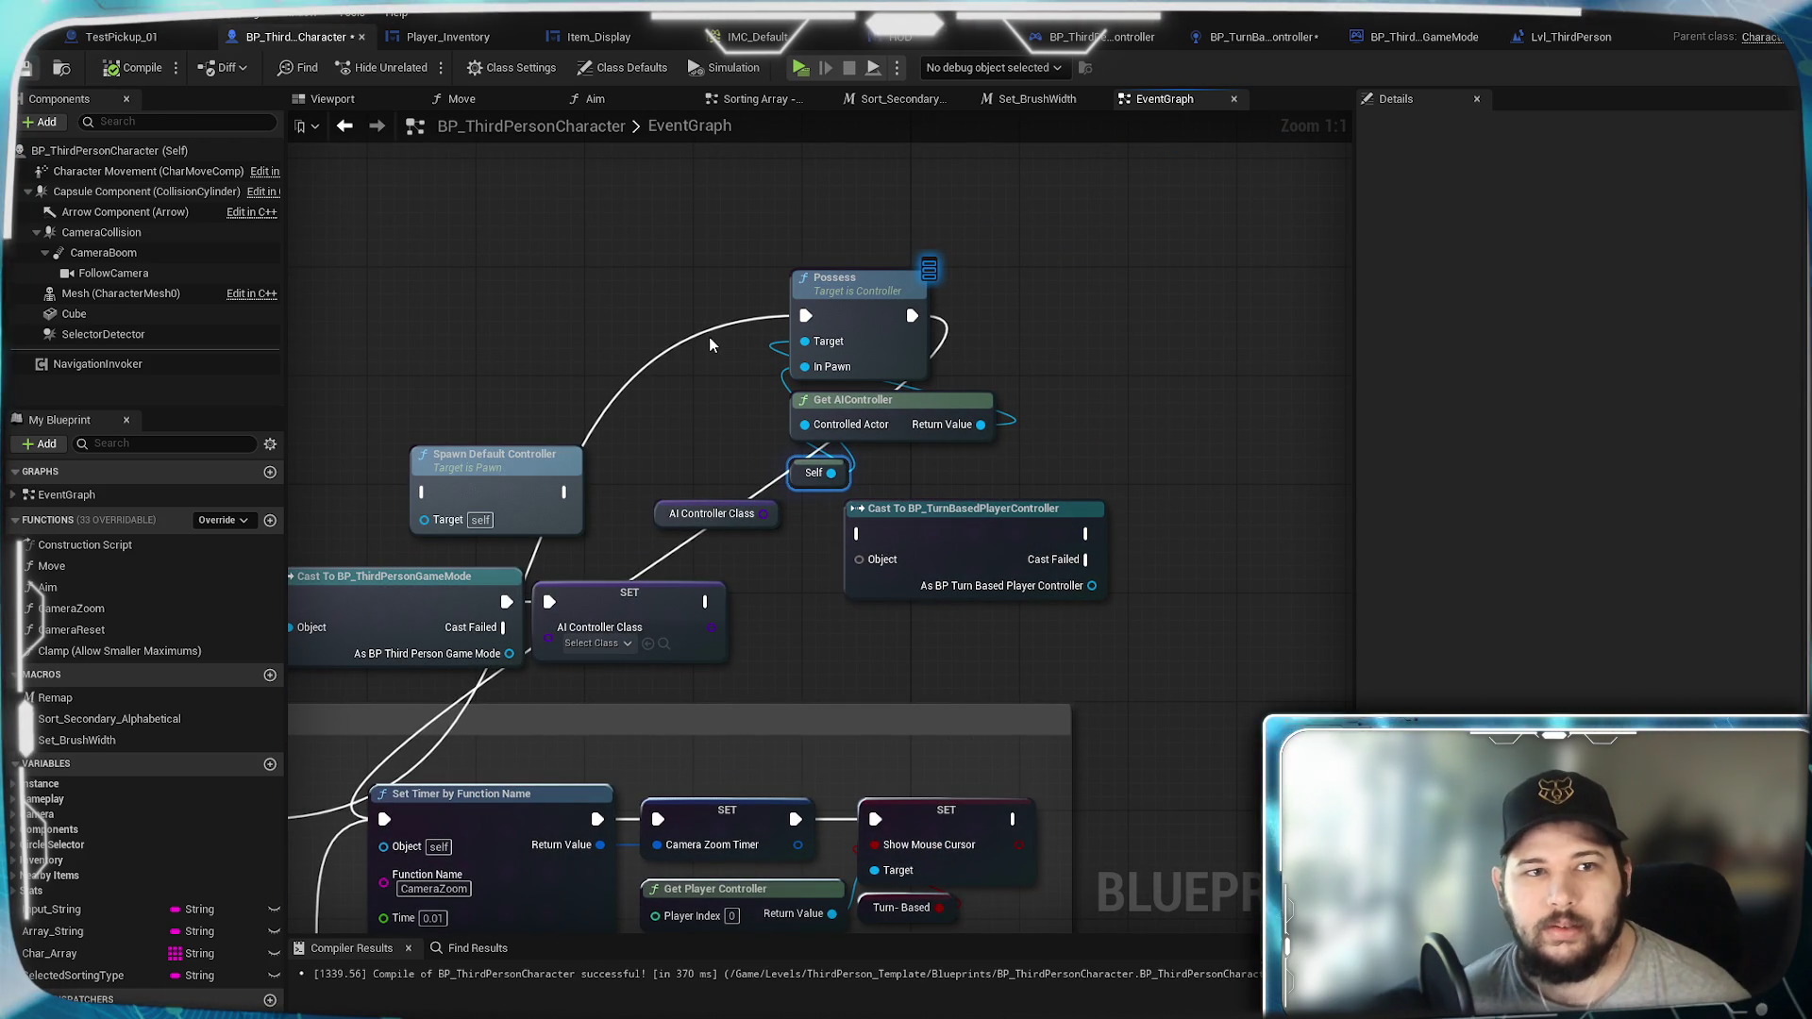
left_click(1426, 43)
left_click(1227, 37)
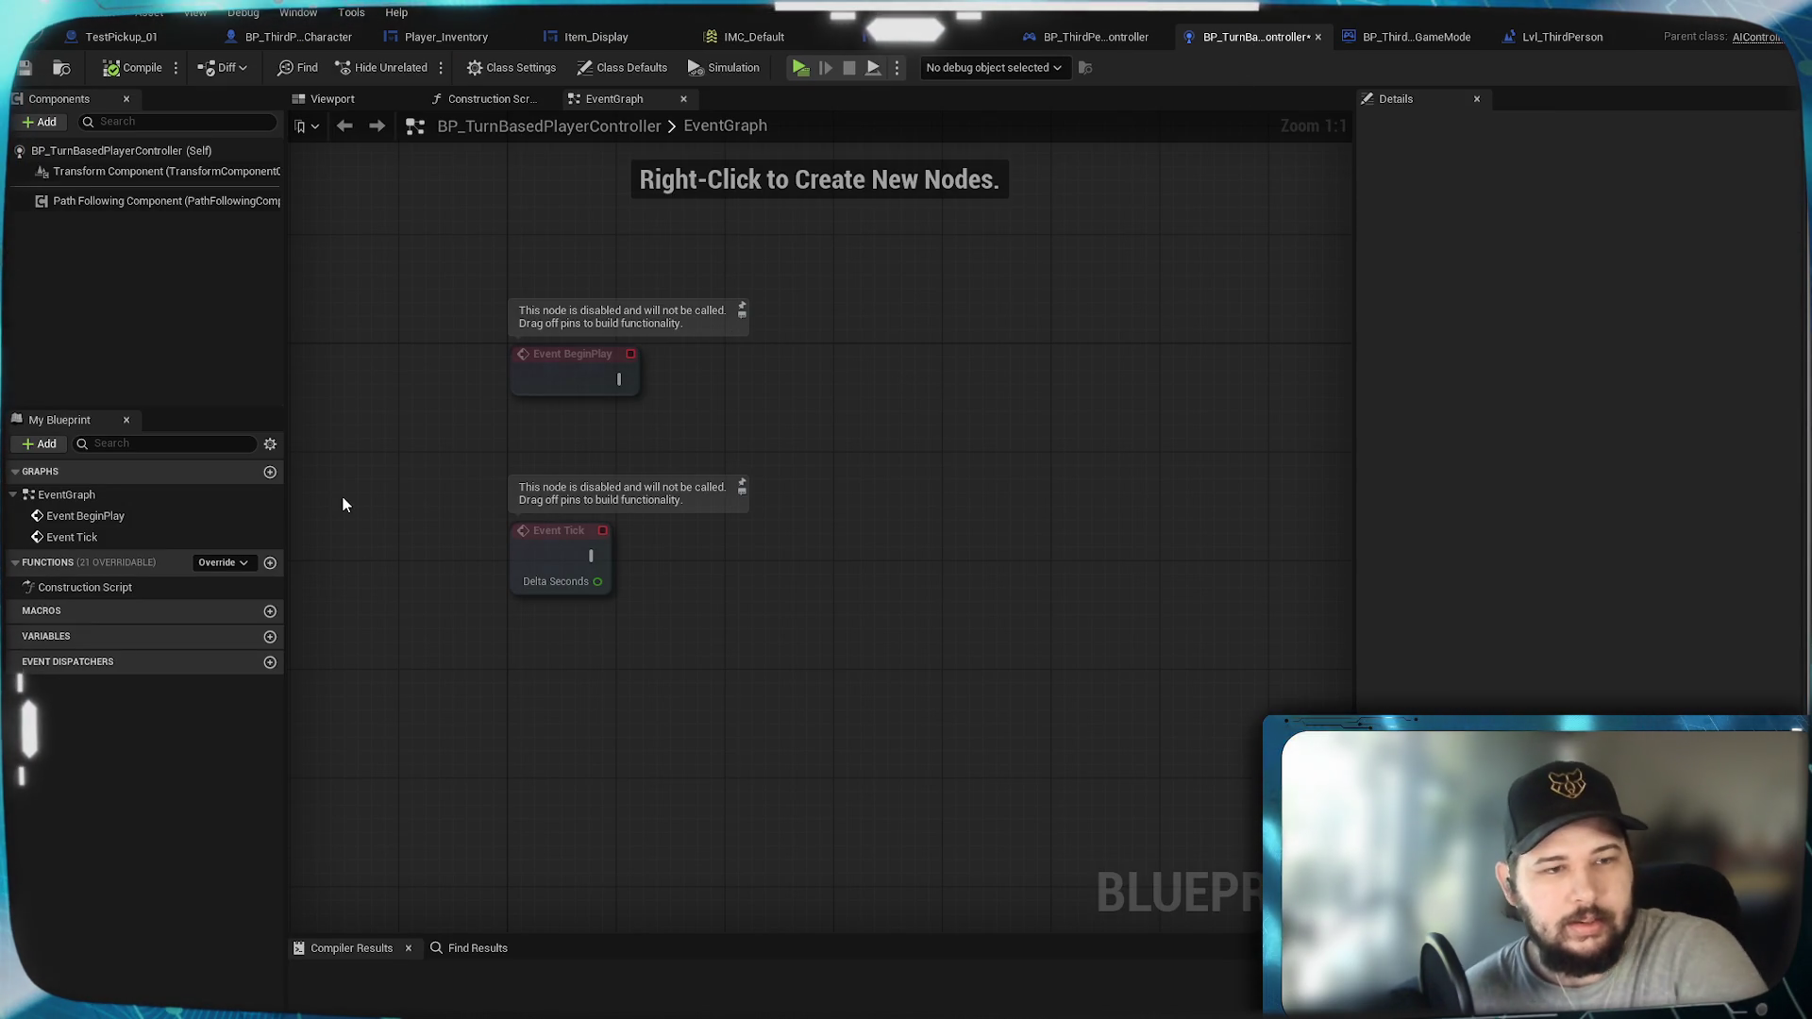
Step: In the controller's Class Defaults, add a custom event for On Possessed Pawn Changed
left_click(332, 99)
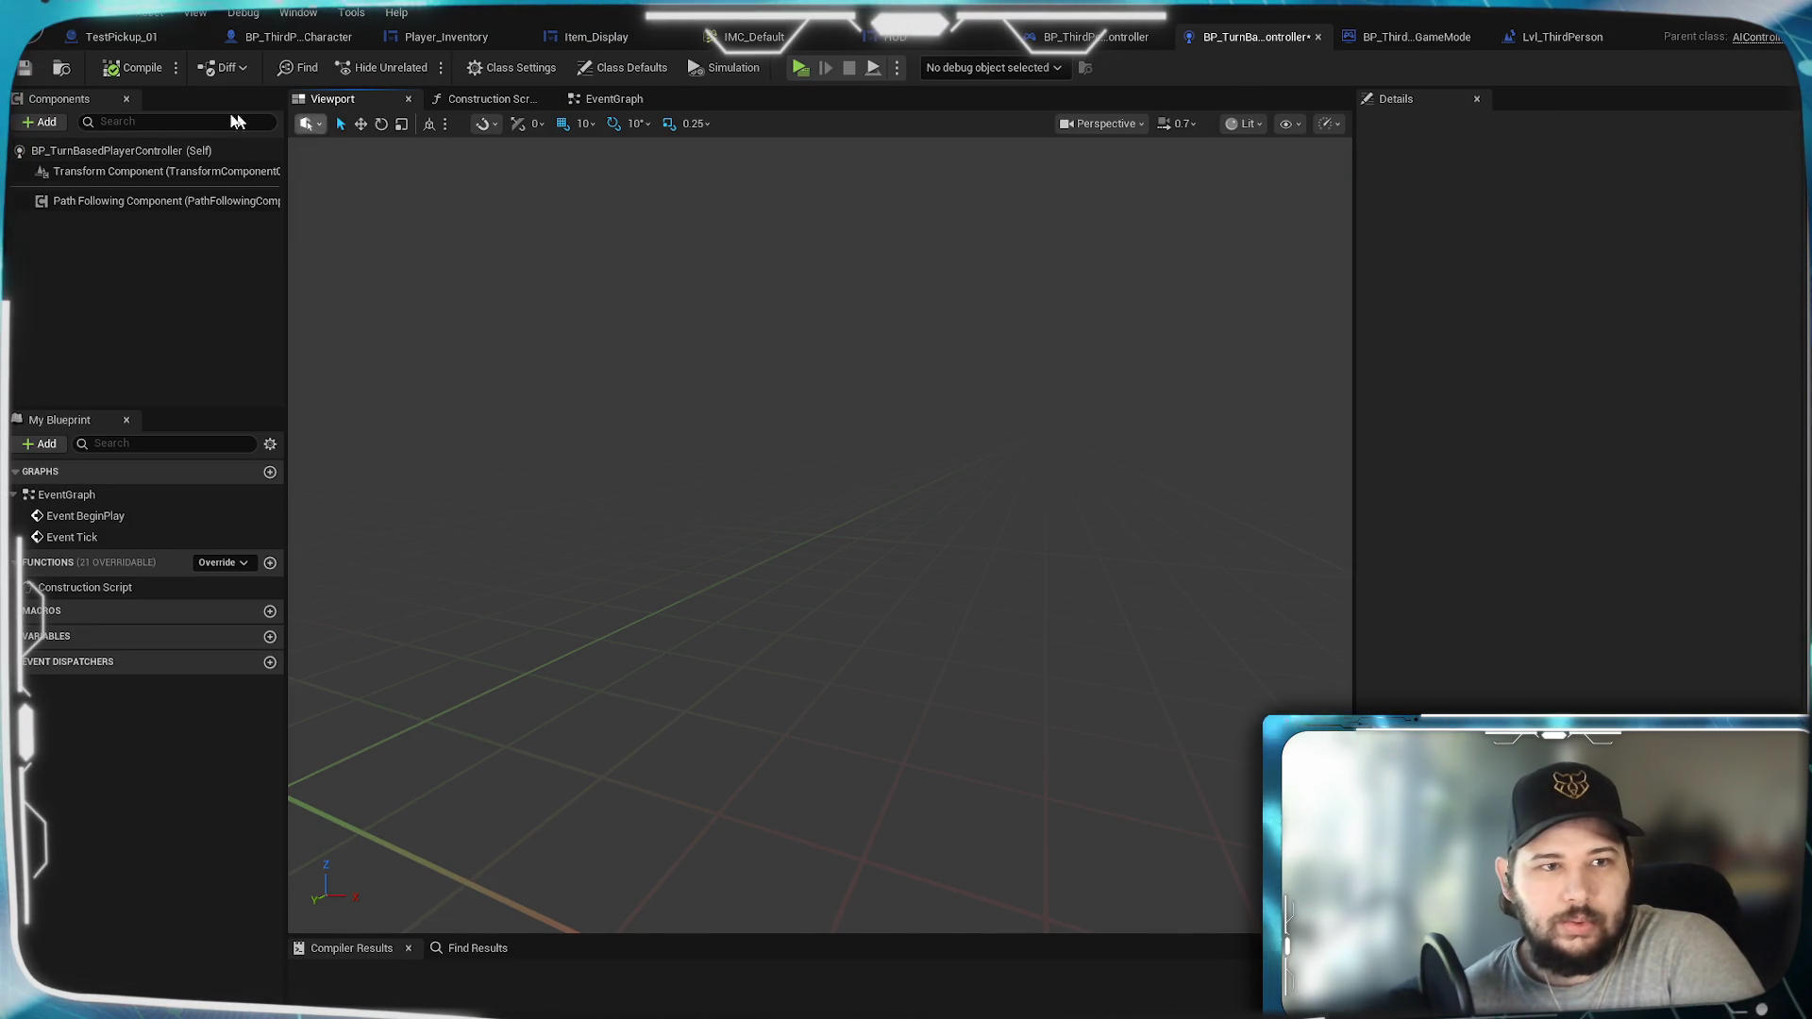
left_click(92, 153)
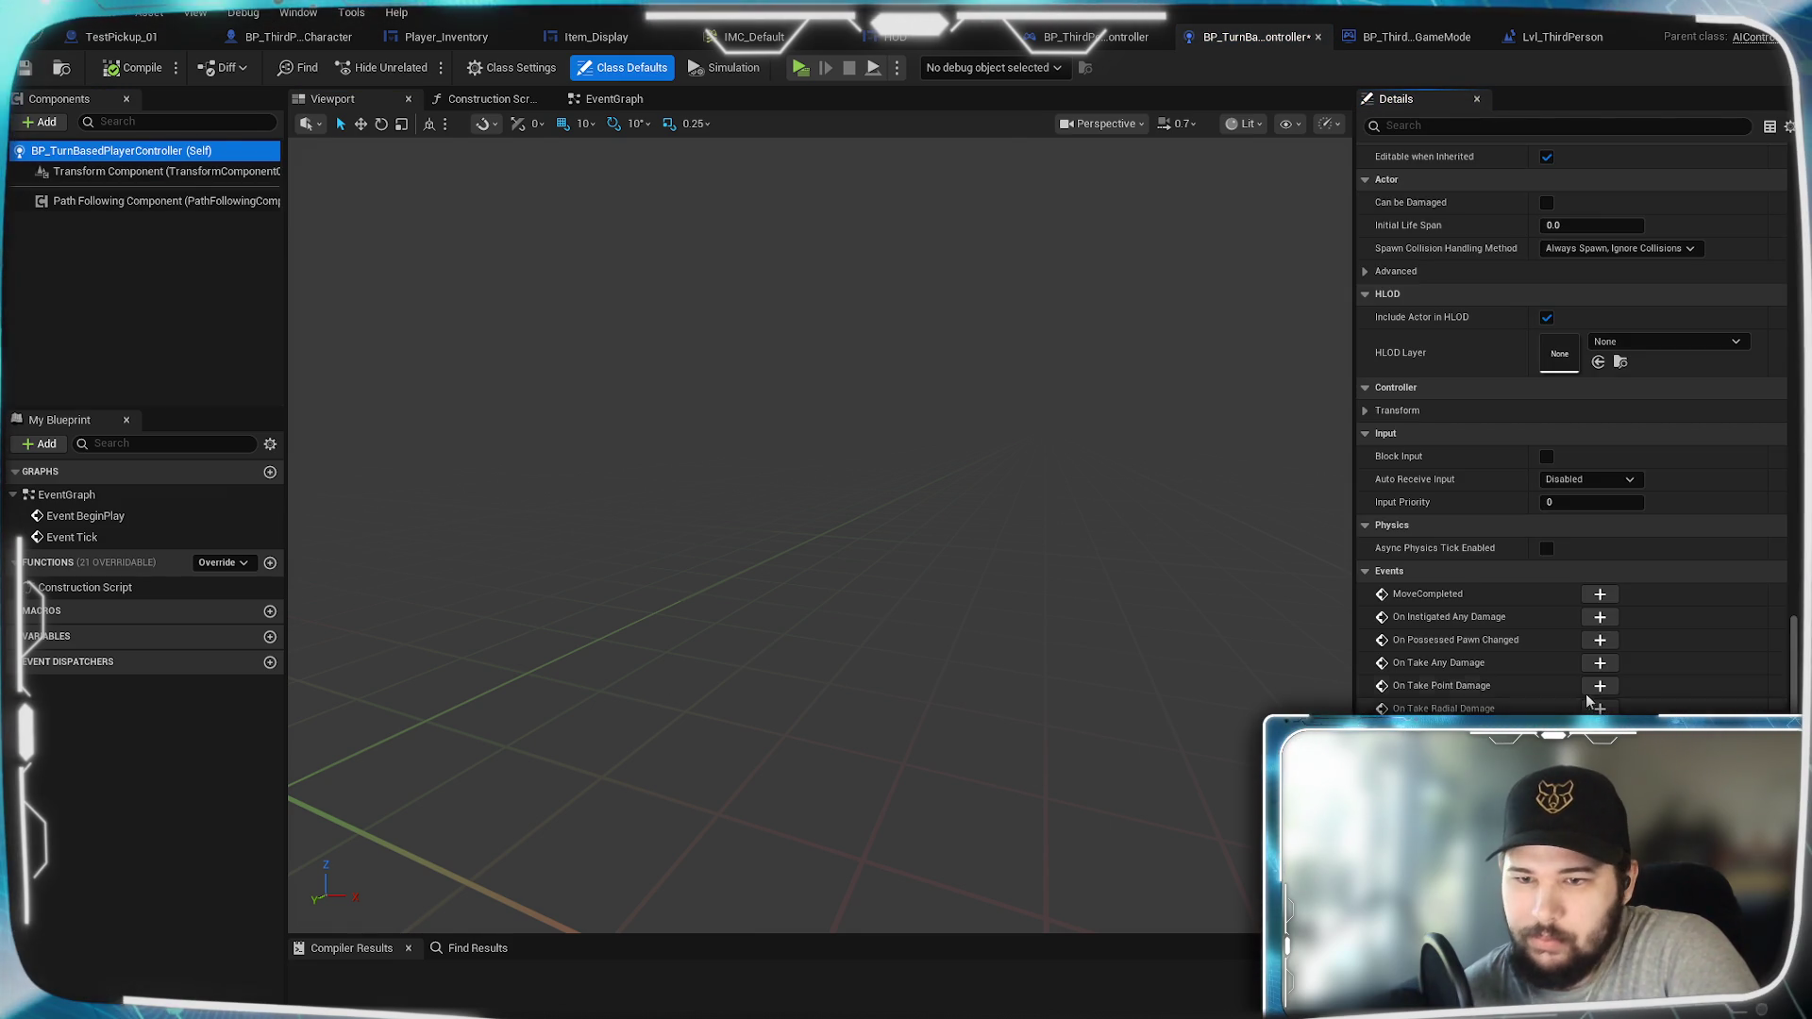
mouse_move(1504, 642)
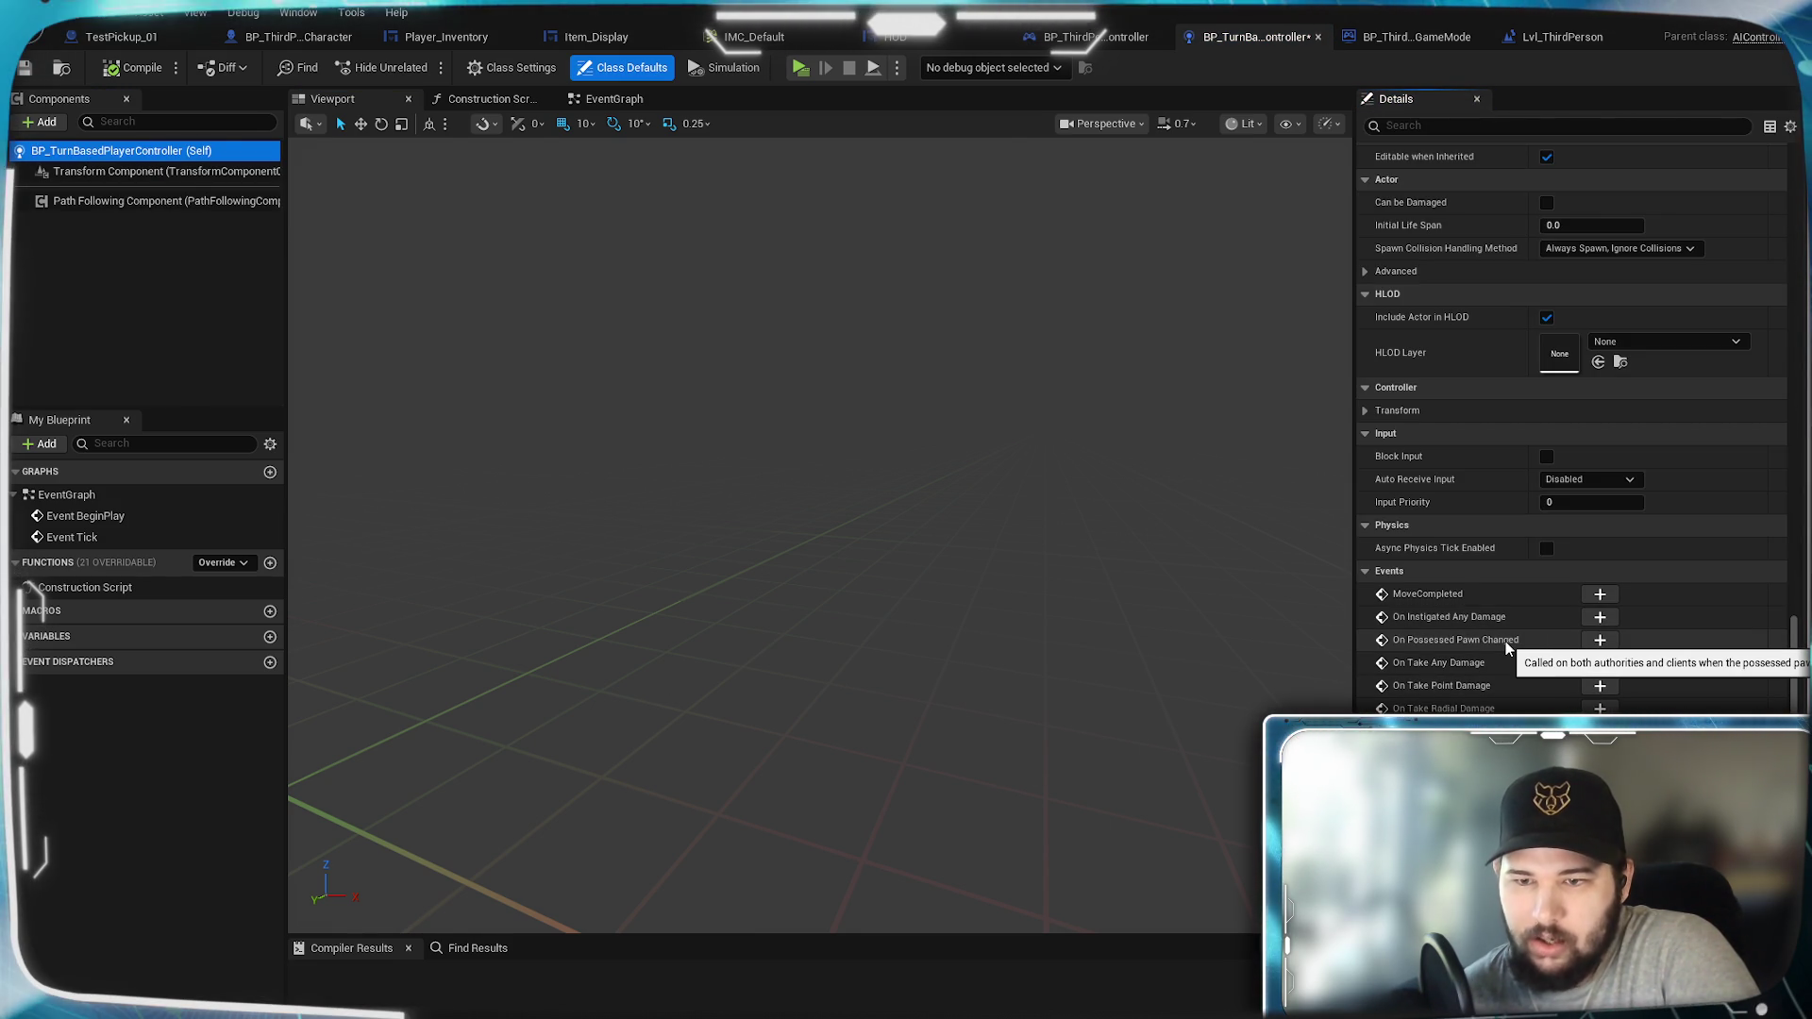
left_click(1600, 640)
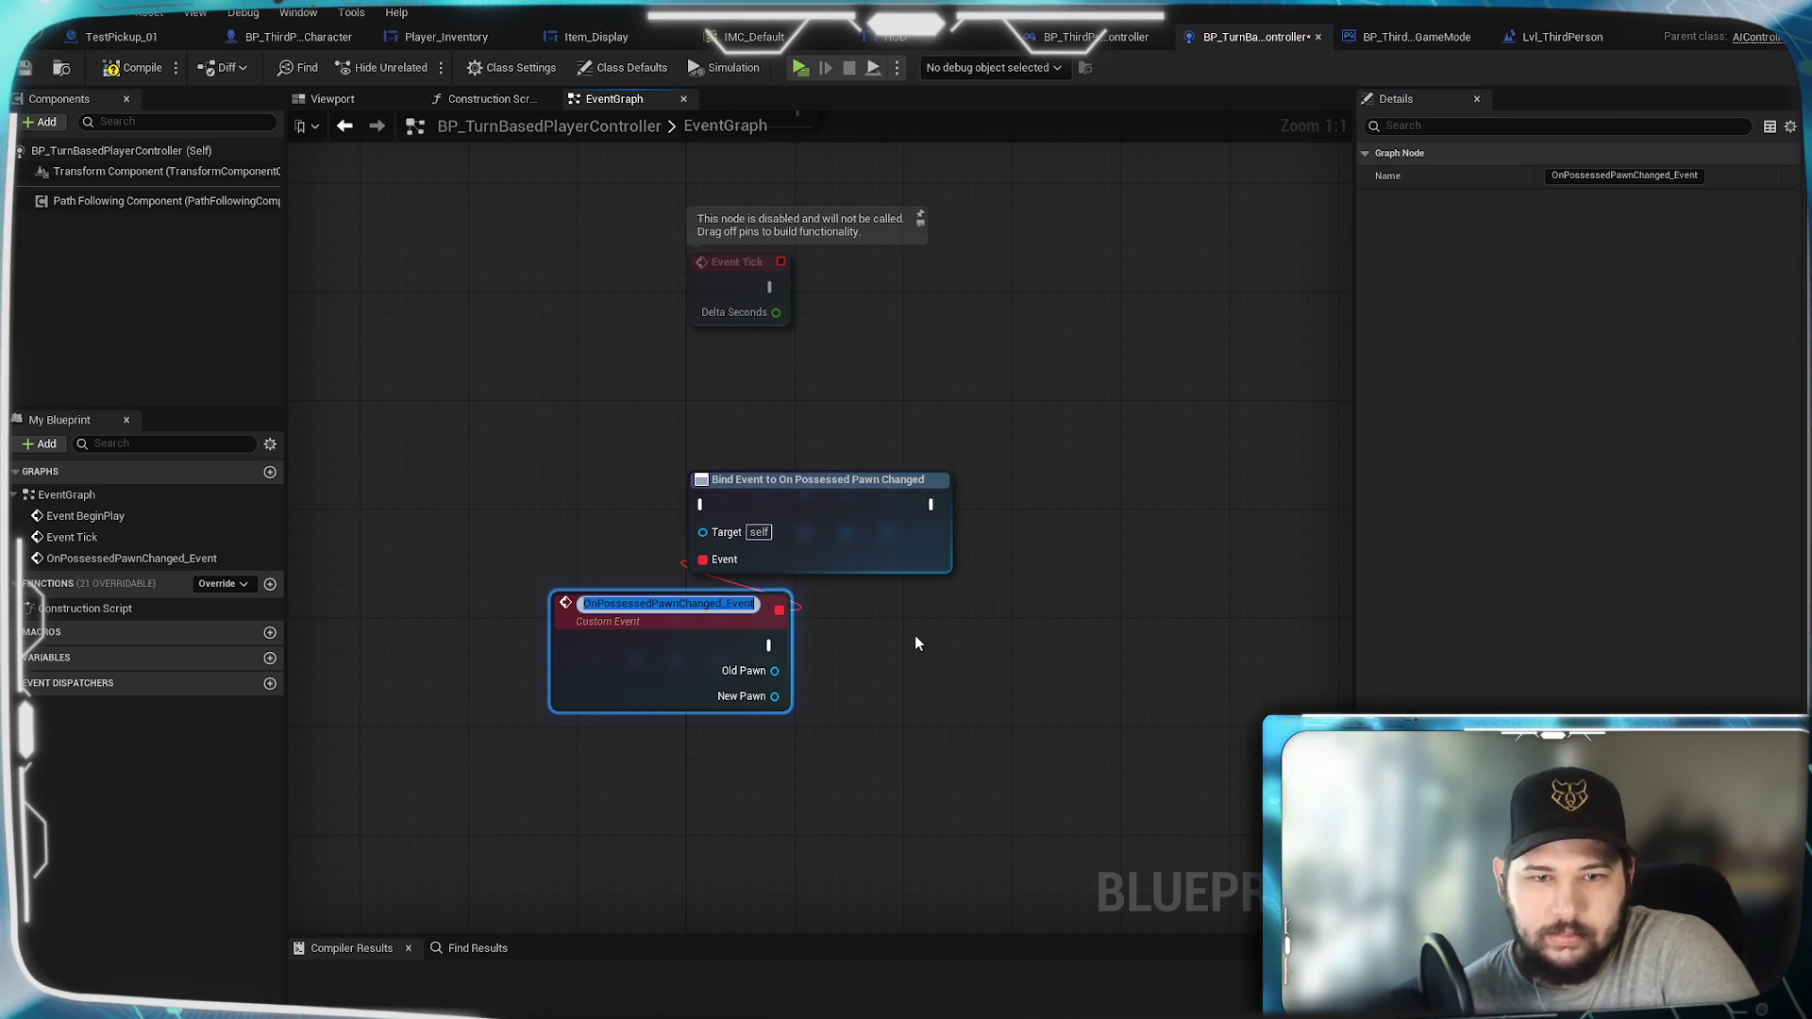
Step: Name the custom event and run its Bind Event from Event BeginPlay
left_click(1041, 387)
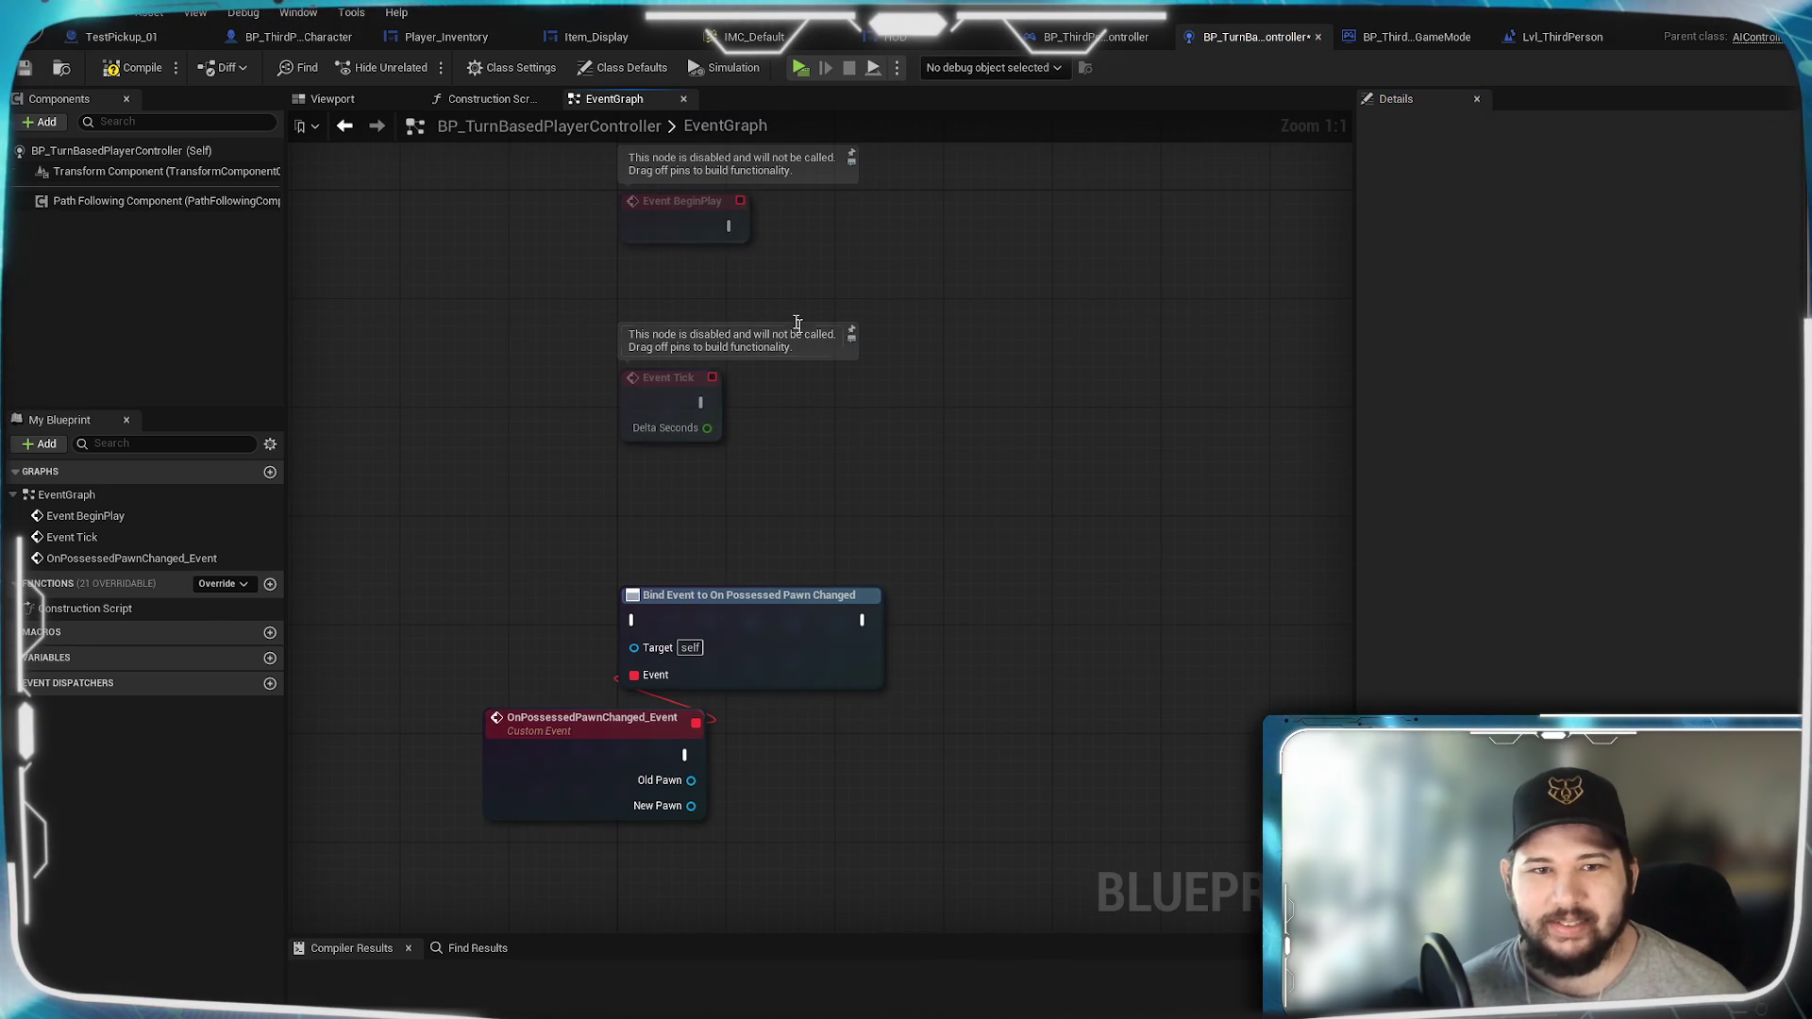
mouse_move(725, 231)
left_mouse_down()
mouse_move(634, 632)
mouse_move(696, 722)
left_mouse_up()
mouse_move(700, 604)
left_mouse_down()
mouse_move(967, 289)
mouse_move(904, 211)
mouse_move(930, 230)
left_mouse_up()
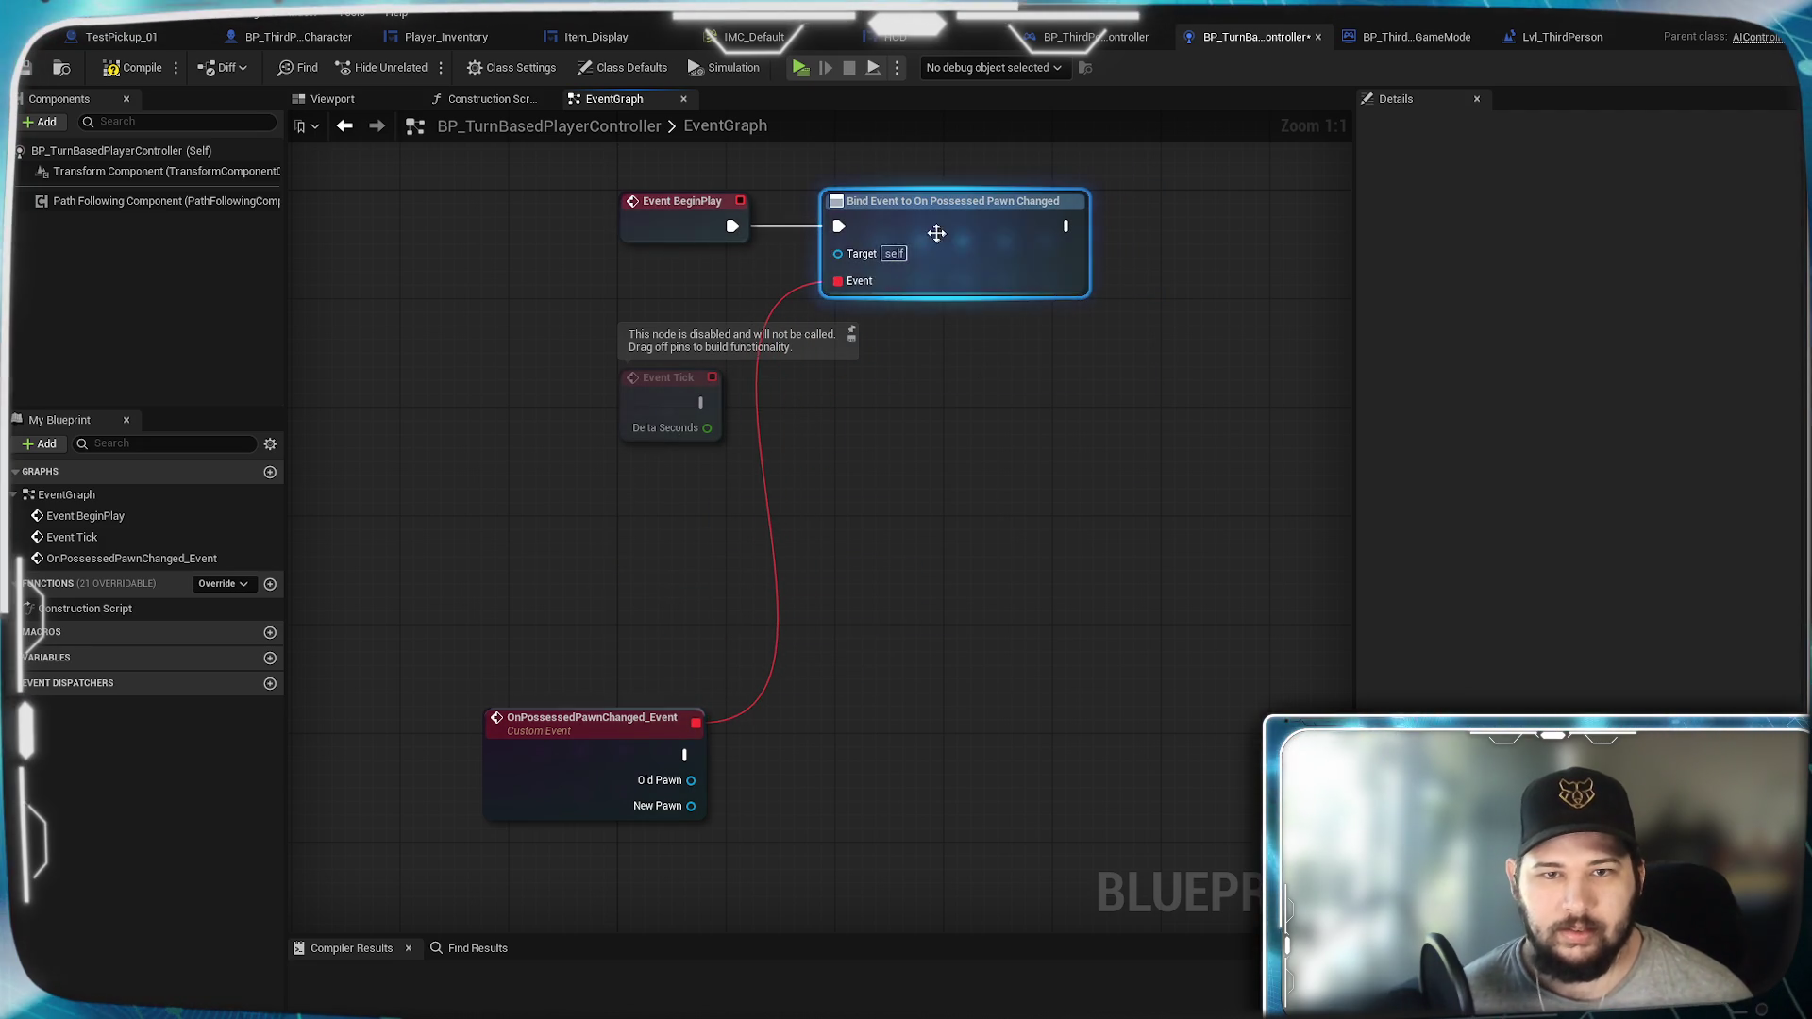
left_click(954, 307)
mouse_move(630, 813)
left_mouse_down()
mouse_move(775, 813)
mouse_move(679, 814)
left_mouse_up()
left_click(681, 677)
mouse_move(951, 890)
left_mouse_down()
mouse_move(926, 663)
mouse_move(613, 701)
left_mouse_up()
Step: Hook a Print String showing 'HALLOOOO…' for 10 seconds to the event, then compile and save
left_click_drag(568, 602, 642, 604)
type("print")
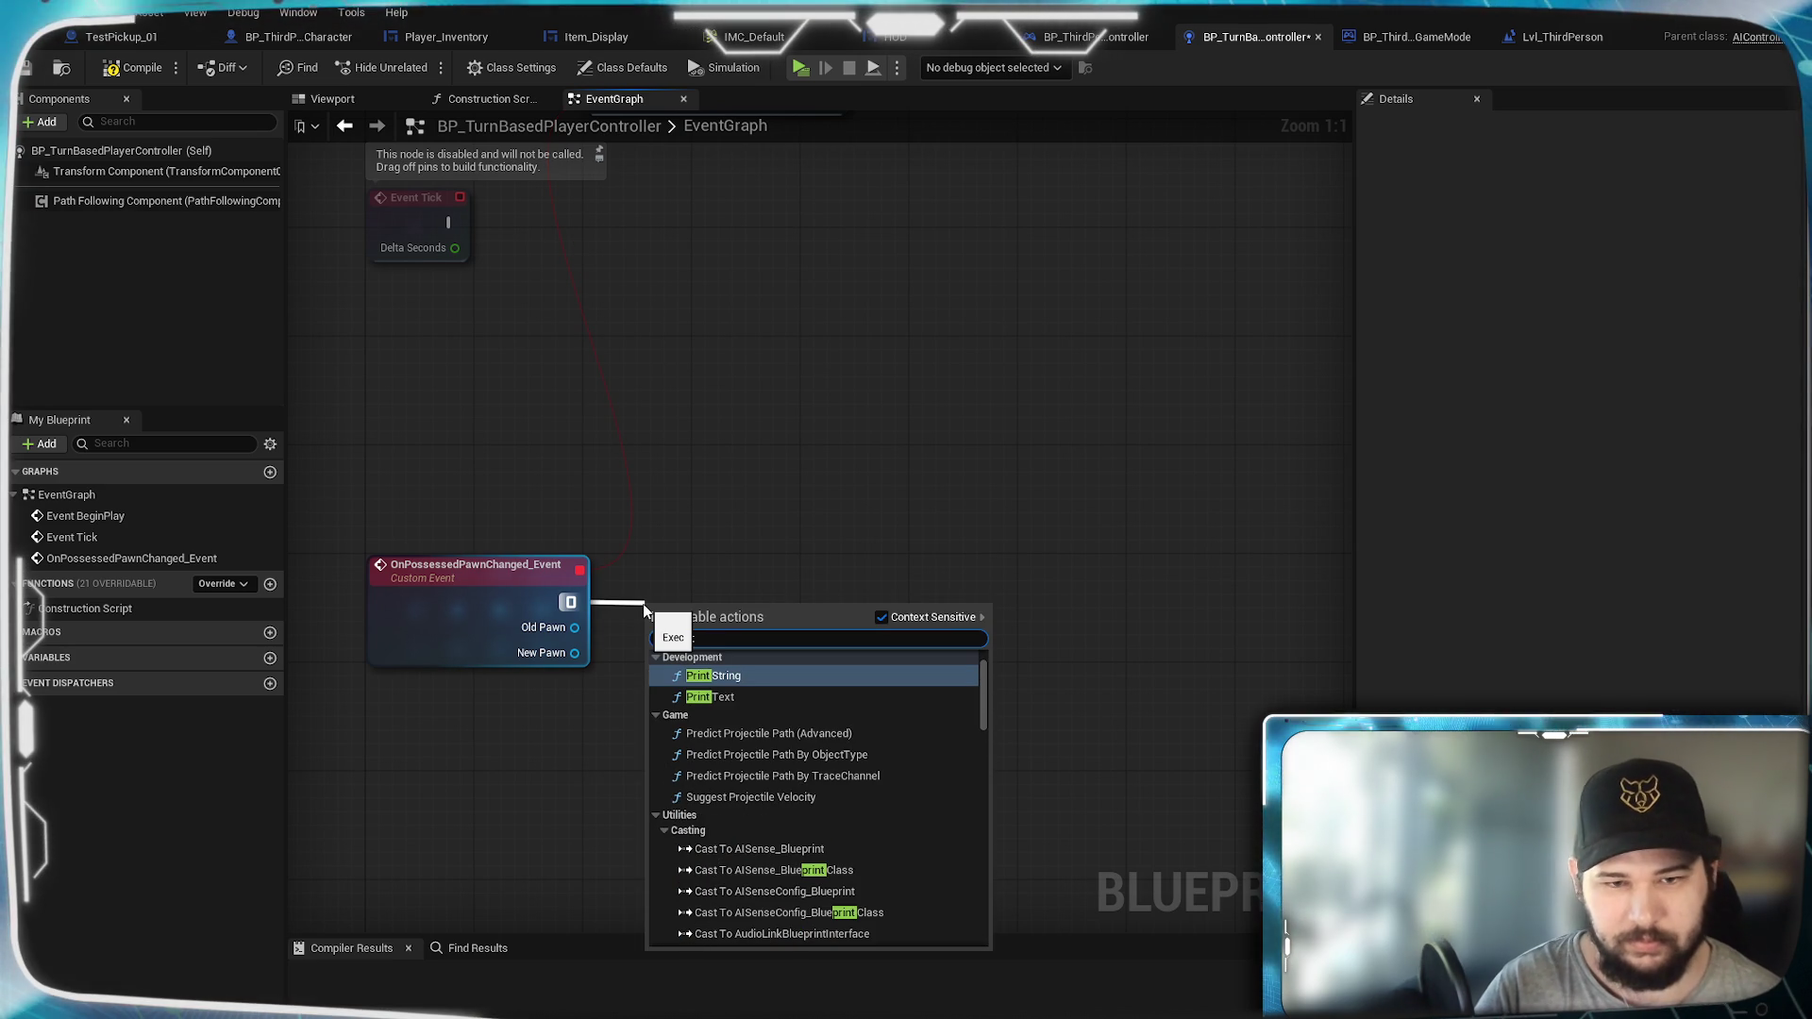
key("Return")
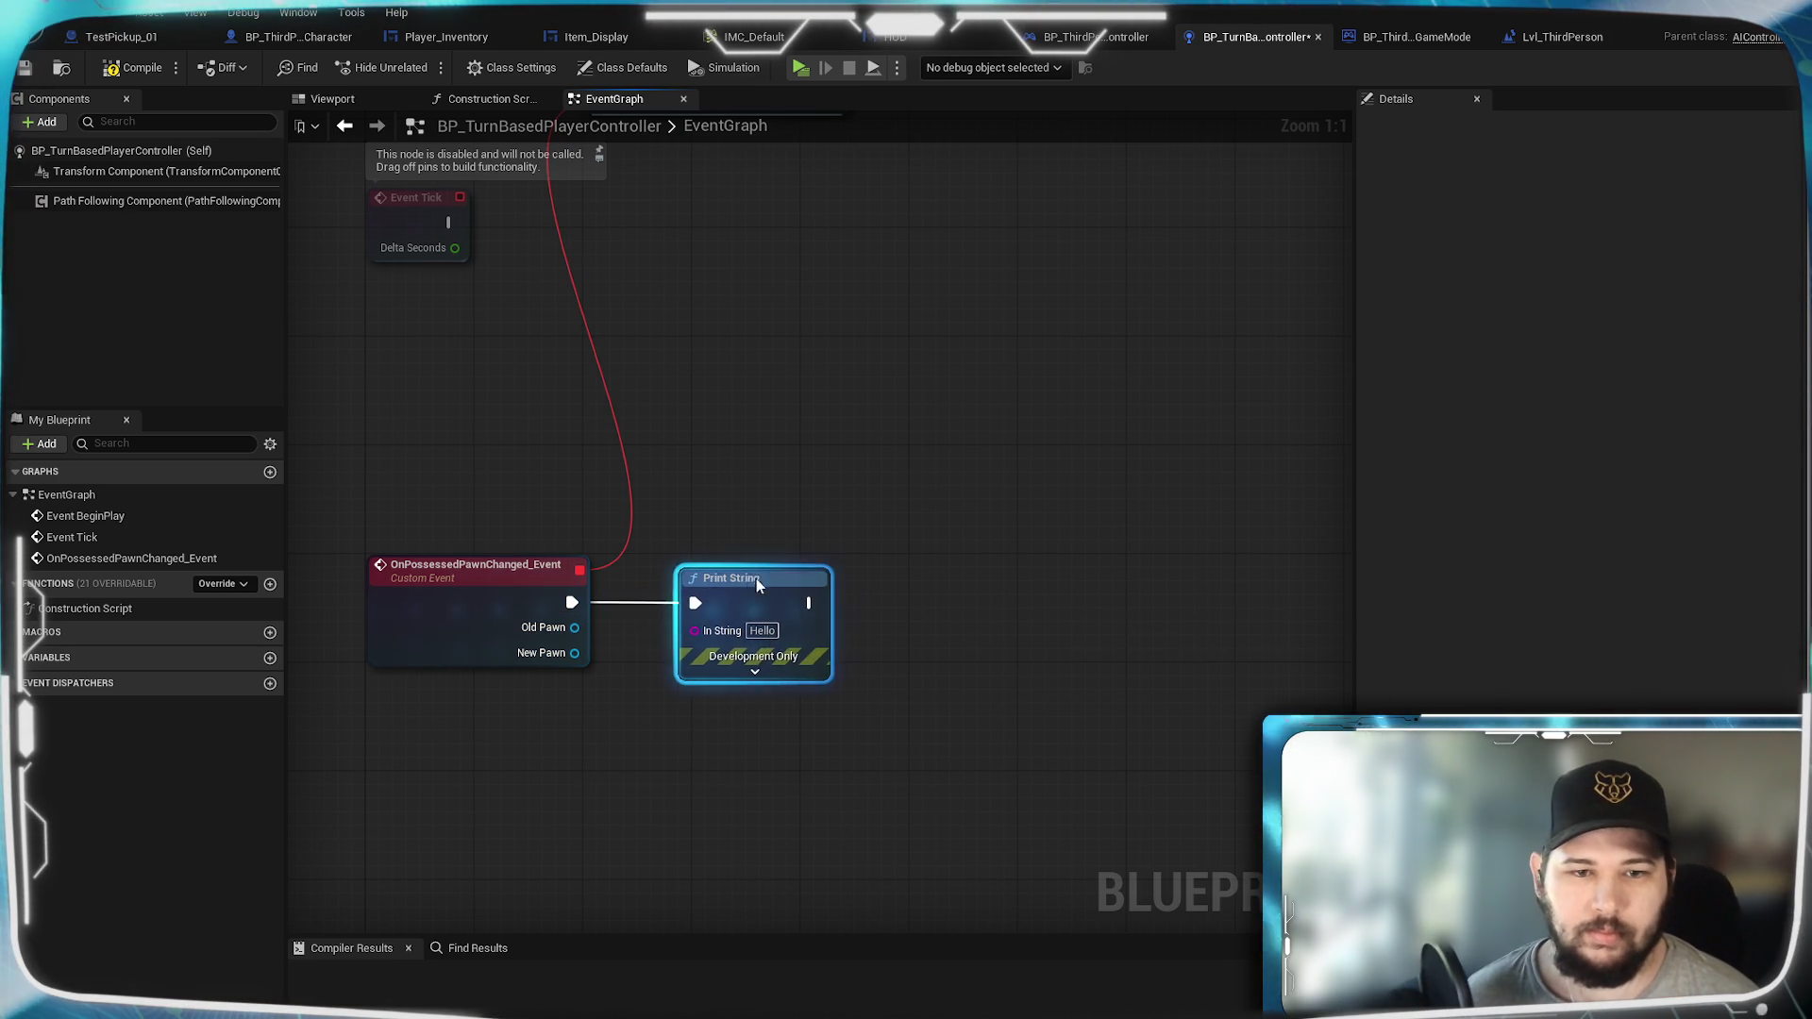
left_click_drag(756, 579, 769, 580)
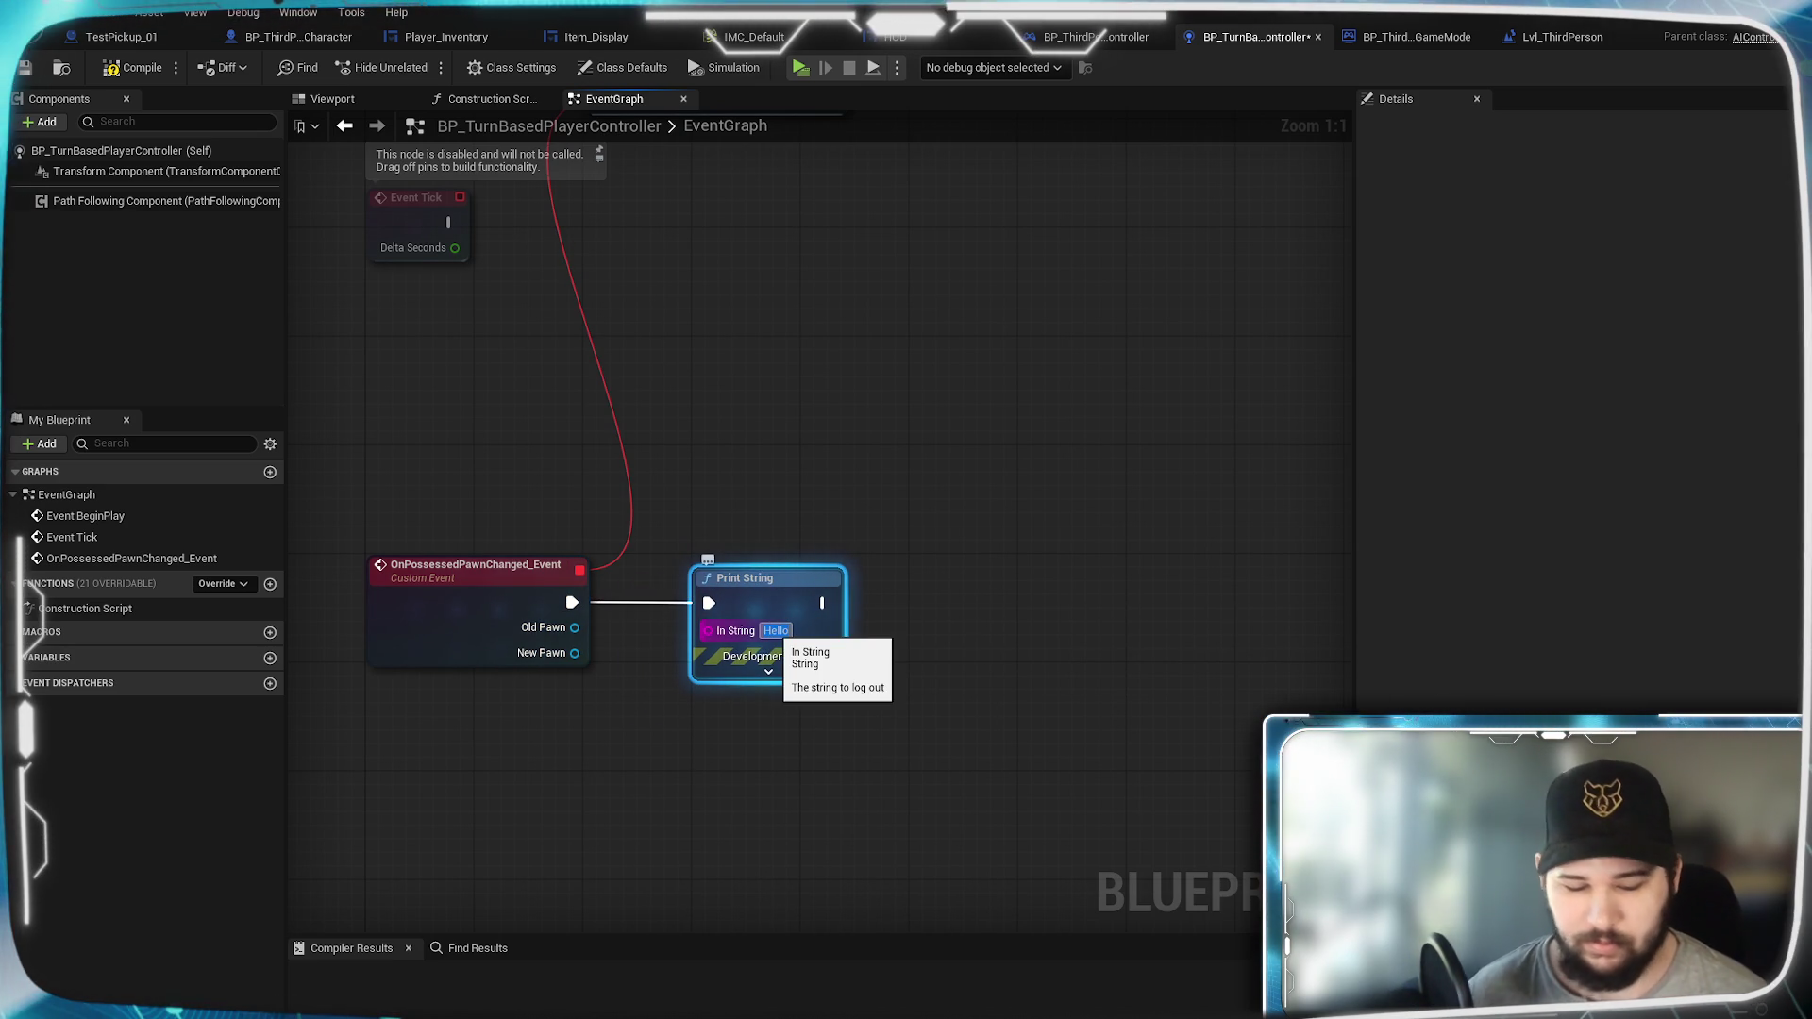
type("HALLOOOO")
key("Return")
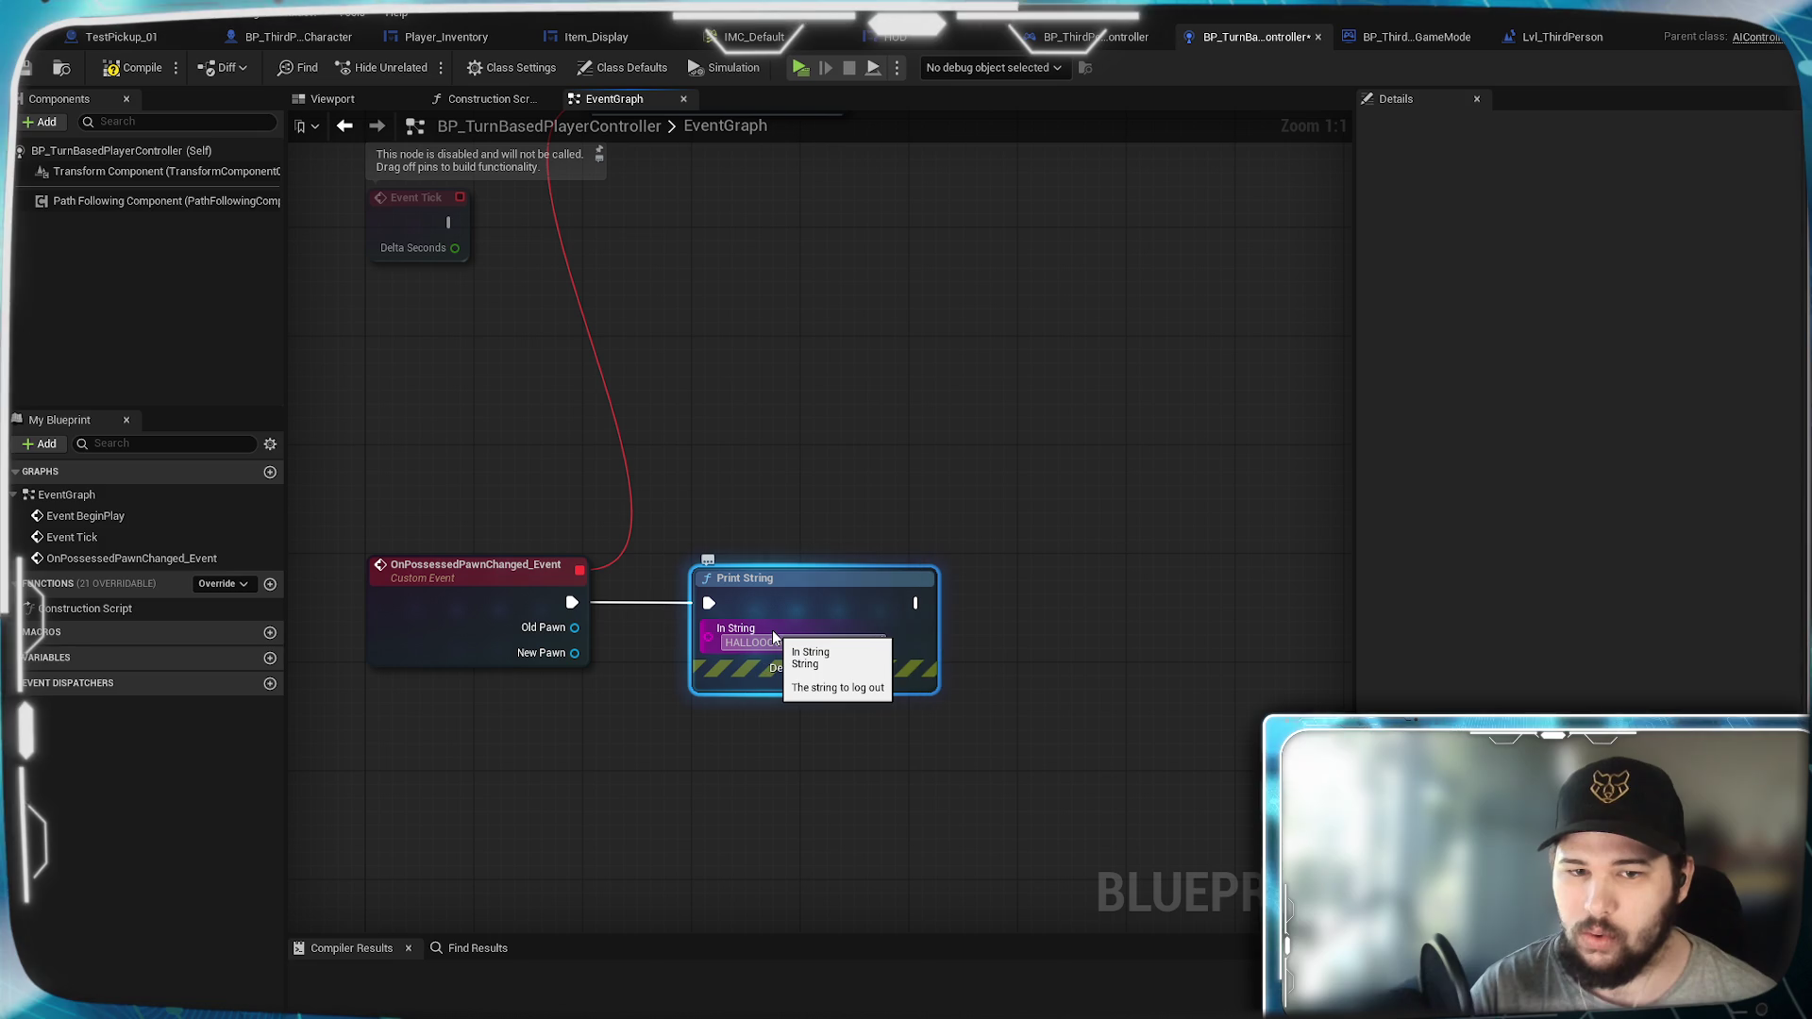
left_click(834, 679)
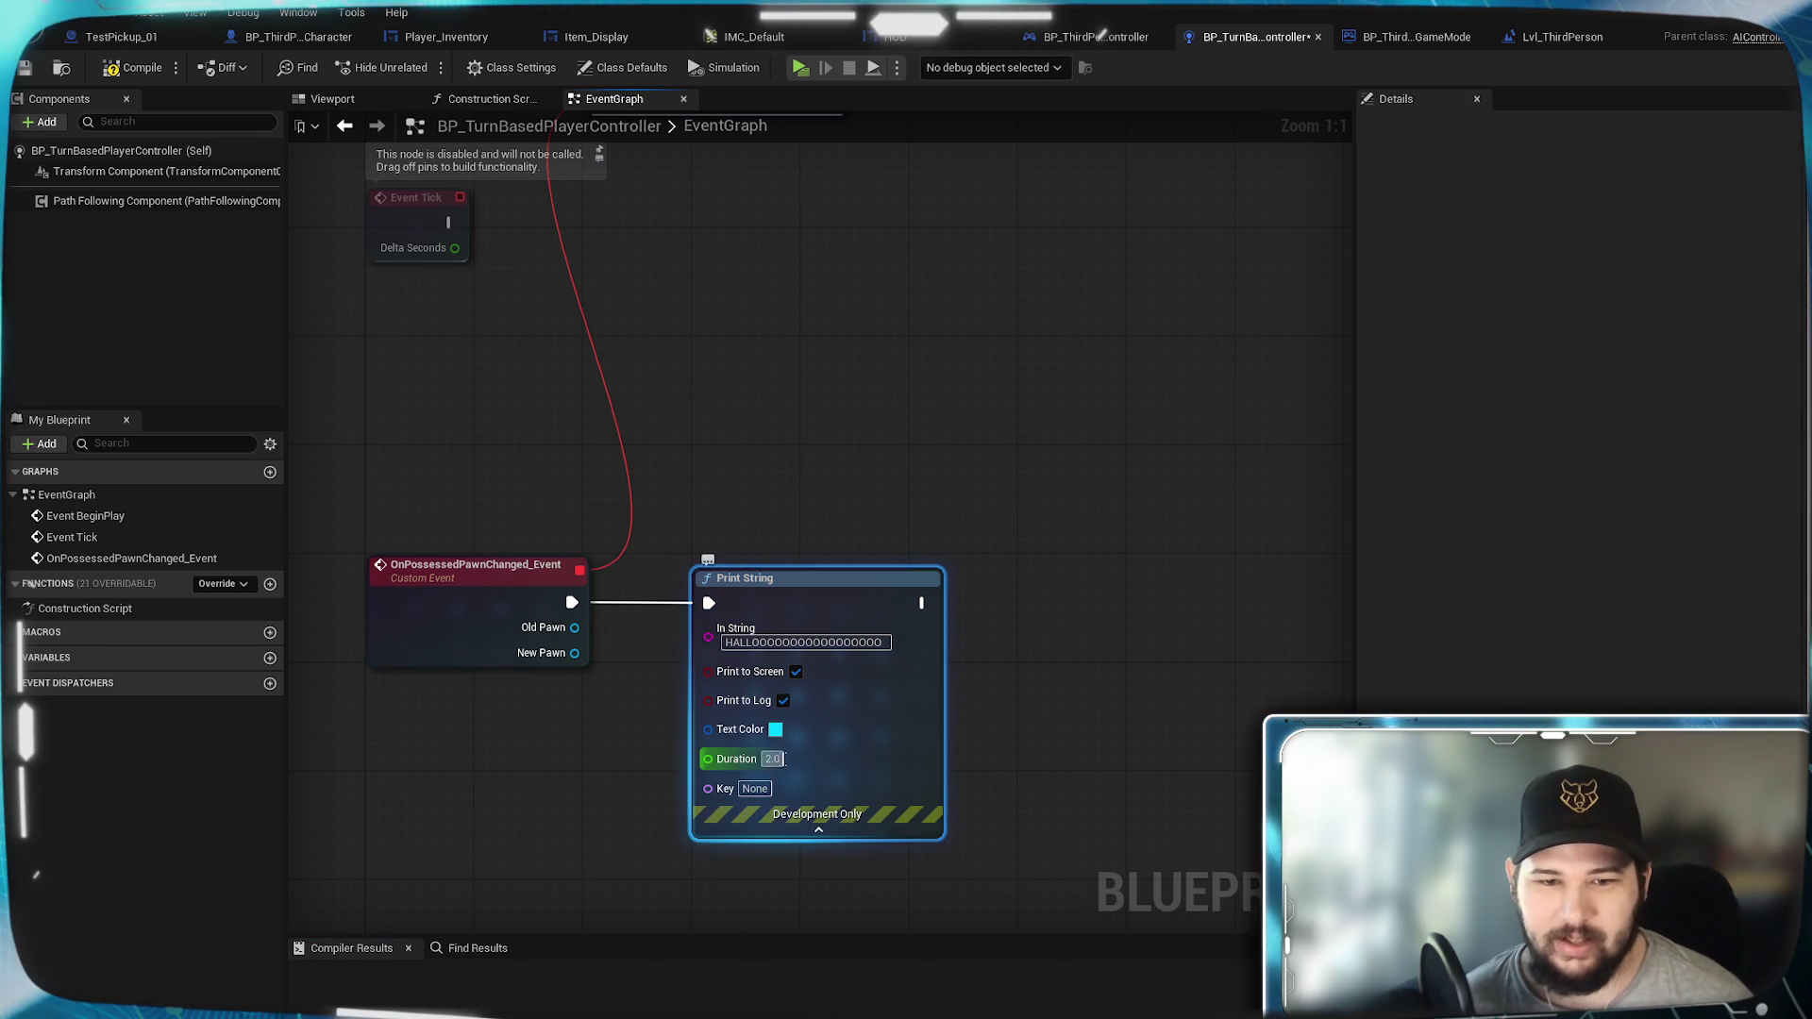
type("10")
left_click(1056, 736)
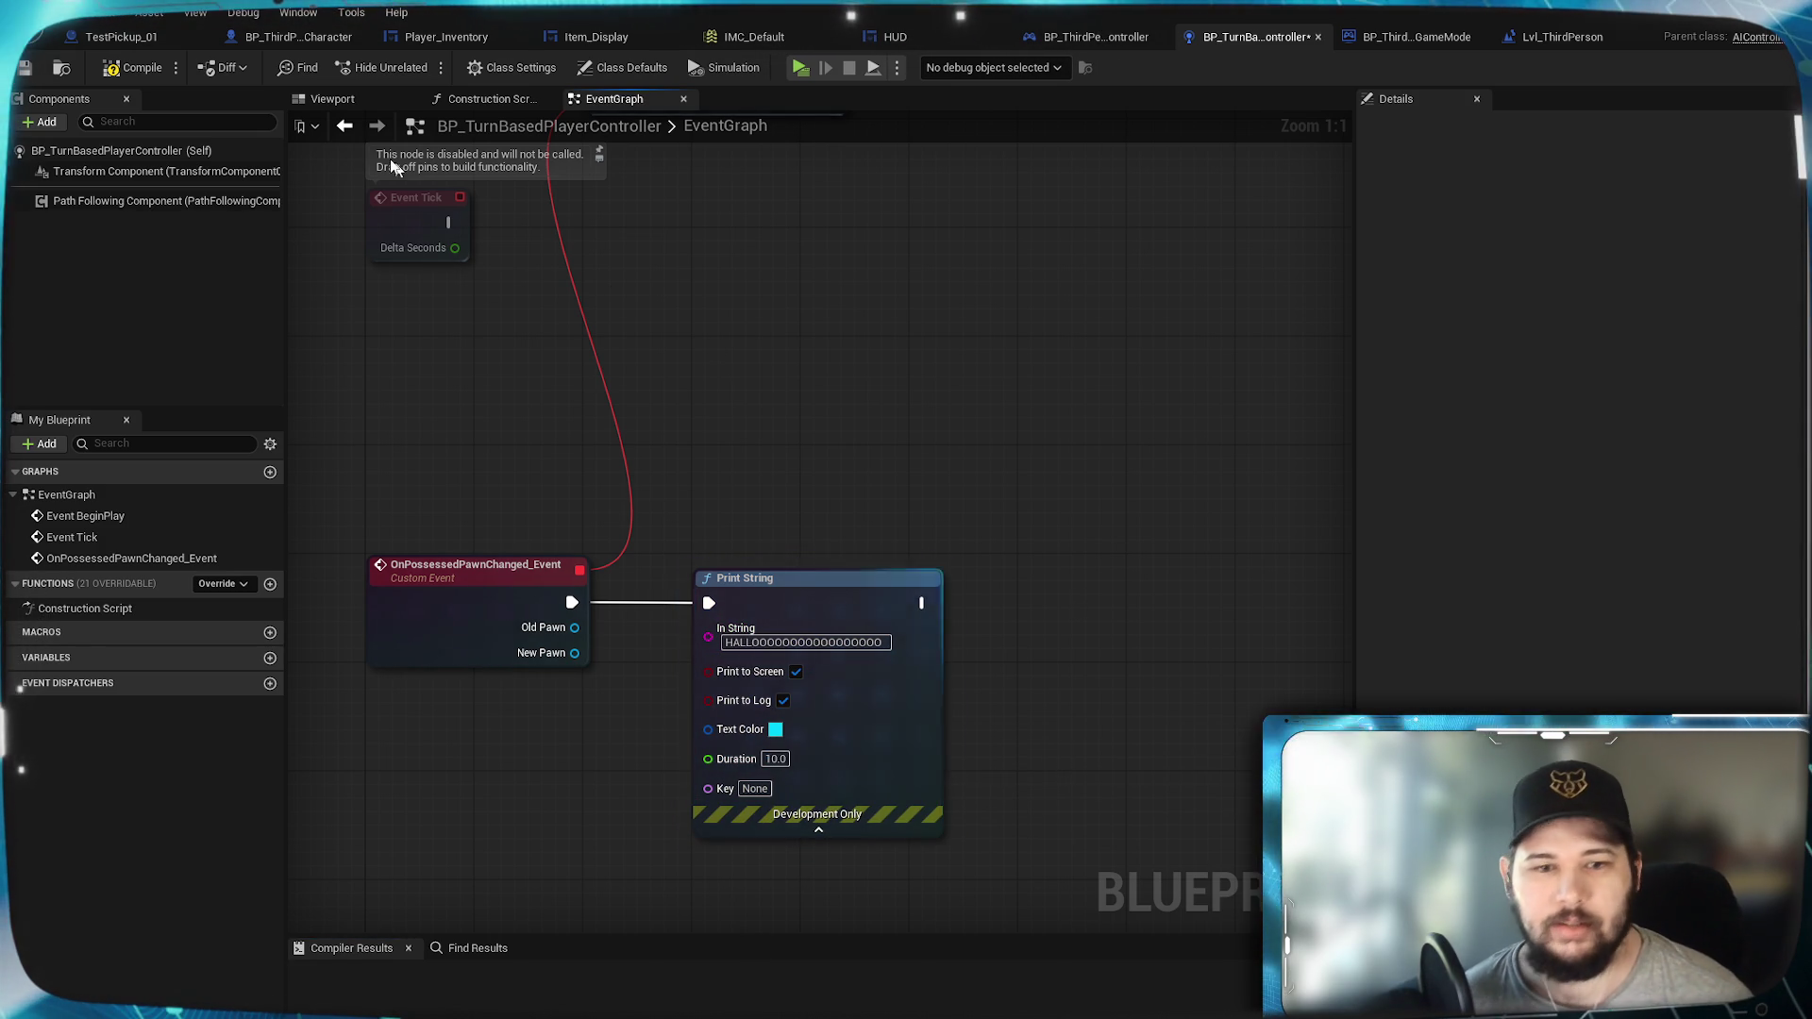
left_click(112, 70)
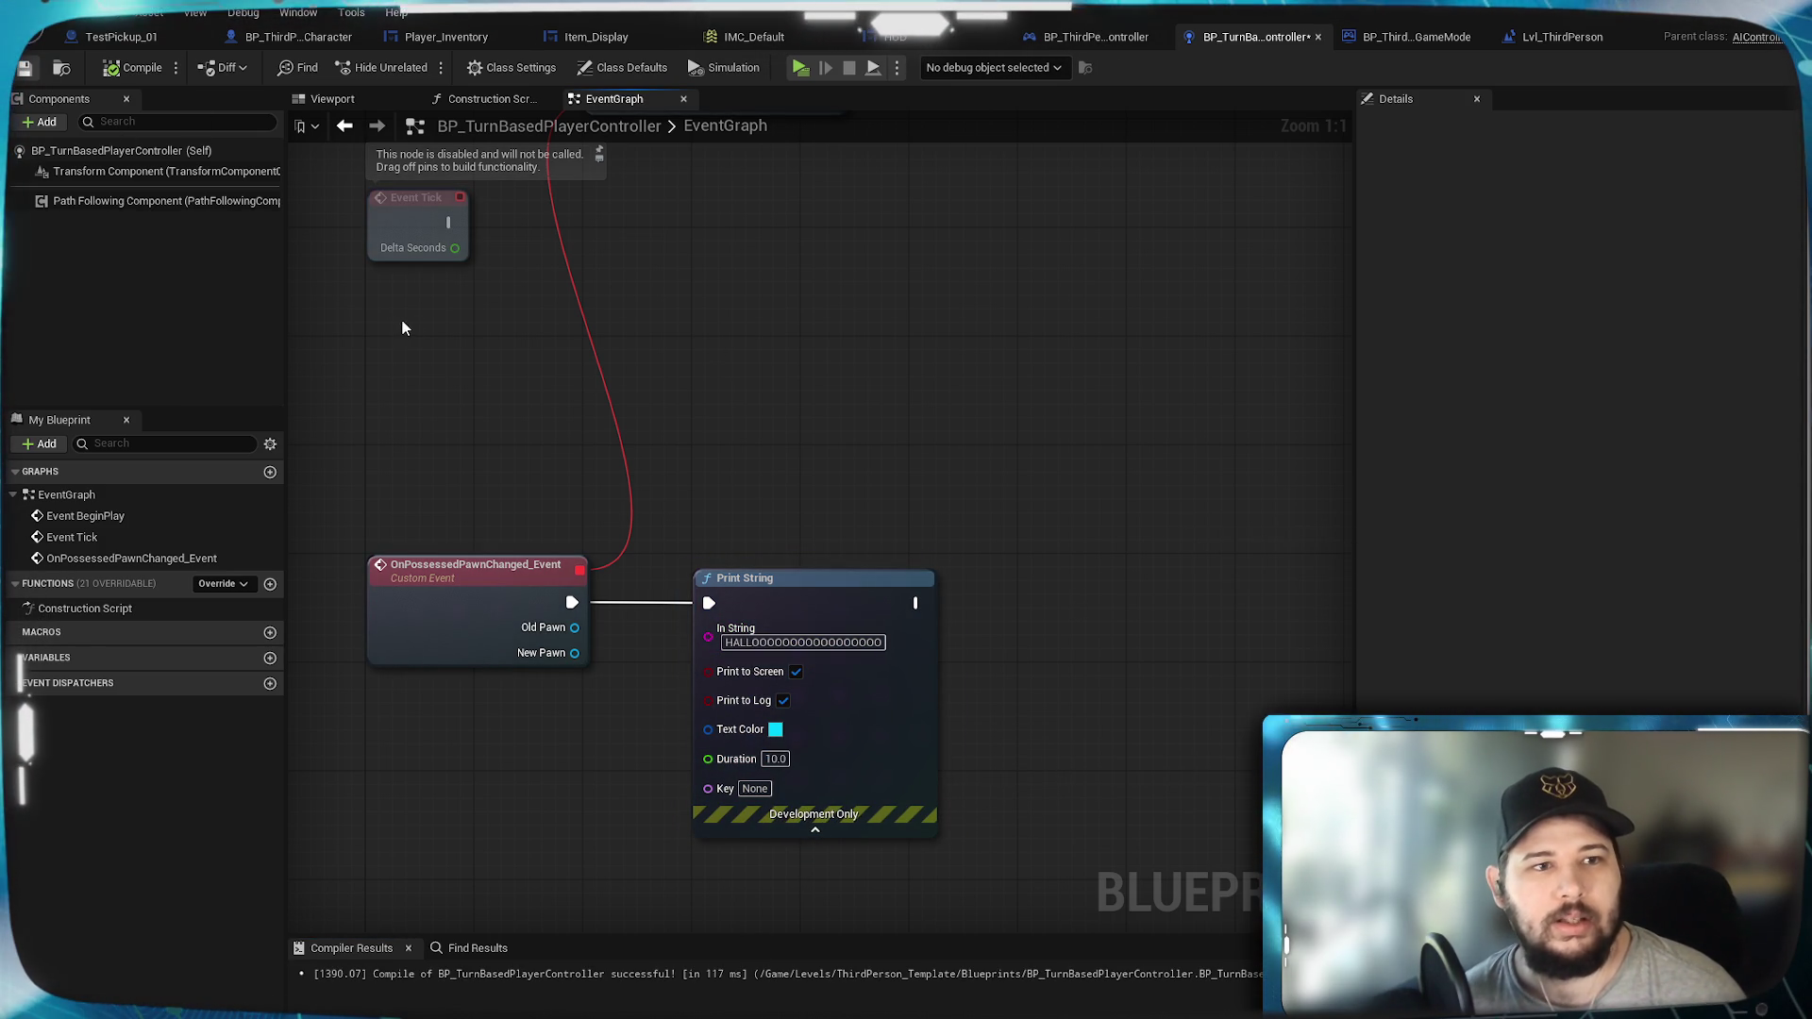
key("ctrl+s")
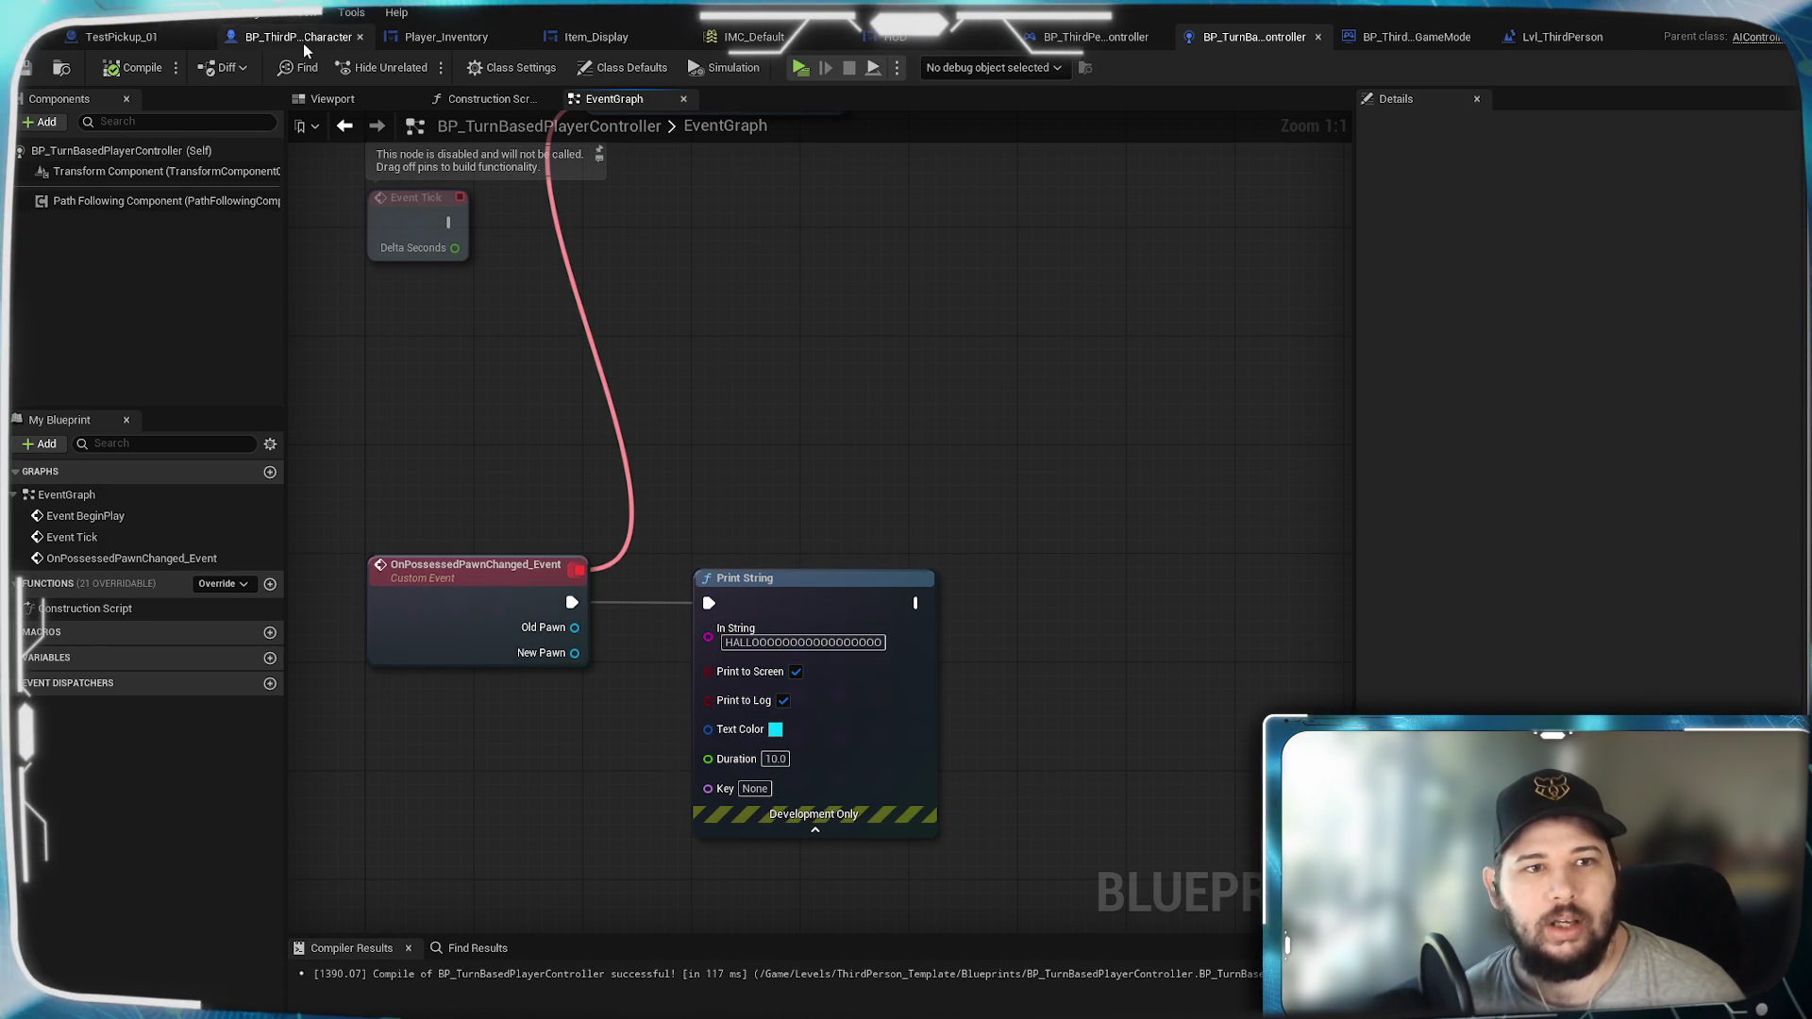
Step: Open BP_ThirdPersonCharacter and pan to the Possess and Spawn Default Controller nodes
left_click(298, 36)
mouse_move(830, 637)
left_mouse_down()
mouse_move(1085, 626)
mouse_move(1144, 517)
left_mouse_up()
mouse_move(570, 606)
left_mouse_down()
mouse_move(987, 492)
mouse_move(507, 523)
left_mouse_up()
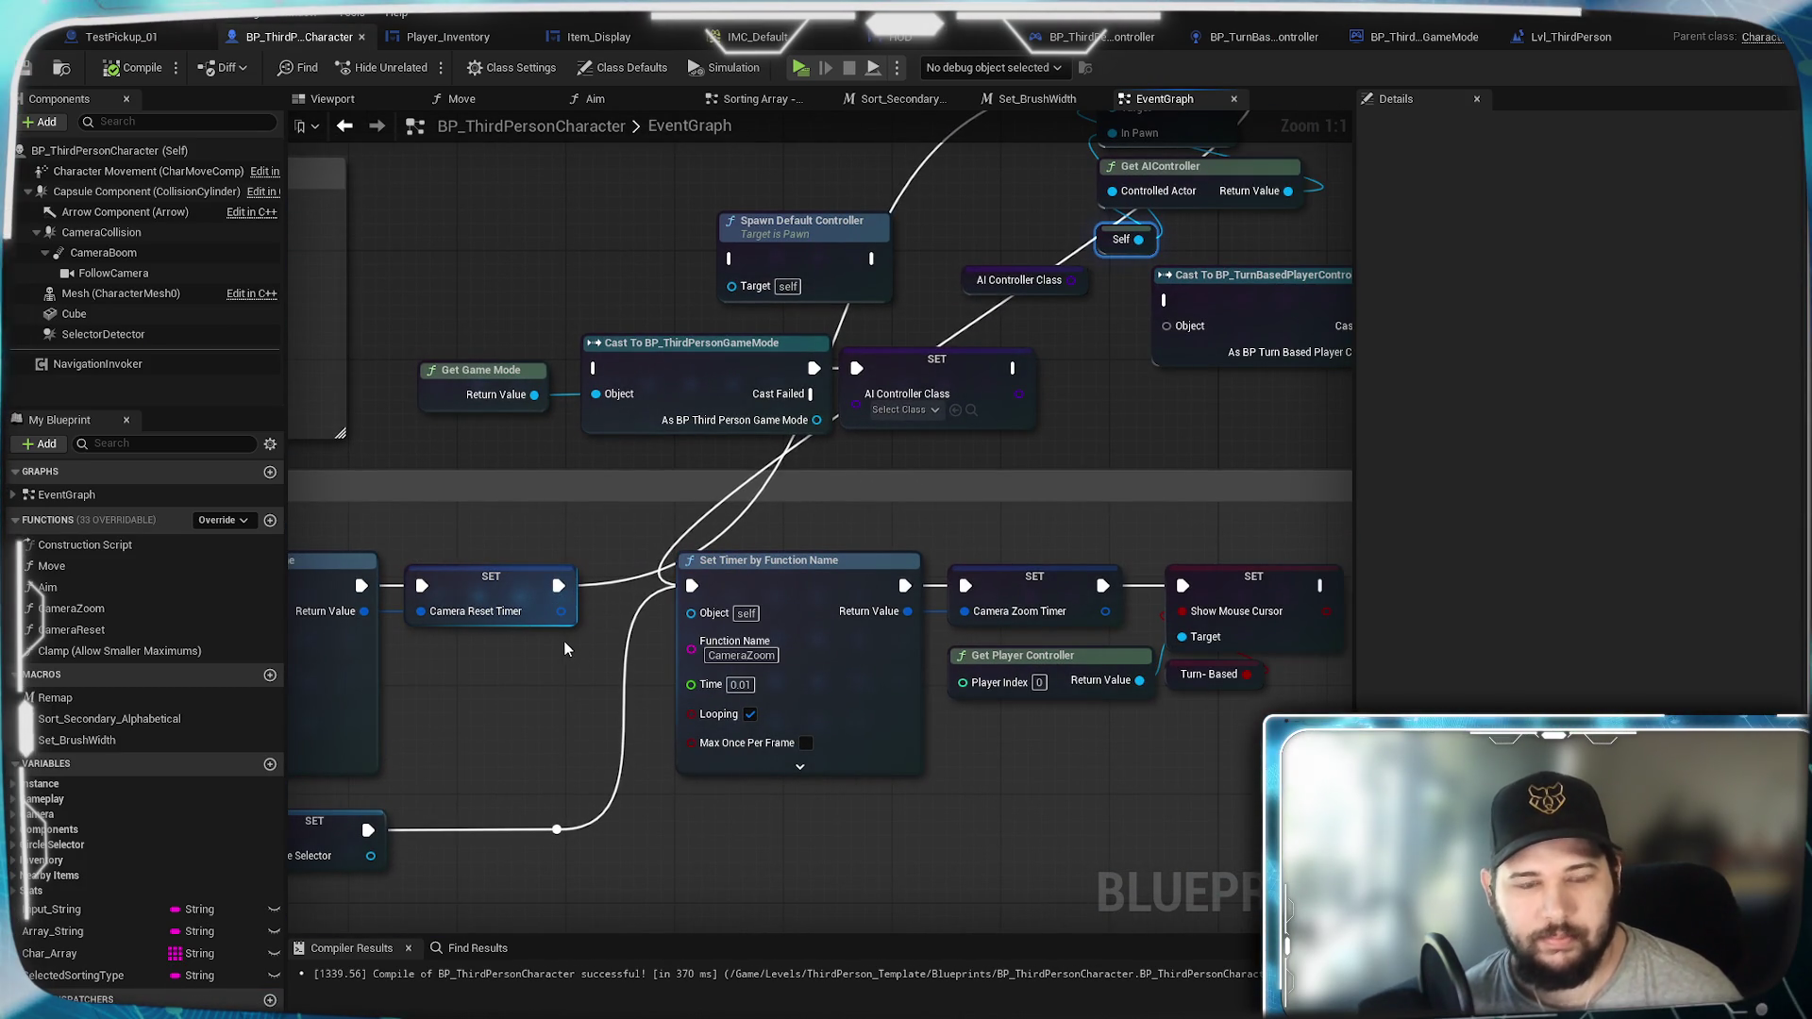
mouse_move(568, 639)
left_mouse_down()
mouse_move(634, 637)
mouse_move(1249, 179)
mouse_move(1472, 168)
left_mouse_up()
left_click_drag(1321, 509, 621, 523)
mouse_move(1025, 472)
left_mouse_down()
mouse_move(728, 604)
mouse_move(717, 706)
left_mouse_up()
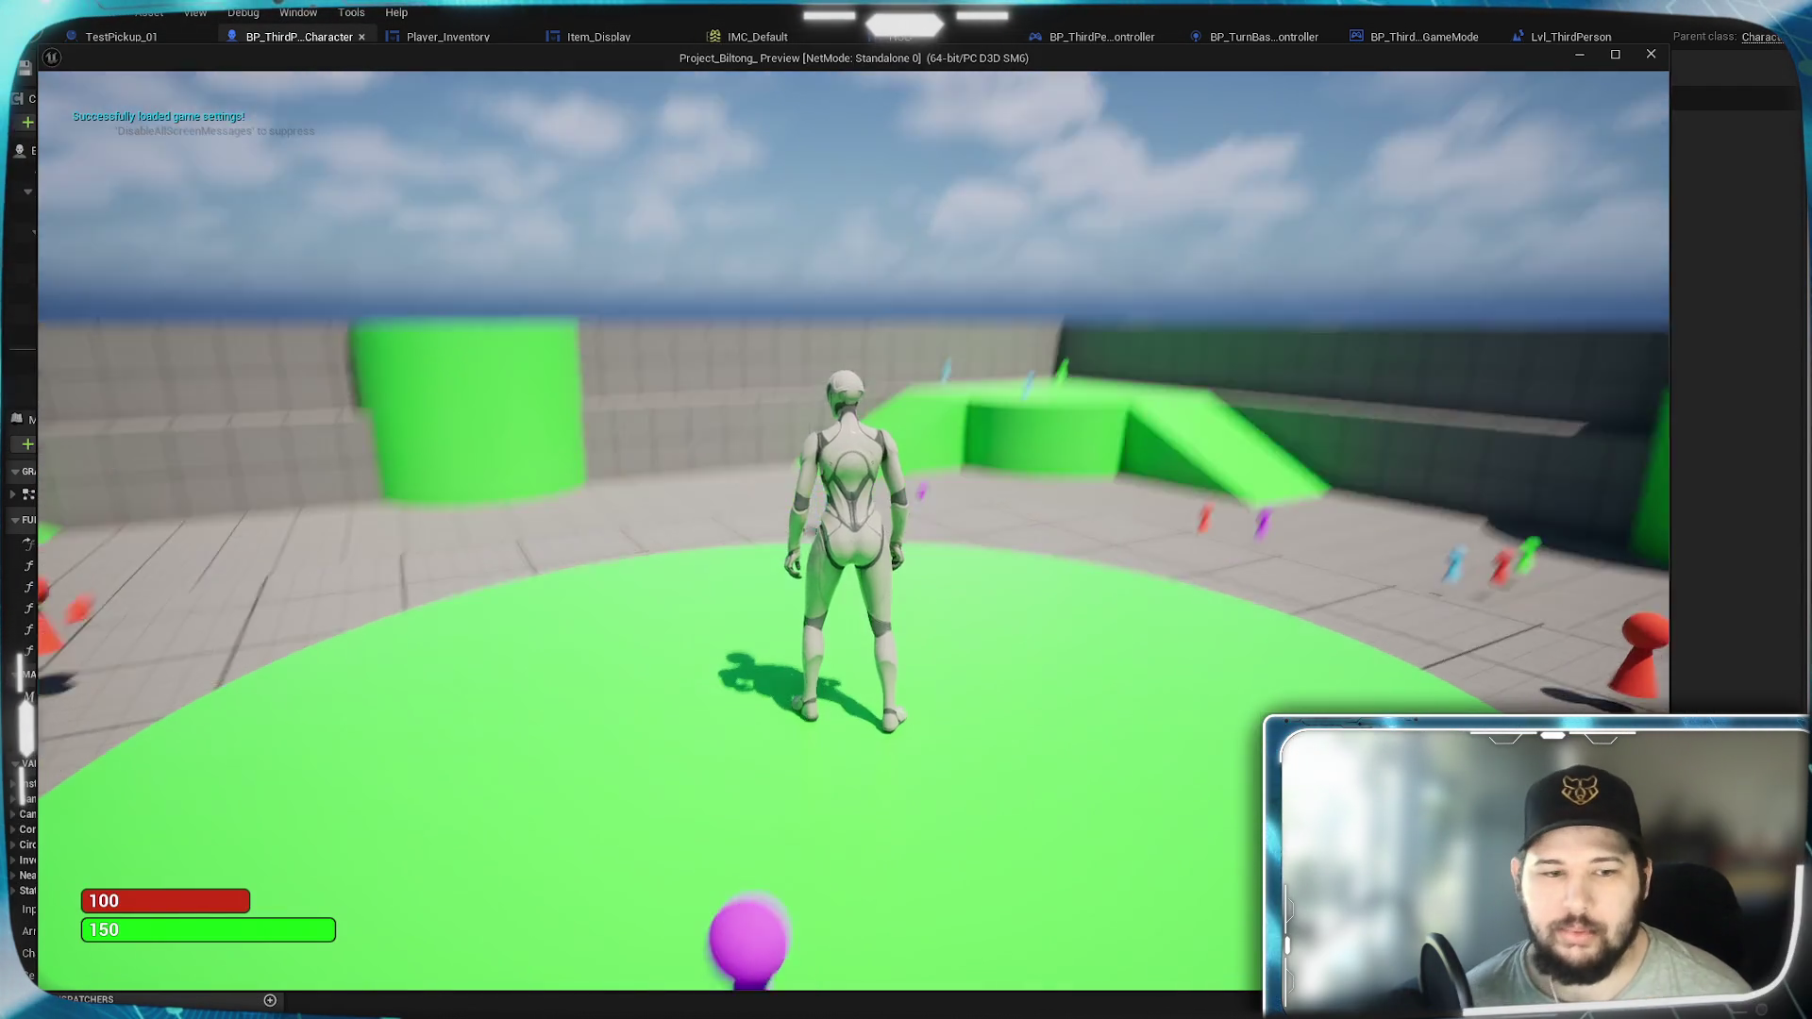
Step: Run forward, switch to the turn-based camera, rotate it, pick a floor destination, then stop the preview
key("w")
key("Tab")
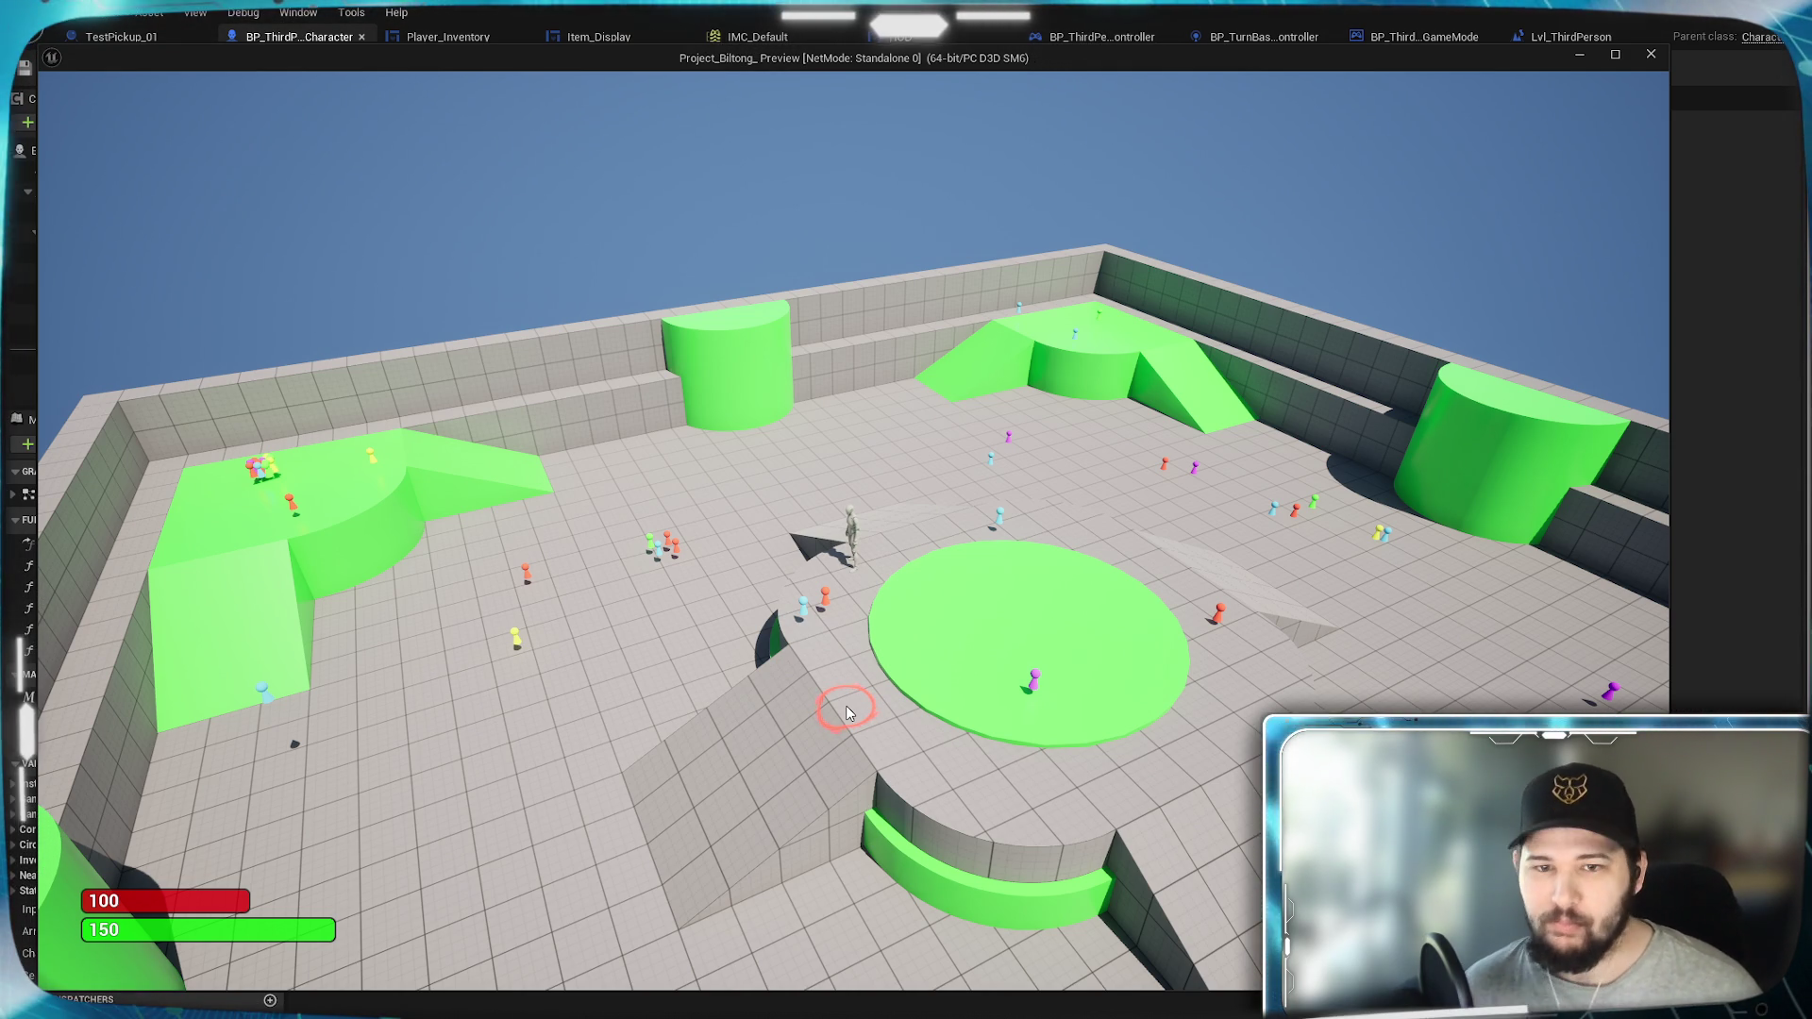
key("e")
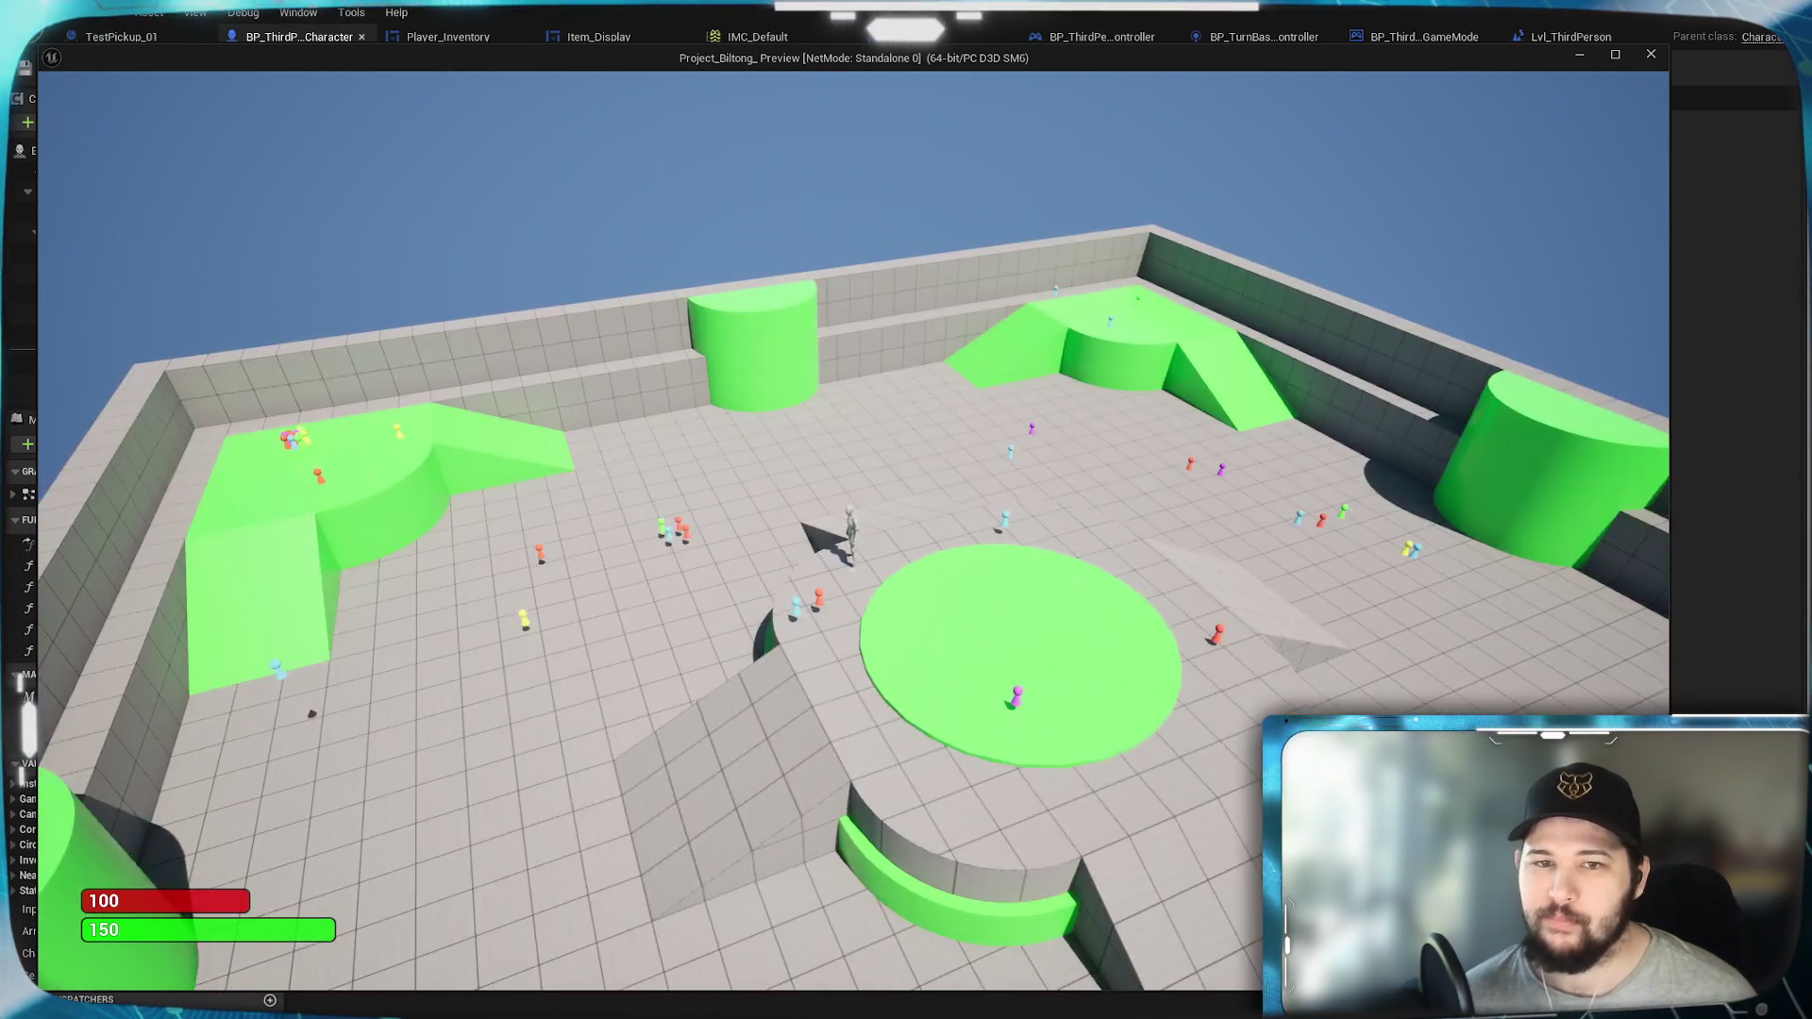
left_click(548, 698)
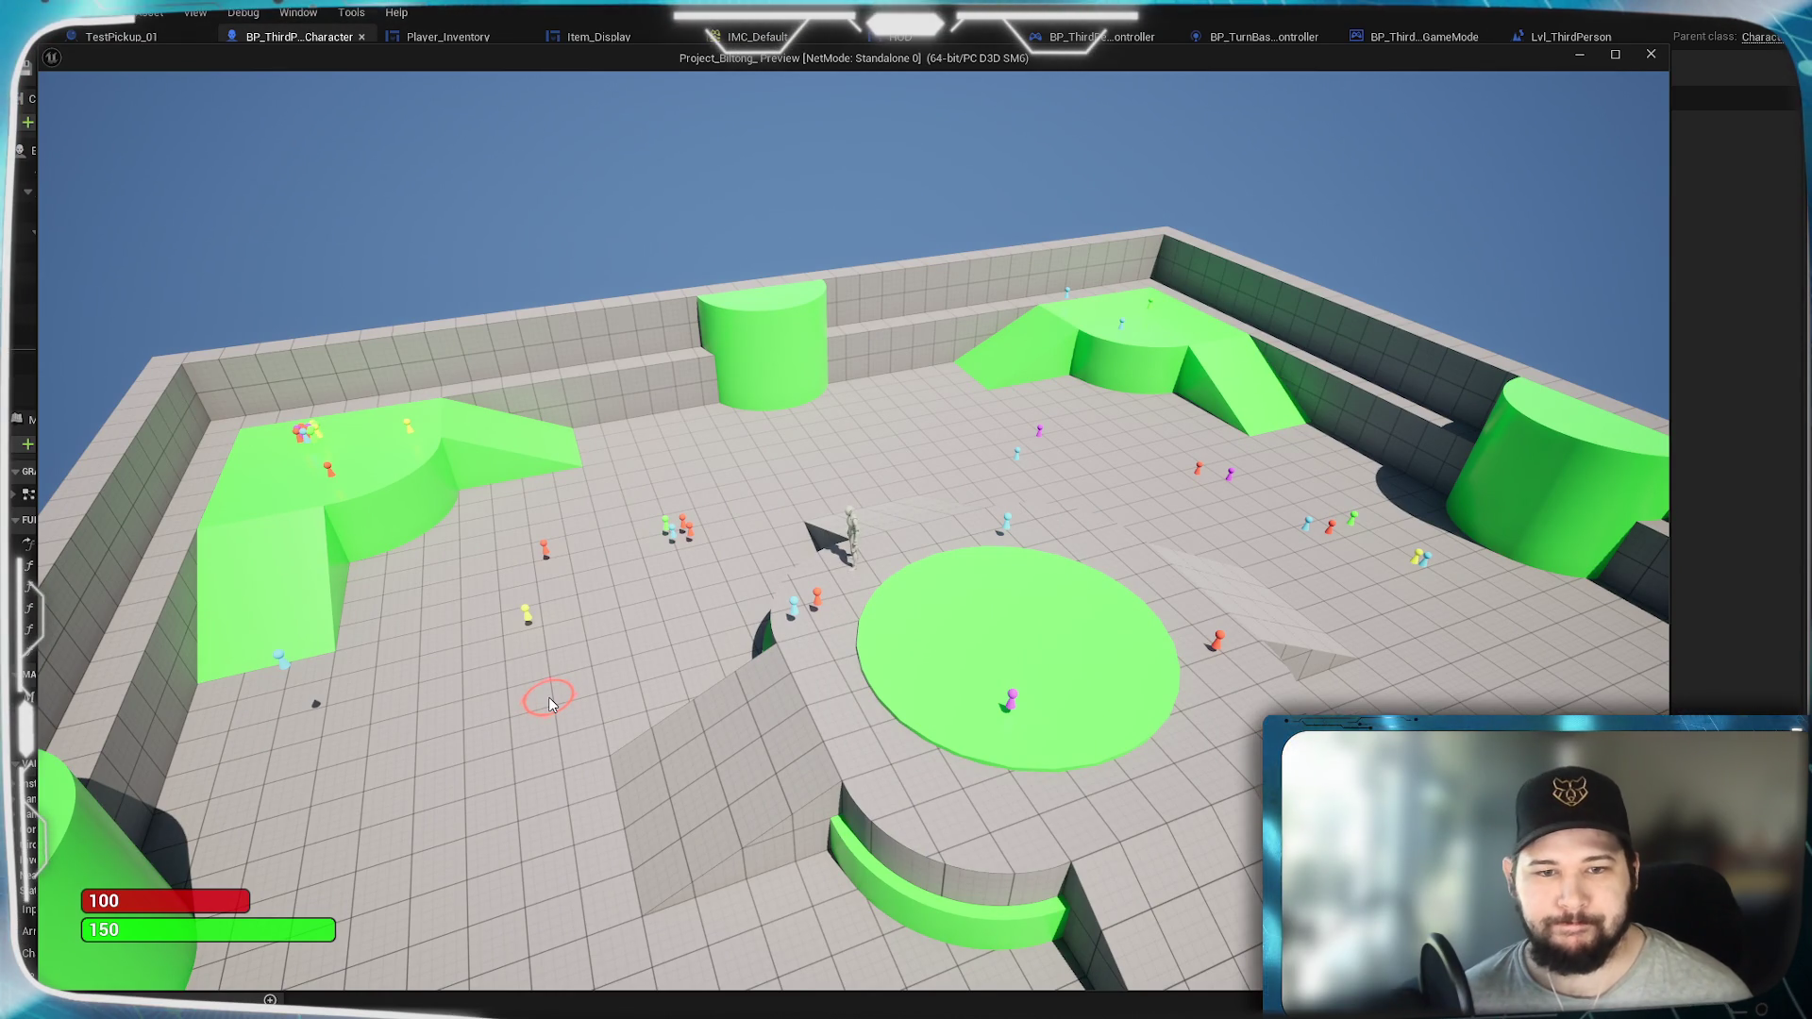
key("Escape")
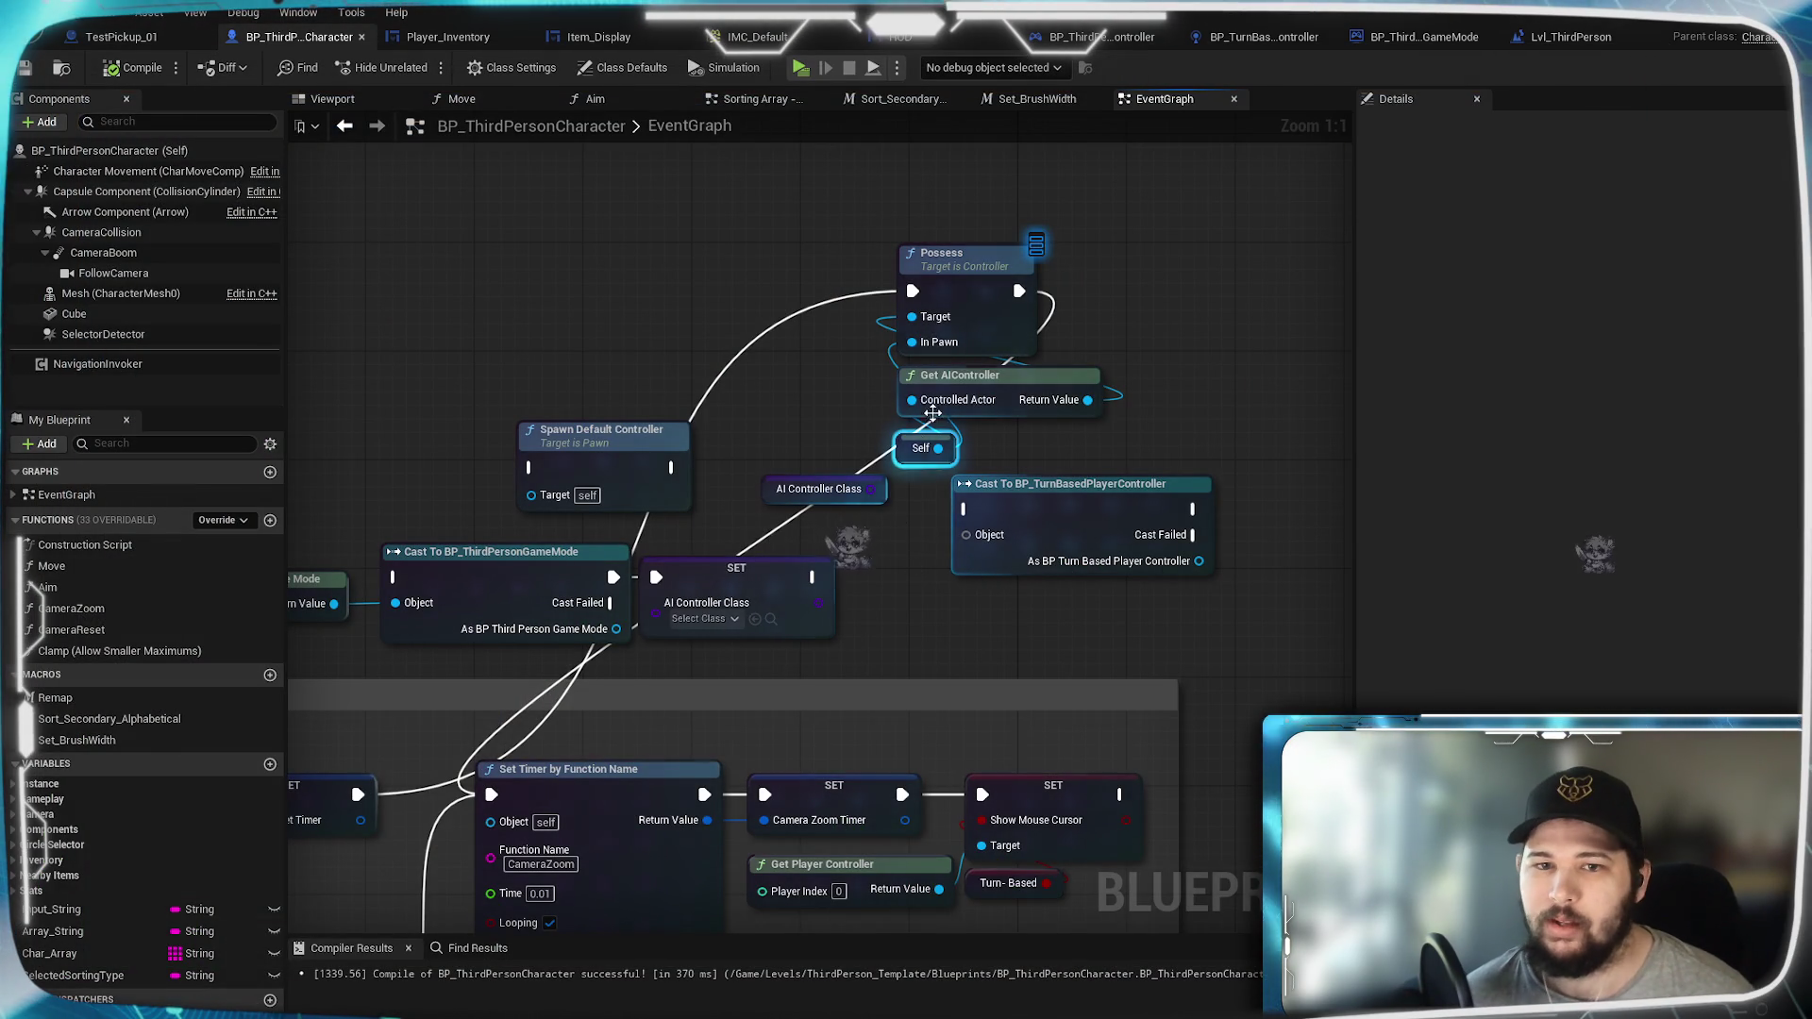
Step: Cut Get AIController's wires to Possess and Self and move it aside with the cast node
mouse_move(982, 383)
left_mouse_down()
mouse_move(1085, 395)
mouse_move(1090, 423)
left_mouse_up()
left_click(1176, 297)
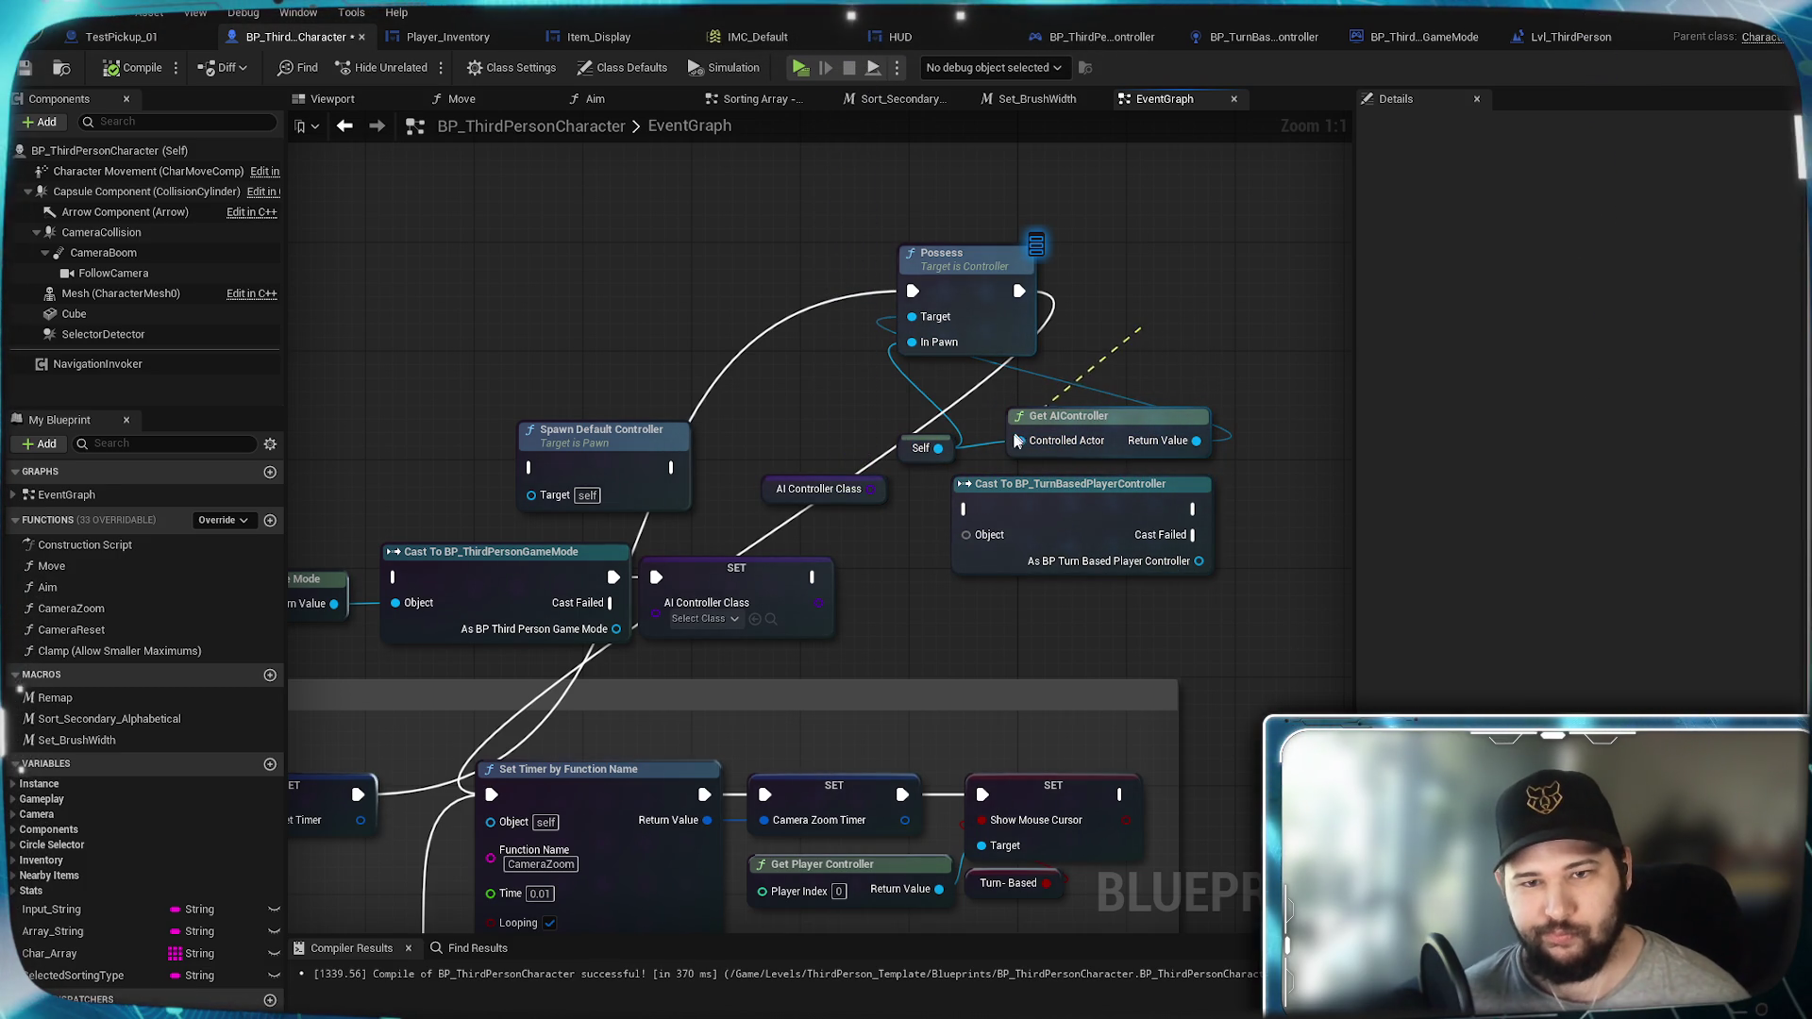
left_click_drag(1142, 330, 979, 473)
left_click_drag(1110, 363, 1174, 525)
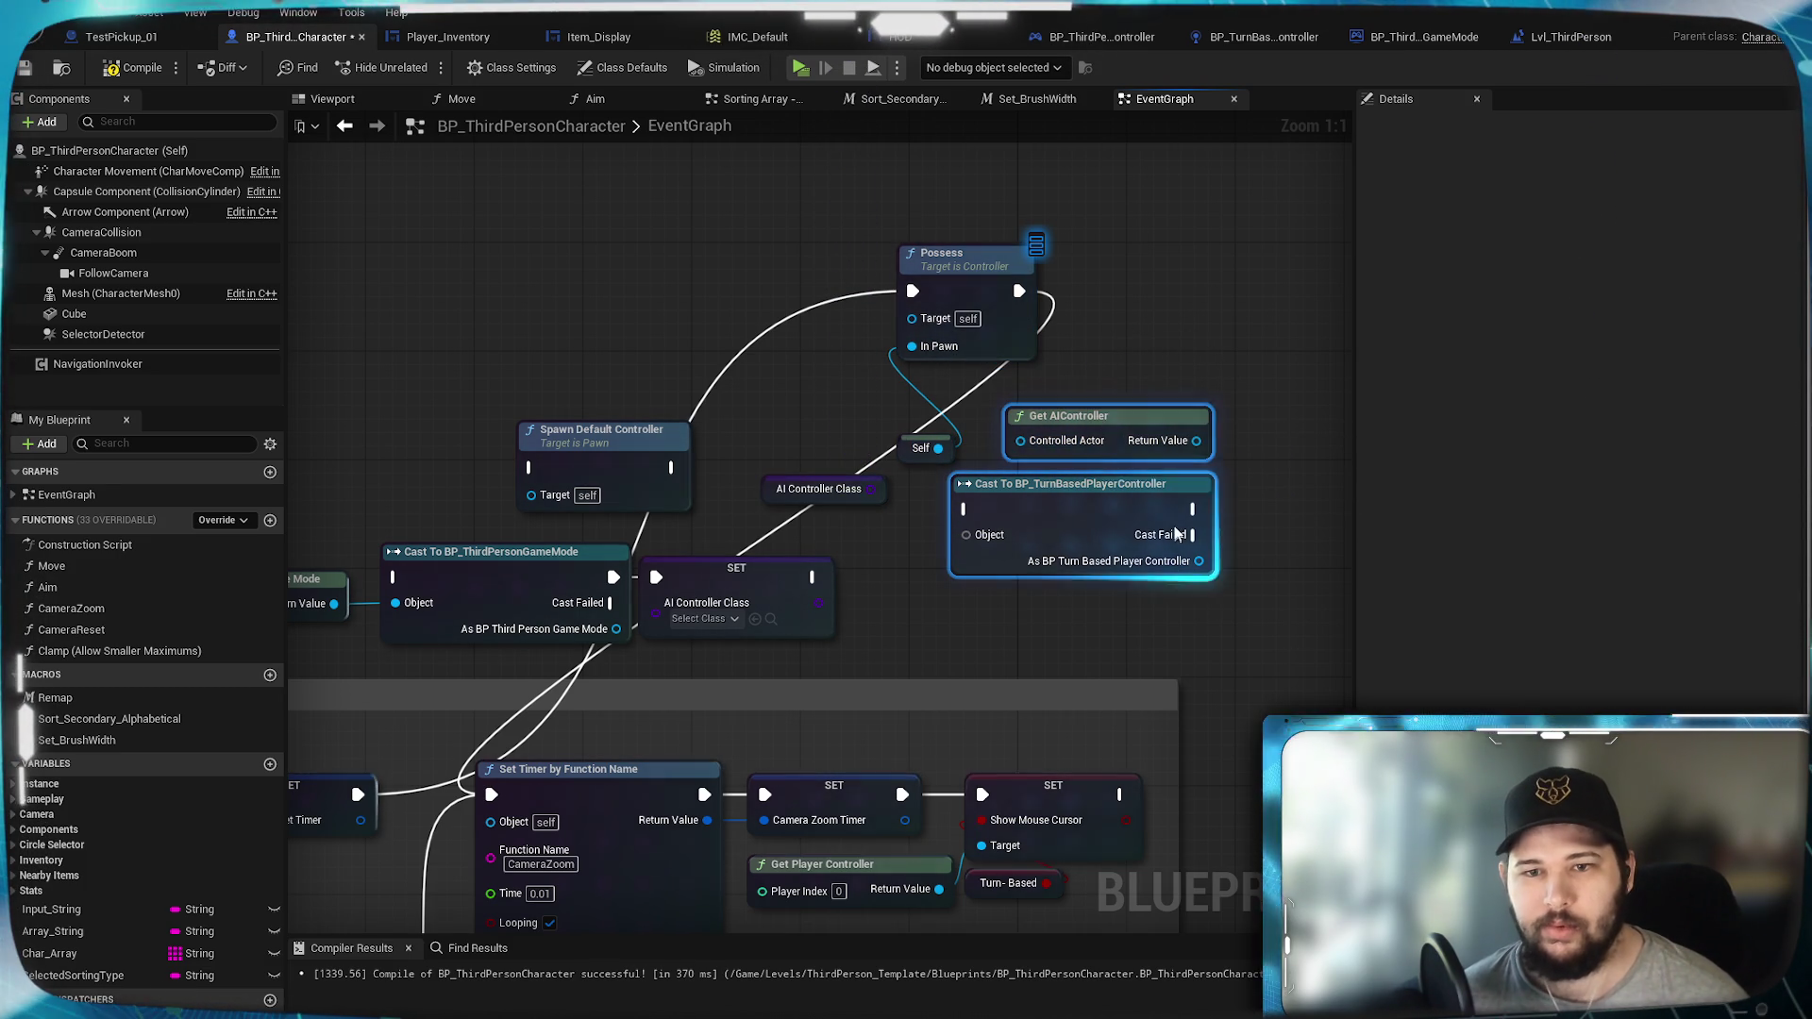
left_click_drag(1083, 413, 1219, 440)
left_click(873, 492)
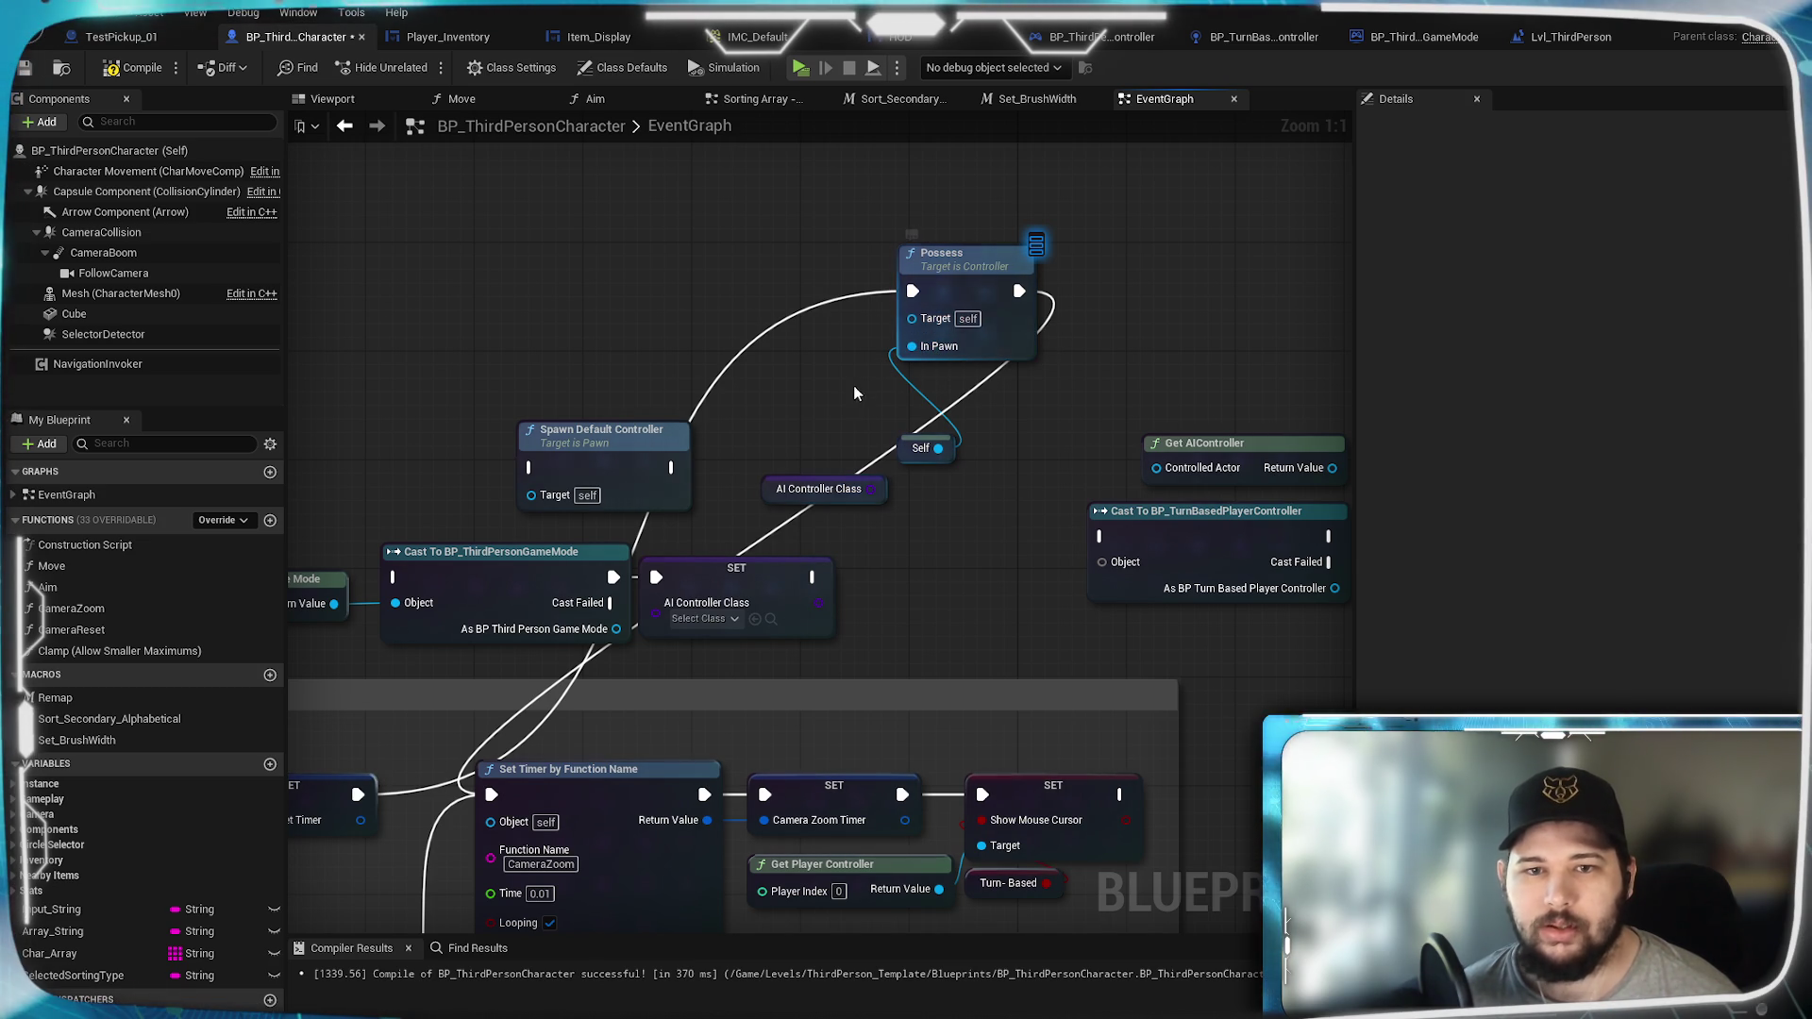
Step: Move AI Controller Class up beside Spawn Default Controller, then return to BP_TurnBasedPlayerController
mouse_move(822, 410)
left_mouse_down()
mouse_move(906, 324)
mouse_move(1137, 242)
mouse_move(862, 413)
left_mouse_up()
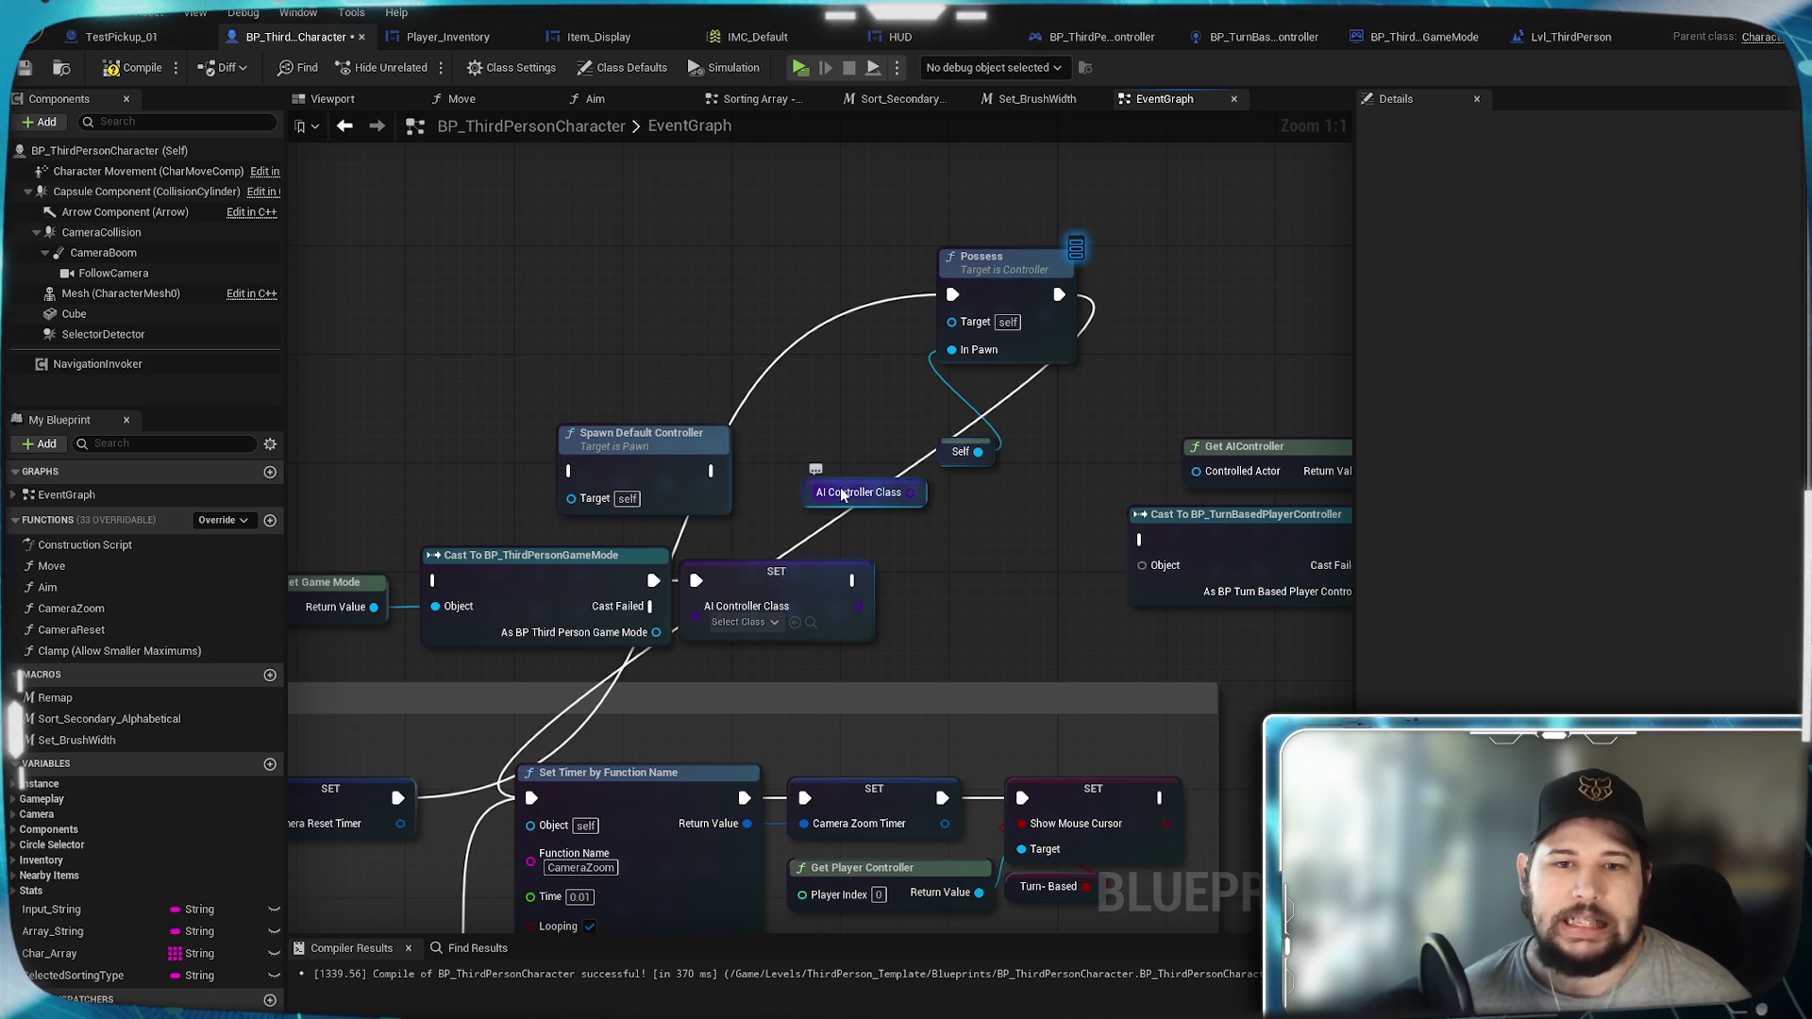
mouse_move(870, 484)
left_mouse_down()
mouse_move(827, 404)
mouse_move(827, 440)
left_mouse_up()
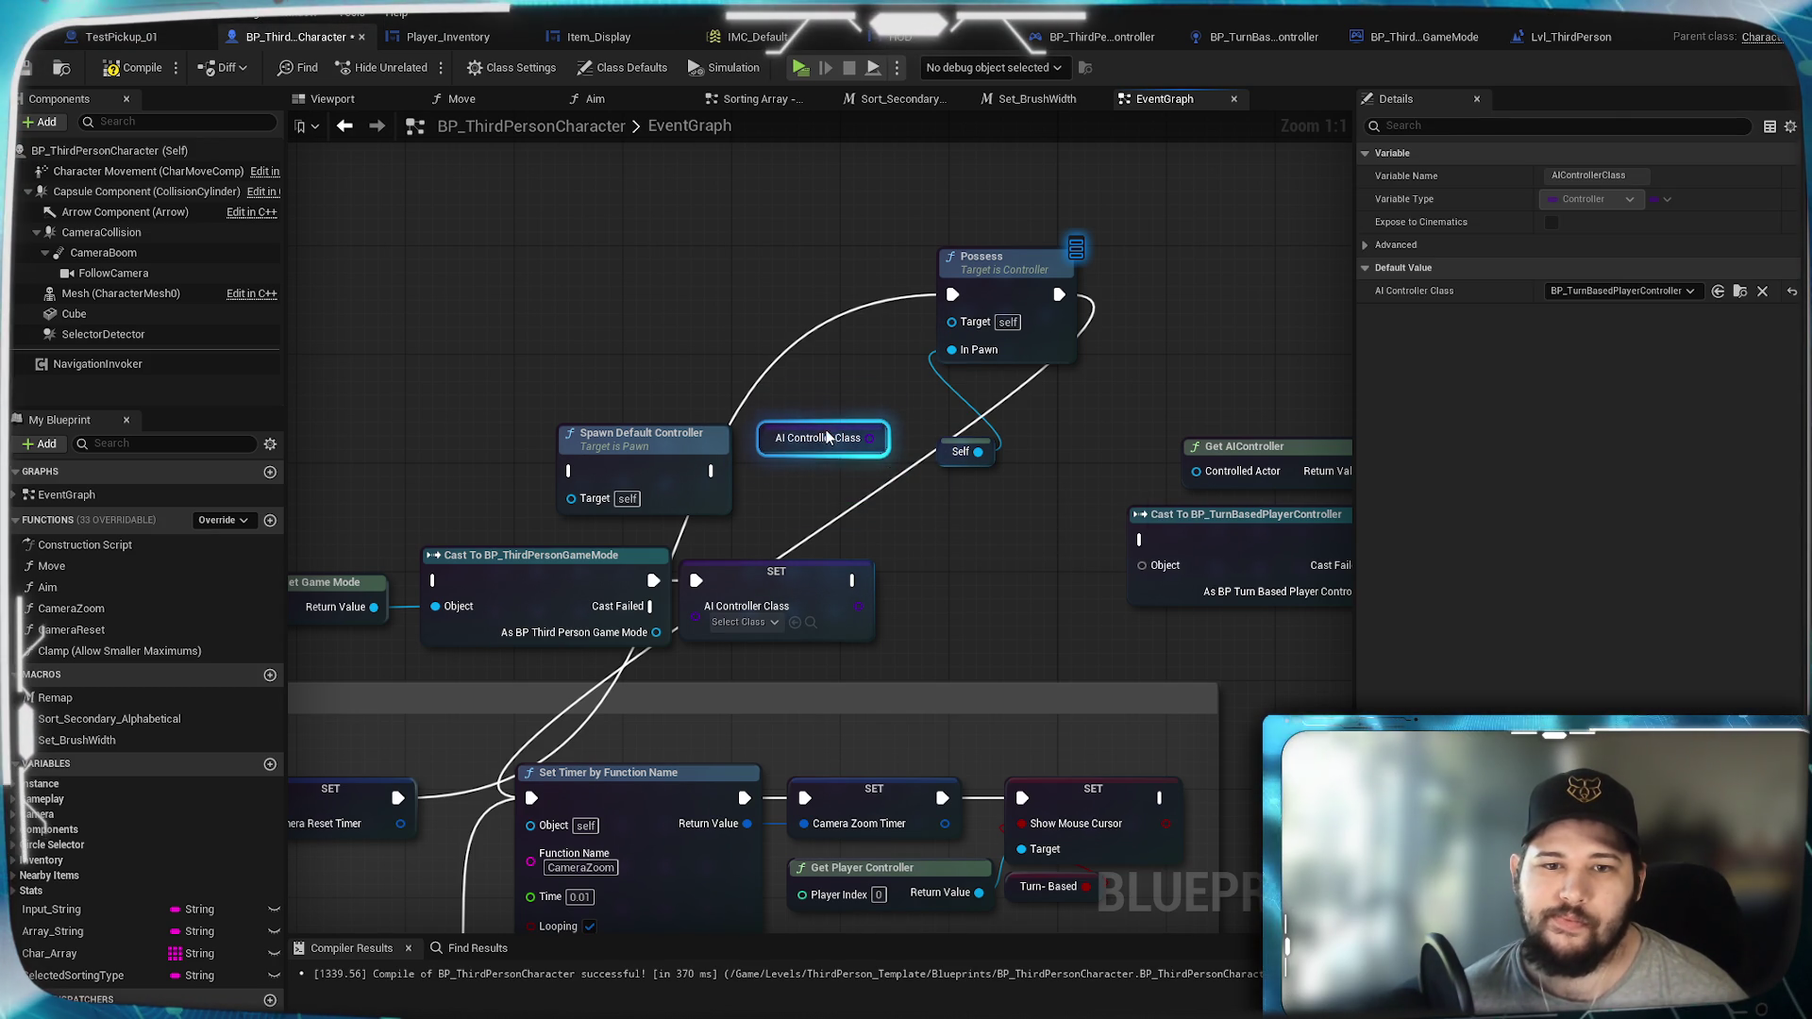
left_click(829, 381)
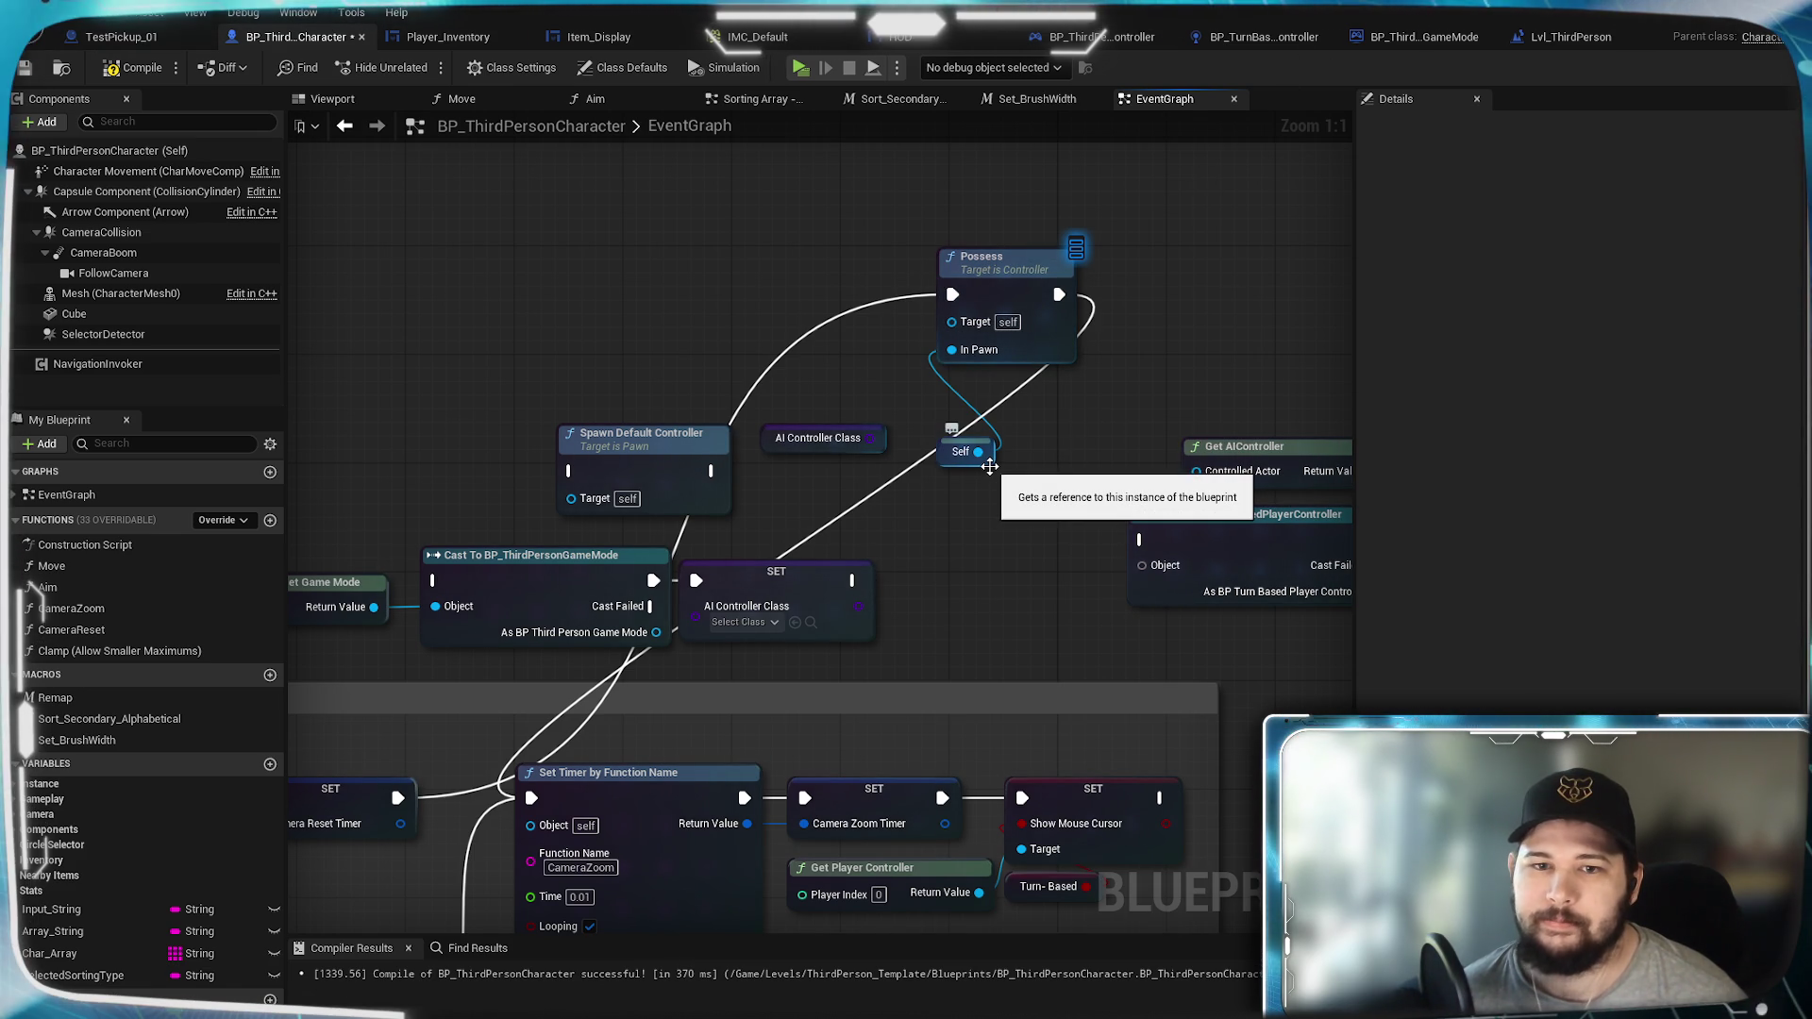
left_click(1259, 38)
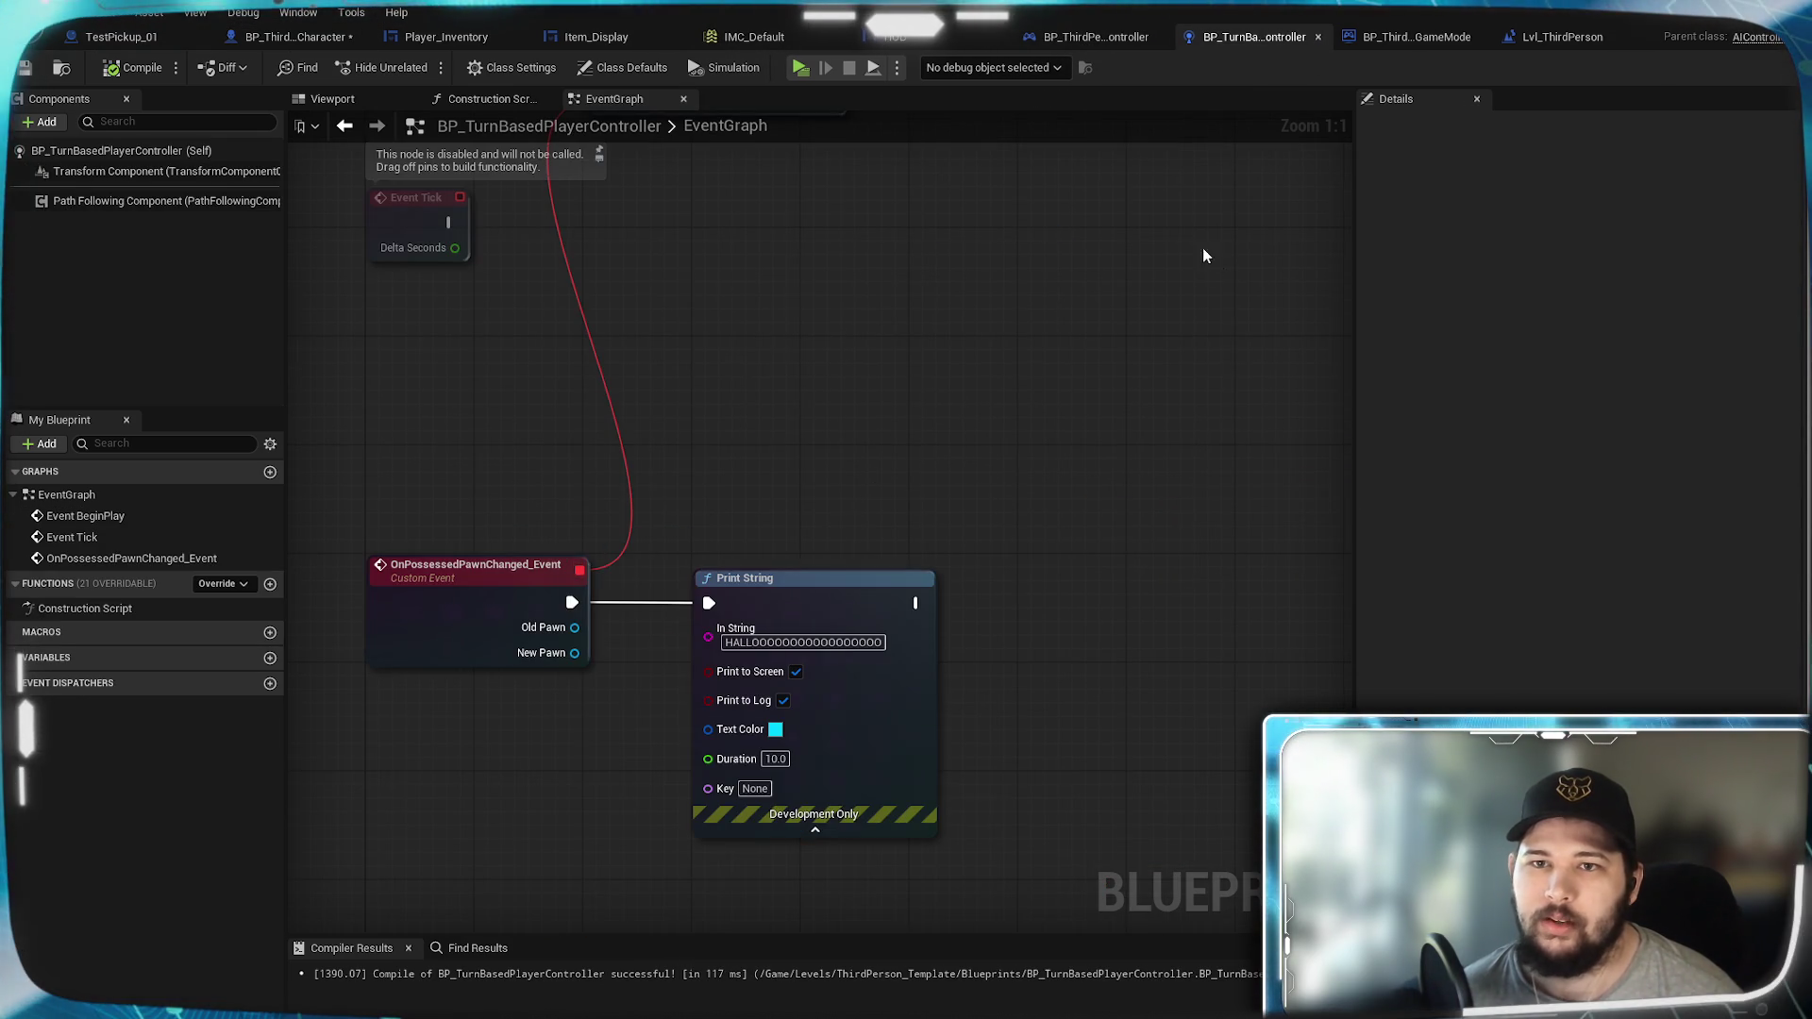
Step: Add a Character_REF variable typed as a BP Third Person Character object reference and compile
mouse_move(774, 439)
left_mouse_down()
mouse_move(789, 514)
mouse_move(643, 507)
left_mouse_up()
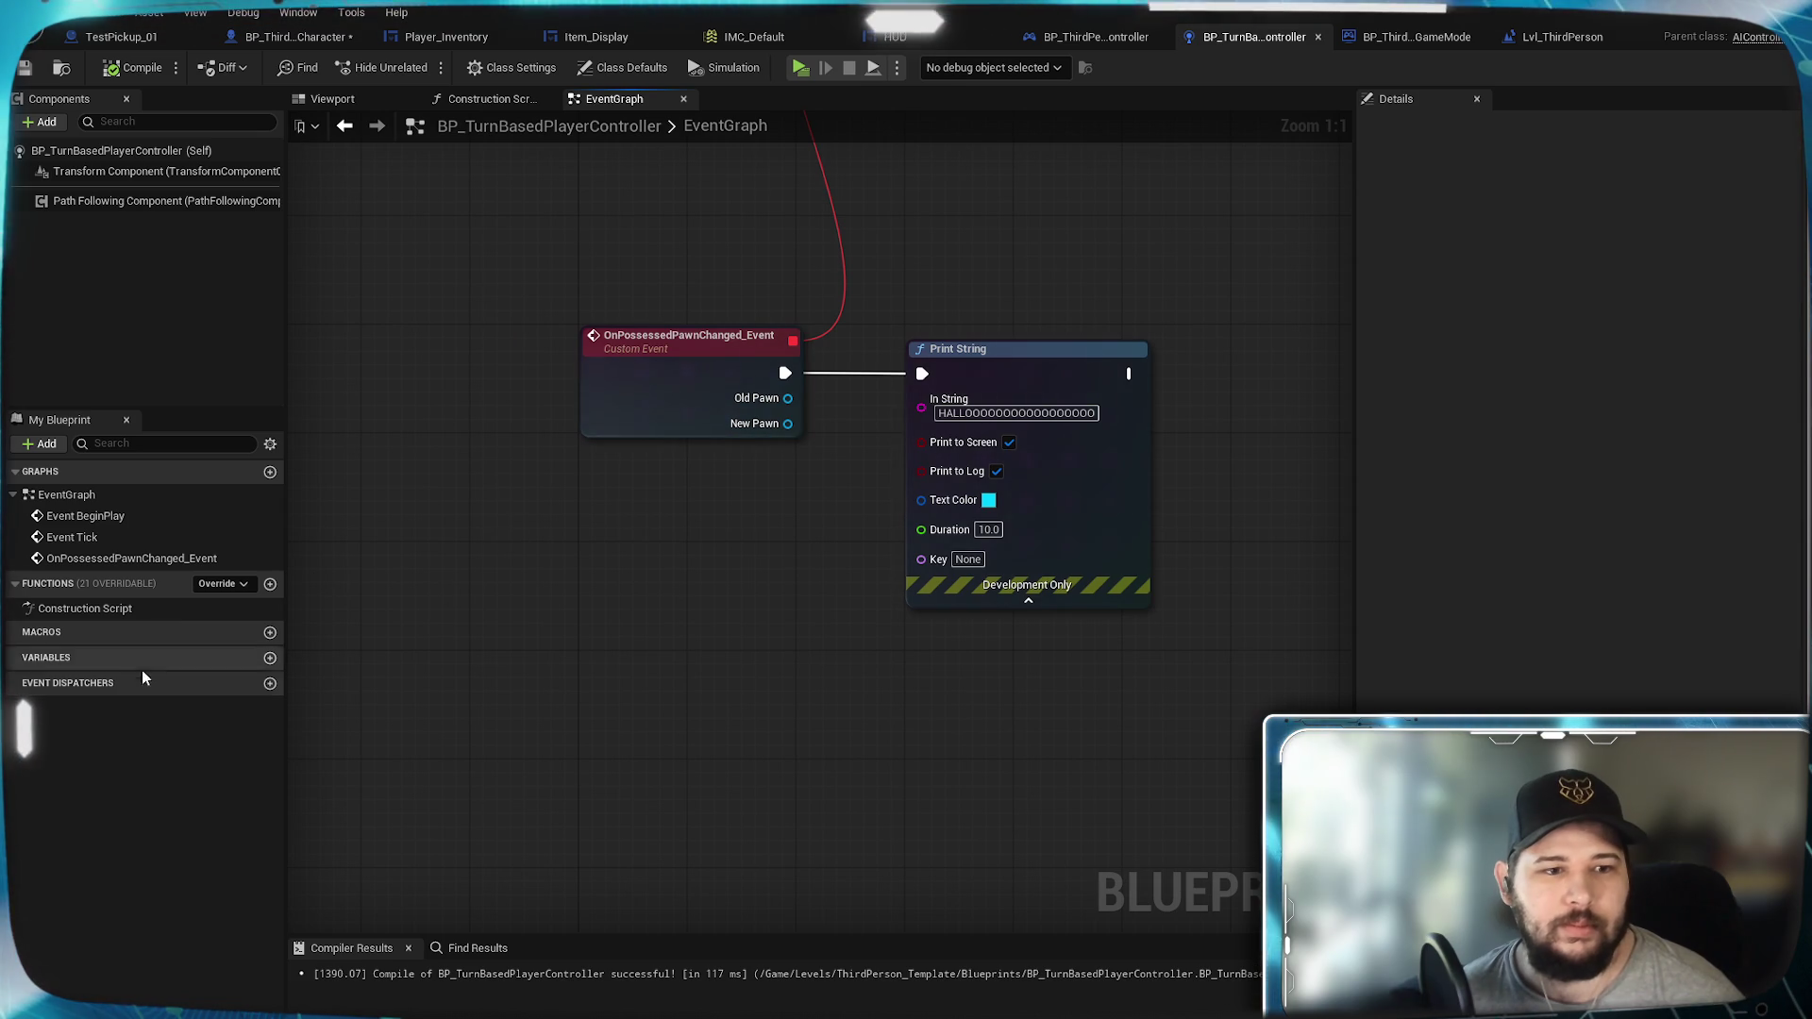
left_click(270, 658)
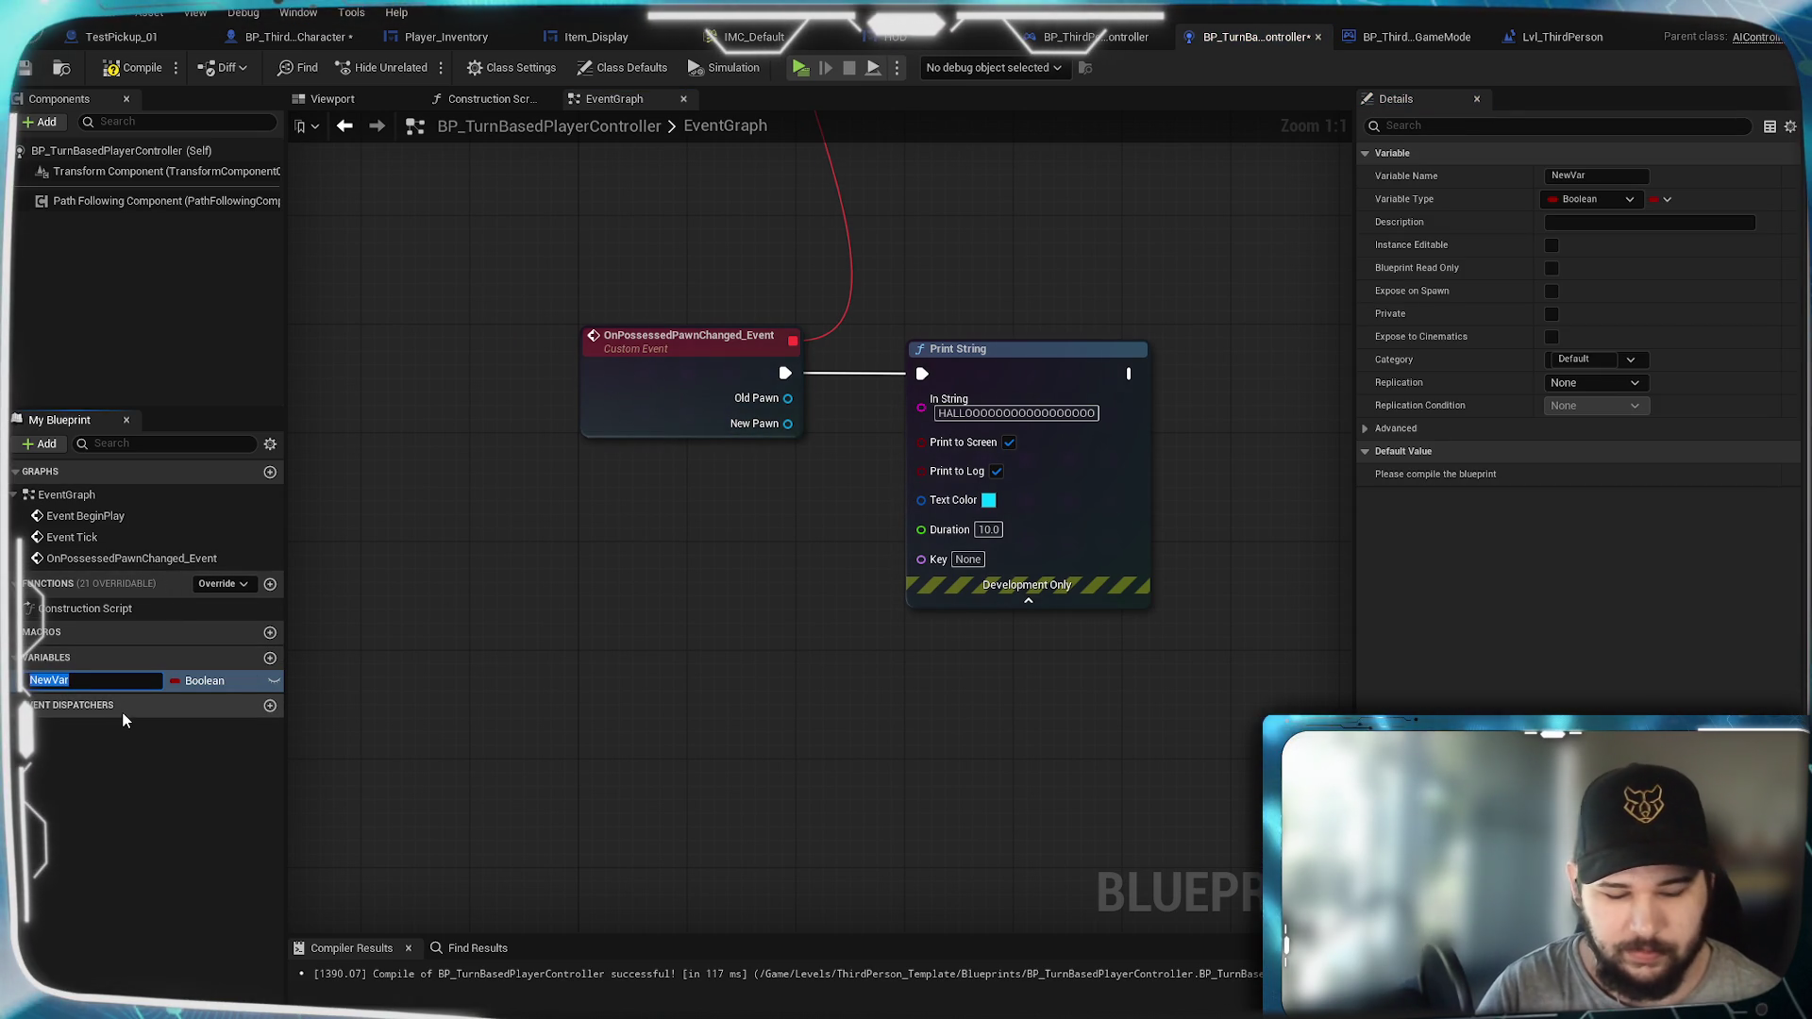
key("BackSpace")
type("haract")
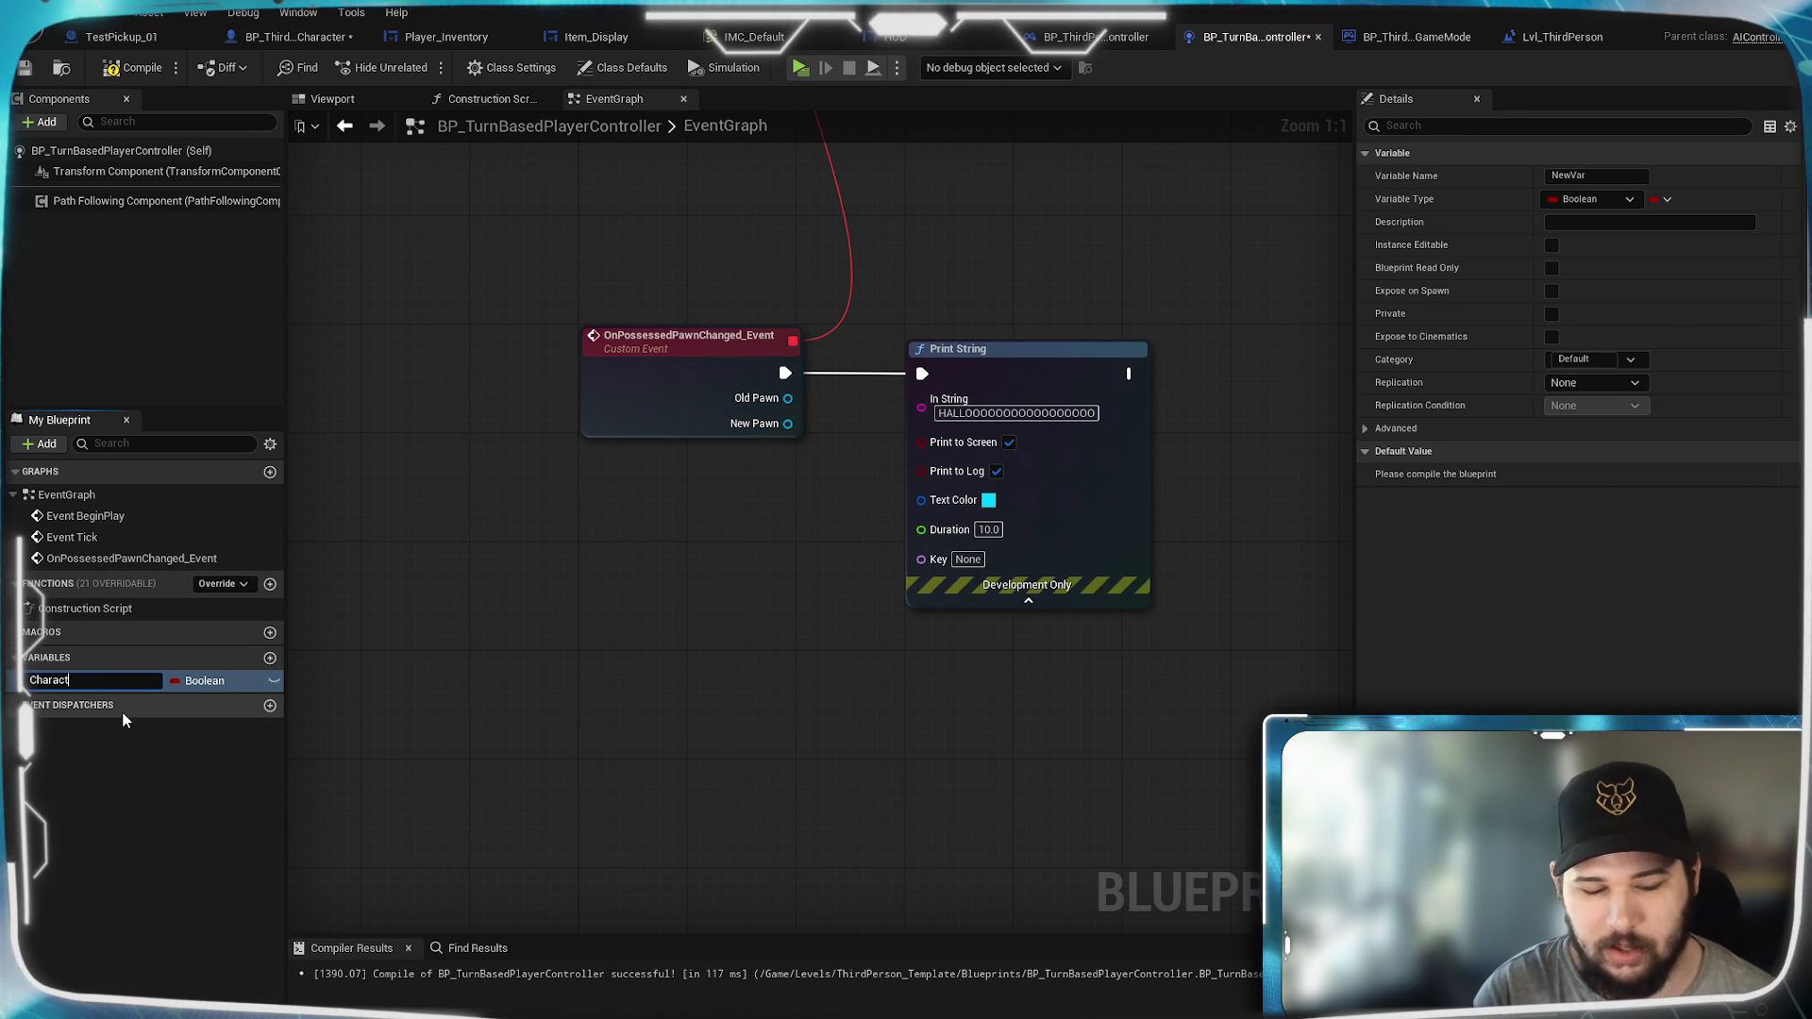
type("er_REF")
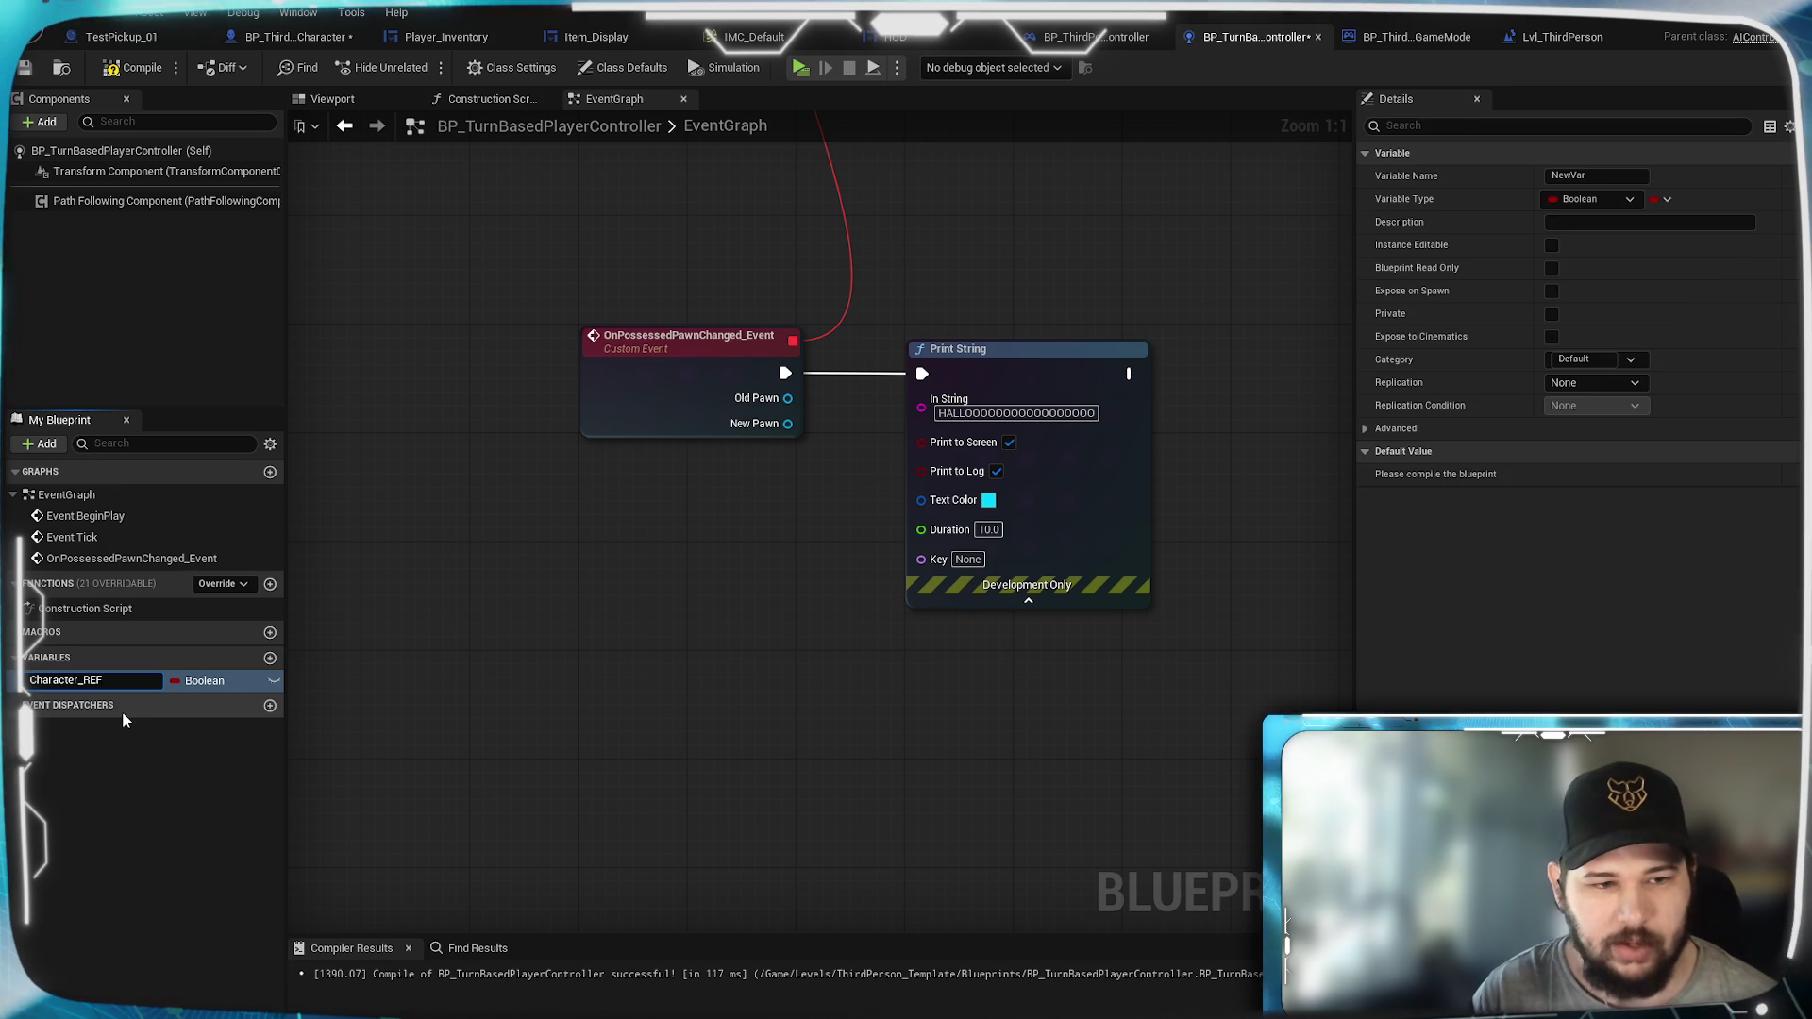
key("Return")
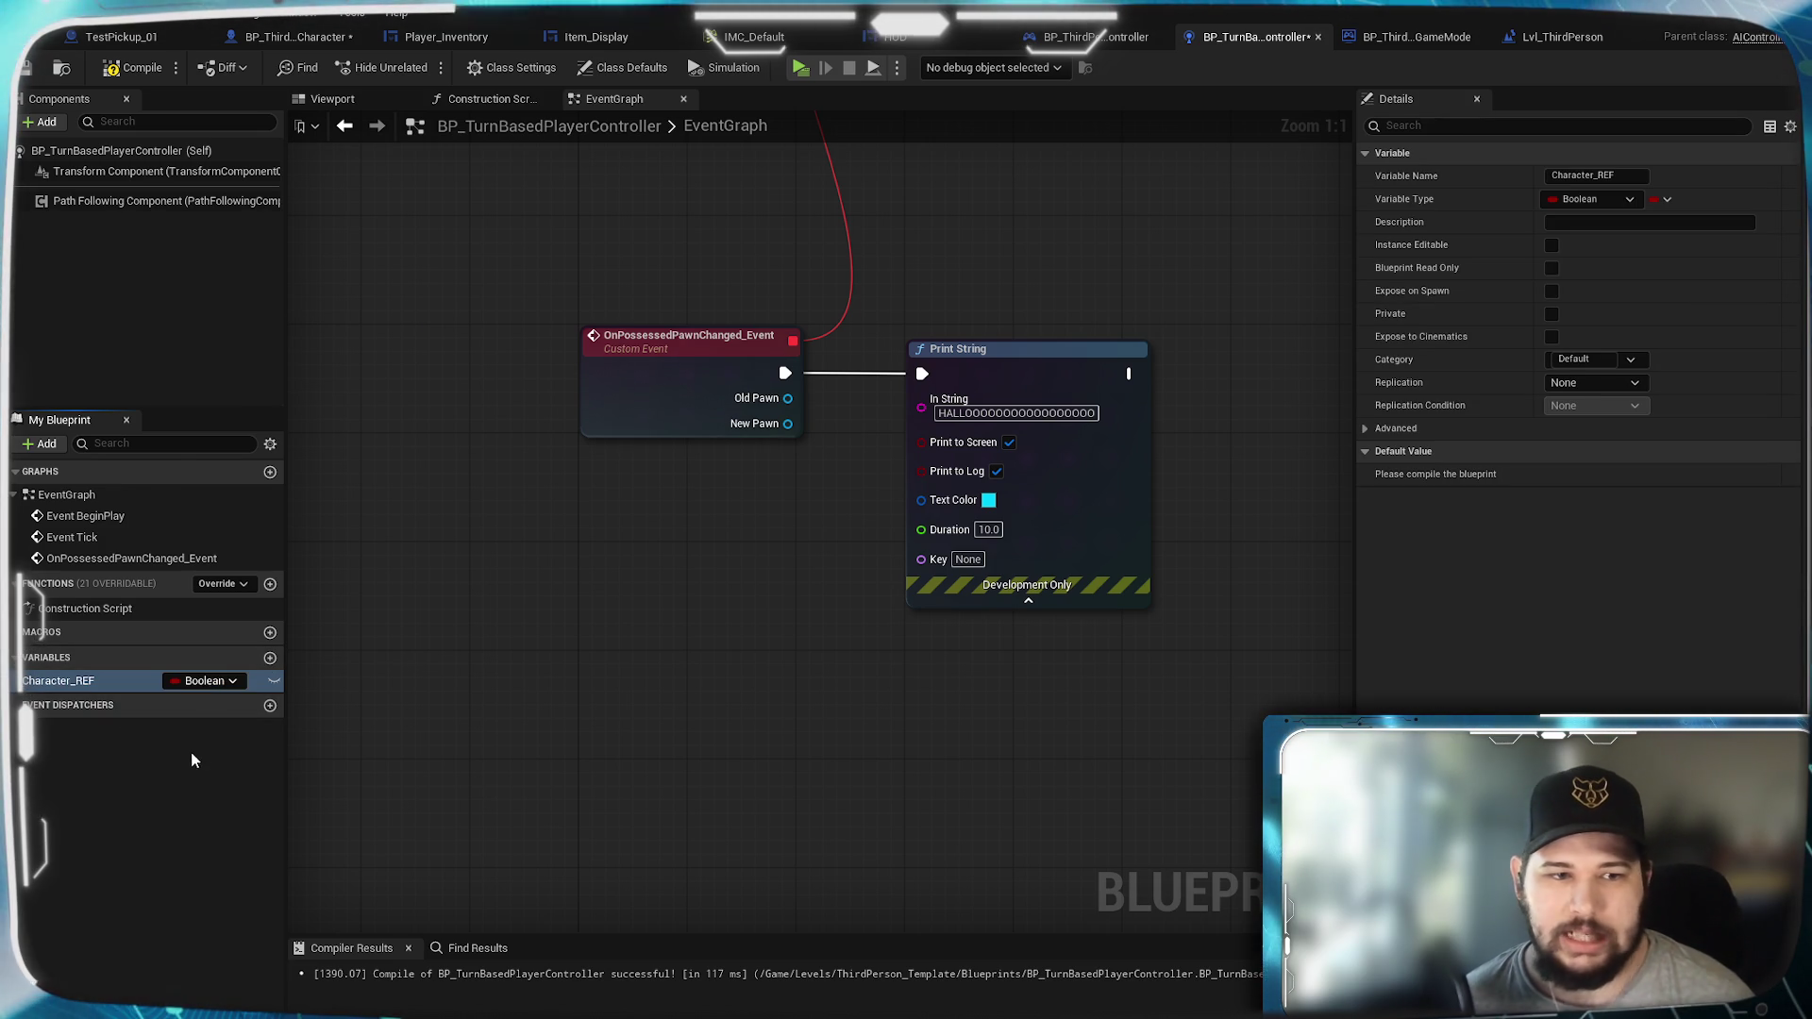
left_click(200, 681)
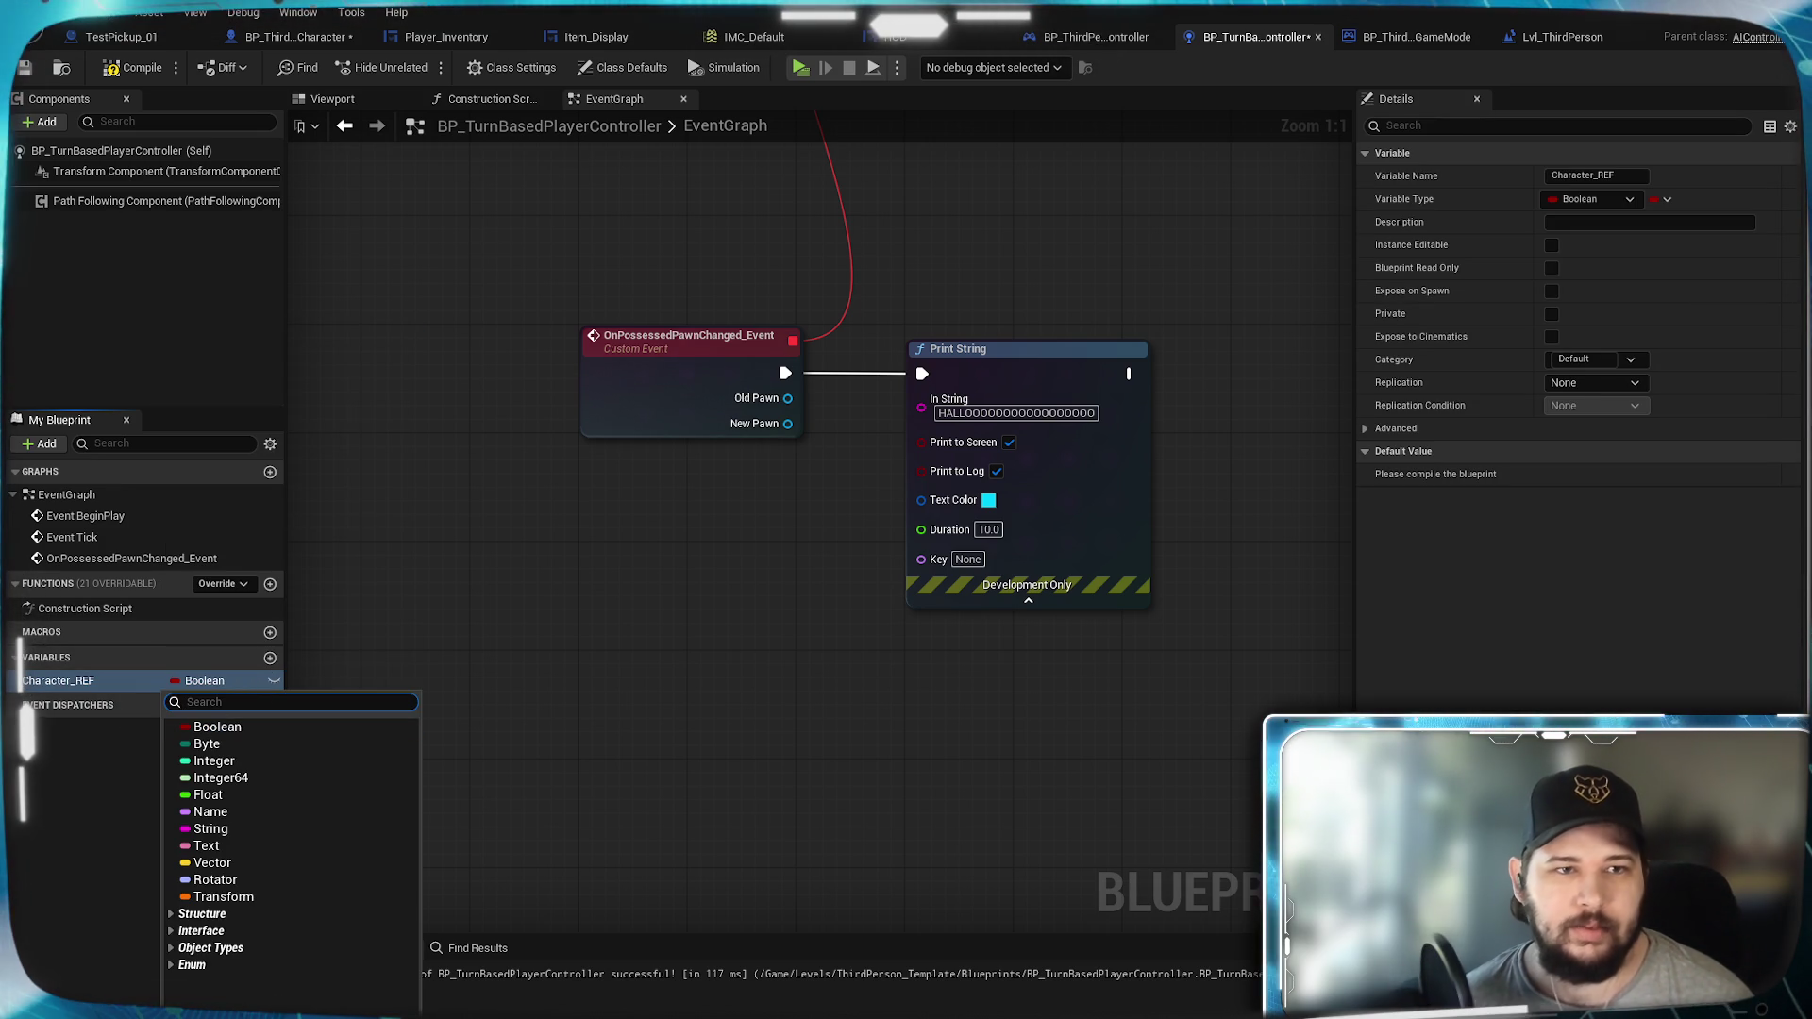
type("Thir")
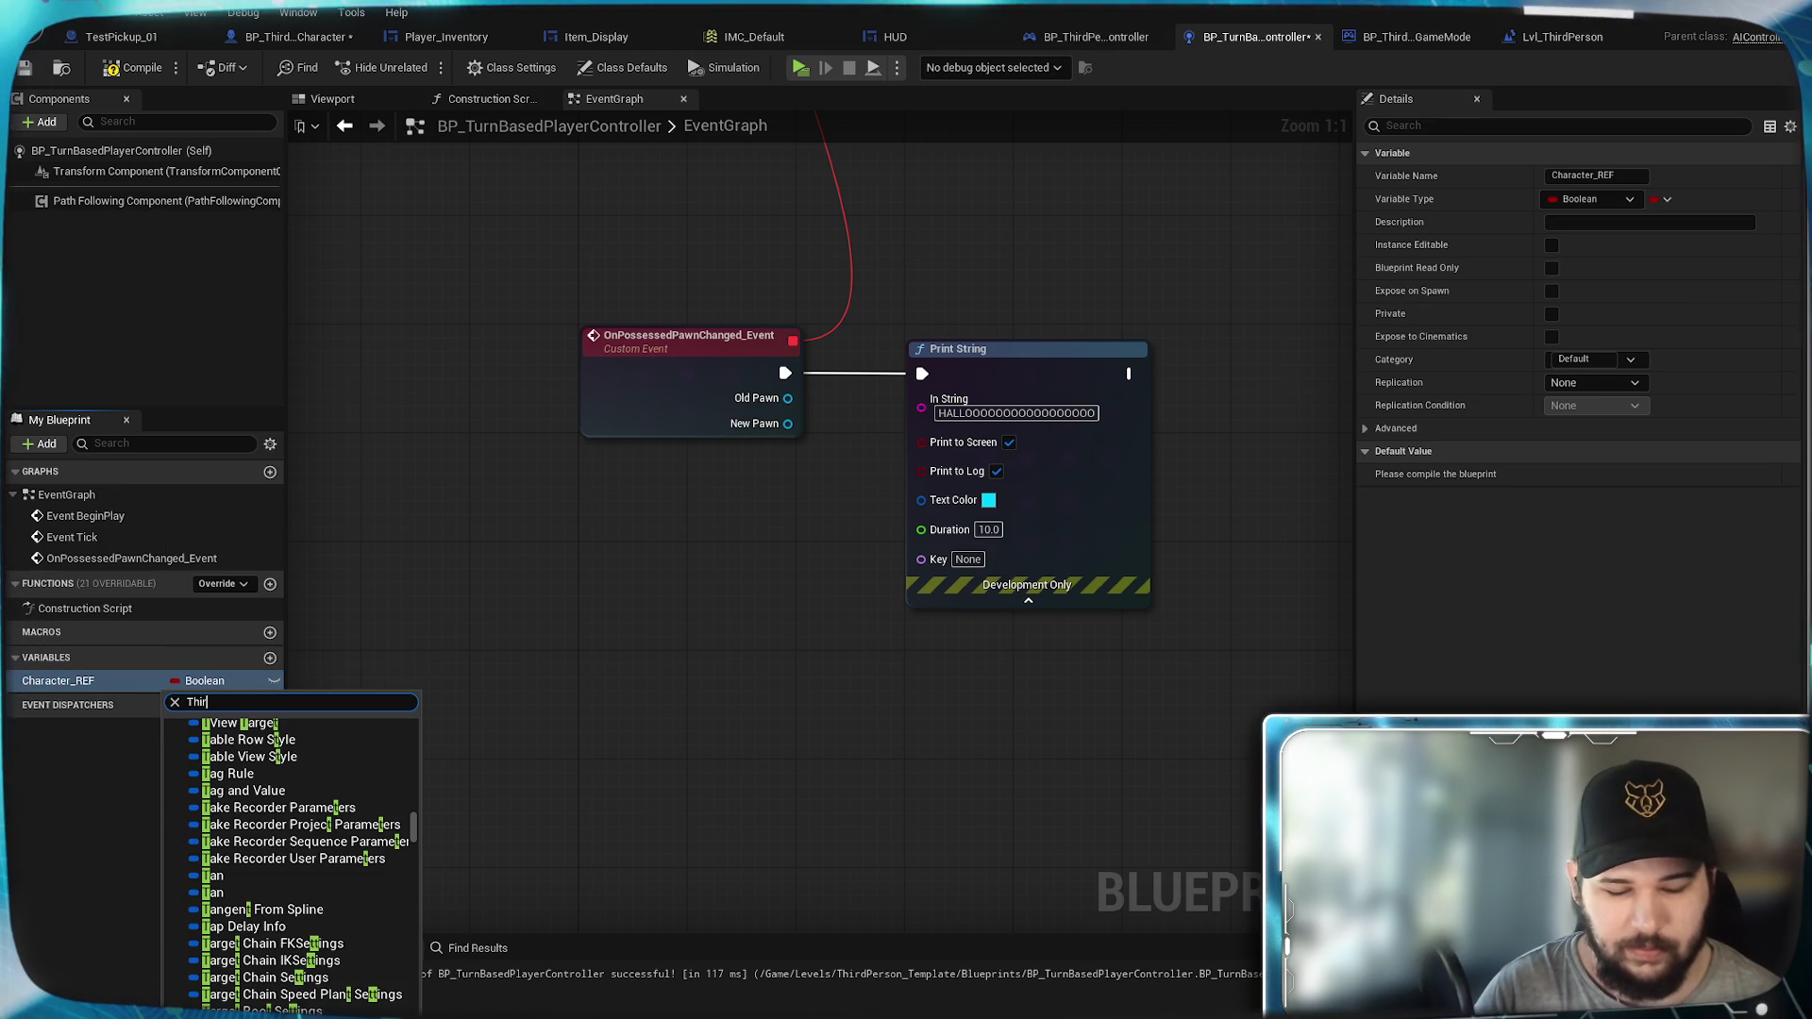
type("dPerso")
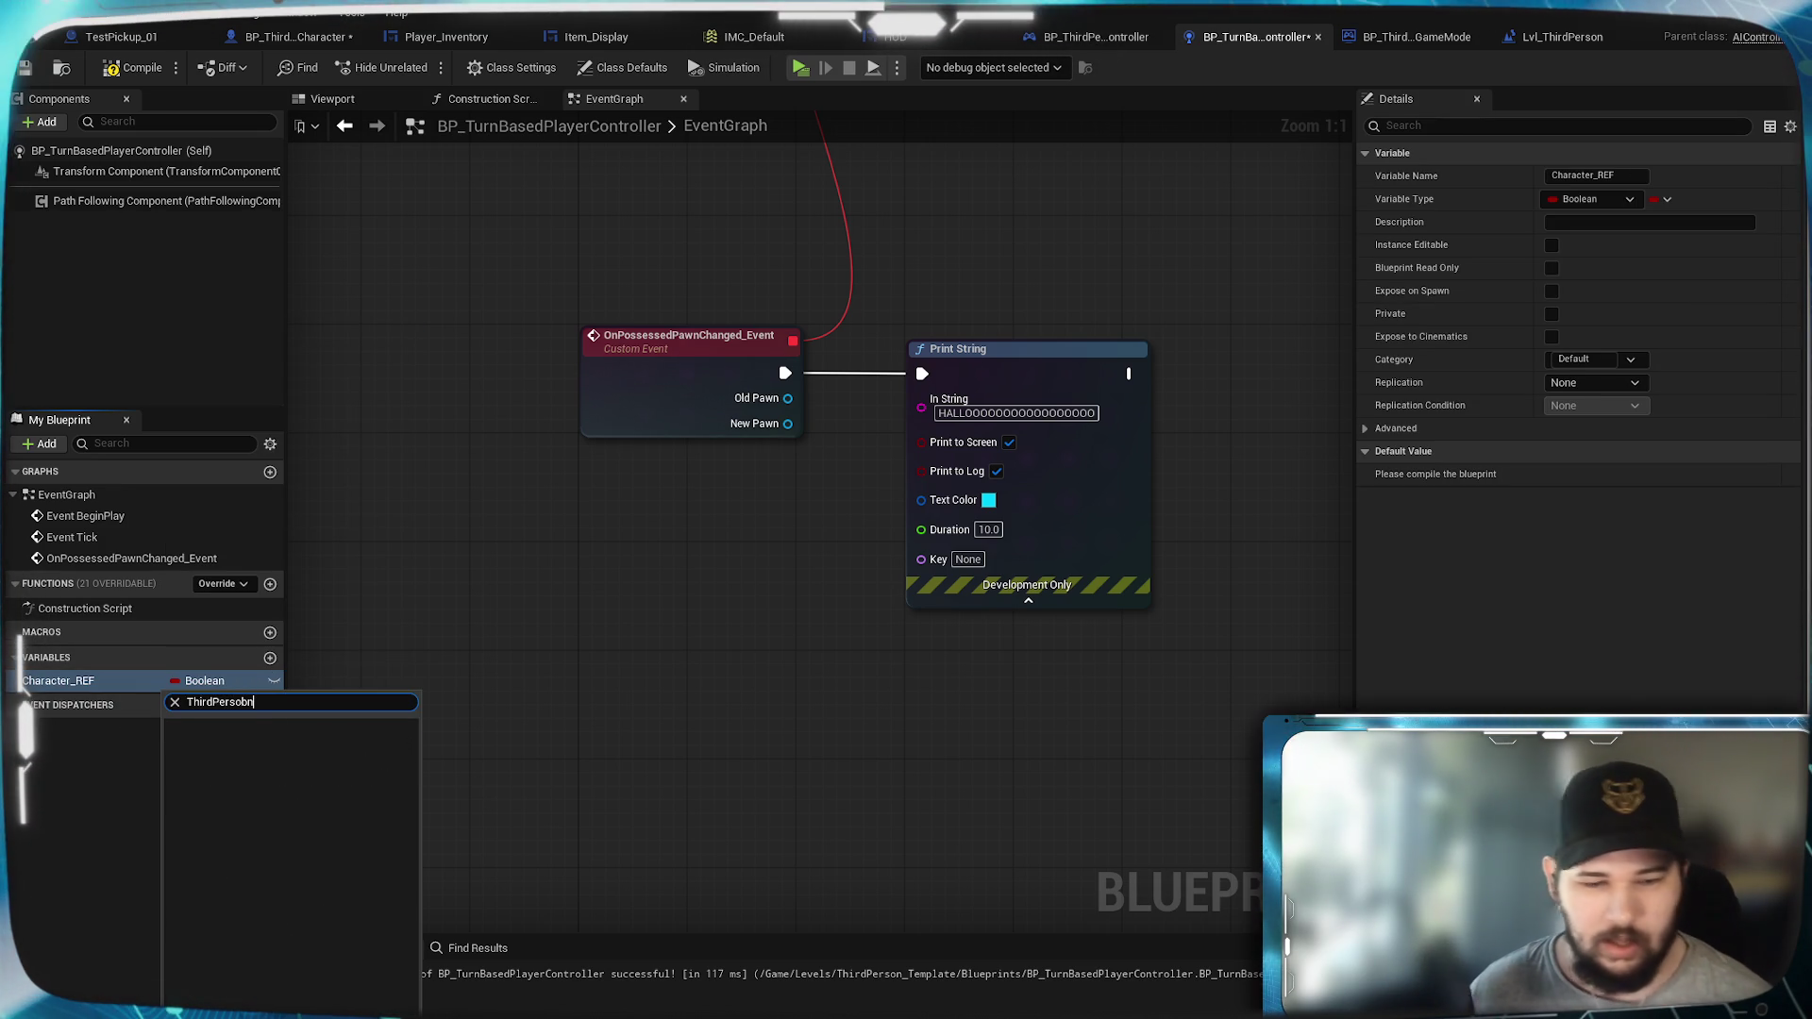
mouse_move(375, 745)
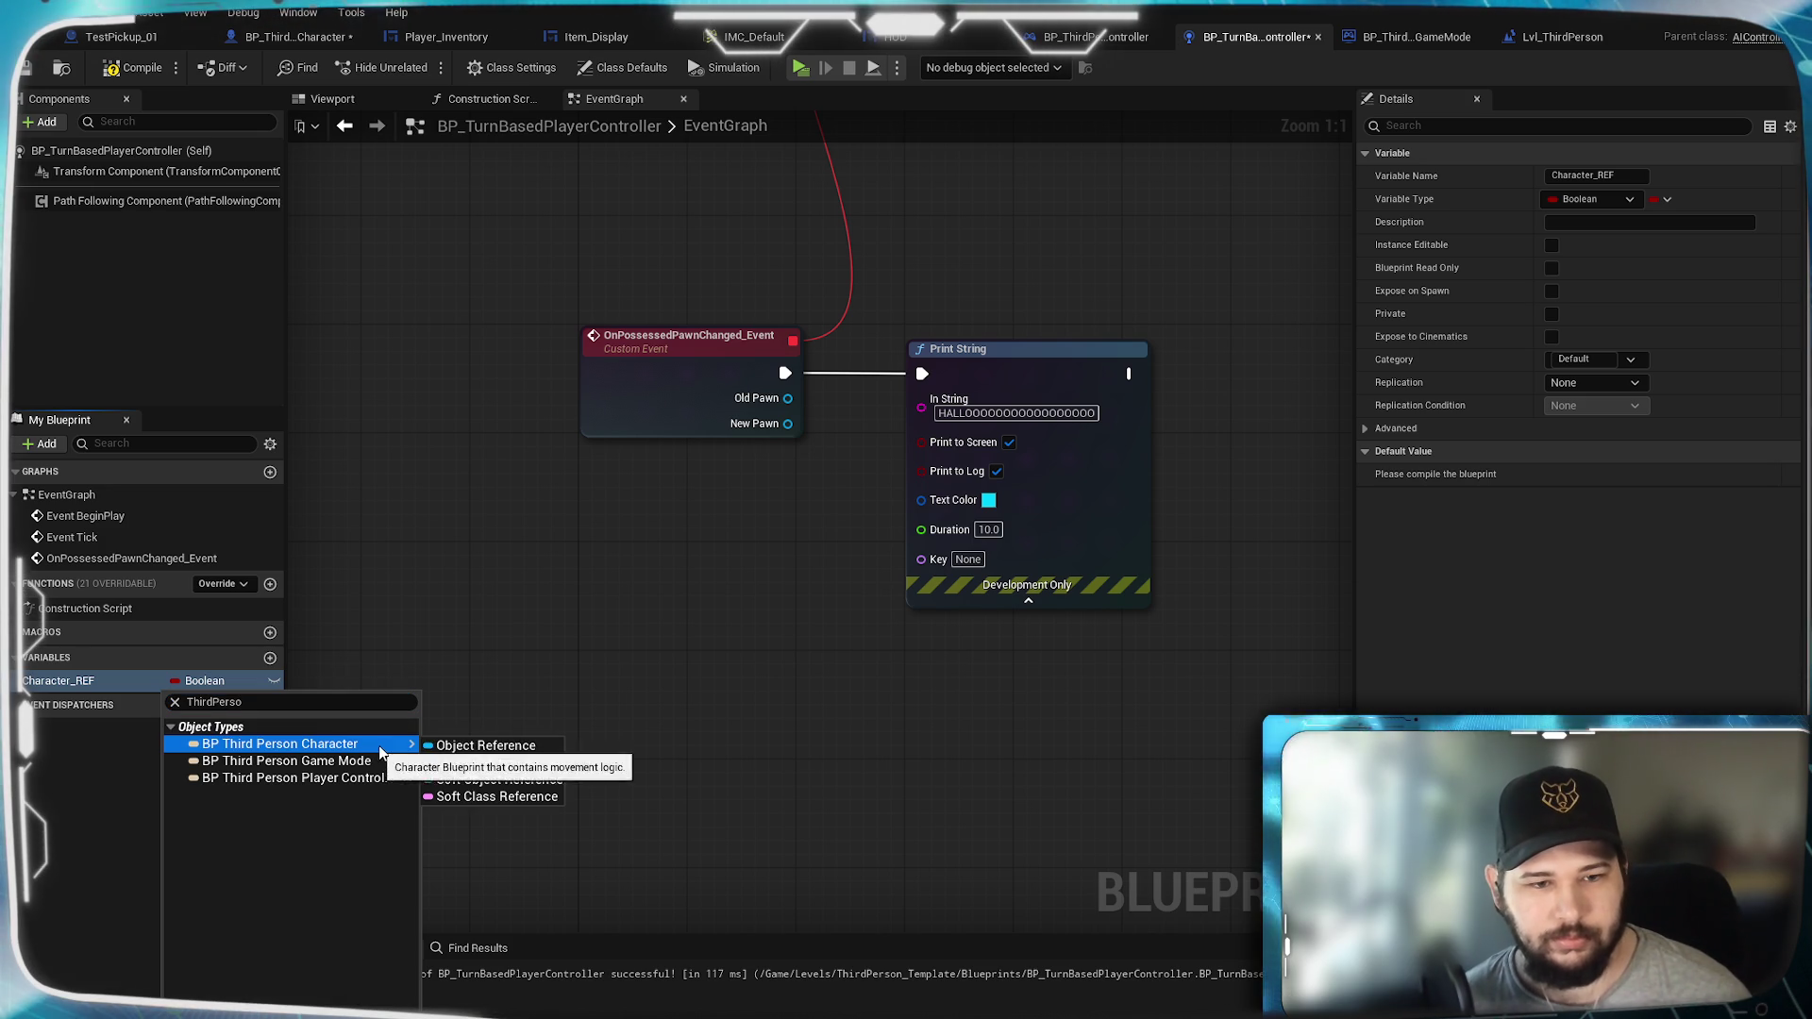
left_click(457, 746)
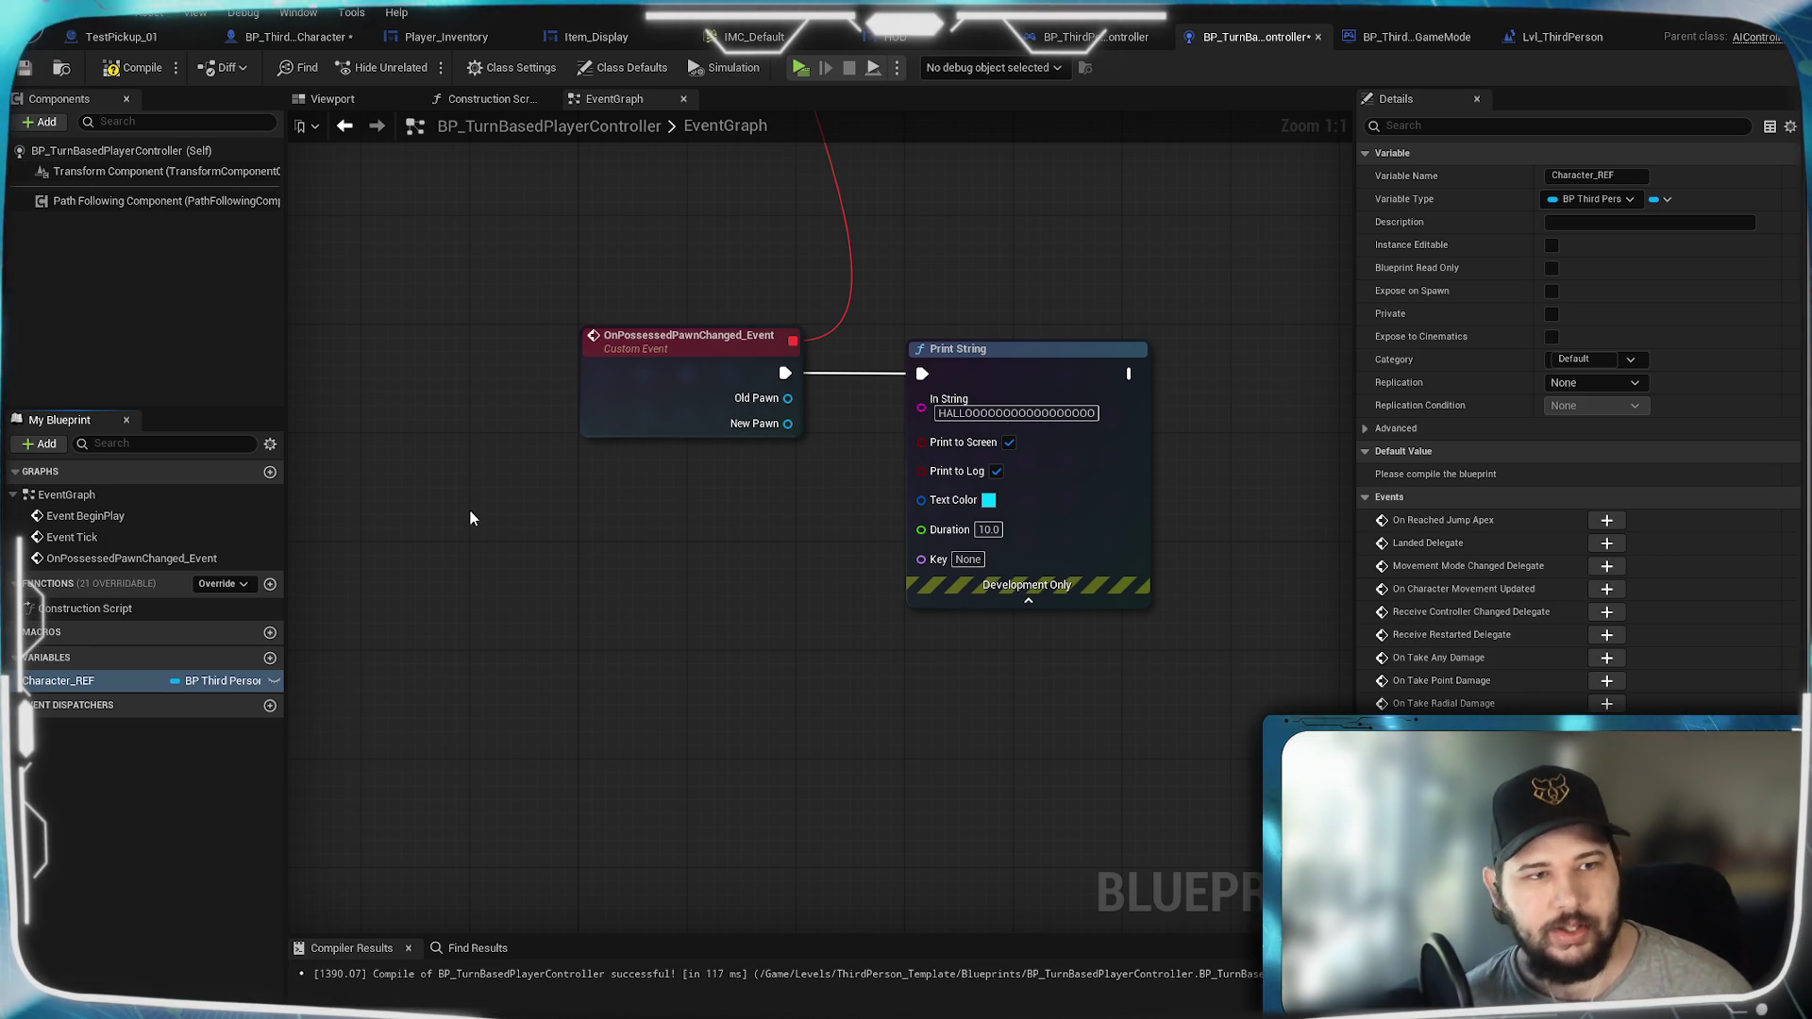
left_click(156, 76)
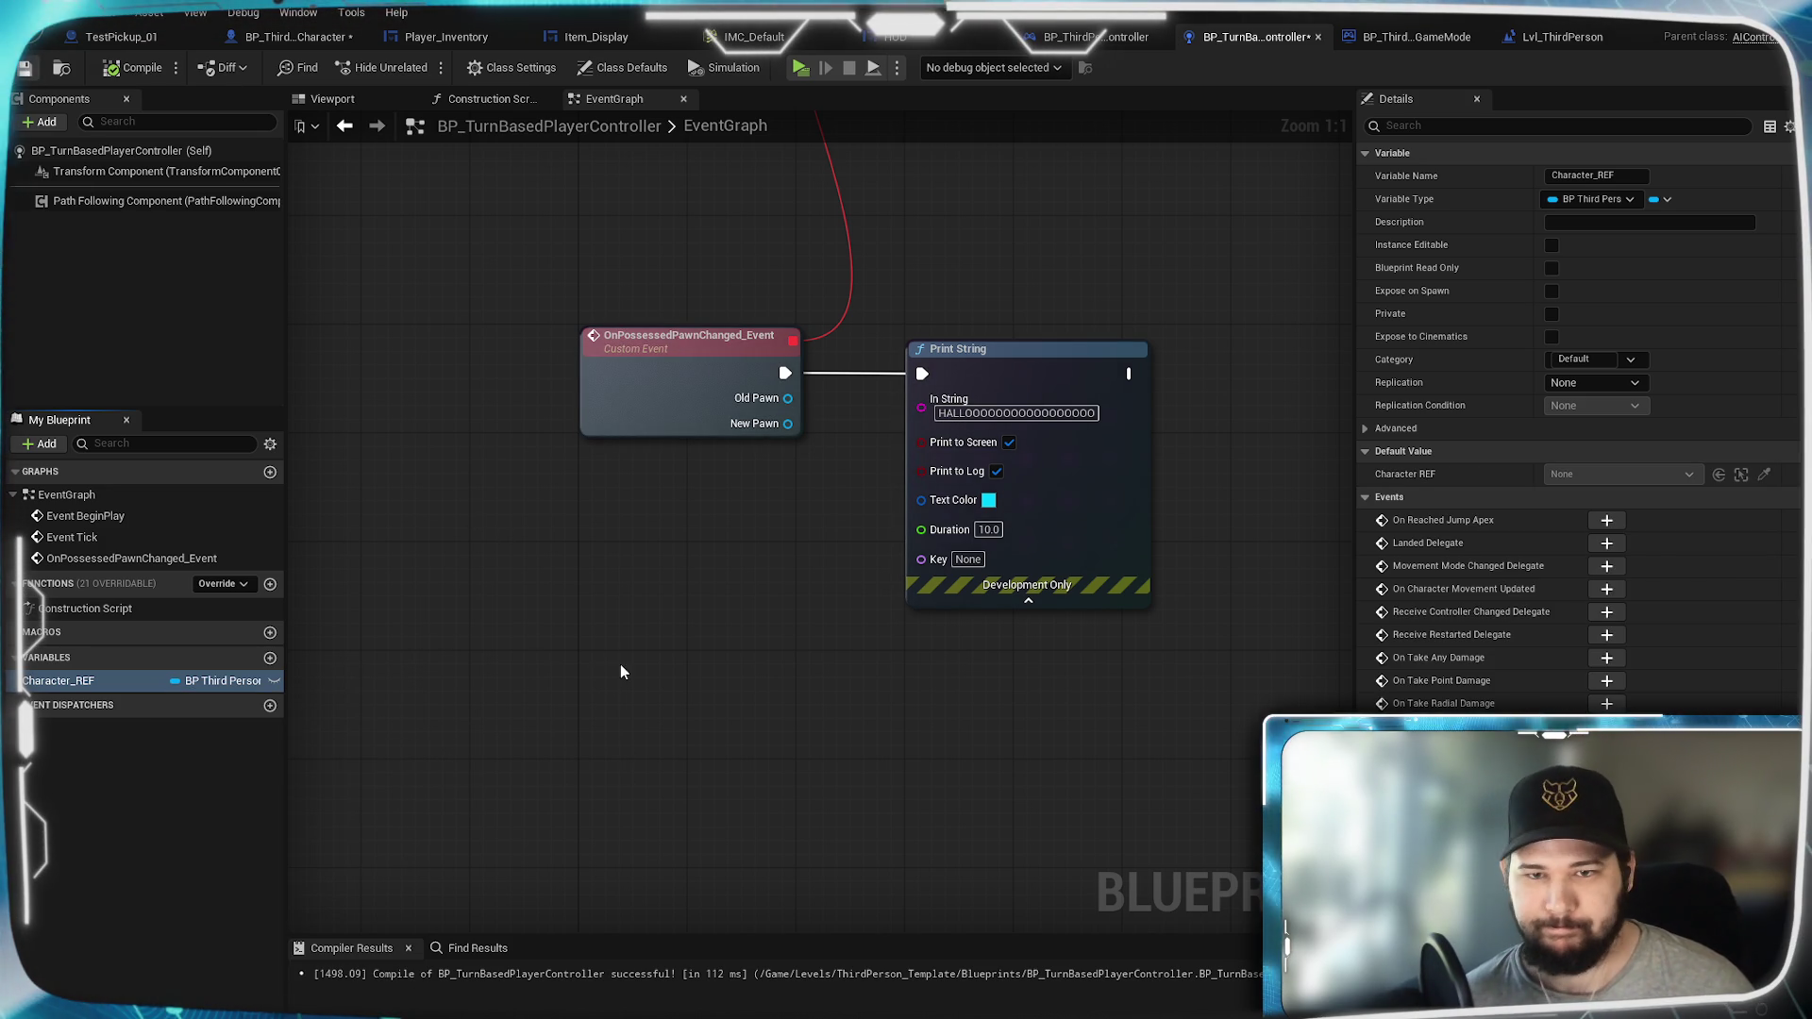
Step: Open the graph's action search beside the event nodes and expand its Add Event group
mouse_move(872, 702)
left_mouse_down()
mouse_move(724, 591)
mouse_move(696, 830)
left_mouse_up()
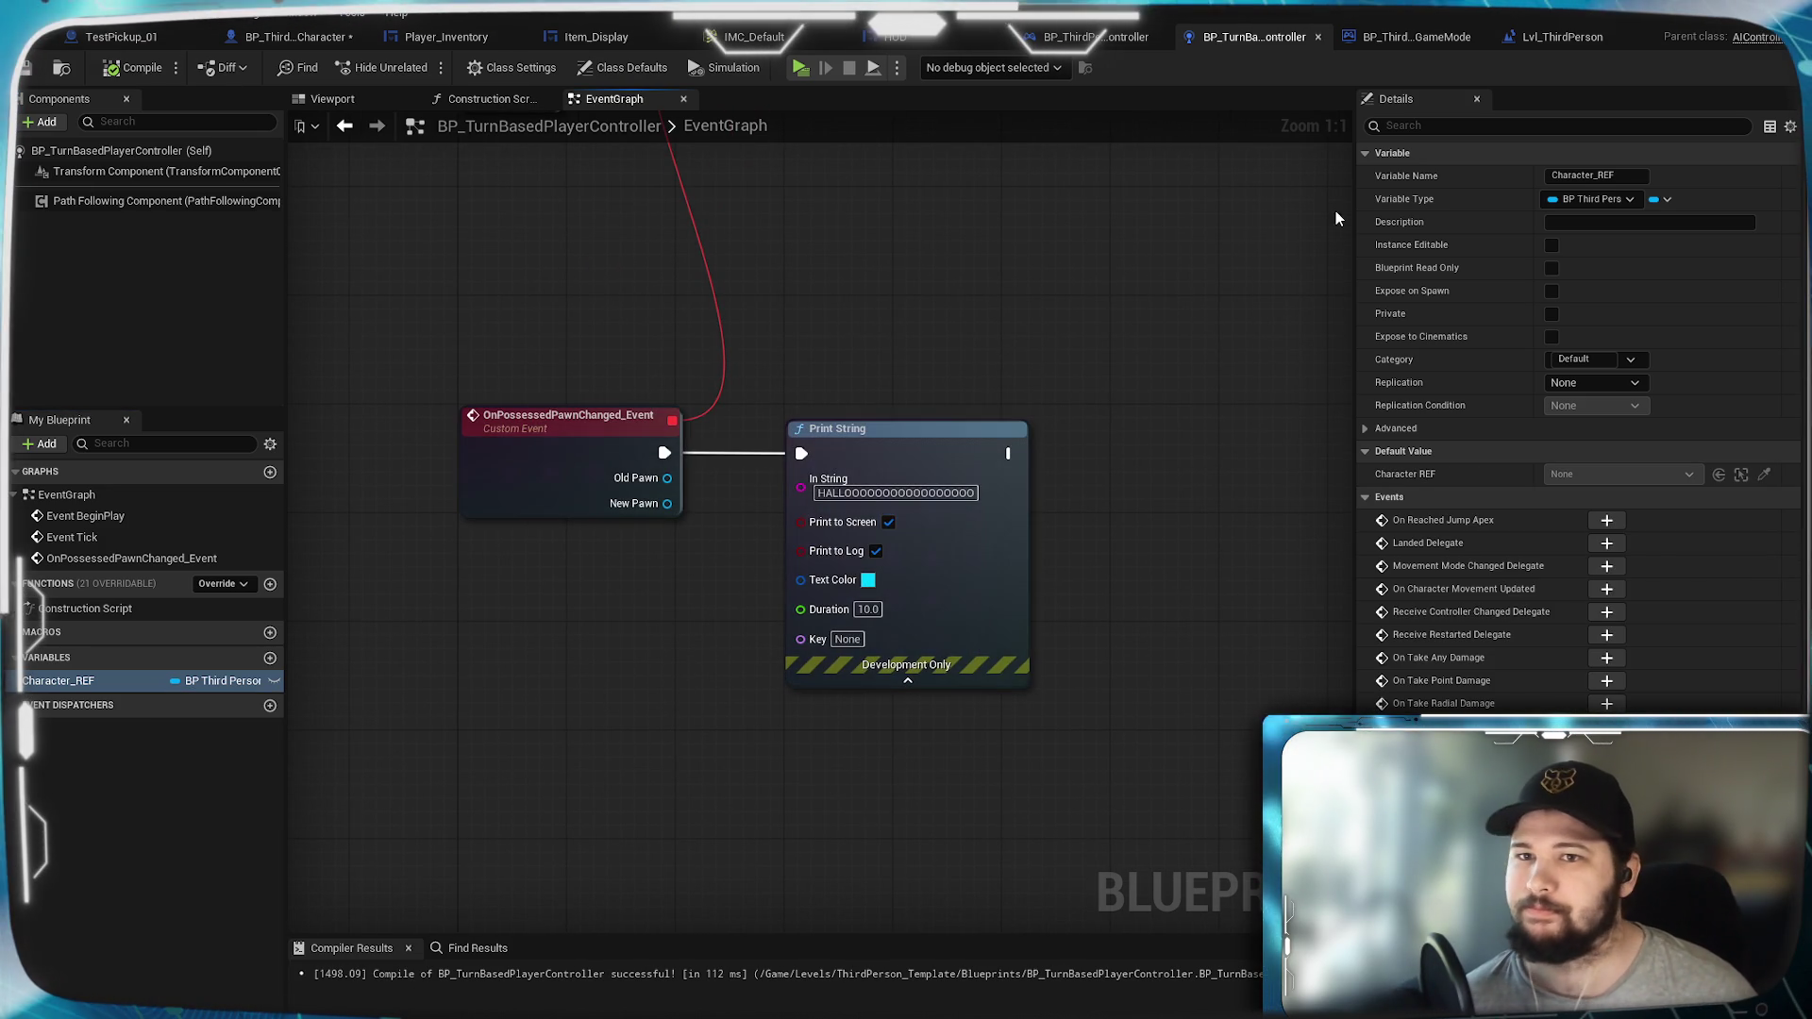
left_click_drag(669, 603, 804, 492)
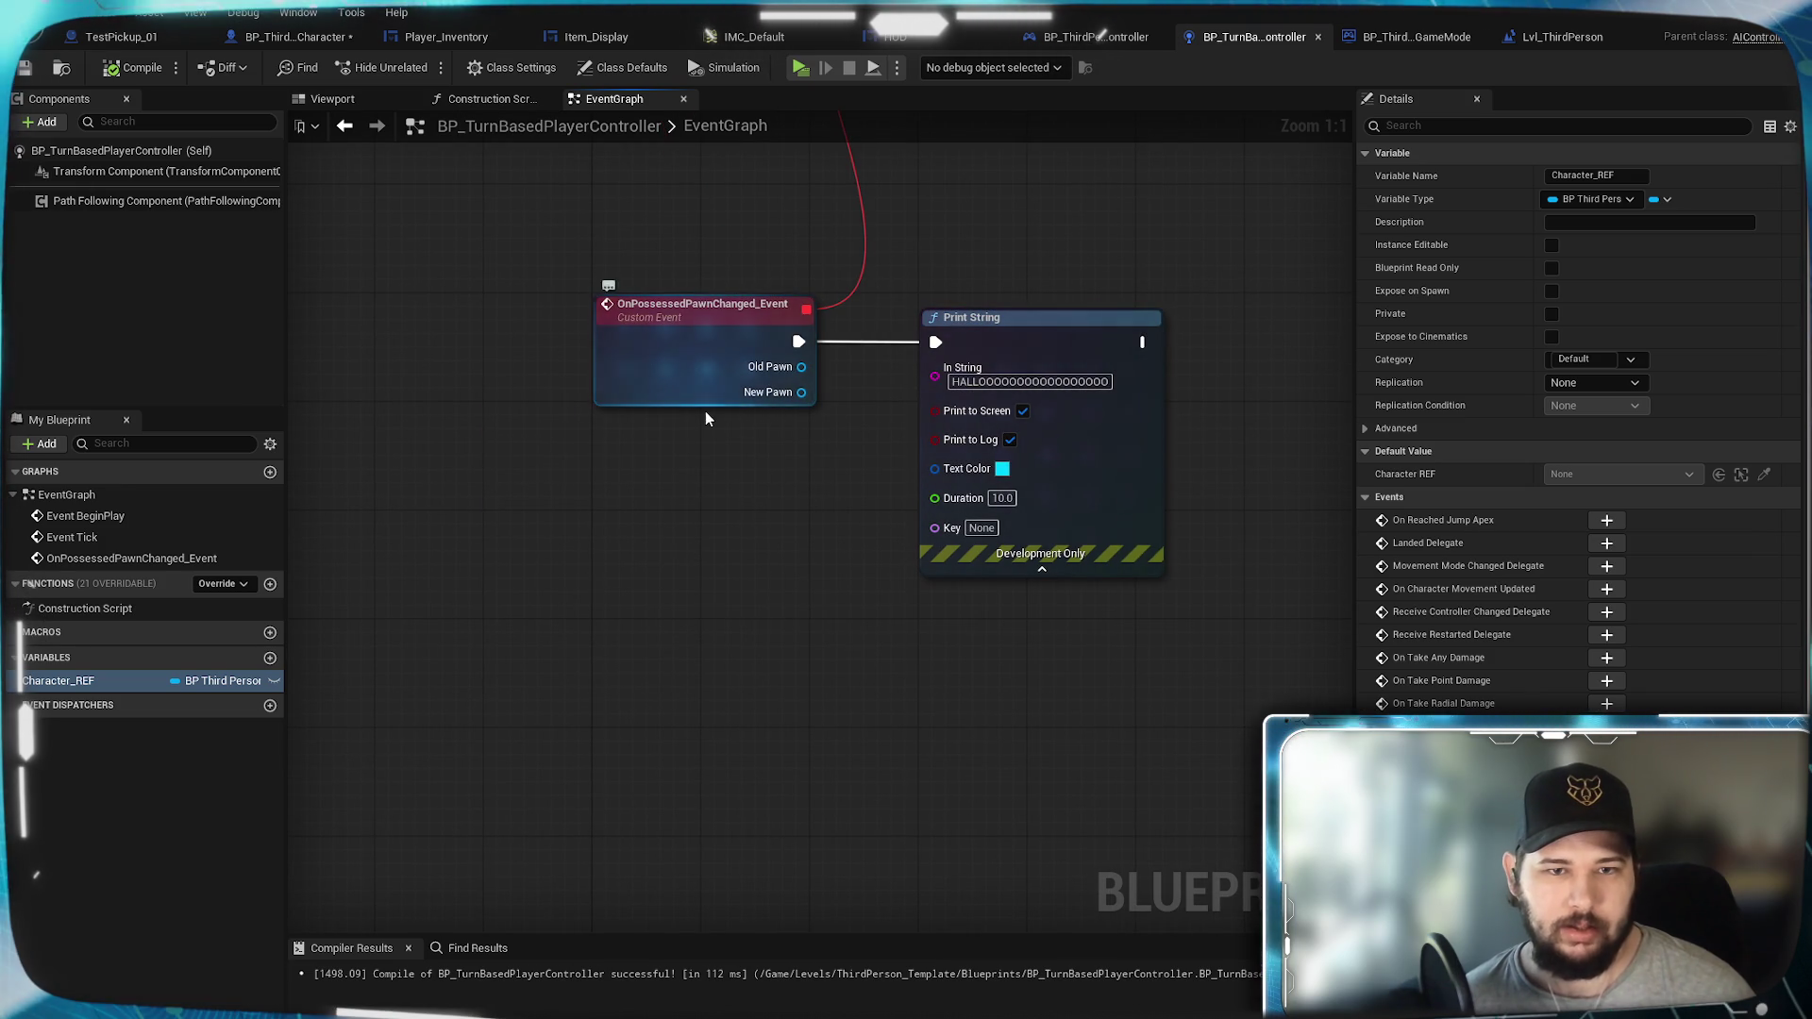
mouse_move(743, 246)
left_mouse_down()
mouse_move(638, 886)
mouse_move(661, 293)
left_mouse_up()
left_click_drag(777, 558, 772, 319)
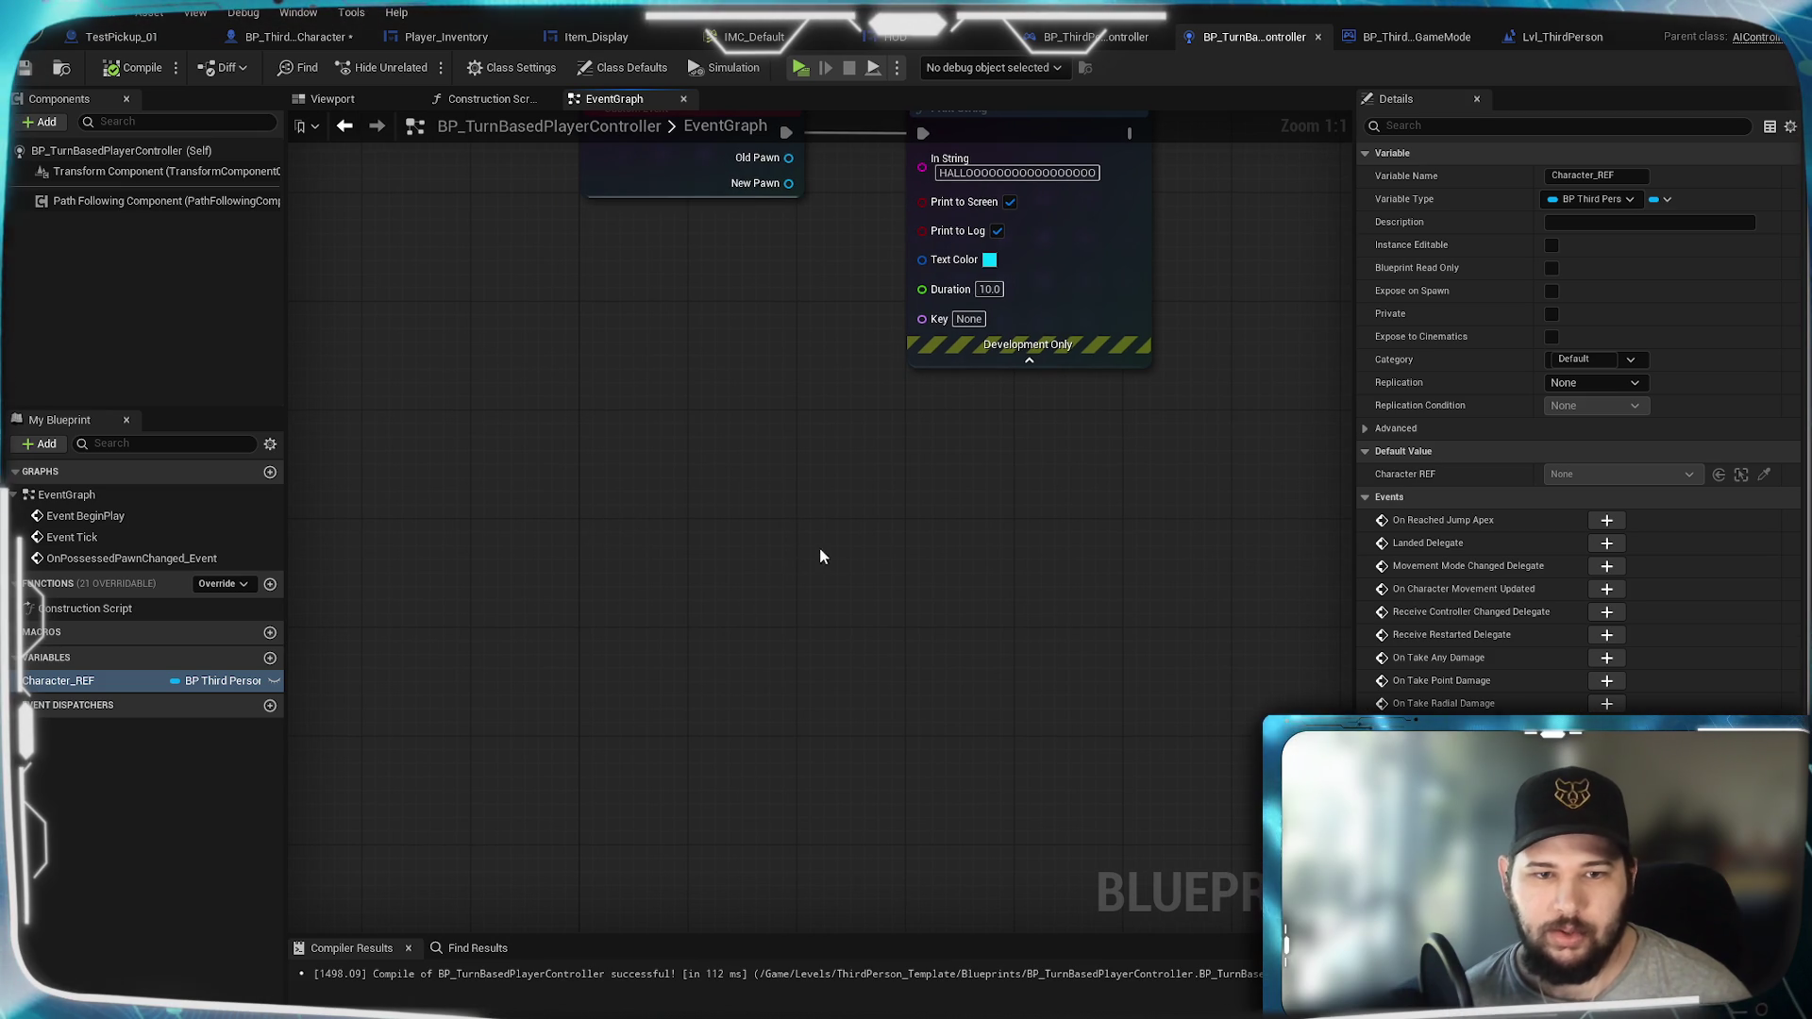
right_click(589, 526)
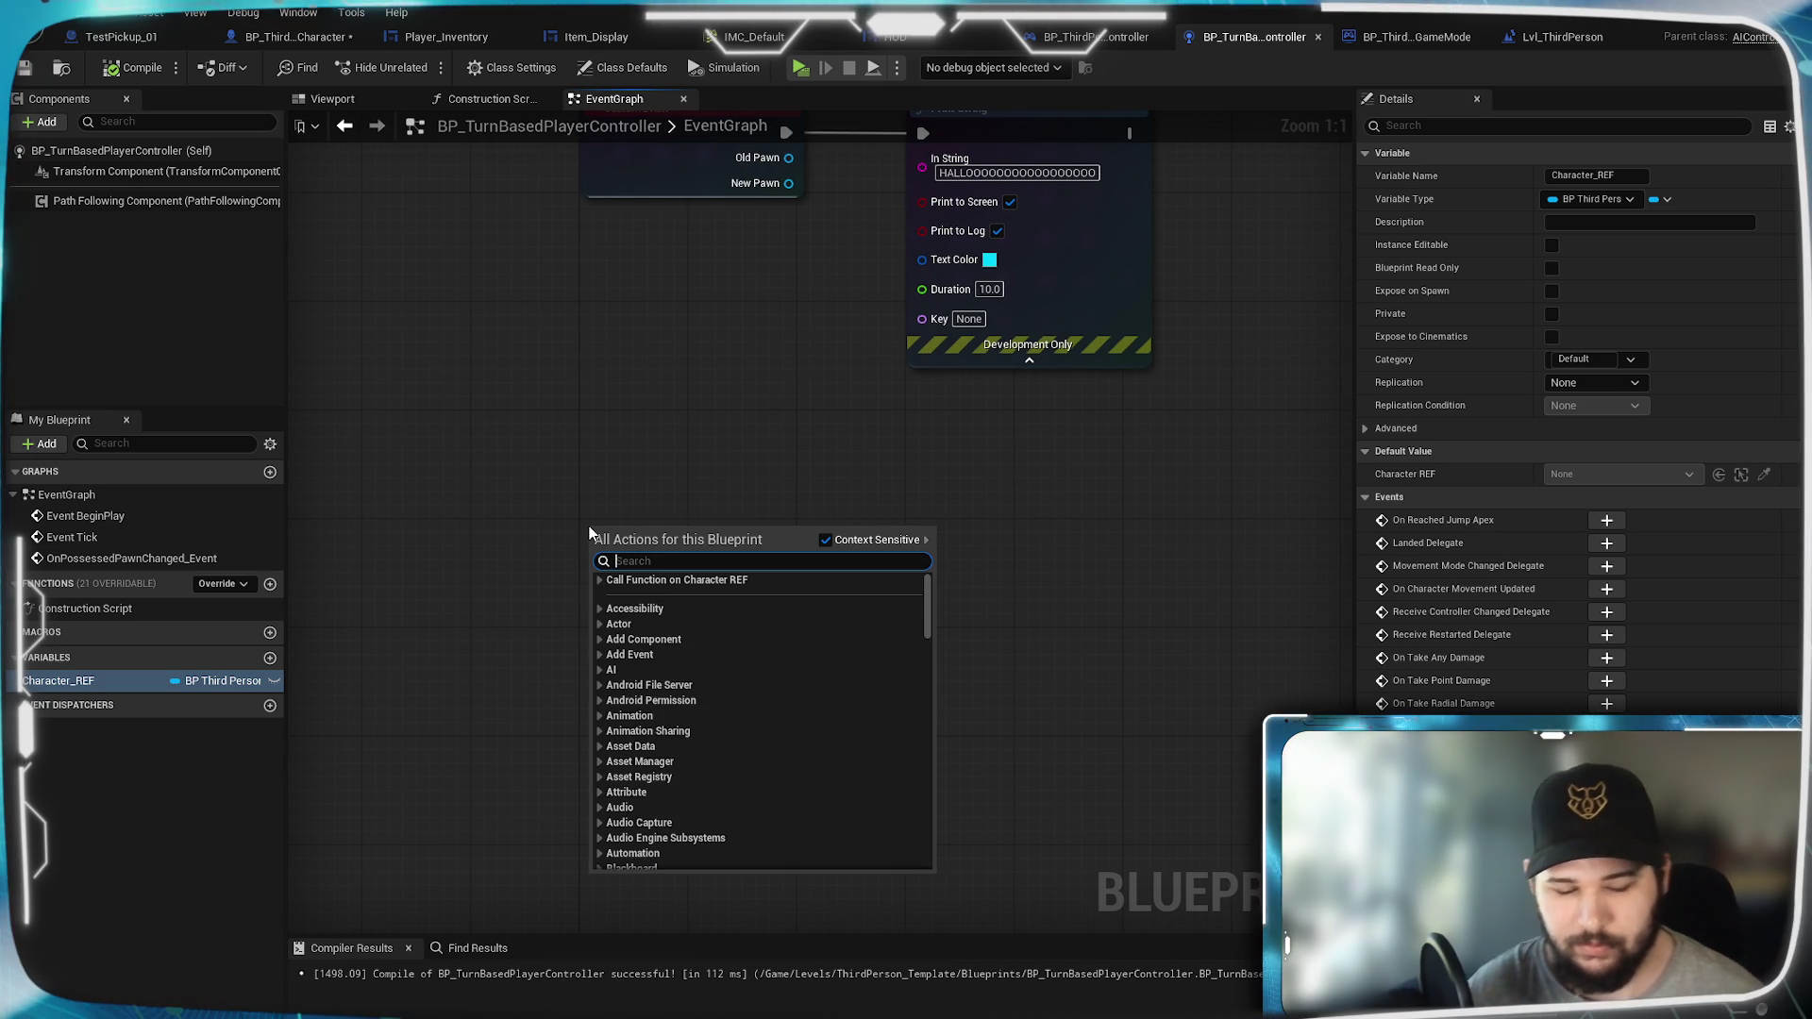
left_click(604, 655)
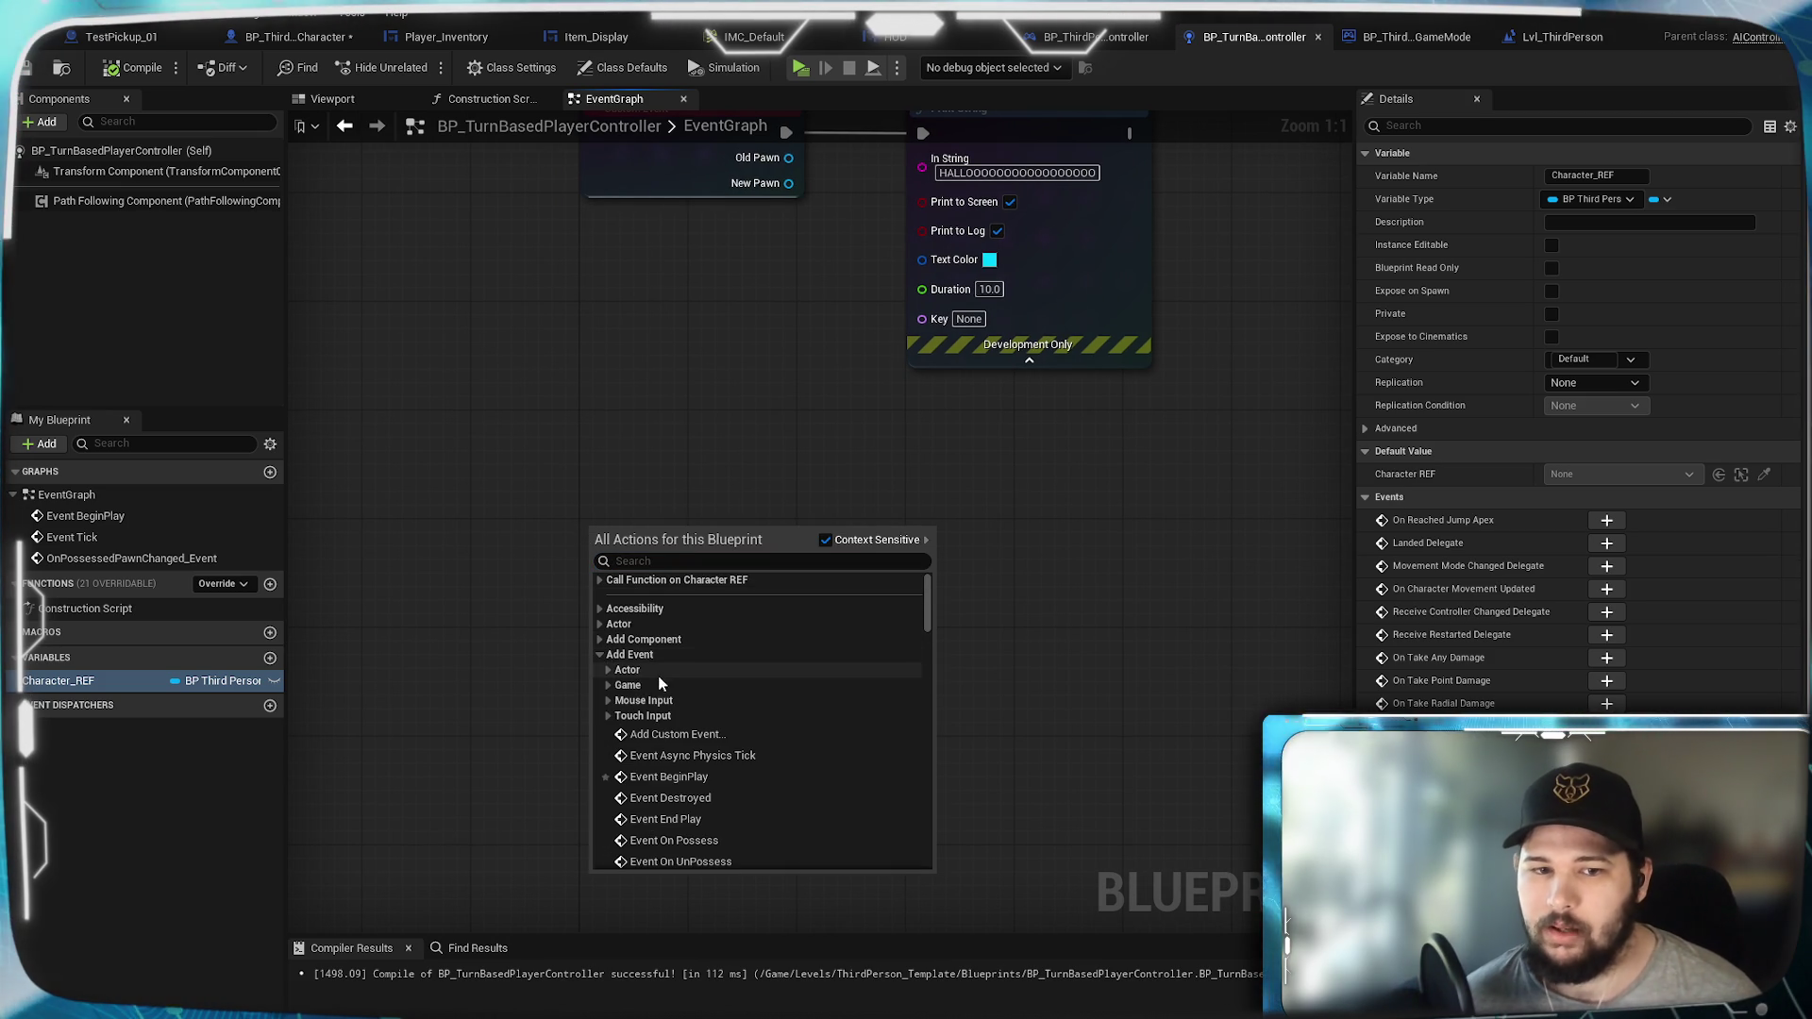
Step: Add a custom event named 'Possess Character' to the controller's event graph
scroll(609, 733, "down", 2)
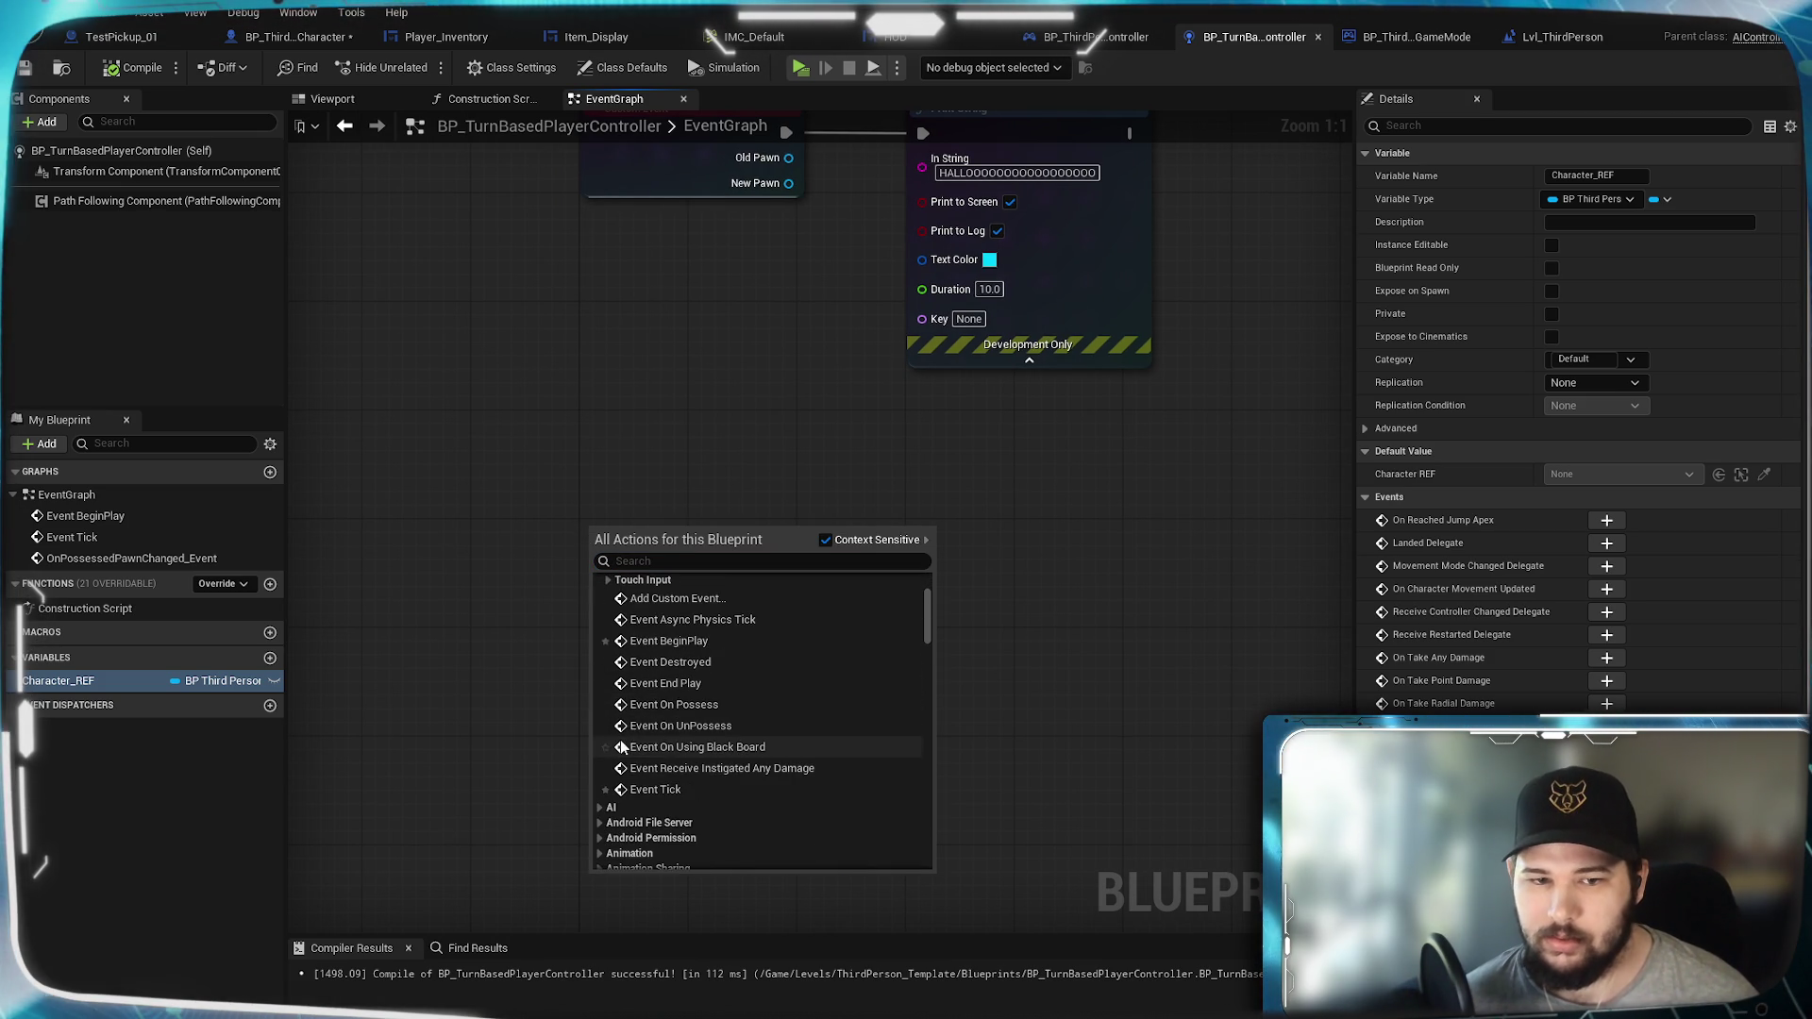
scroll(609, 733, "up", 2)
key("Escape")
type("Posse")
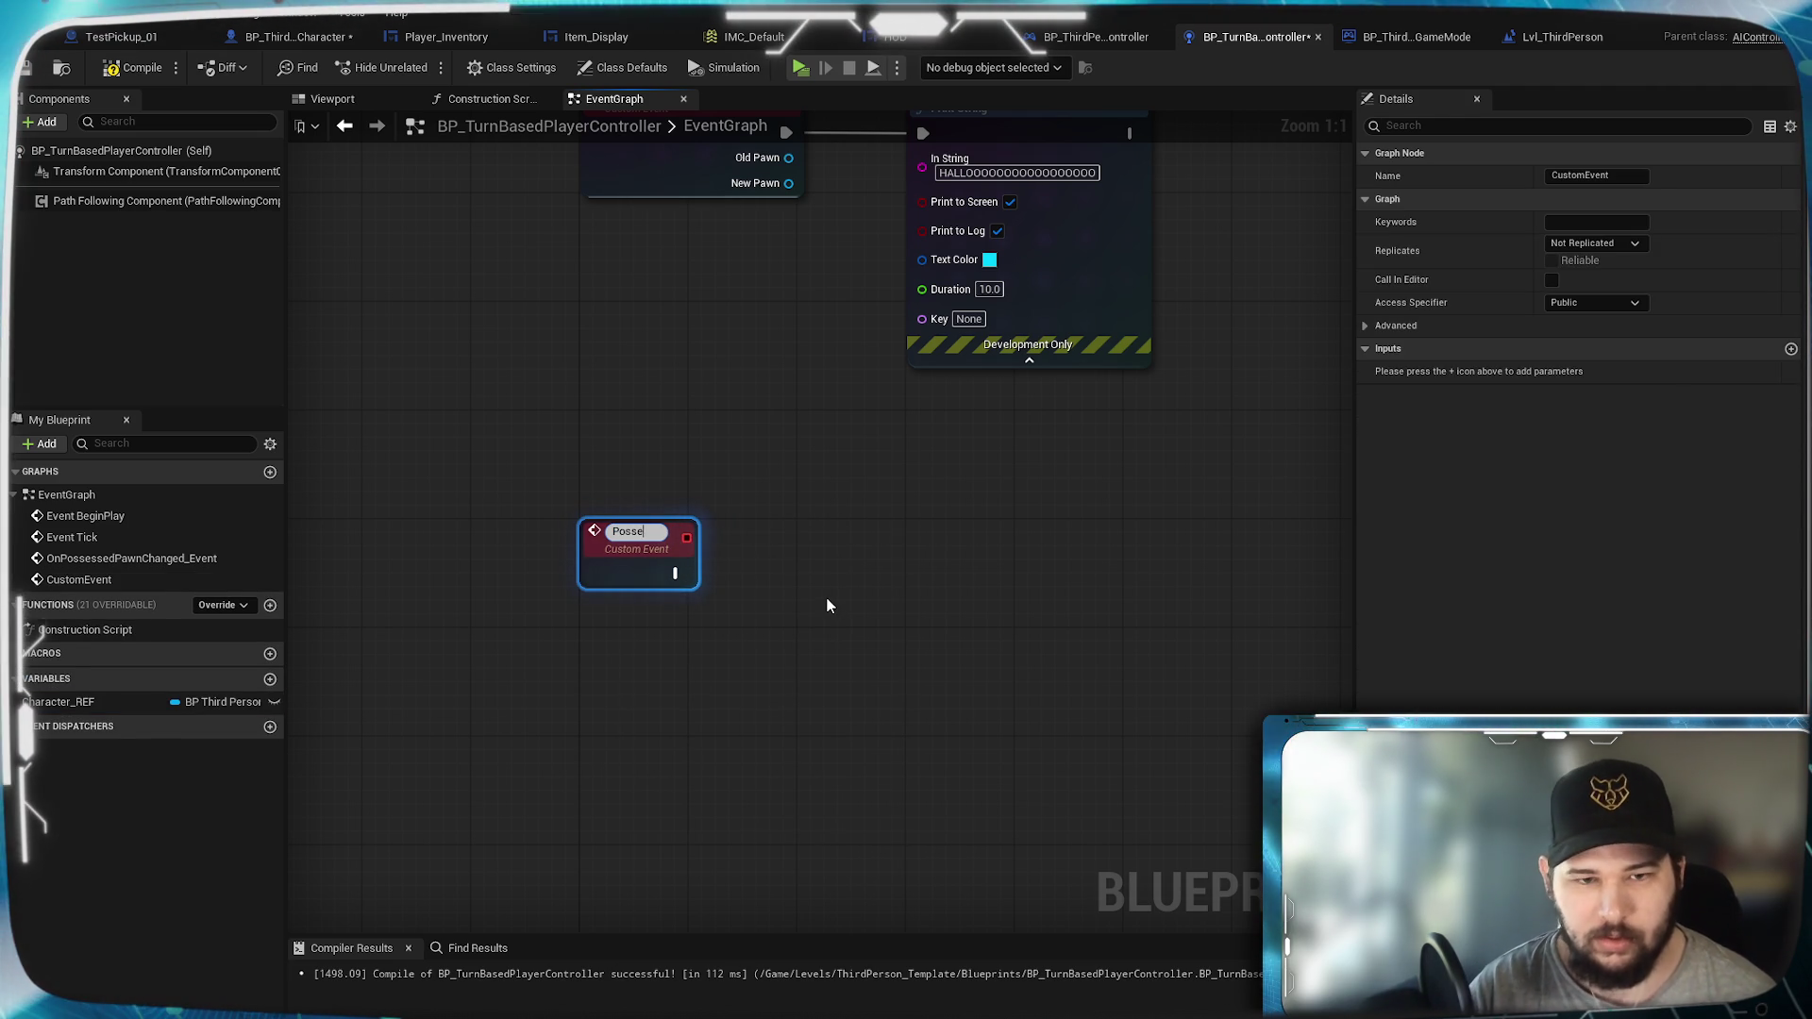
type("ss")
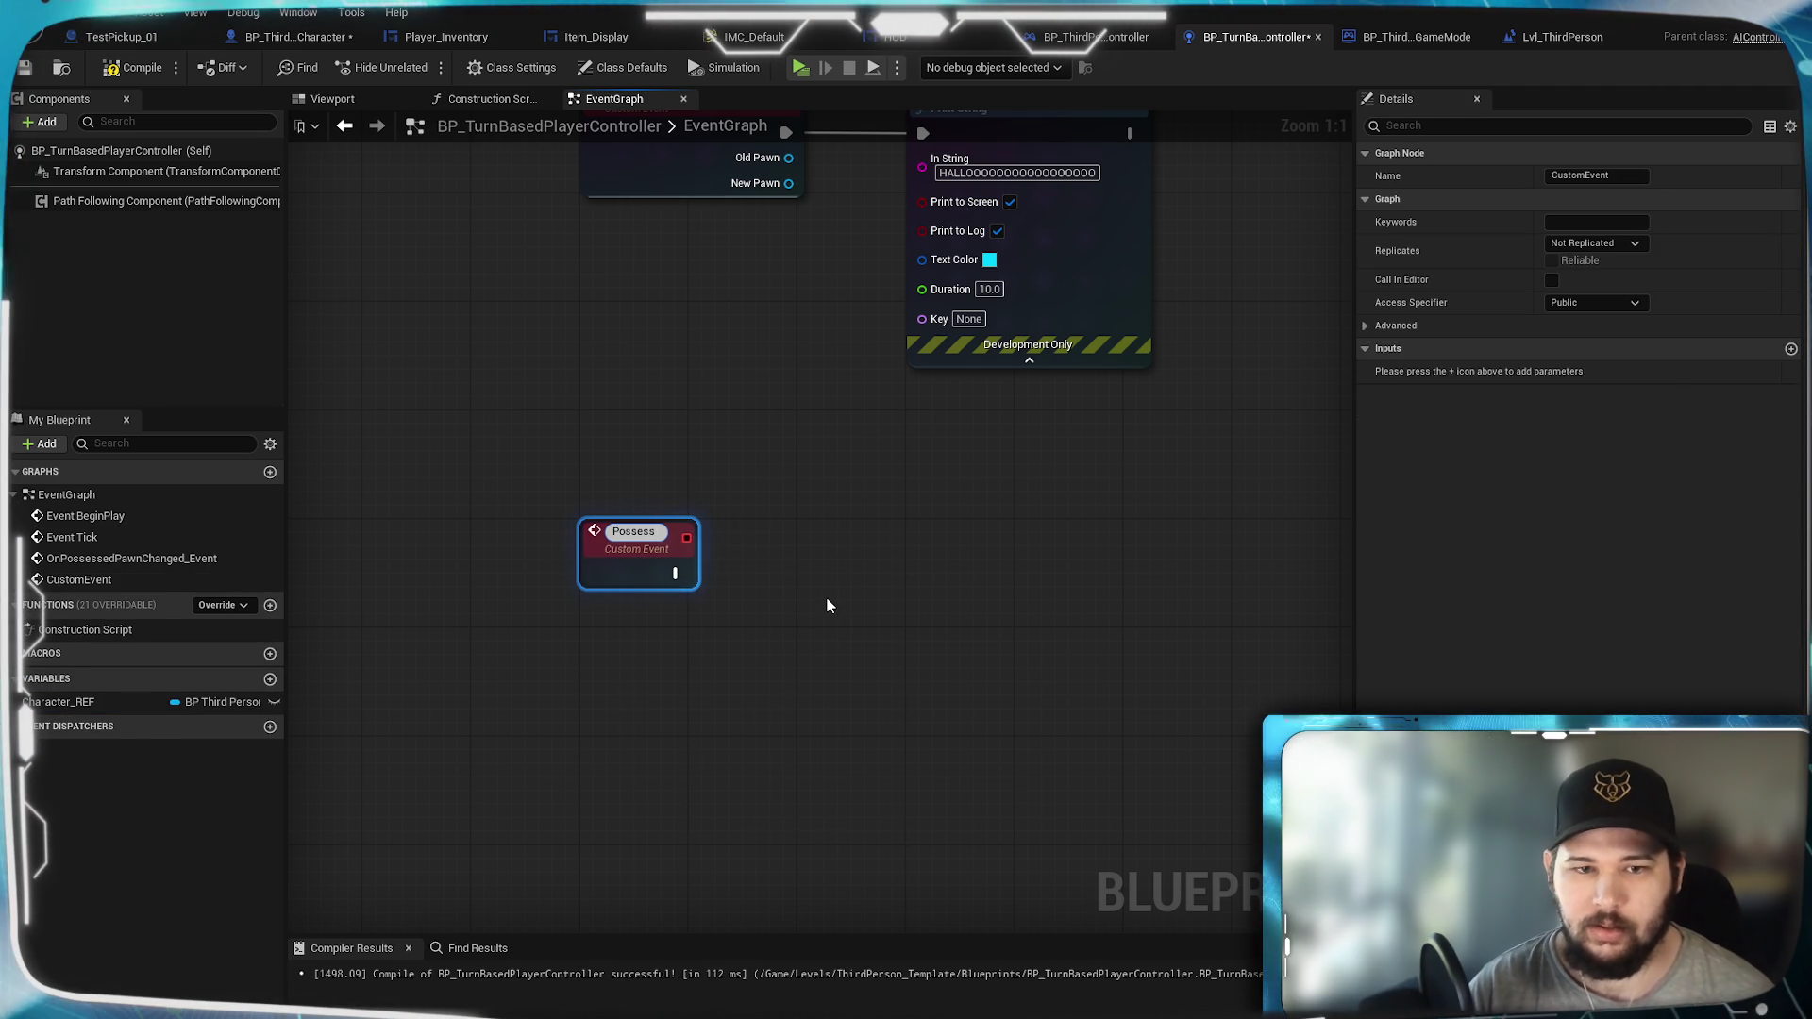
type(" Char")
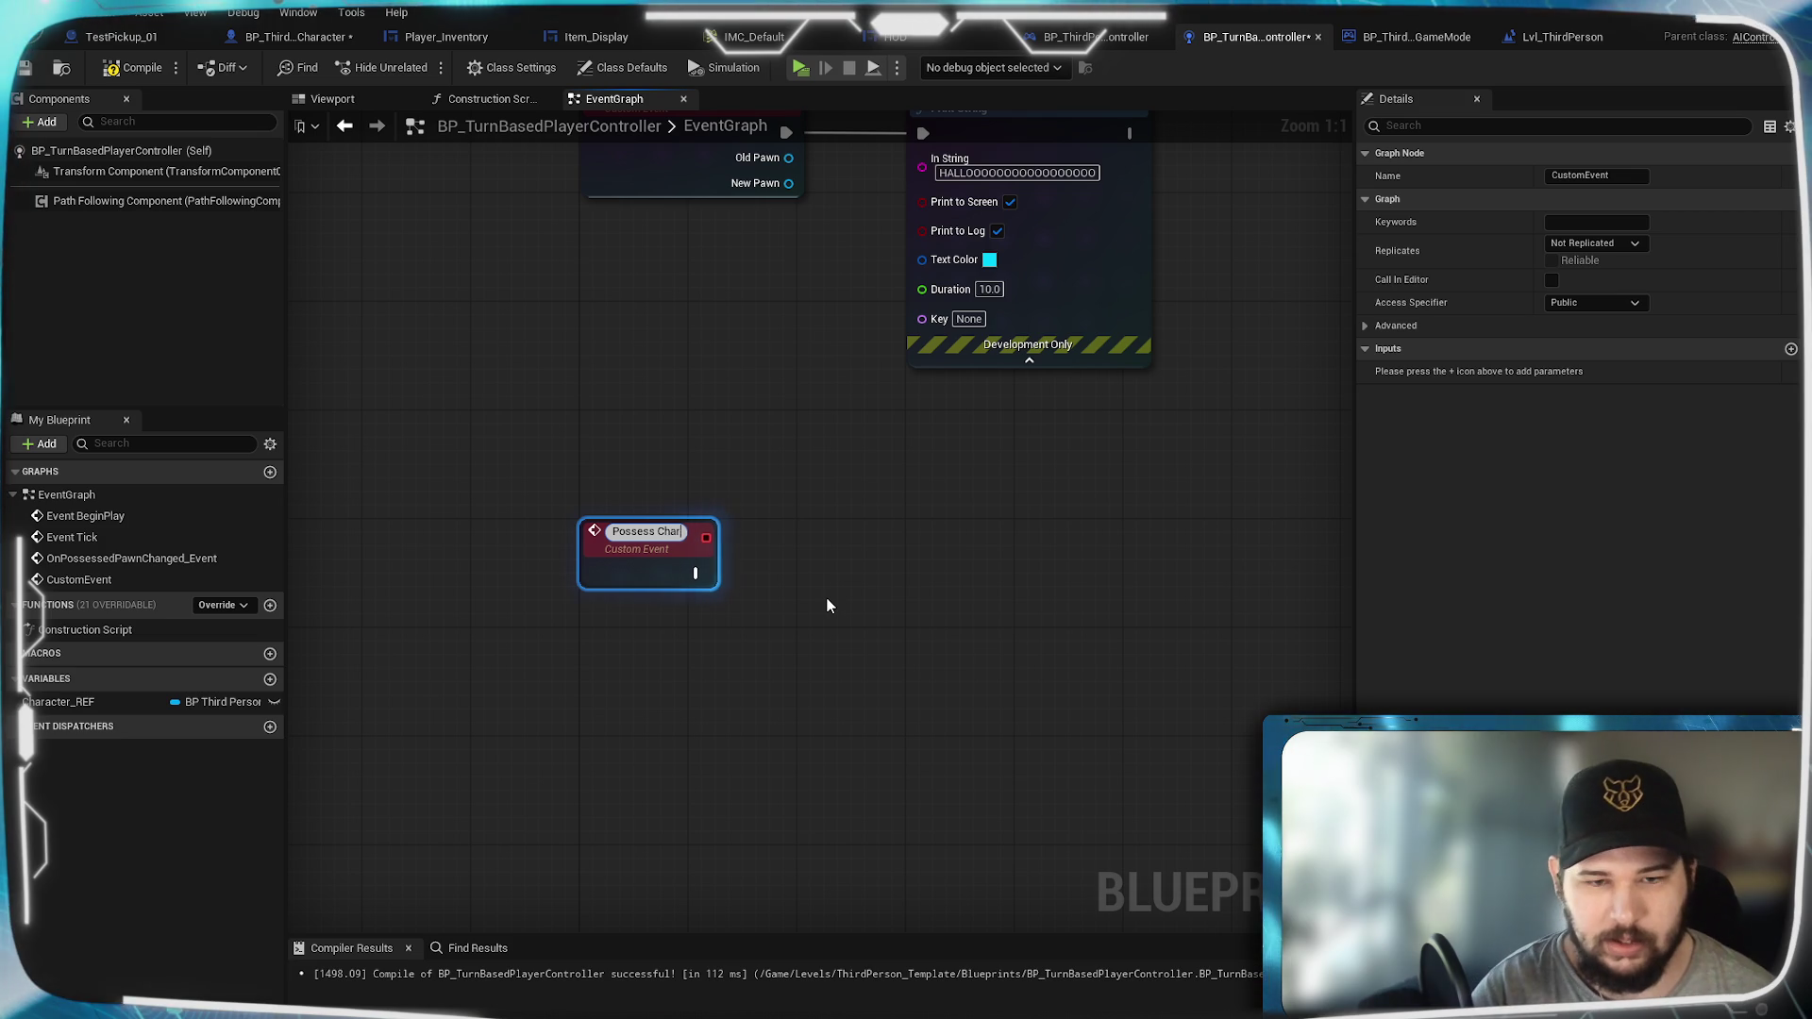
type("acter")
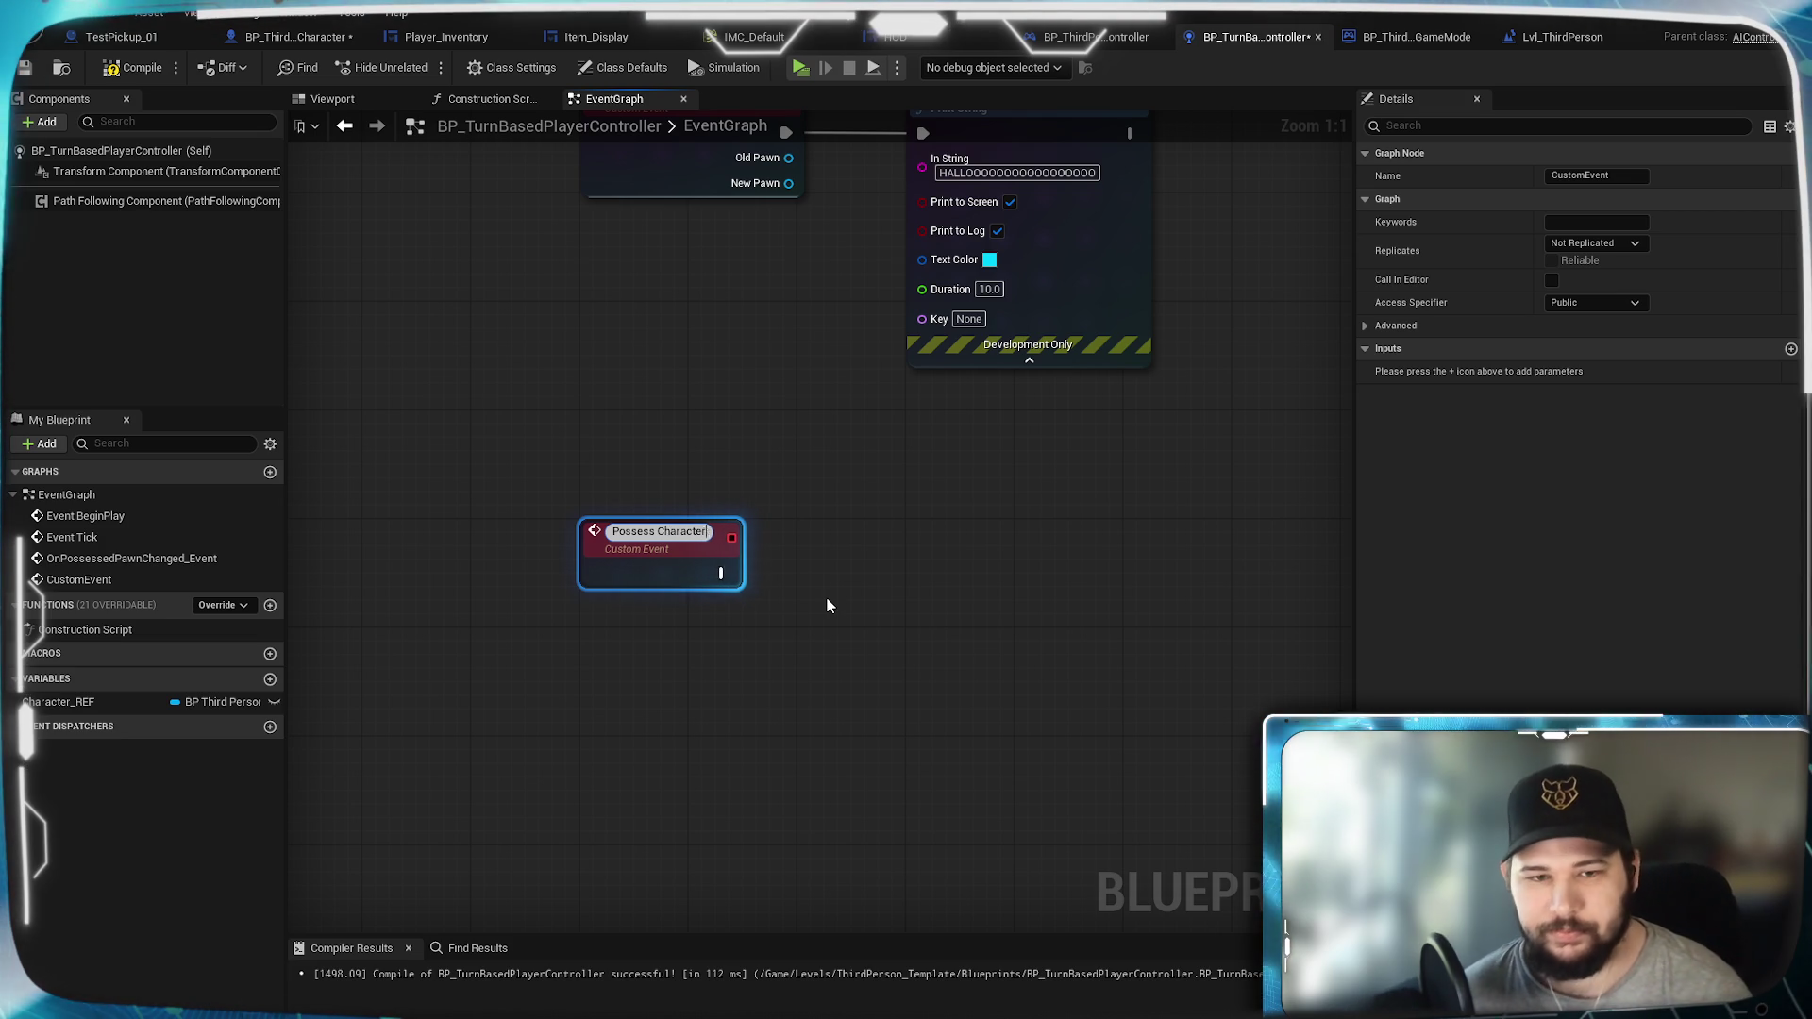
left_click(830, 620)
Step: Drag off the event's exec output, dismiss the node menu, and go to BP_ThirdPersonCharacter
mouse_move(706, 567)
left_mouse_down()
mouse_move(849, 594)
mouse_move(834, 574)
left_mouse_up()
left_click(798, 668)
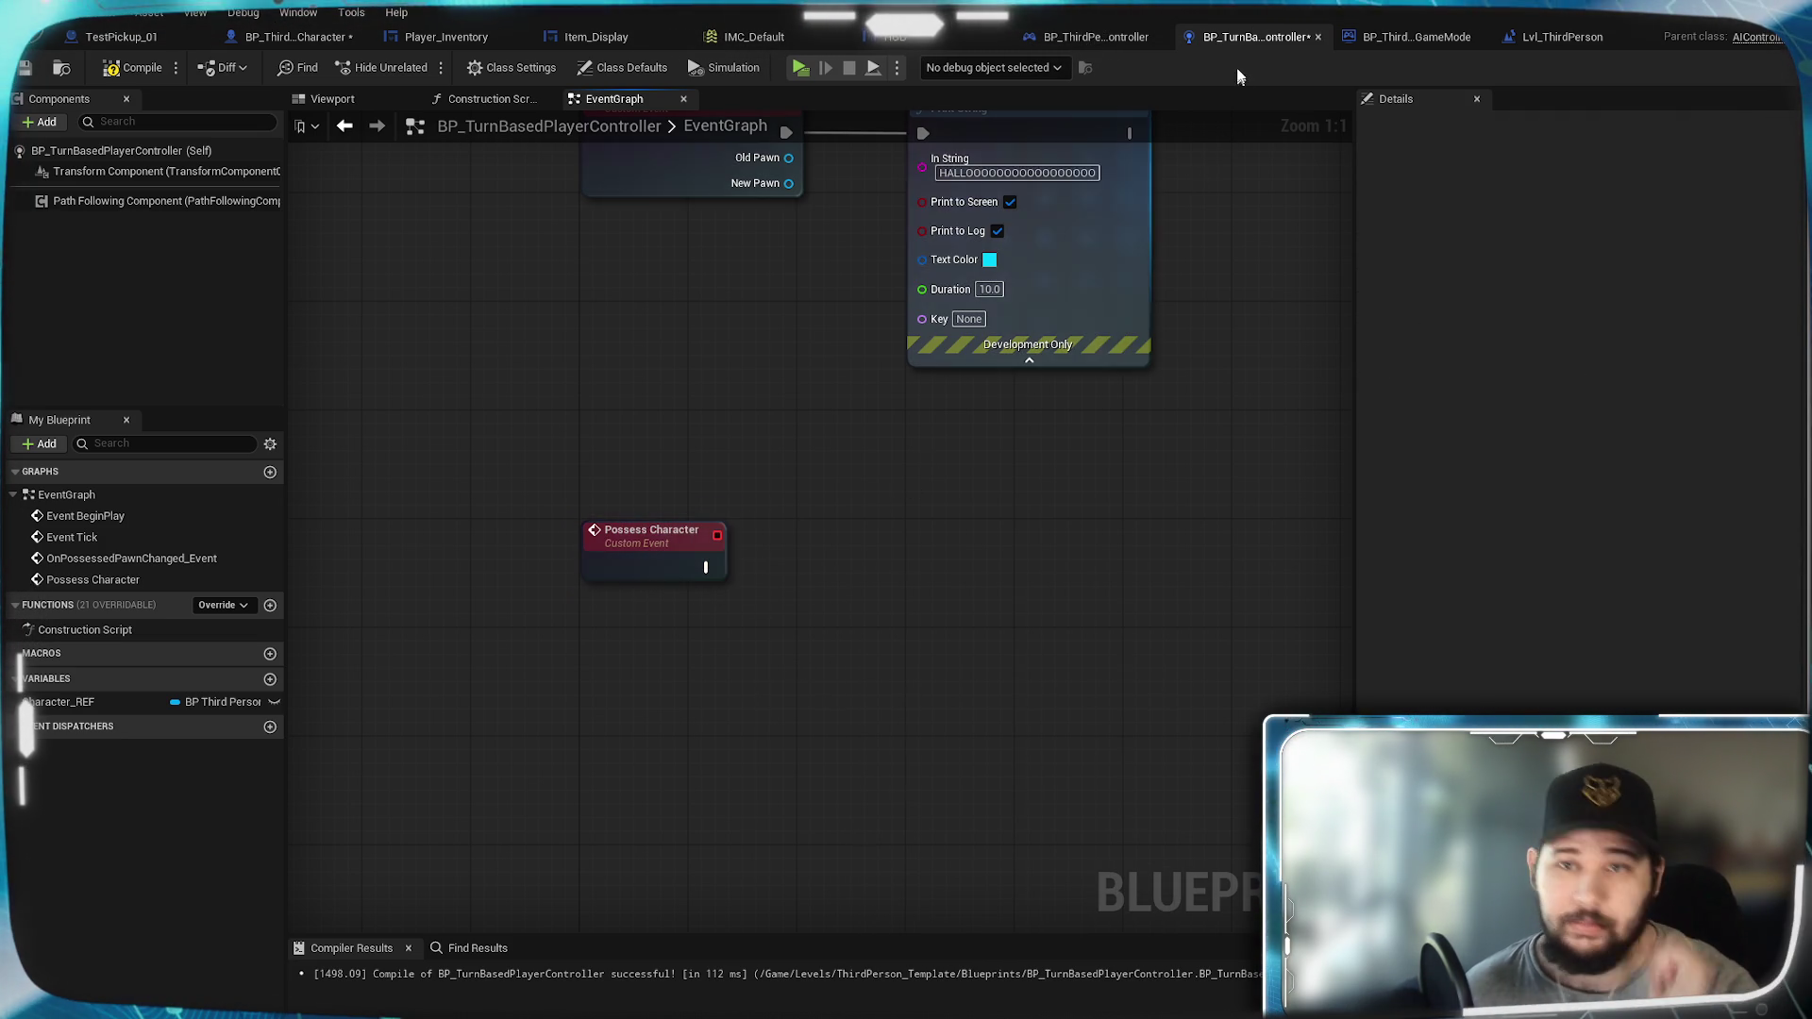
left_click(325, 39)
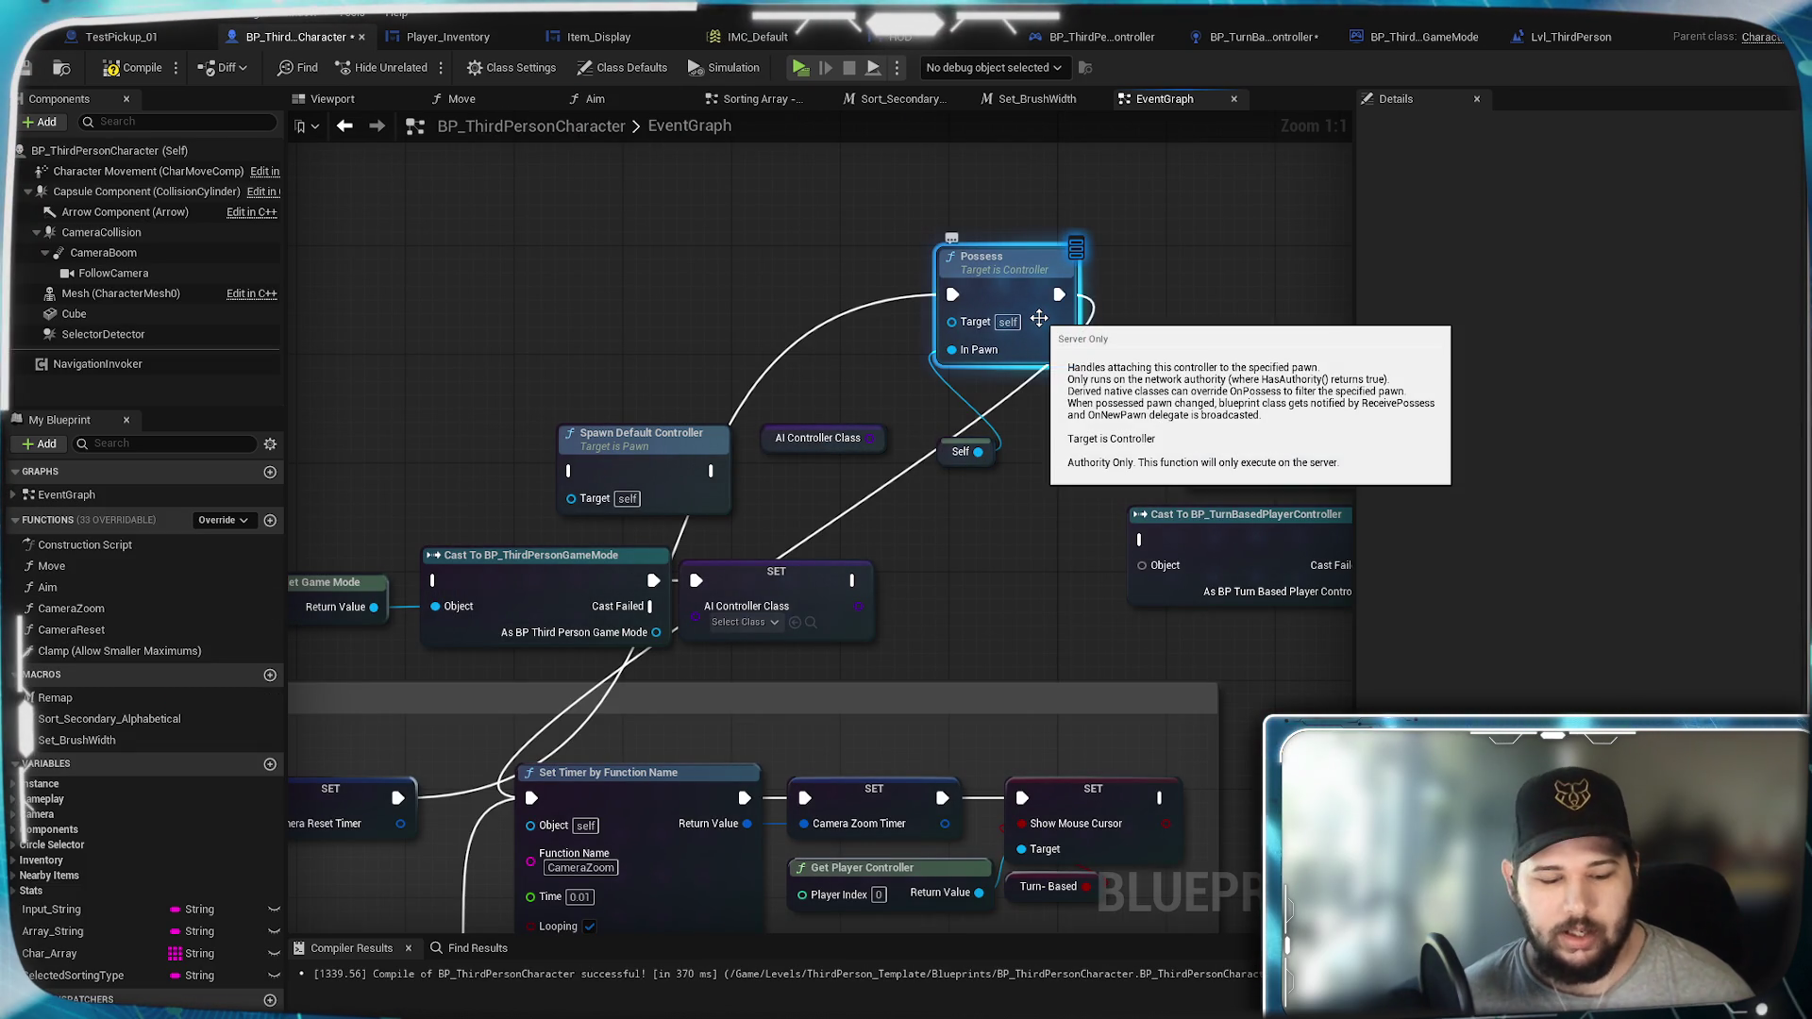
Step: In the controller blueprint, paste a Possess node and wire Possess Character's exec into it
left_click(1257, 36)
key("ctrl+v")
left_click_drag(887, 561, 830, 534)
left_click_drag(710, 568, 813, 589)
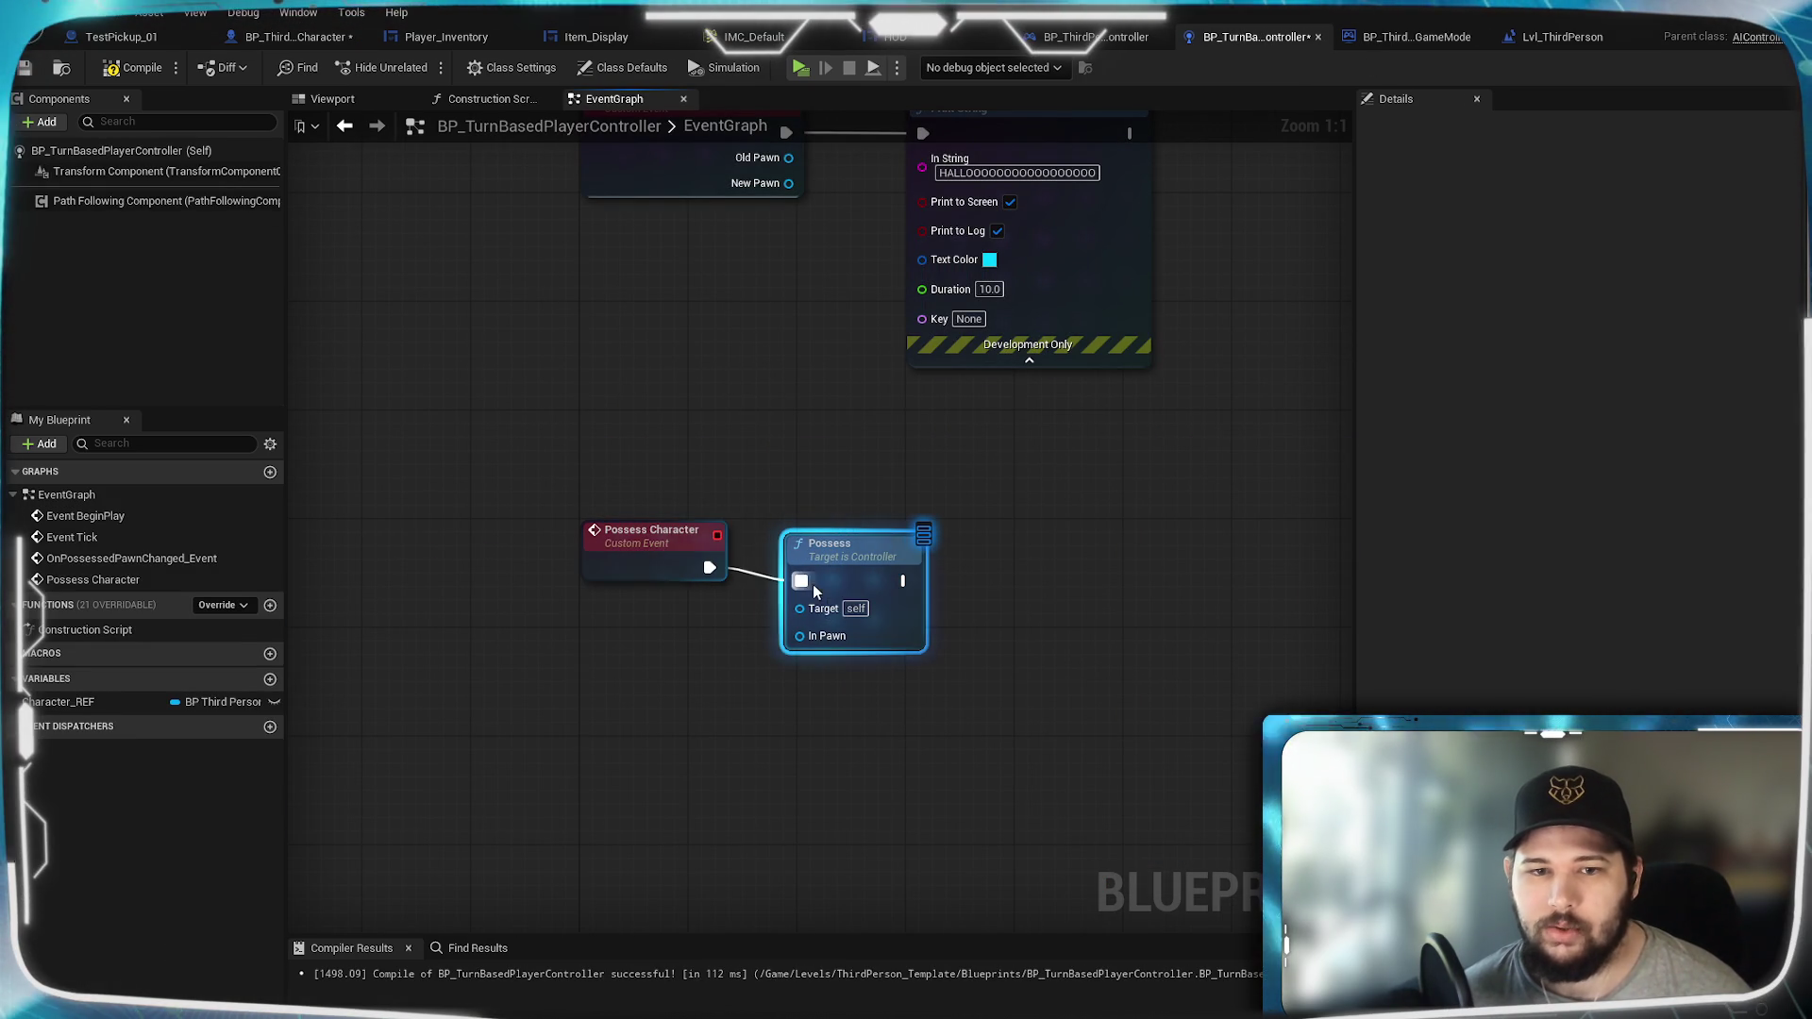
left_click(829, 493)
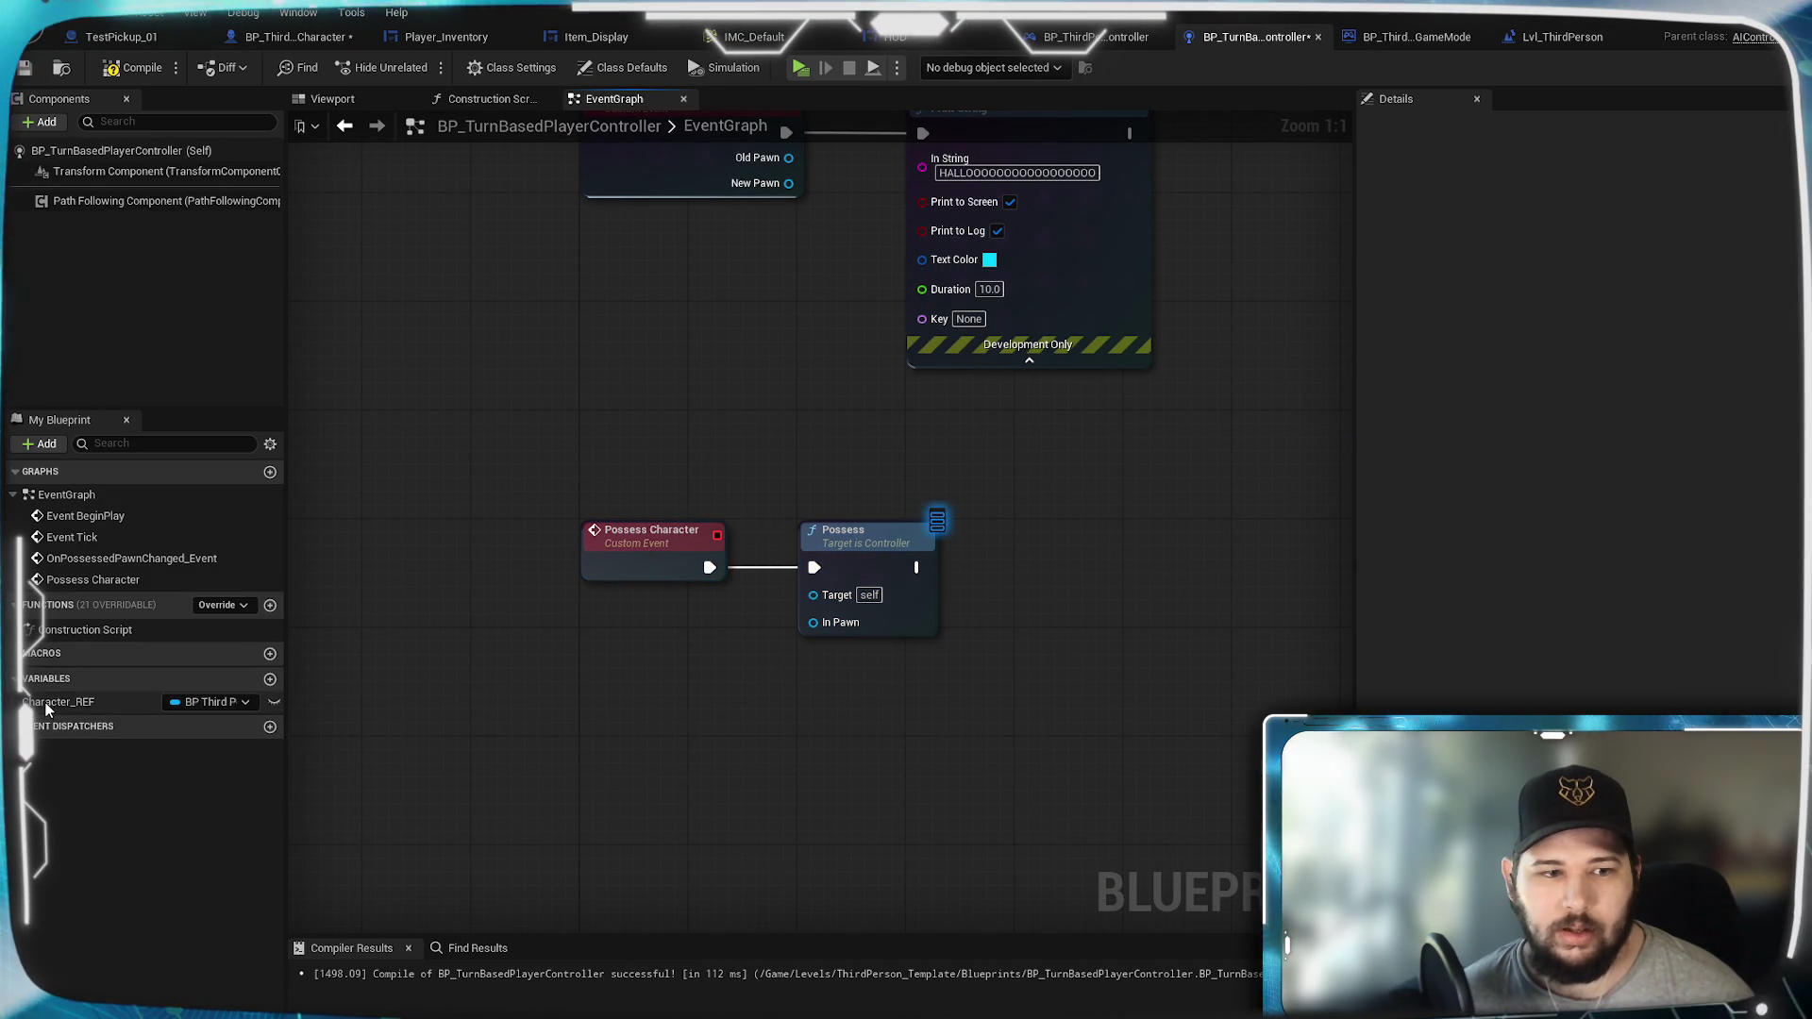
Step: Add a Character_REF getter and connect it to Possess's In Pawn
left_click_drag(45, 706, 863, 679)
left_click_drag(929, 770, 807, 666)
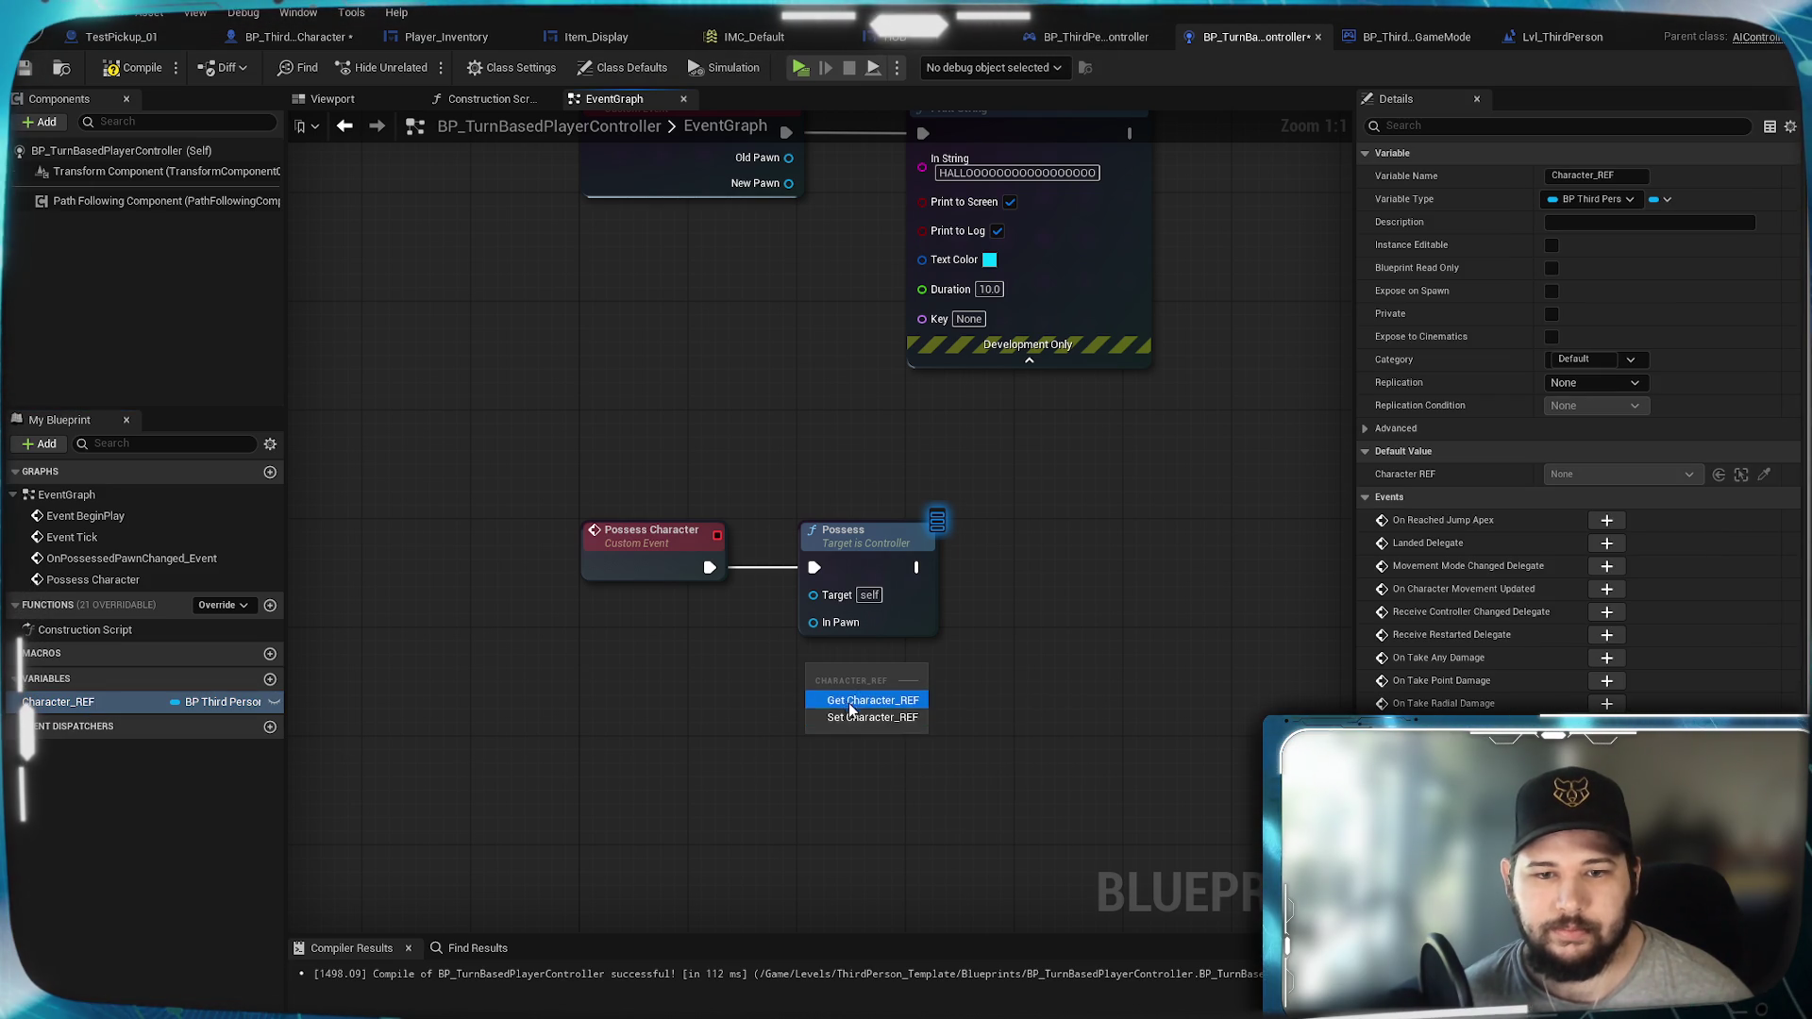
left_click(850, 707)
mouse_move(889, 670)
left_mouse_down()
mouse_move(1000, 687)
mouse_move(812, 622)
left_mouse_up()
left_click_drag(901, 680, 900, 667)
left_click(566, 406)
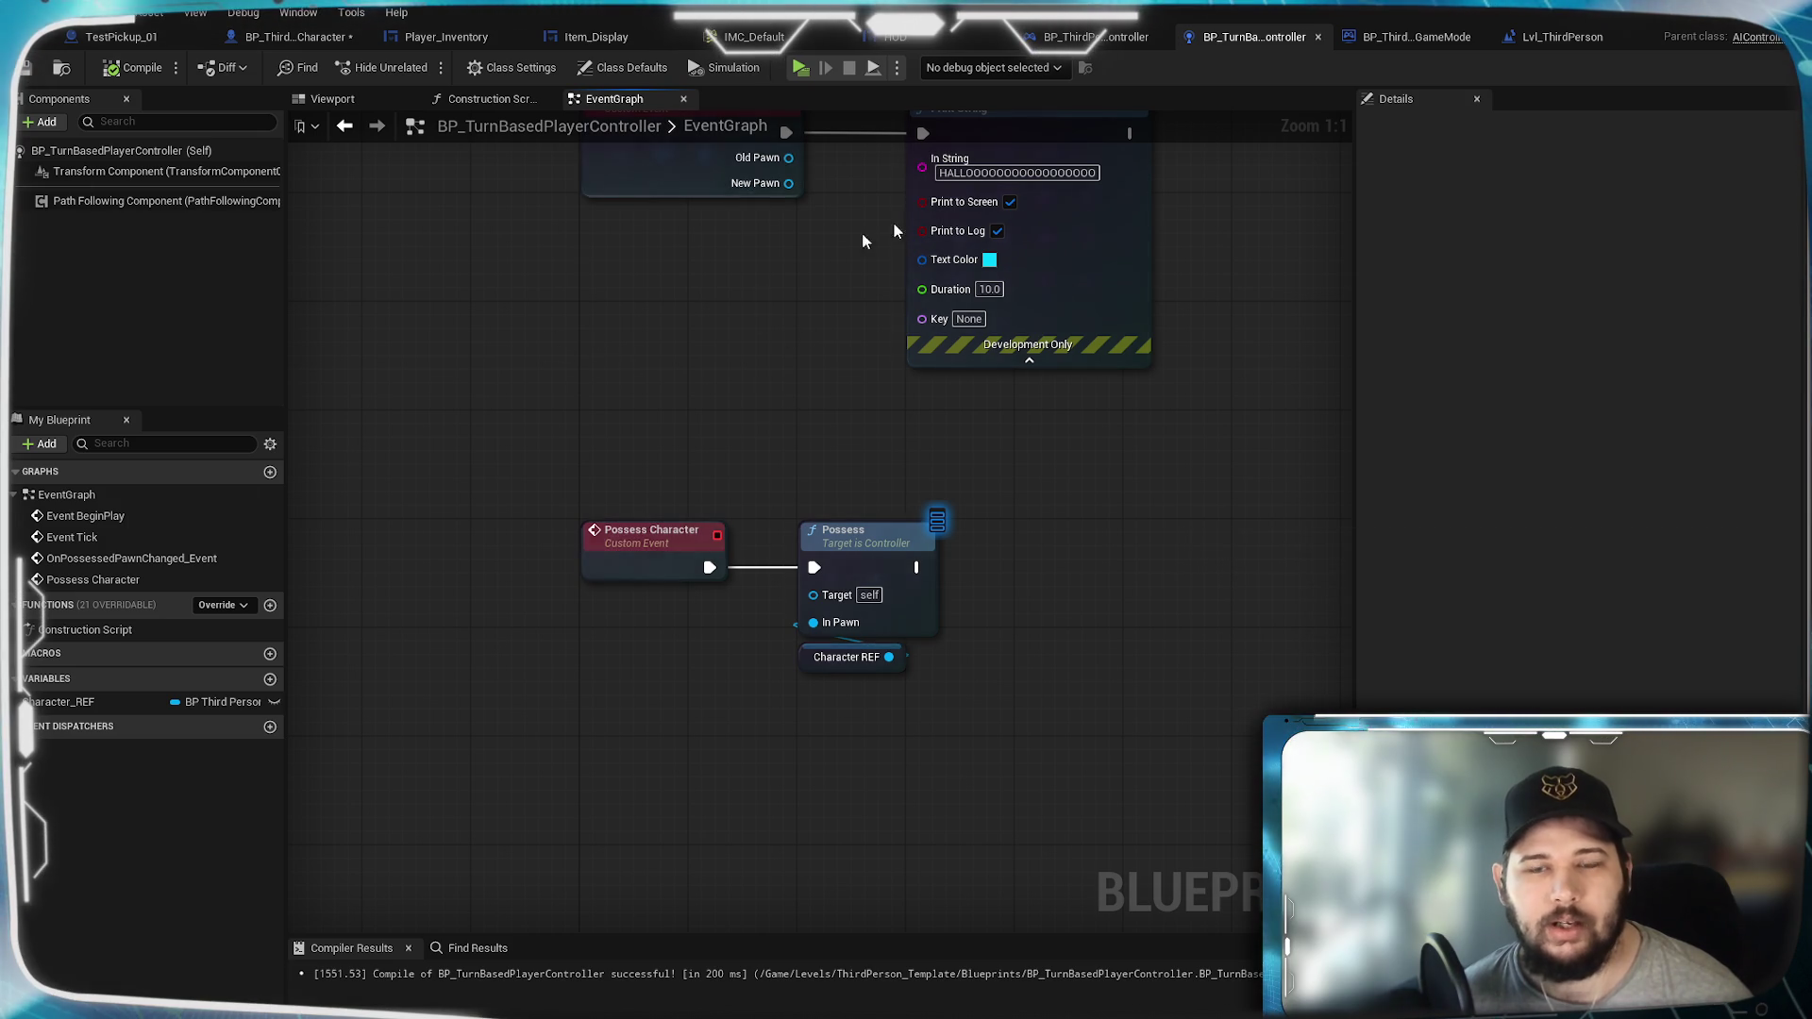
left_click(306, 42)
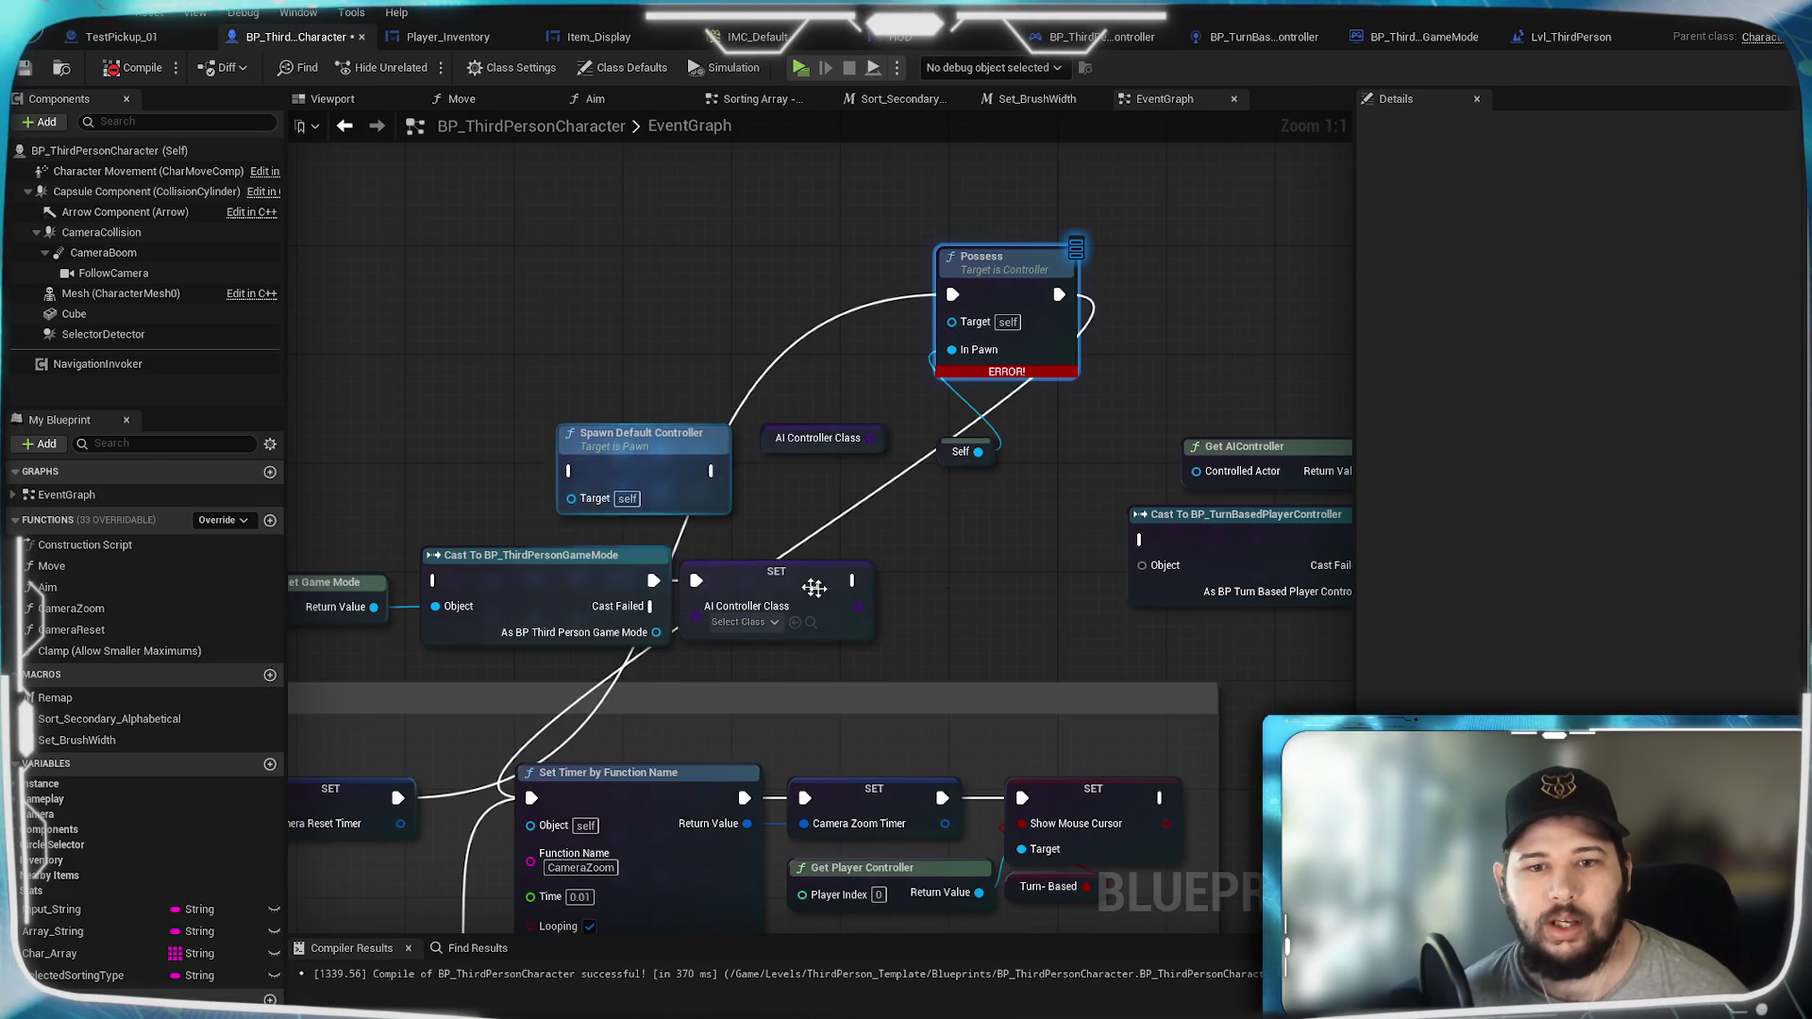
Step: Add a Print String after Camera Reset Timer that prints the AI controller's display name
left_click_drag(823, 478, 879, 487)
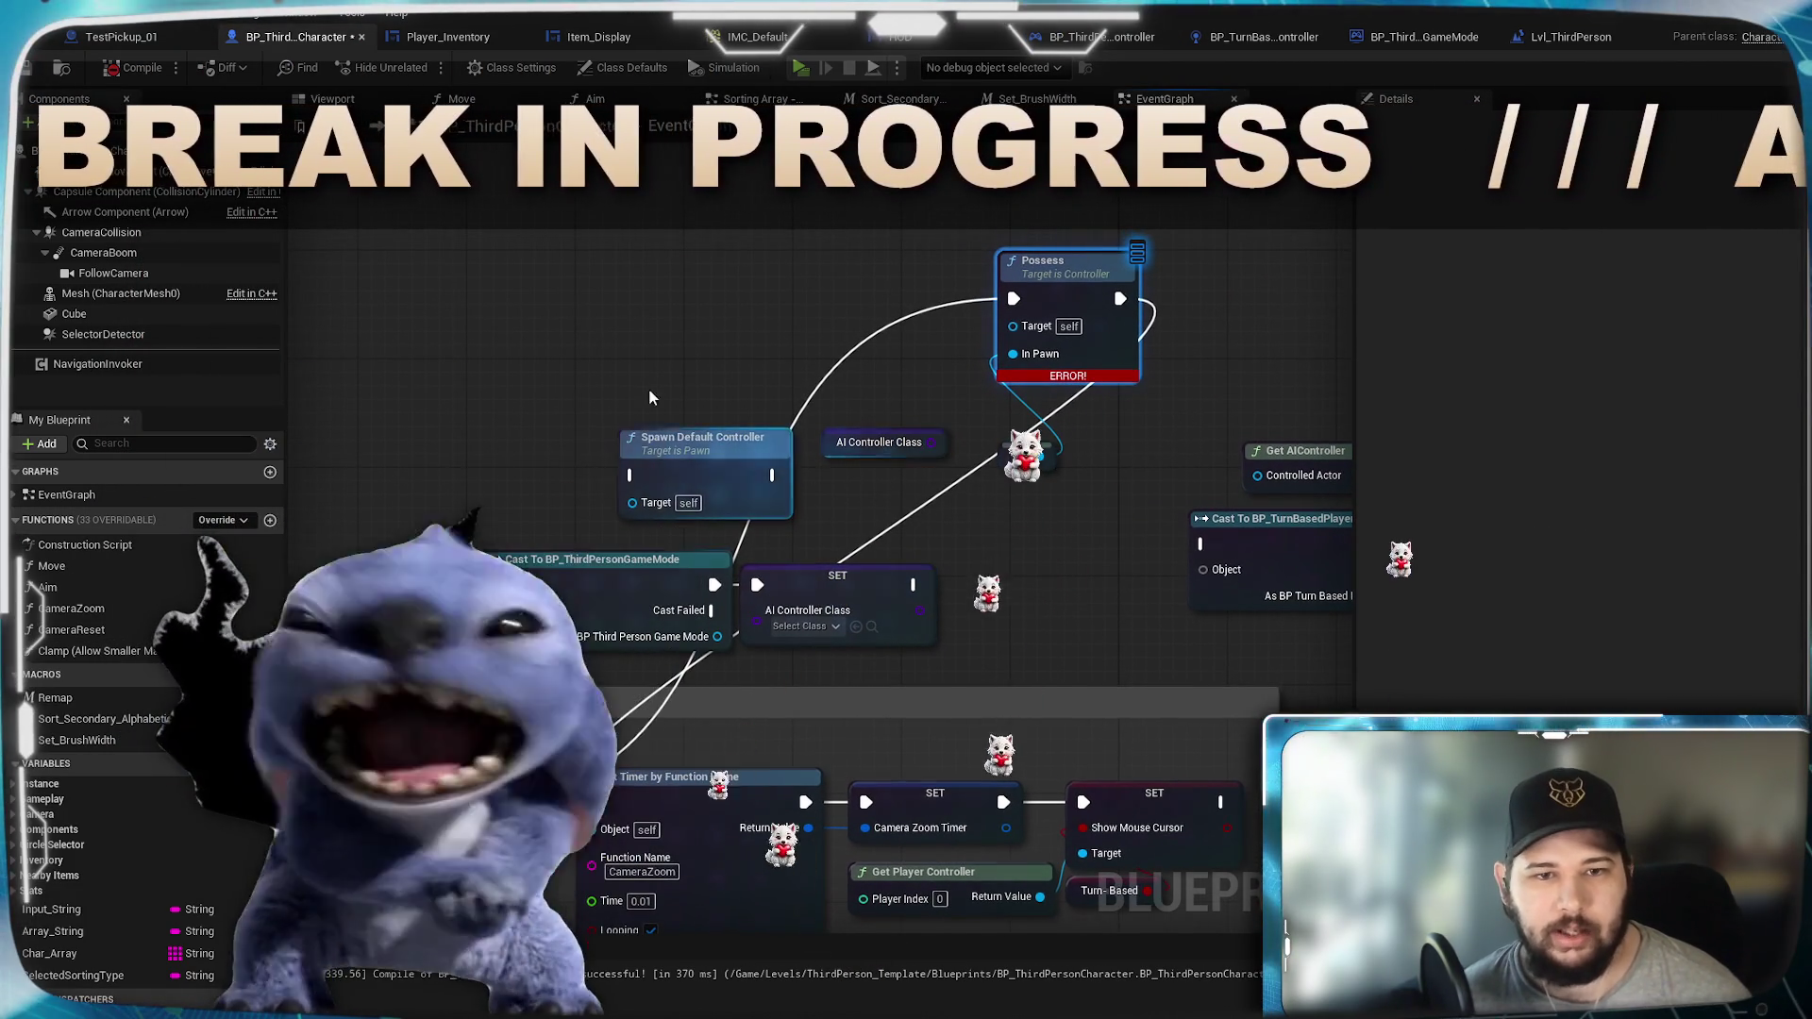
left_click_drag(703, 465, 412, 478)
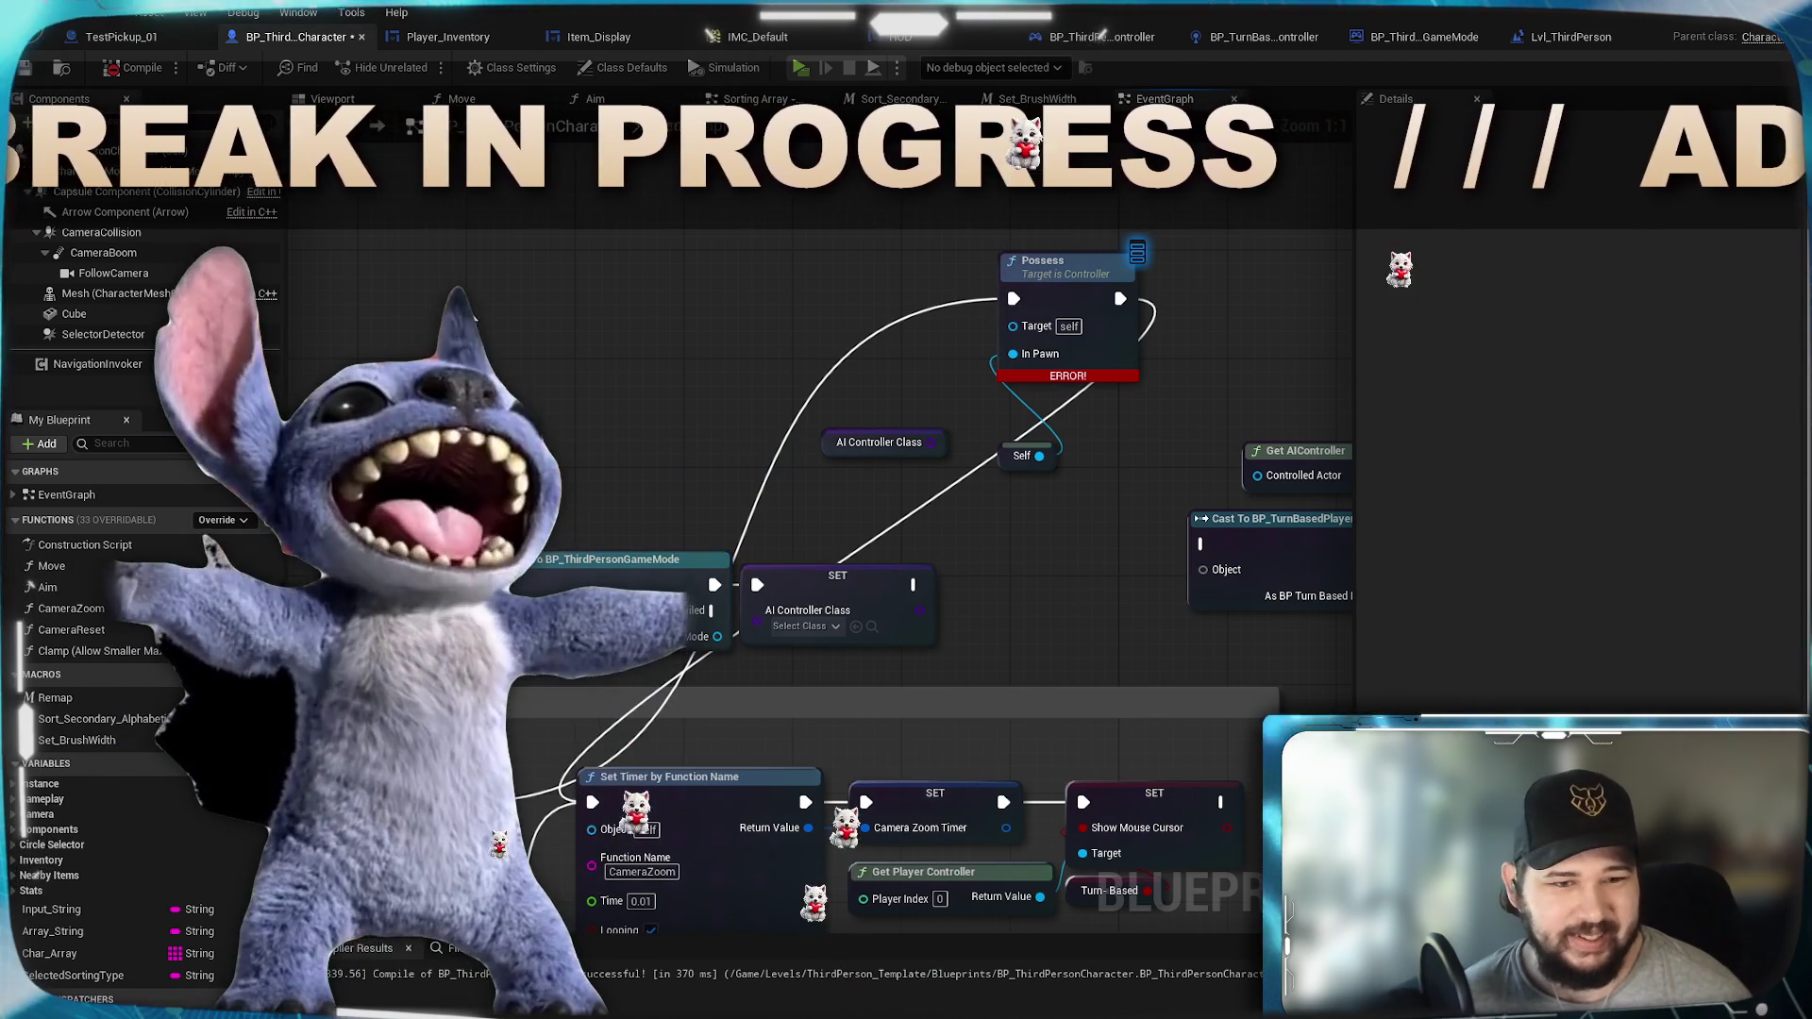
left_click(547, 393)
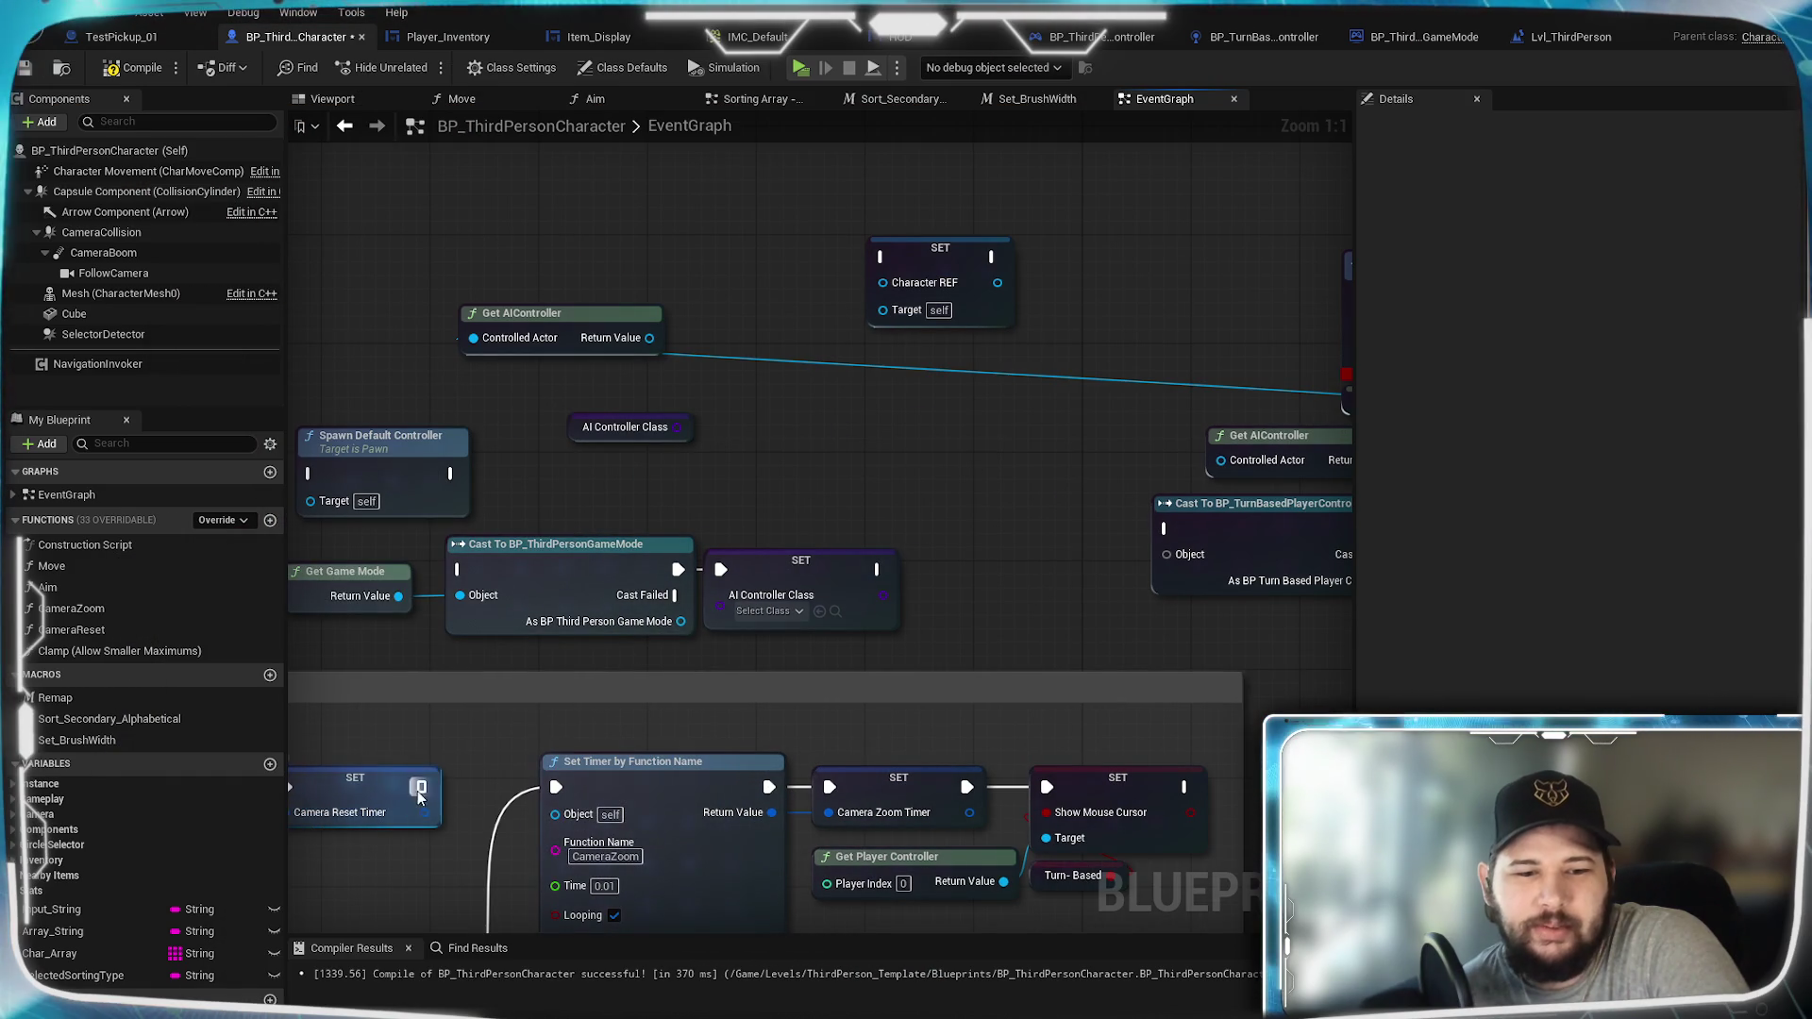
mouse_move(419, 786)
left_mouse_down()
mouse_move(936, 423)
mouse_move(904, 415)
left_mouse_up()
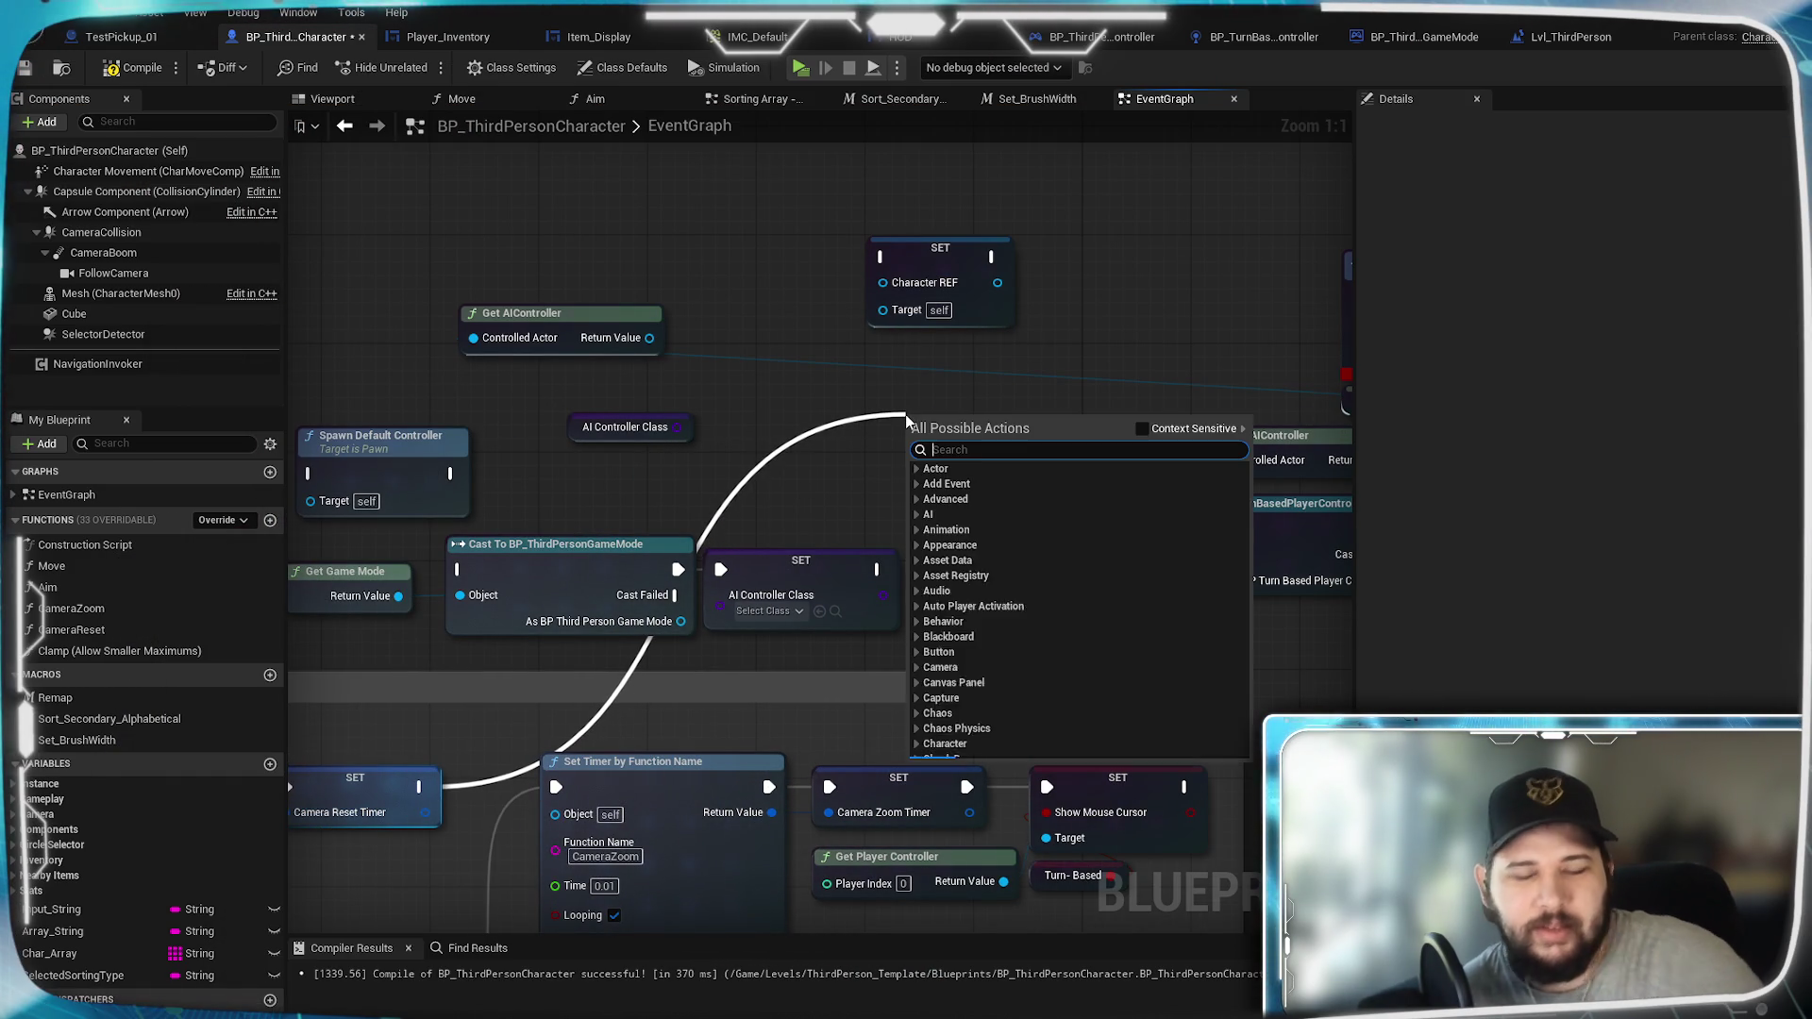
type("print")
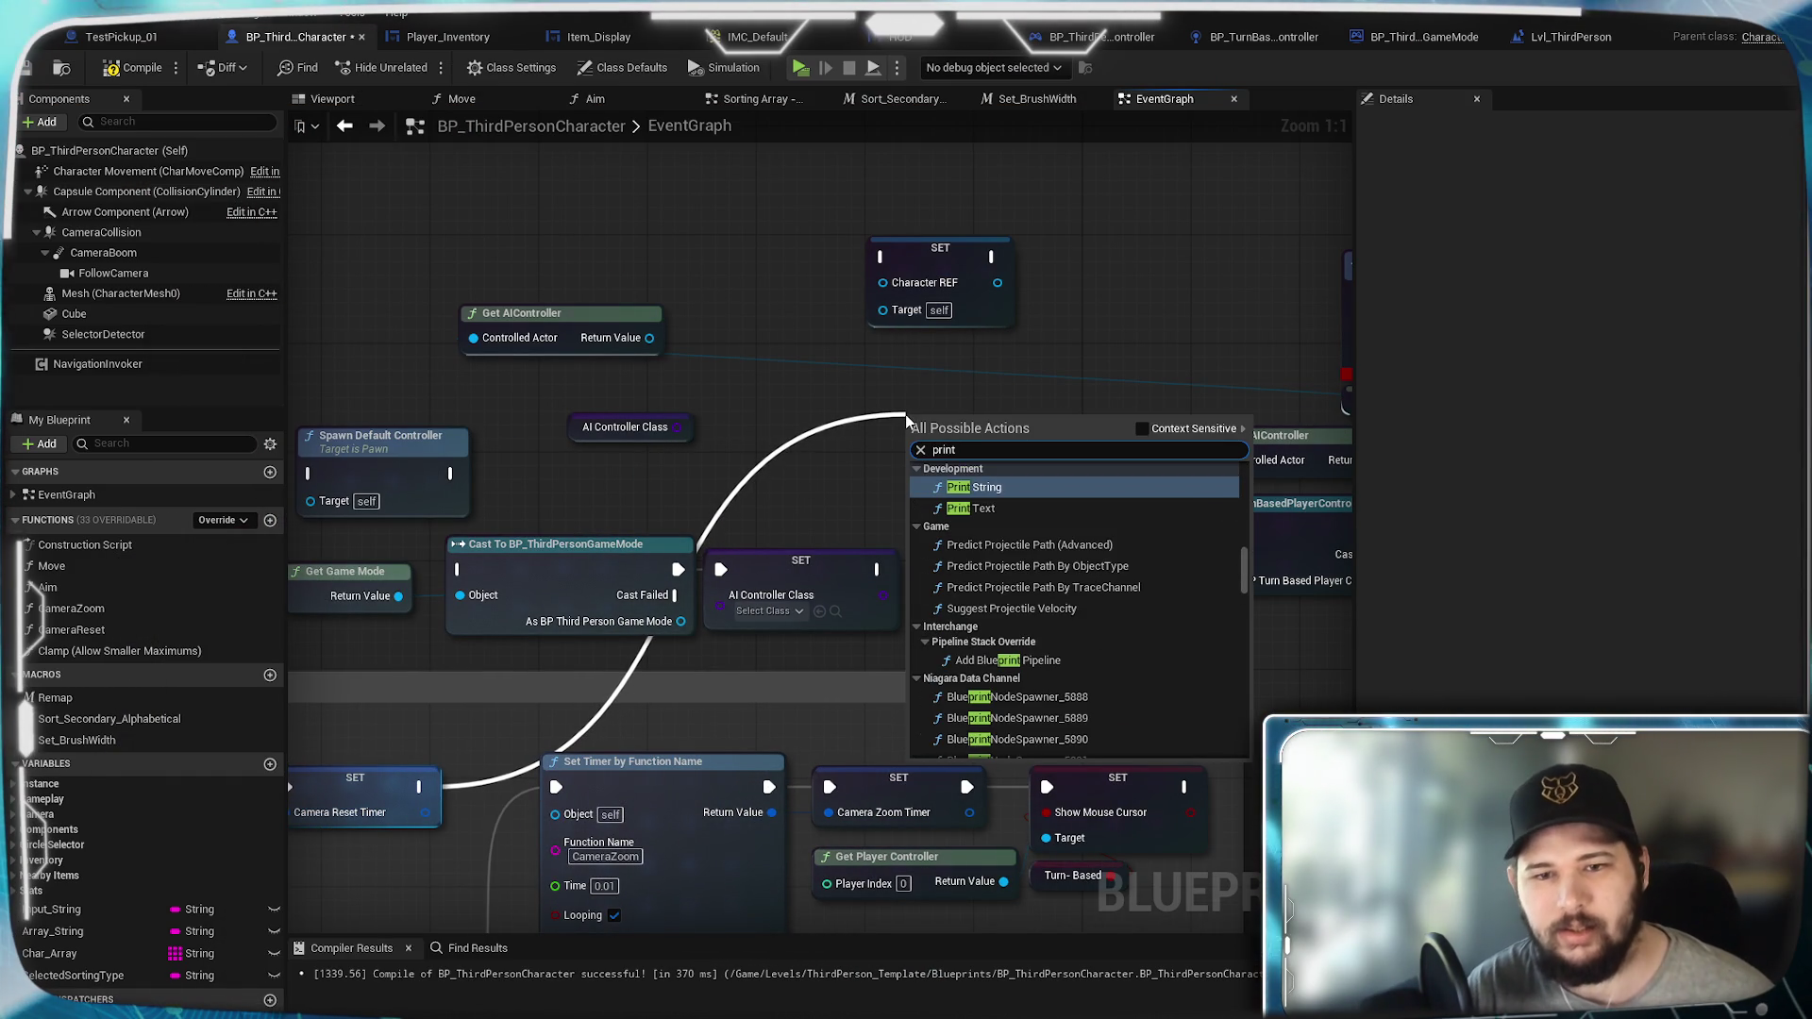
key("Return")
left_click_drag(648, 347, 923, 473)
Step: Continue Print String into Set Timer by Function Name and launch a standalone preview
left_click_drag(791, 389, 845, 389)
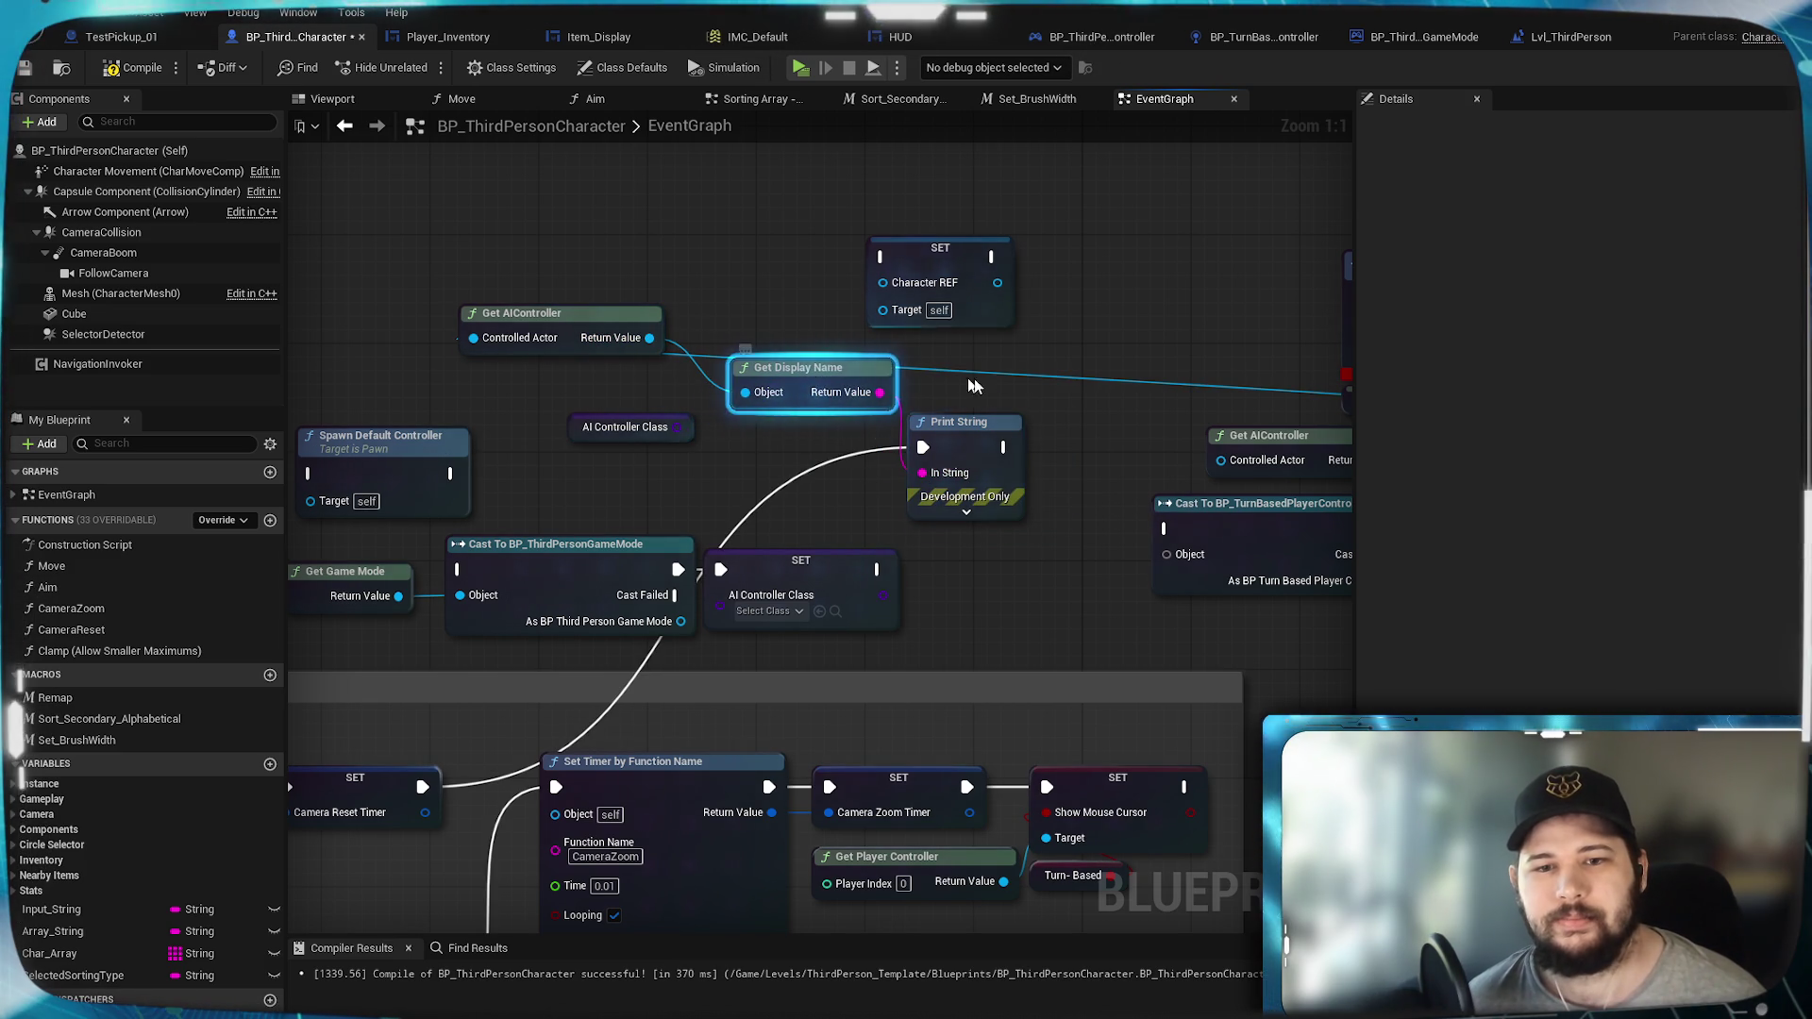
left_click(1123, 457)
mouse_move(1004, 447)
left_mouse_down()
mouse_move(528, 769)
mouse_move(556, 786)
left_mouse_up()
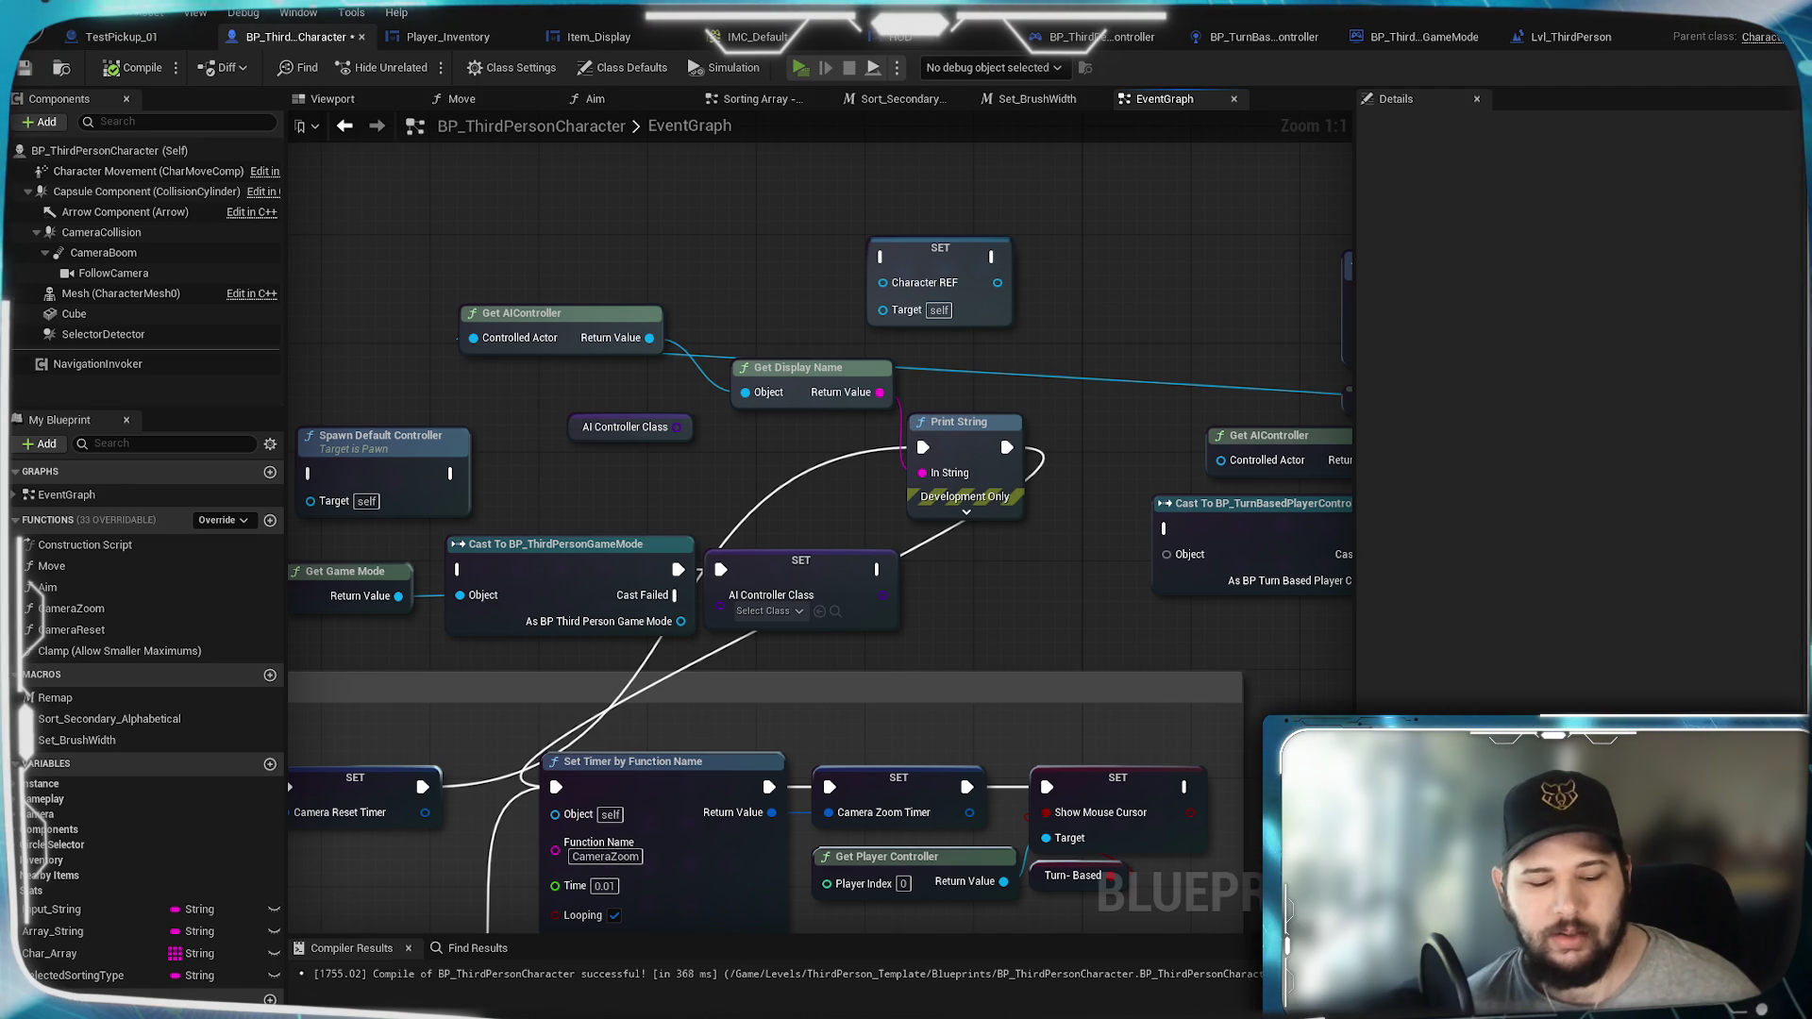
key("alt+p")
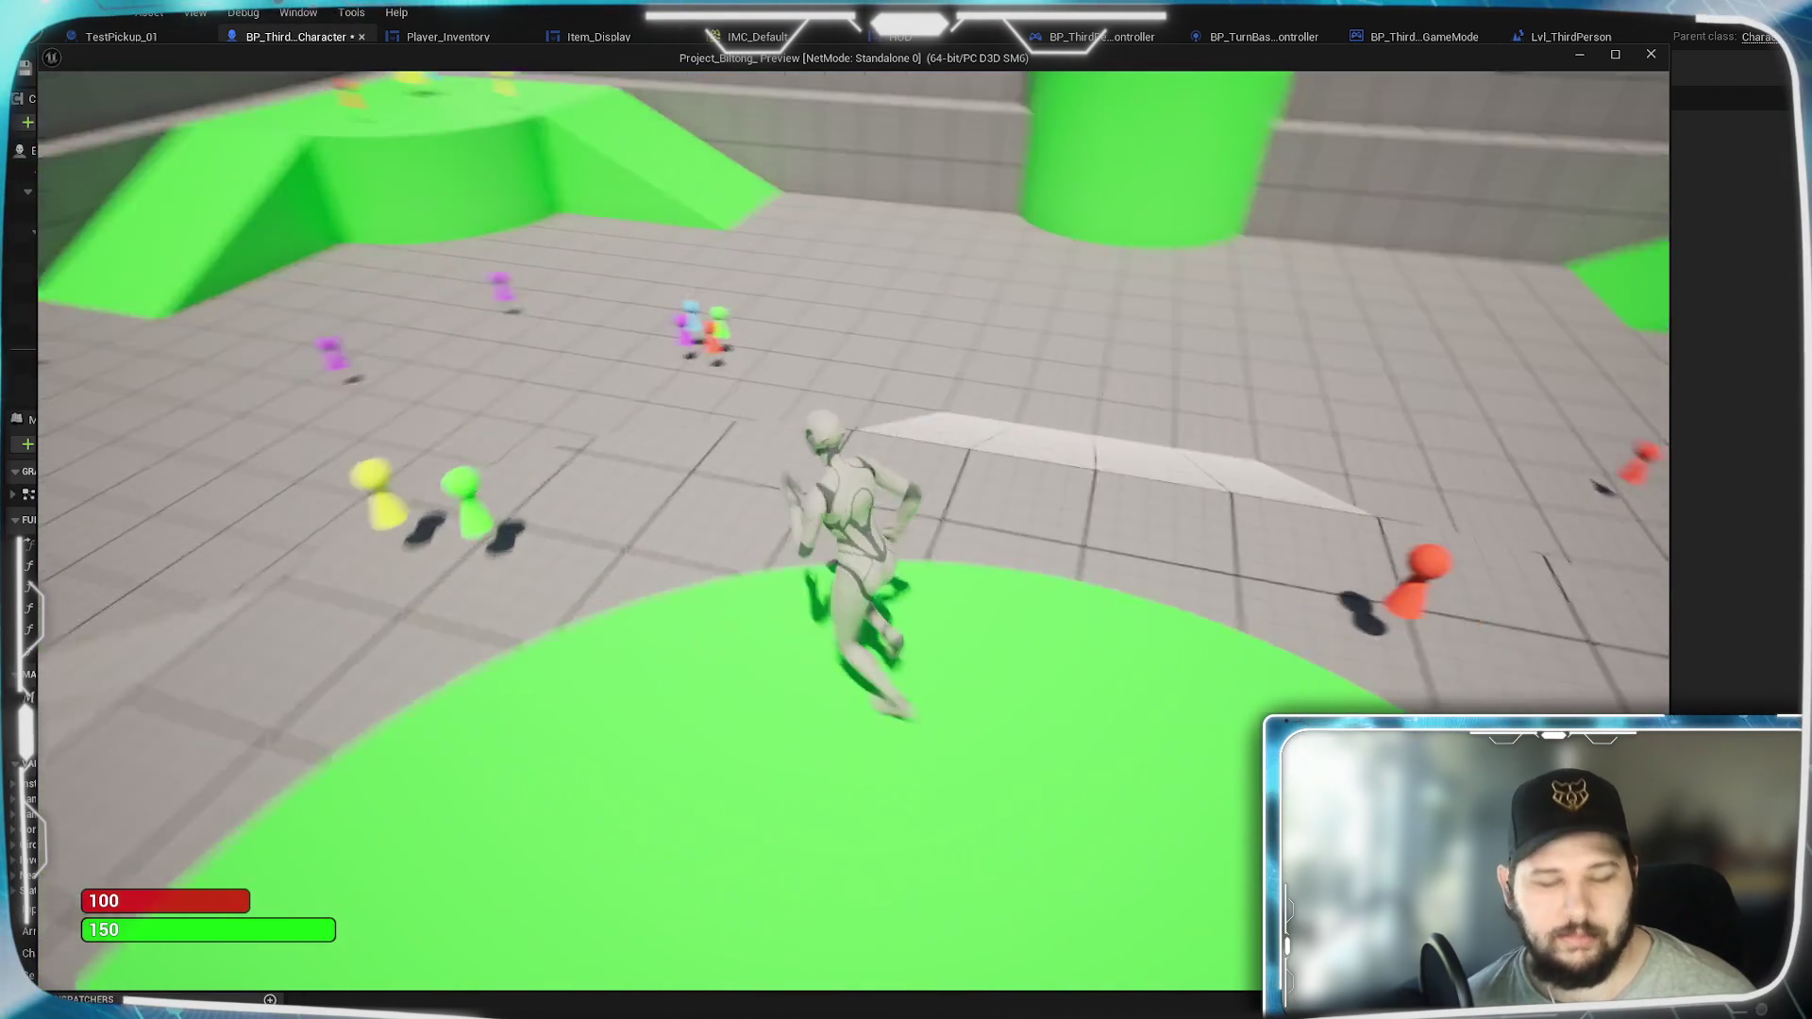
Step: Zoom out and orbit the camera around the arena, then close the preview
scroll(955, 647, "down", 5)
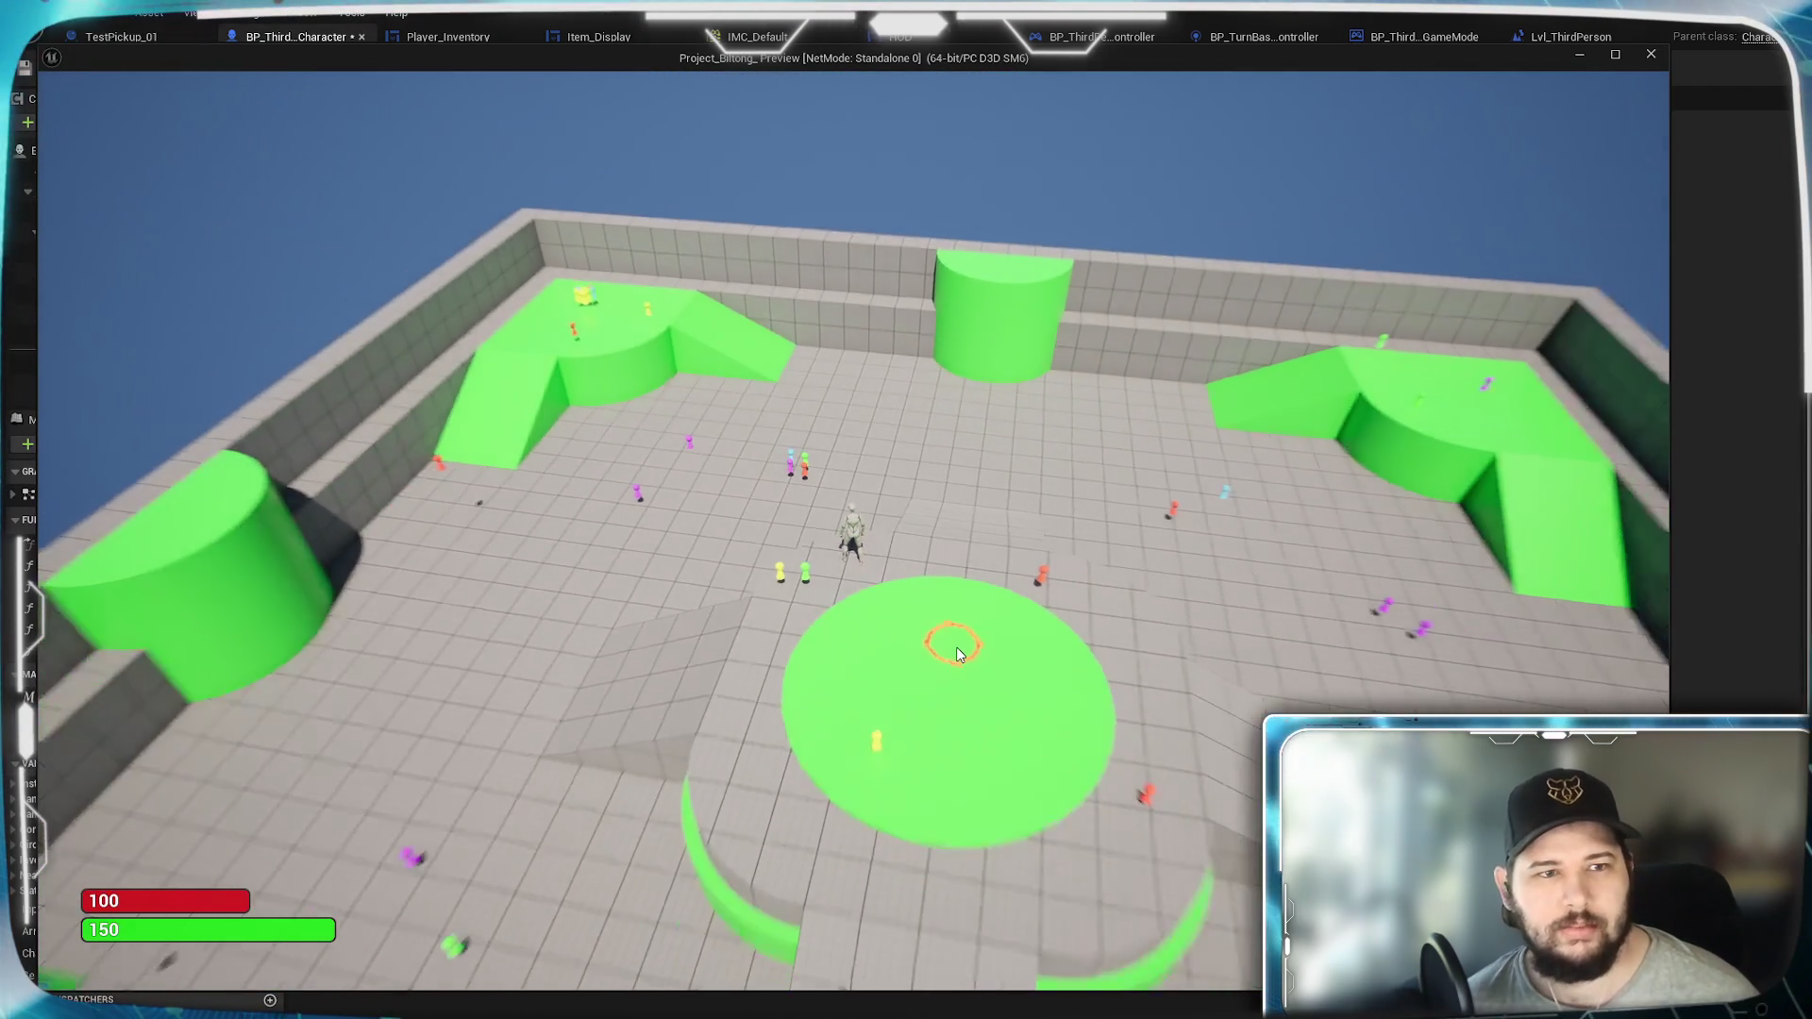
left_click_drag(762, 669, 763, 669)
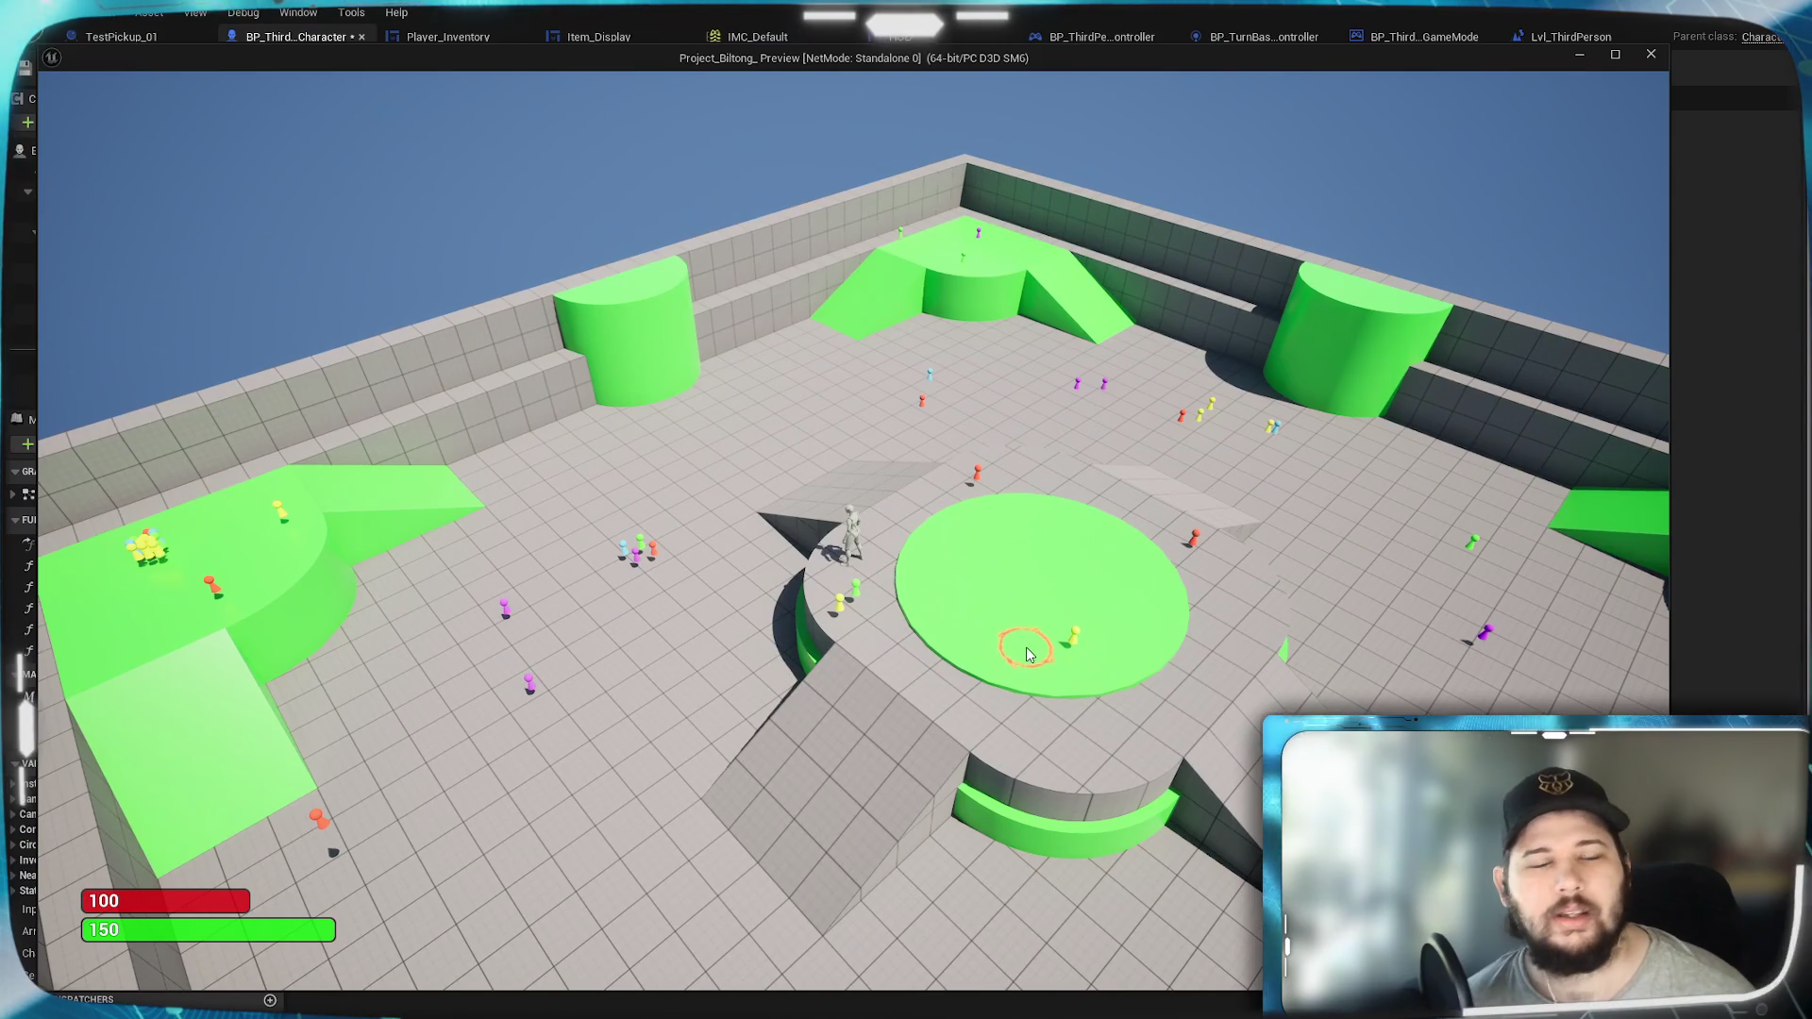
key("Escape")
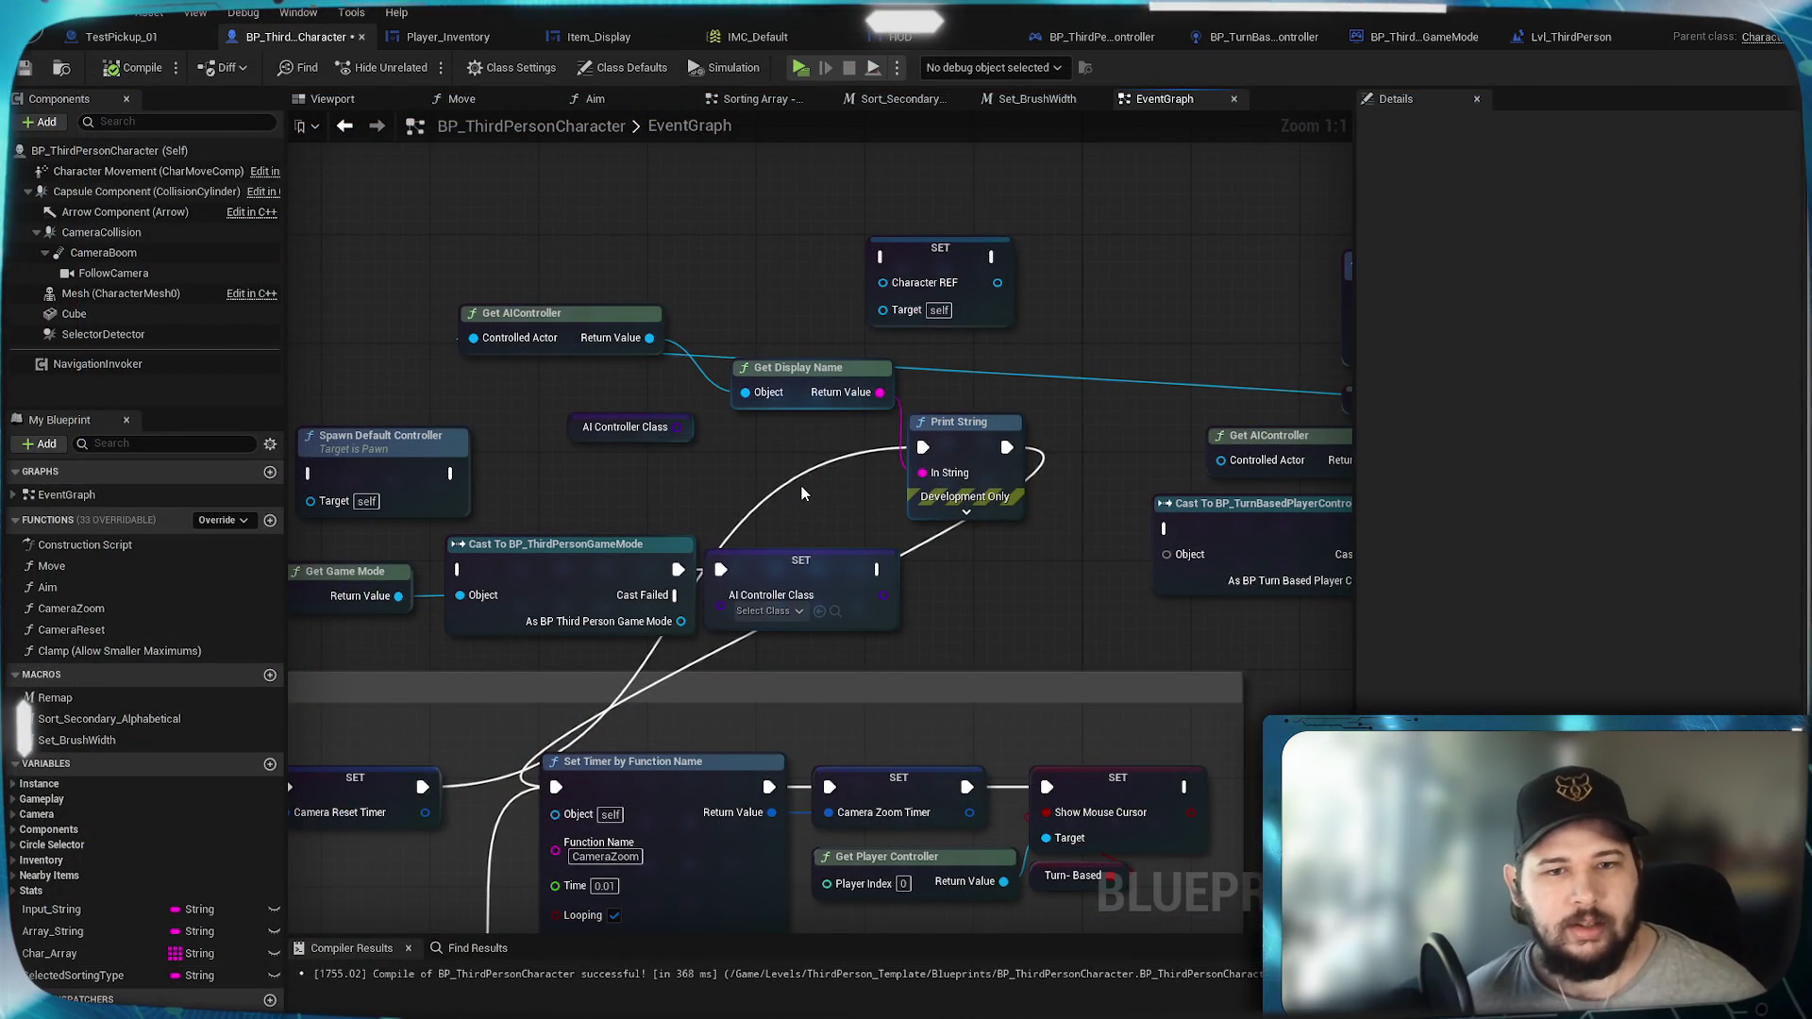
Step: From the Self pin, search 'controller' and add a Cast To AIController node
mouse_move(763, 470)
left_mouse_down()
mouse_move(925, 404)
mouse_move(436, 452)
mouse_move(617, 464)
mouse_move(658, 355)
left_mouse_up()
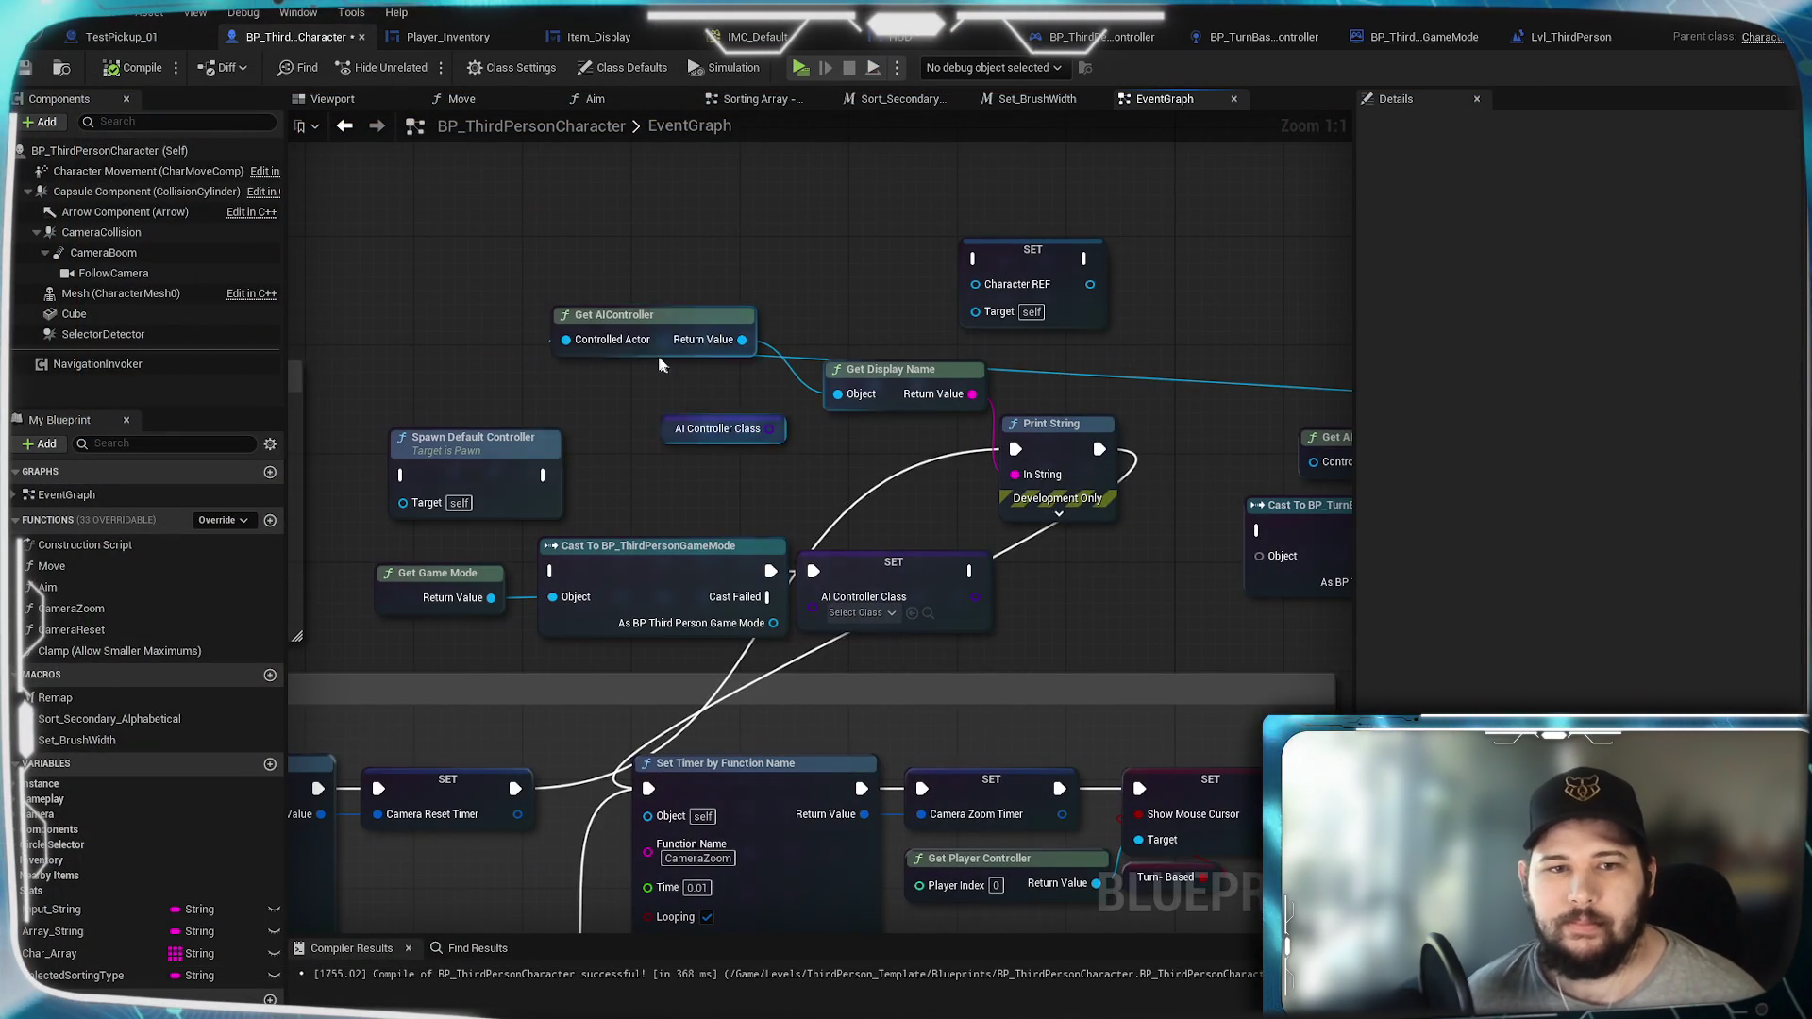
mouse_move(644, 326)
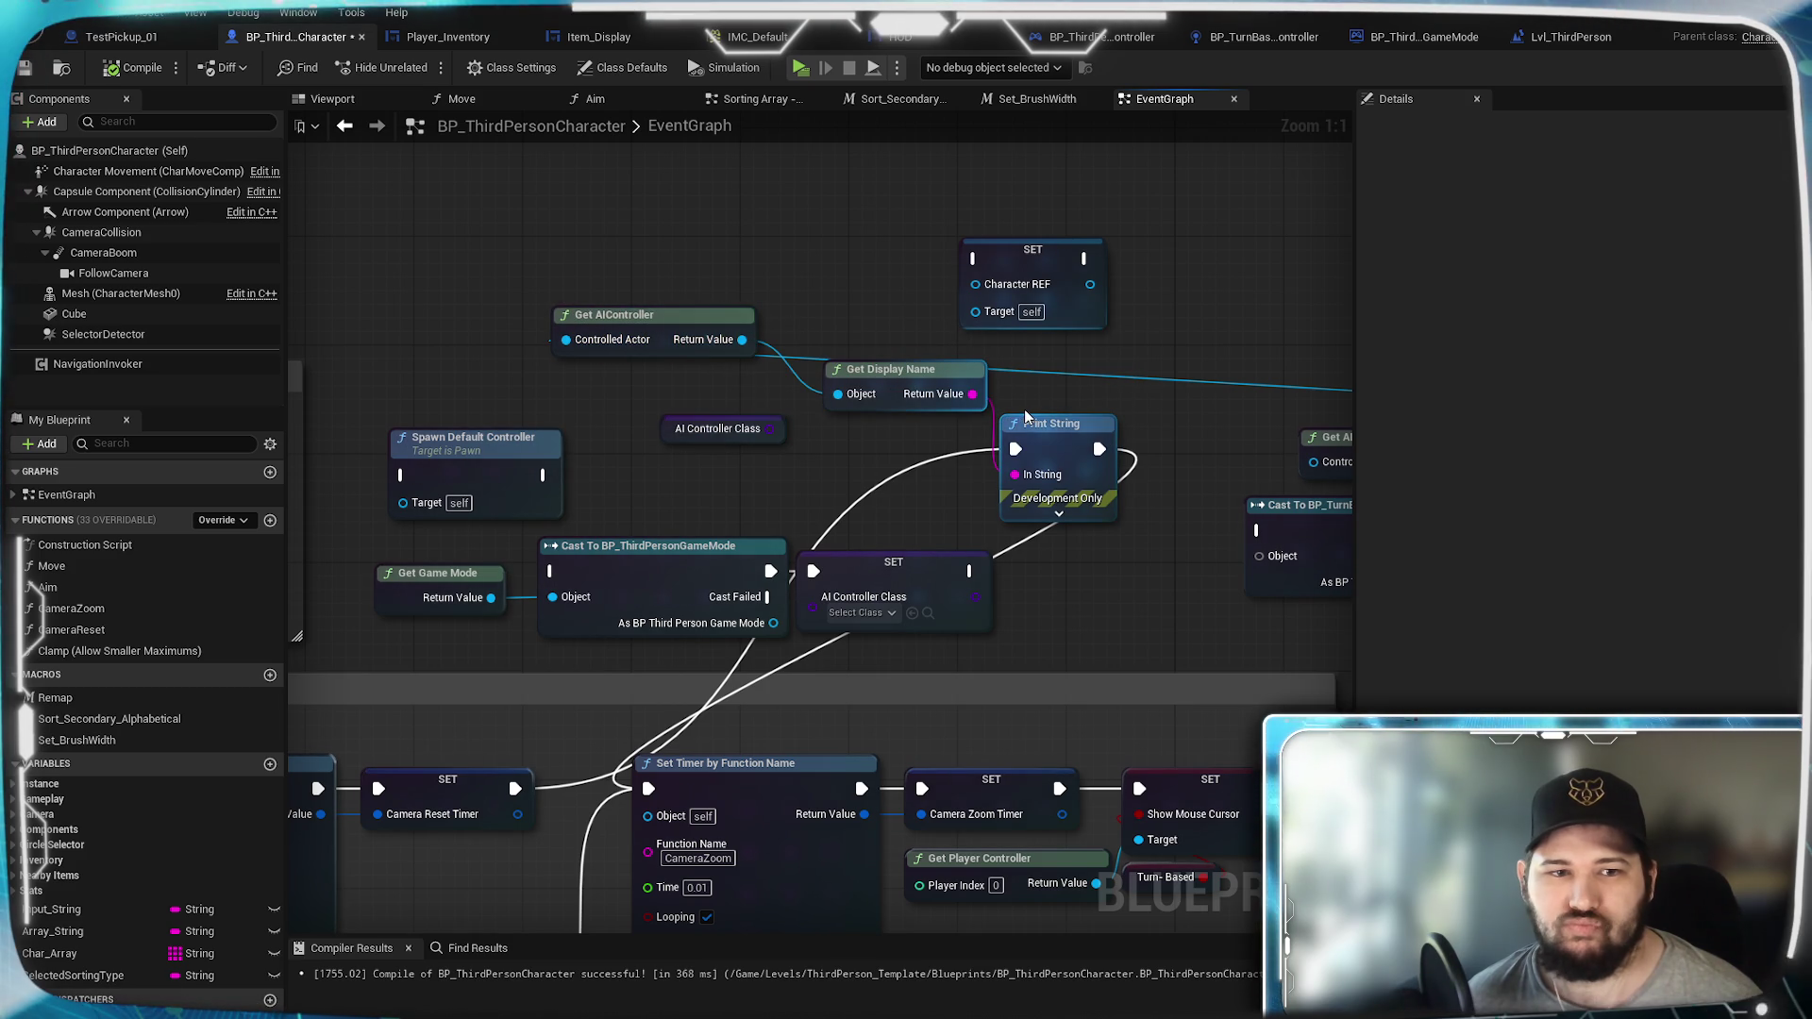
left_click_drag(1010, 412, 535, 394)
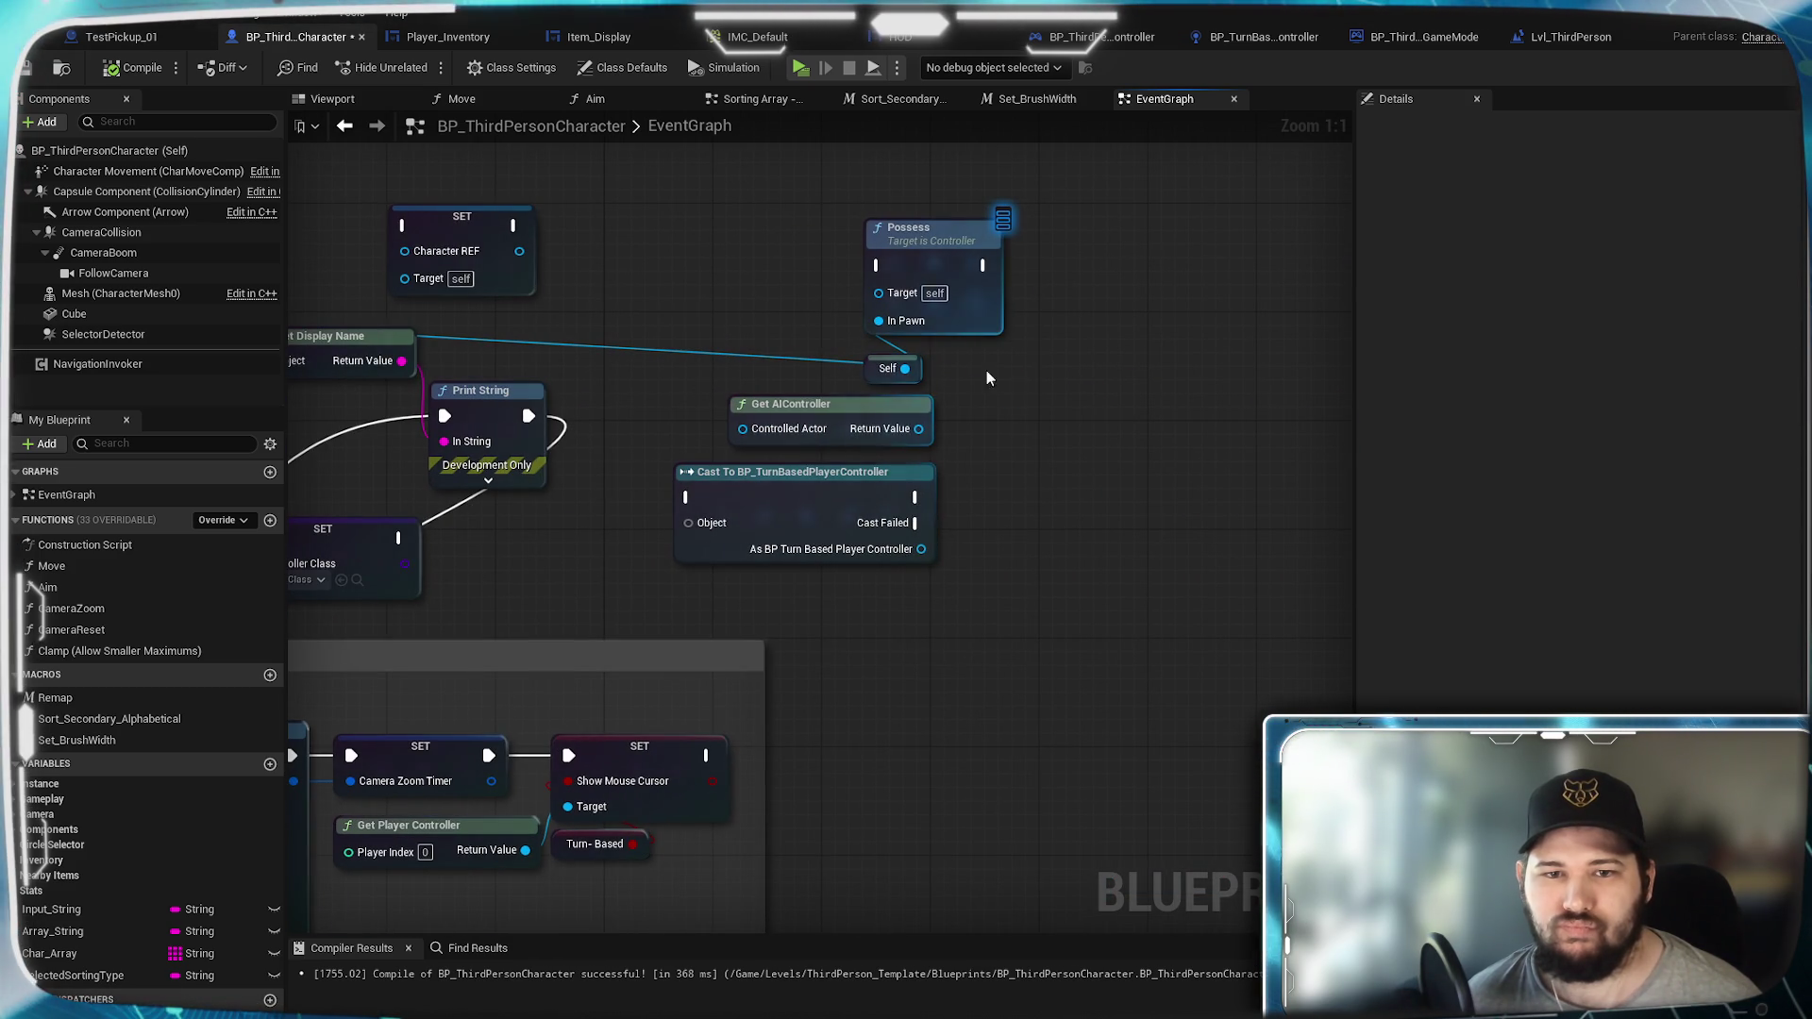
left_click_drag(905, 378, 1050, 429)
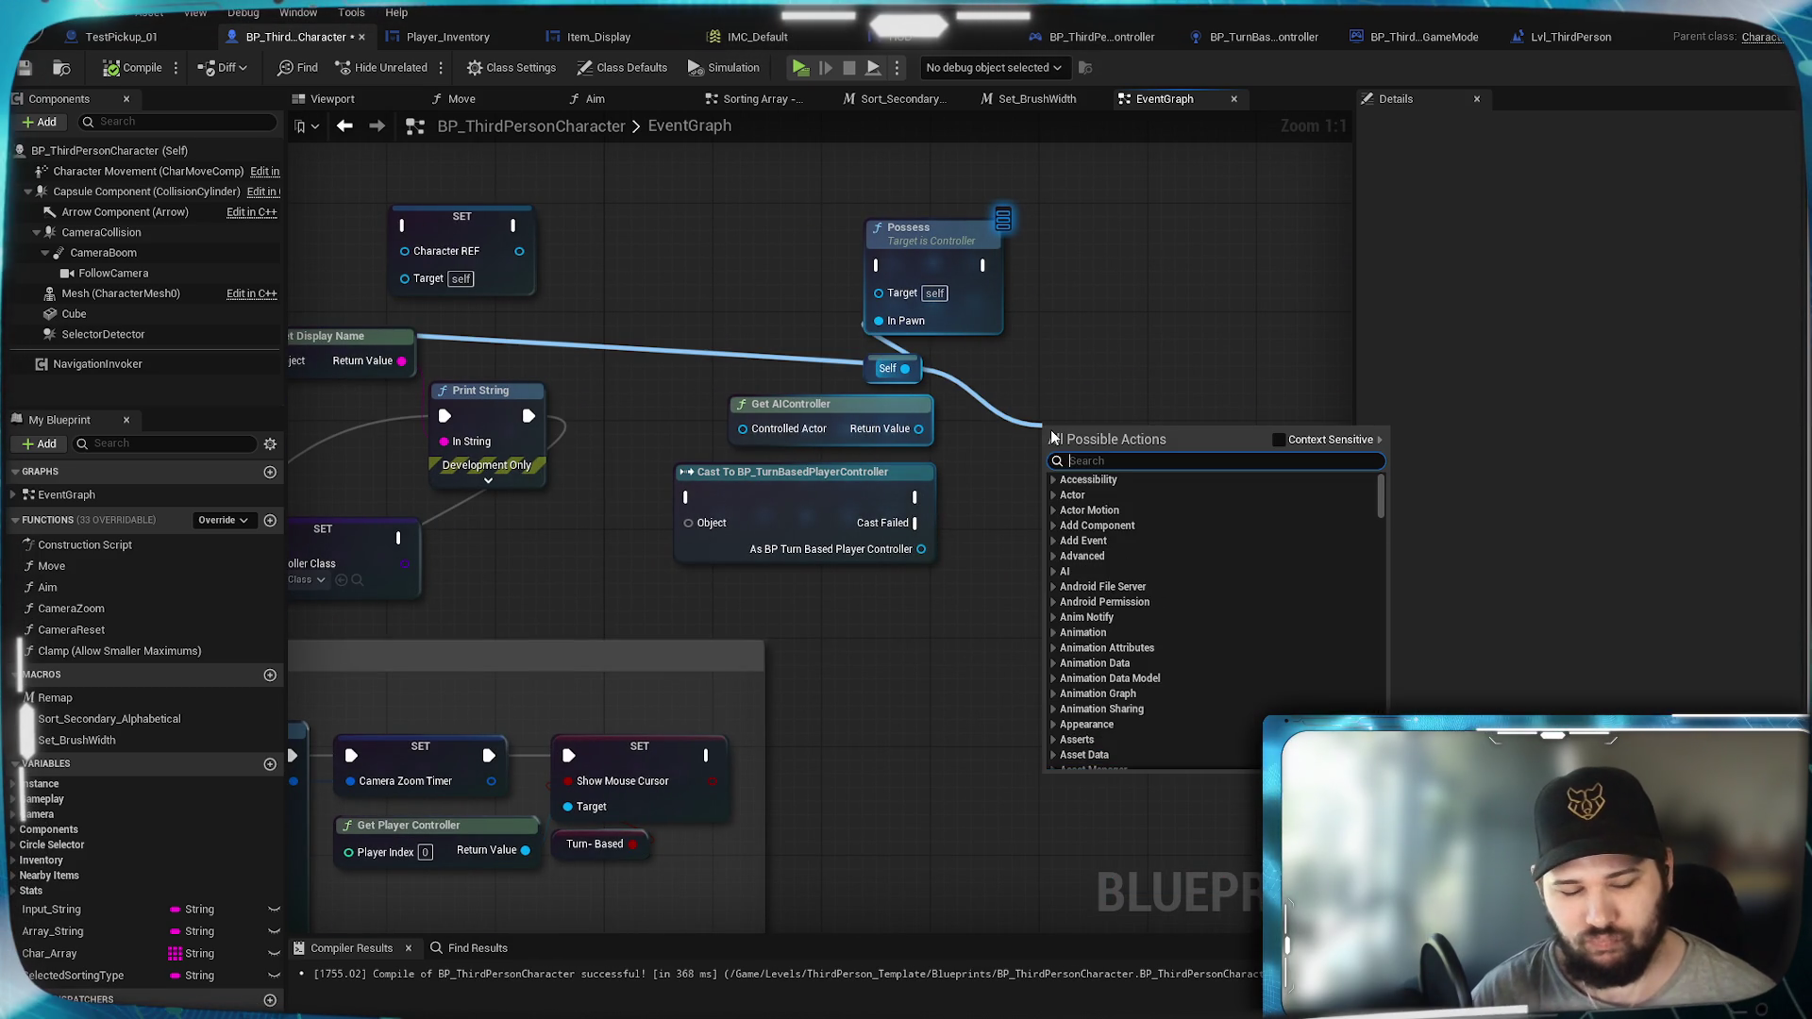
type("controller")
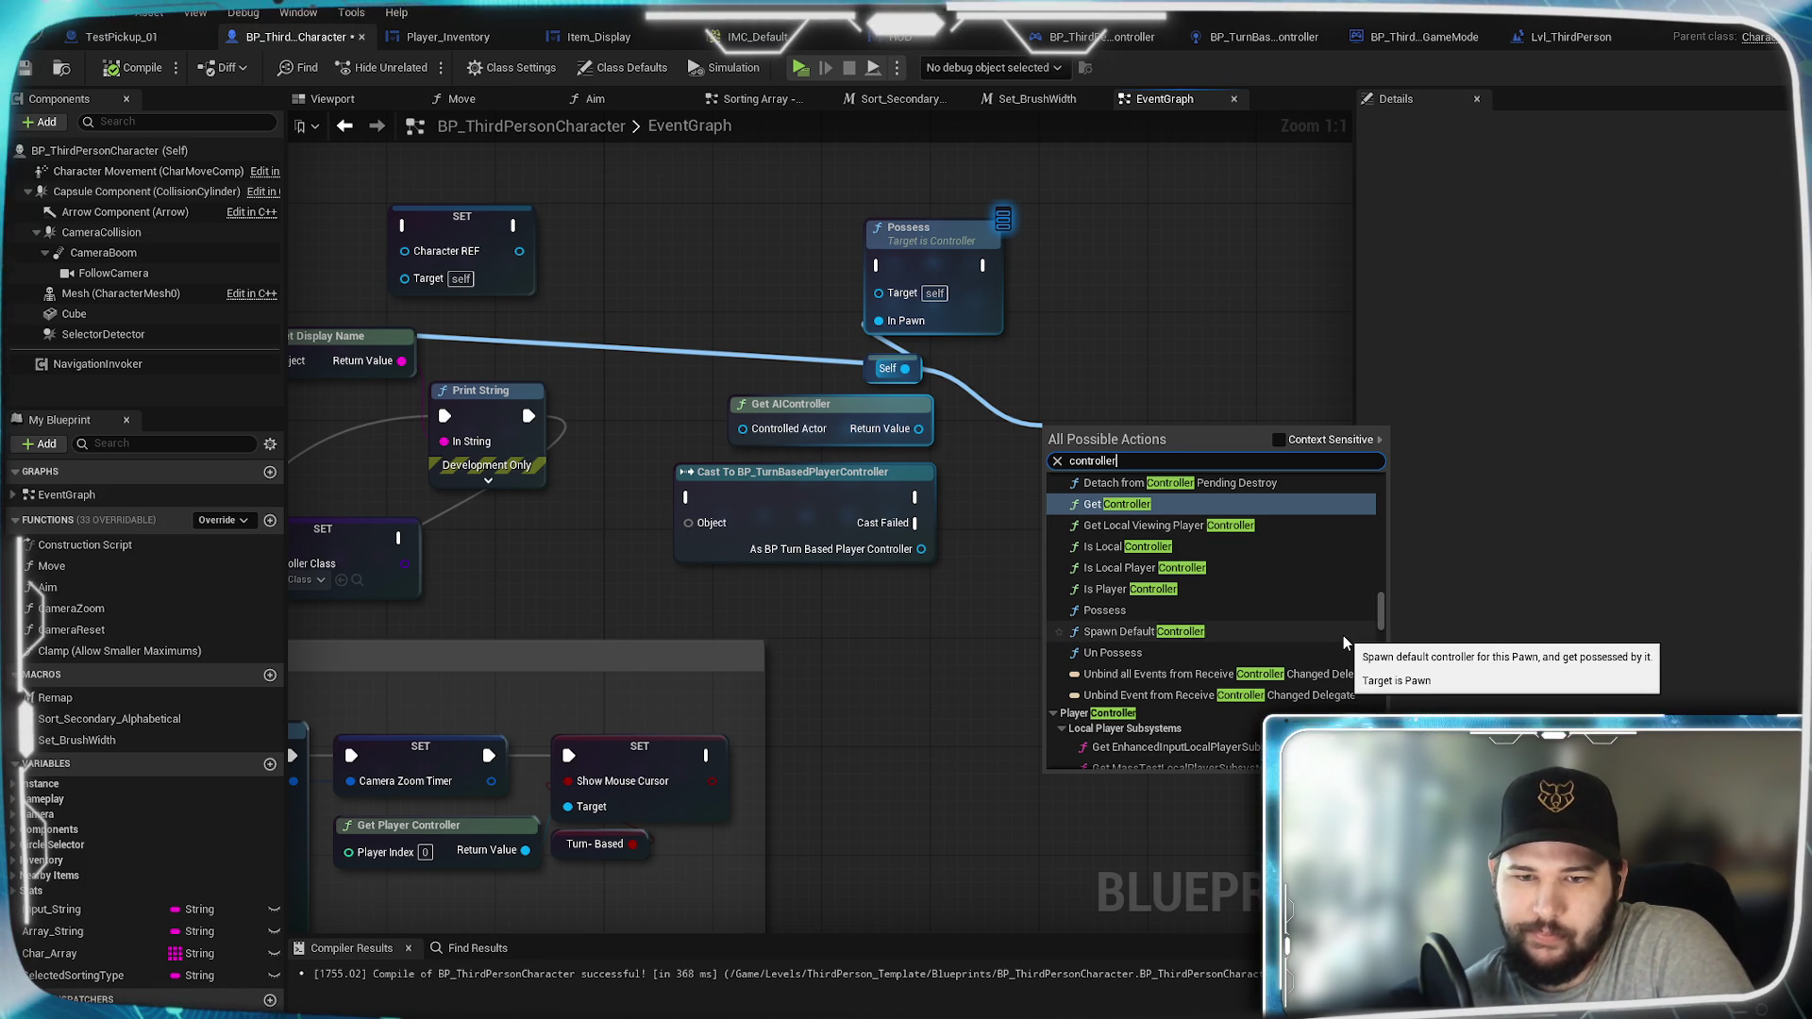
scroll(1343, 636, "down", 1)
scroll(1343, 636, "down", 5)
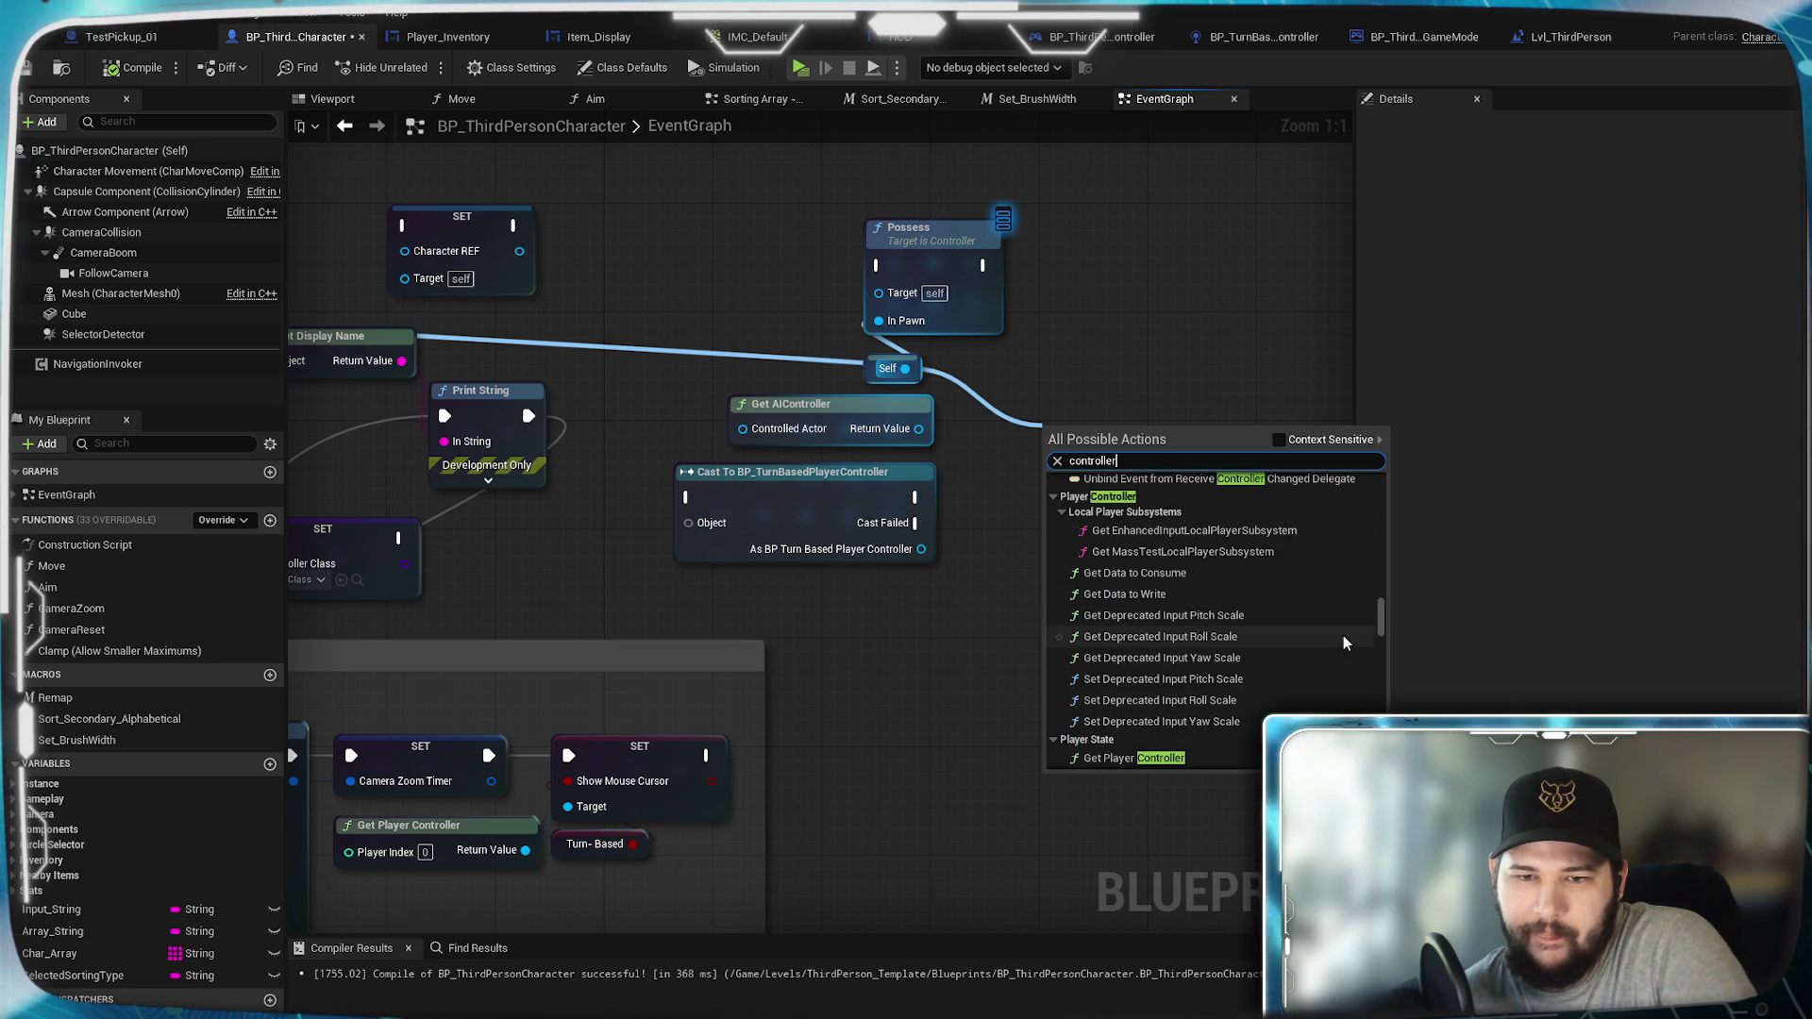
scroll(1343, 641, "down", 3)
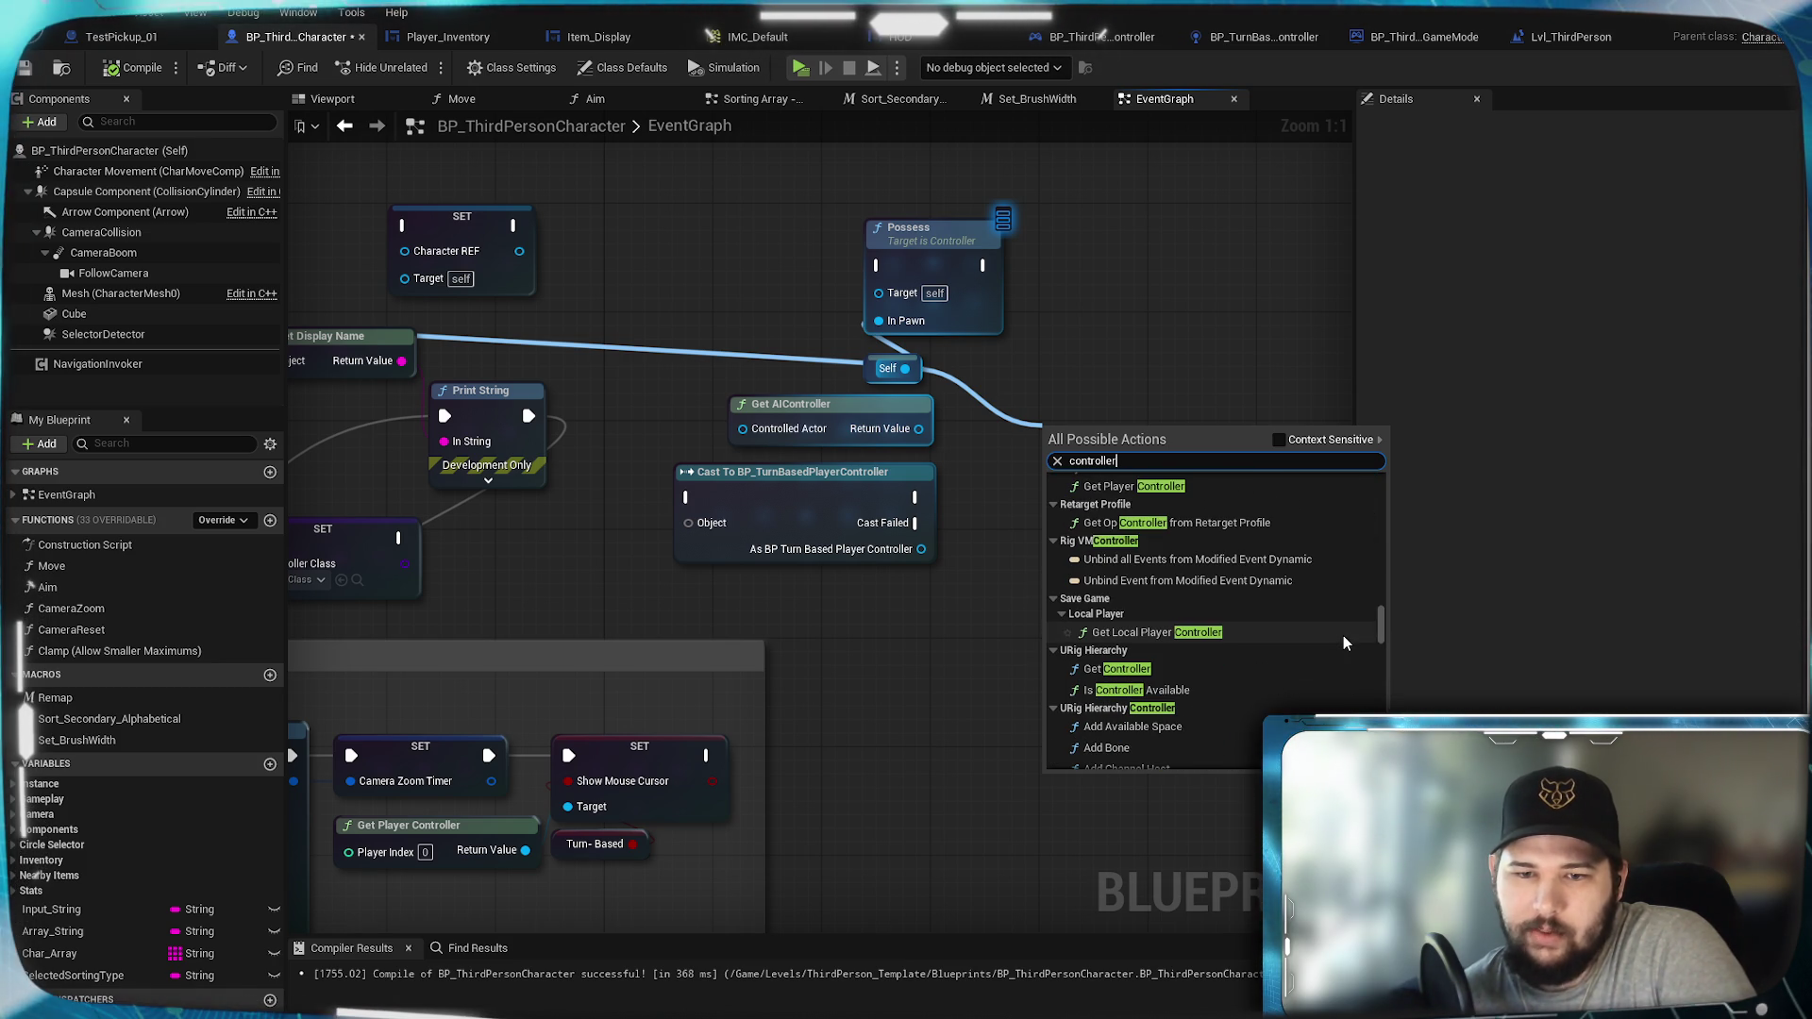
scroll(1344, 641, "down", 1)
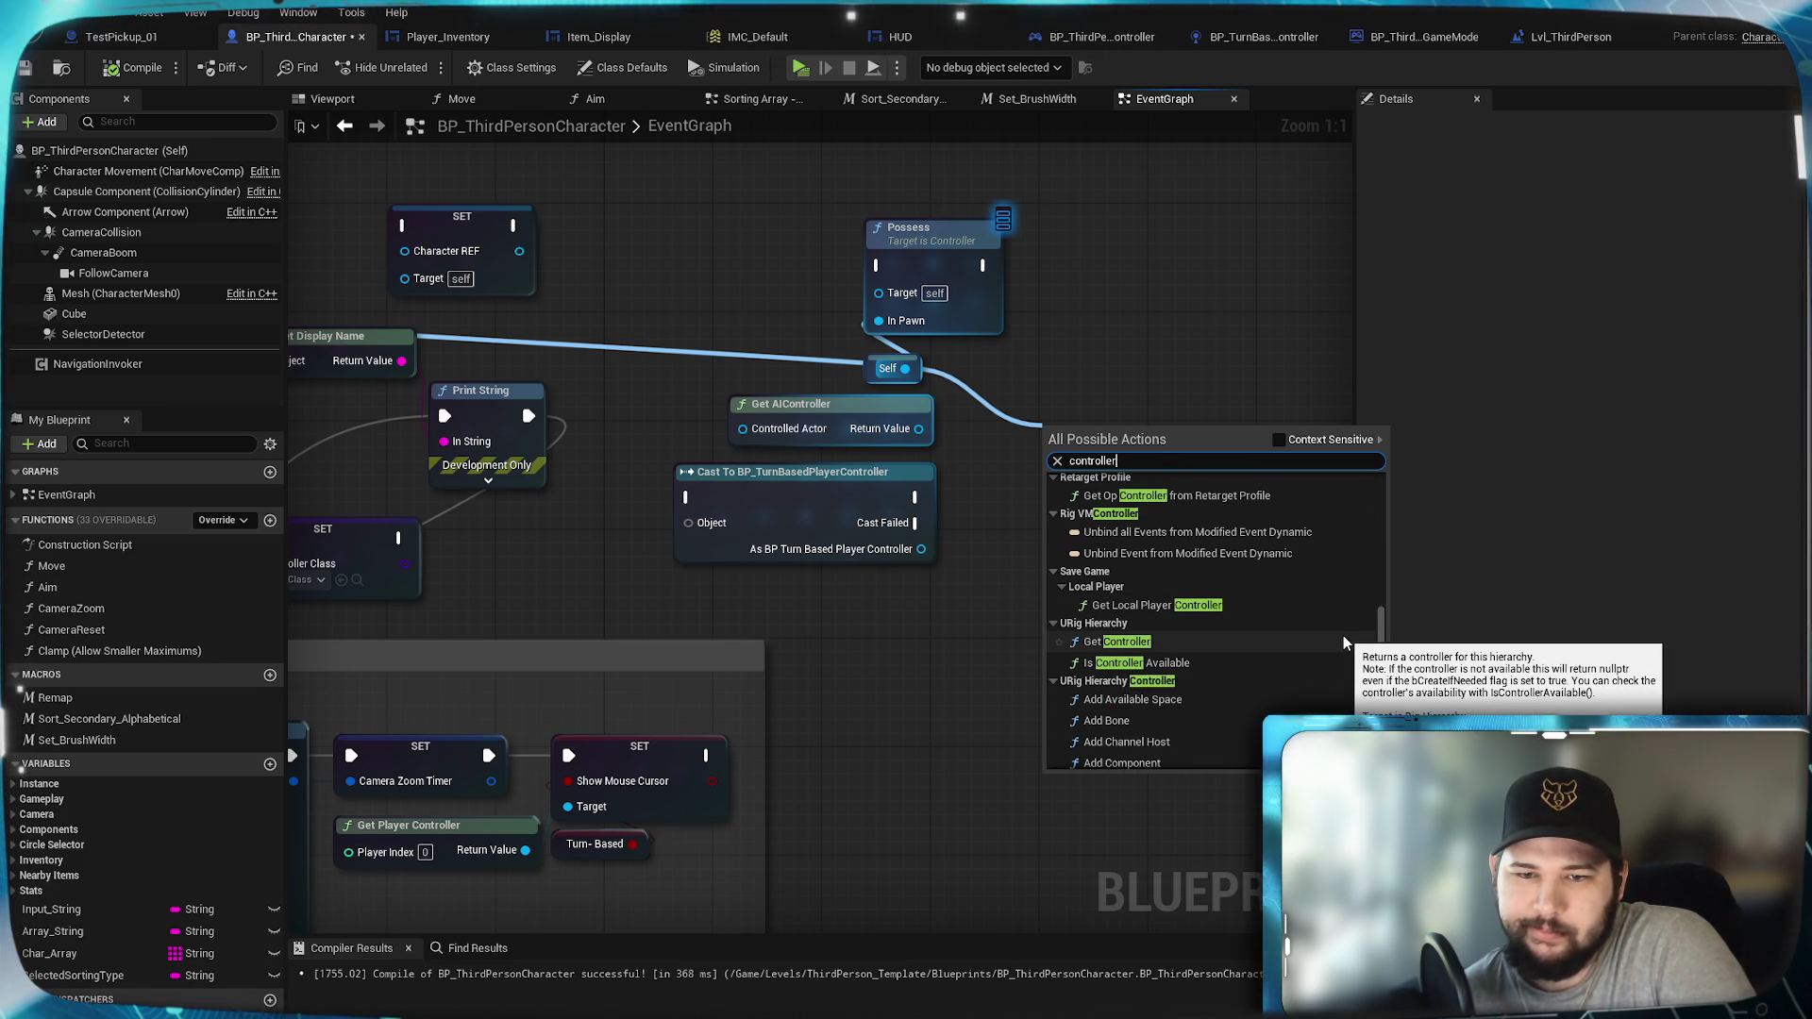
scroll(1344, 641, "down", 8)
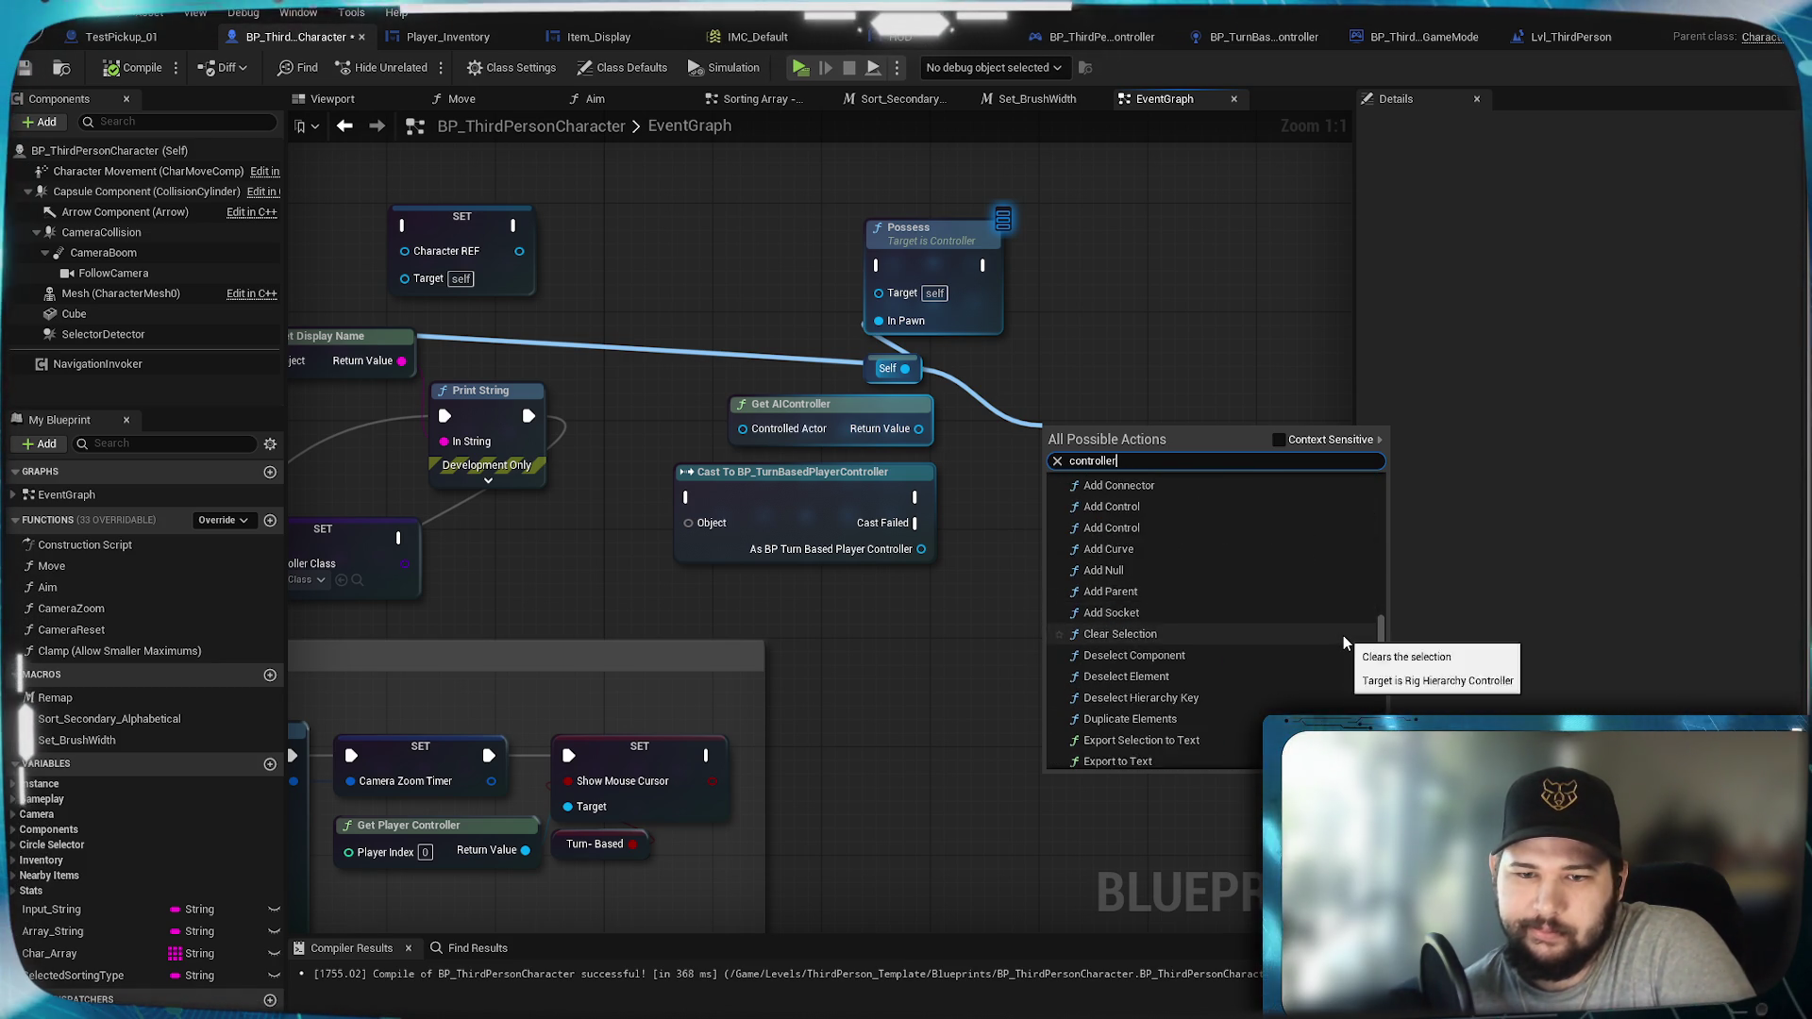
scroll(1344, 640, "down", 10)
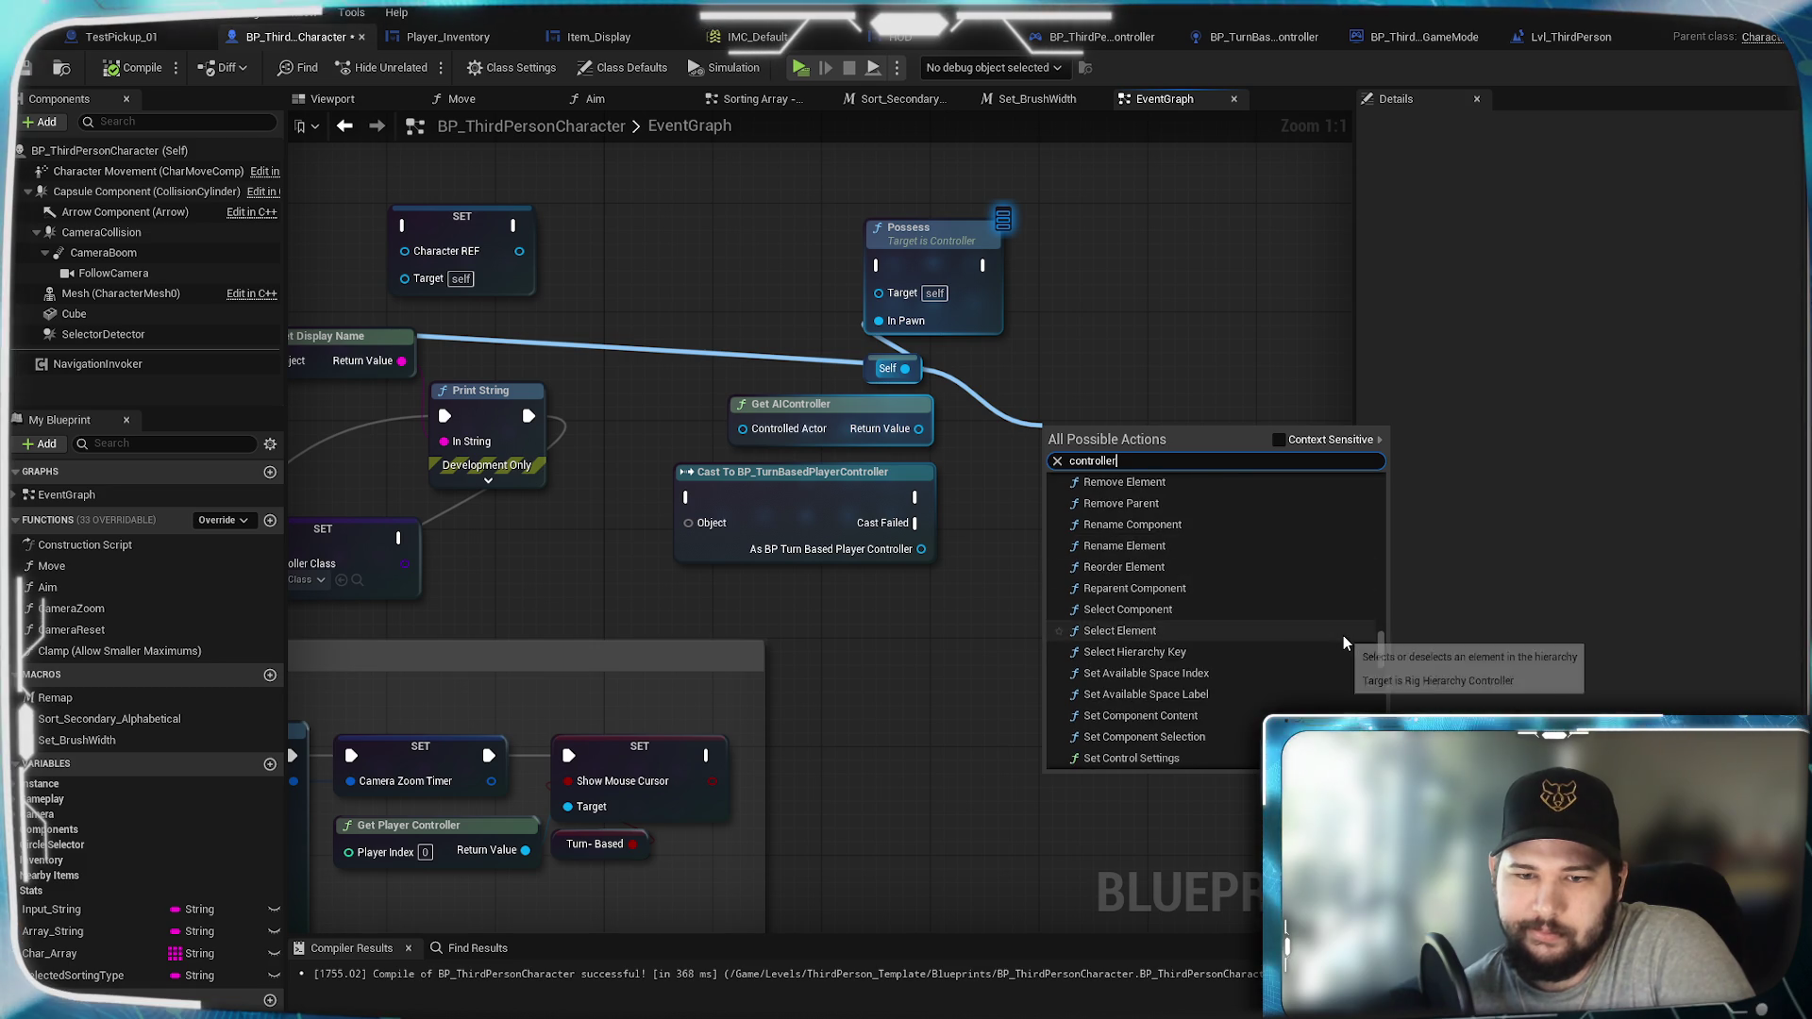
scroll(1343, 643, "down", 1)
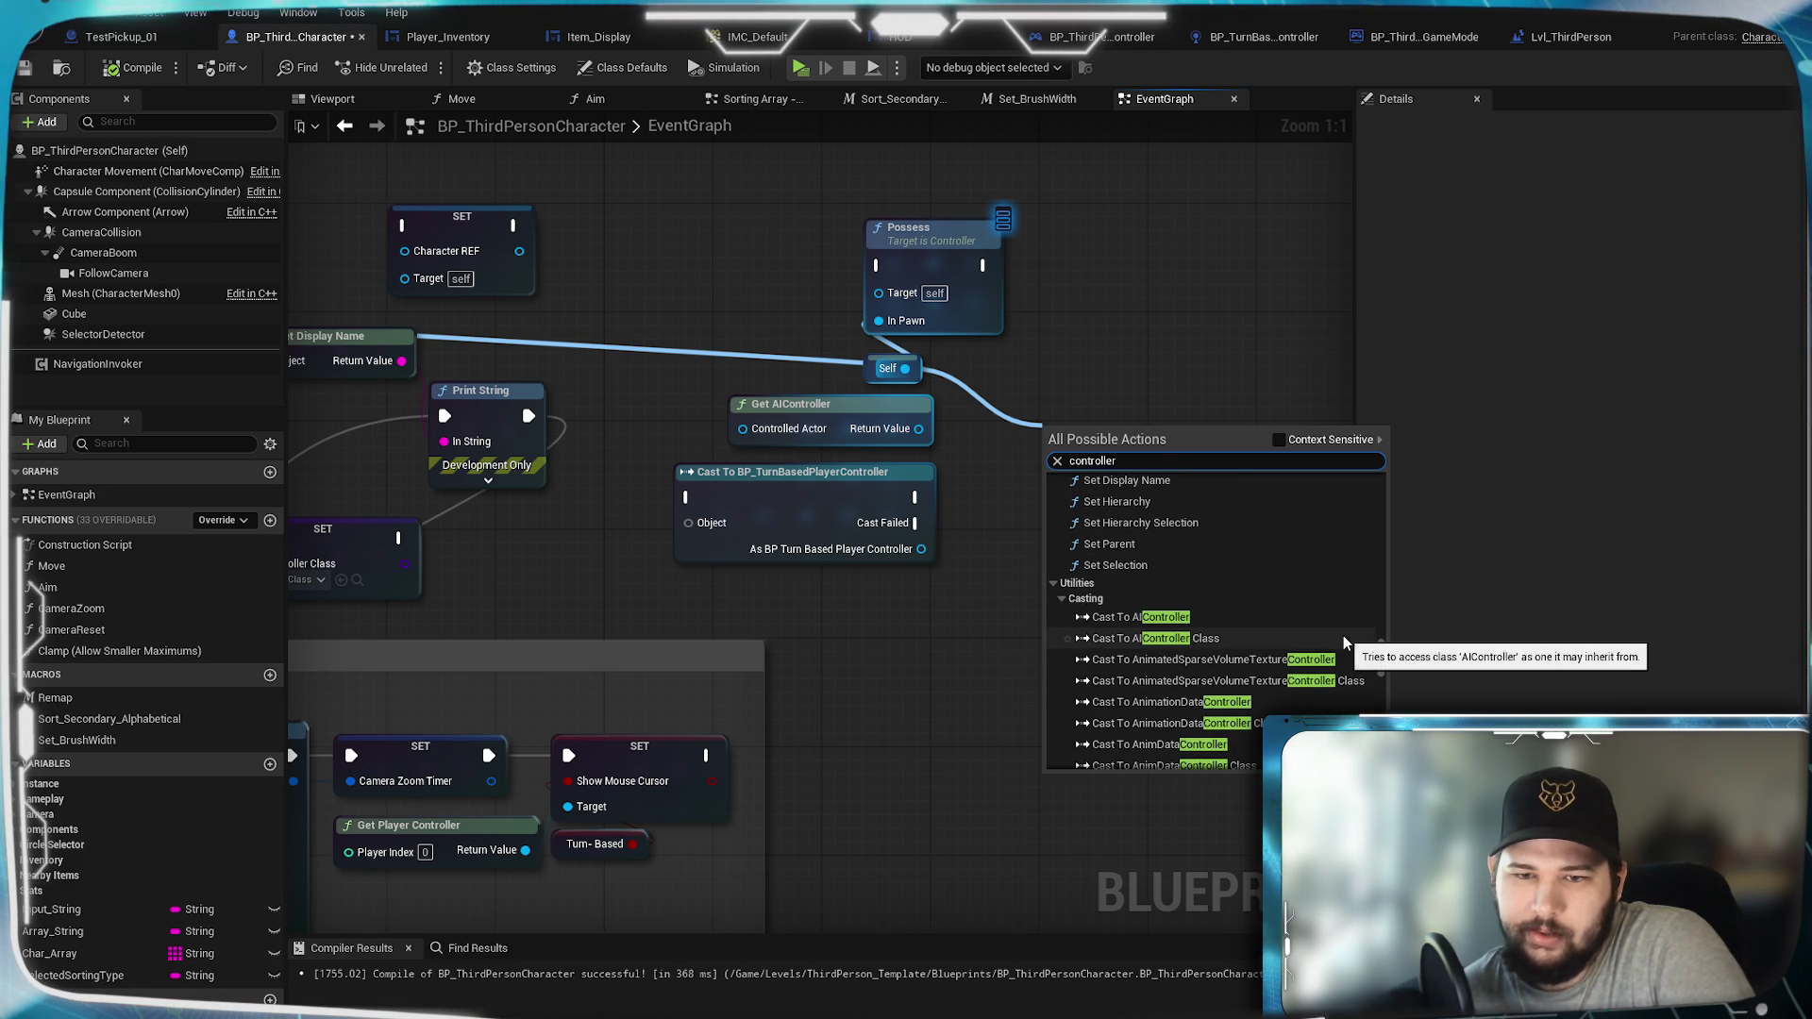
left_click(1212, 618)
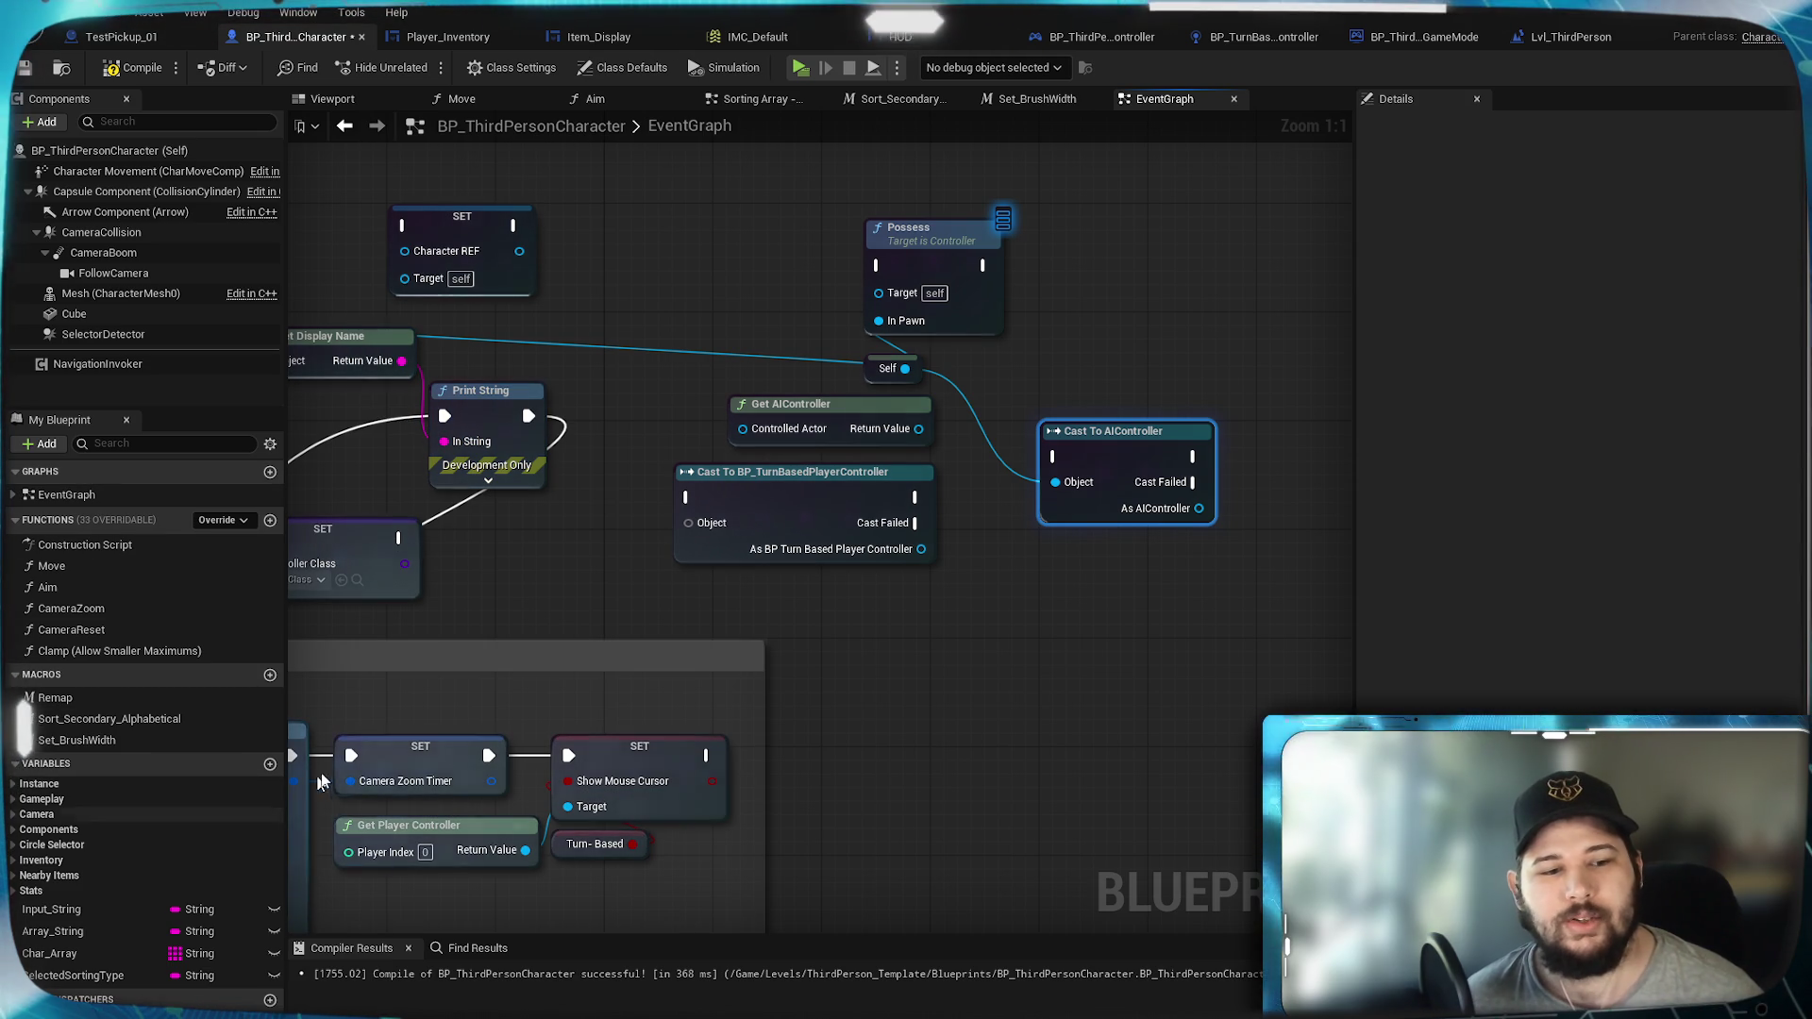
Step: Add a variable AIController_REF typed as a BP Turn Based Player Controller object reference
left_click(270, 764)
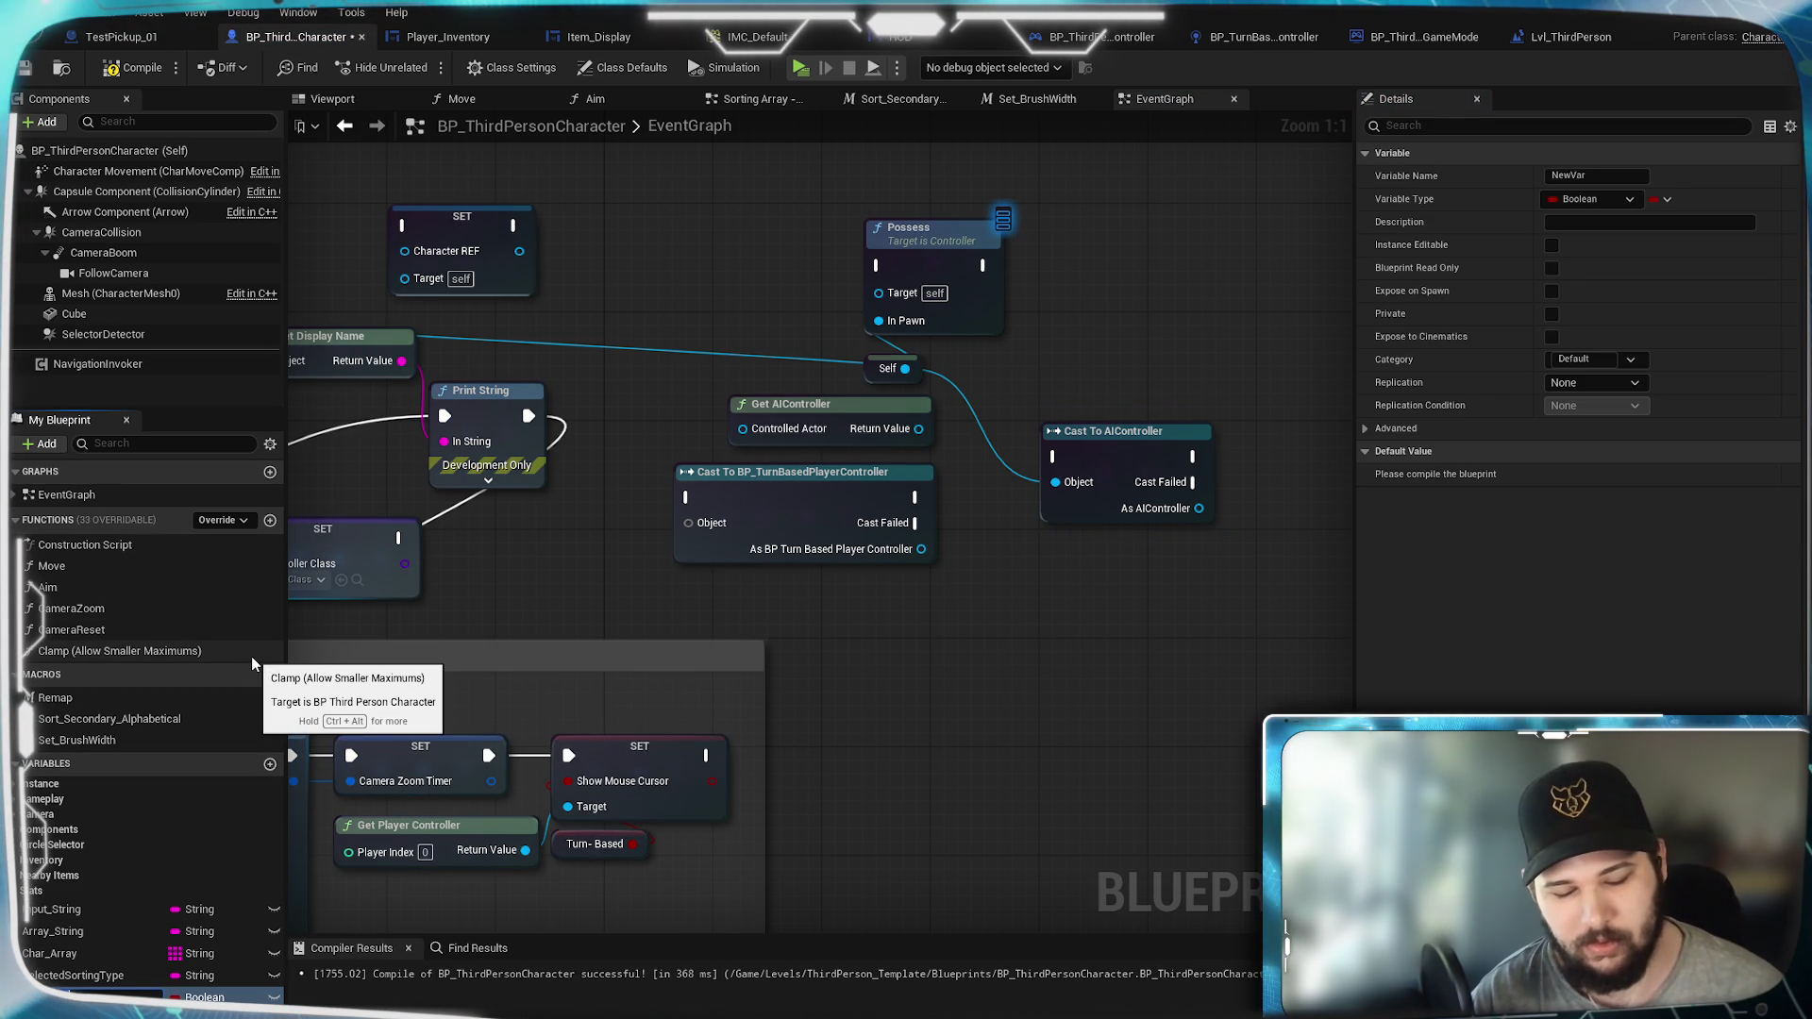
type("AIControlle")
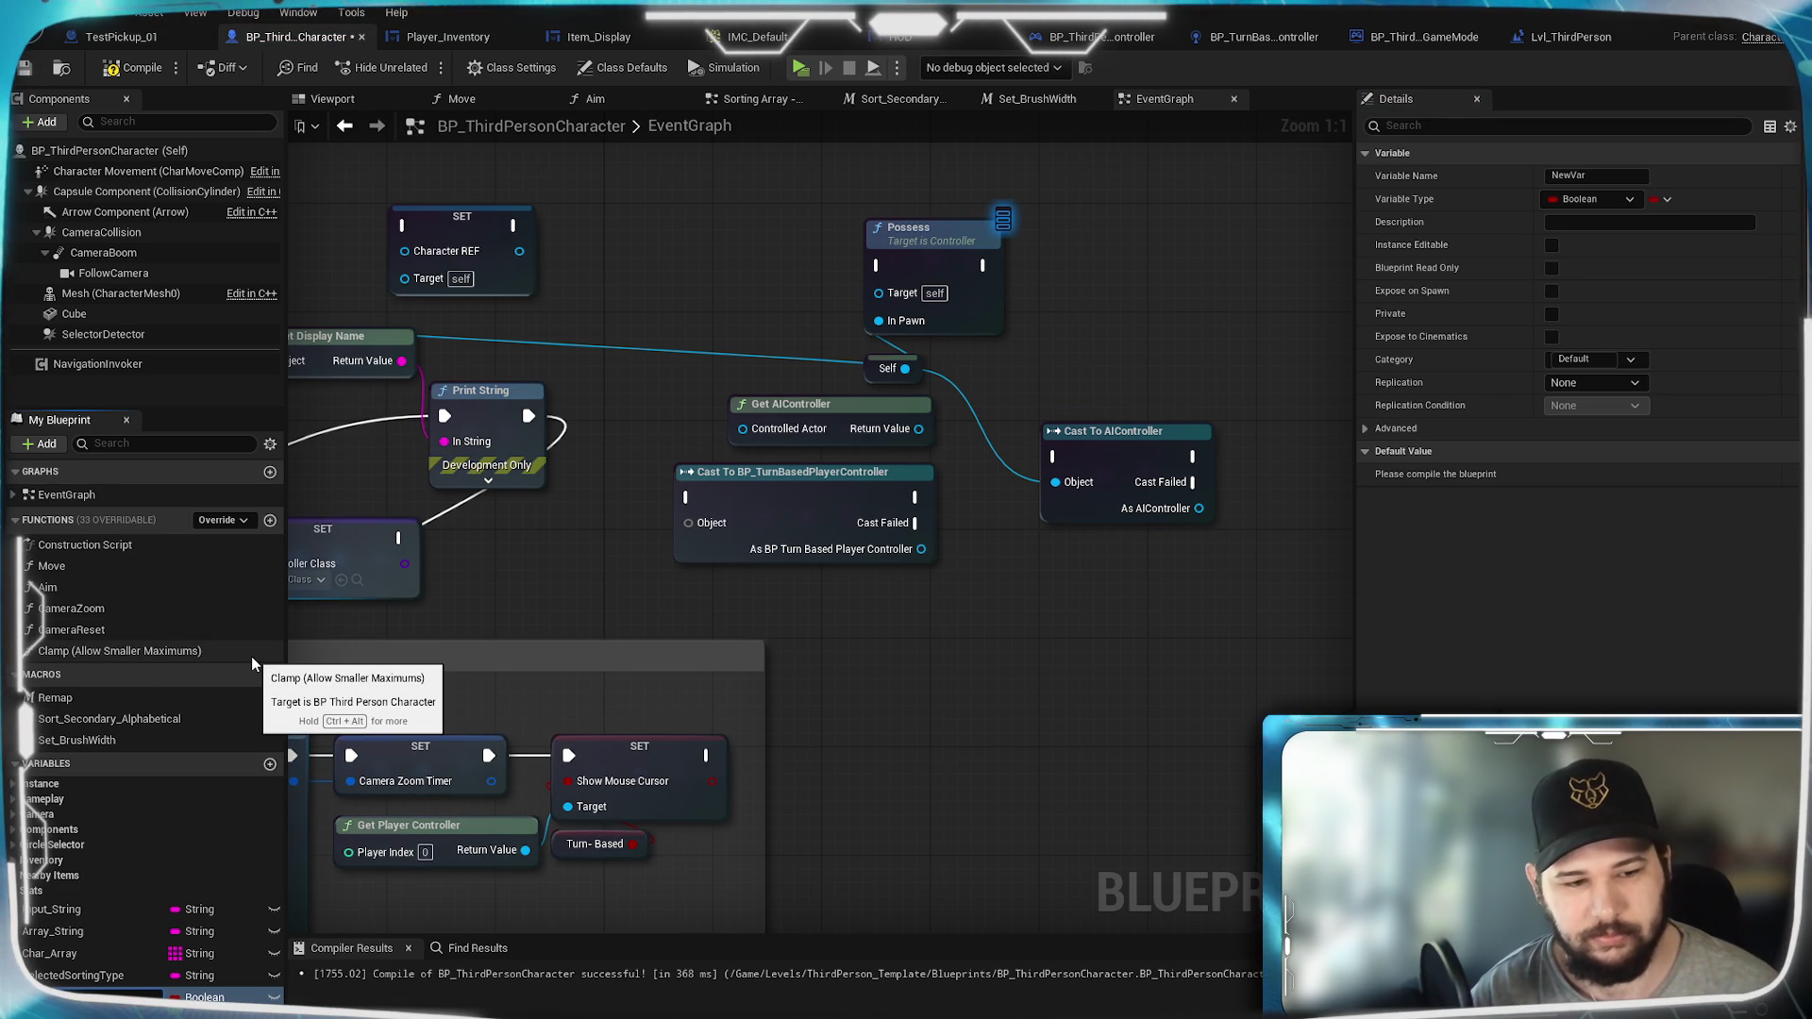
type("r_REF")
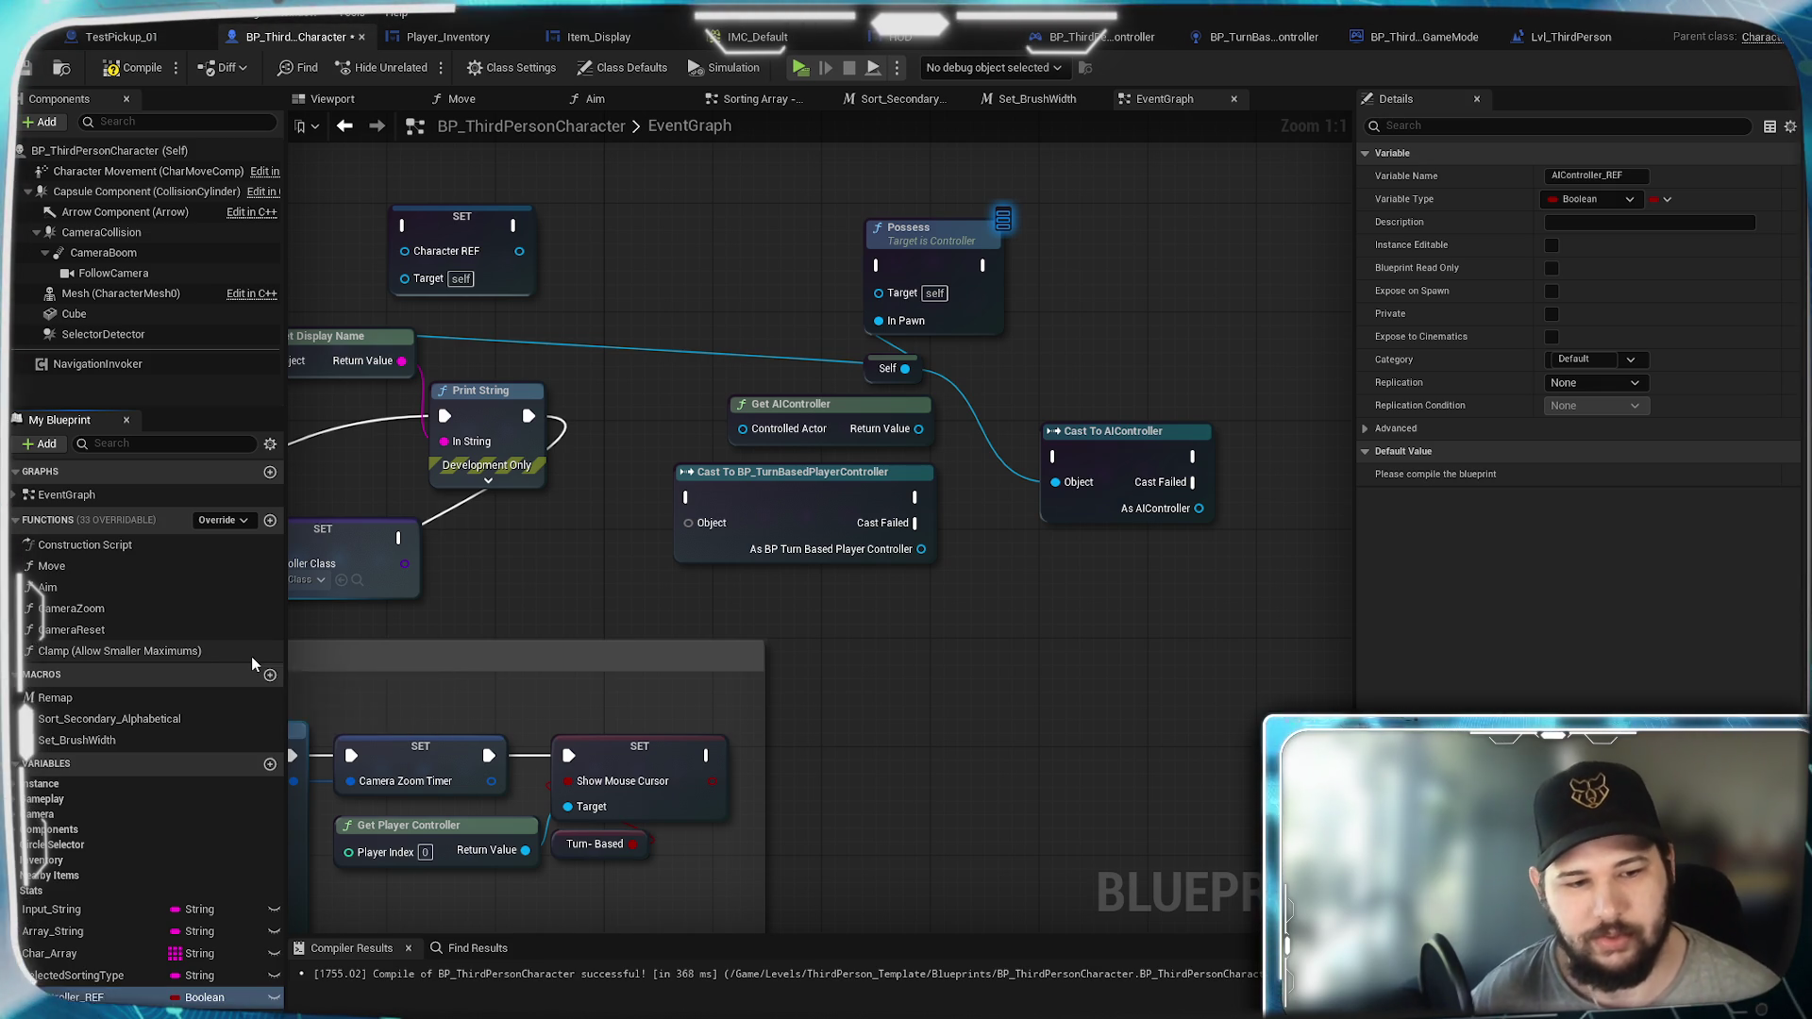
left_click(205, 998)
type("Turnbased")
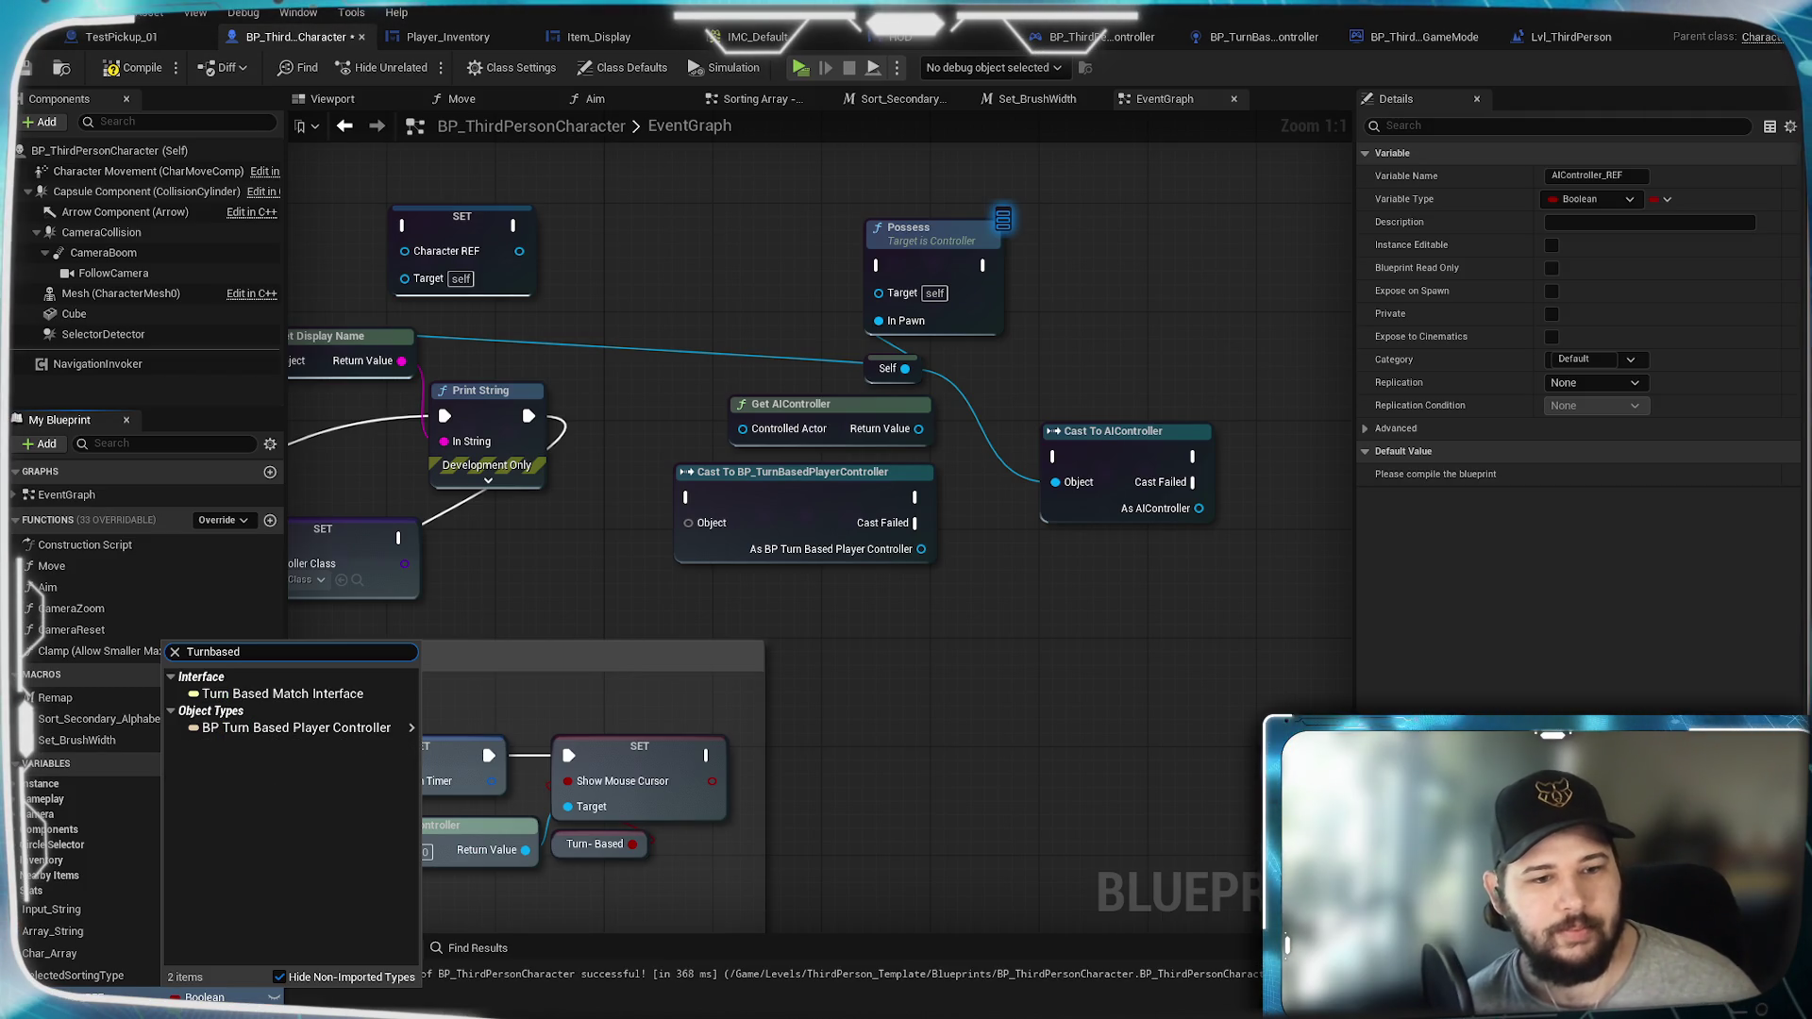
mouse_move(409, 732)
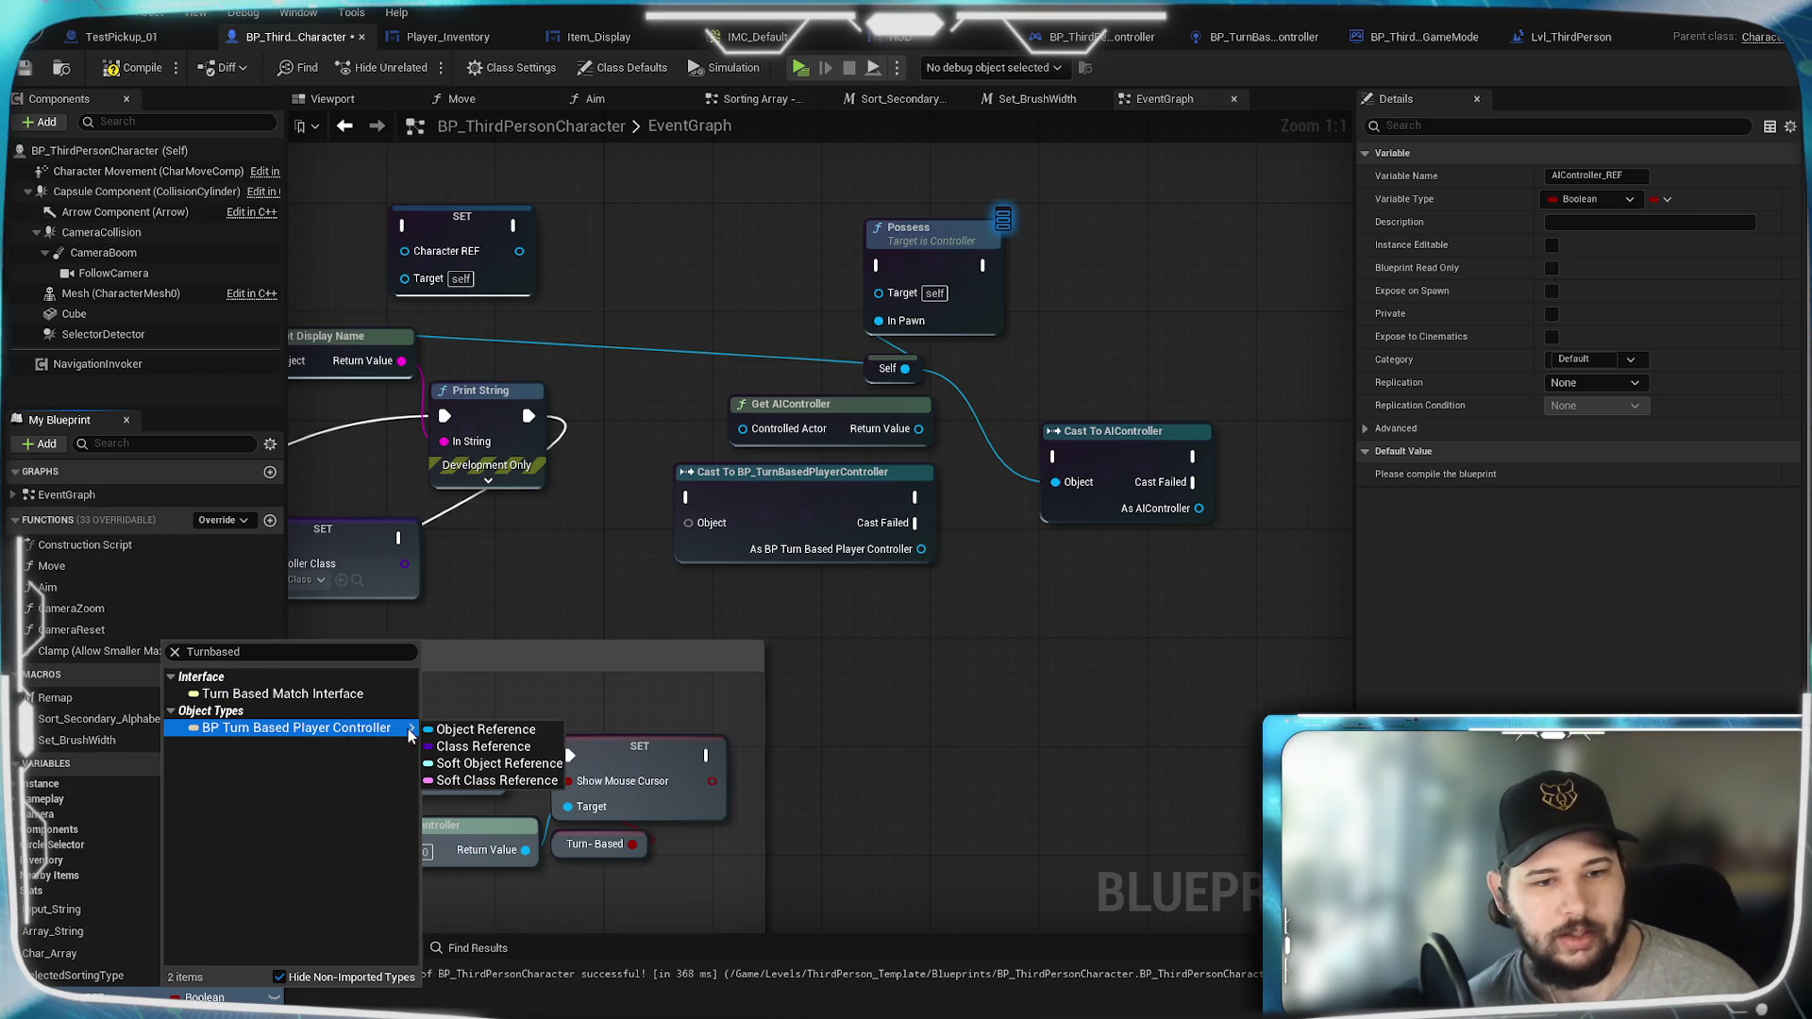
left_click(478, 729)
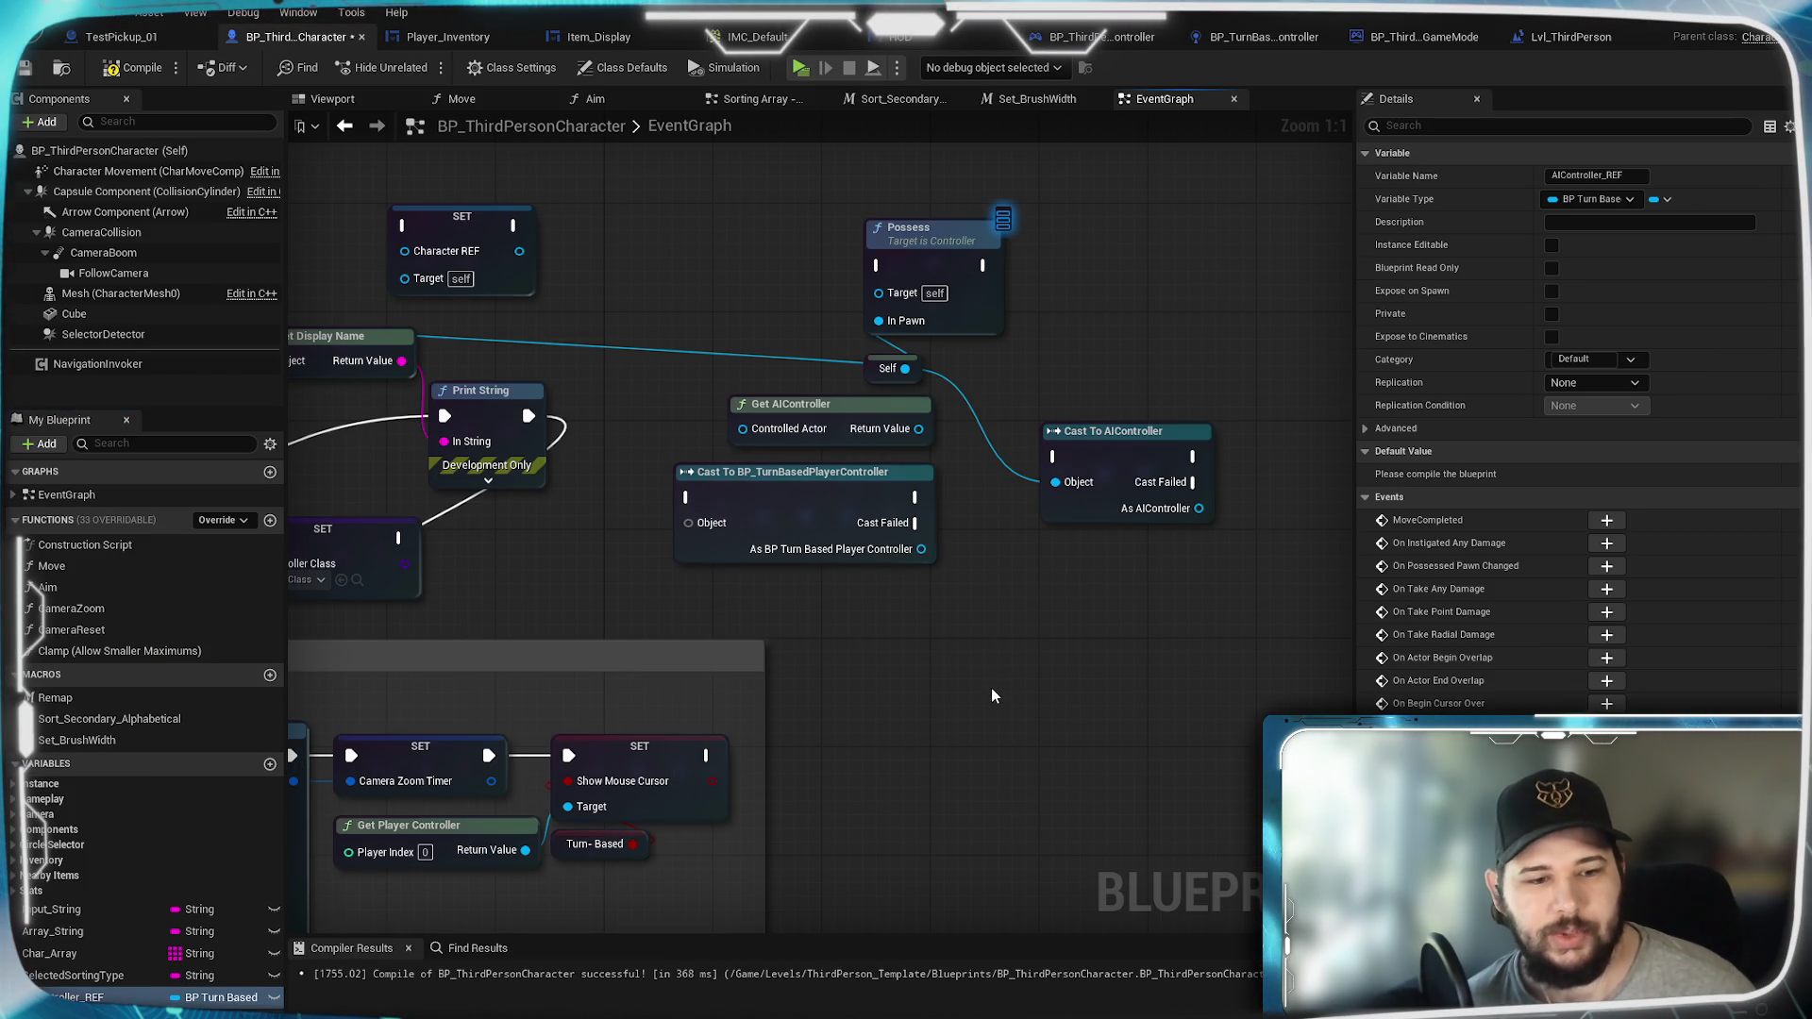
left_click_drag(1151, 354, 1078, 523)
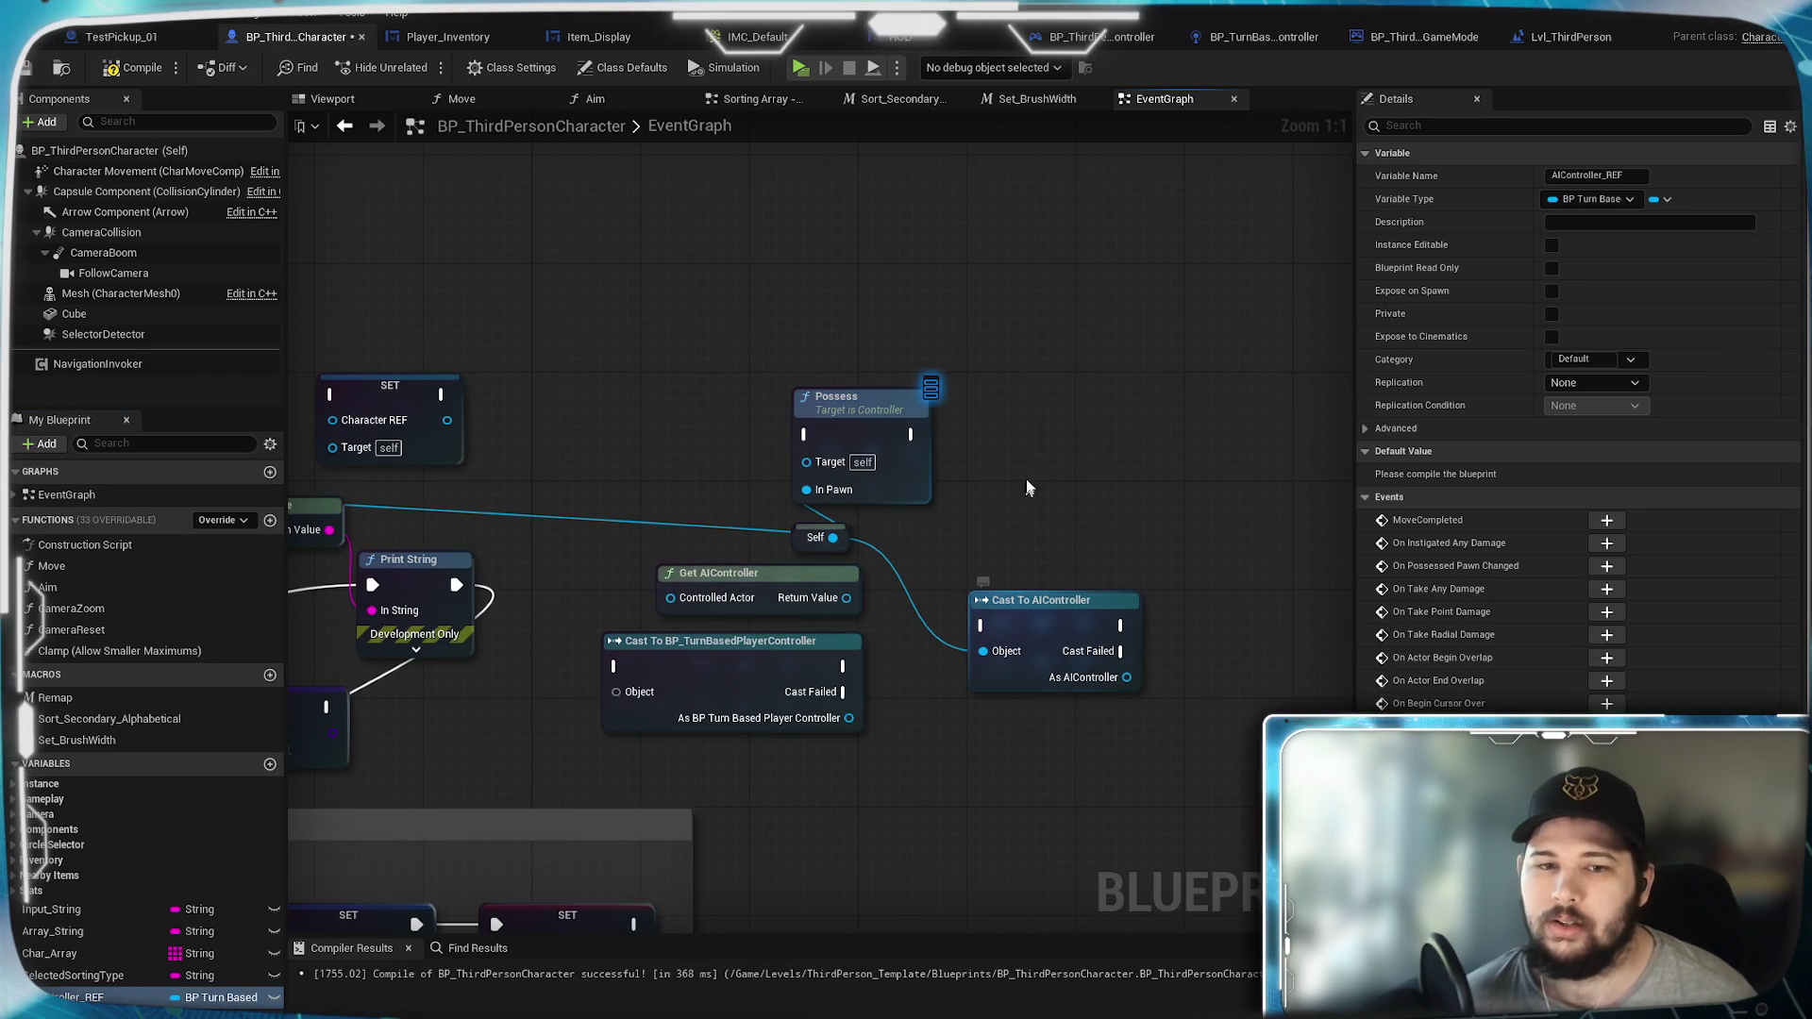
left_click(1265, 40)
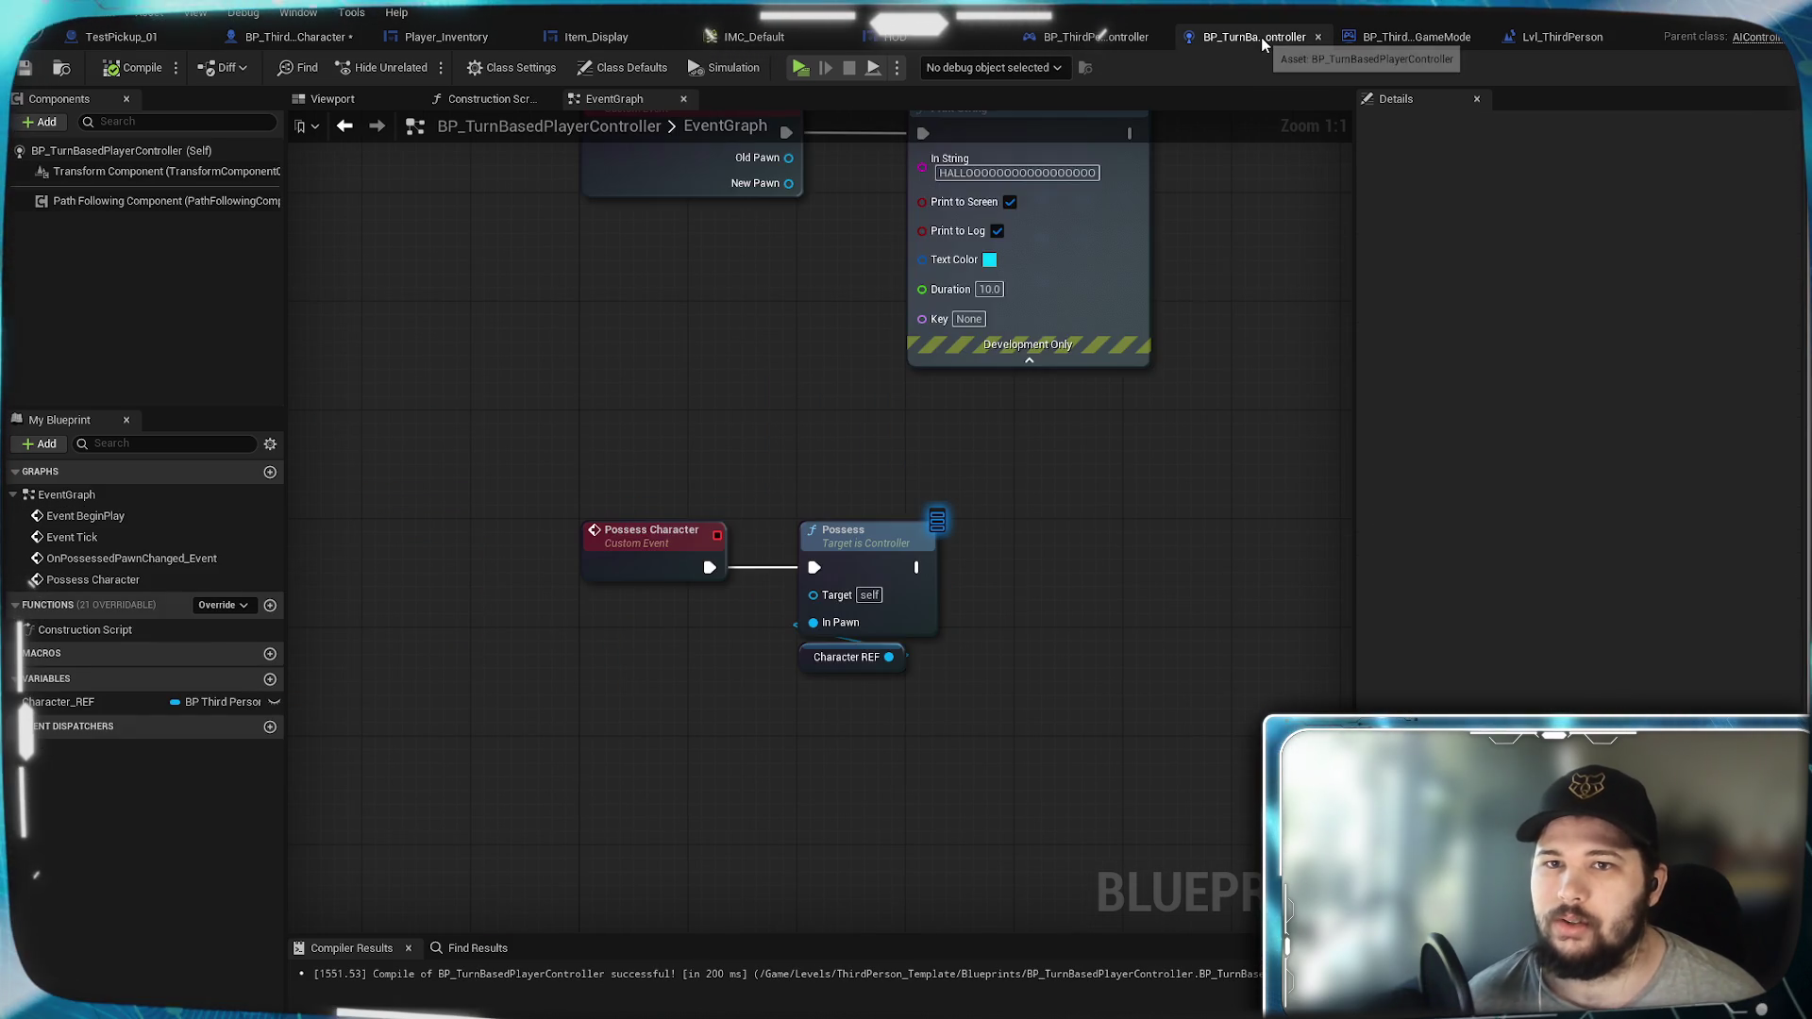
Step: In BP_TurnBasedPlayerController, pull a new connection off Bind Event to On Possessed Pawn Changed
scroll(807, 528, "down", 3)
scroll(913, 687, "up", 5)
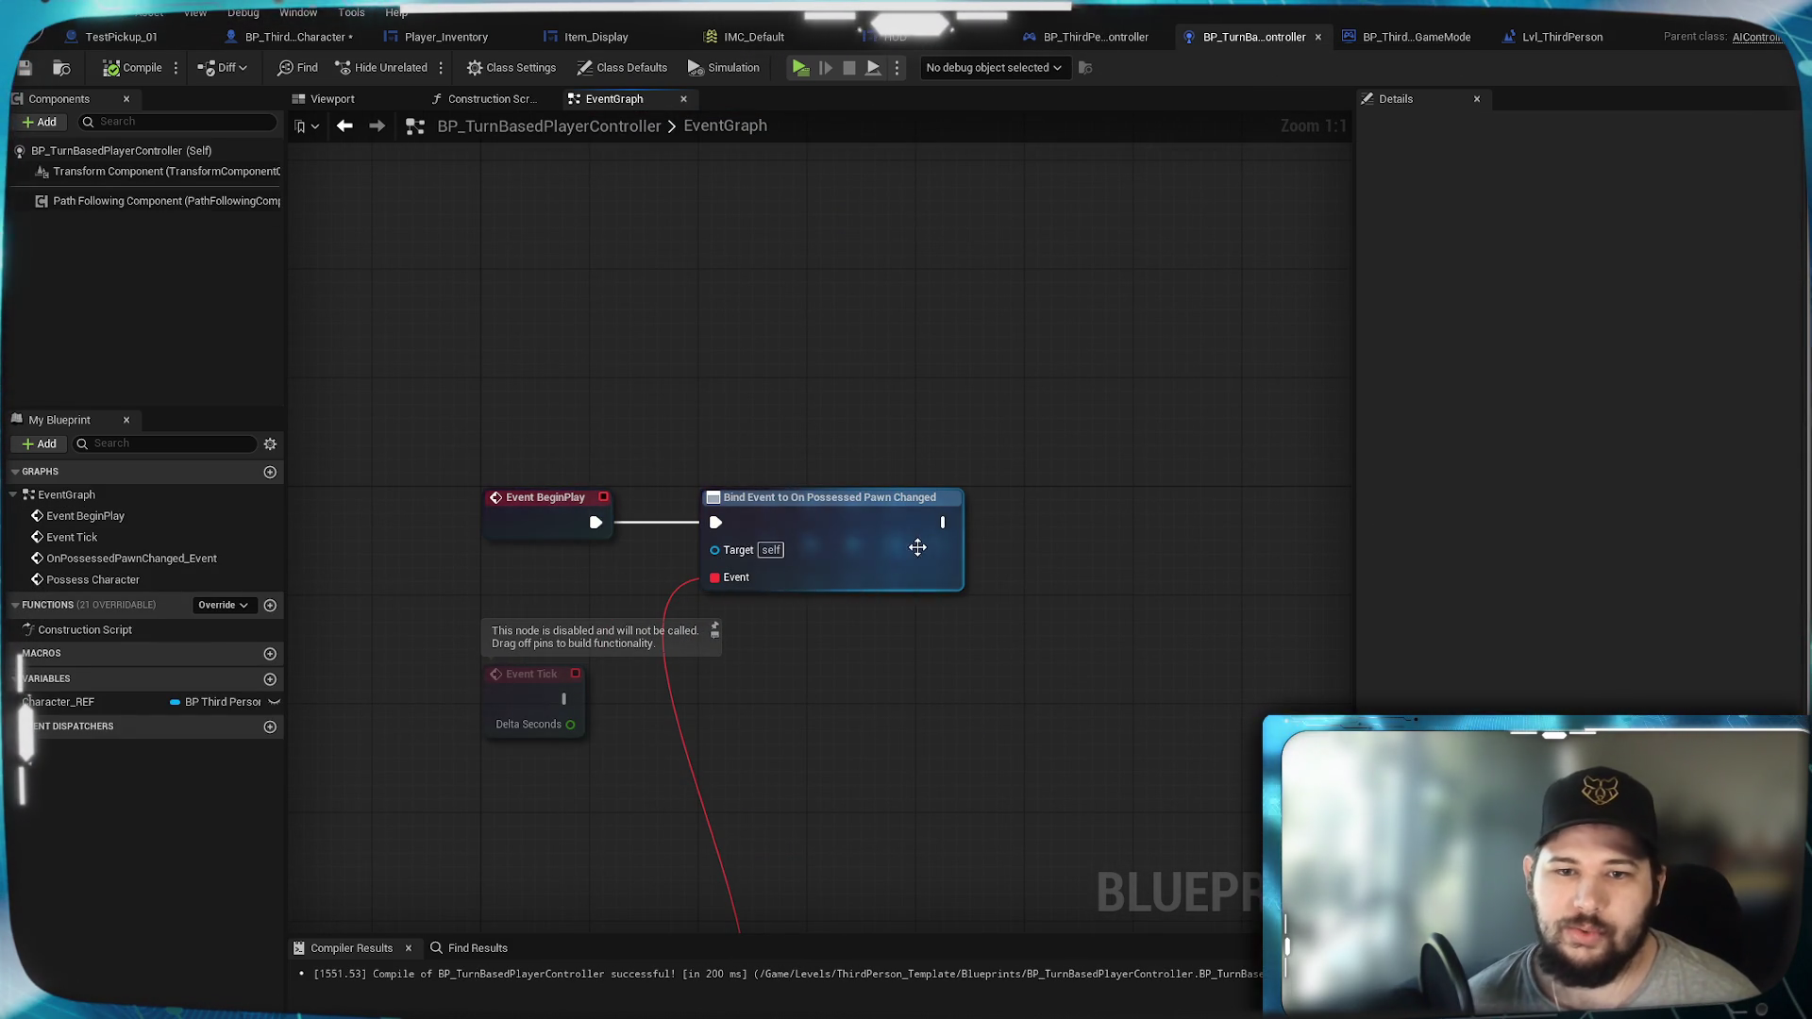
left_click_drag(1177, 526, 1067, 530)
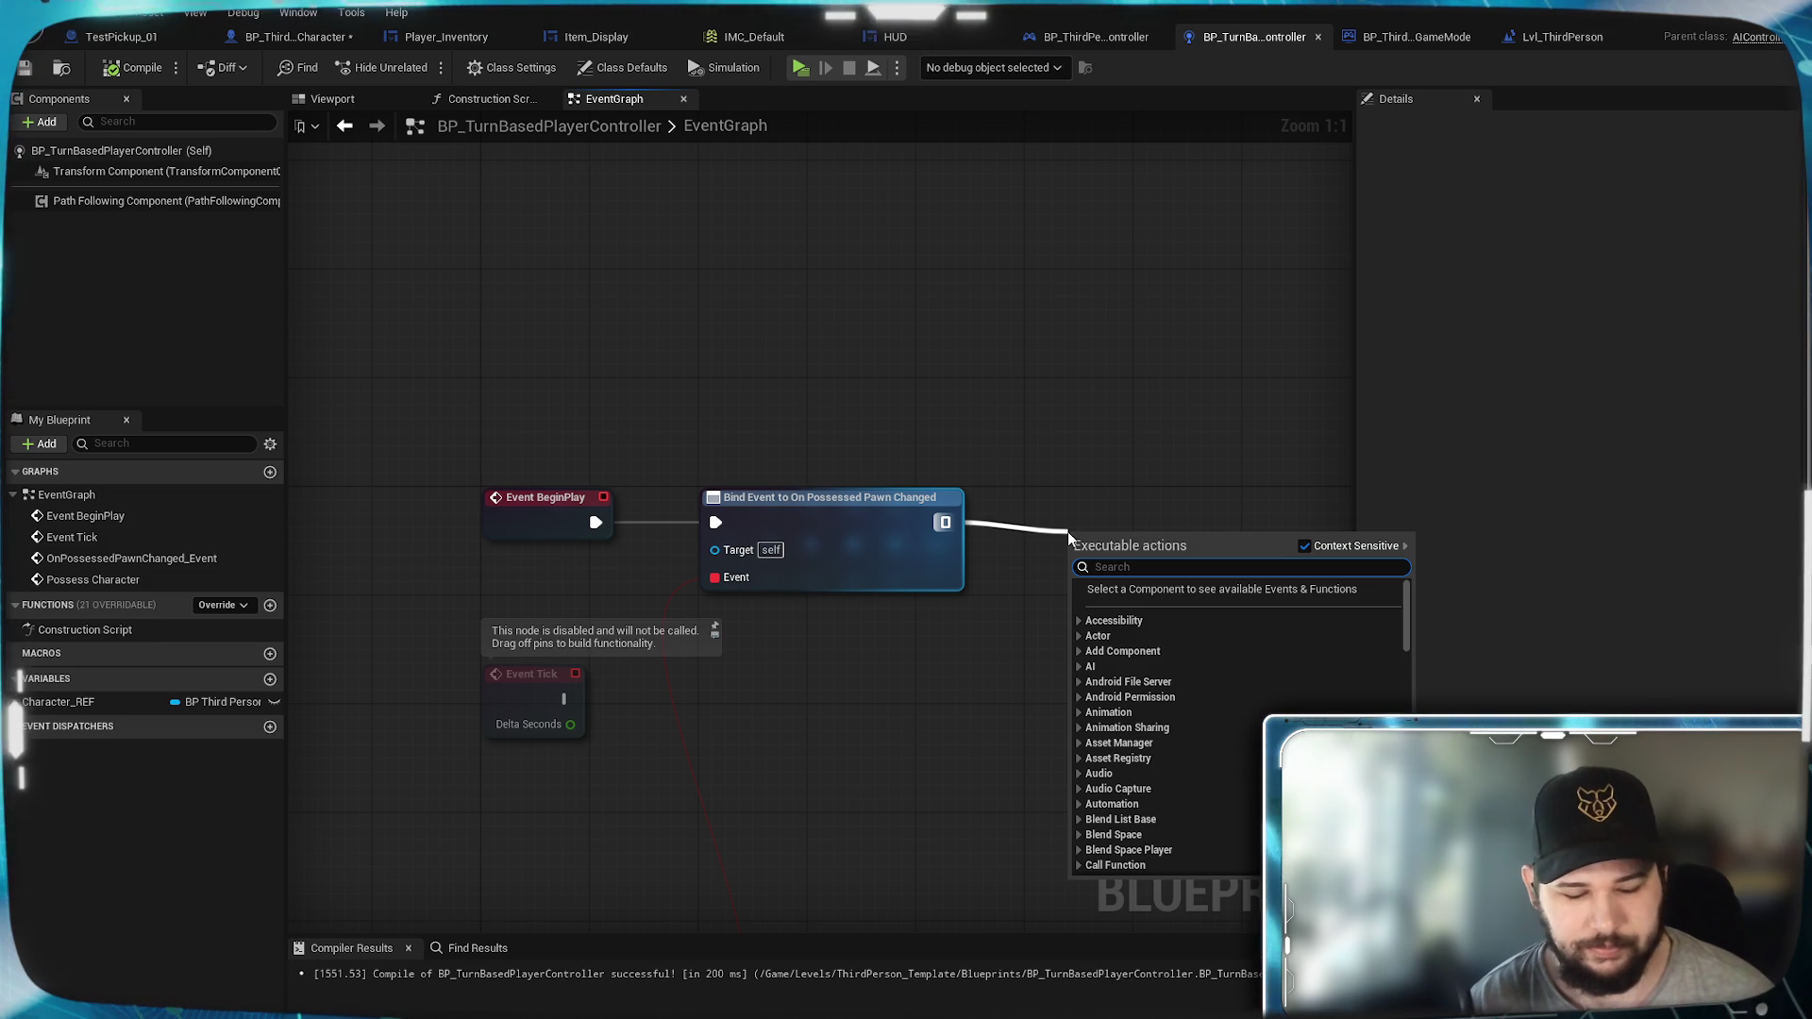
Step: Add a Print String after Bind Event, then compile, save and test-run the level
type("print")
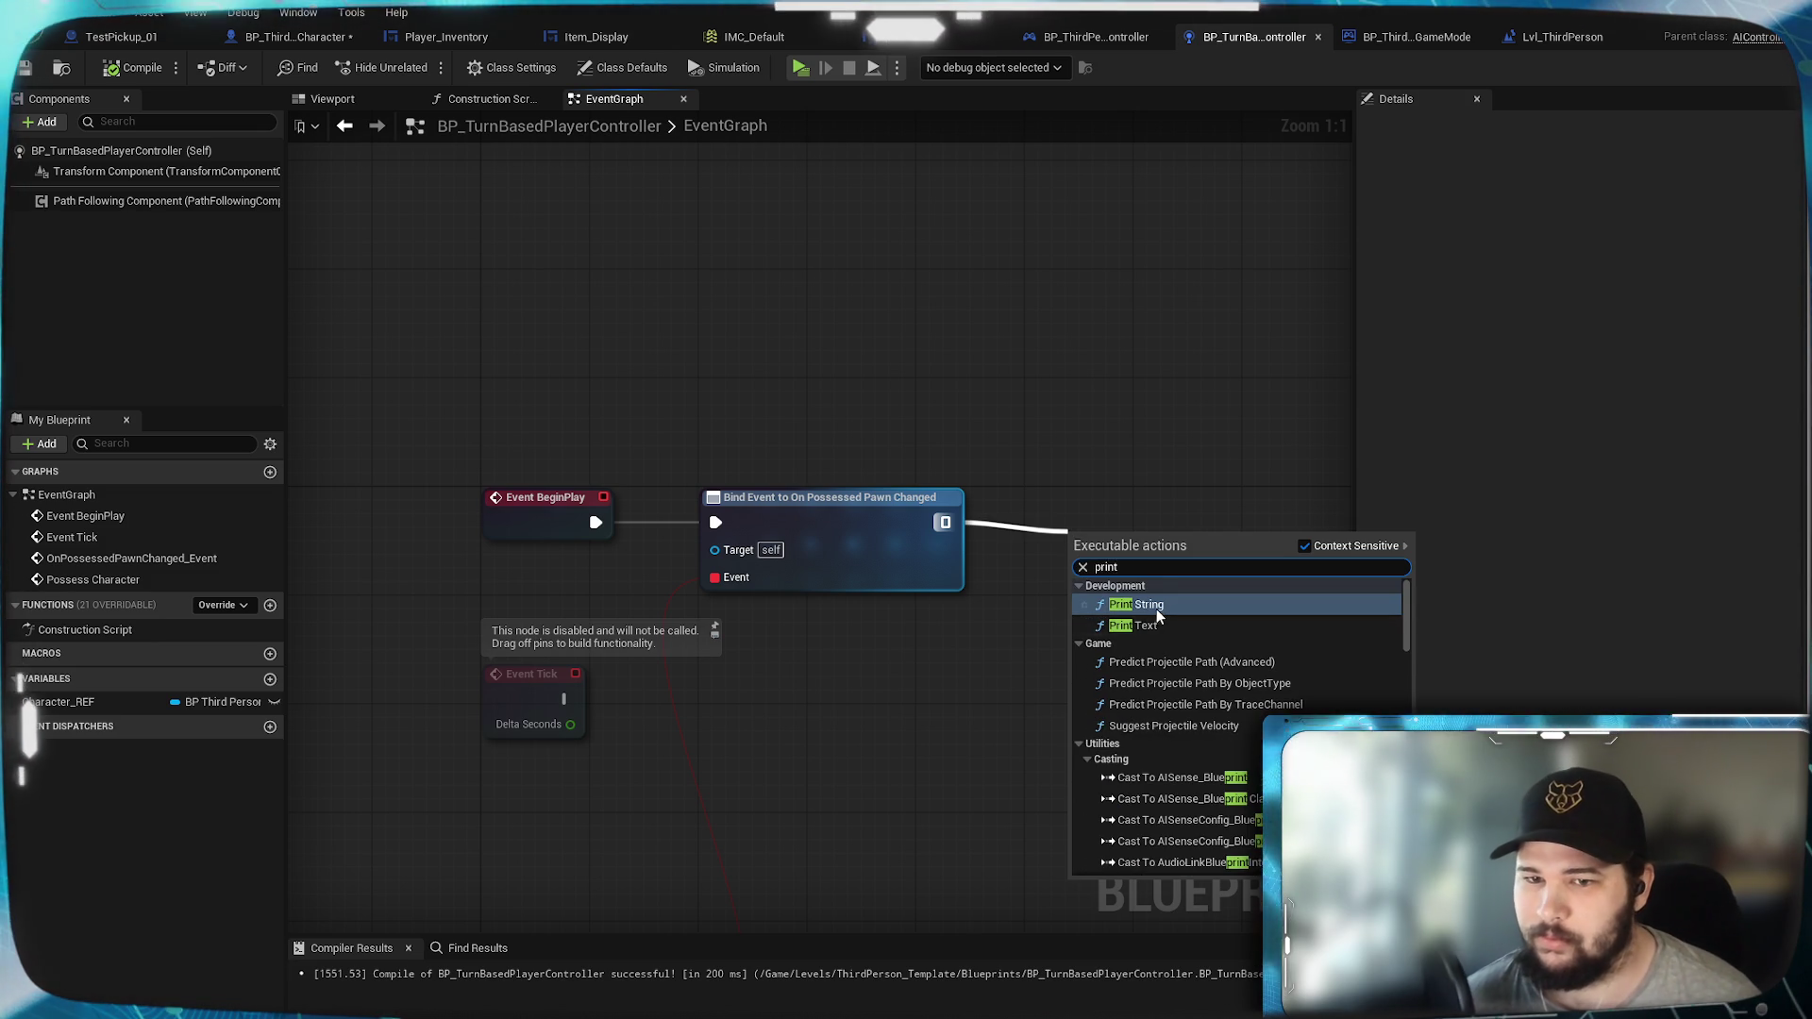
left_click(1157, 606)
left_click_drag(1119, 537, 1089, 487)
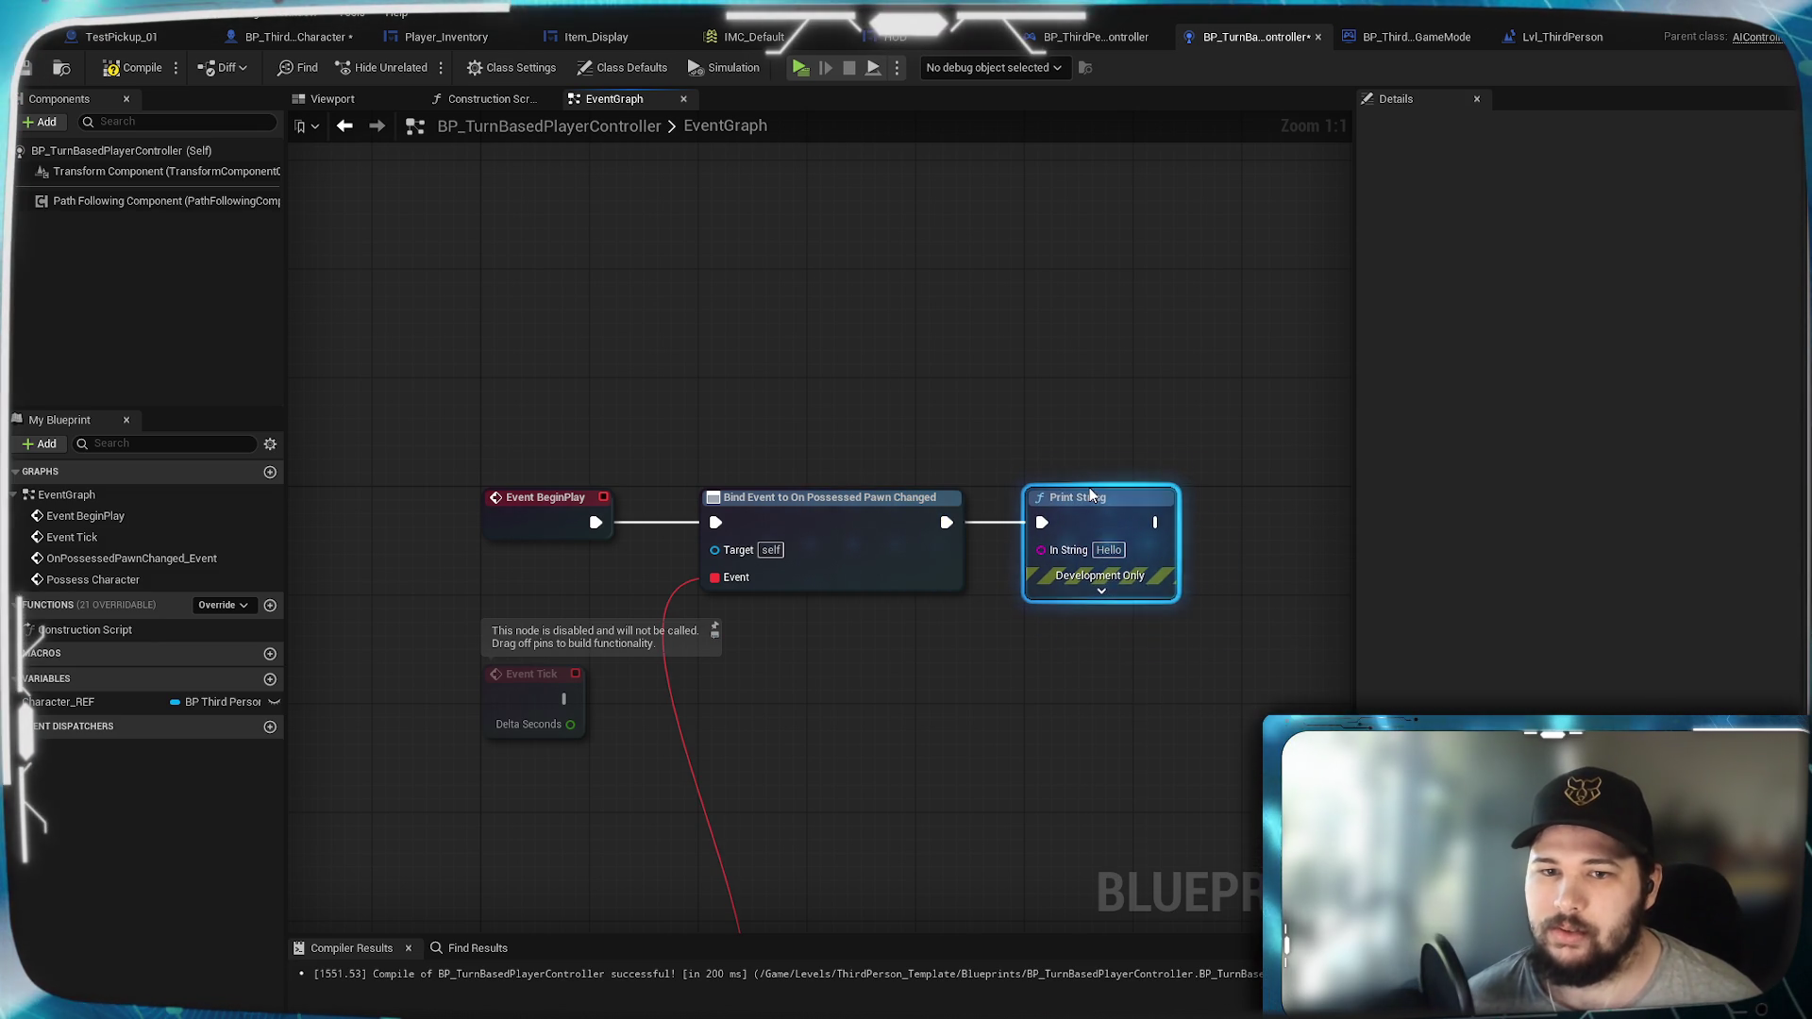
left_click(1066, 377)
left_click(139, 68)
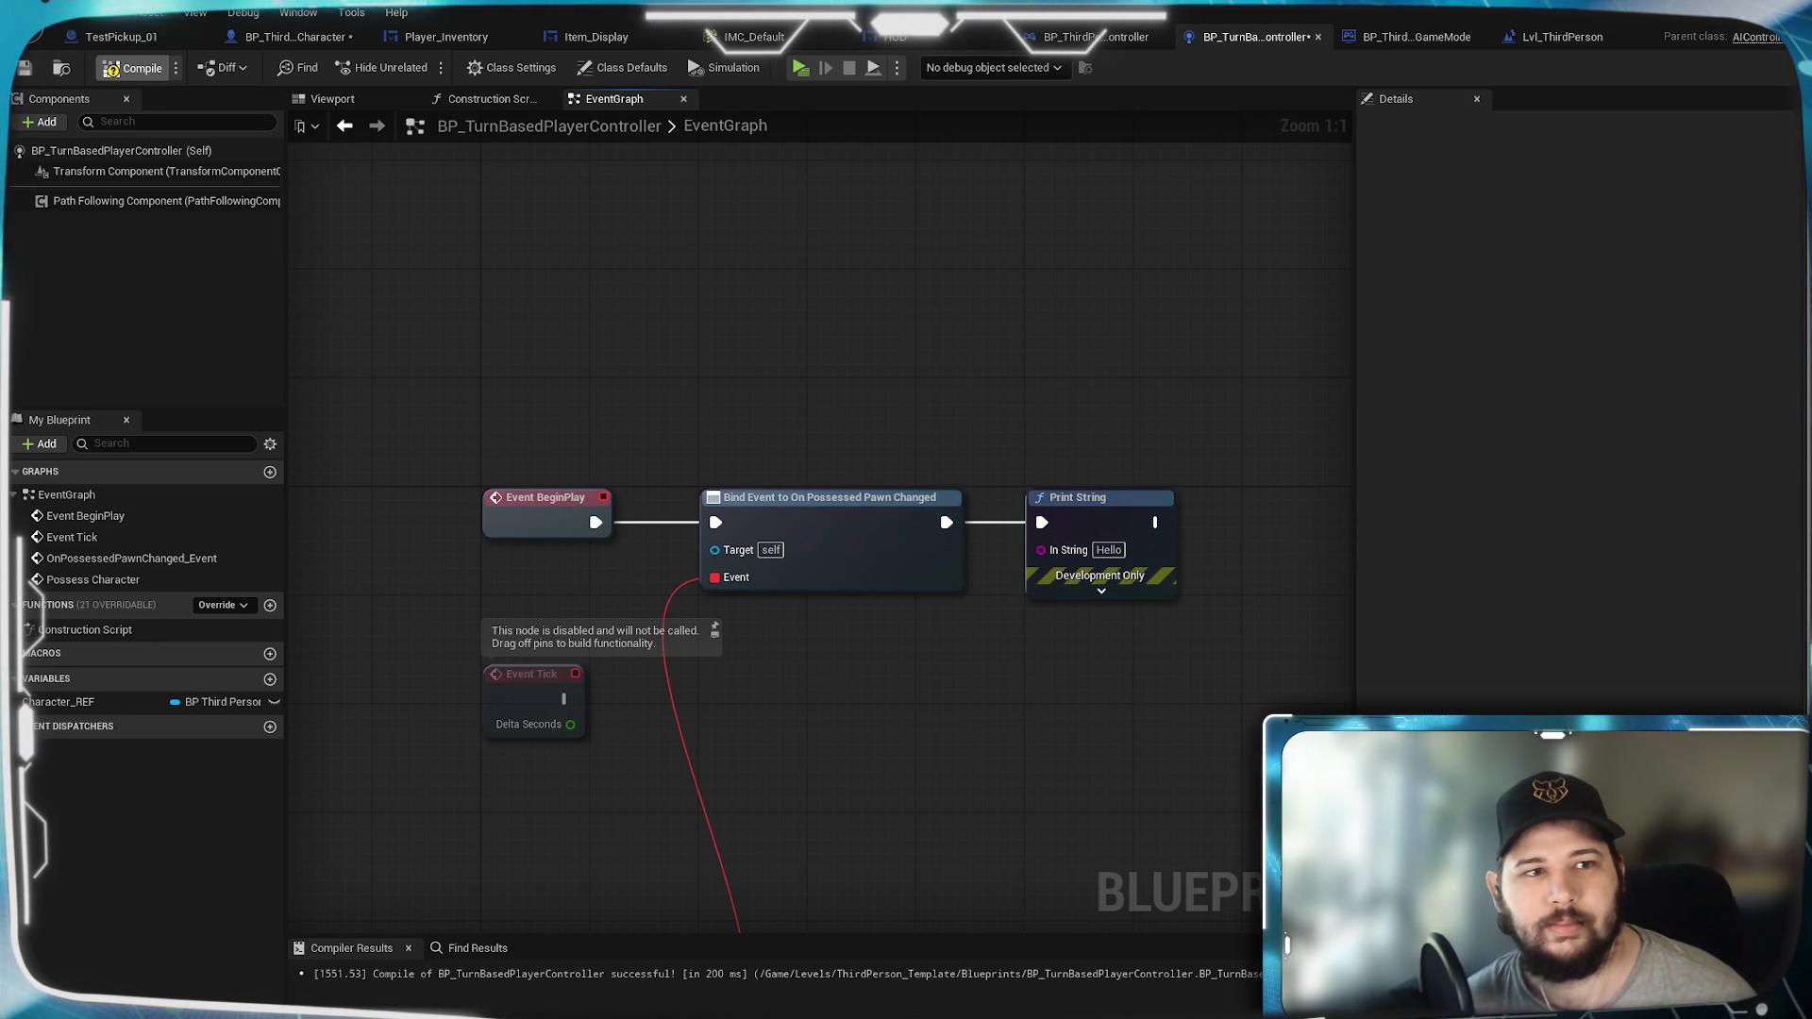
key("ctrl+s")
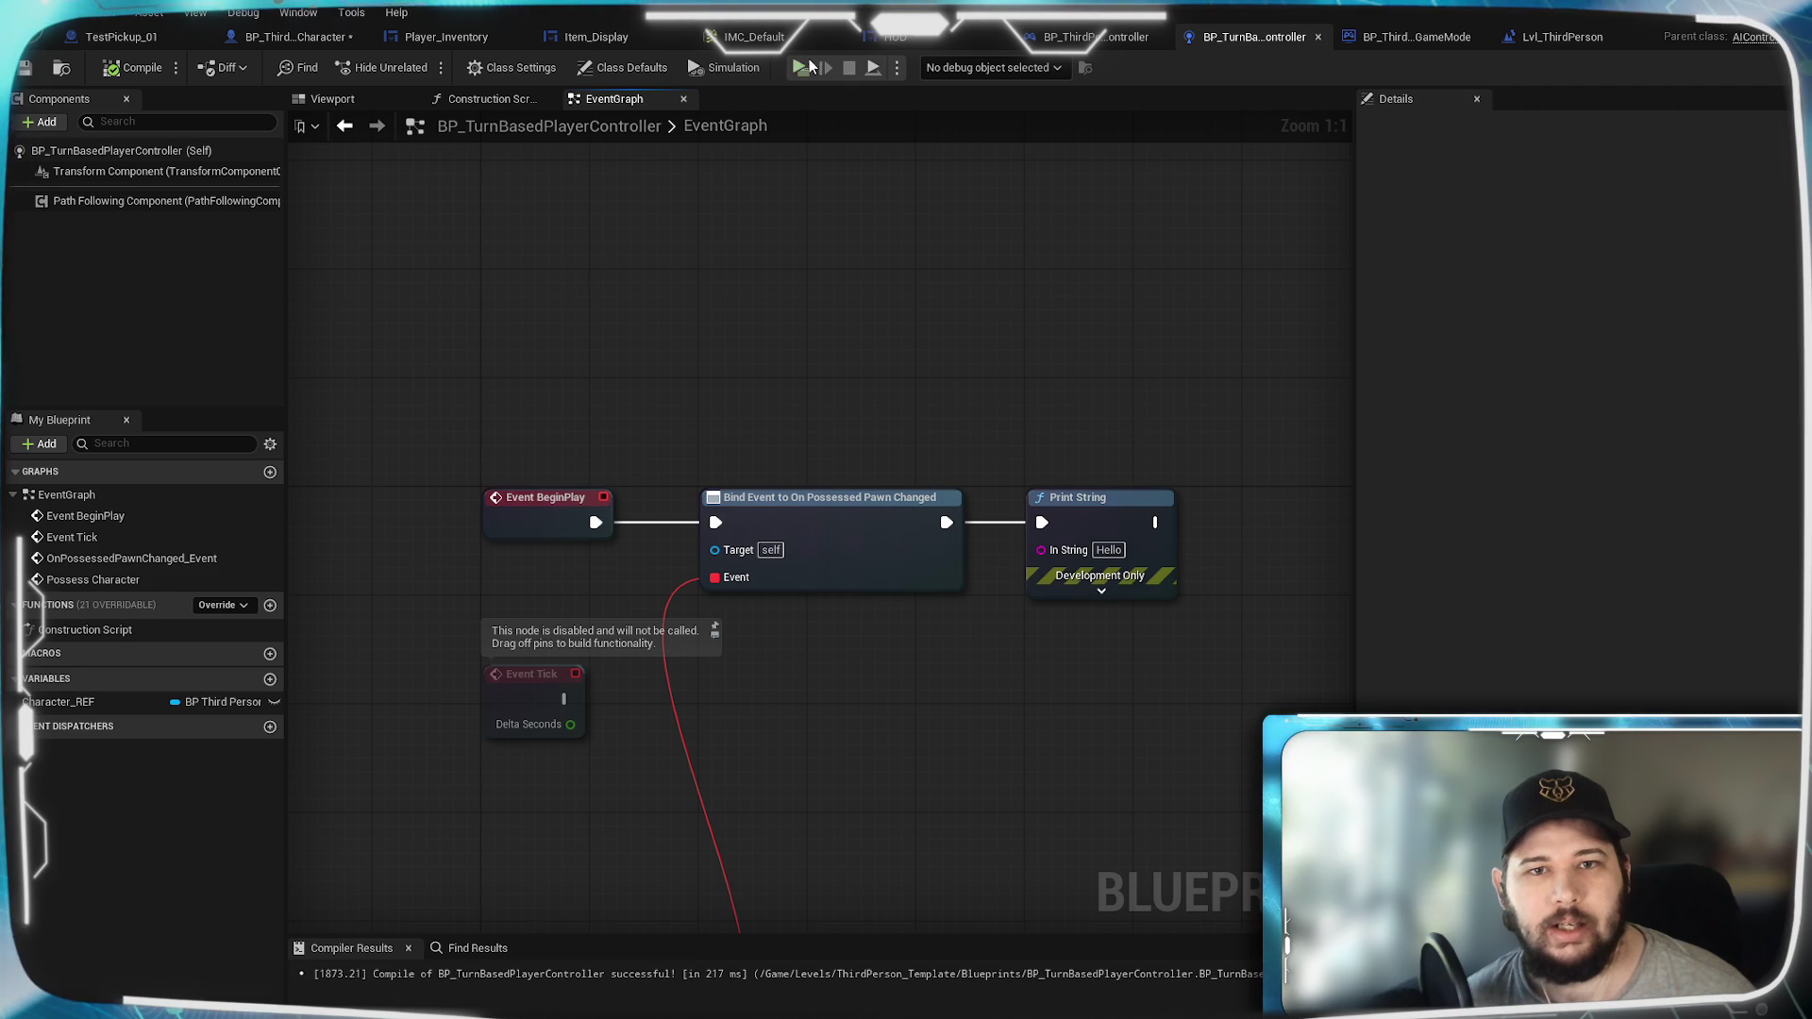
key("alt+p")
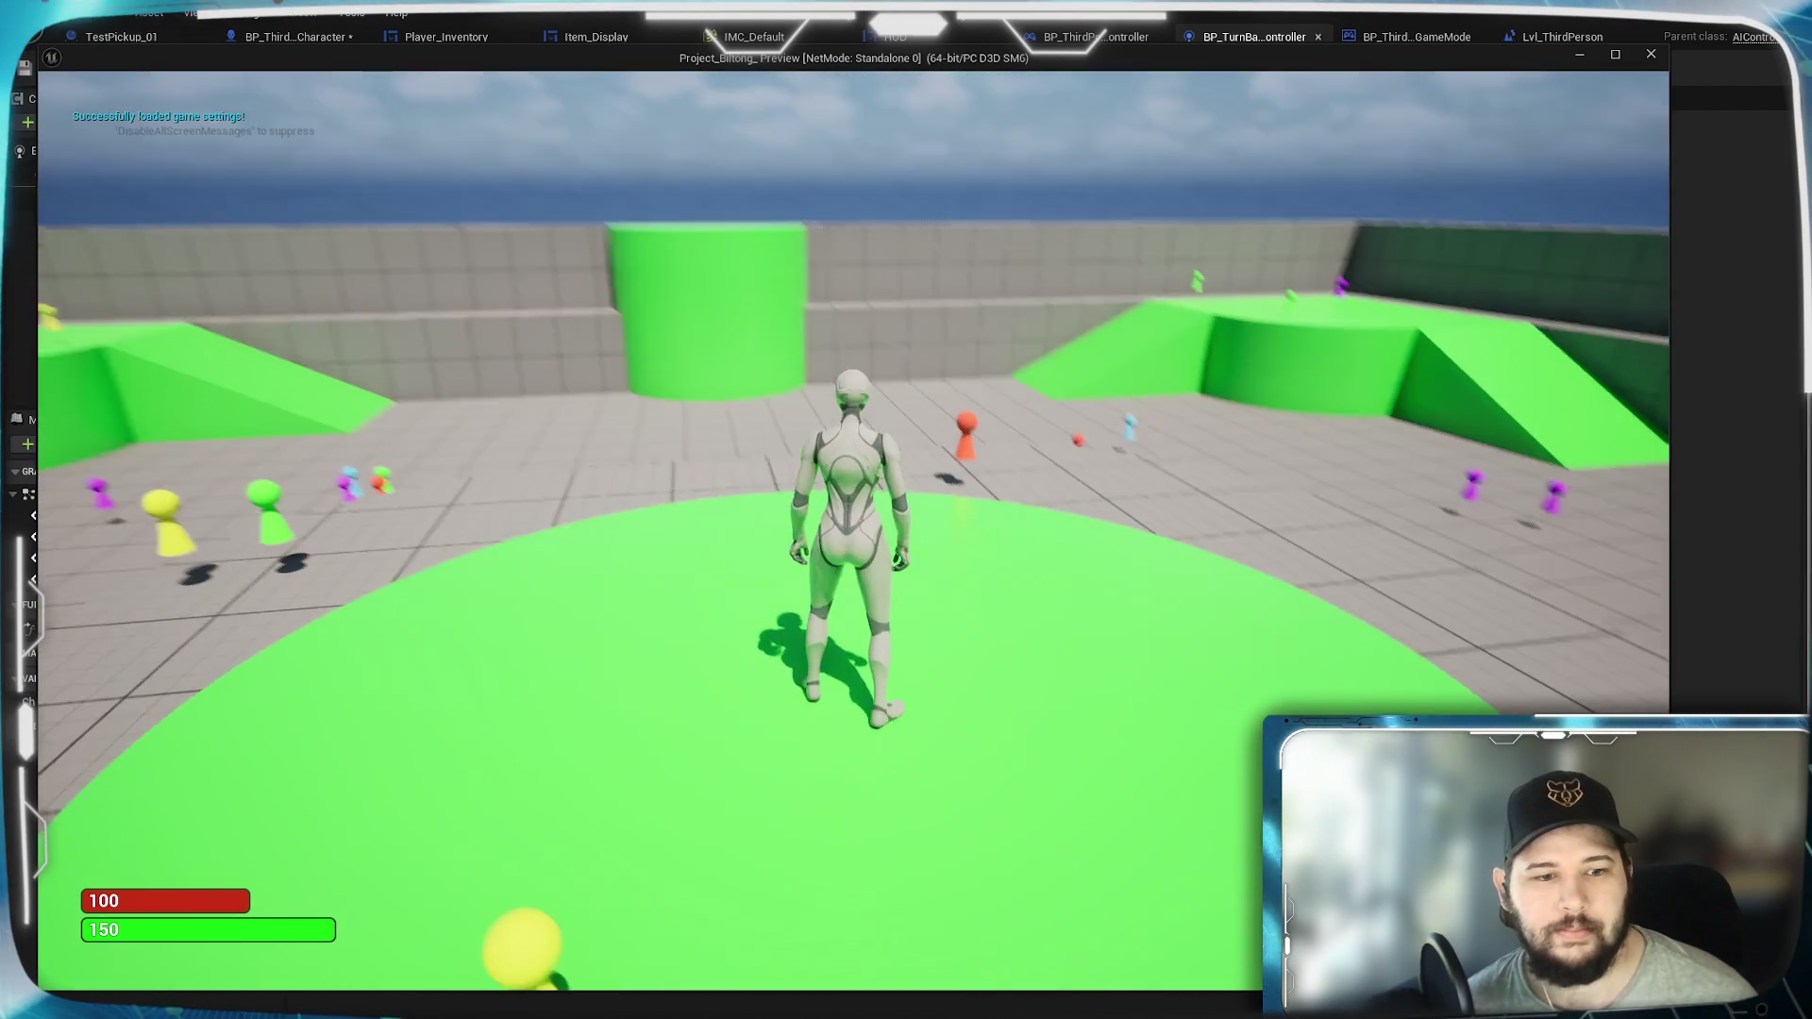
key("Escape")
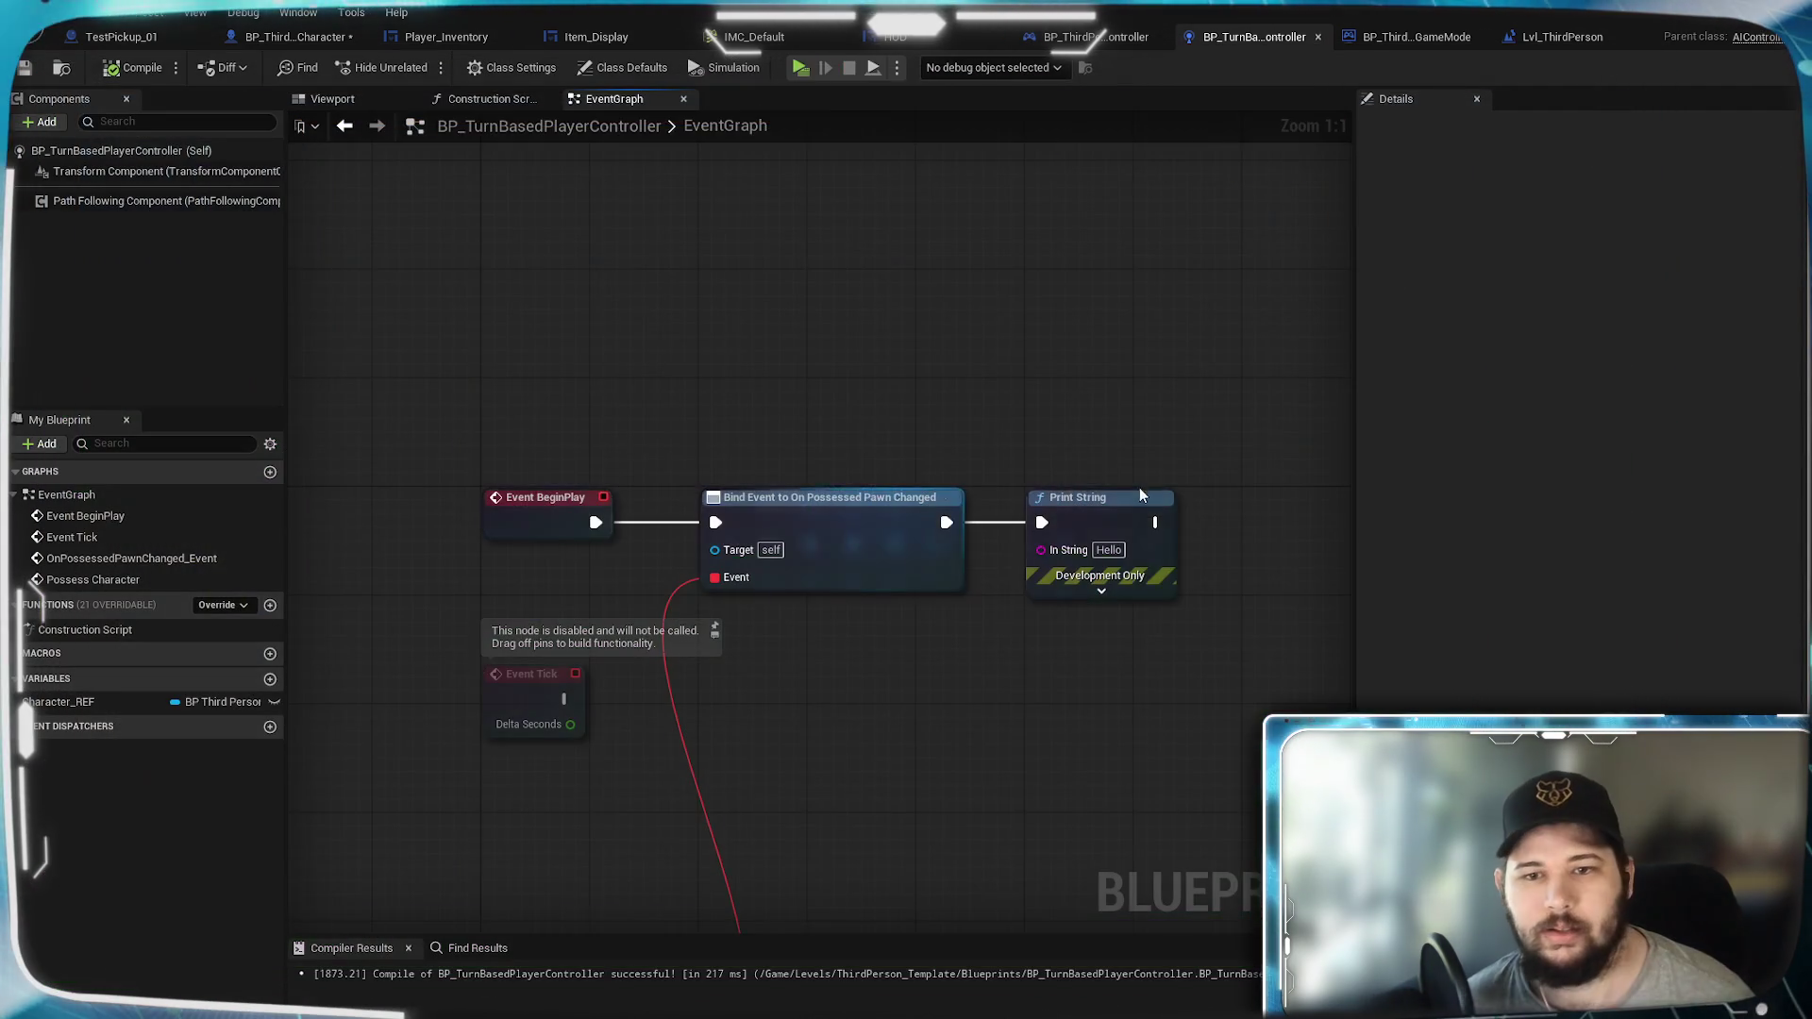
Step: Set Print String's Duration to 20 and text to 'AI Controller exists', recompile and retest
left_click(1100, 590)
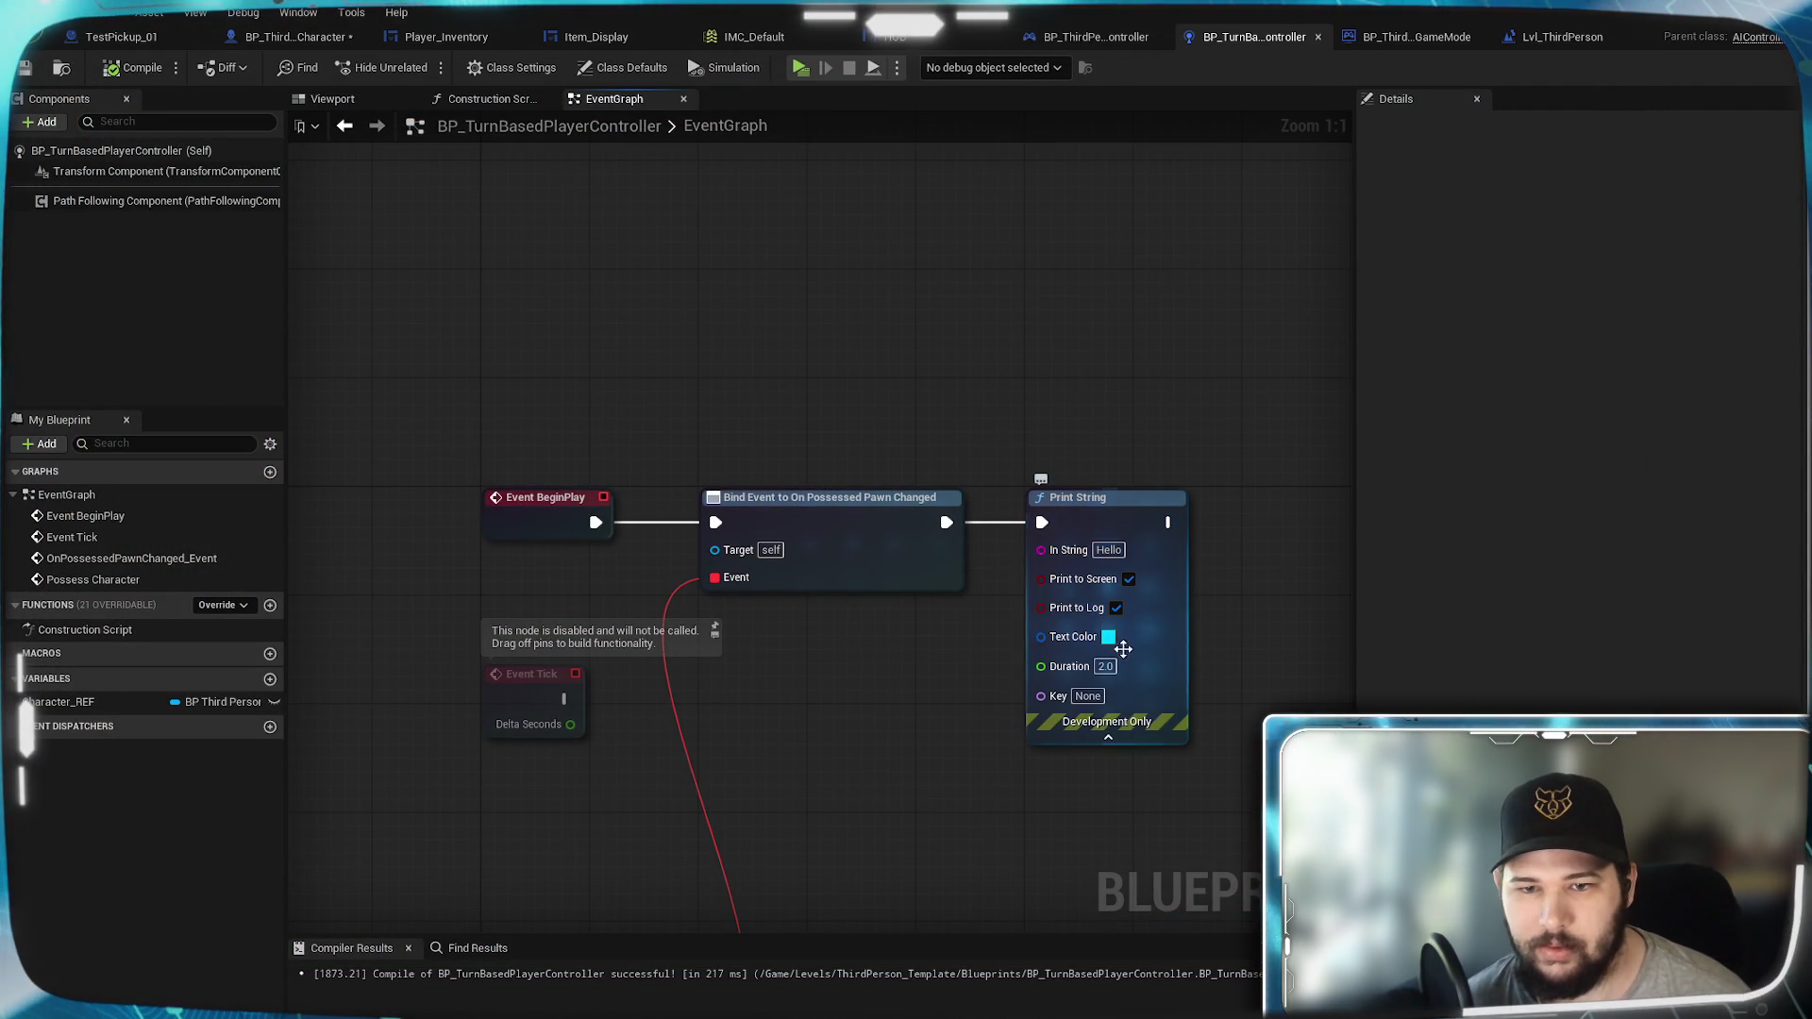
type("20")
key("Return")
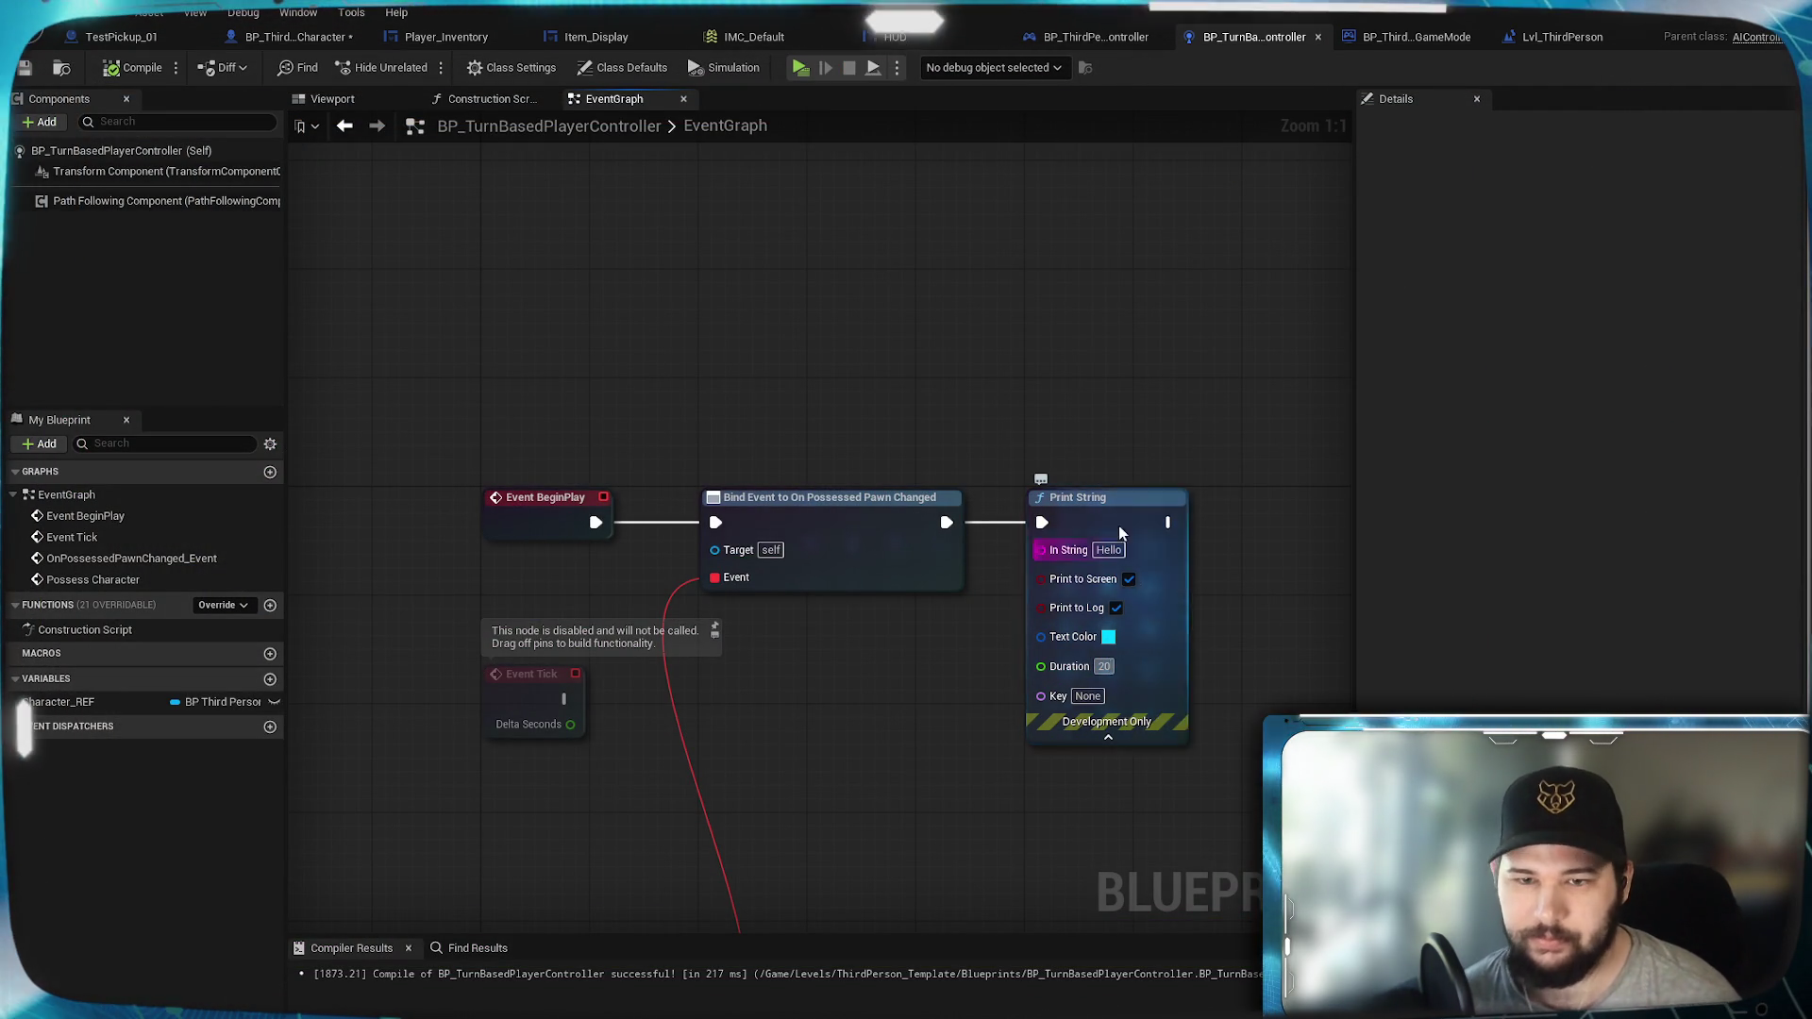
type("AI C")
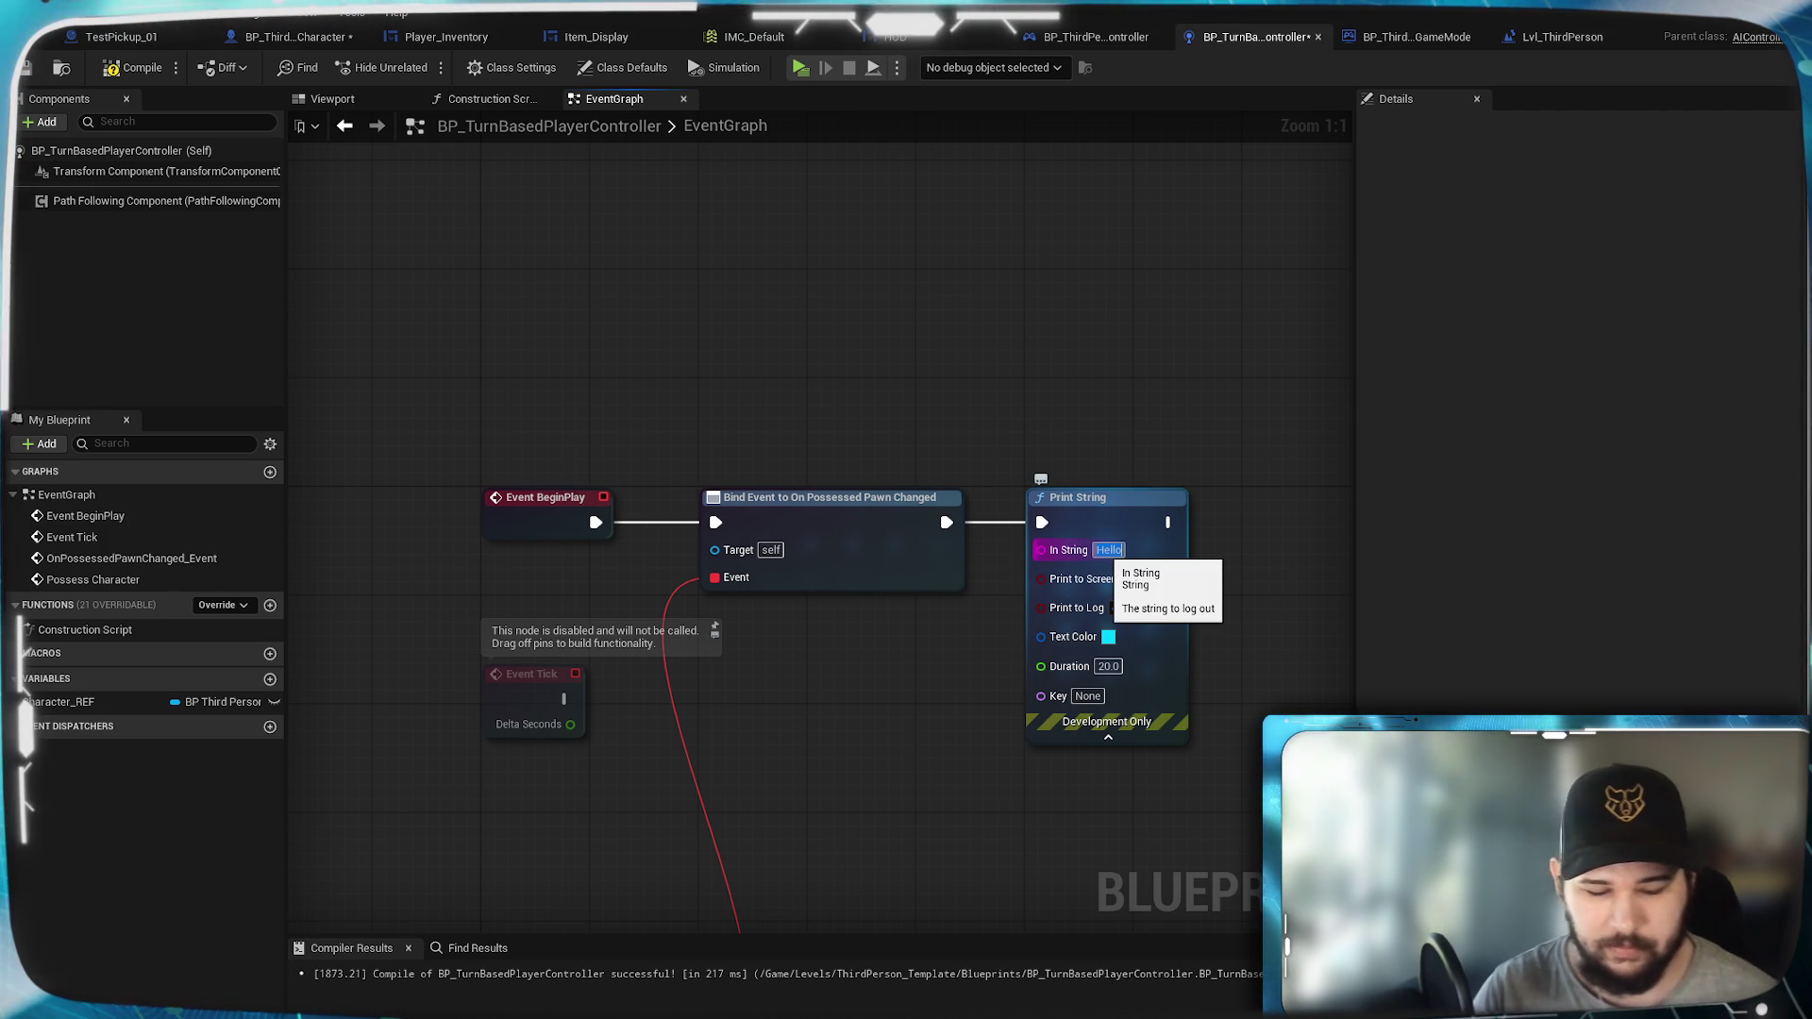
type("ontroller ex")
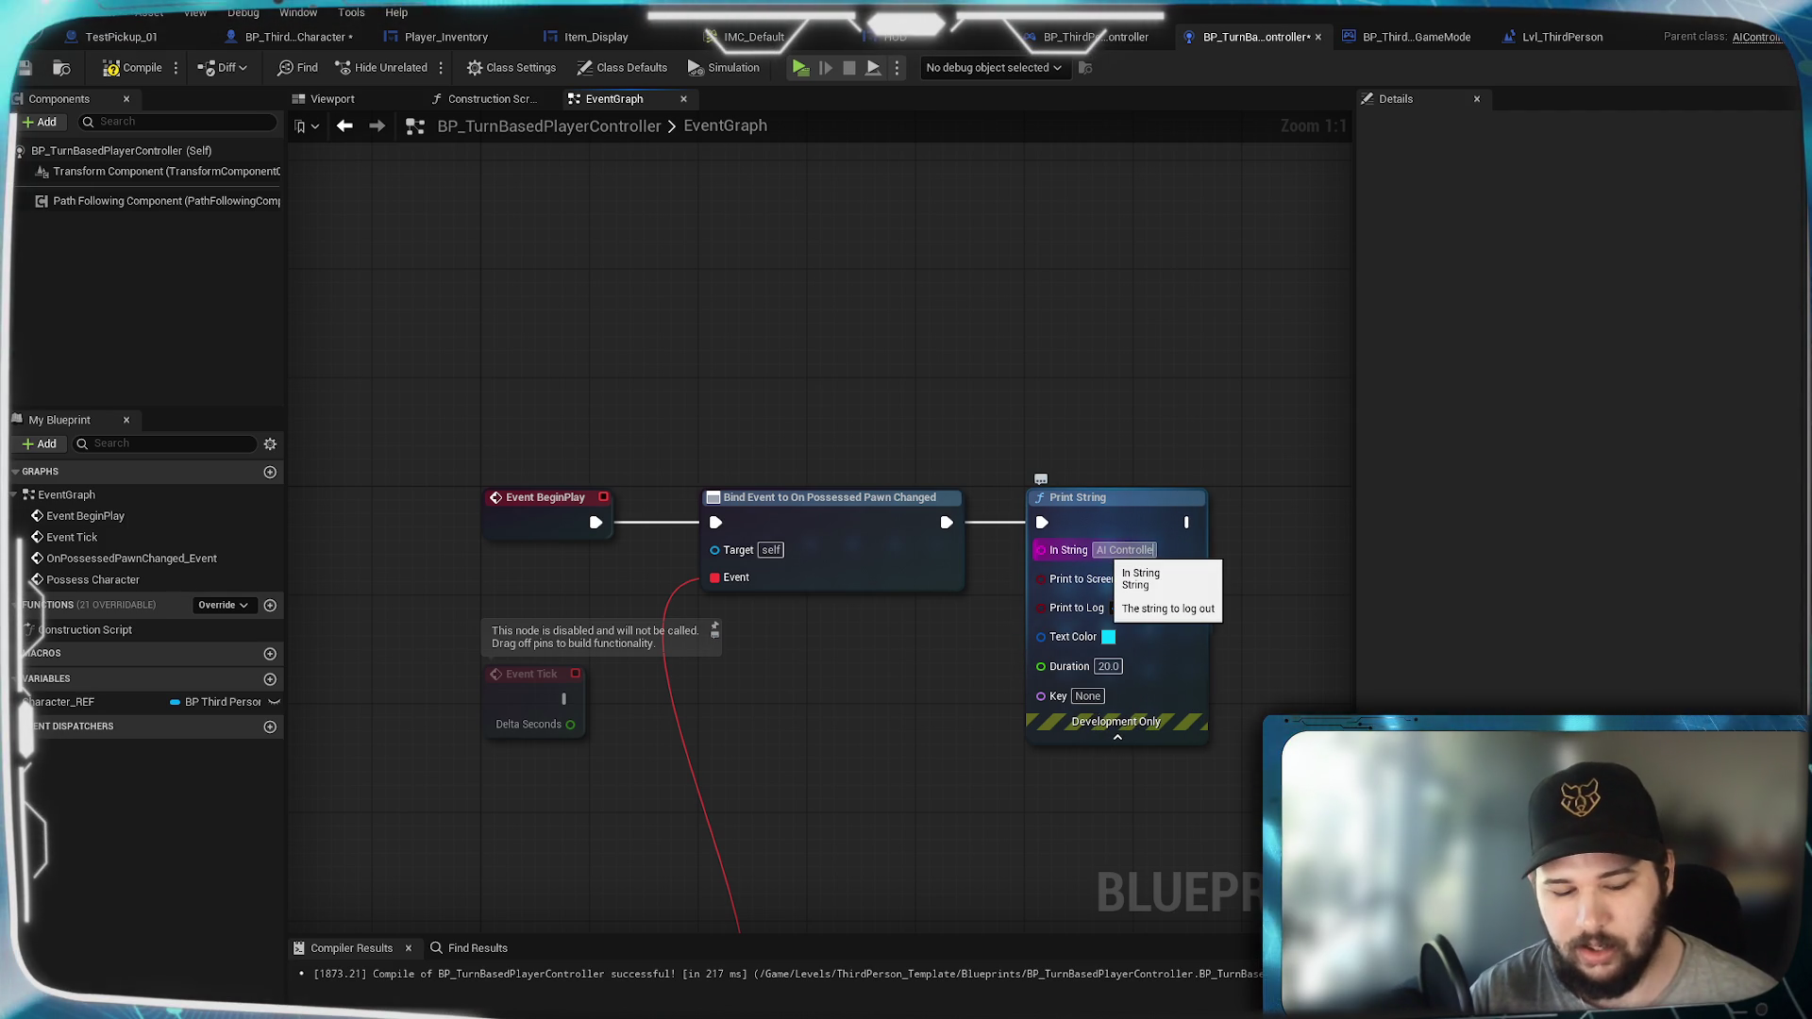
key("Return")
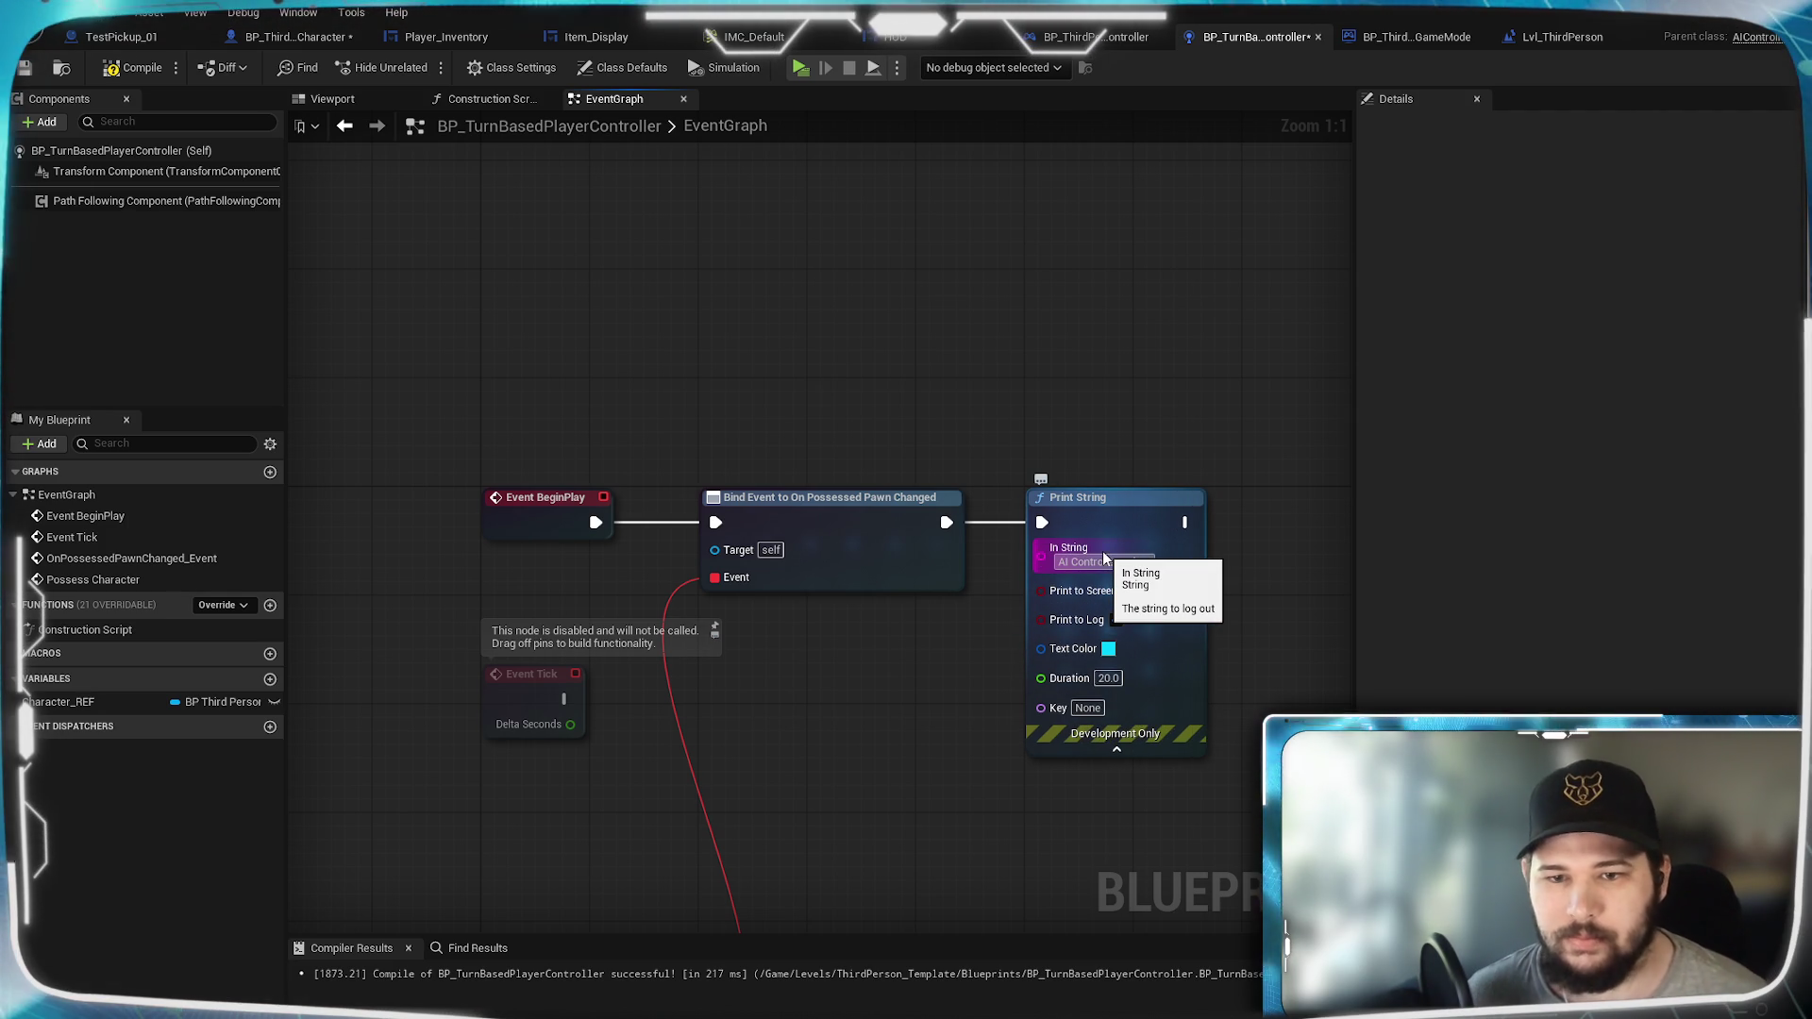
left_click(133, 67)
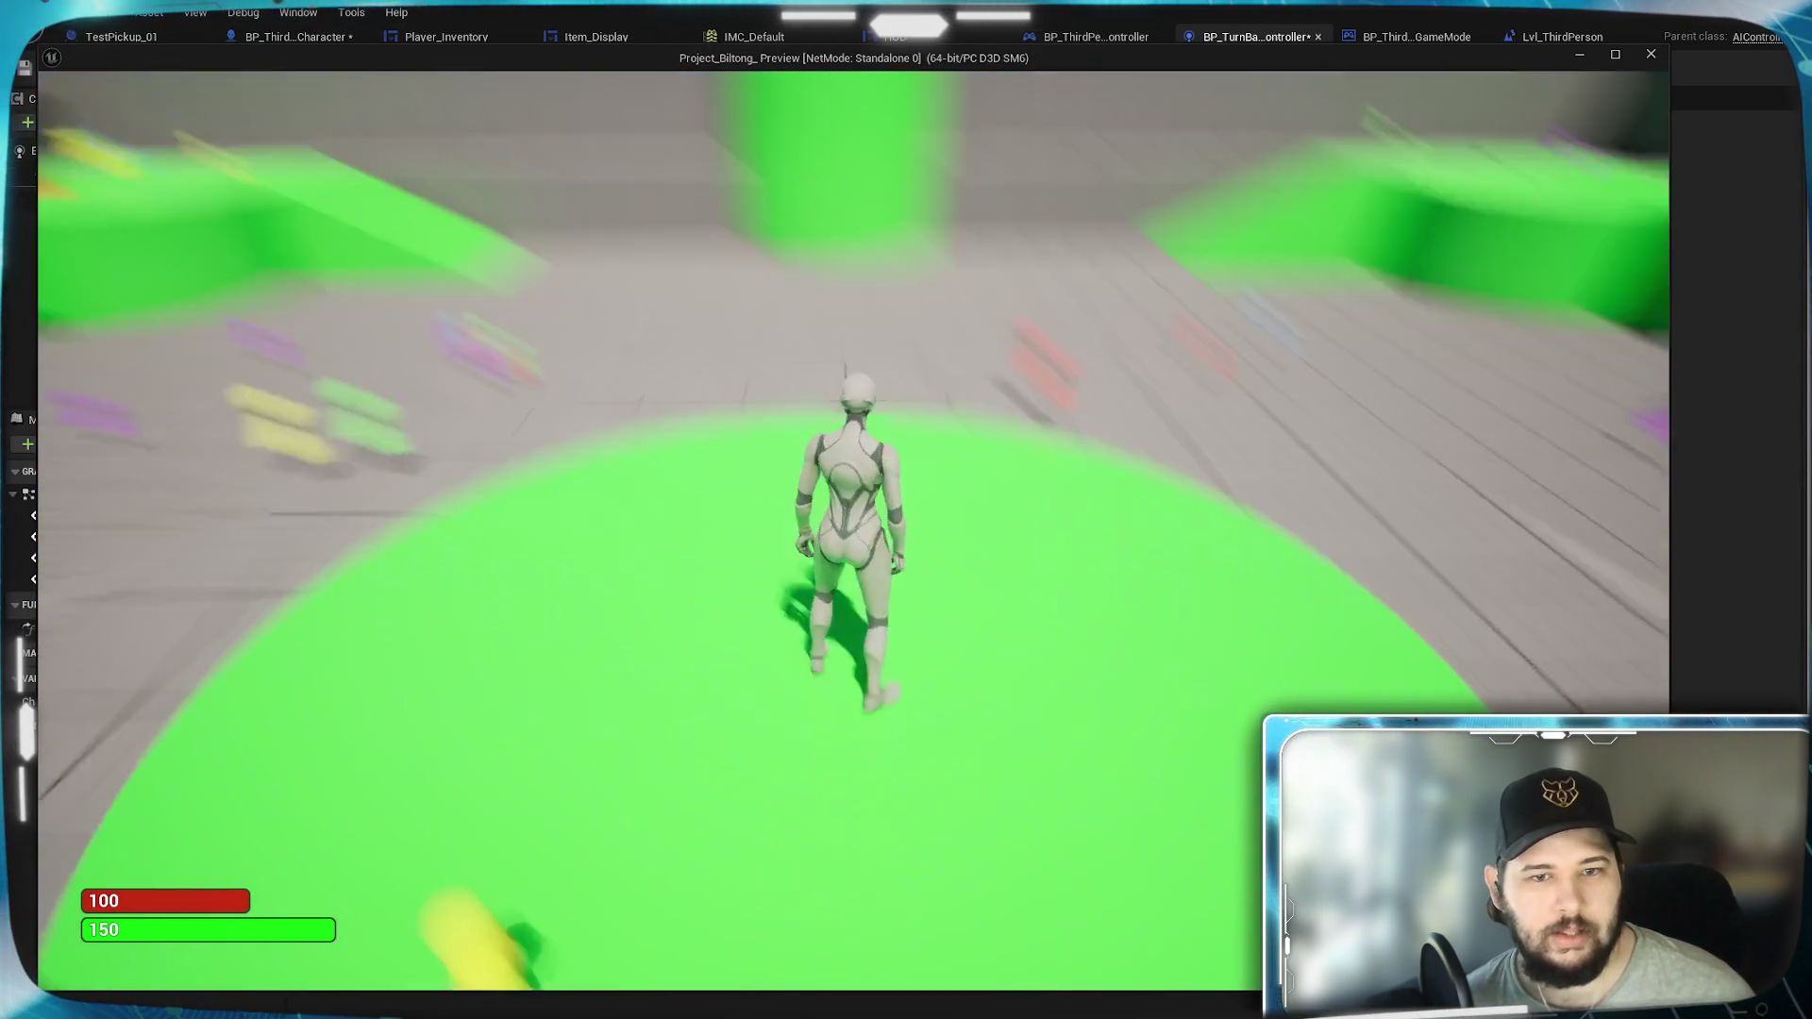
key("w")
key("Escape")
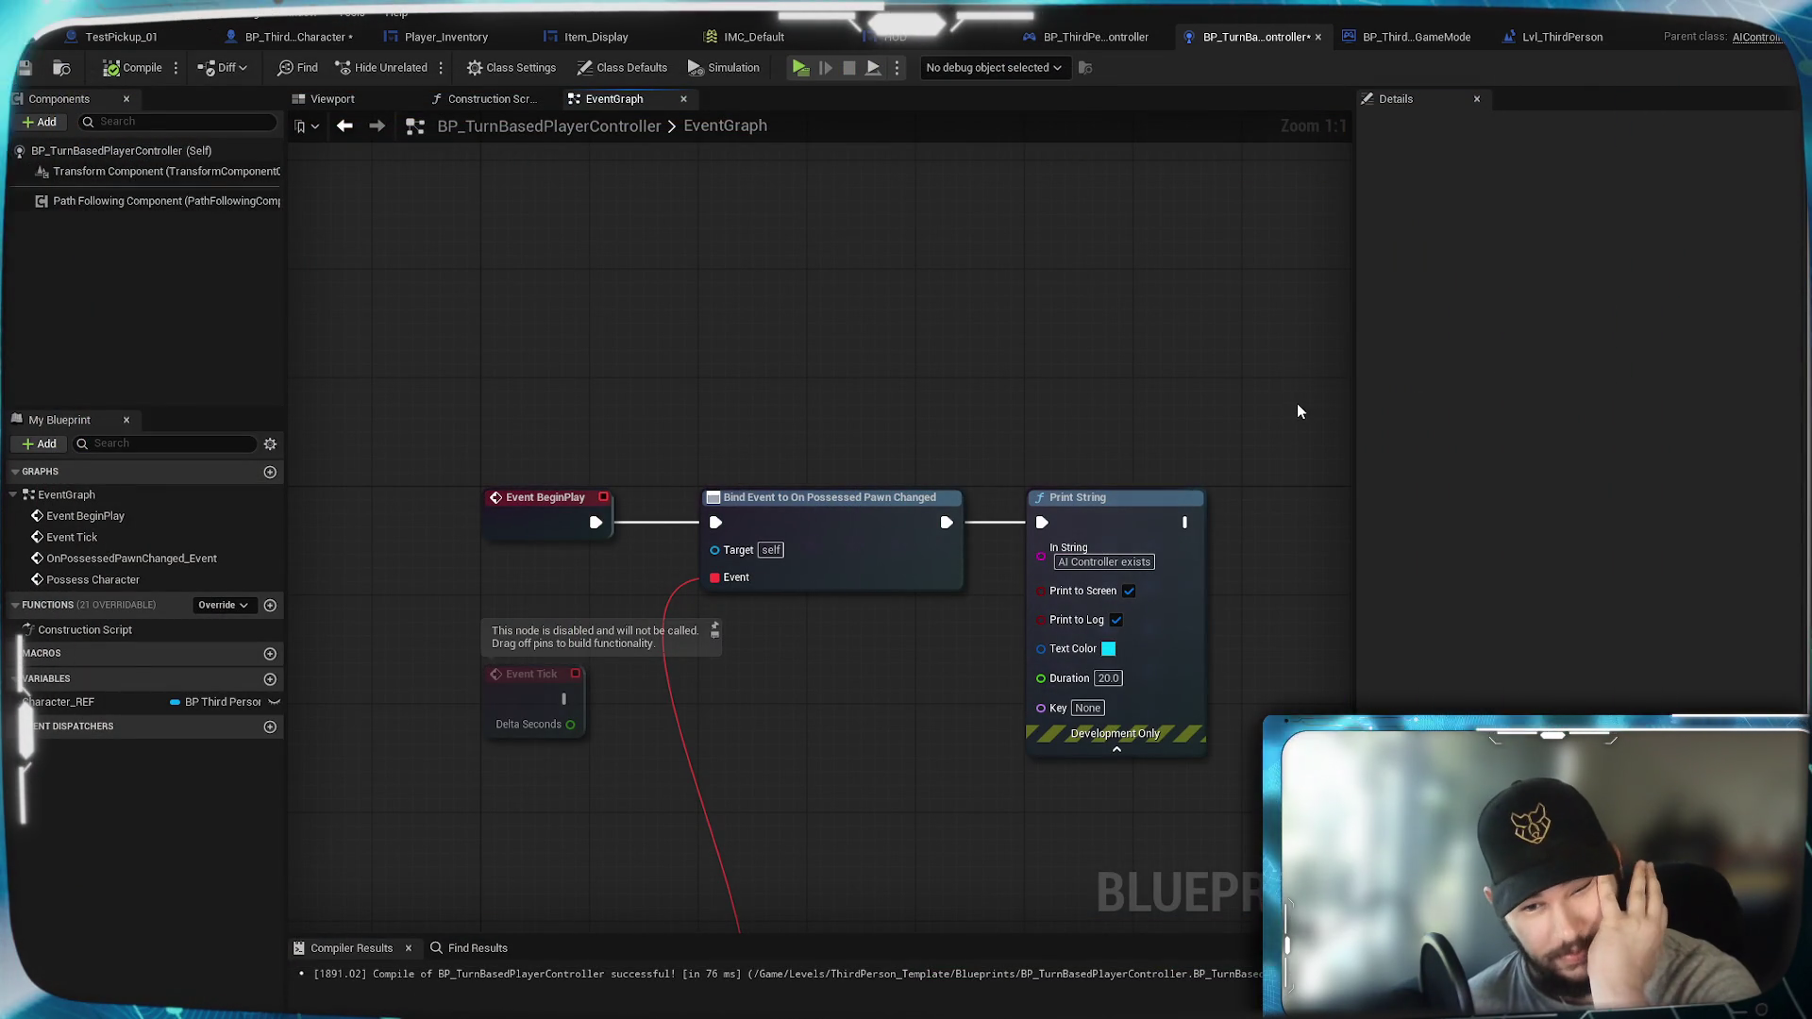
Step: Search 'AI C' in BP_ThirdPersonCharacter's Class Defaults to check its AI Controller Class
left_click(879, 331)
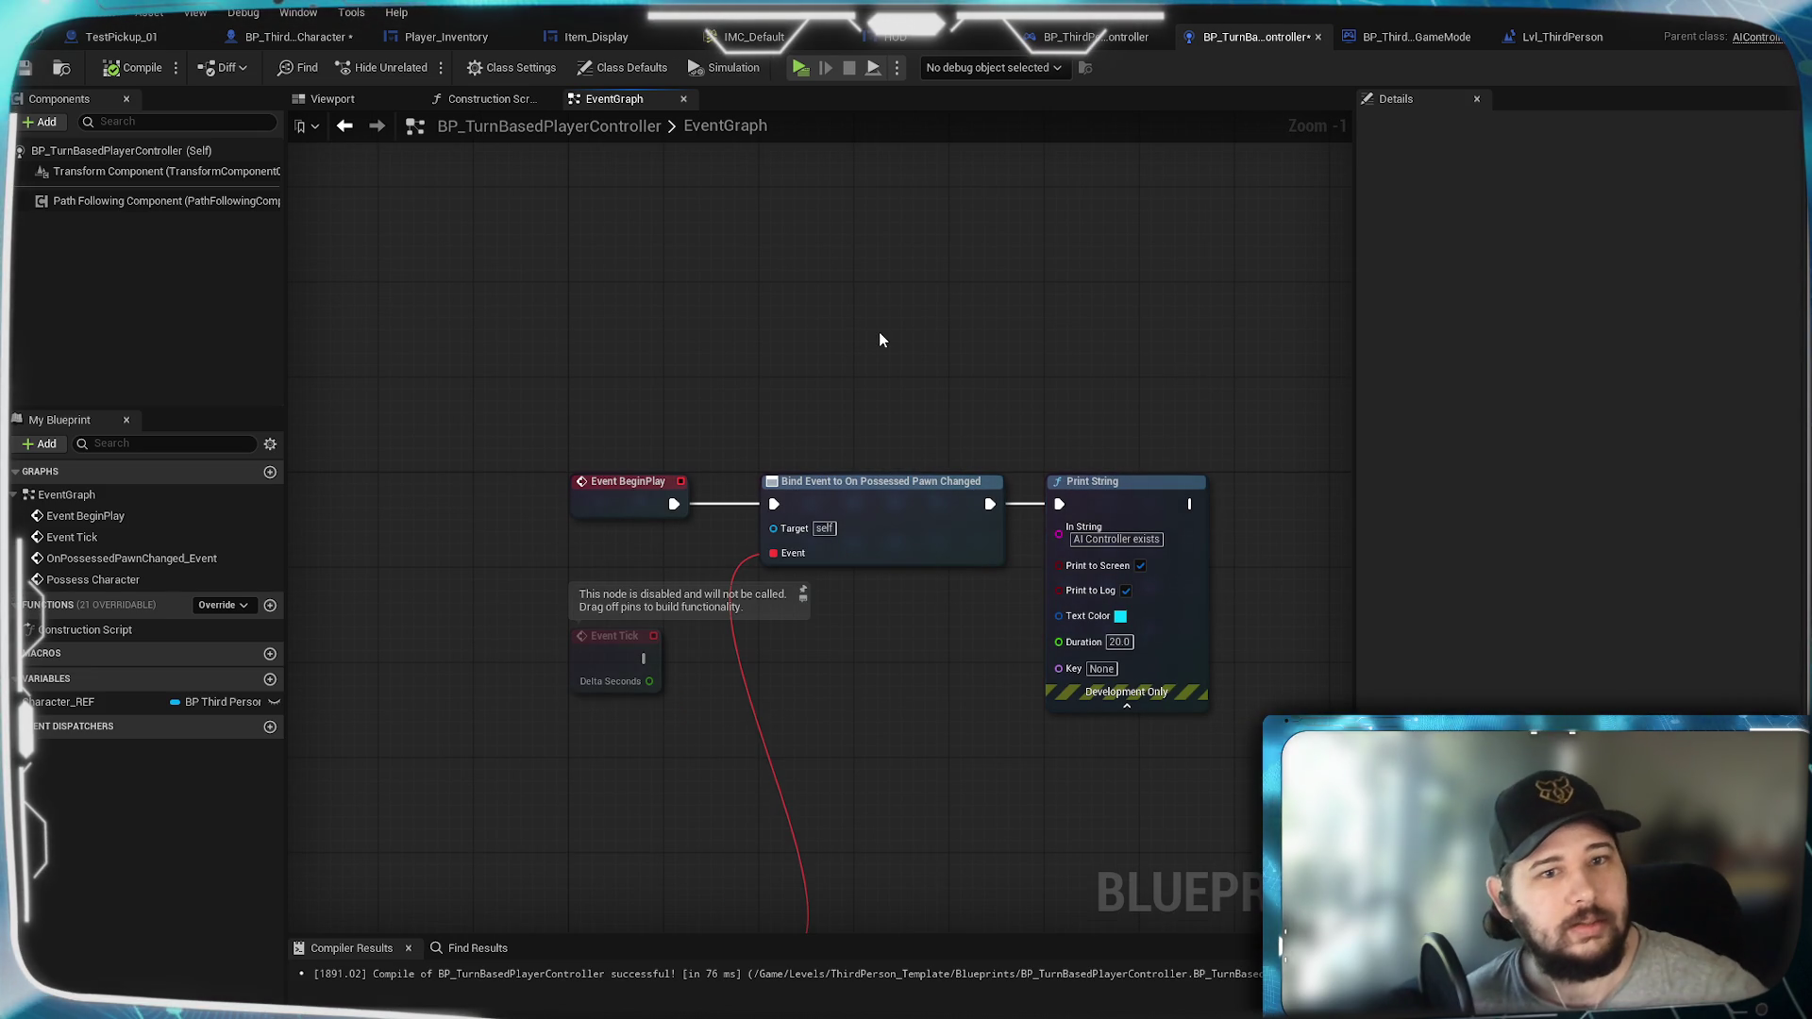
left_click(484, 108)
left_click(635, 104)
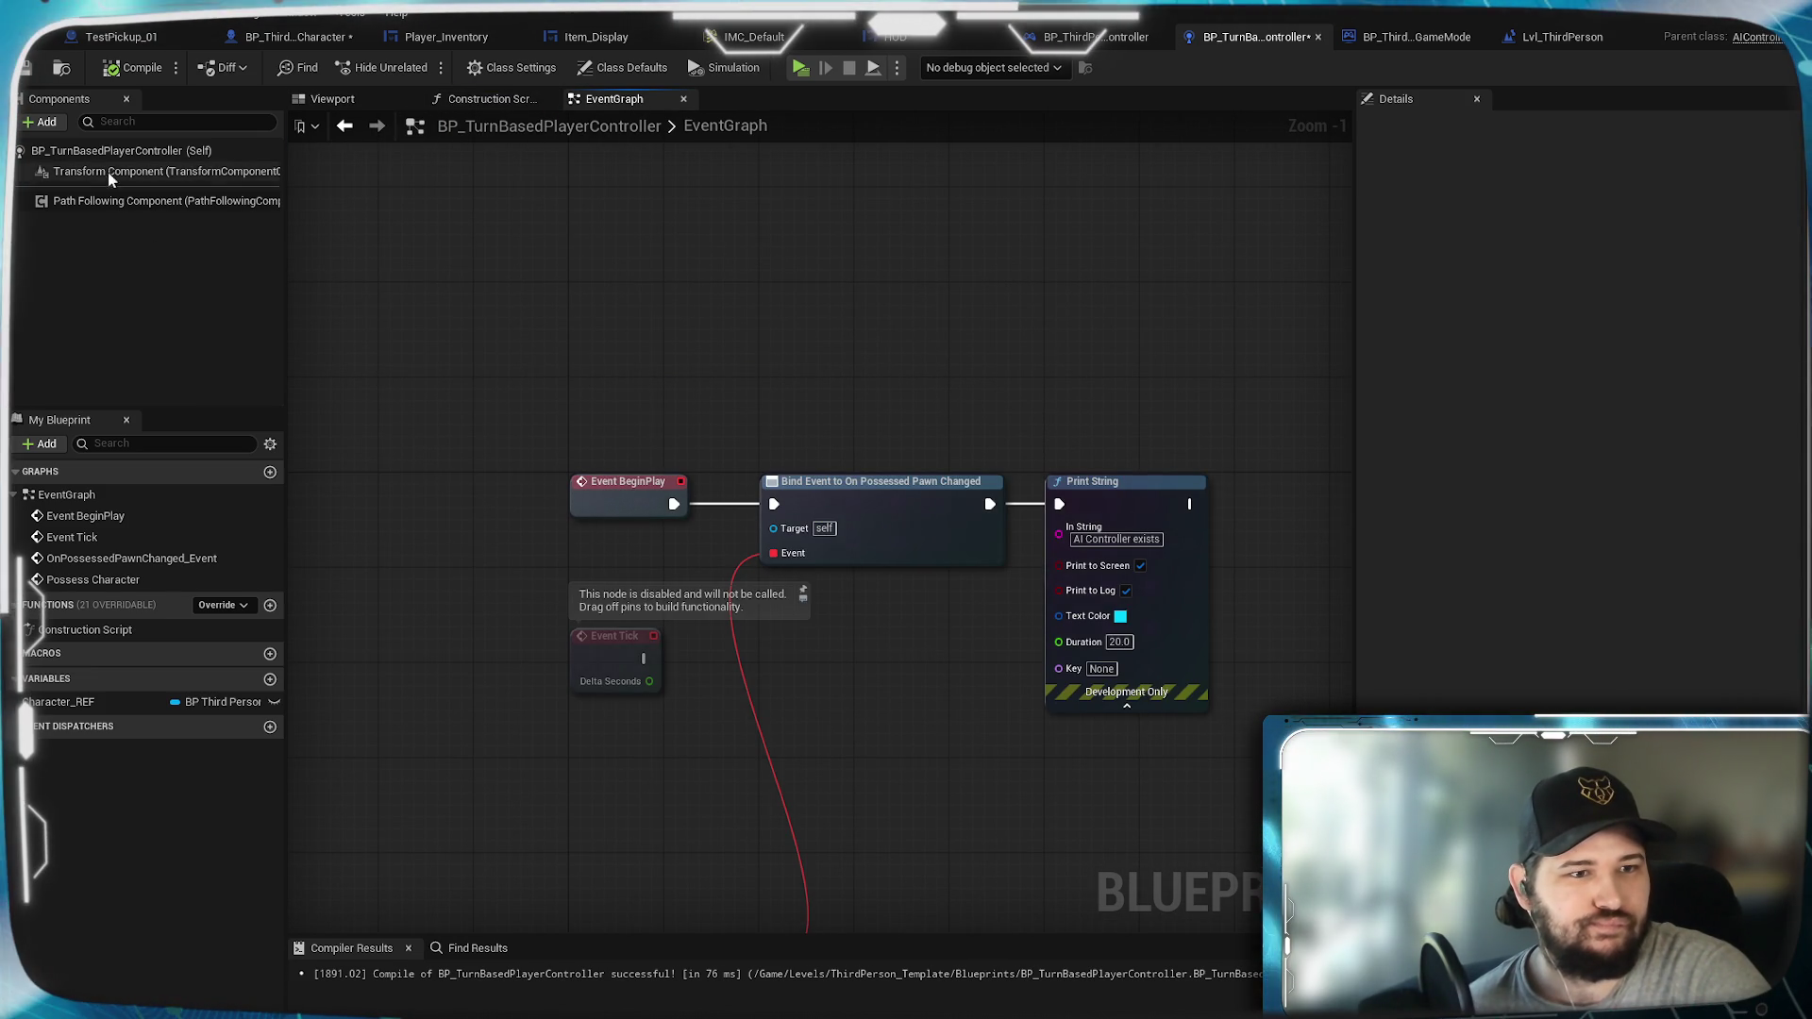
left_click(278, 40)
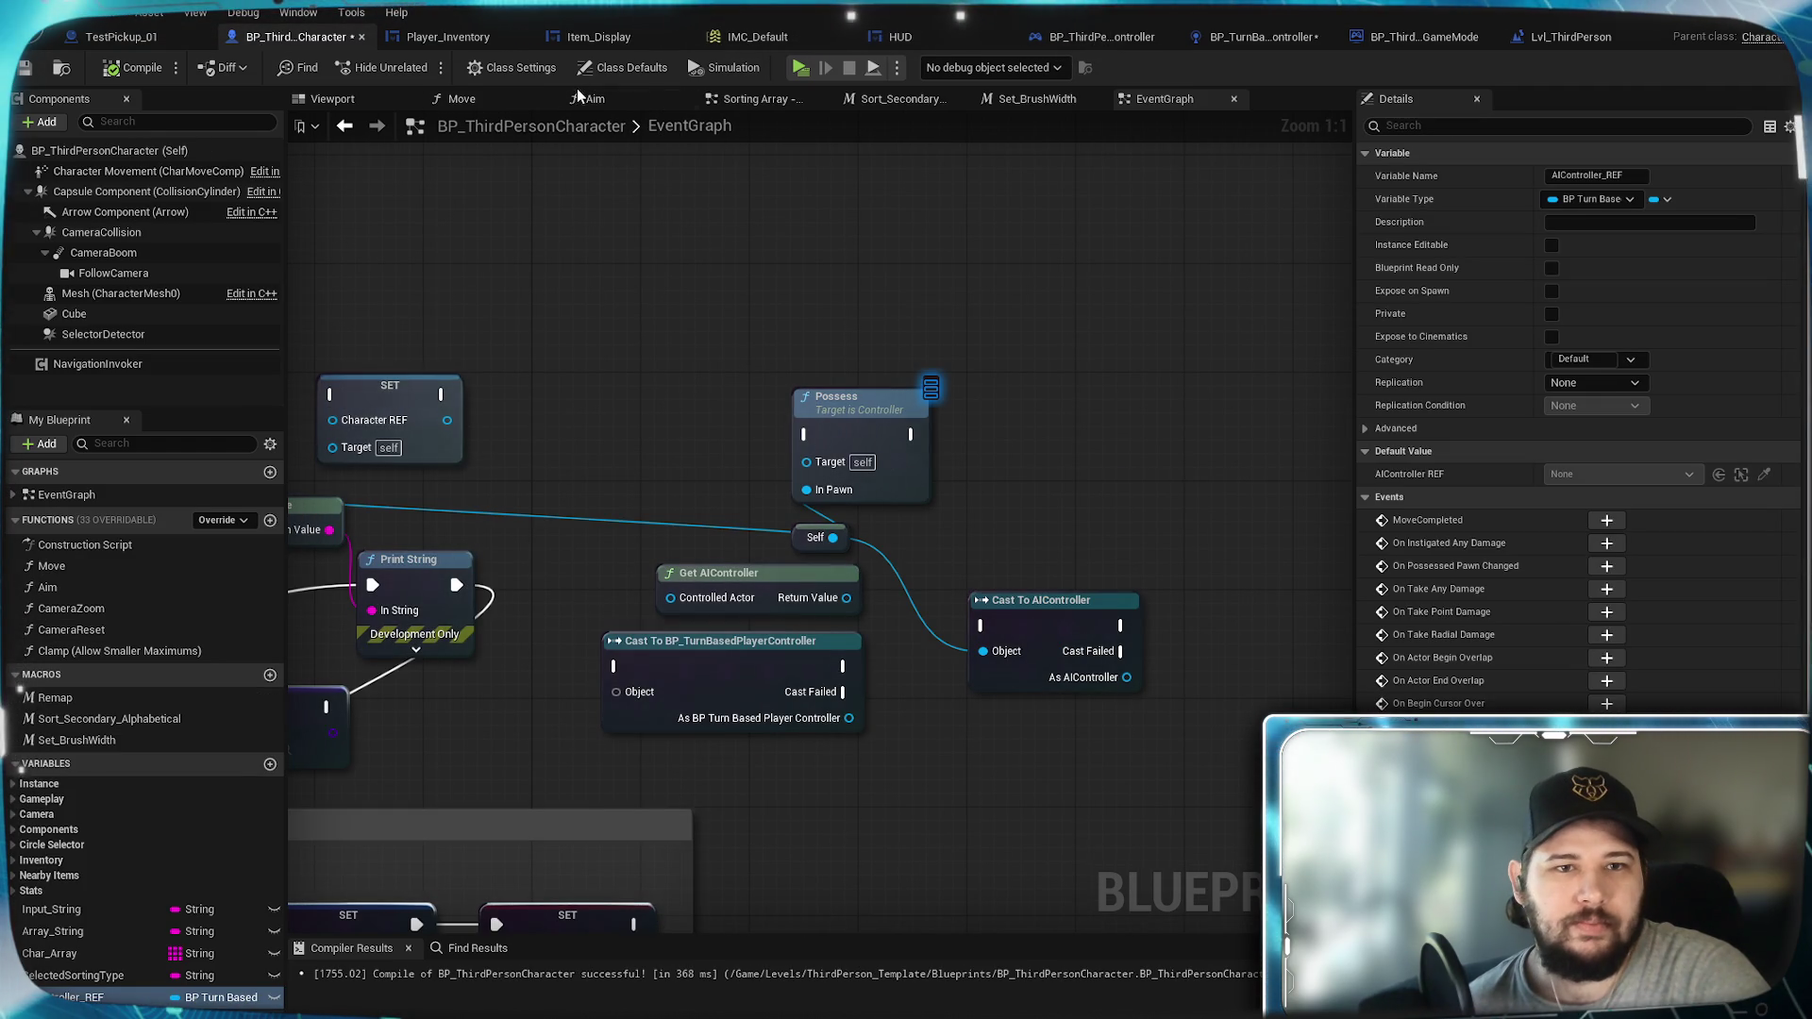
left_click(623, 67)
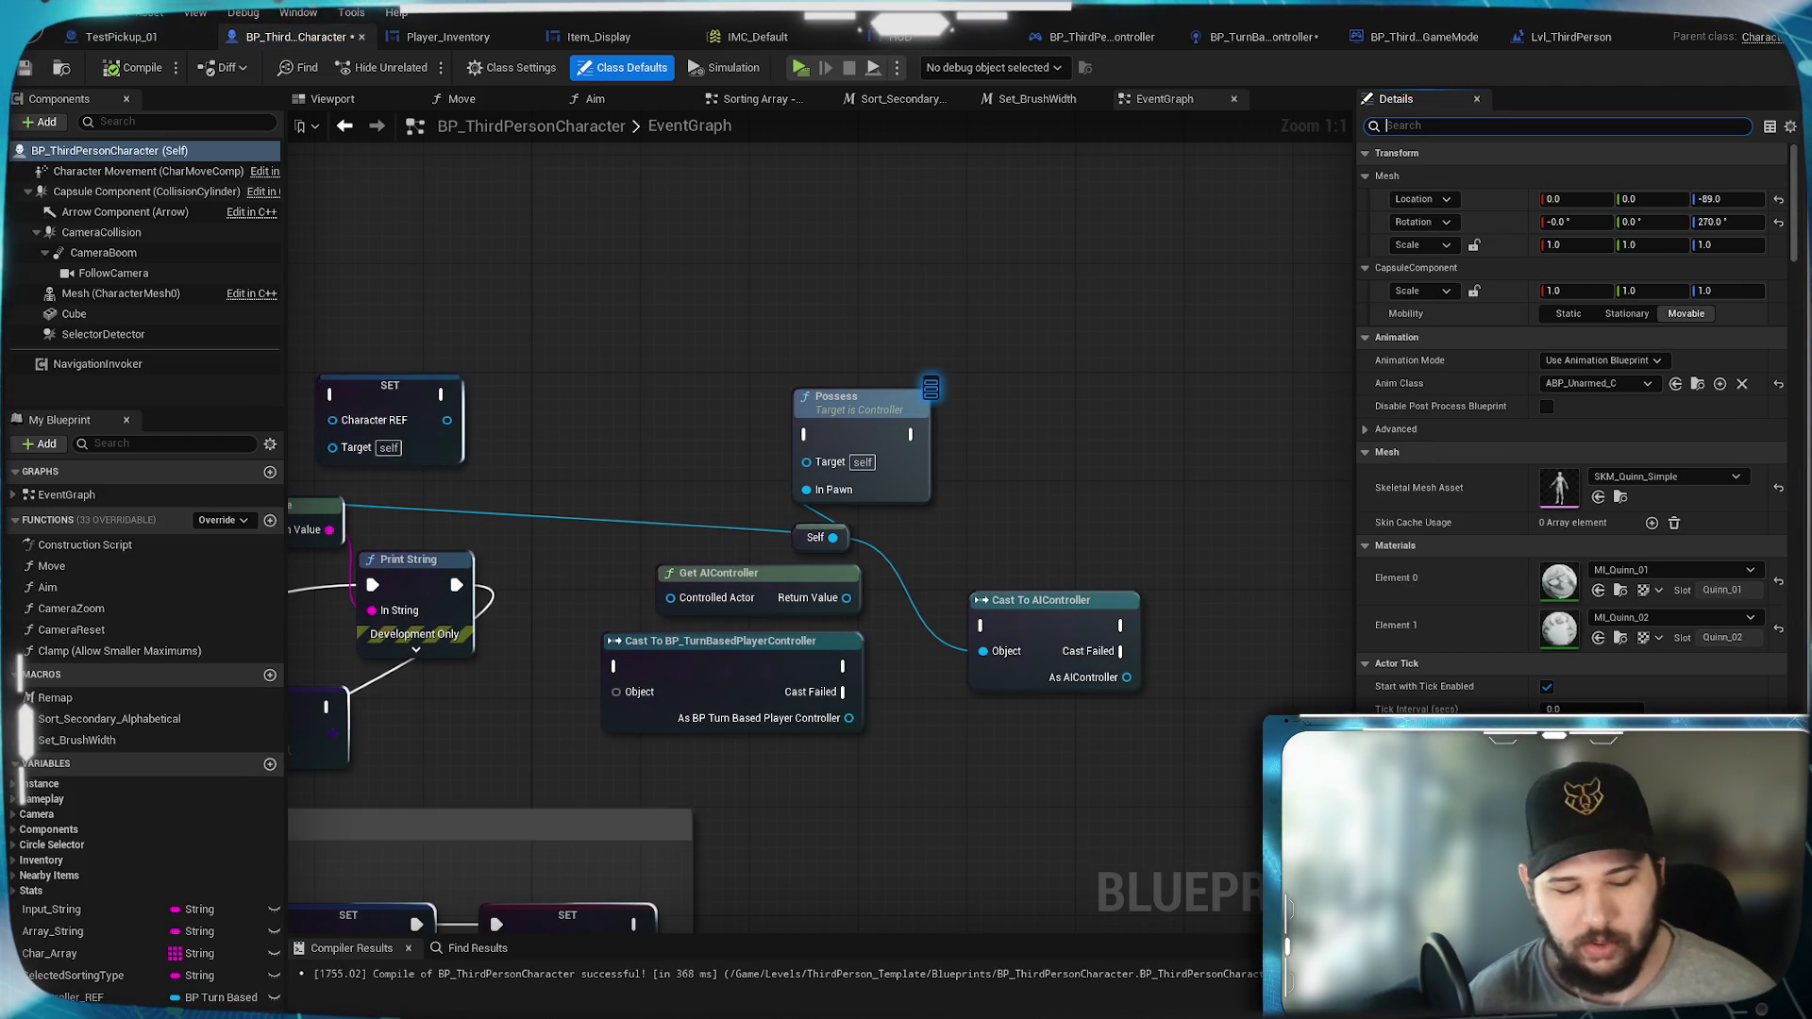
type("AI")
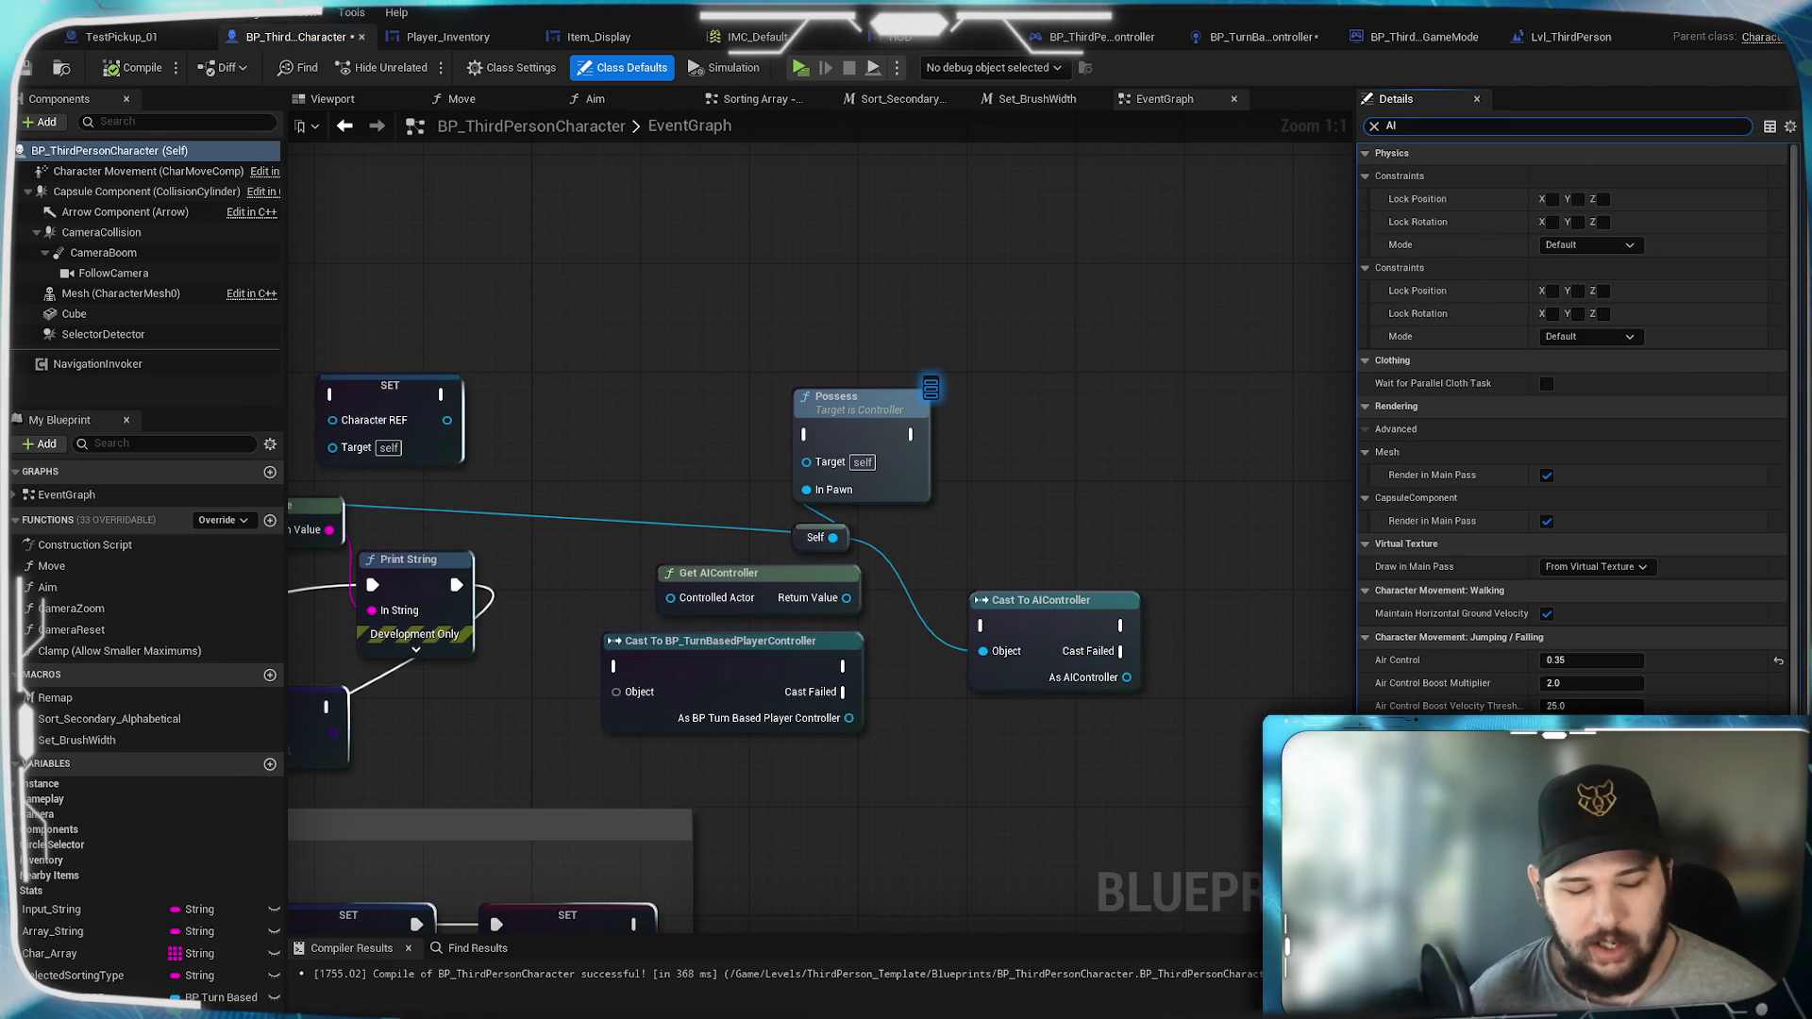
type(" C")
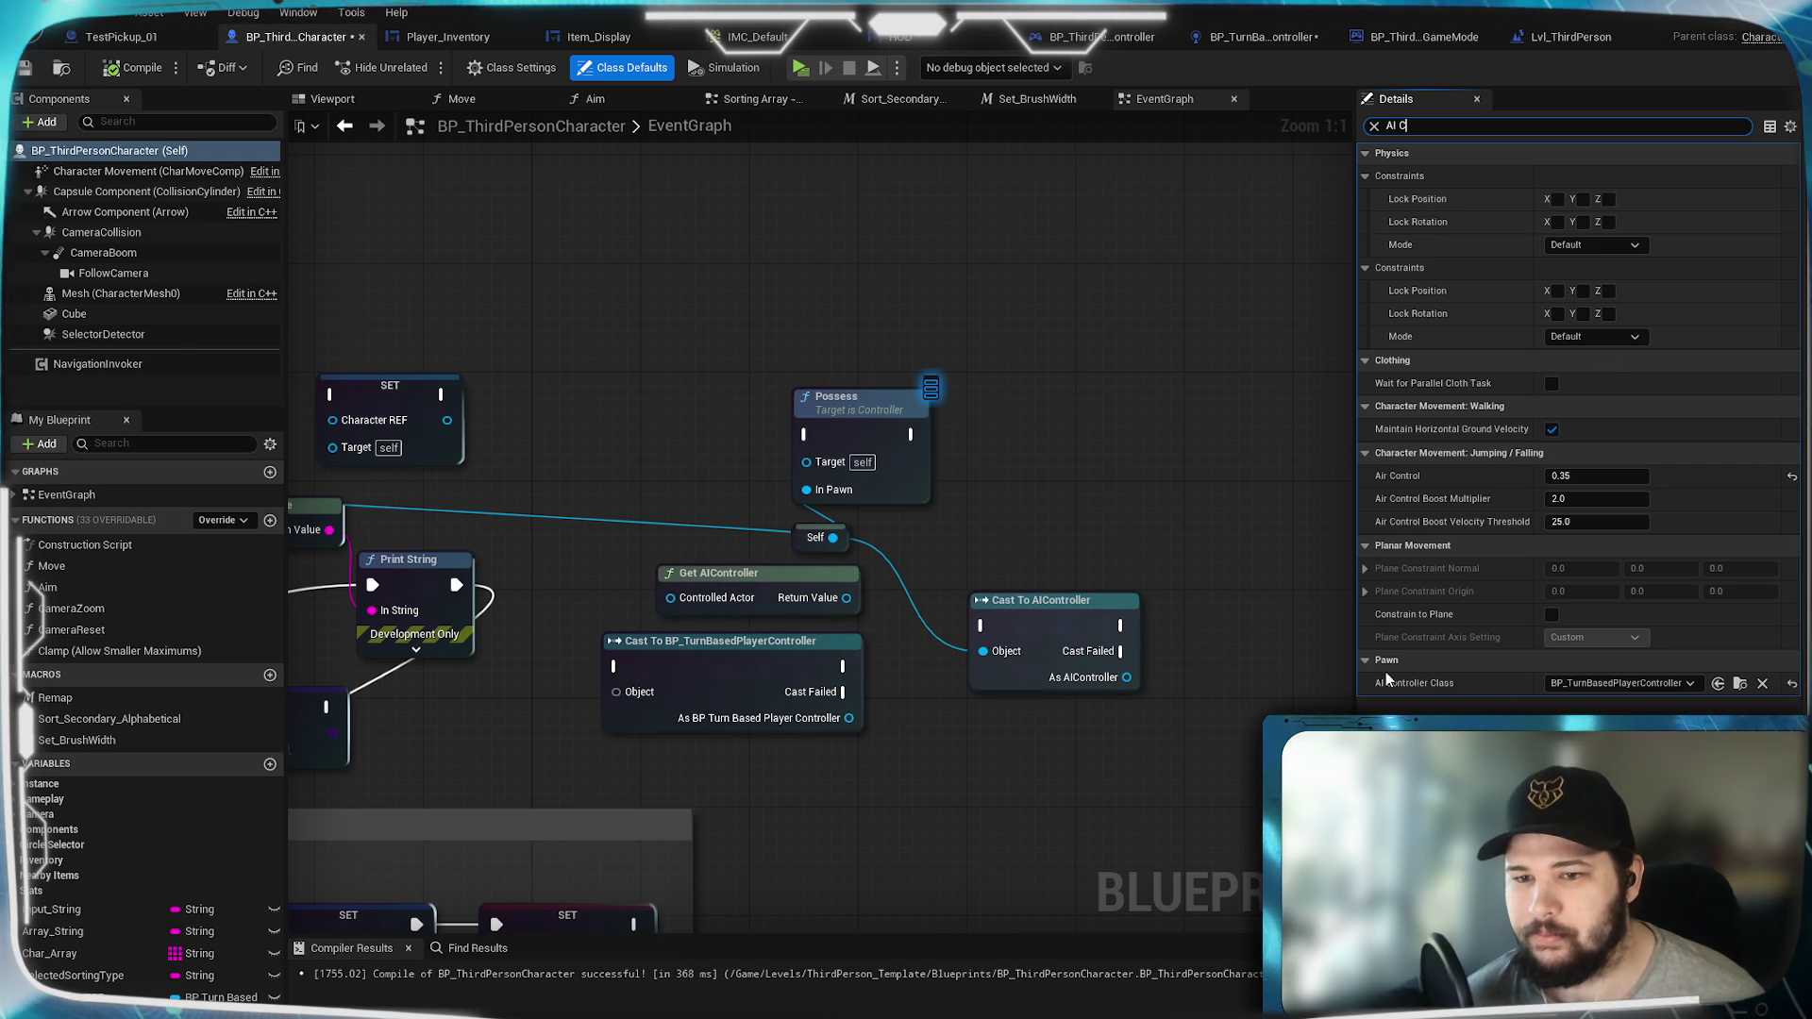
mouse_move(1413, 683)
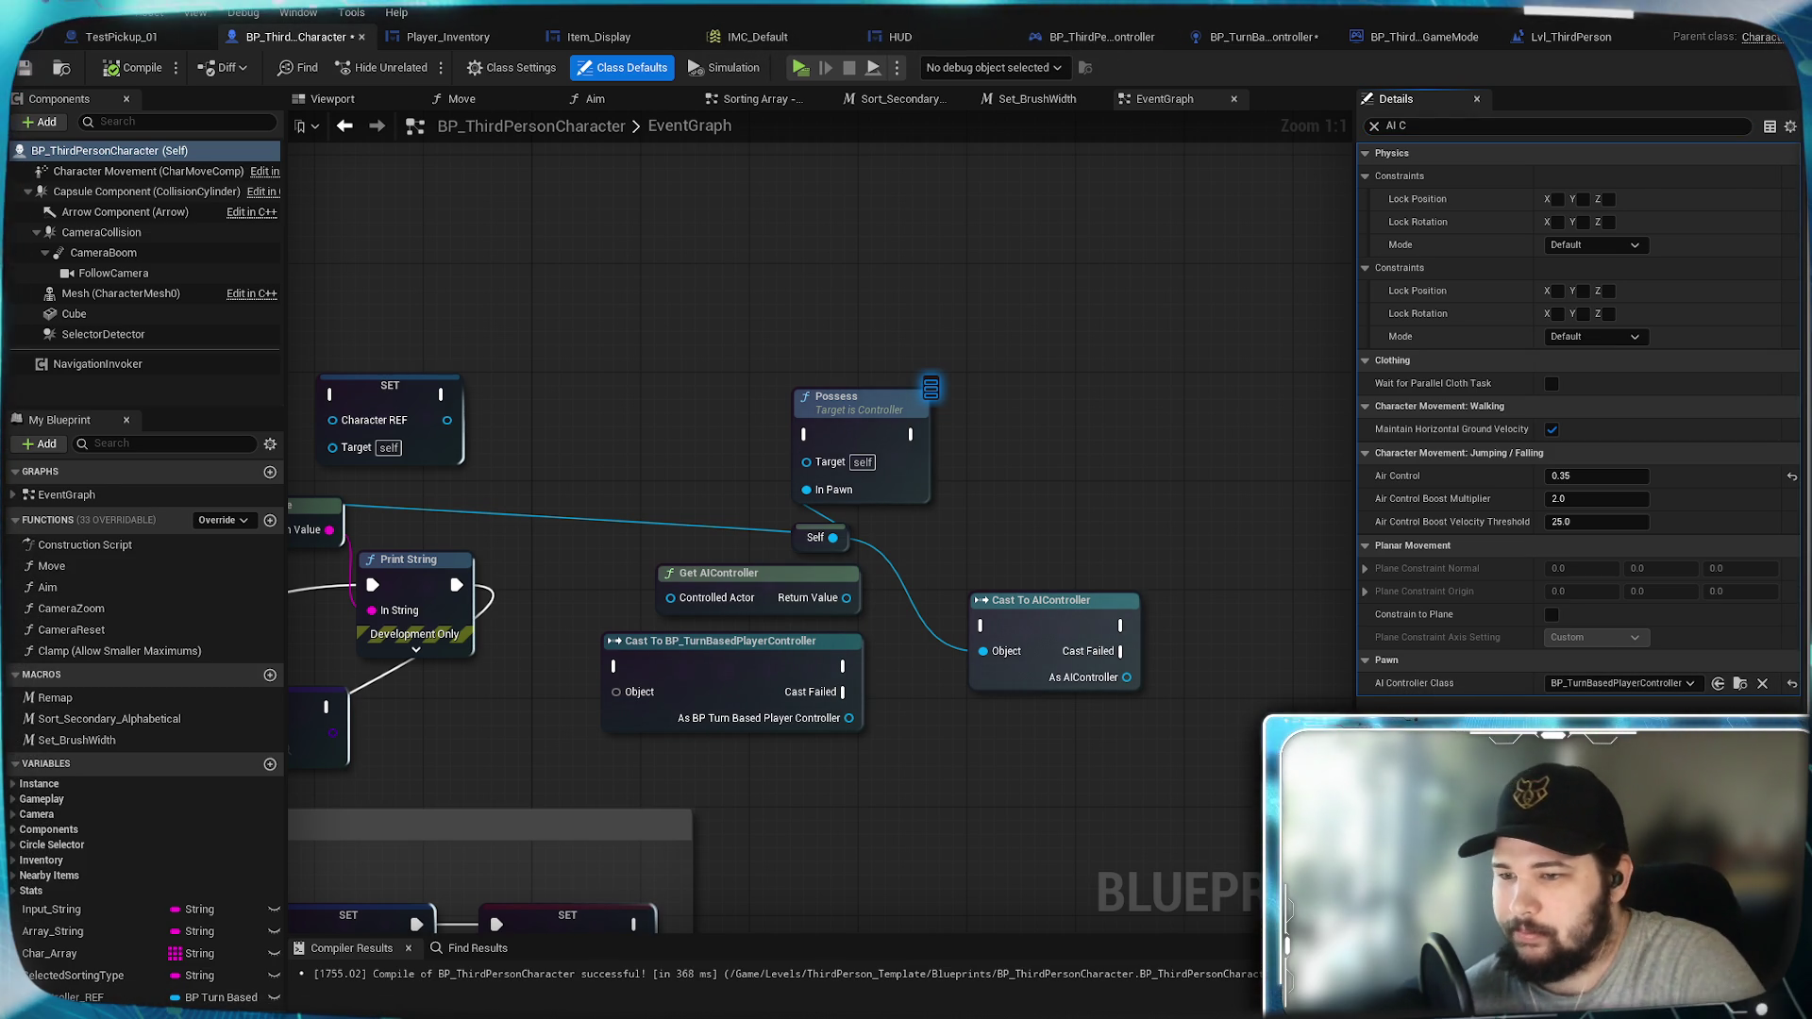
Step: In the PAIN comment, wire Branch True into AI MoveTo and Self into Target Actor, then recompile
scroll(889, 766, "down", 3)
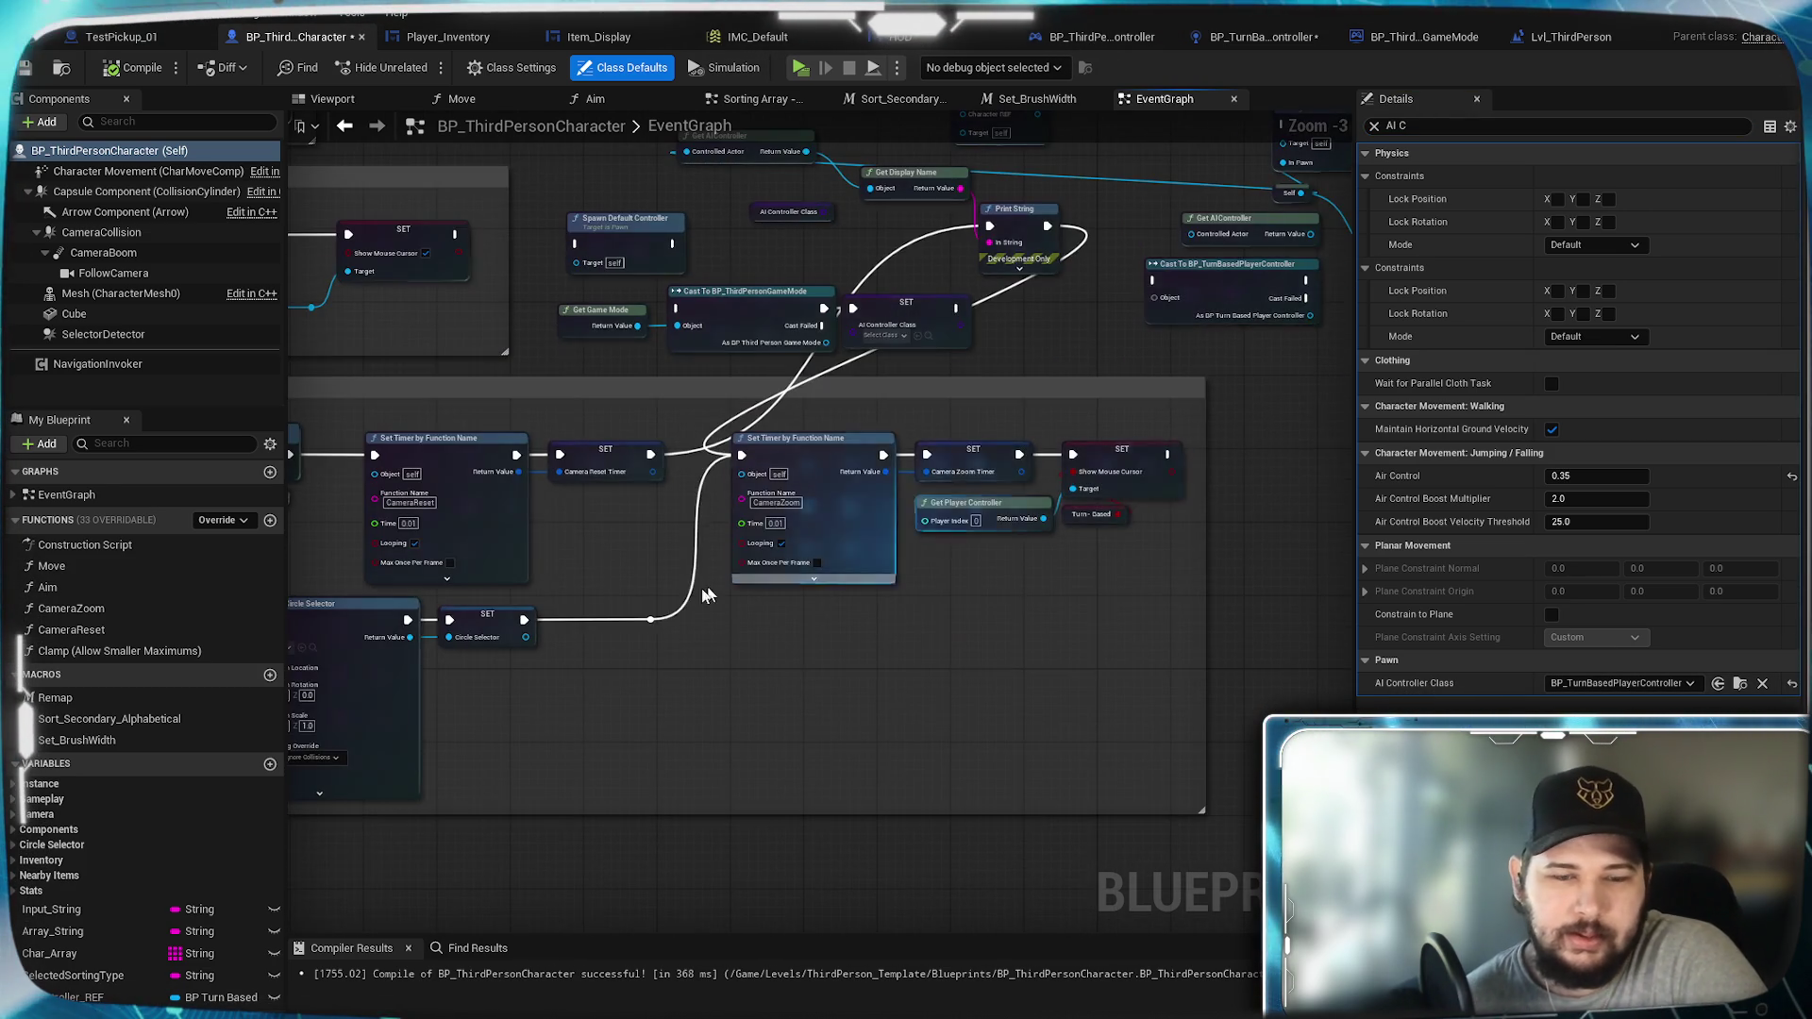
mouse_move(694, 547)
left_mouse_down()
mouse_move(695, 415)
mouse_move(1042, 278)
left_mouse_up()
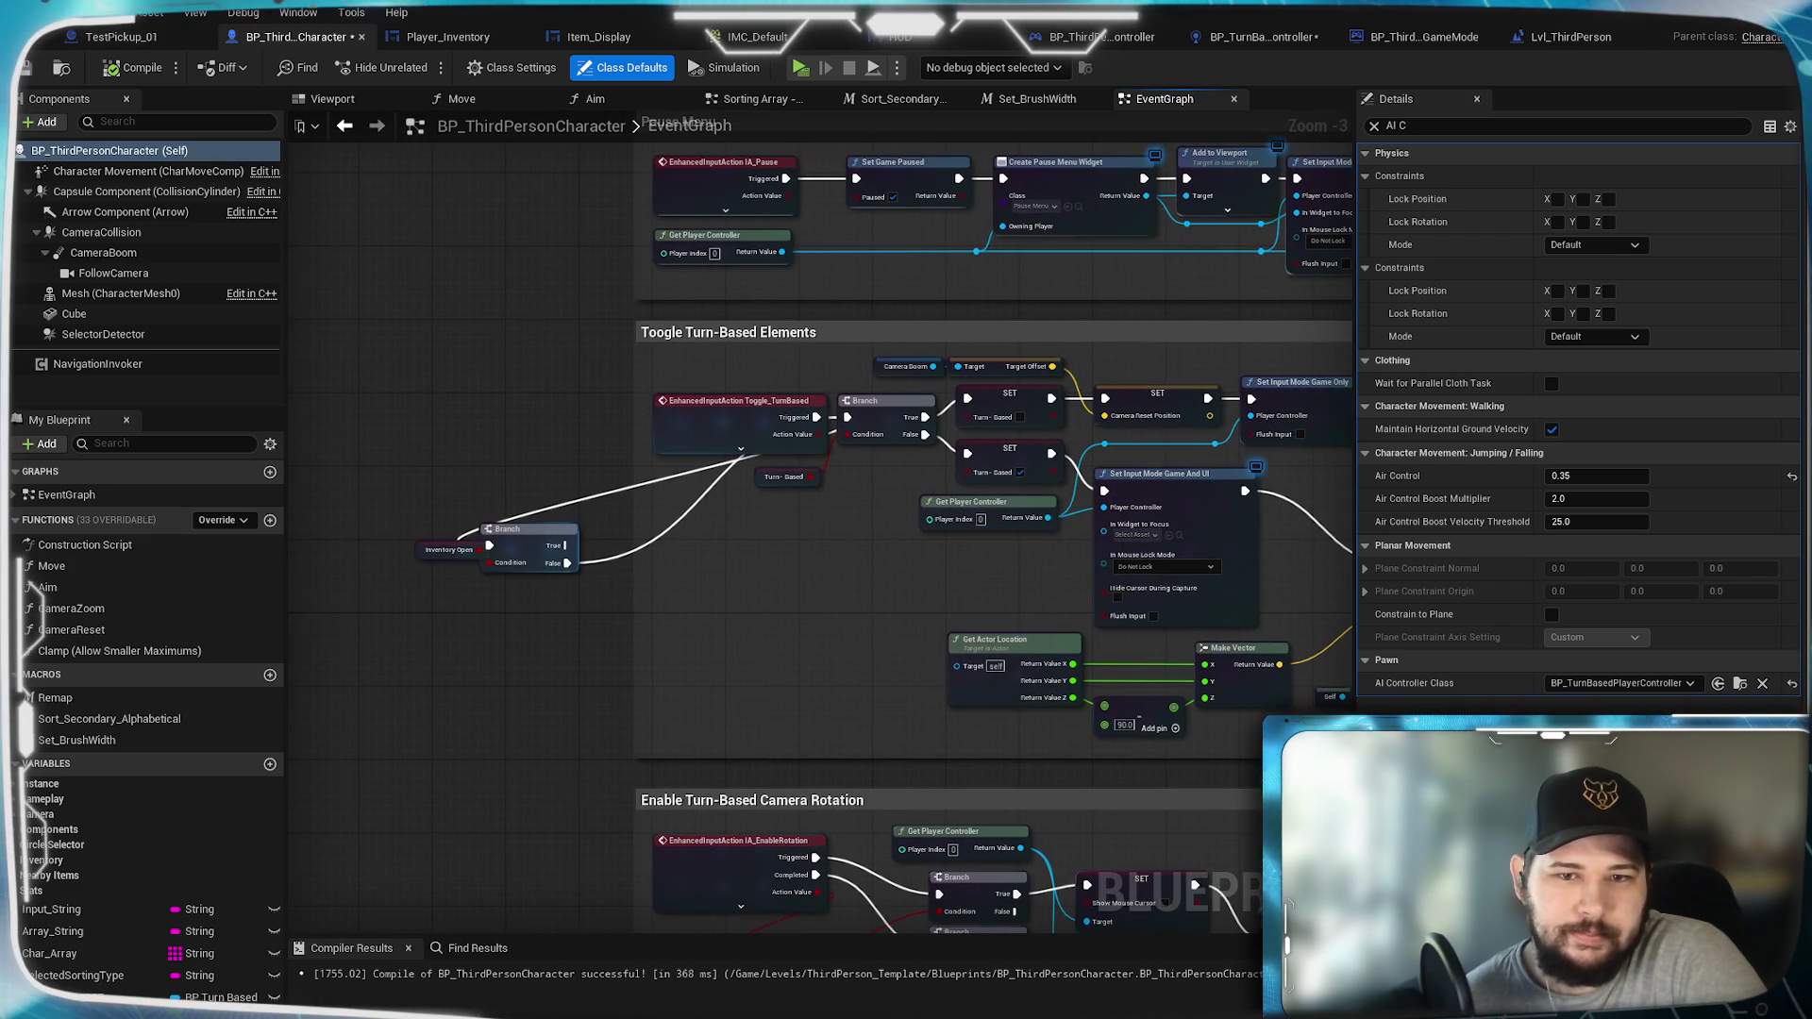
scroll(640, 680, "down", 2)
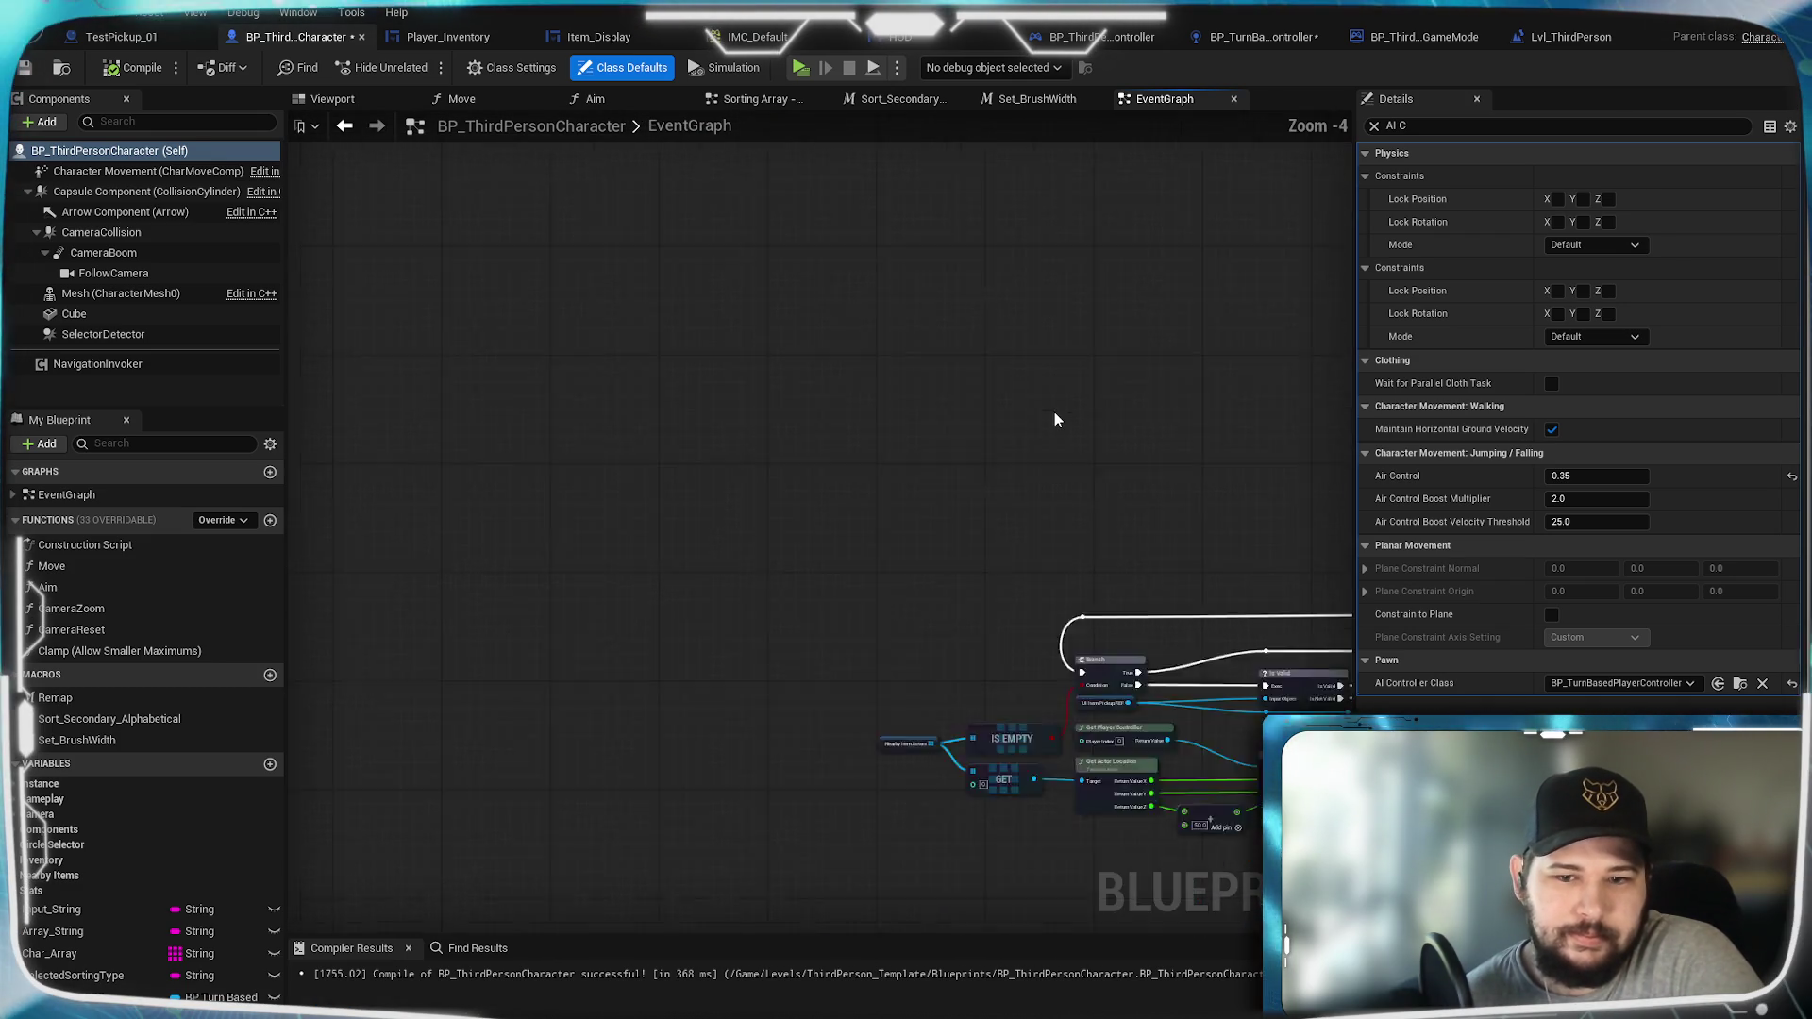
left_click_drag(1057, 417, 618, 257)
scroll(770, 393, "up", 4)
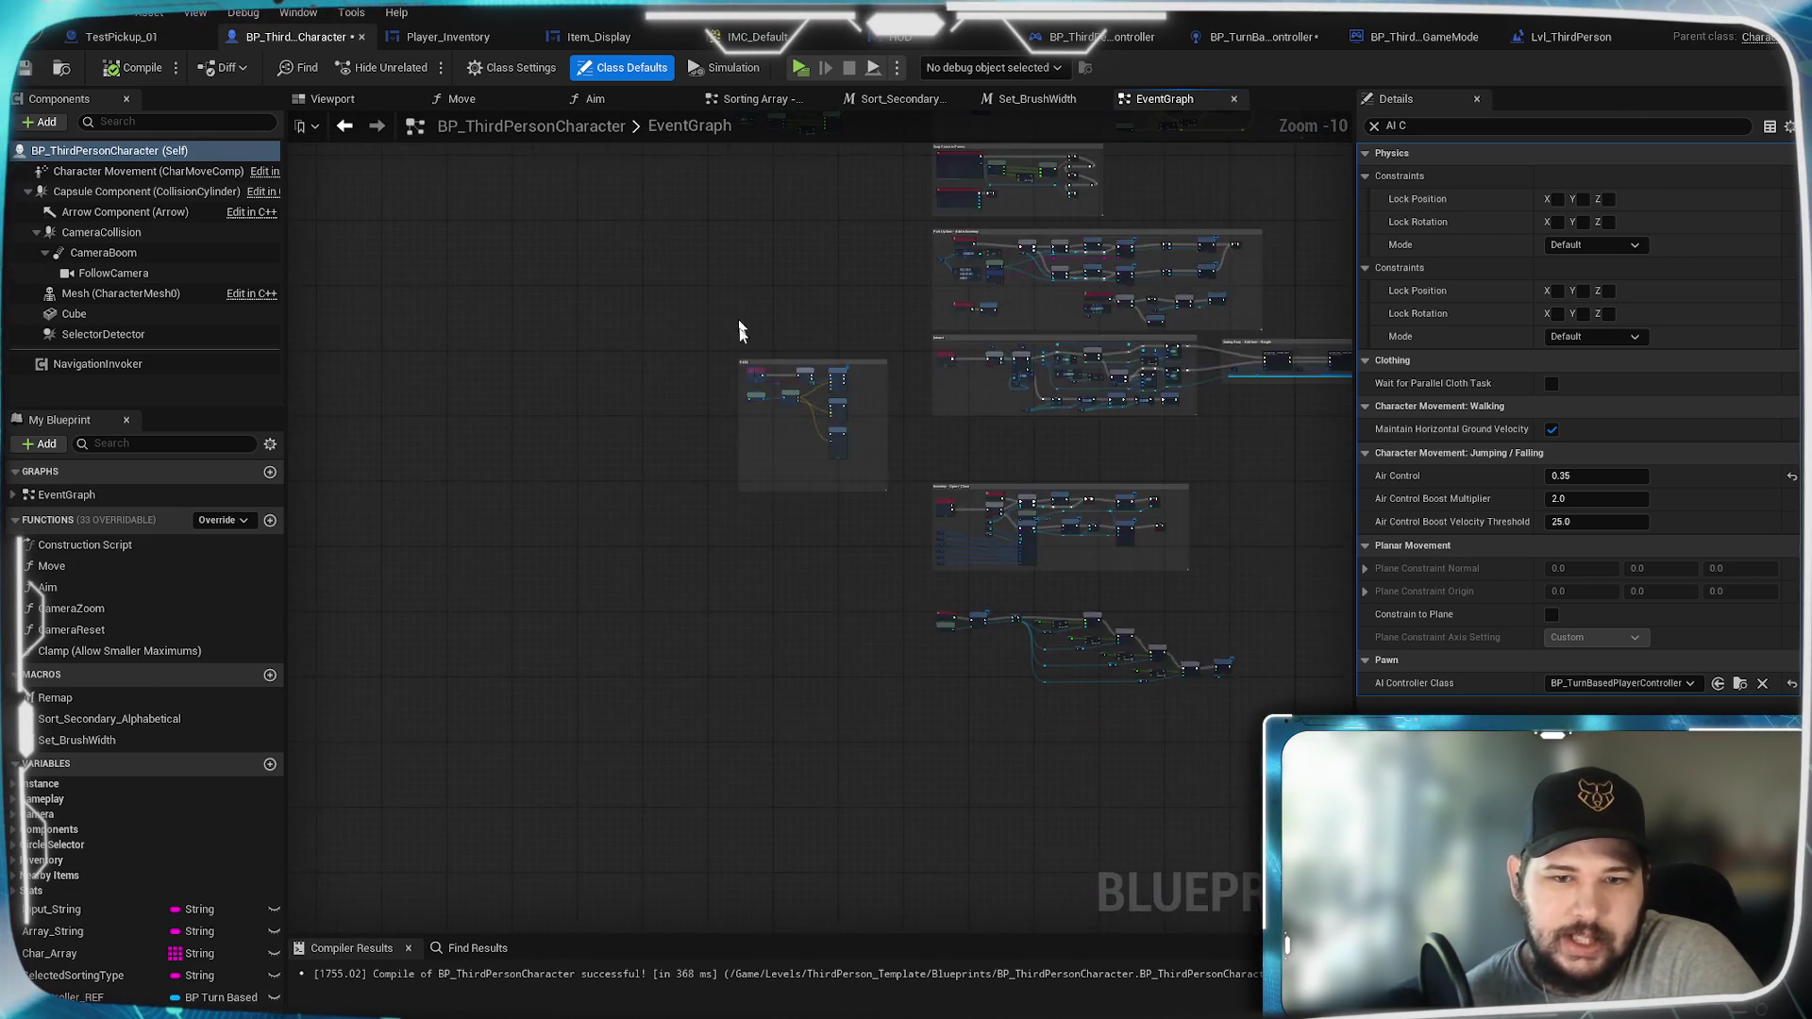
scroll(785, 420, "up", 1)
left_click_drag(785, 419, 727, 604)
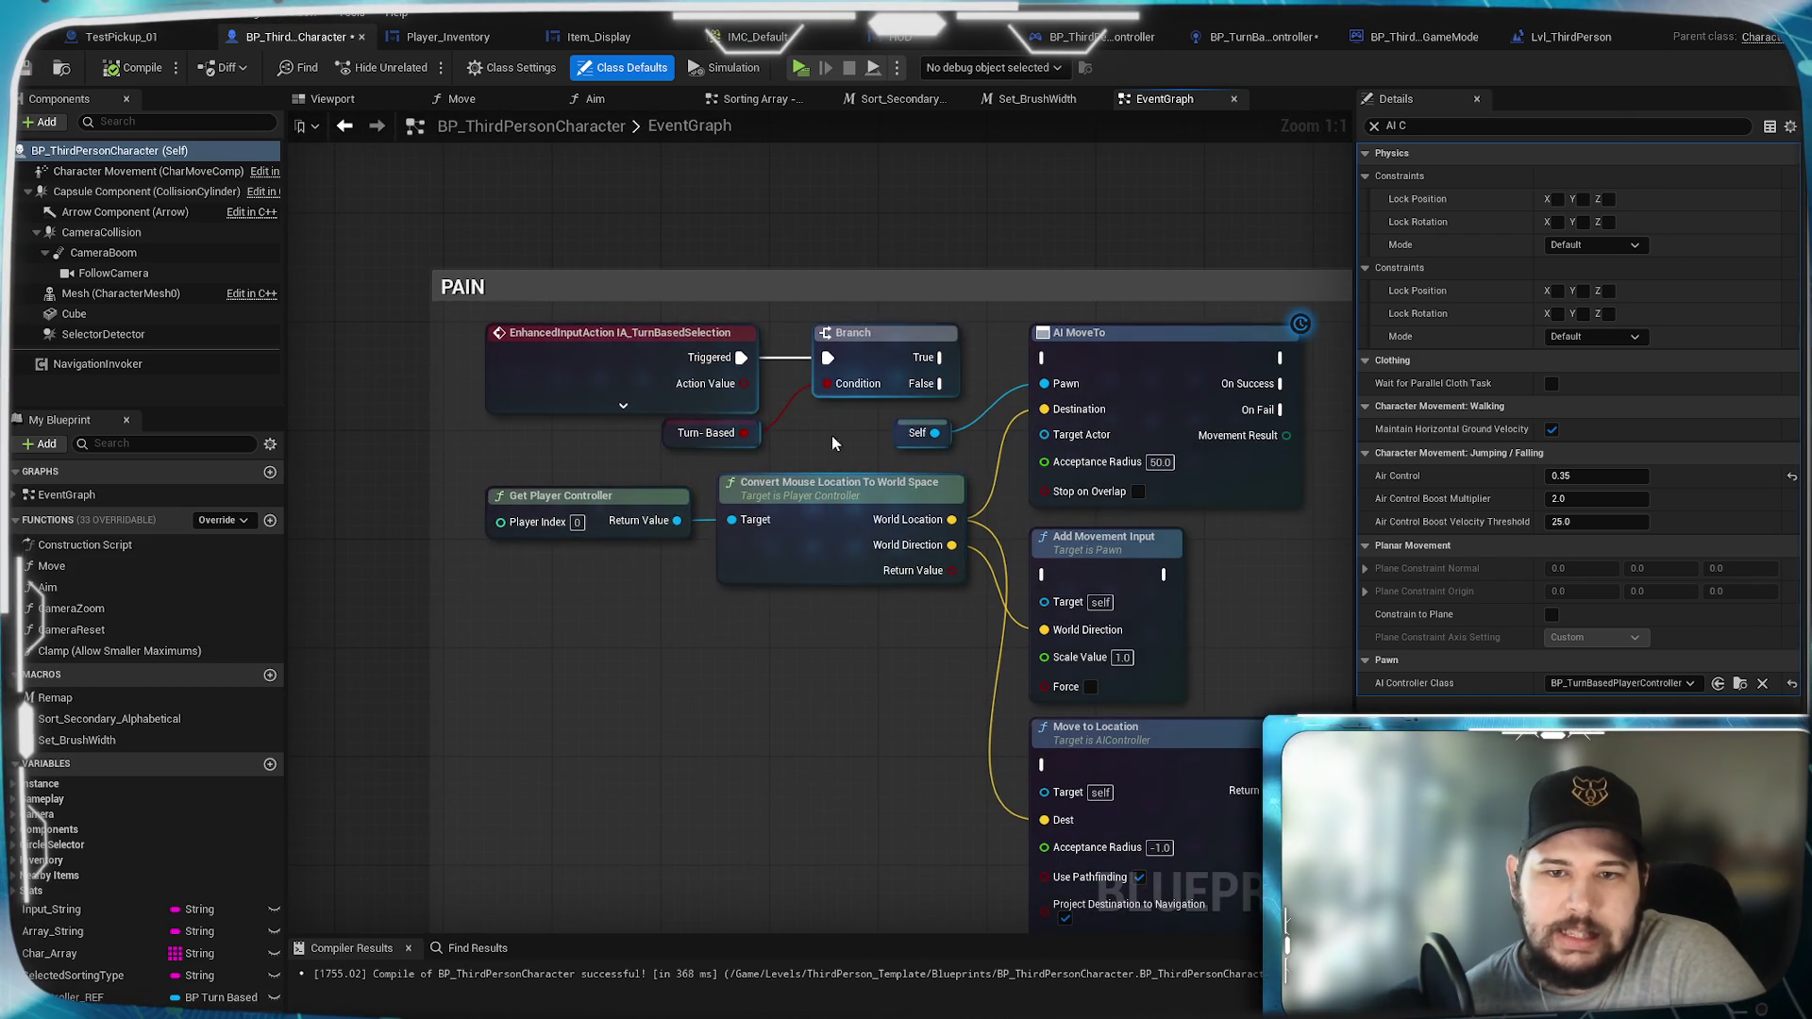
left_click_drag(830, 434, 851, 446)
left_click_drag(927, 304, 914, 357)
left_click_drag(839, 403, 962, 404)
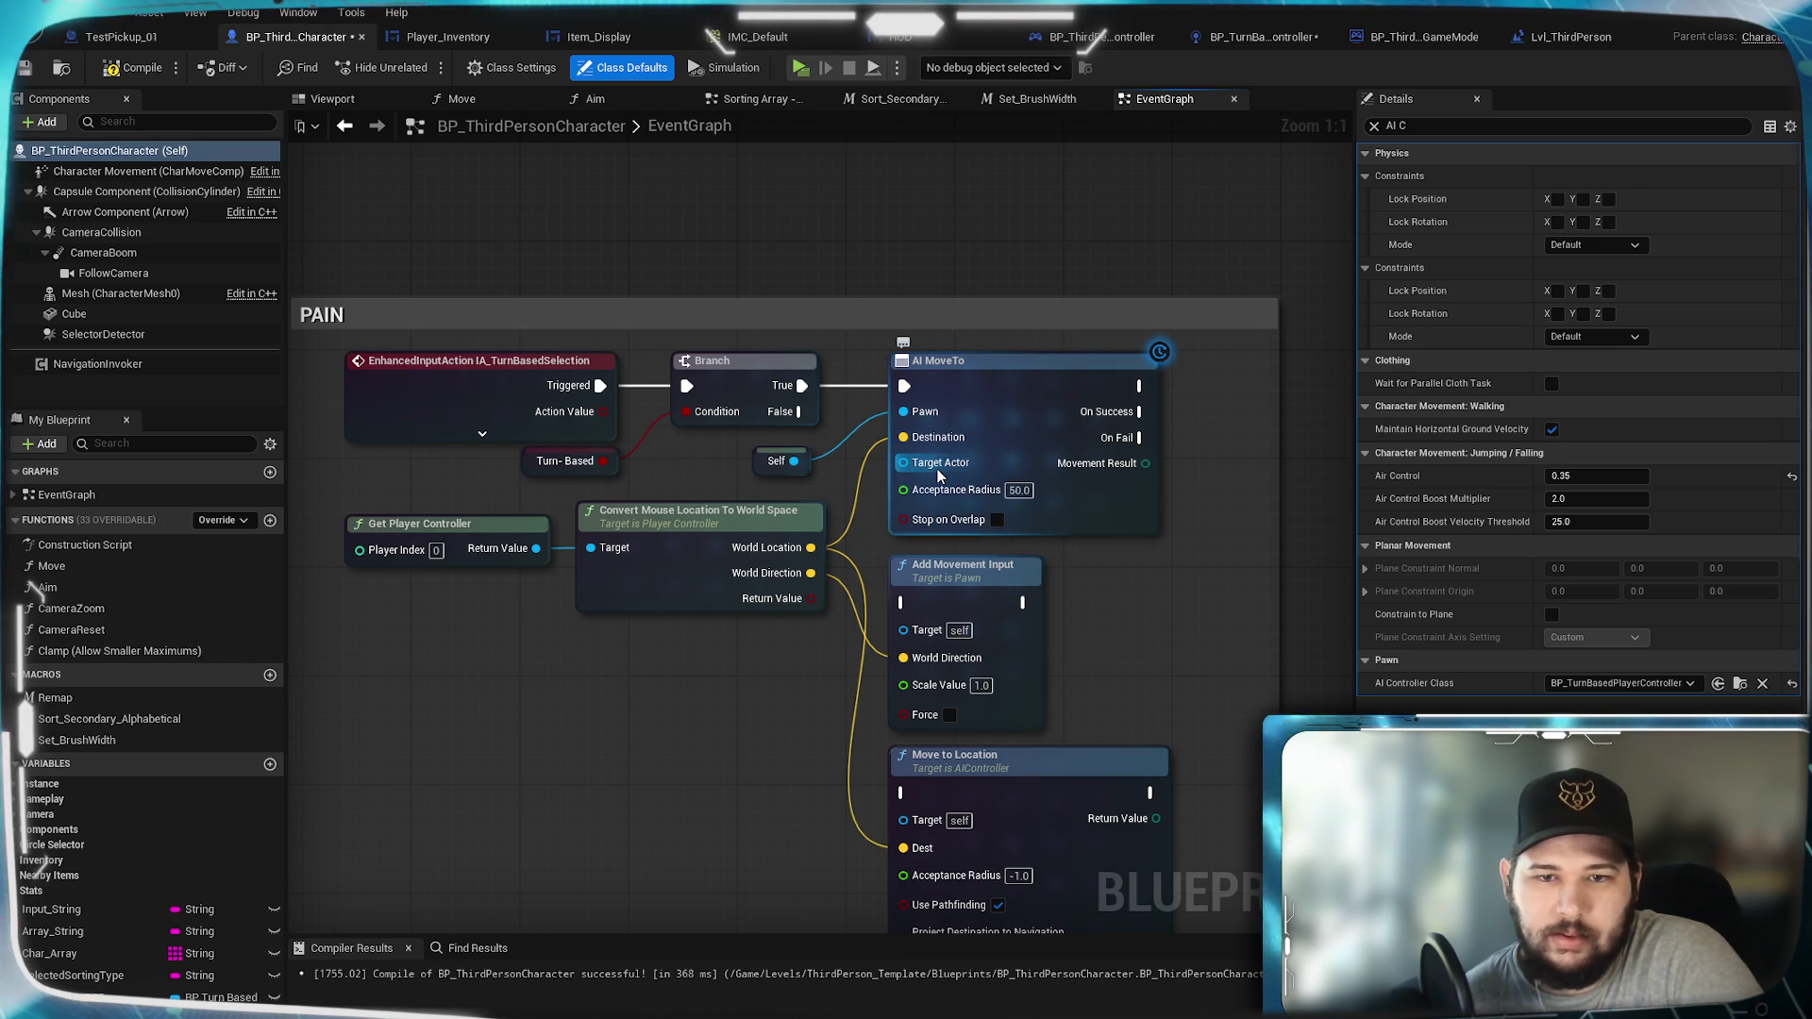
left_click_drag(794, 461, 904, 462)
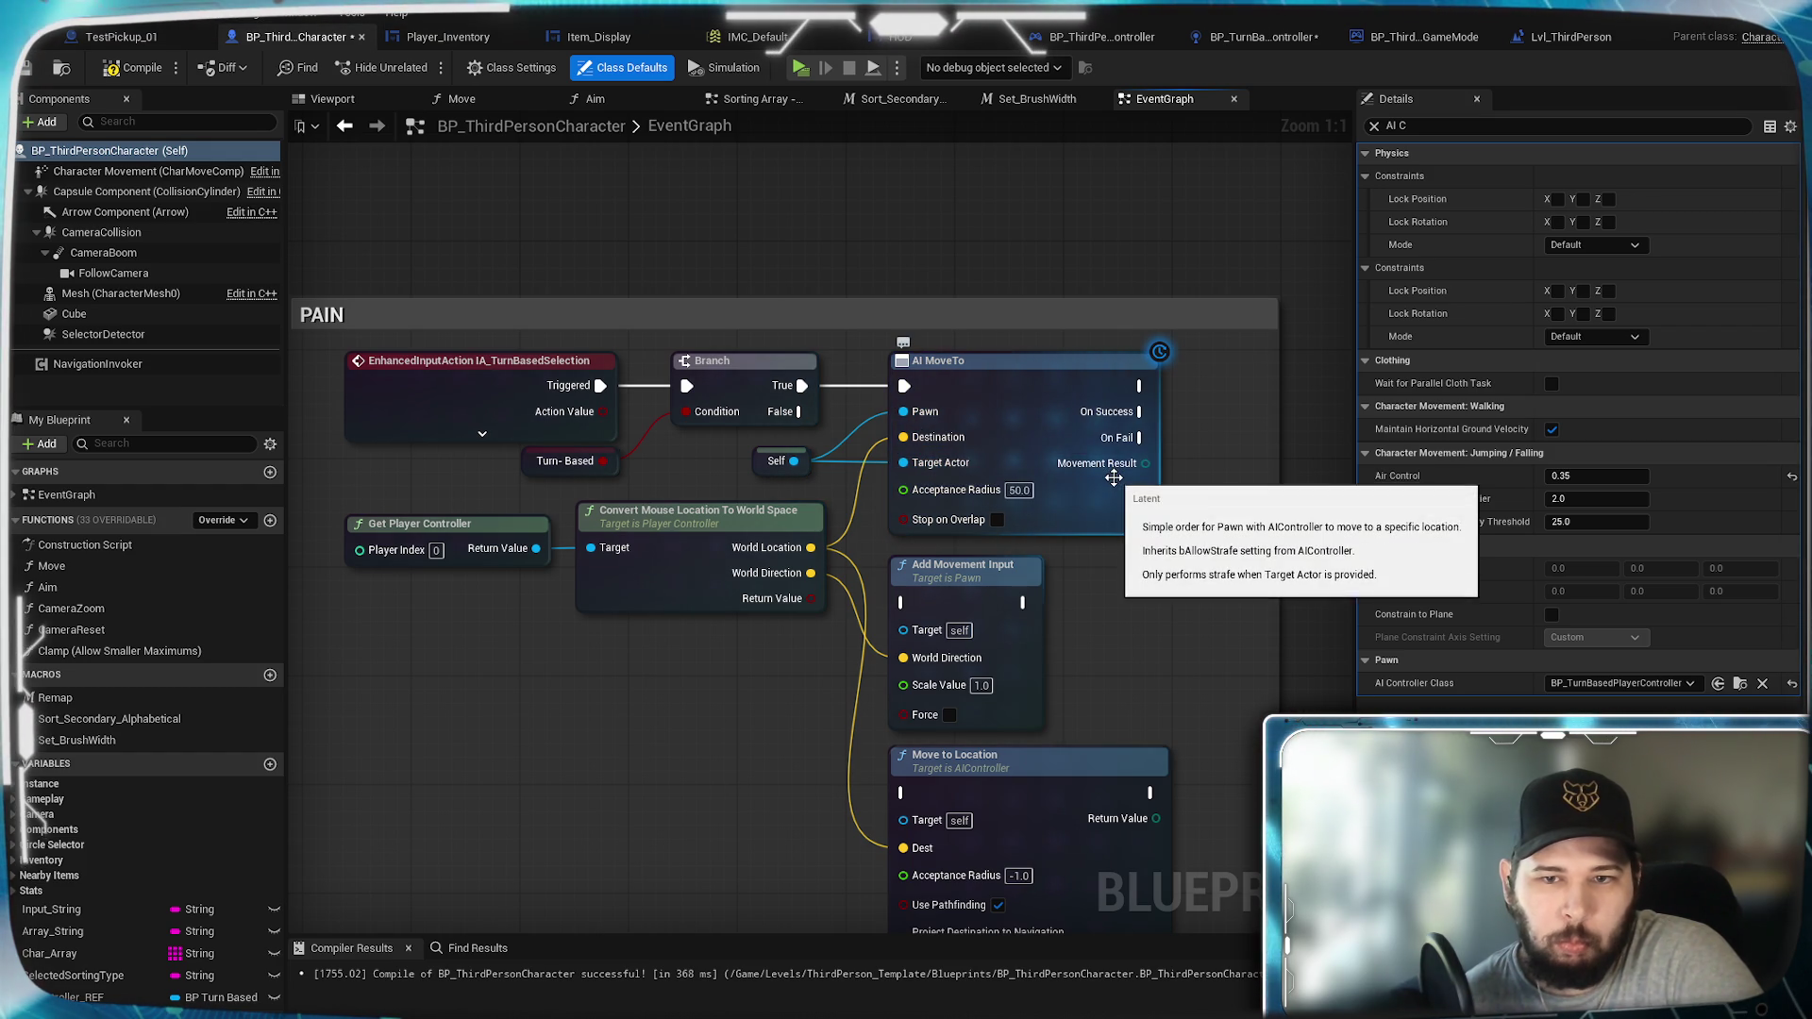
left_click(132, 67)
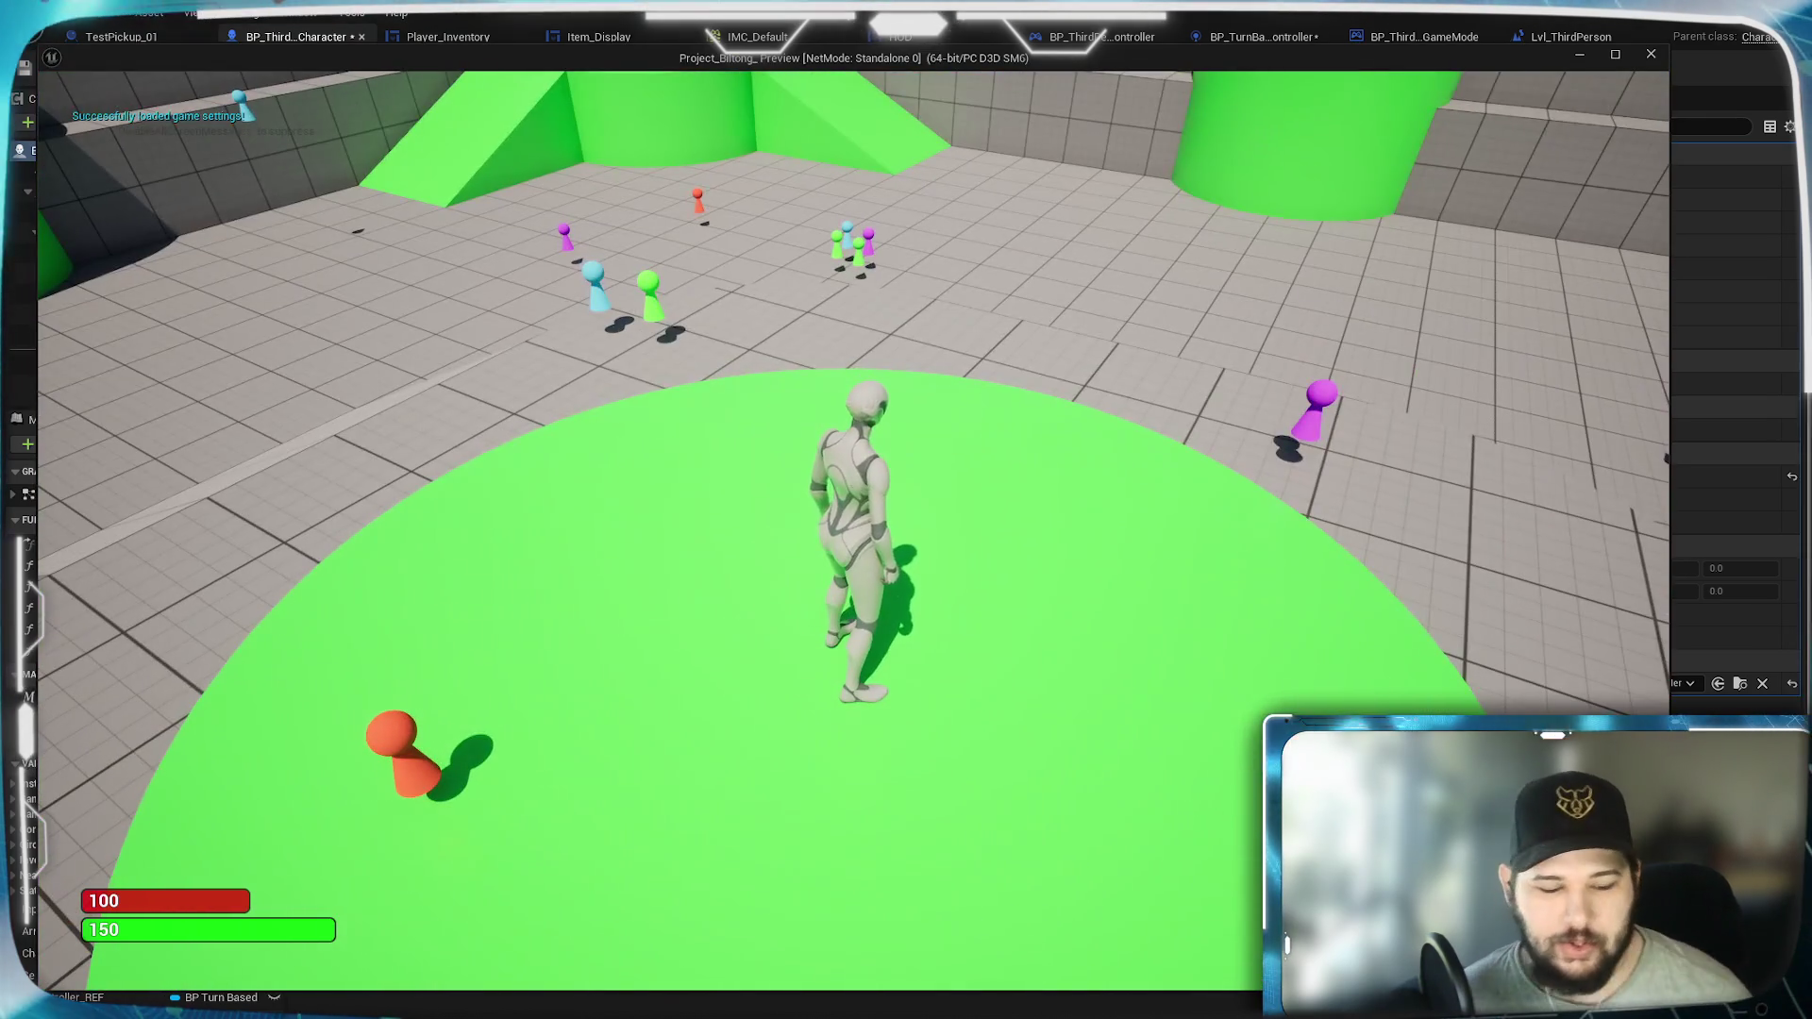
Step: Test-play the game, walking the character forward, then stop the session
key("w")
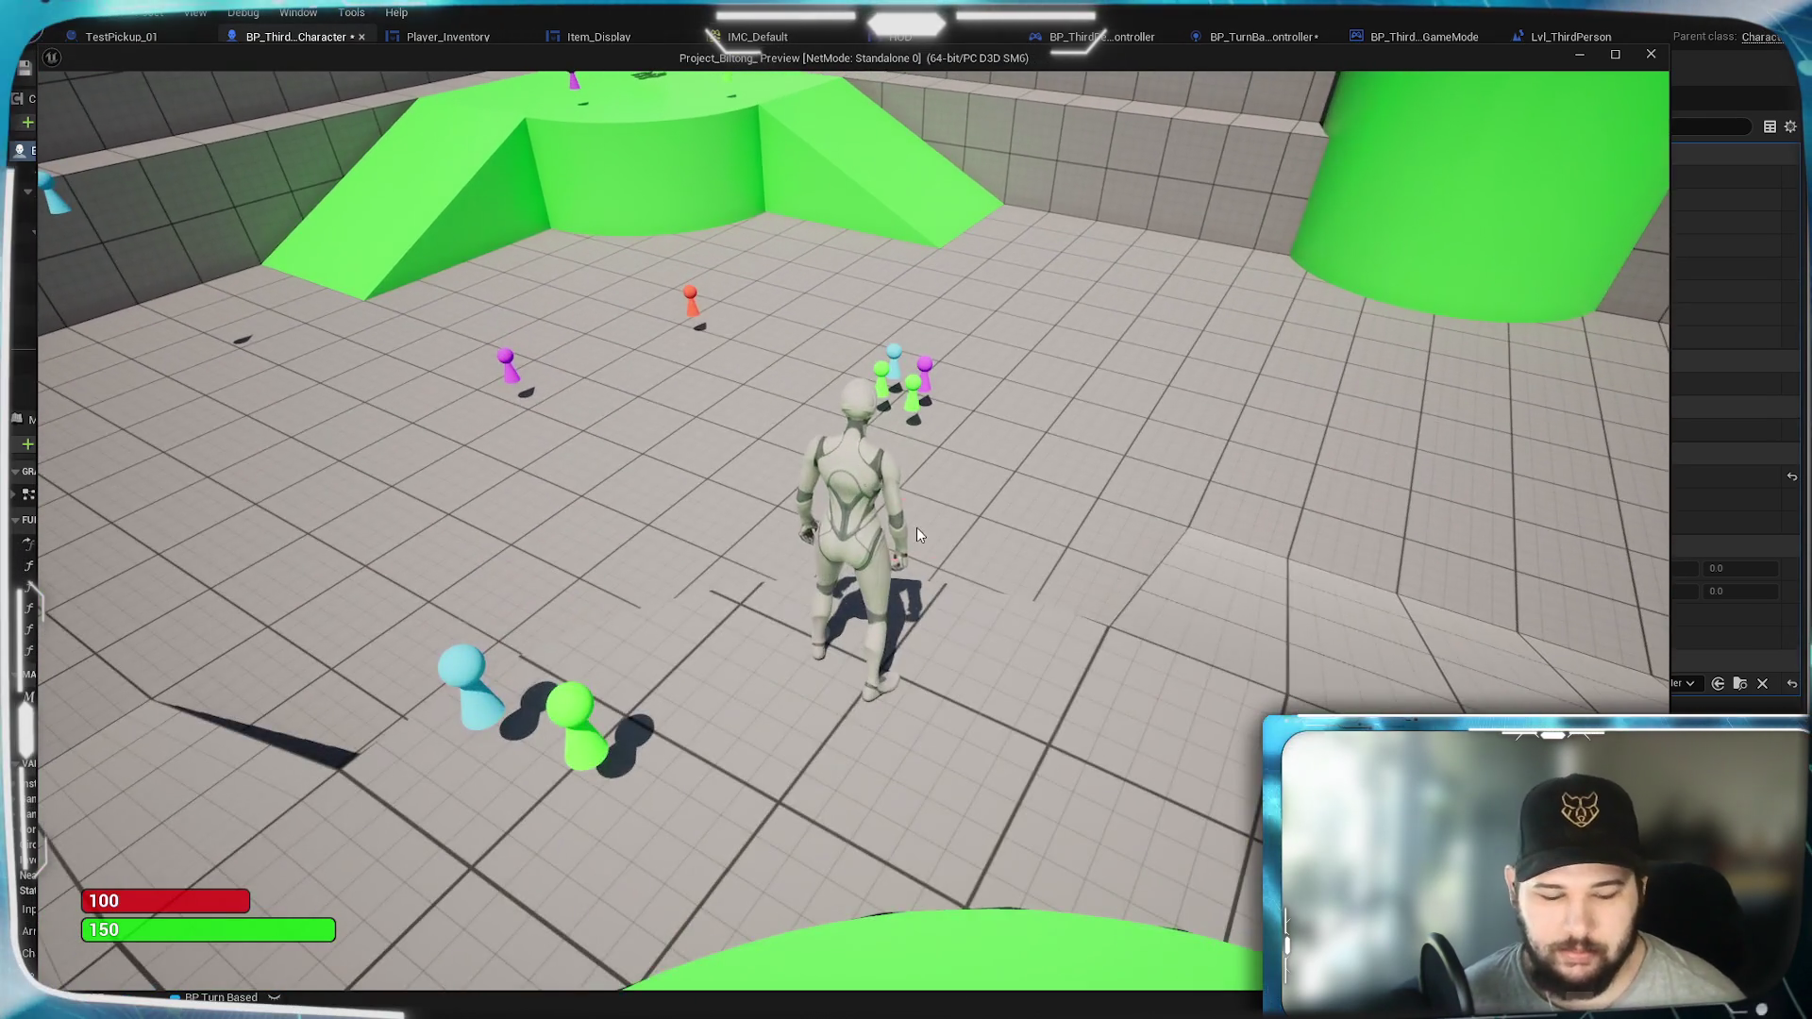
scroll(915, 528, "down", 5)
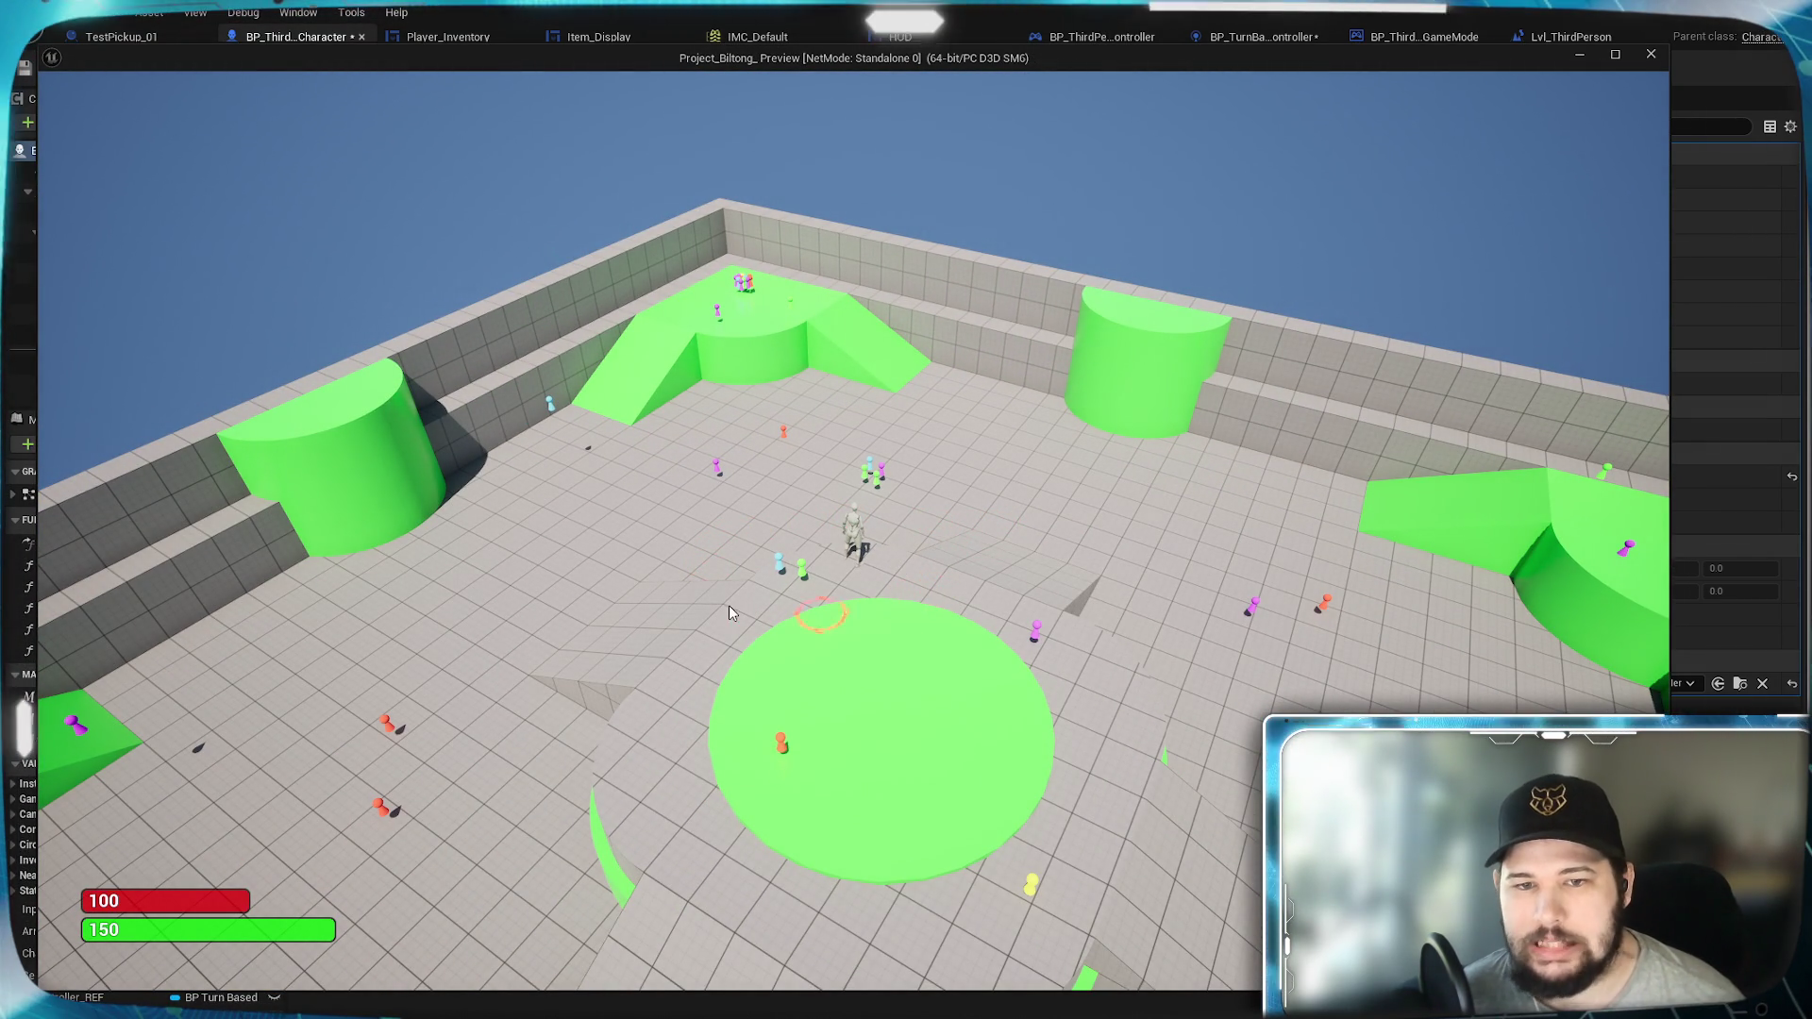
key("Escape")
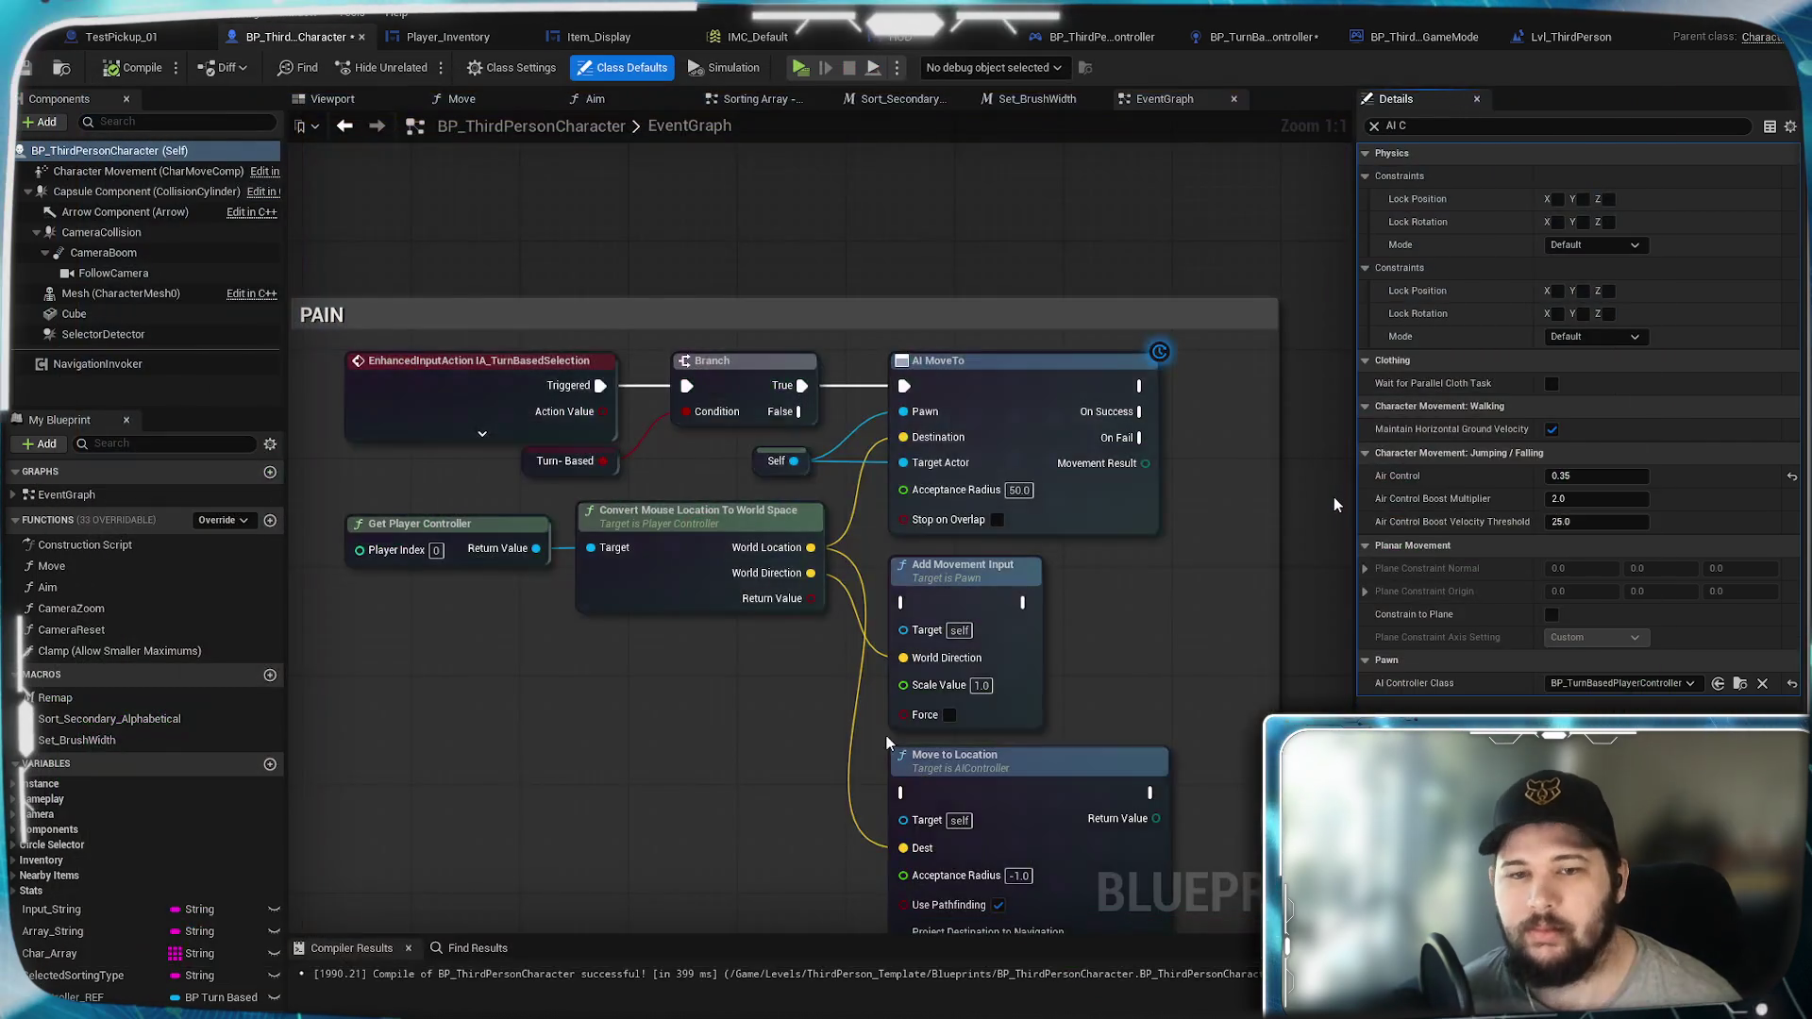
Step: Disconnect Self from AI MoveTo's Target Actor, recompile the character blueprint, and test-play again
left_click(903, 462, "alt")
left_click(140, 74)
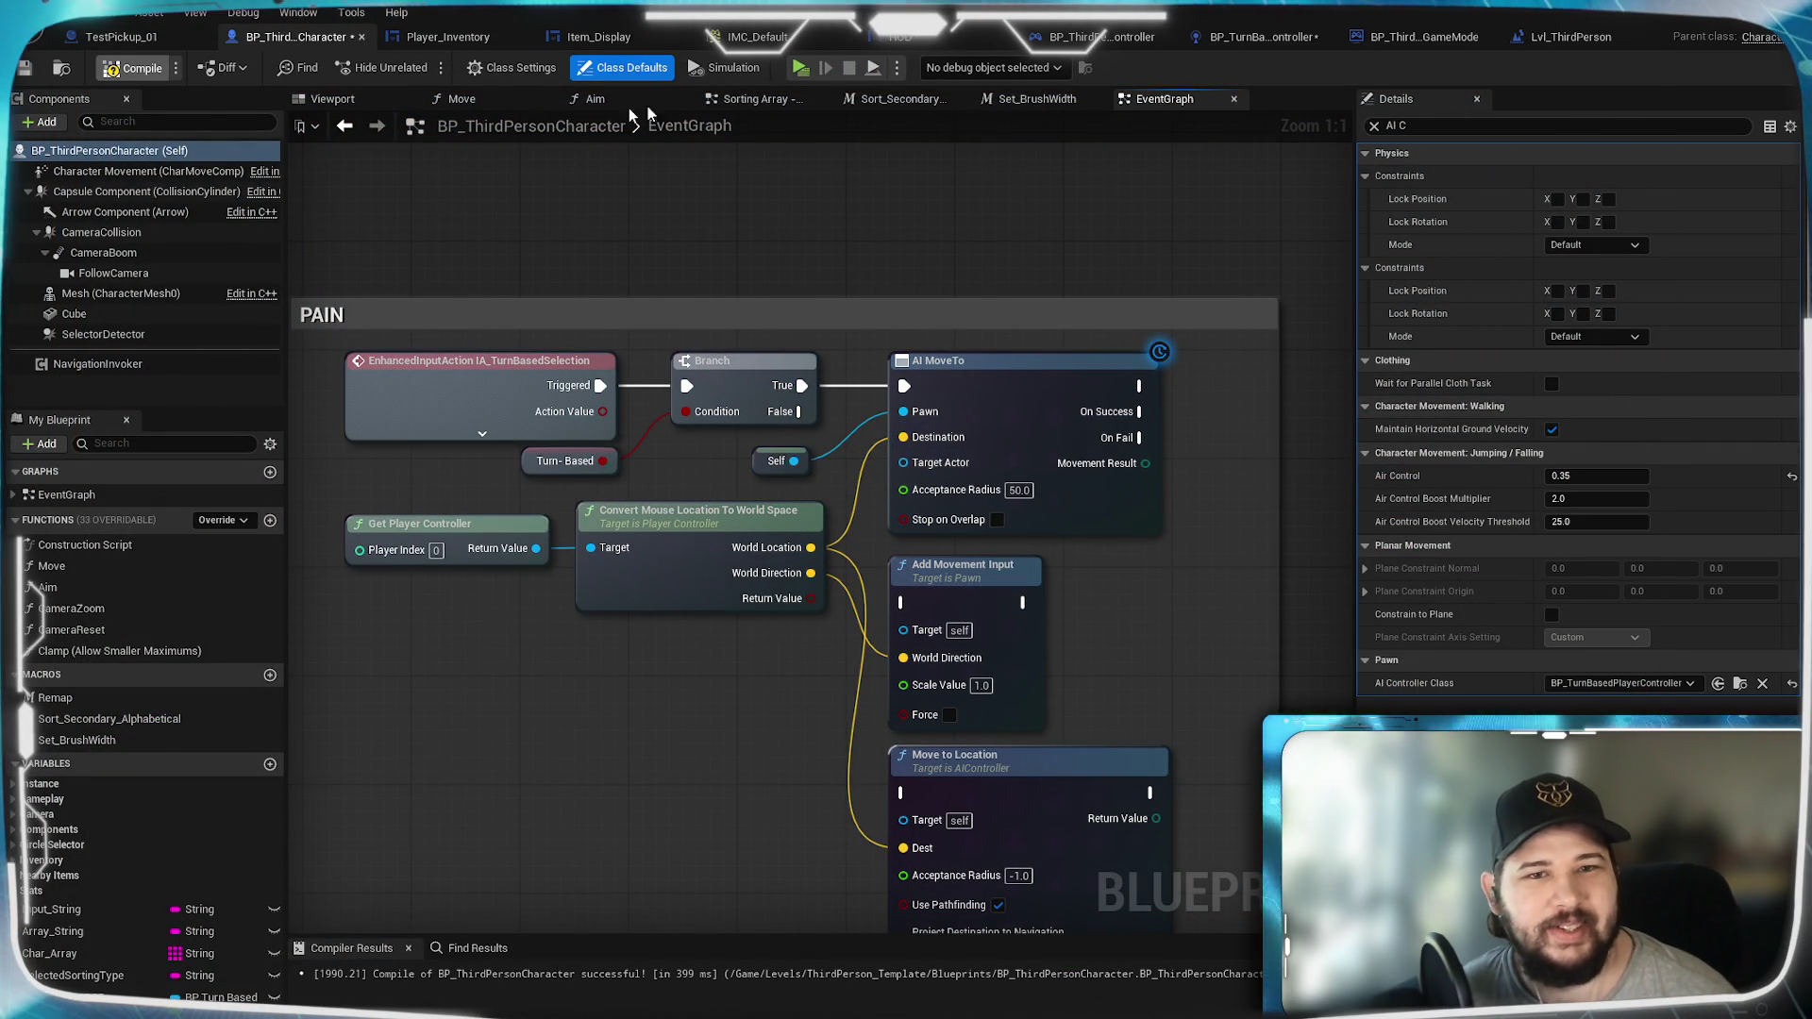
key("alt+p")
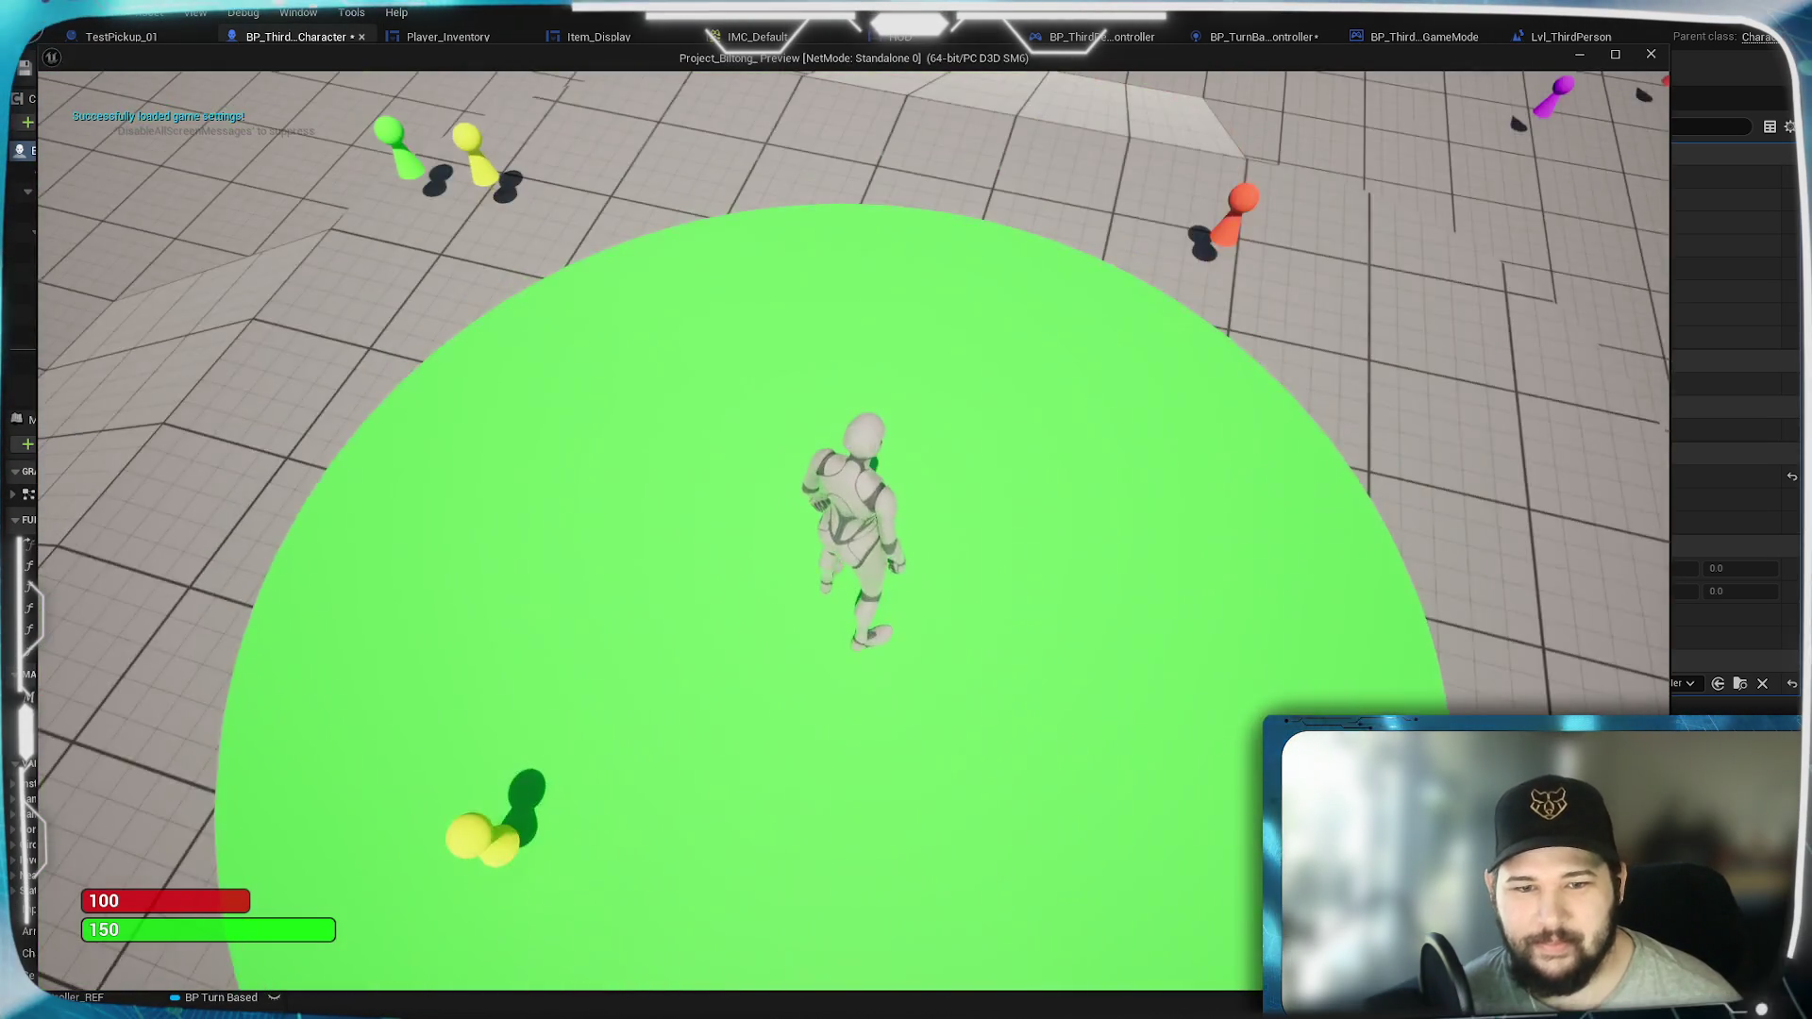
scroll(741, 474, "down", 5)
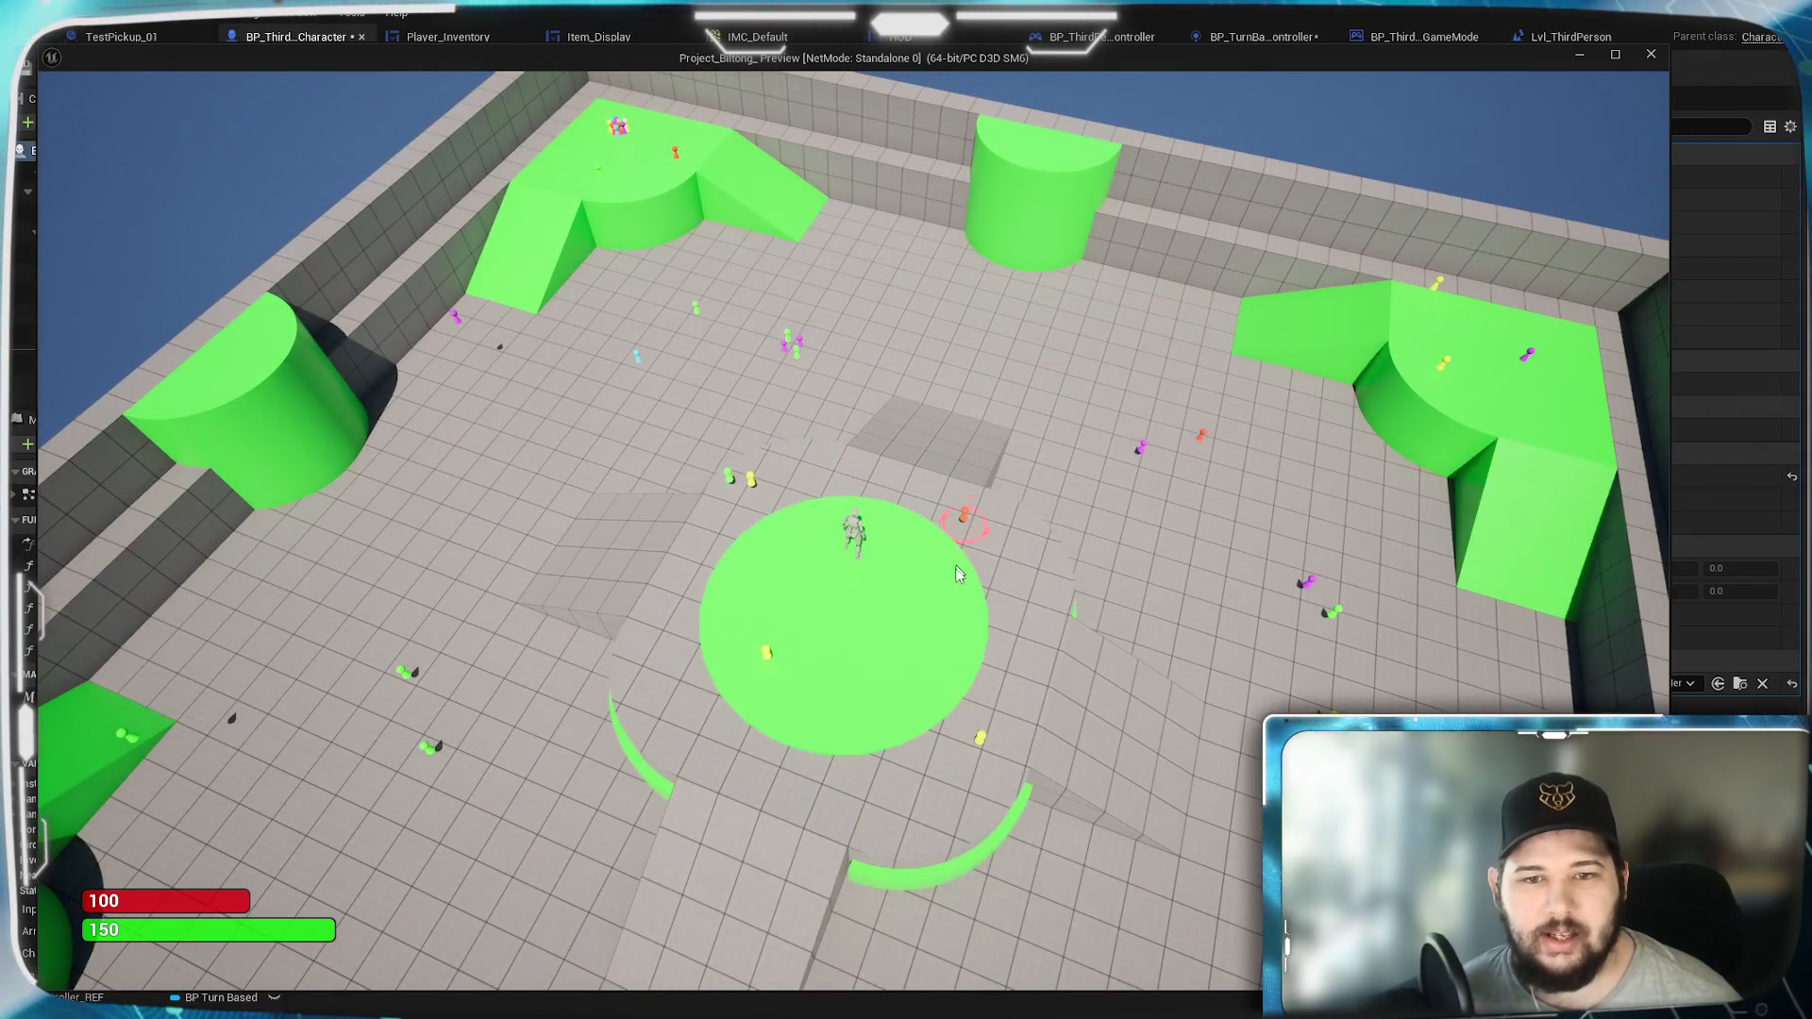
key("Escape")
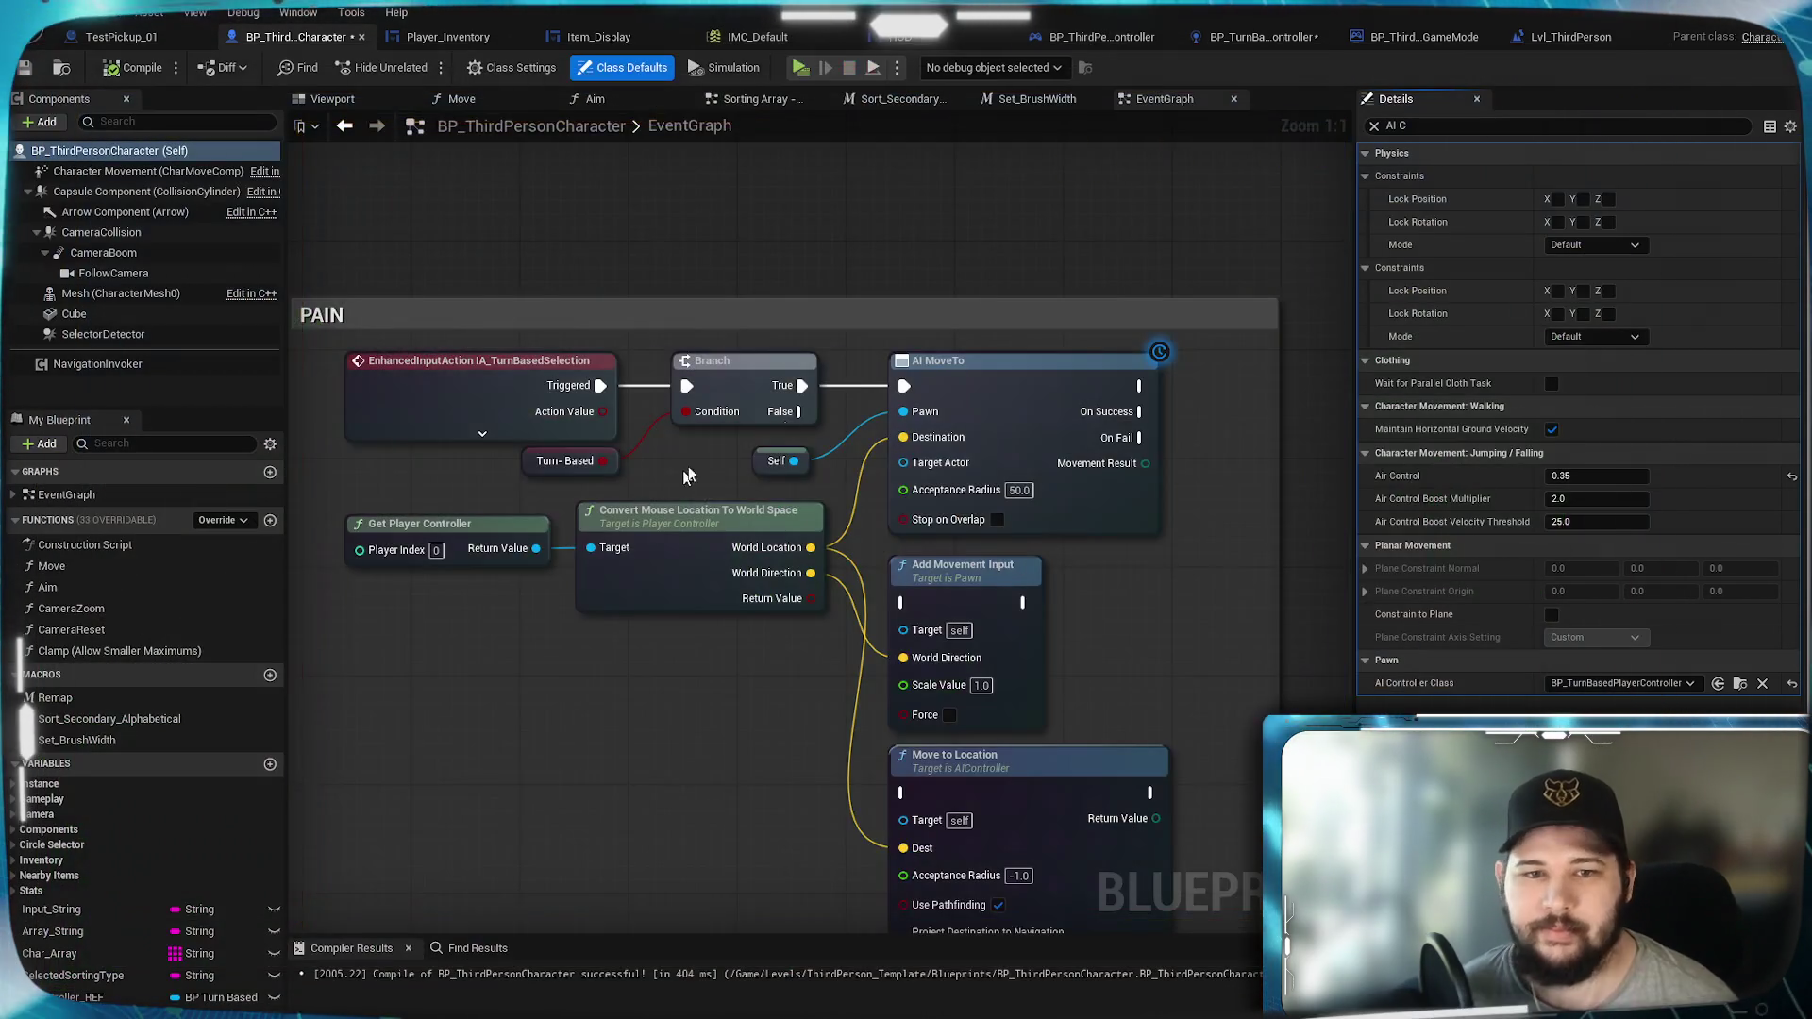
Step: Pan the event graph to bring the Get AIController and Spawn Default Controller nodes into view
left_click_drag(661, 474, 765, 445)
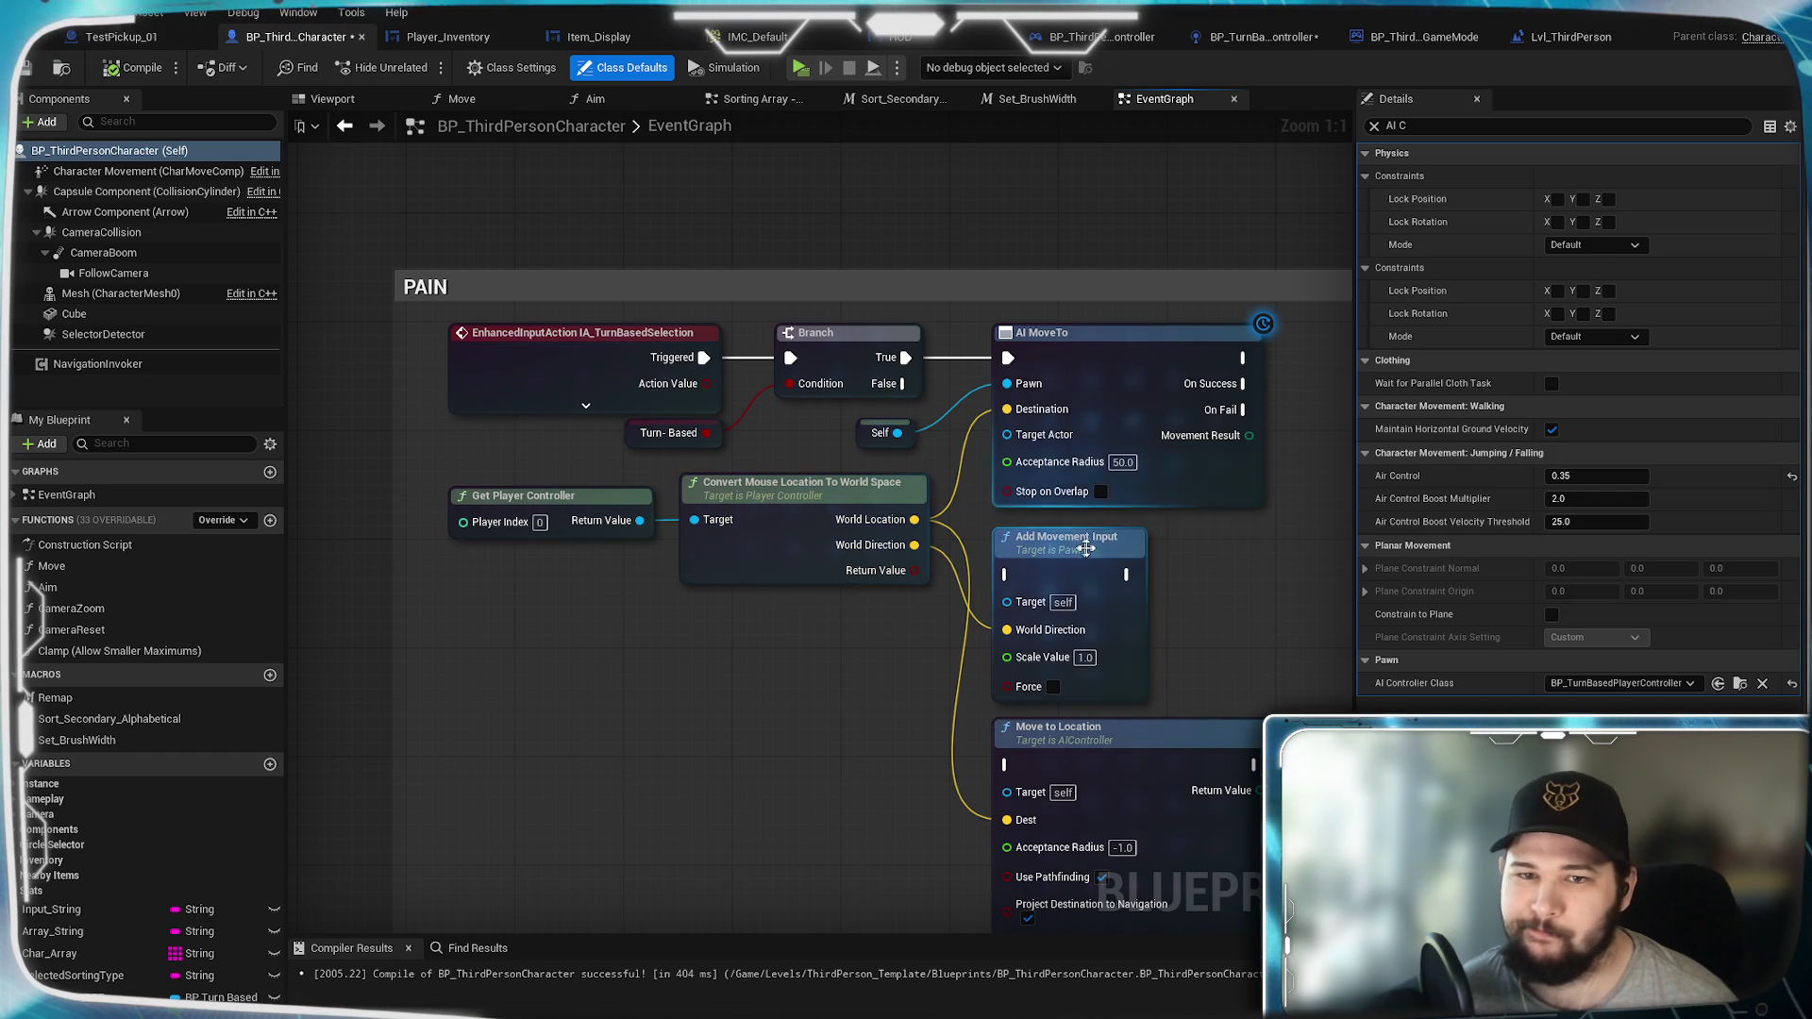
left_click_drag(1186, 667, 1114, 421)
scroll(1152, 711, "down", 3)
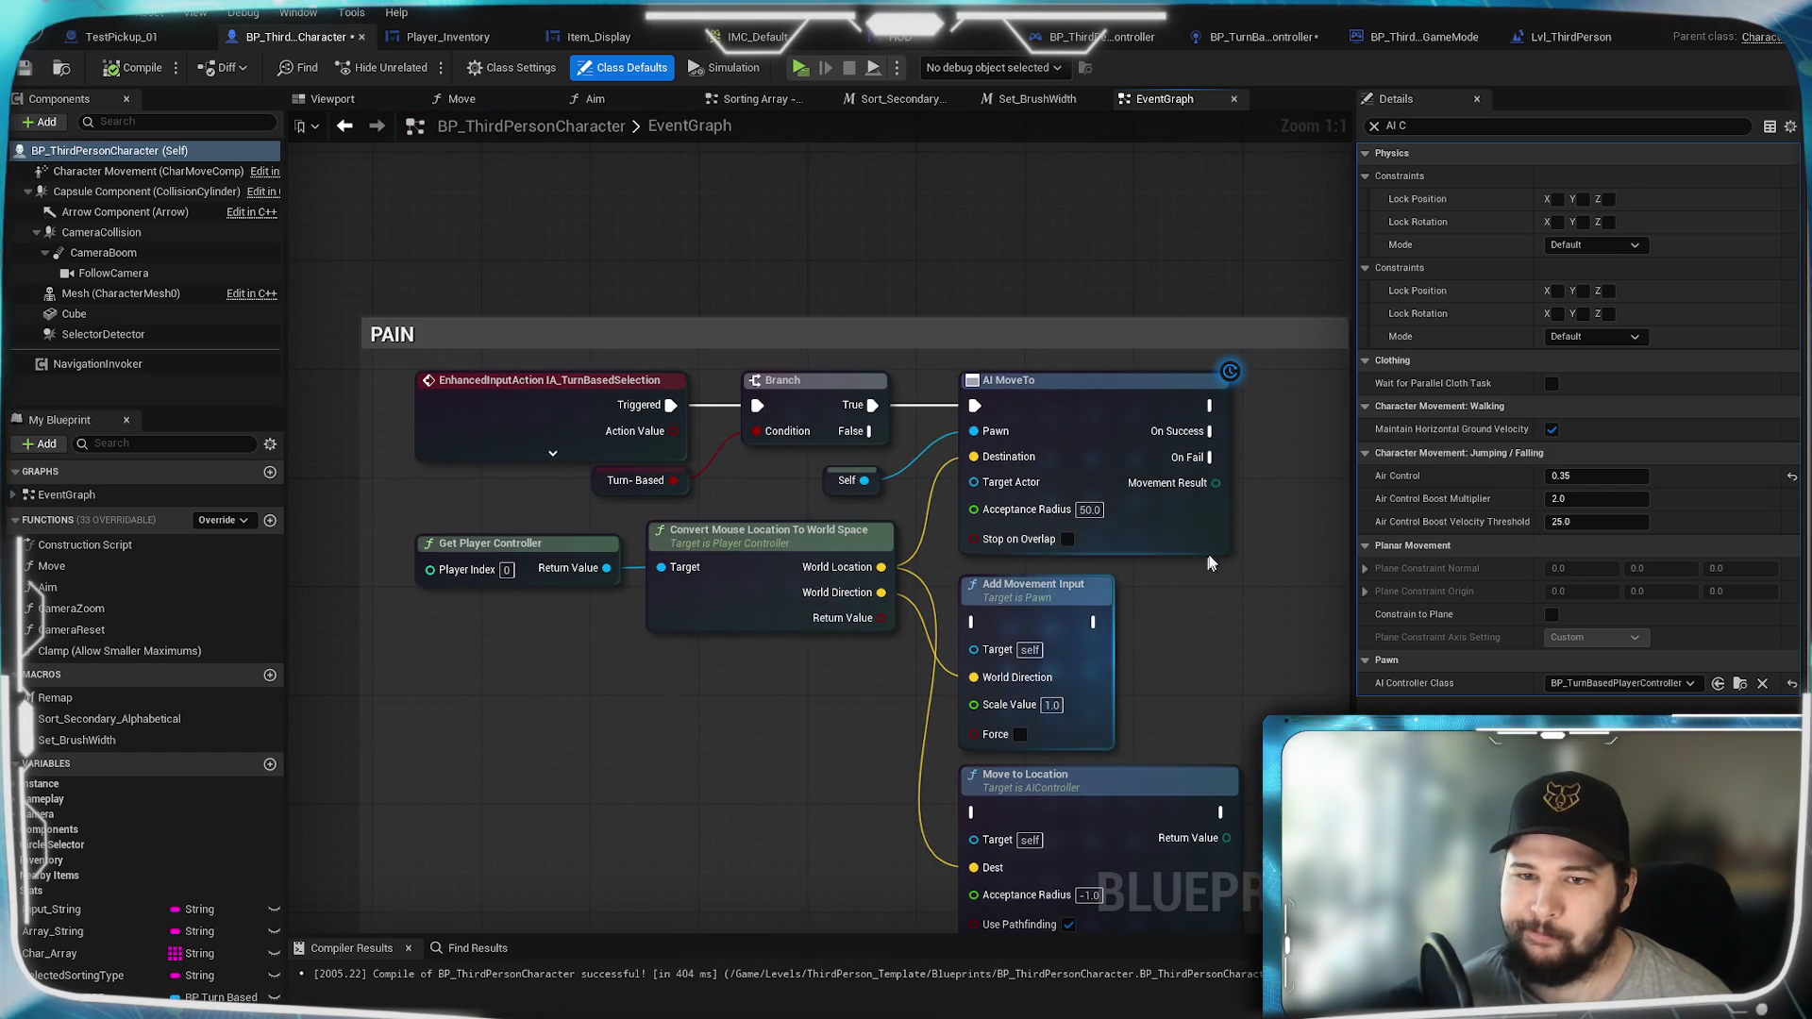
scroll(703, 676, "down", 2)
mouse_move(703, 675)
left_mouse_down()
mouse_move(908, 553)
mouse_move(1083, 585)
mouse_move(1076, 934)
left_mouse_up()
scroll(1087, 643, "up", 5)
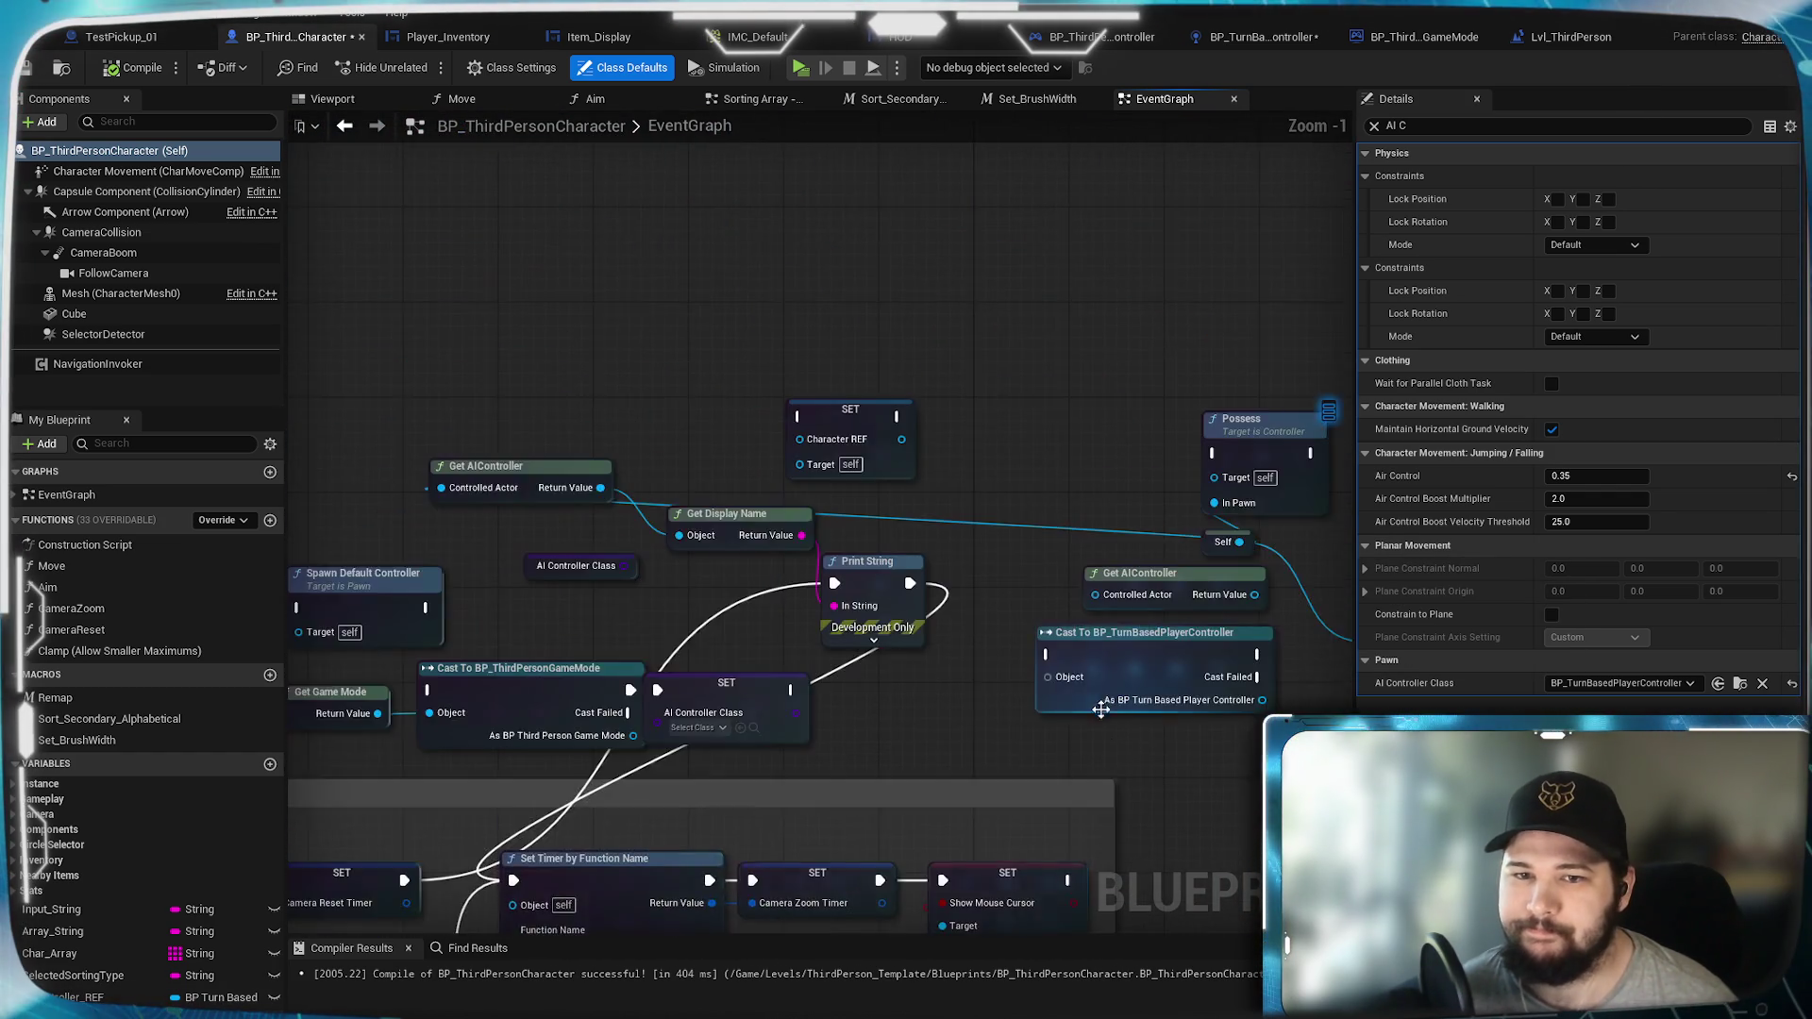
left_click_drag(1050, 739, 1359, 721)
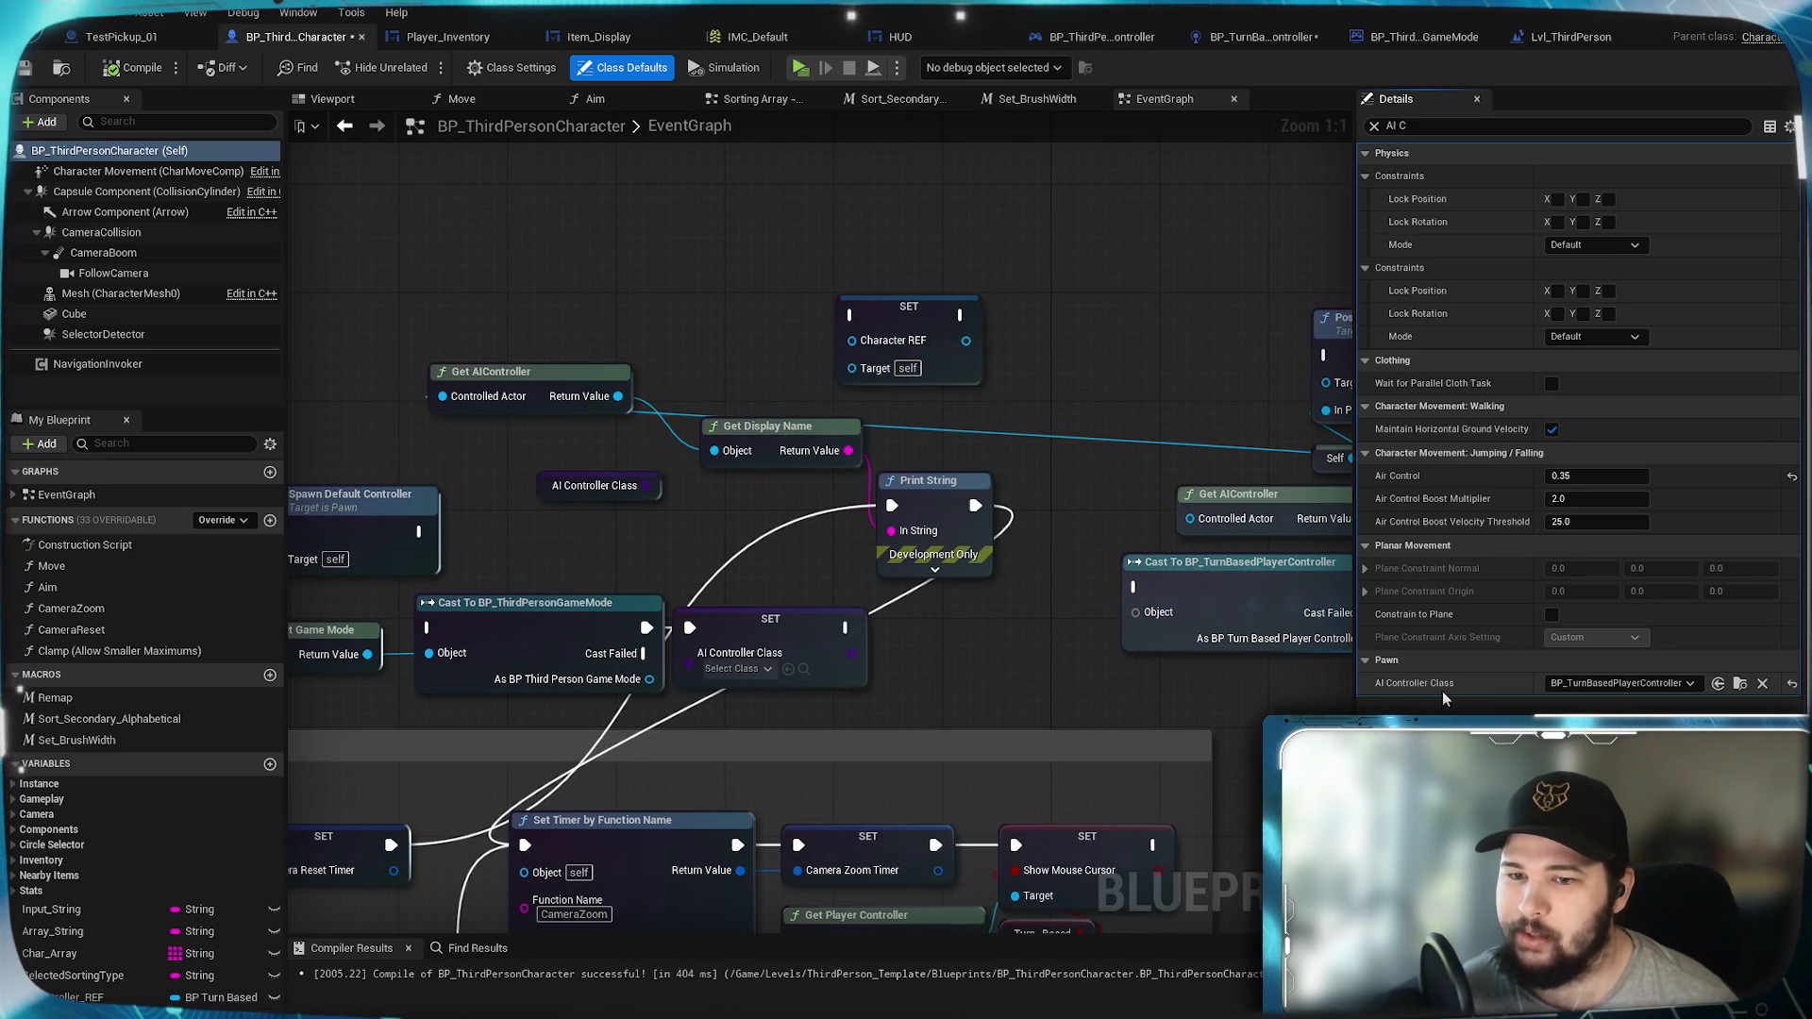
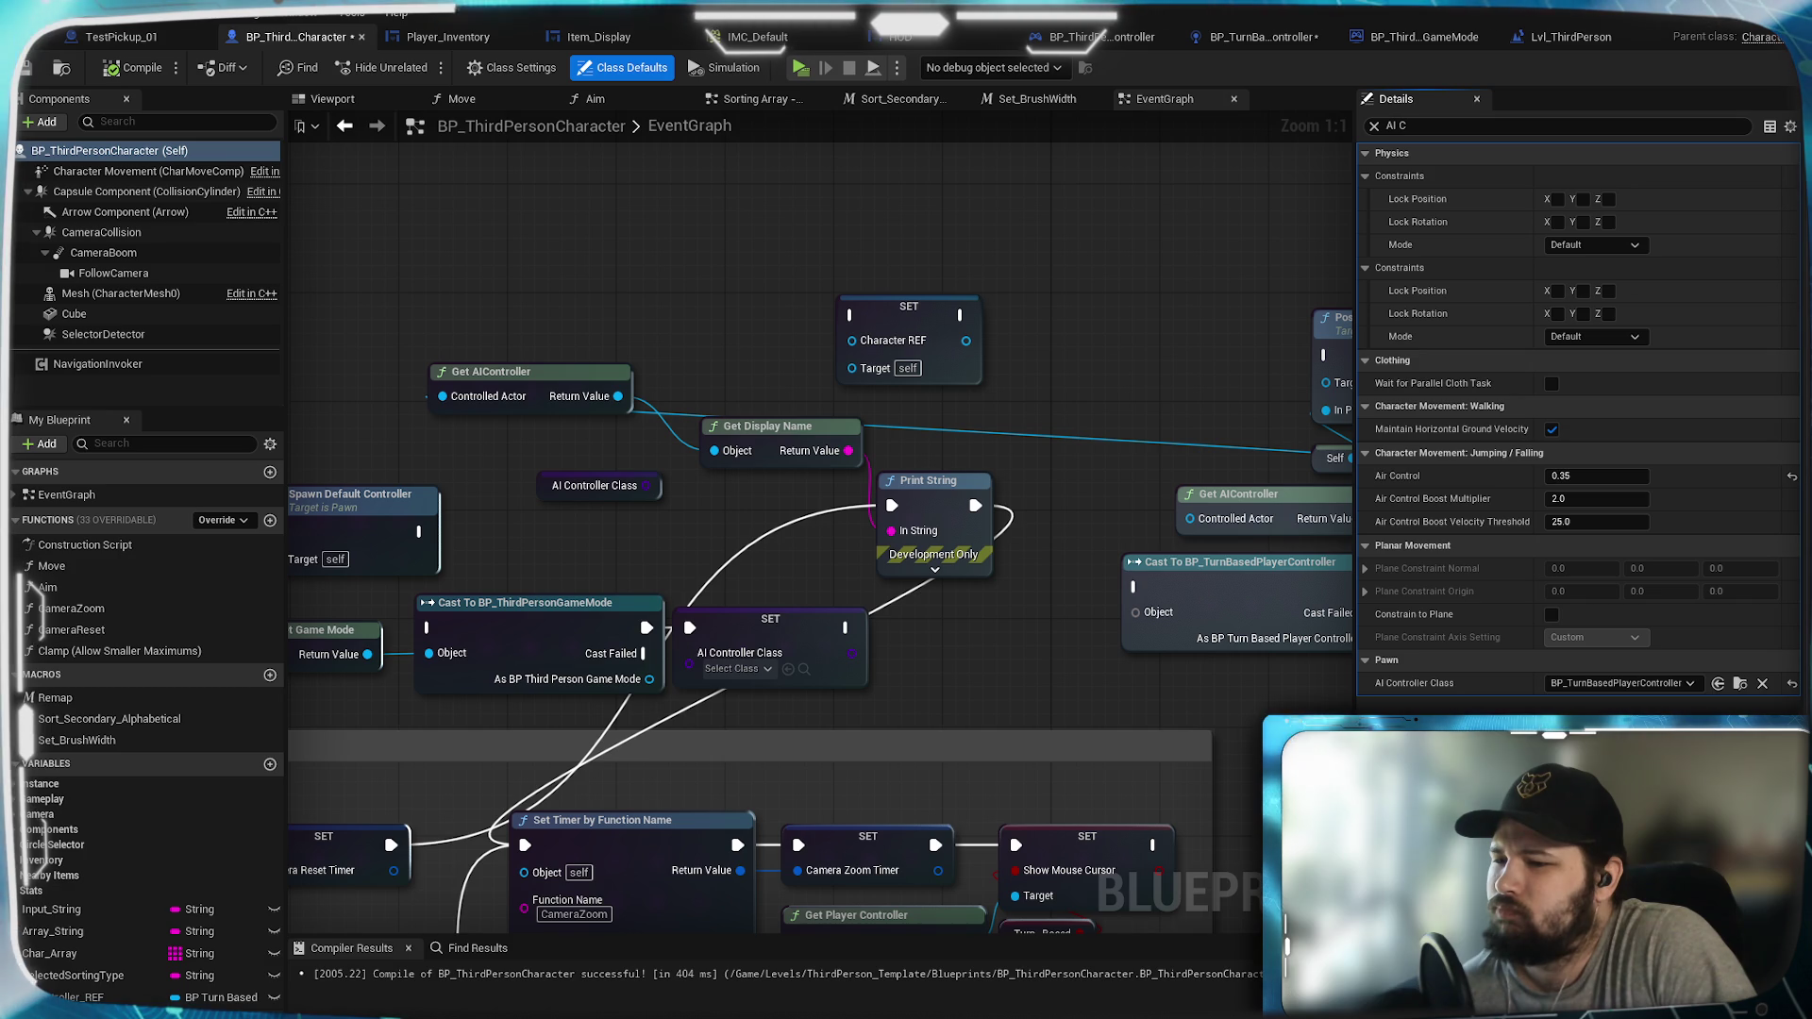
Step: Zoom and pan the event graph to the IA_TurnBasedSelection, Branch, AI MoveTo and Move to Location nodes
scroll(944, 701, "down", 5)
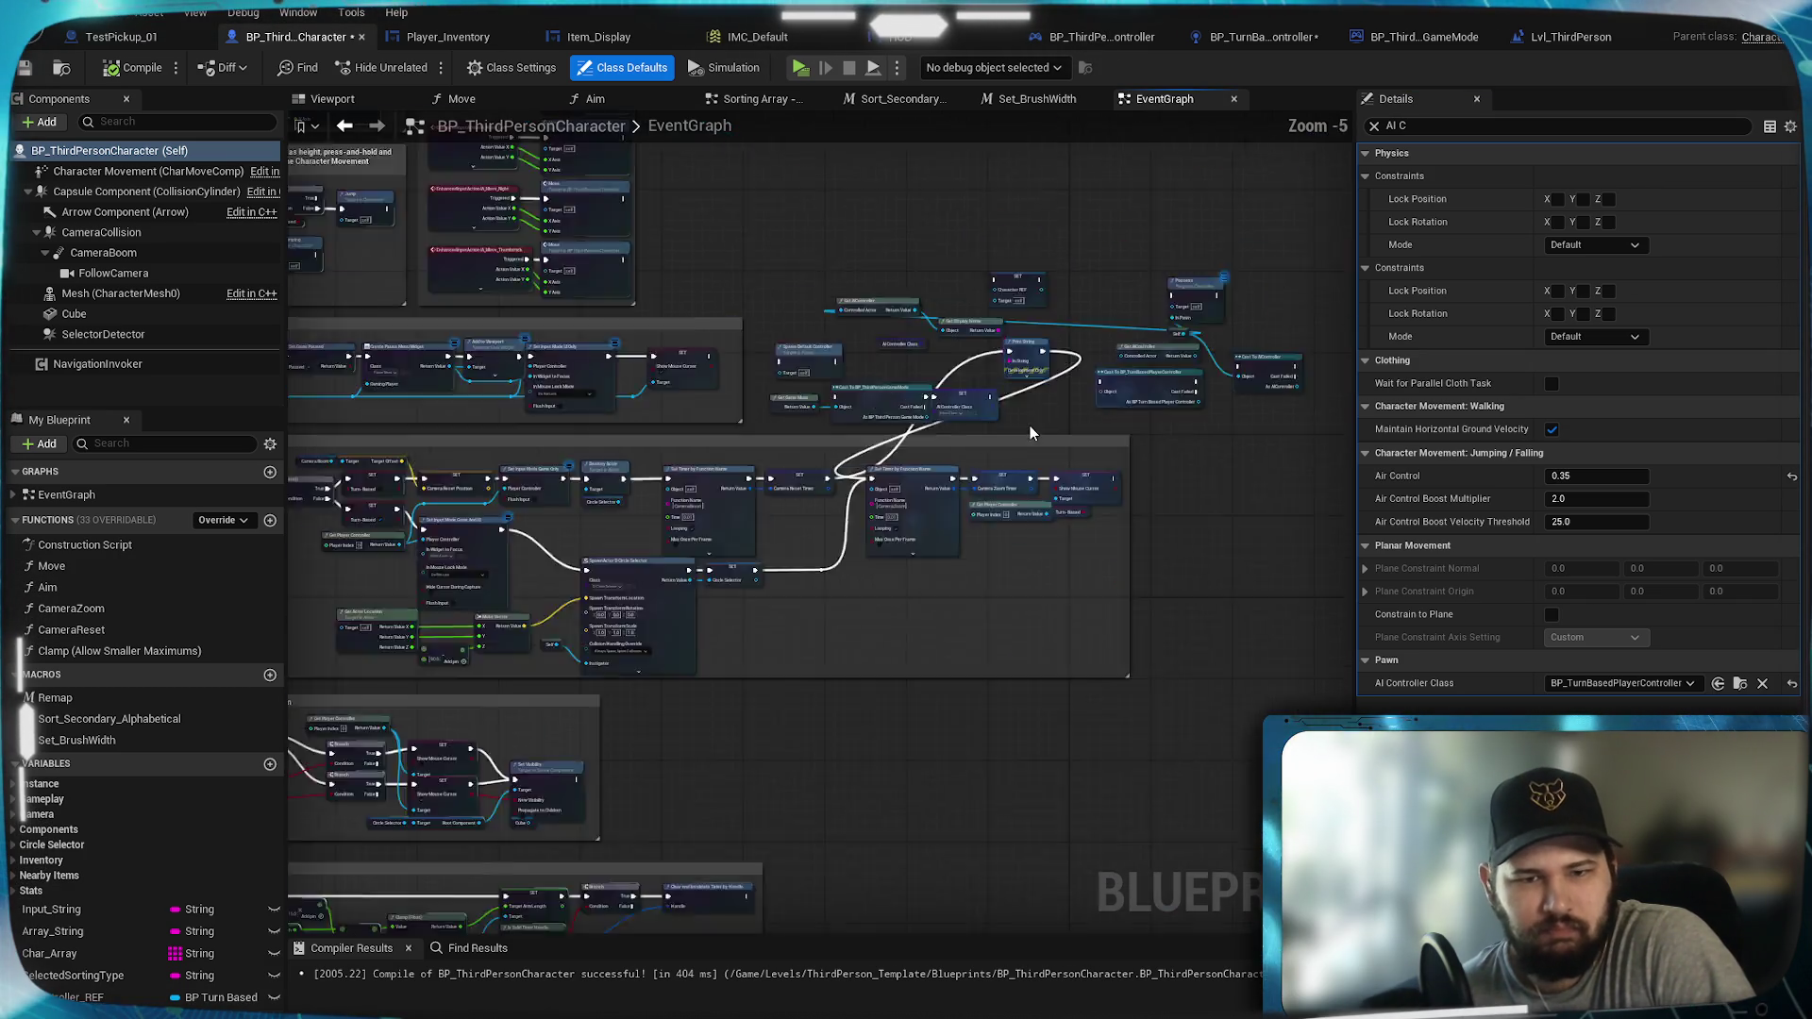
scroll(987, 434, "up", 5)
scroll(1003, 235, "down", 3)
scroll(897, 454, "up", 3)
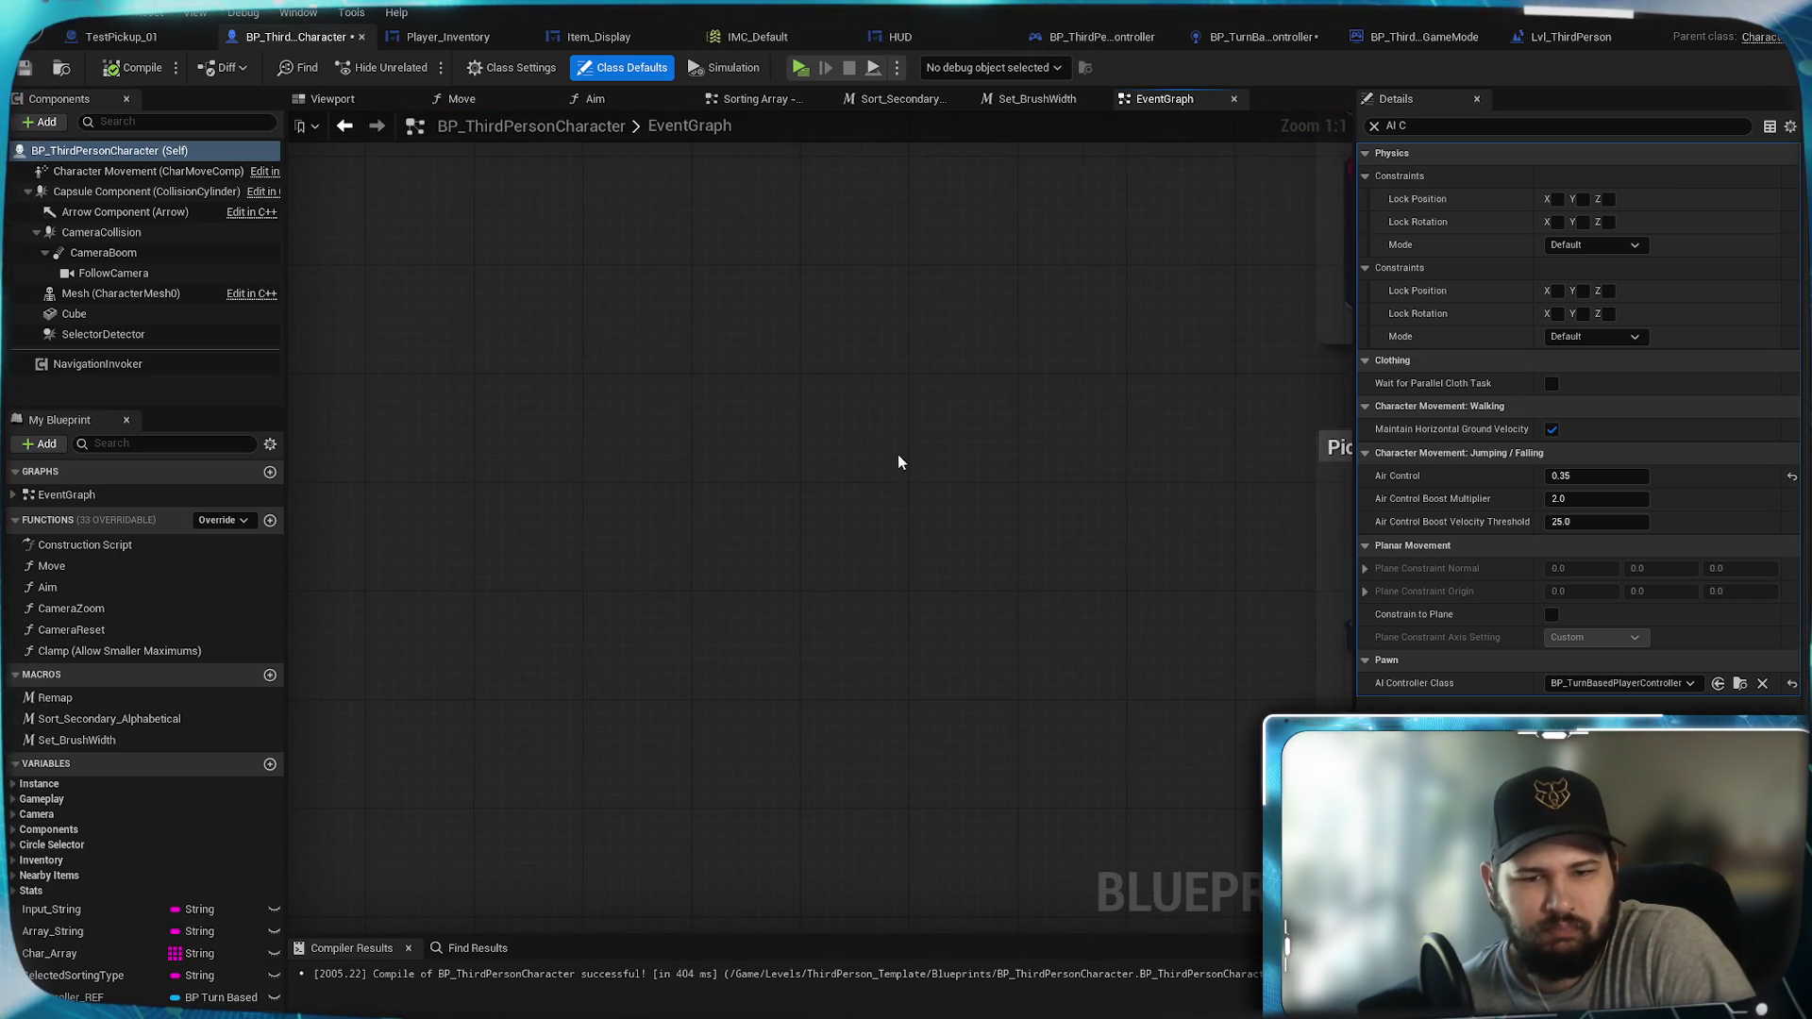
mouse_move(748, 632)
left_mouse_down()
mouse_move(930, 469)
mouse_move(1008, 141)
left_mouse_up()
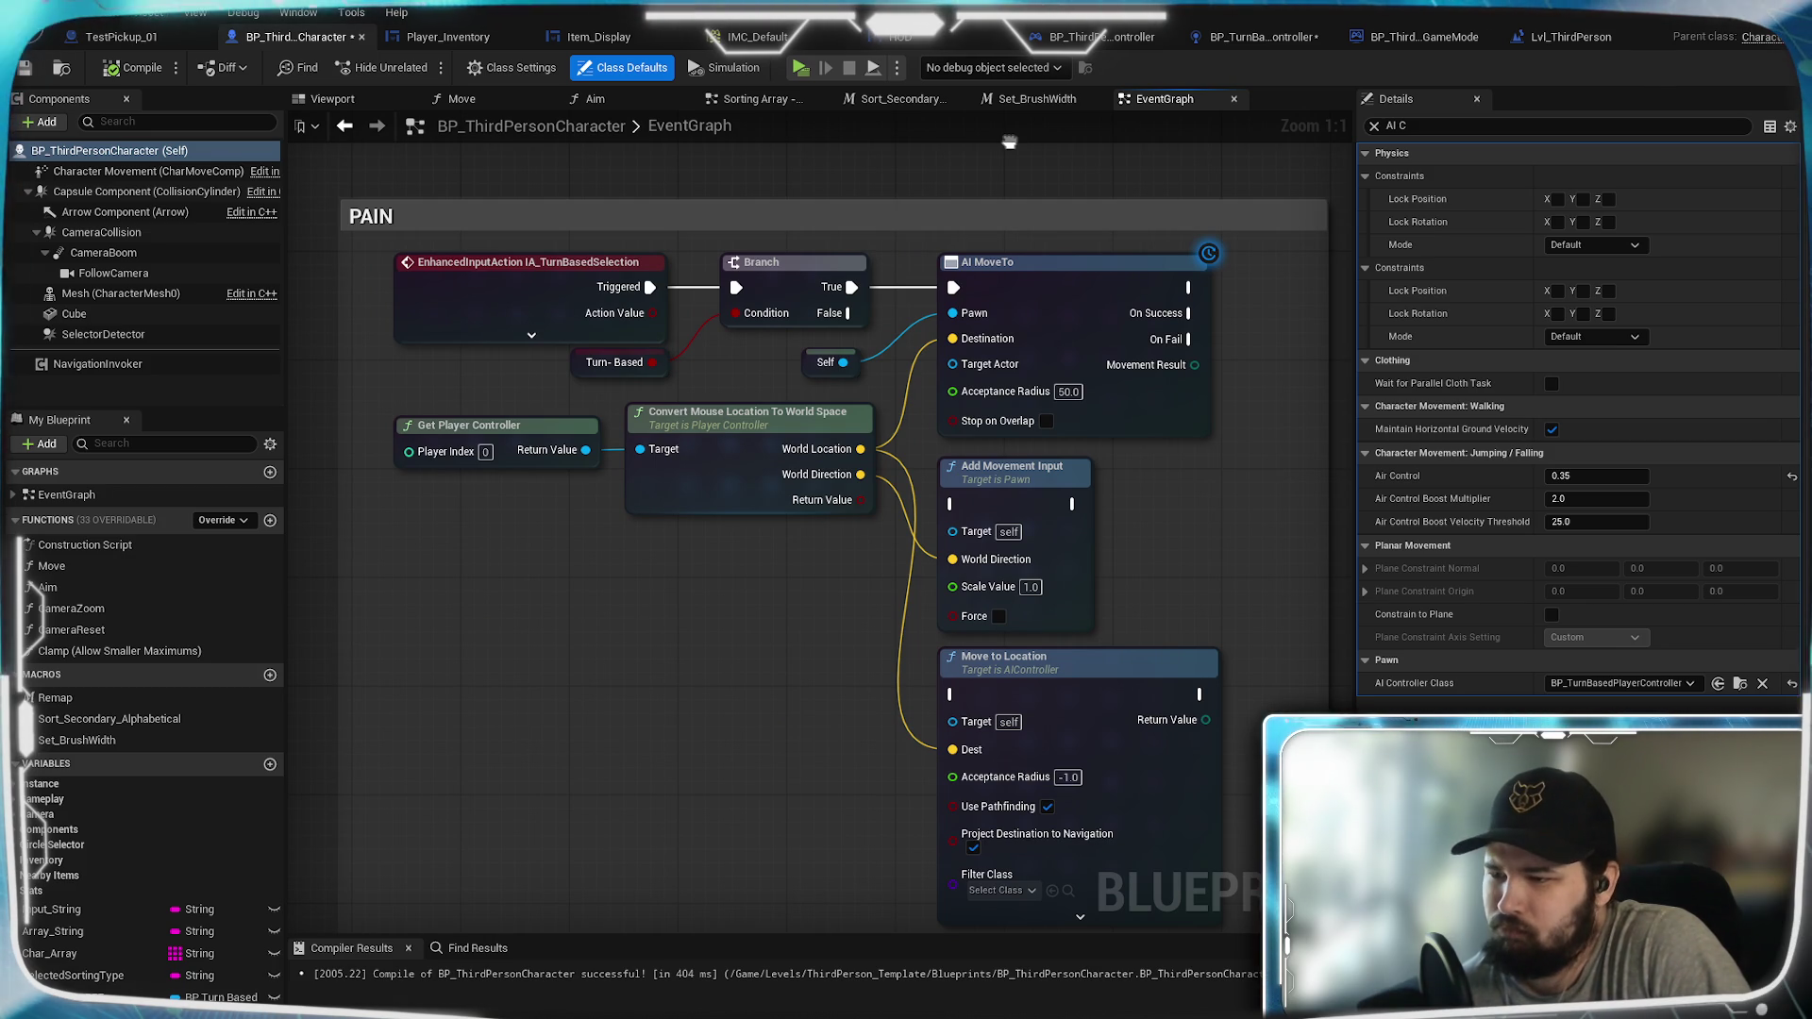
left_click_drag(818, 705, 788, 600)
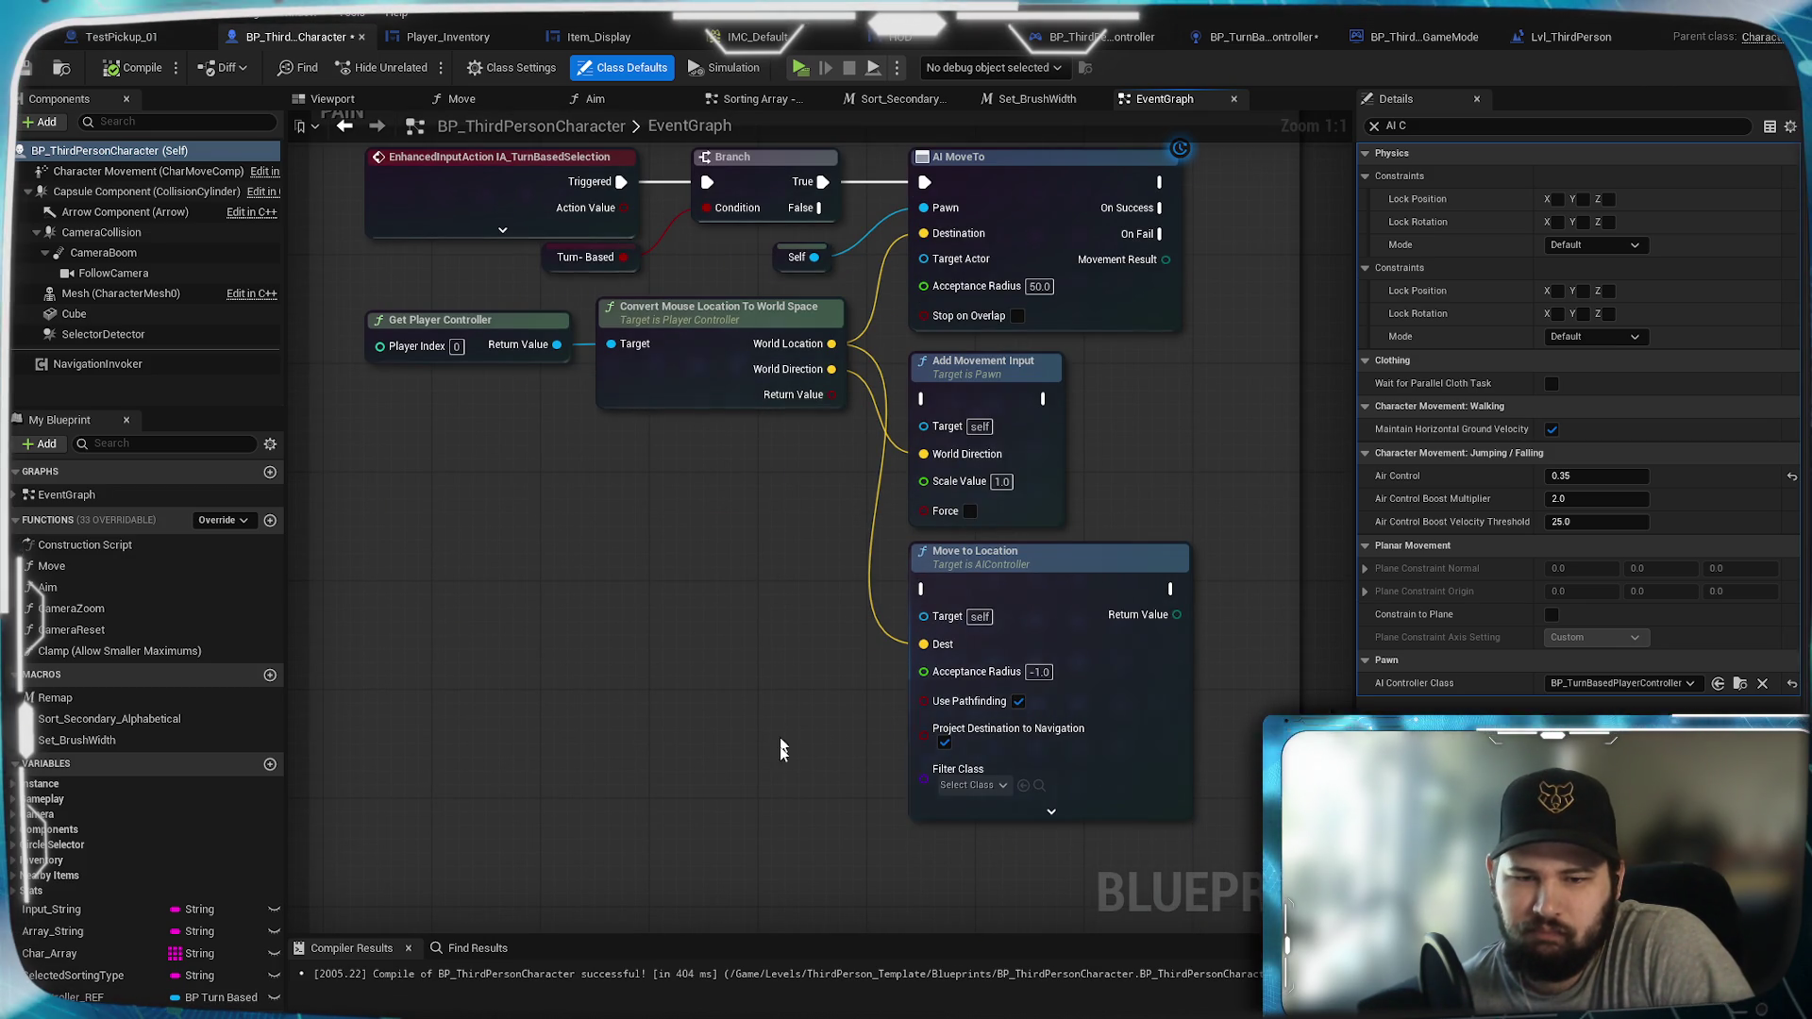
left_click_drag(983, 736, 924, 905)
Step: Wire the Branch True output into Move to Location's exec input and compile the blueprint
mouse_move(772, 354)
left_mouse_down()
mouse_move(842, 769)
mouse_move(862, 758)
mouse_move(927, 511)
left_mouse_up()
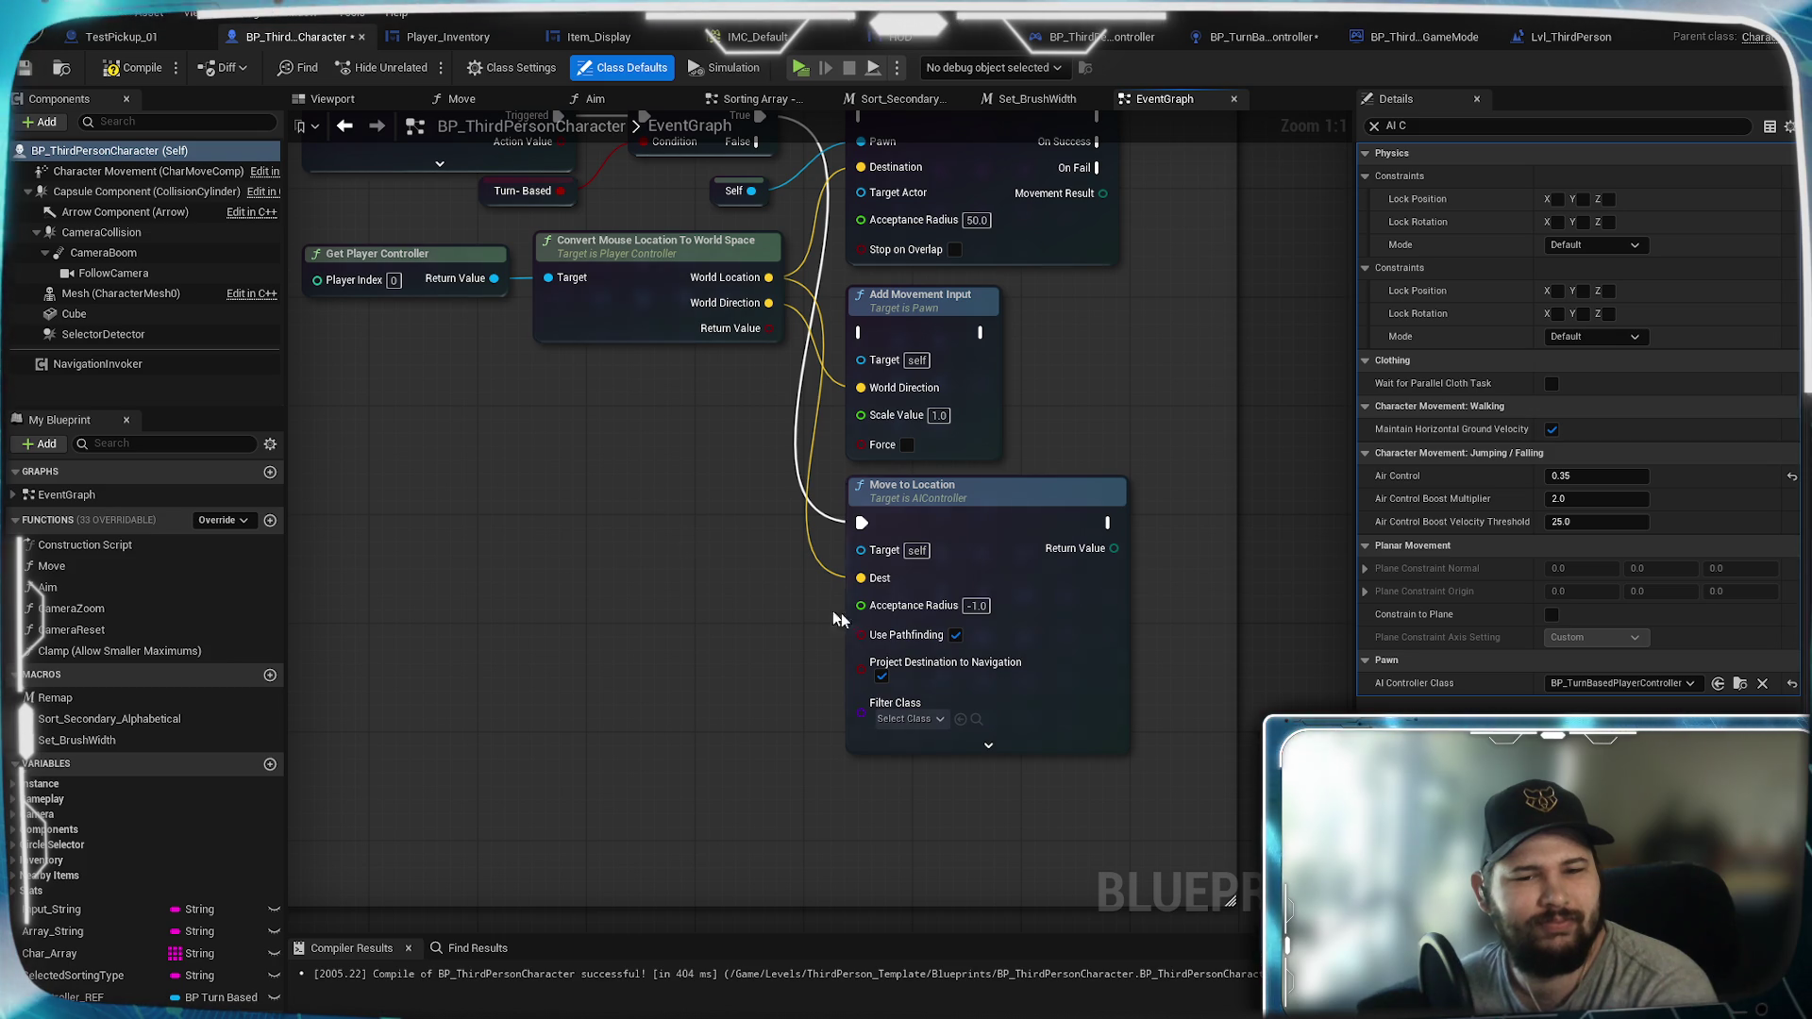
mouse_move(742, 505)
left_mouse_down()
mouse_move(727, 614)
mouse_move(723, 468)
left_mouse_up()
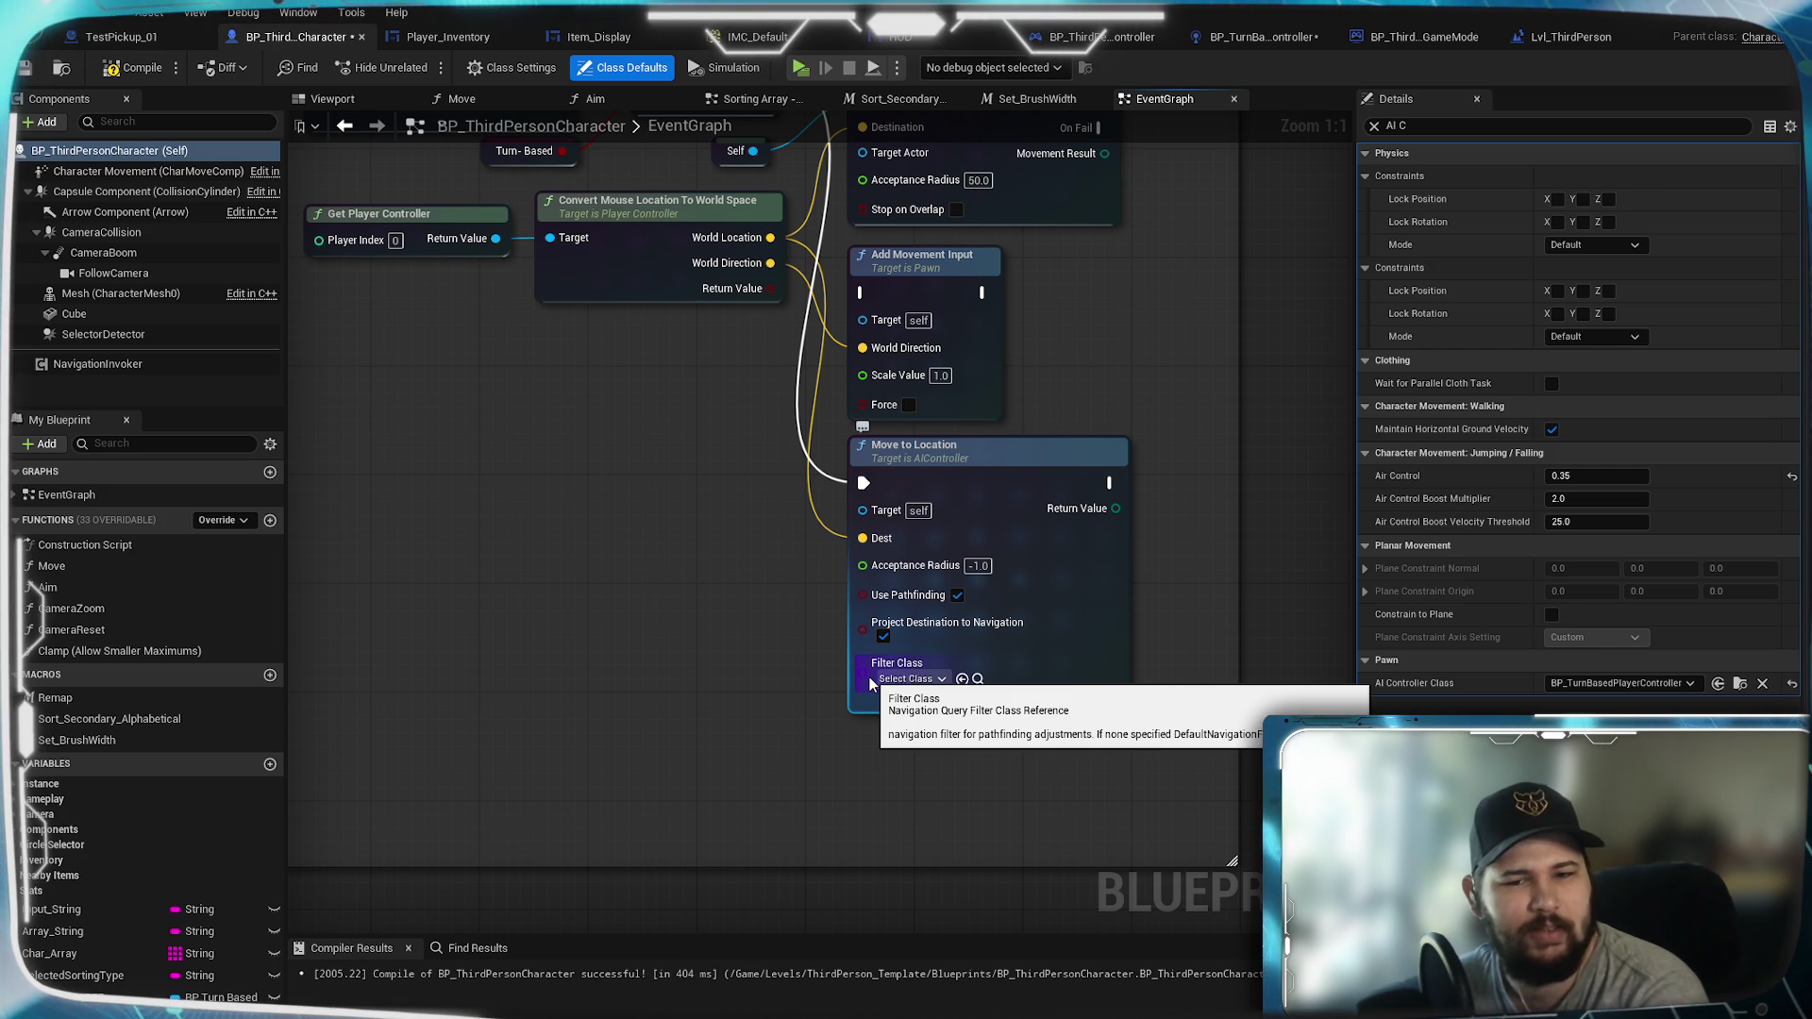
left_click_drag(721, 540, 706, 683)
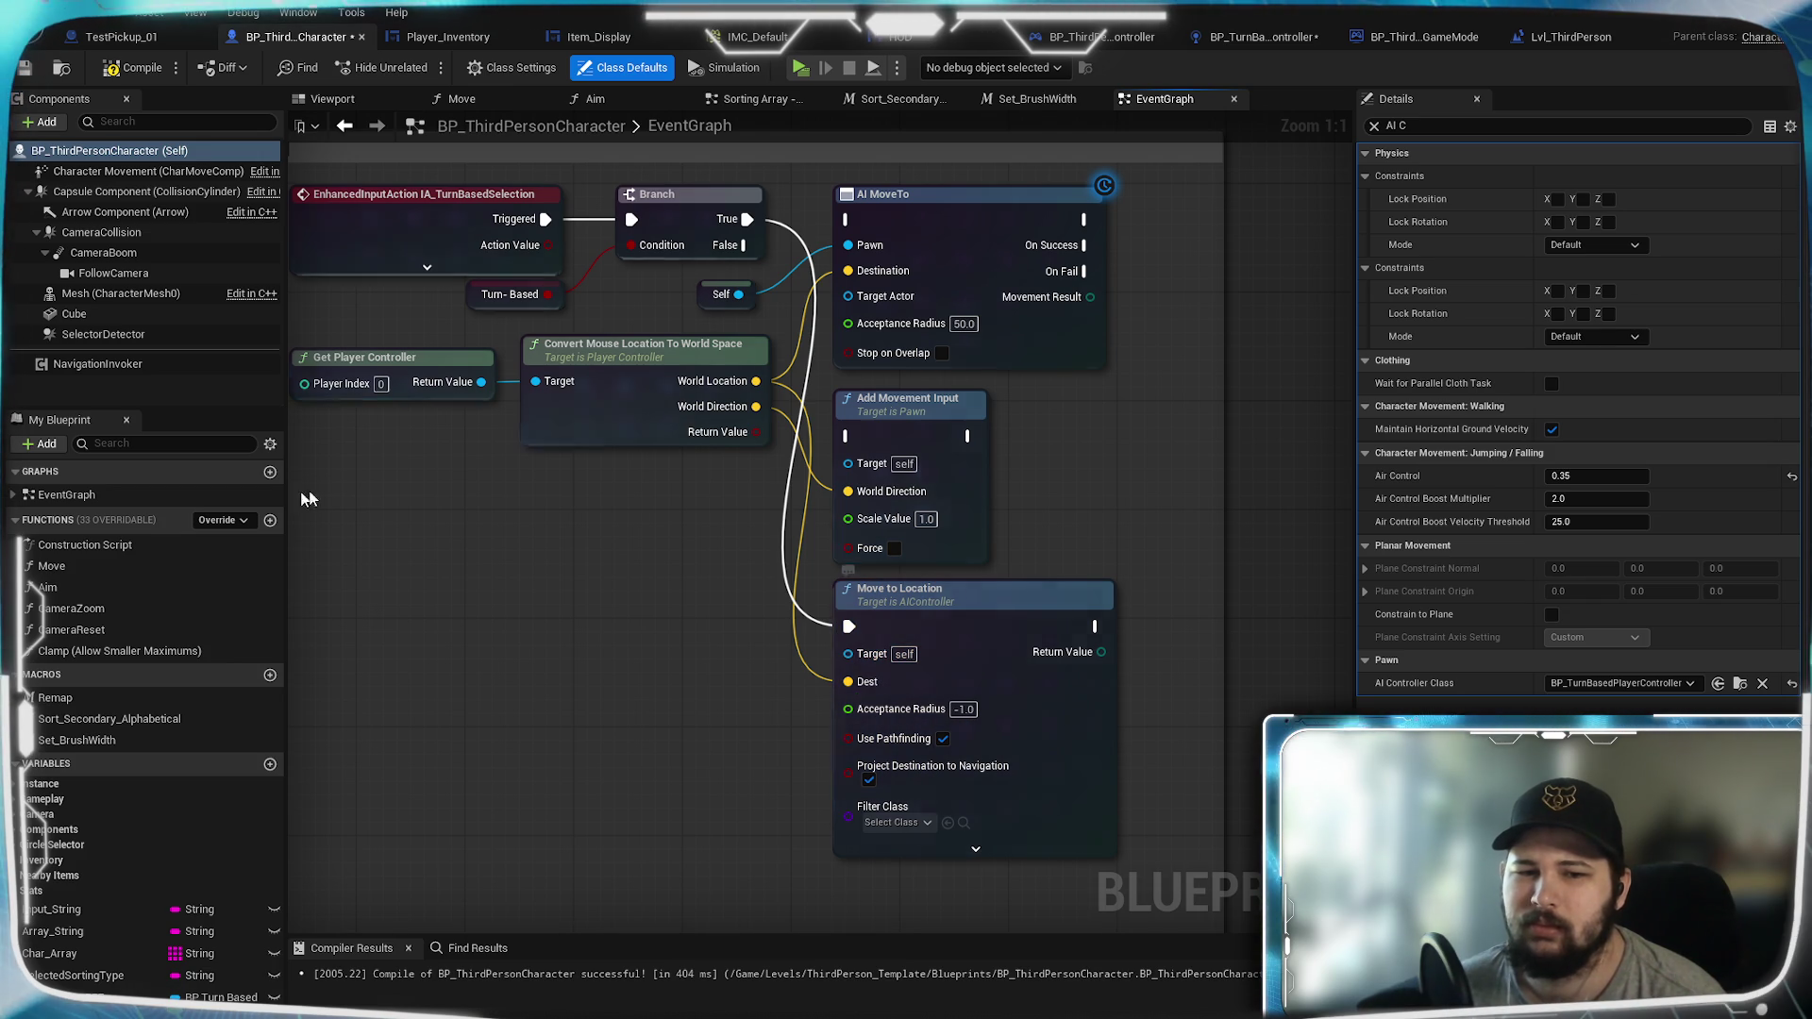
left_click(132, 67)
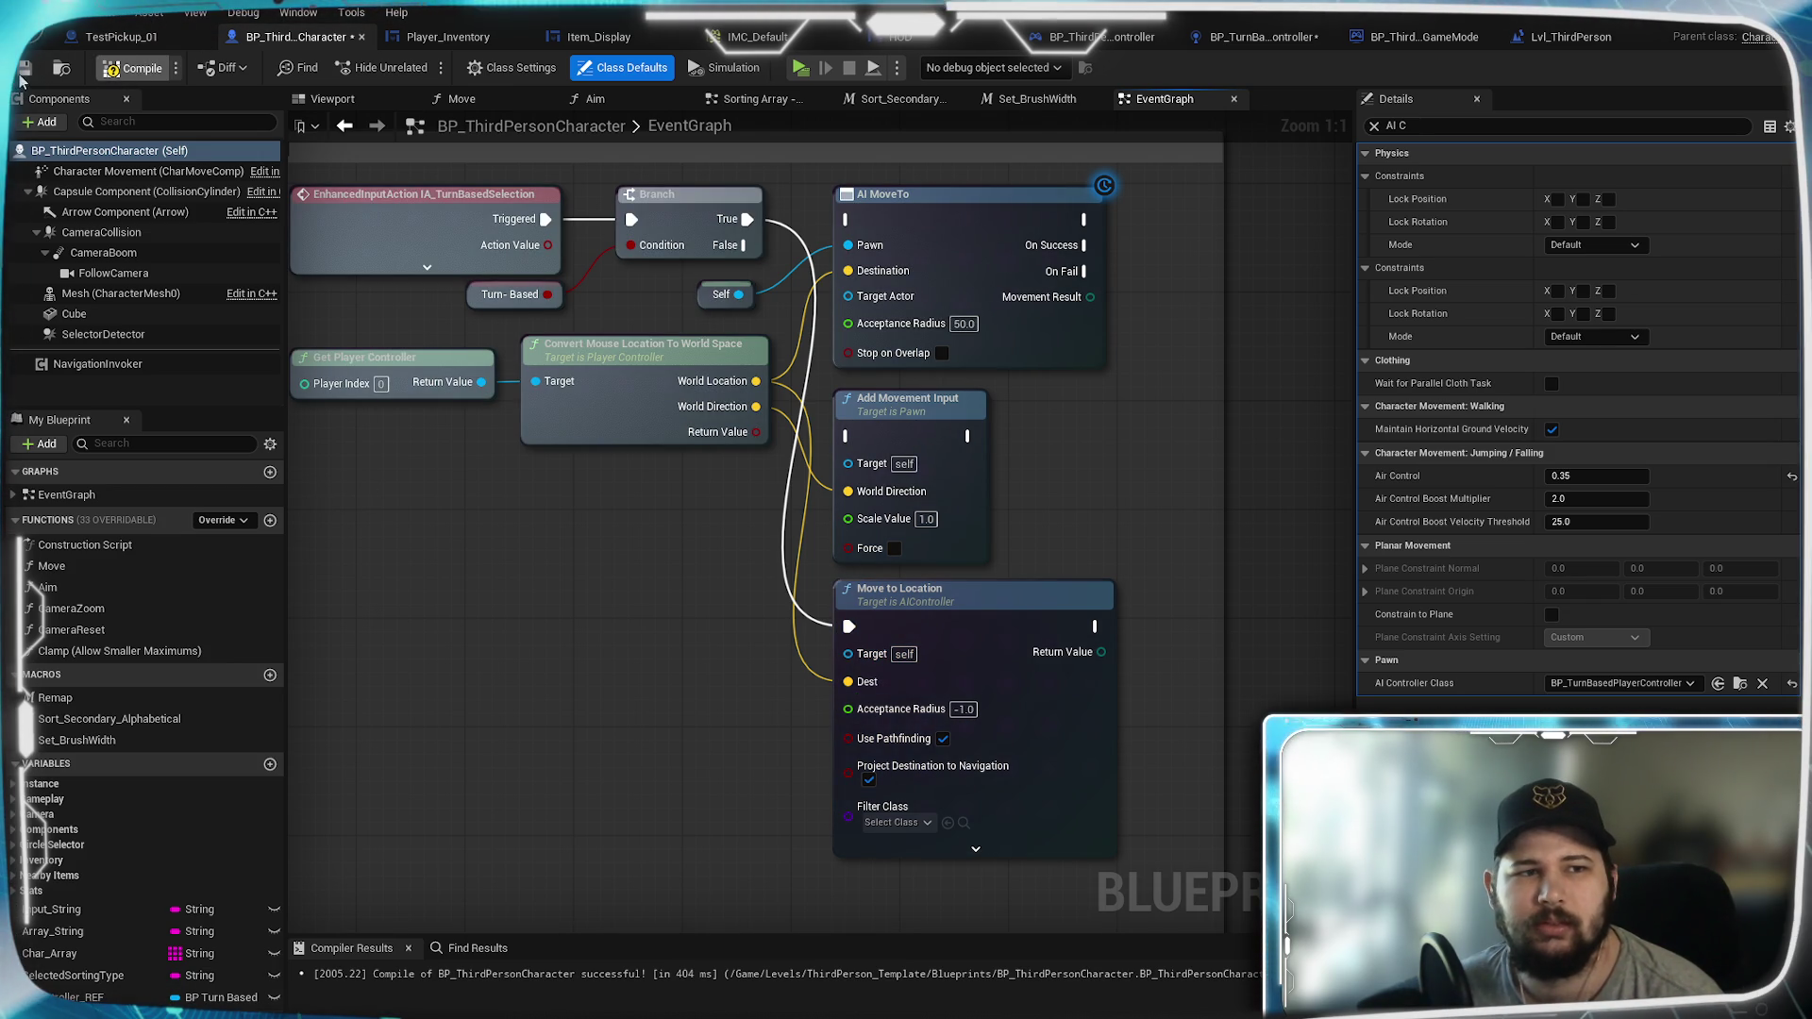
Step: Add a Get AIController node fed by Self and wire its Return Value into Move to Location's Target, then save
key("ctrl+s")
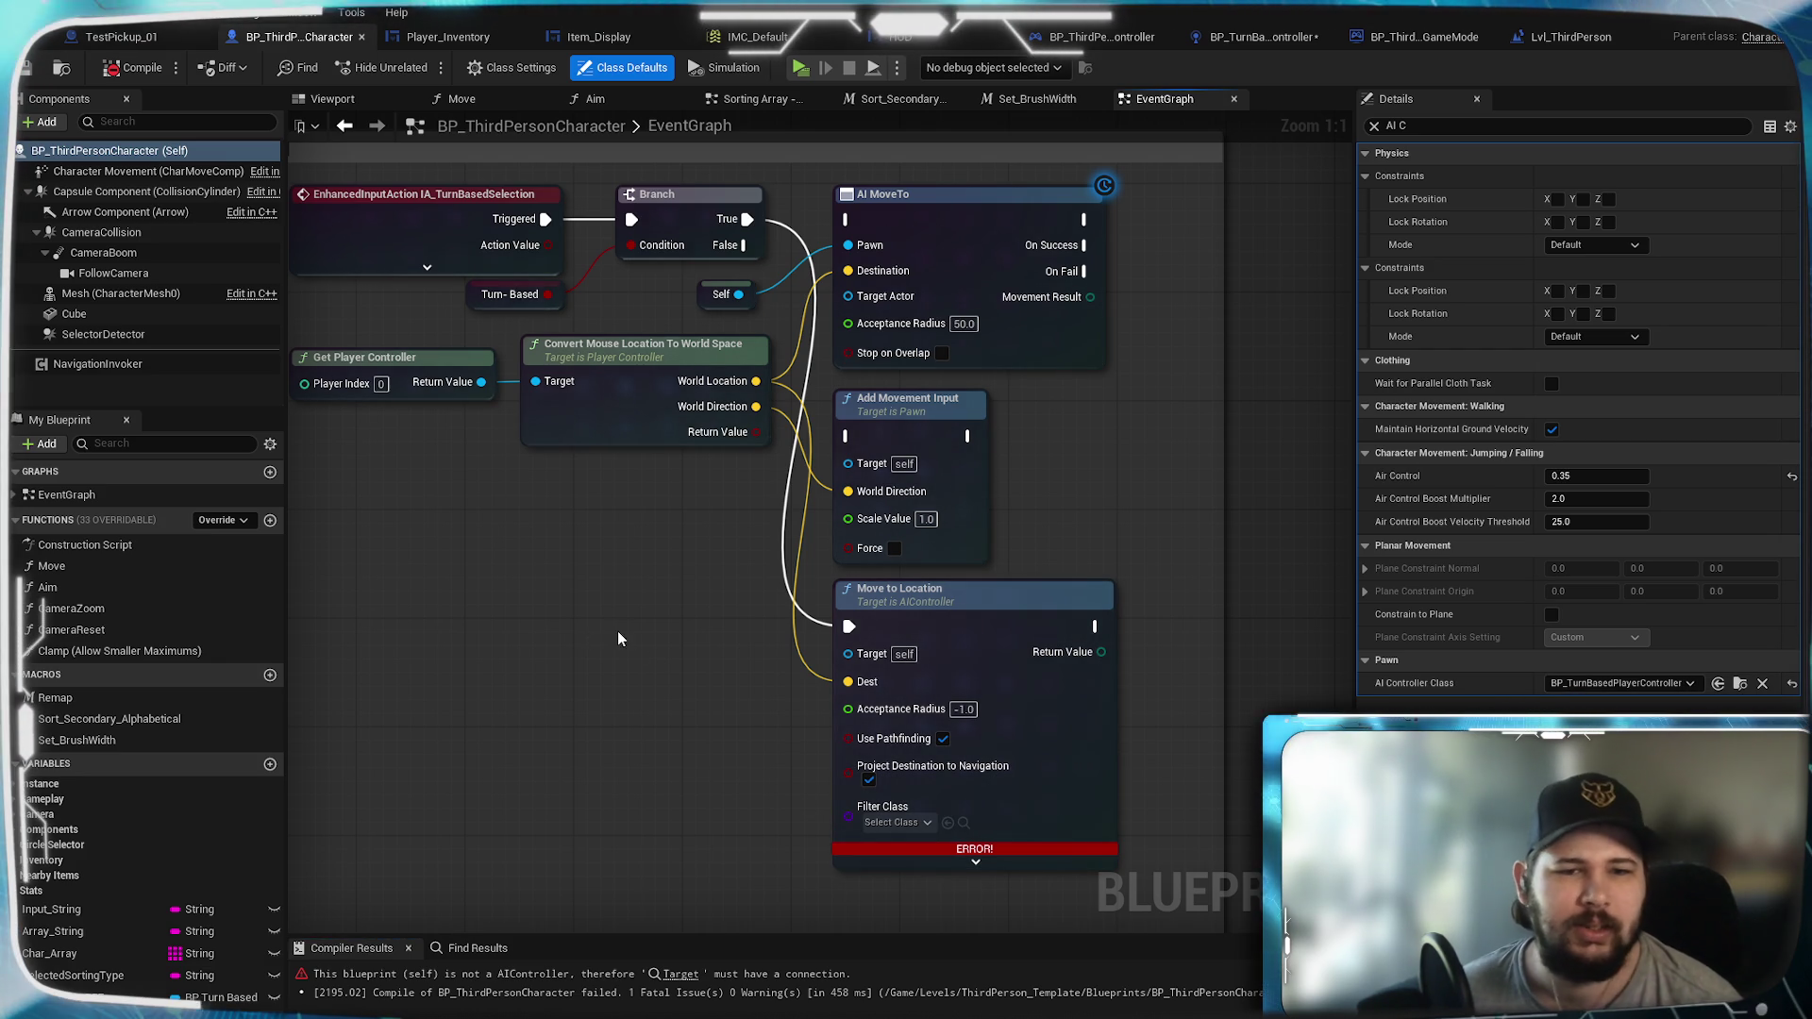
right_click(489, 717)
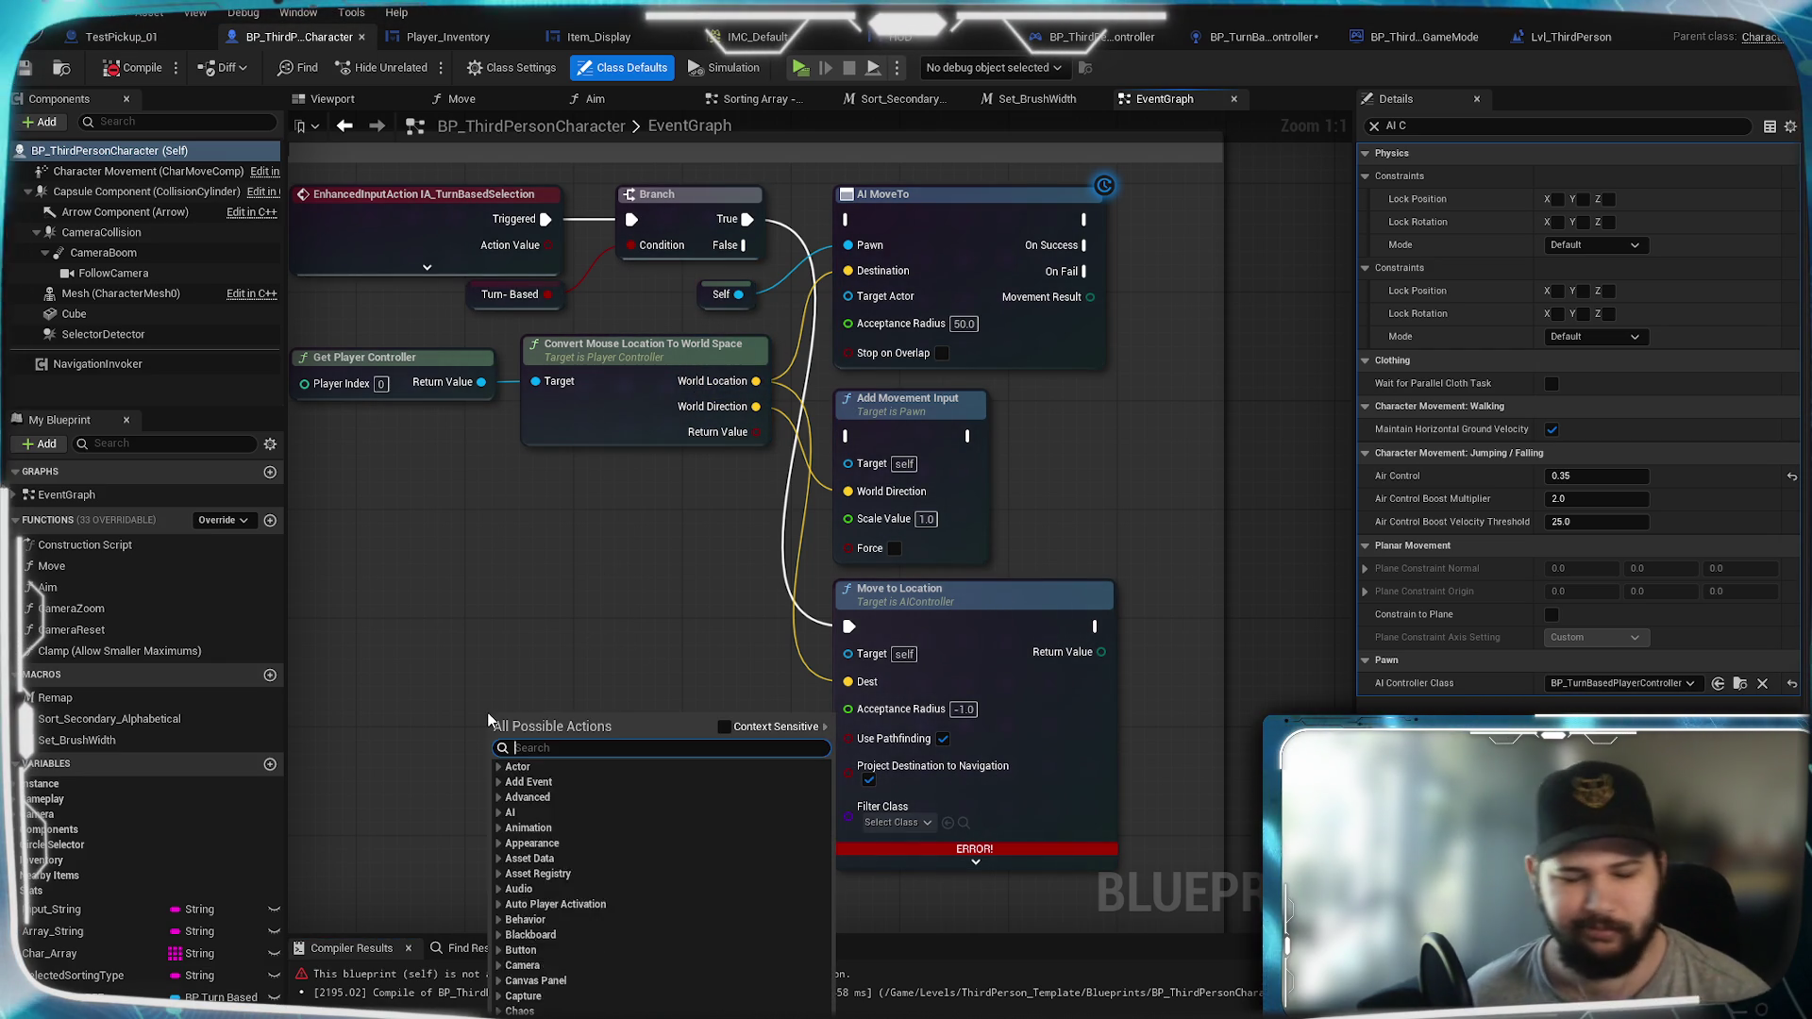
type("get ai")
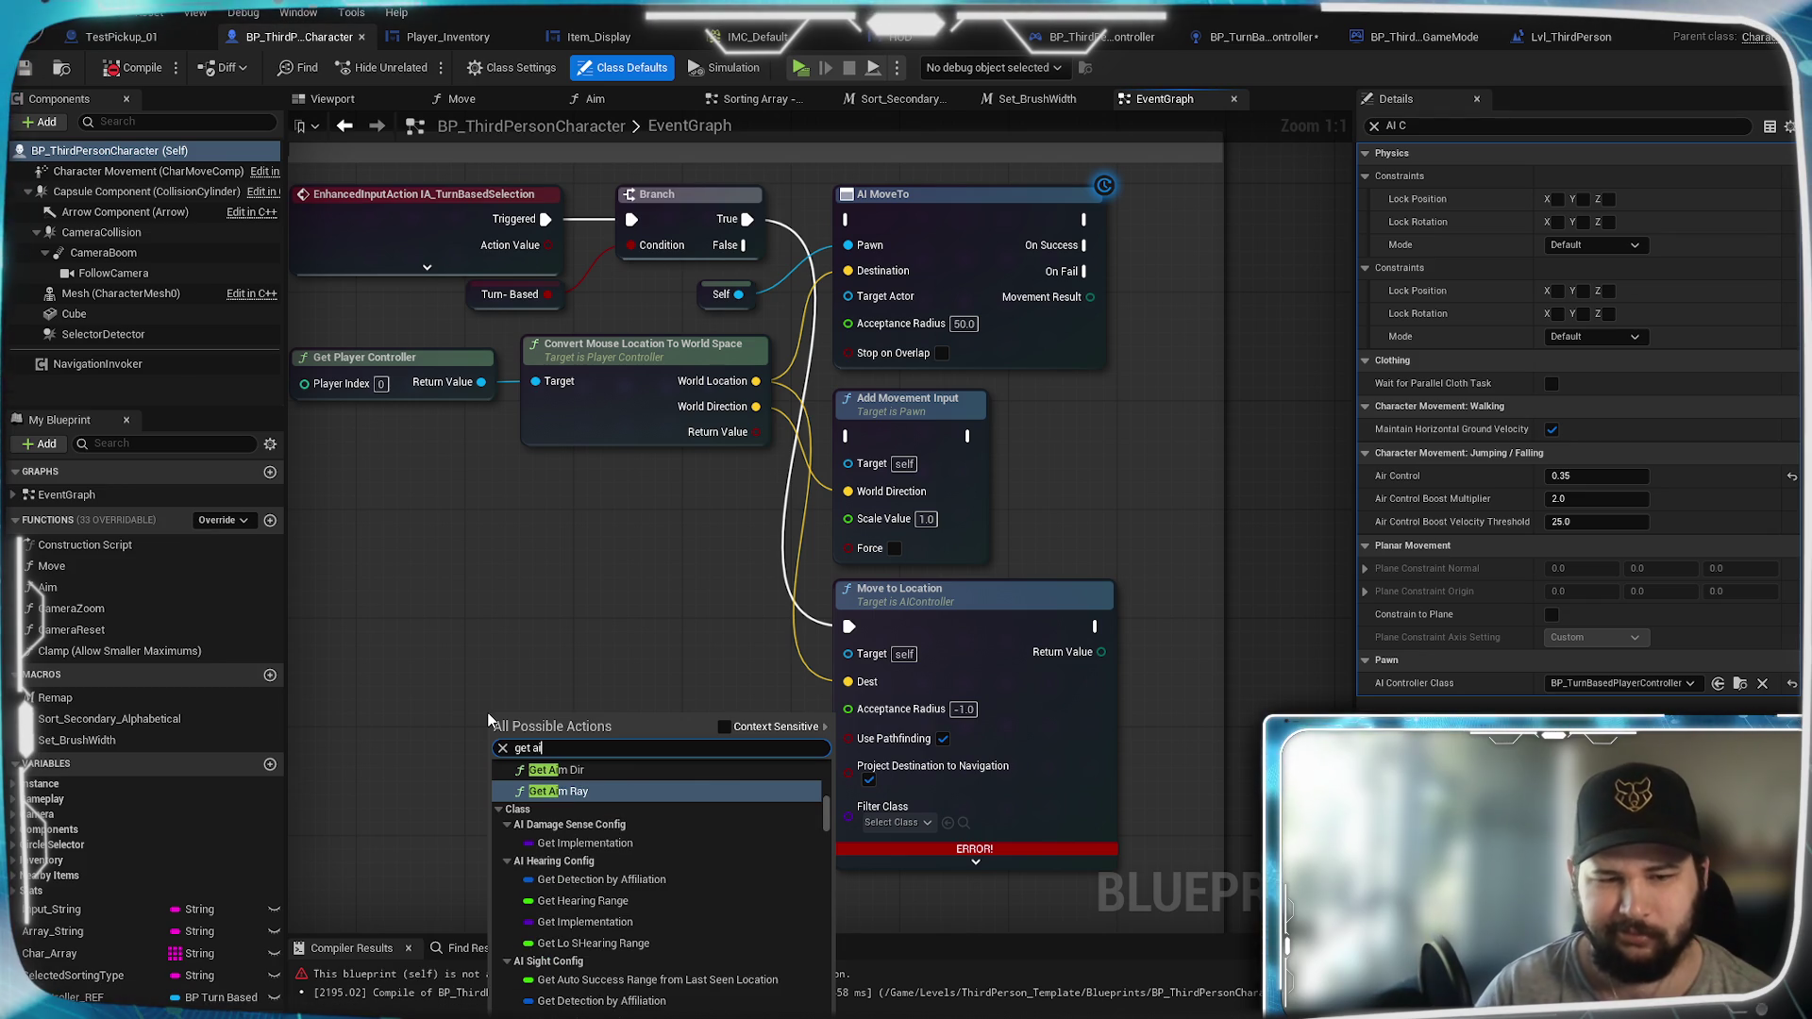
type(" c")
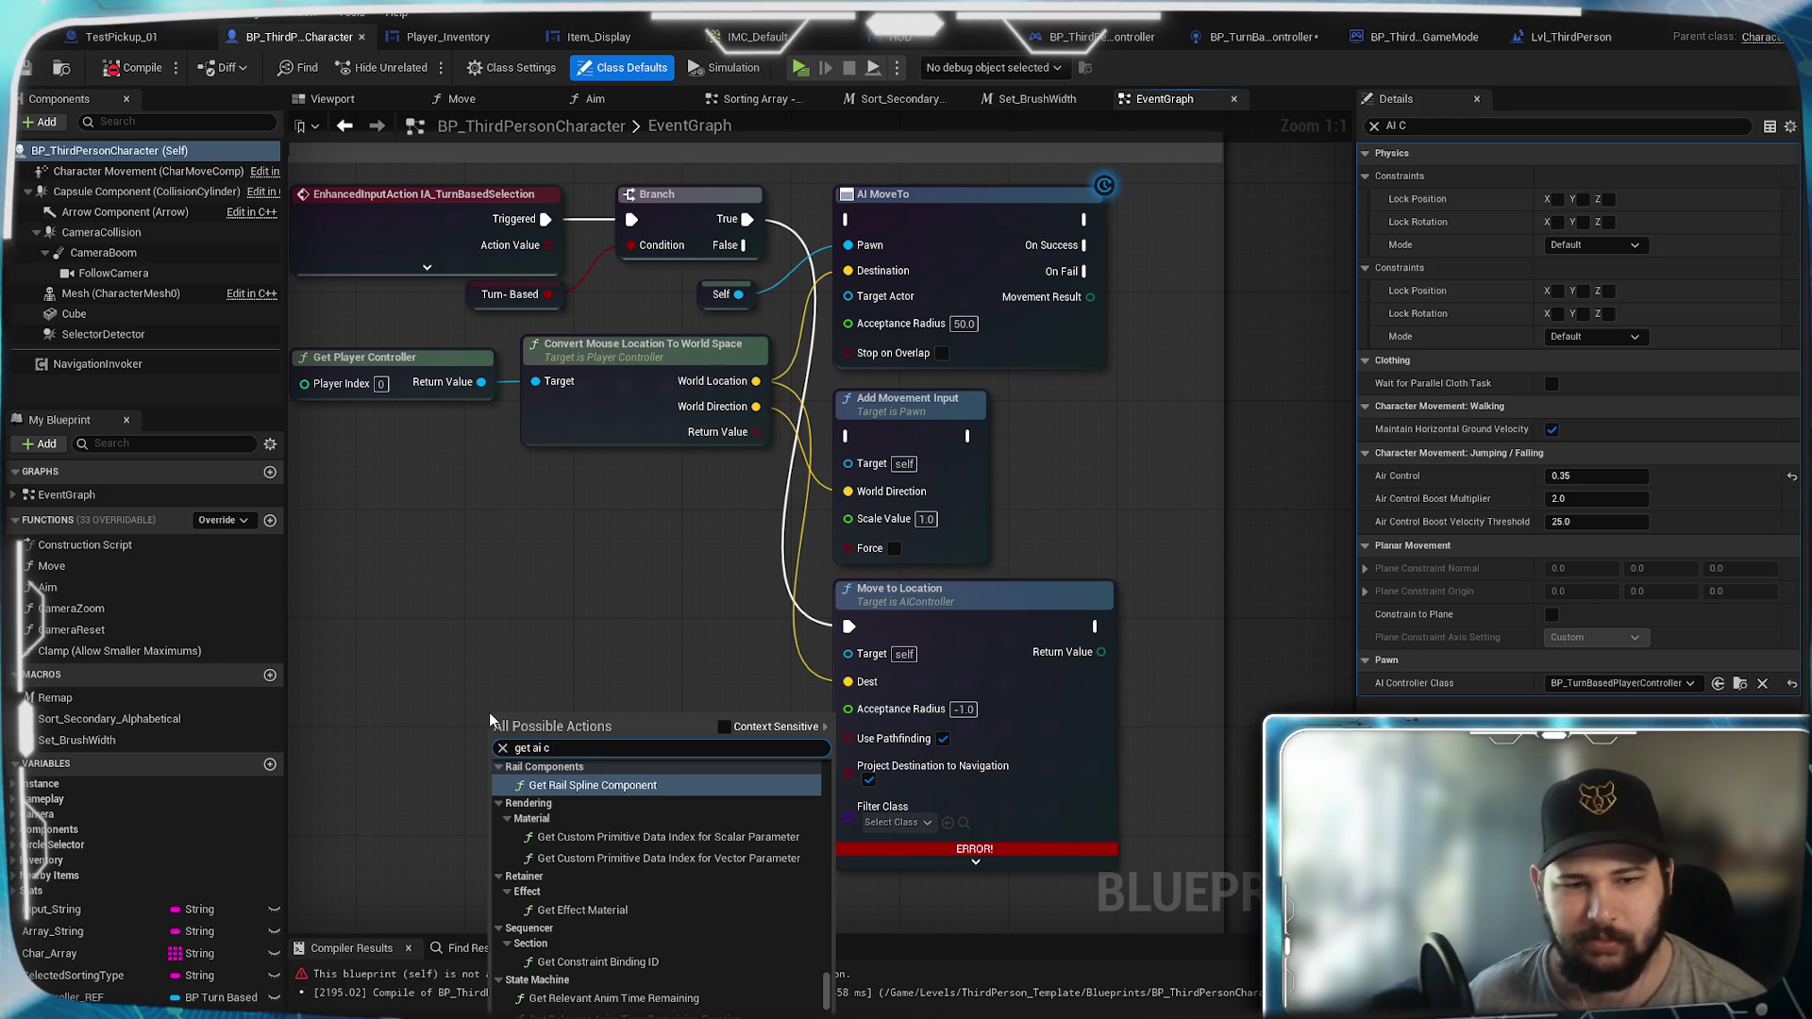
type("ontr")
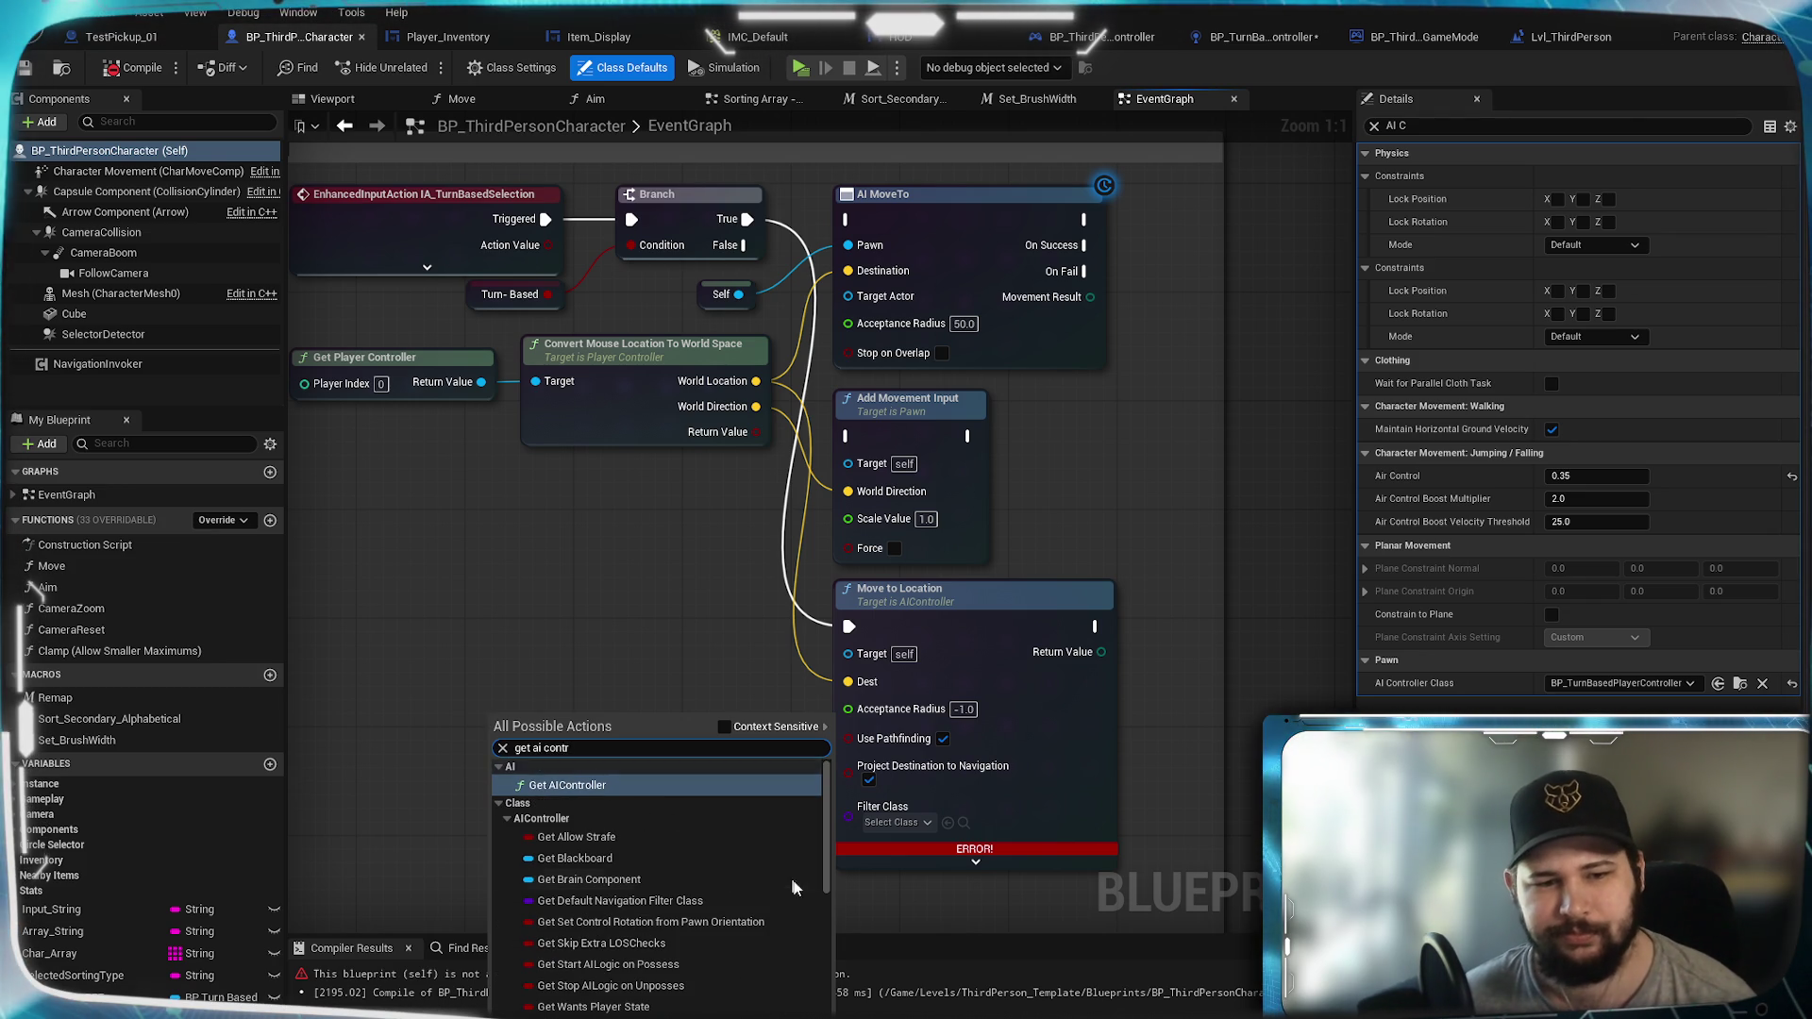
left_click(616, 785)
mouse_move(642, 711)
left_mouse_down()
mouse_move(728, 674)
mouse_move(808, 547)
mouse_move(847, 653)
left_mouse_up()
mouse_move(738, 295)
left_mouse_down()
mouse_move(706, 471)
mouse_move(586, 698)
left_mouse_up()
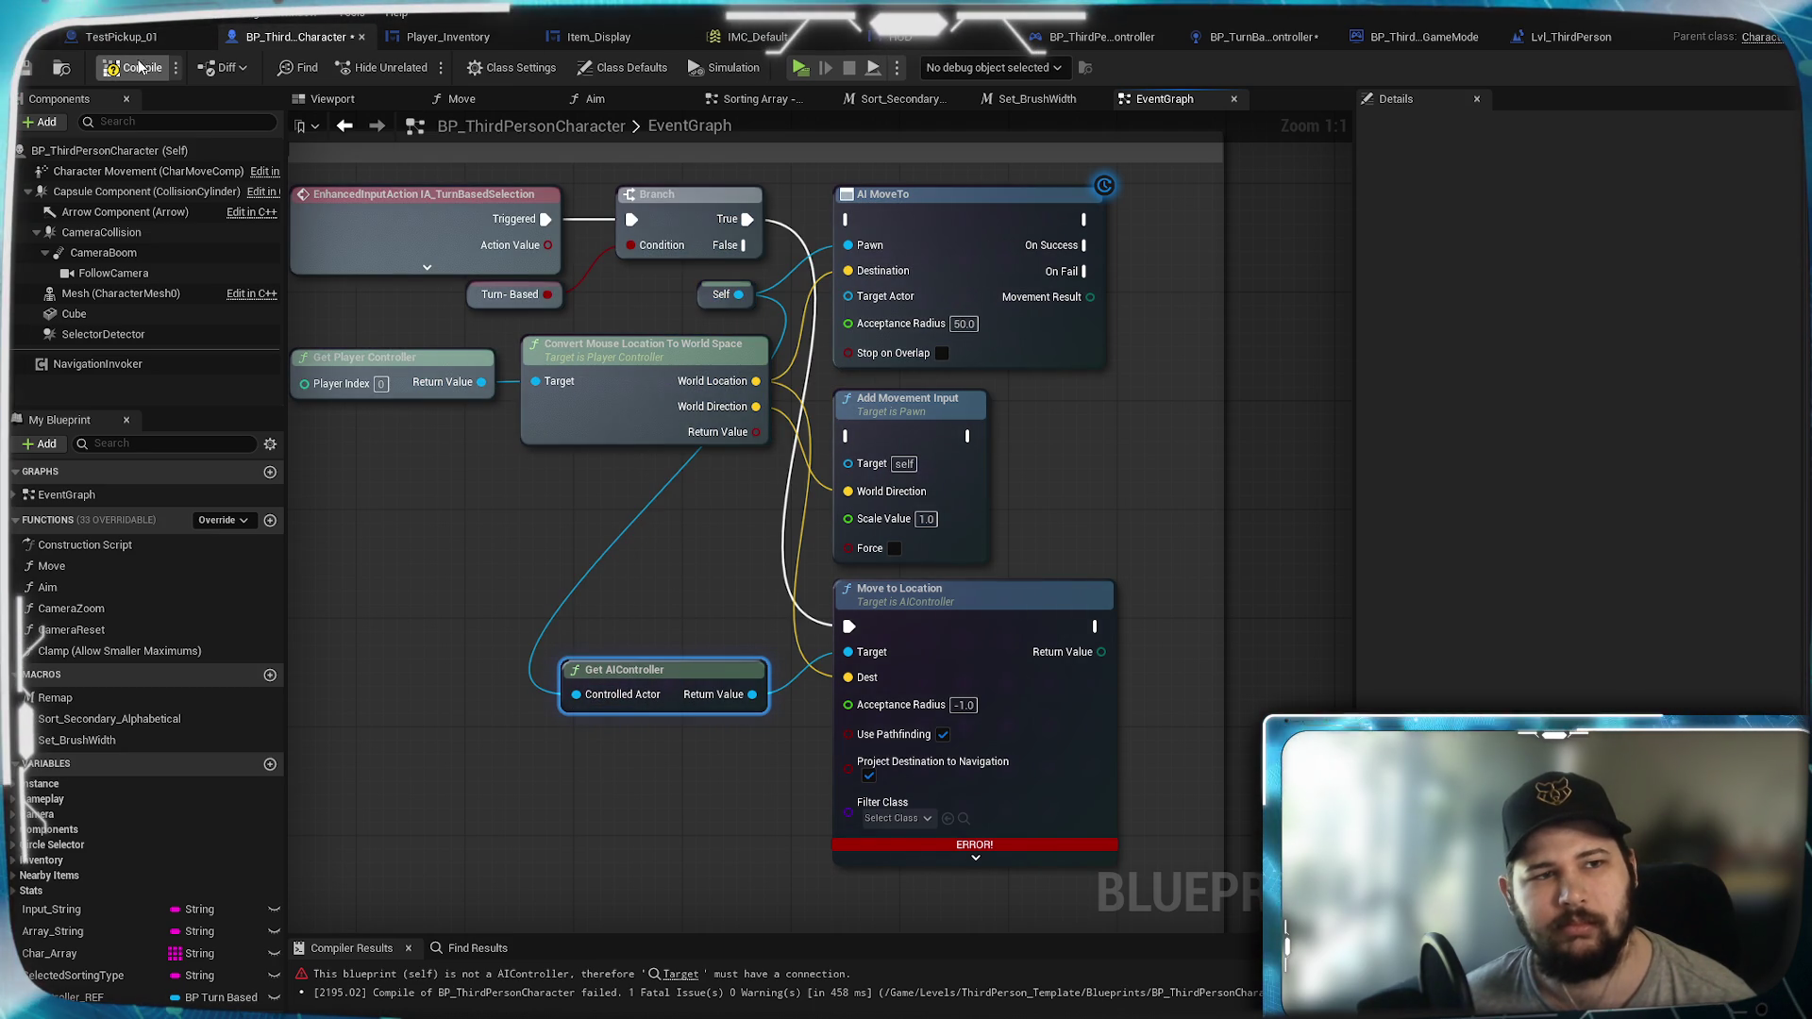
key("ctrl+s")
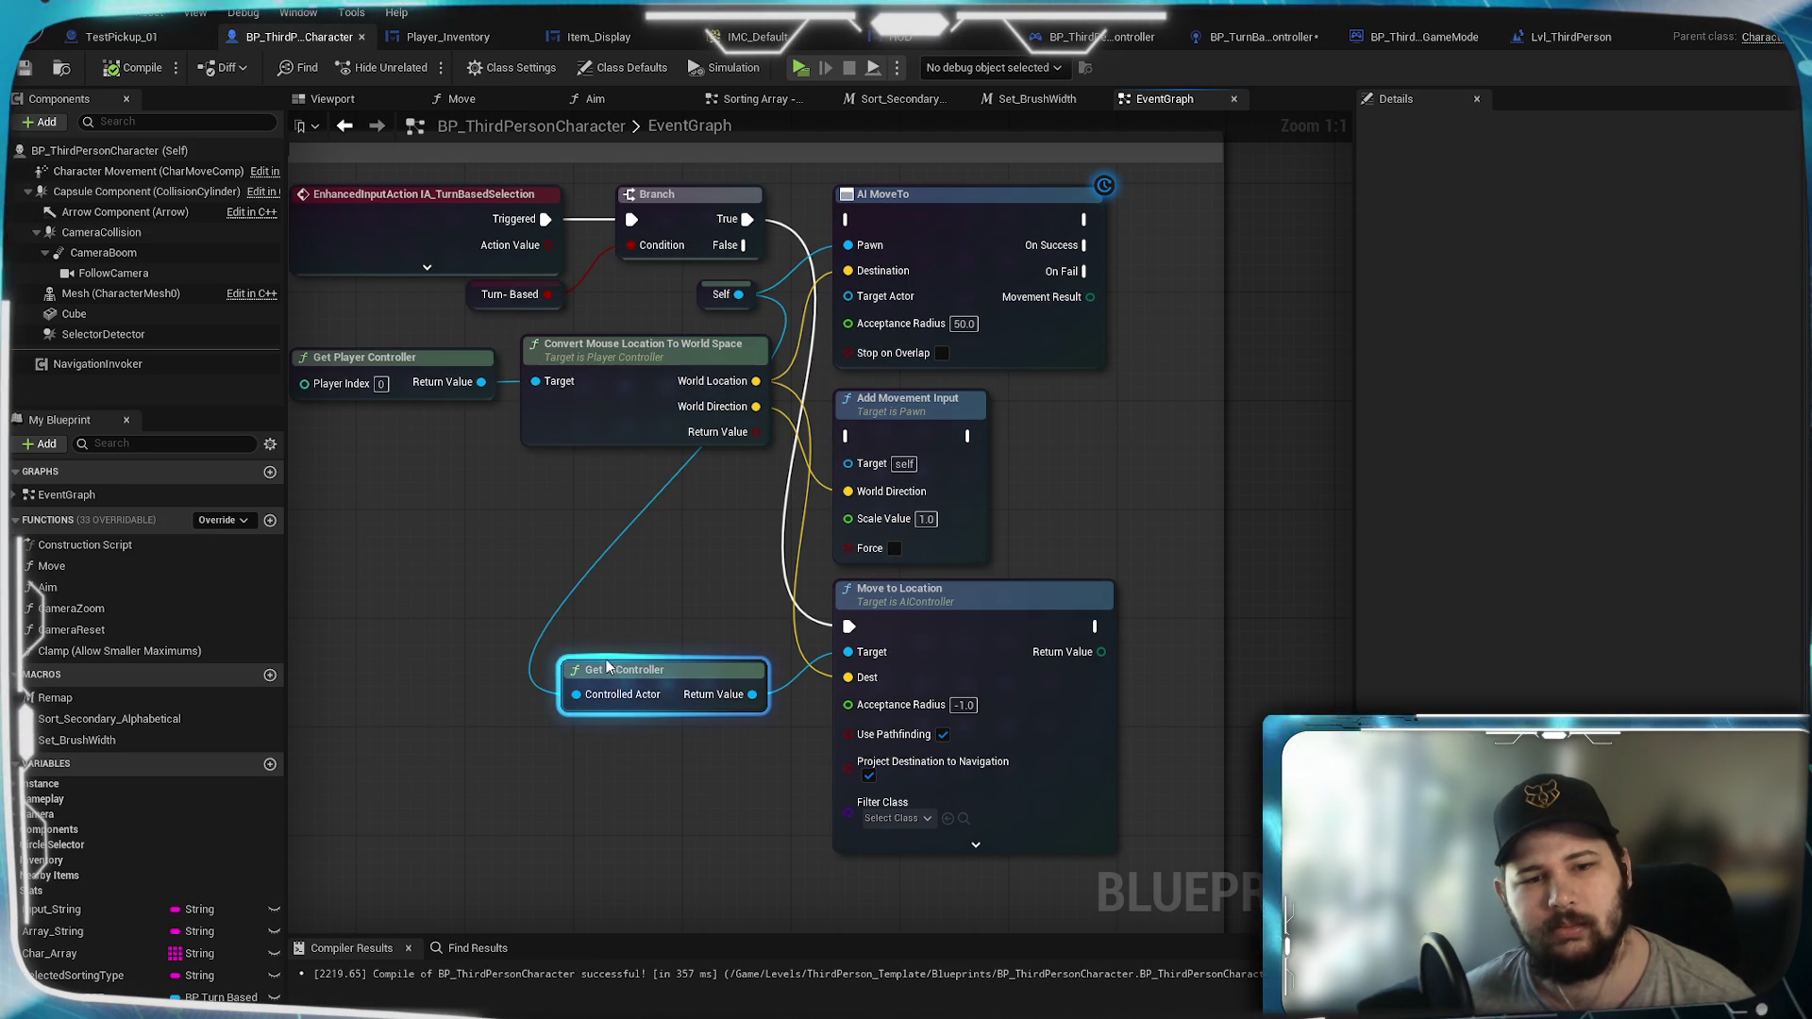
left_click_drag(613, 665, 613, 624)
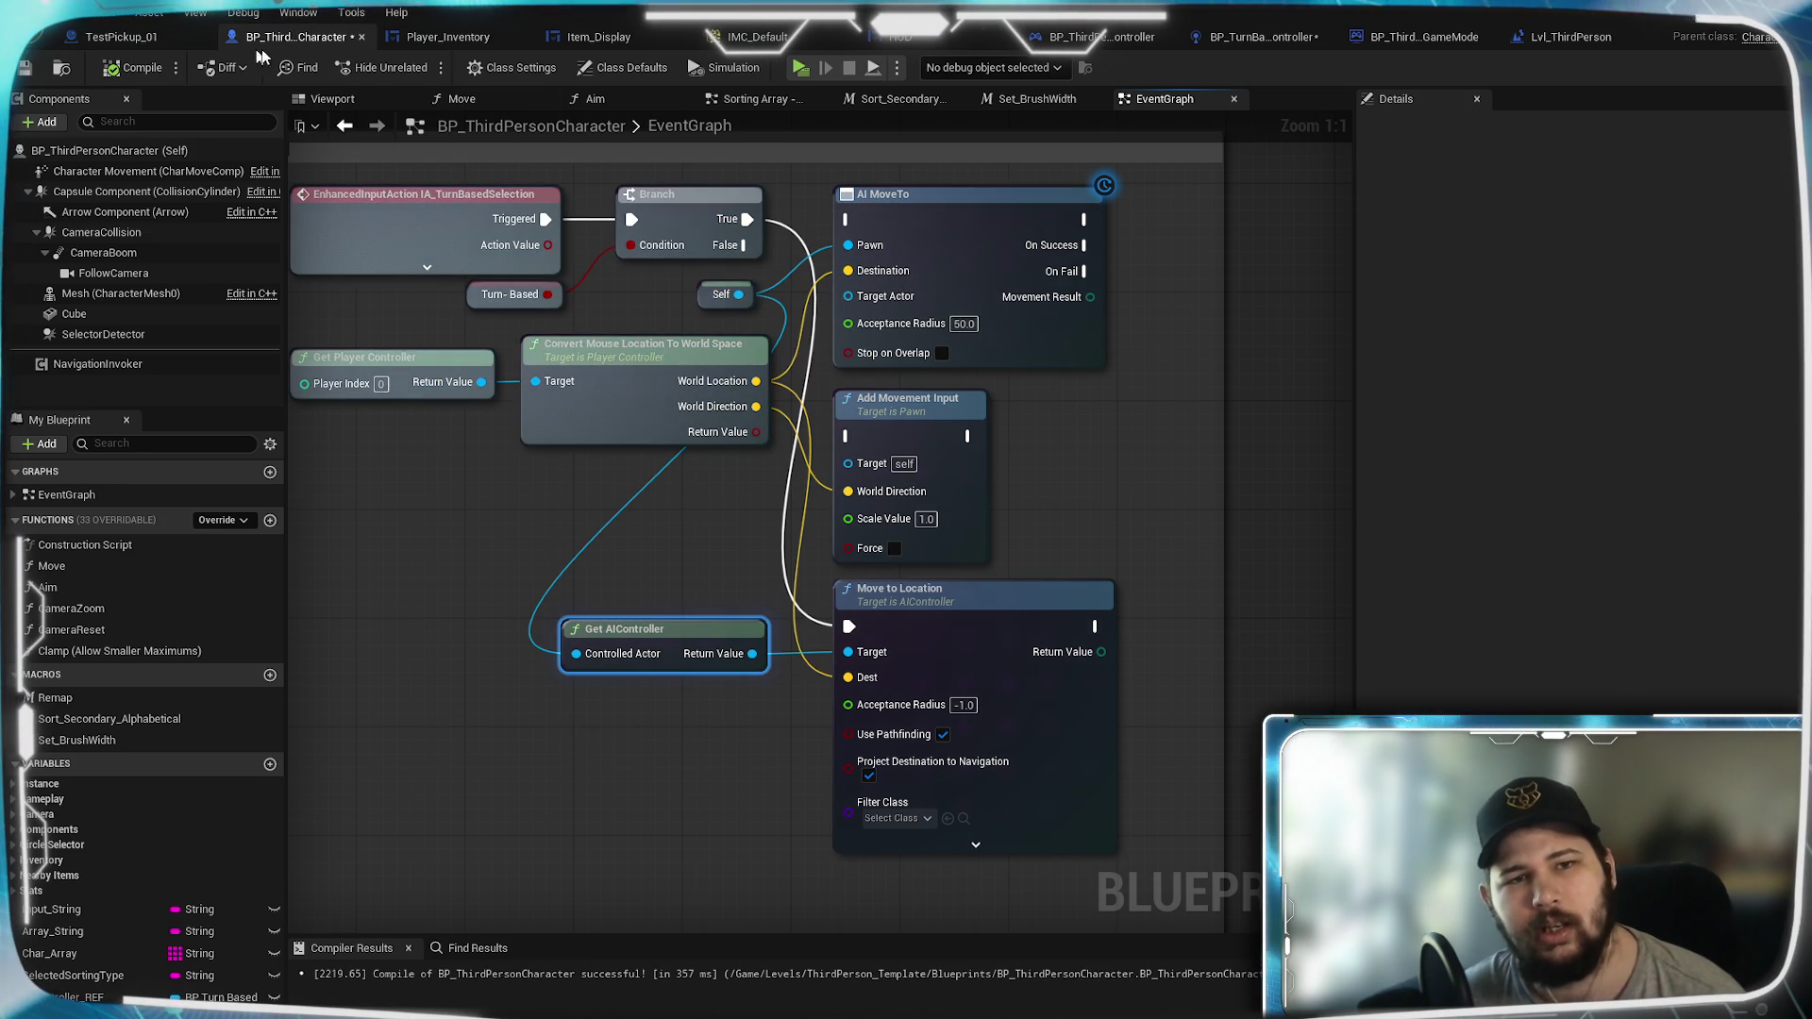
Step: Play-test the level, switch to turn-based mode with W, zoom out, then stop the session
key("alt+p")
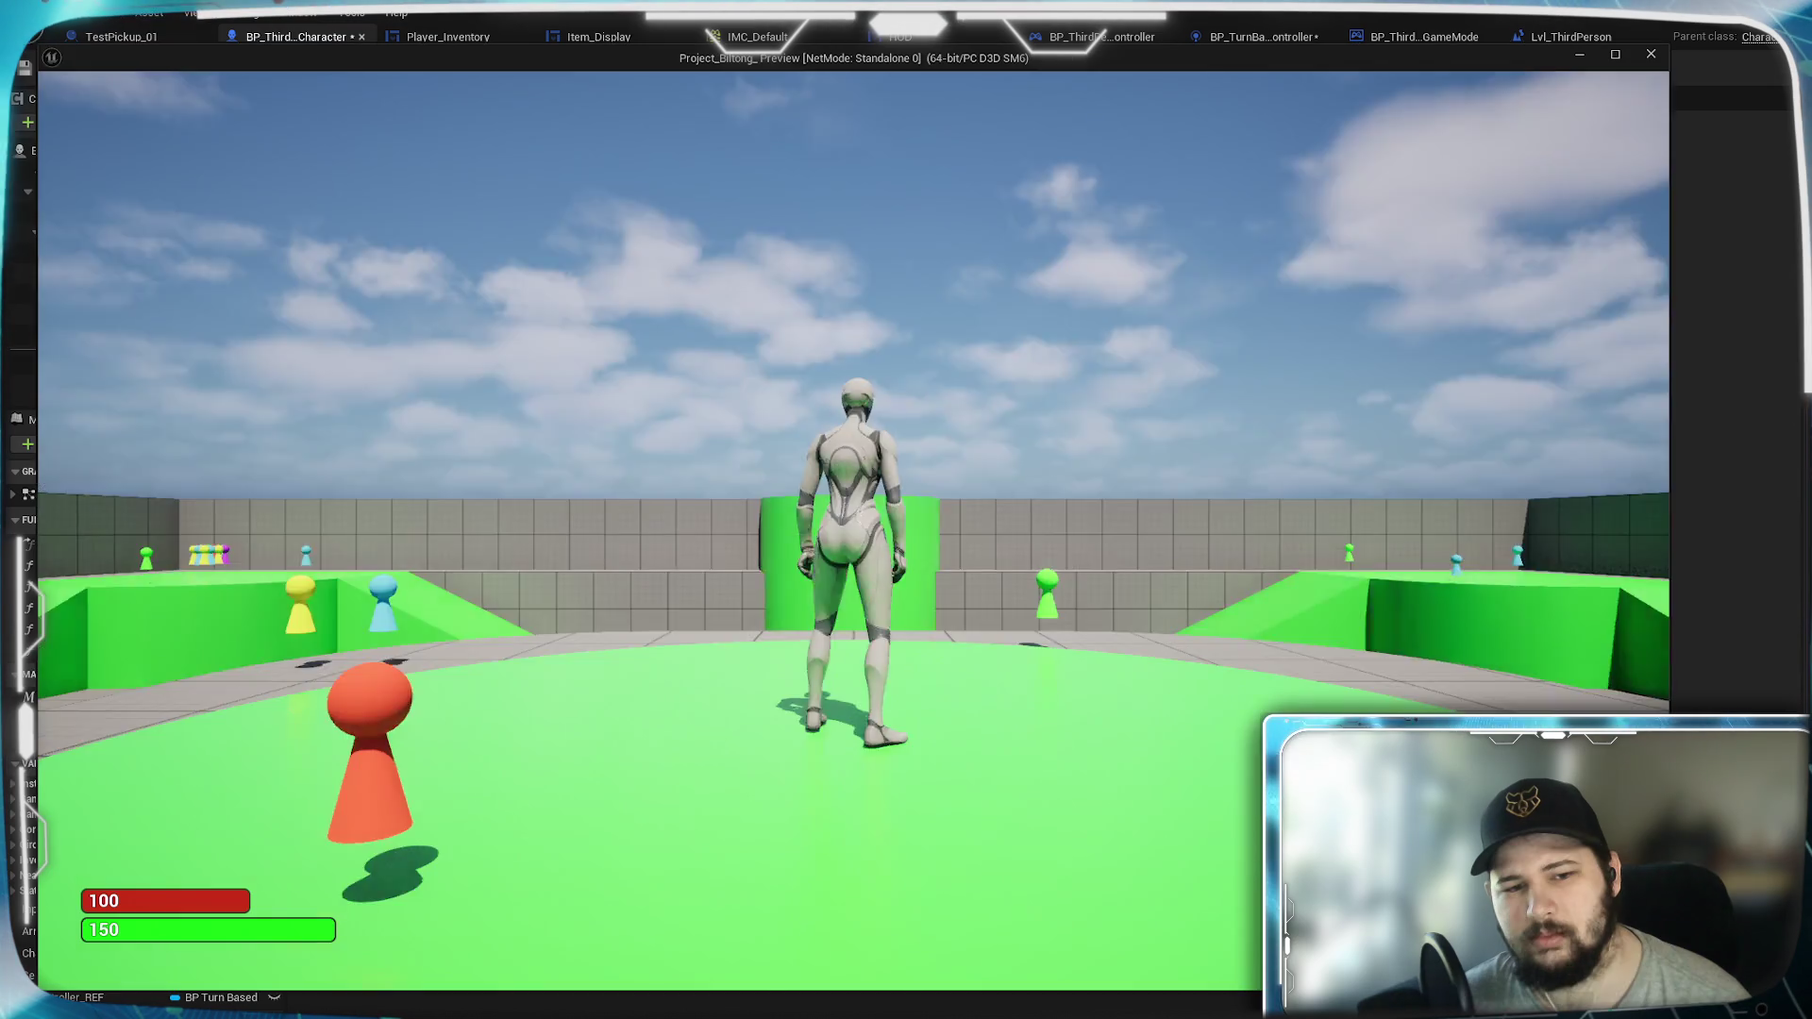
key("w")
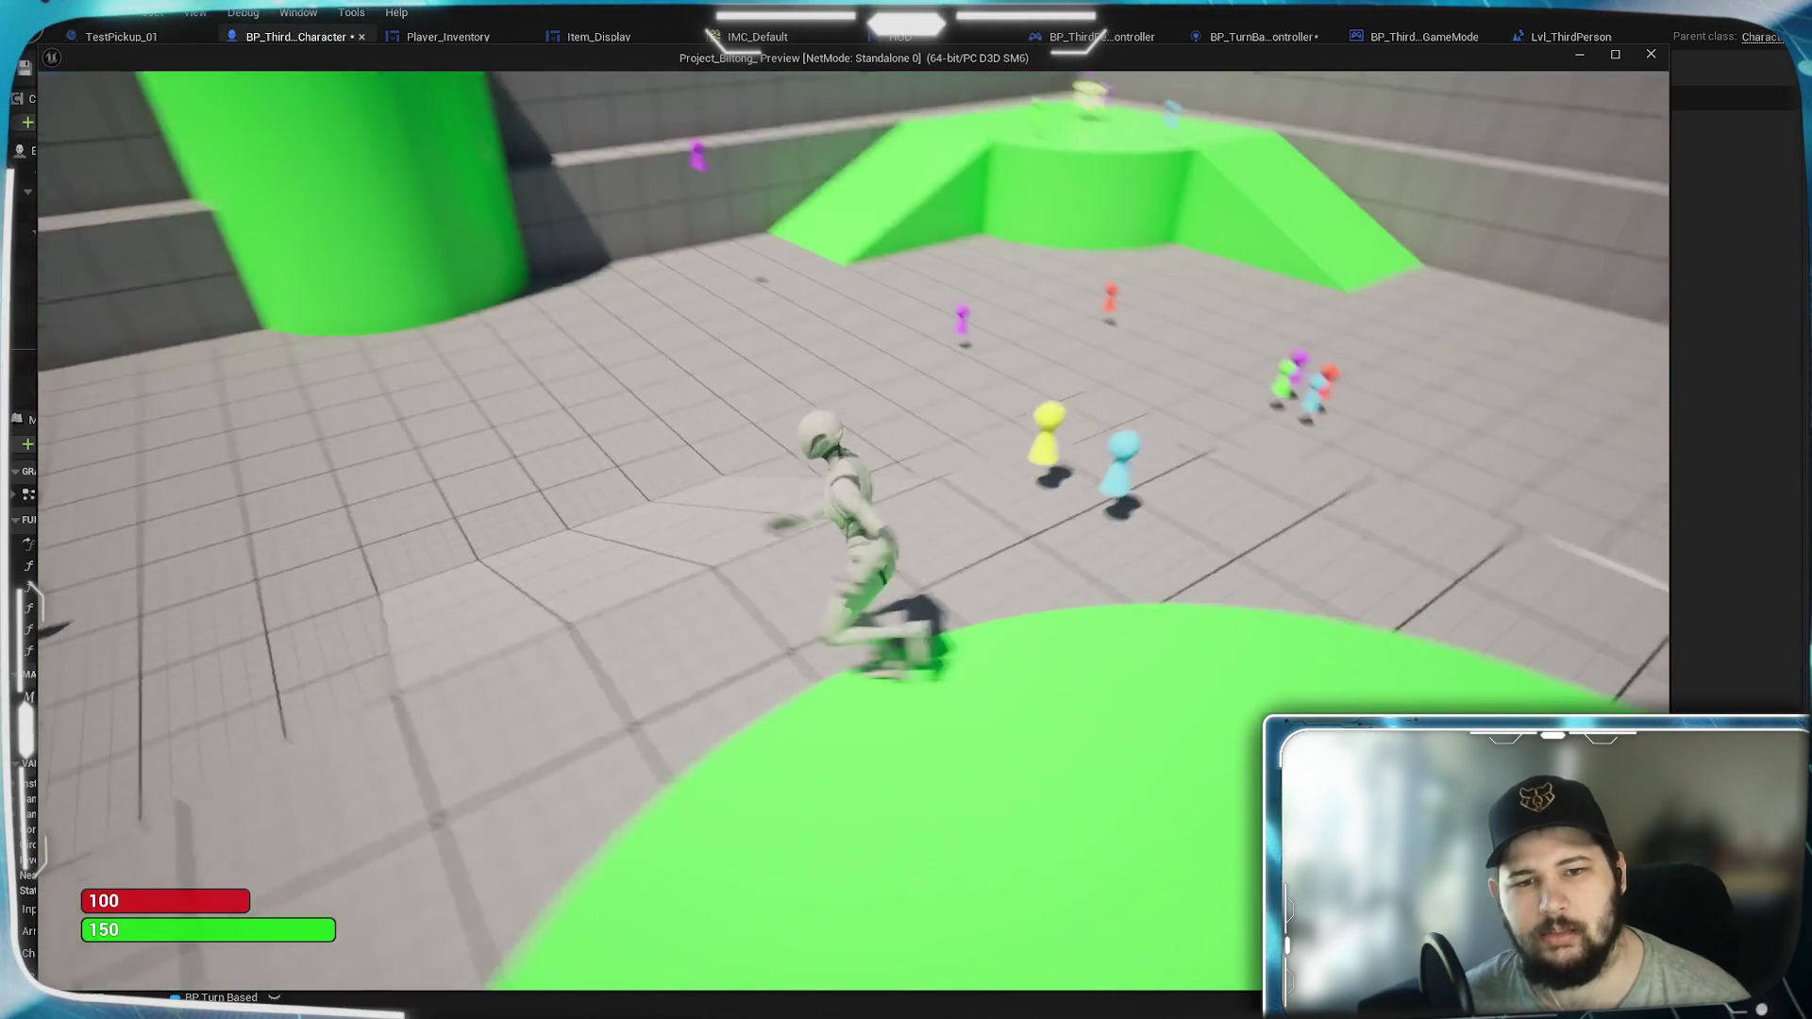
scroll(615, 733, "down", 6)
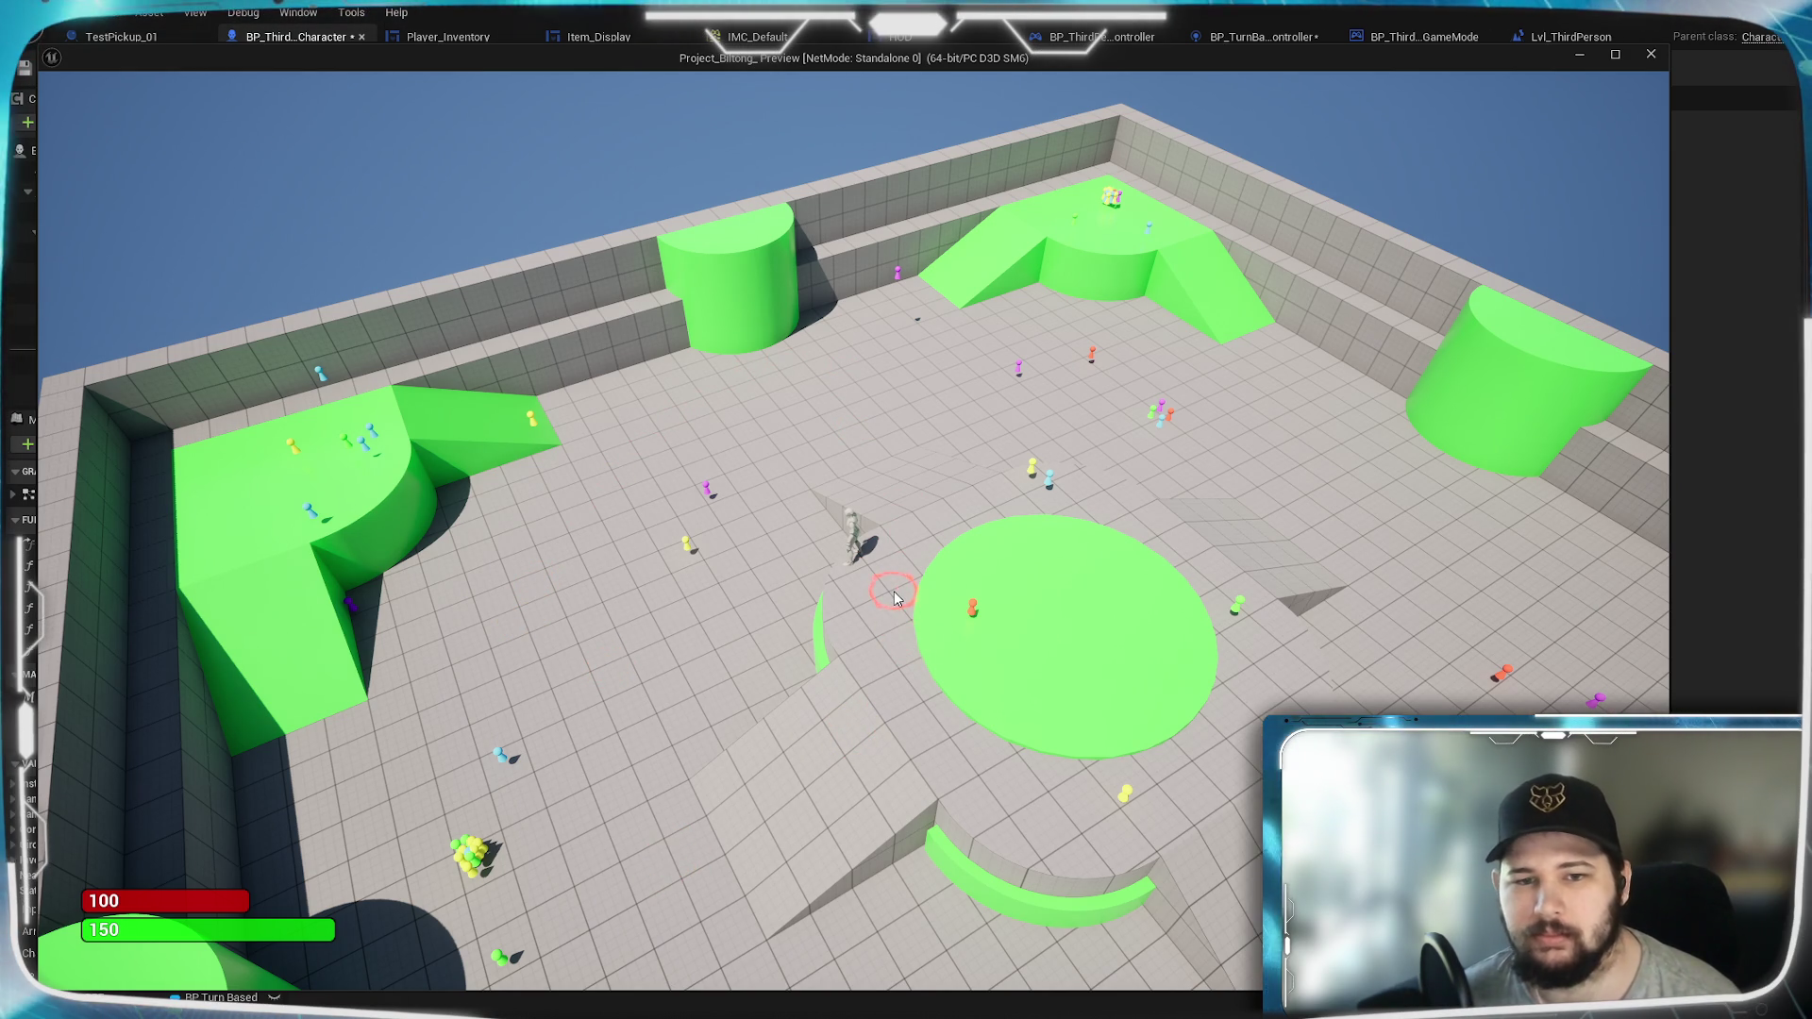
key("Escape")
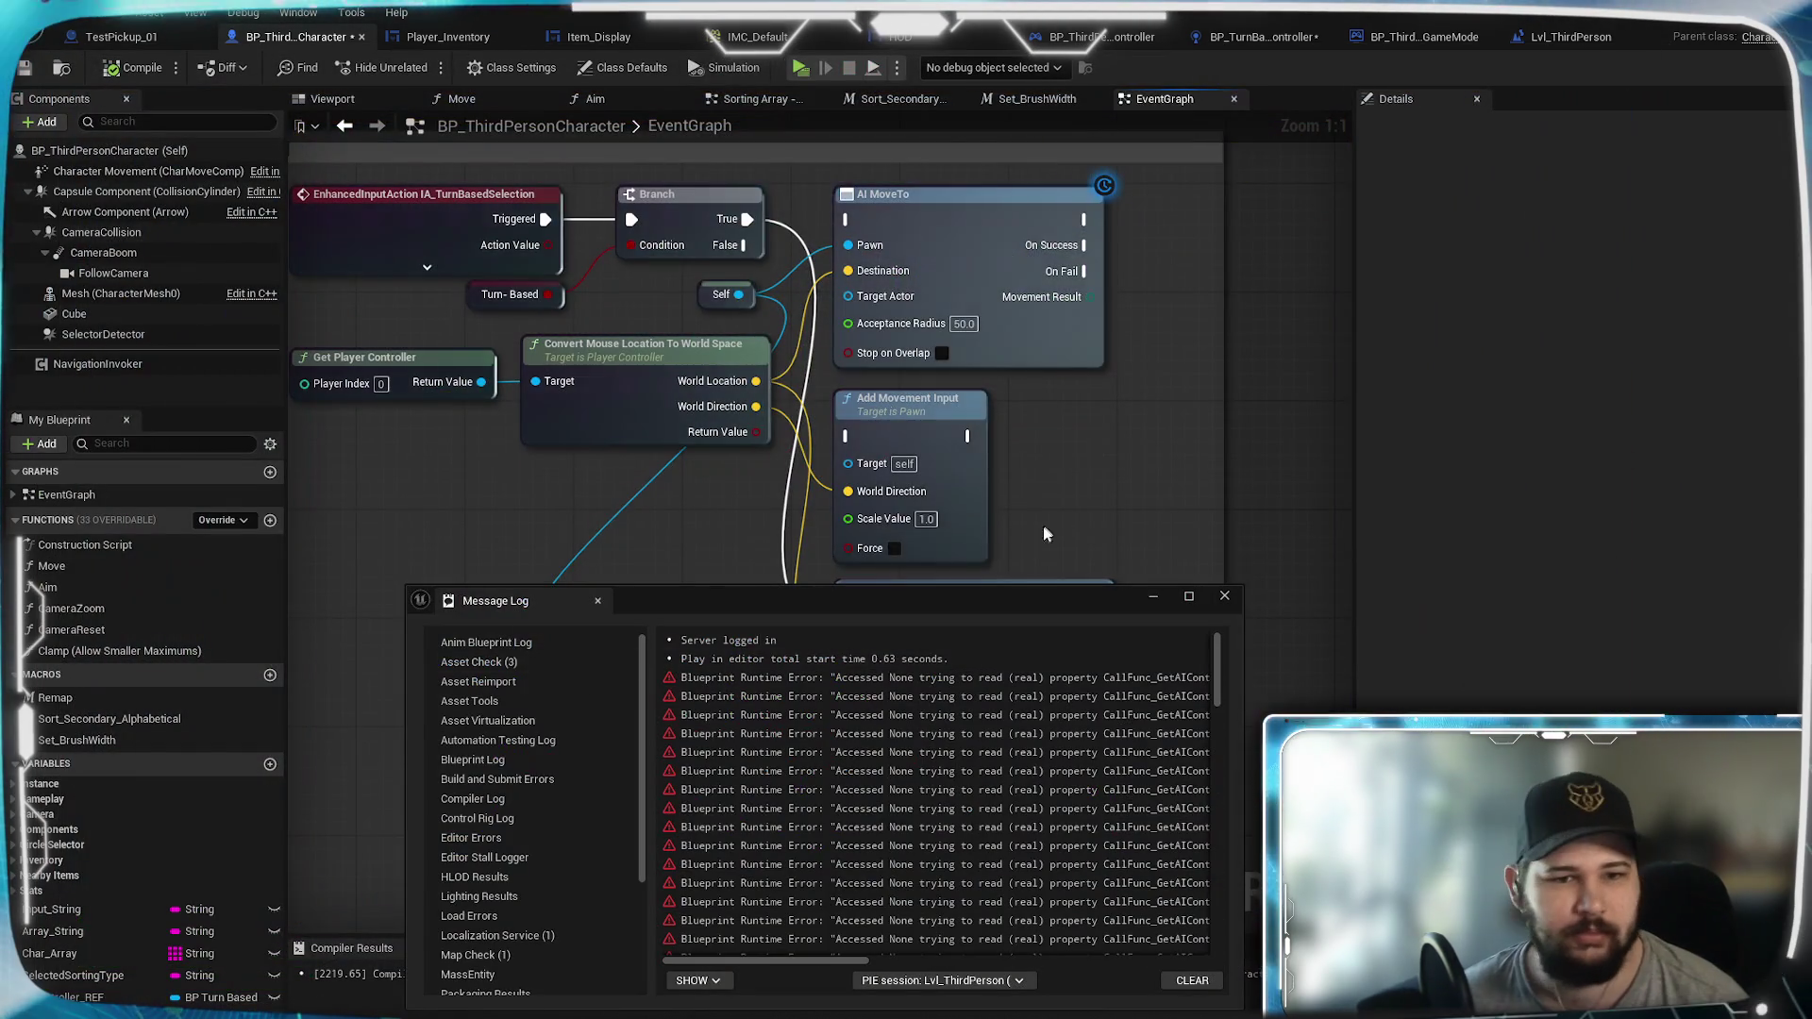
Step: Read the first Accessed None runtime error, close the Message Log, and select the Get AIController node
left_click(962, 679)
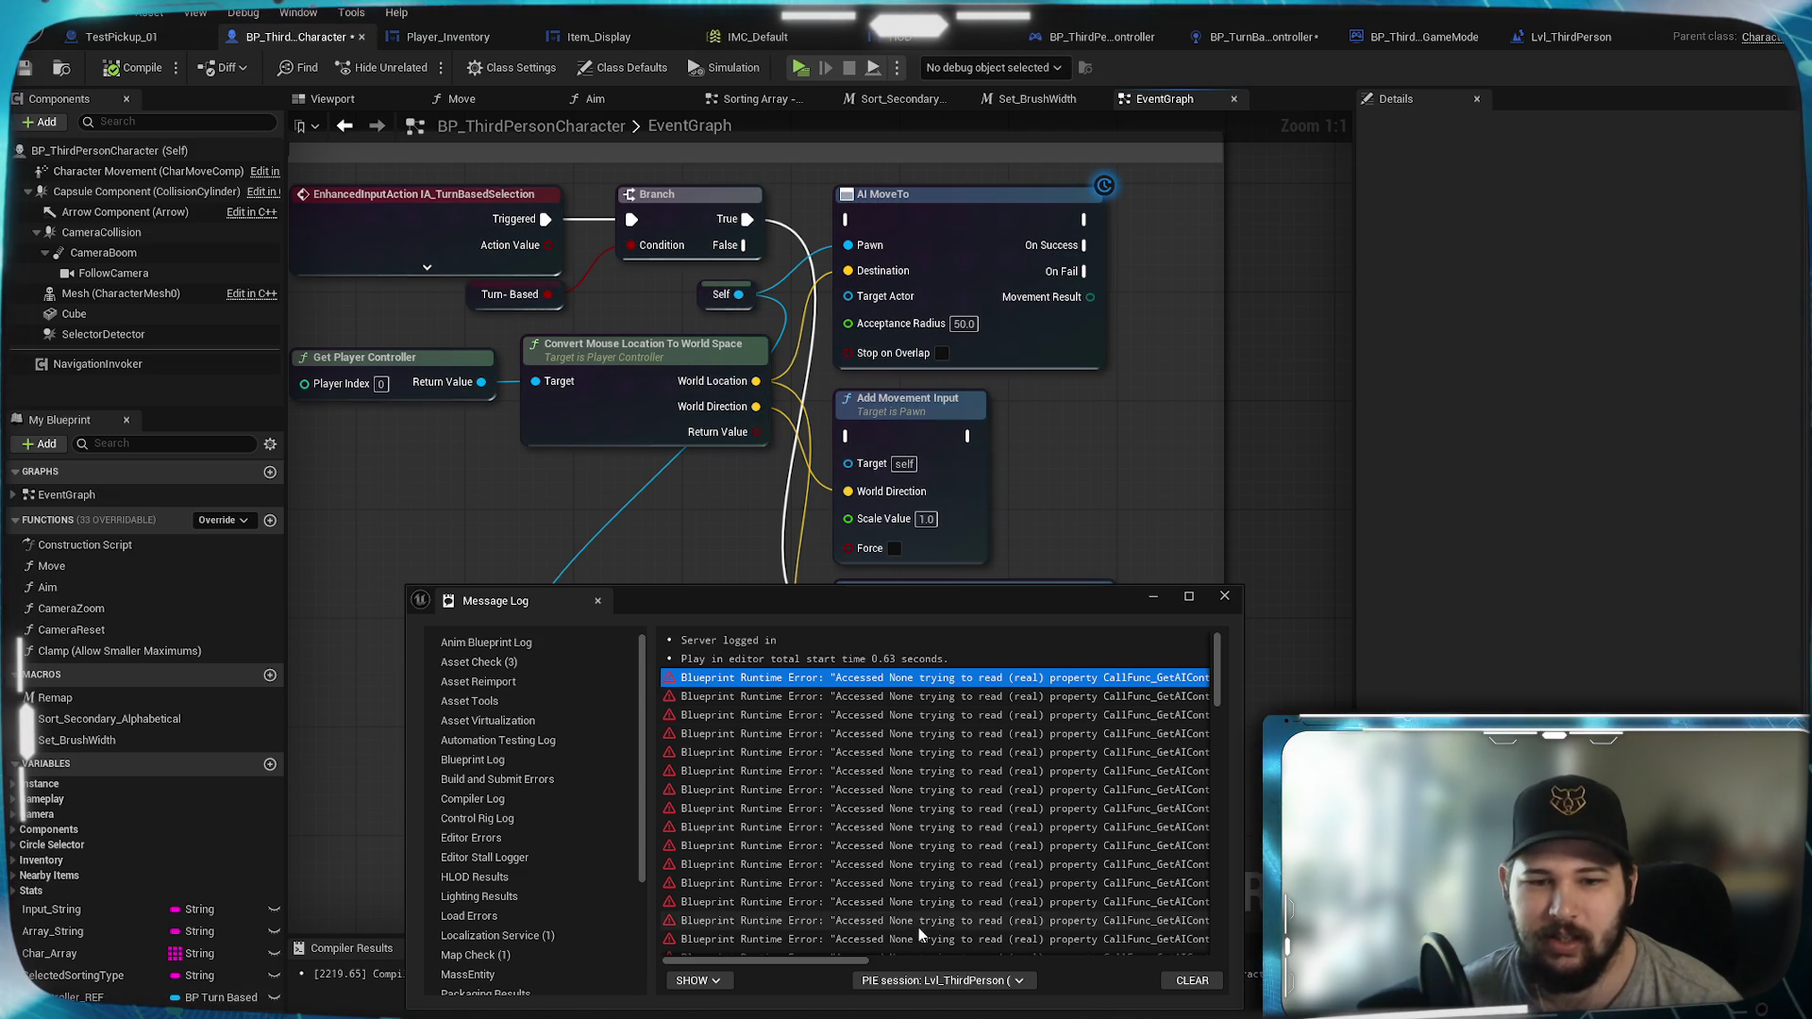
mouse_move(847, 960)
left_mouse_down()
mouse_move(1151, 955)
mouse_move(711, 953)
left_mouse_up()
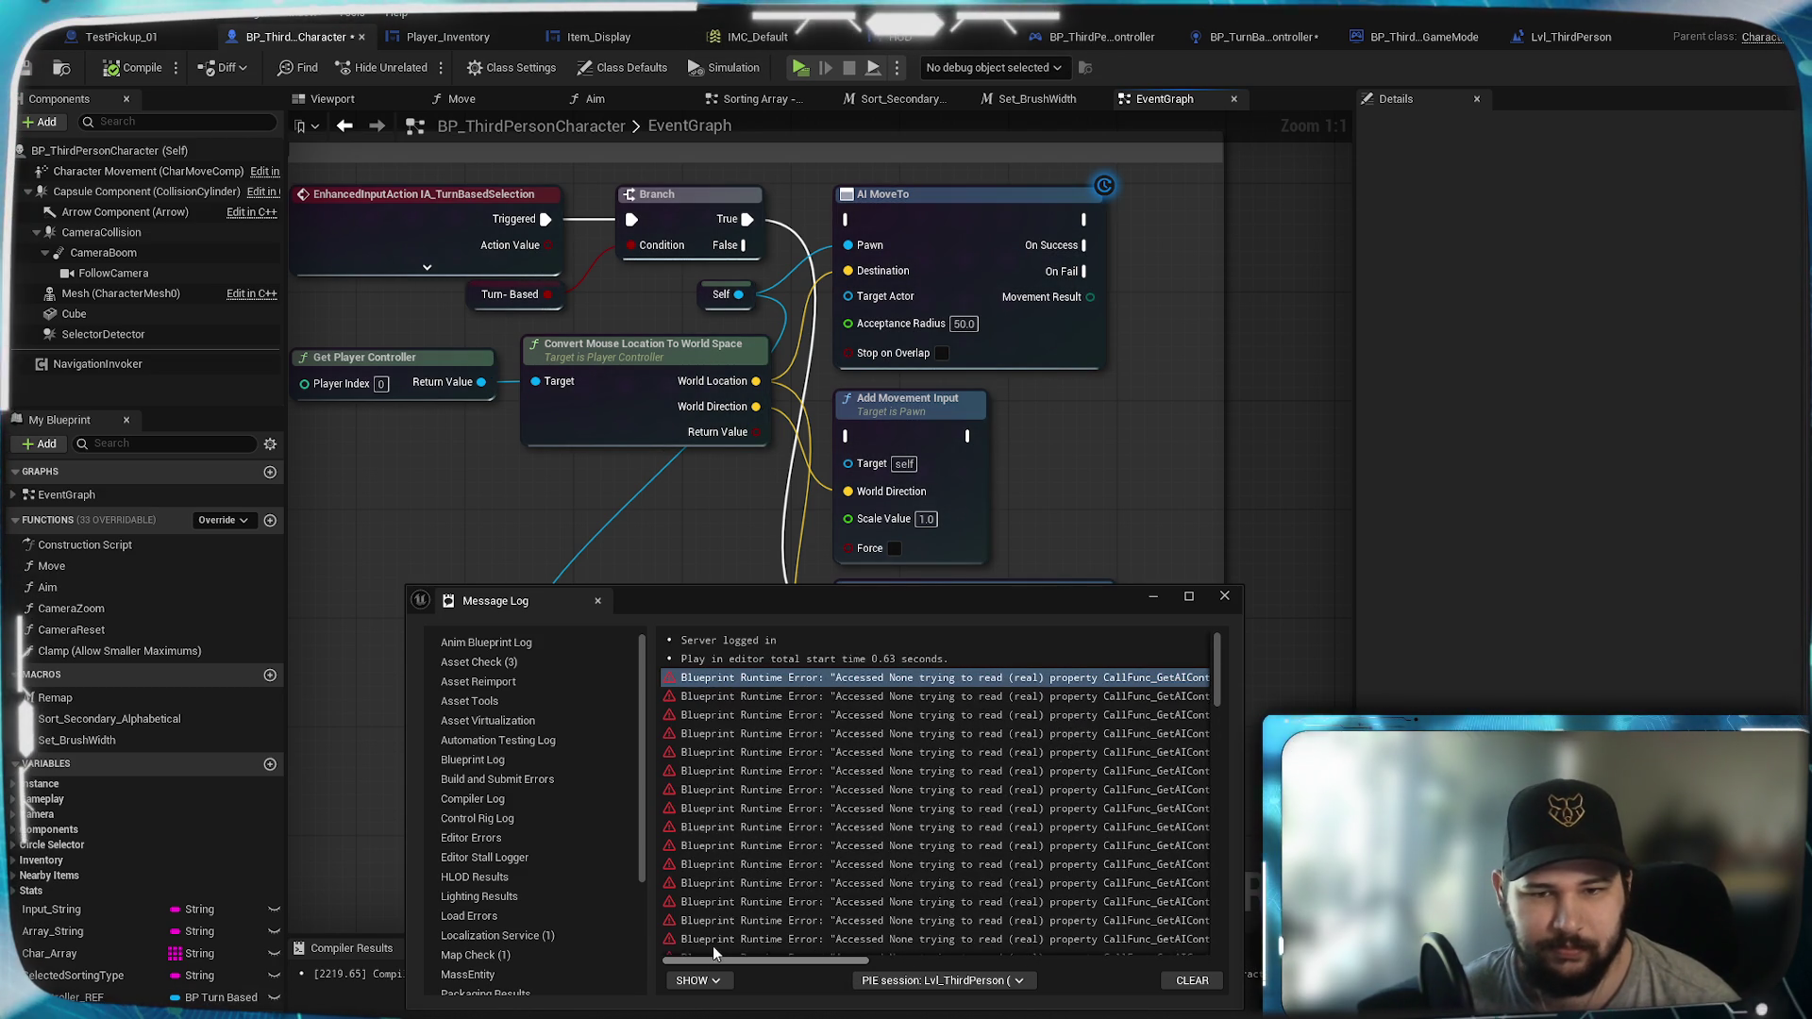
left_click(1224, 596)
left_click(606, 672)
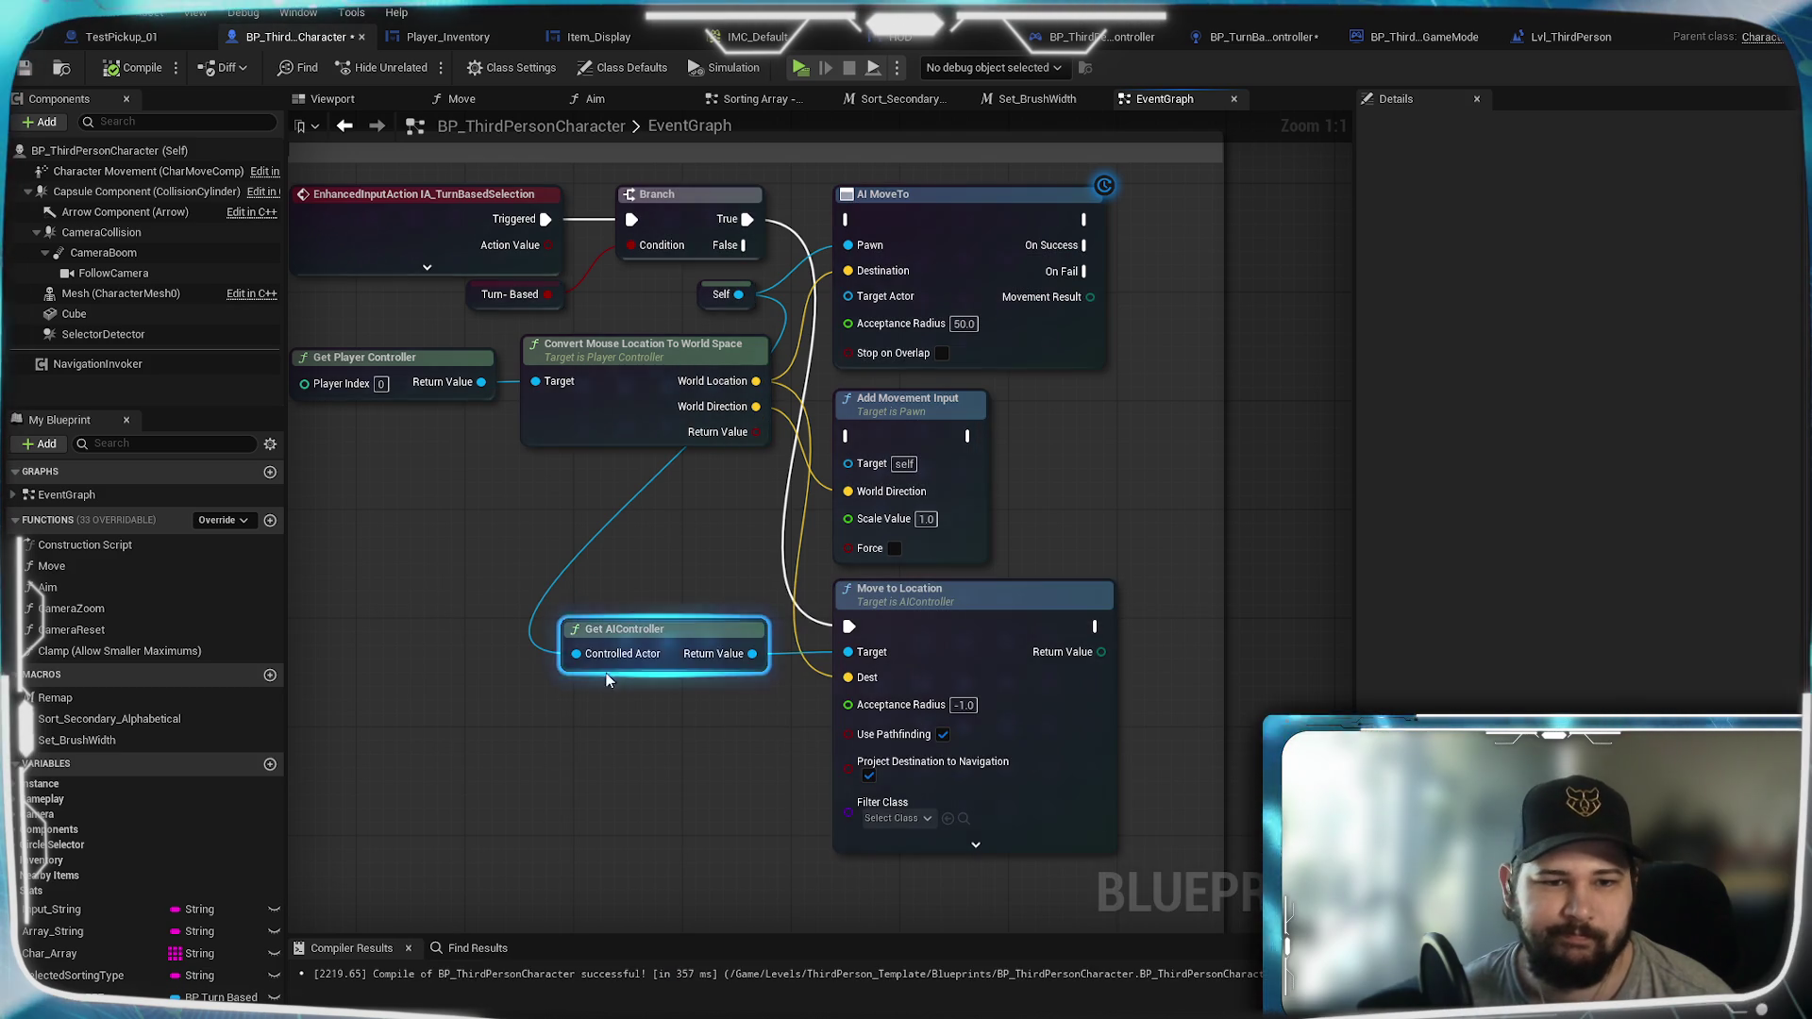
Step: Check Class Defaults, then drag off Self and add a SET AI Controller Class node via a 'set air control' search
mouse_move(660, 585)
left_mouse_down()
mouse_move(1151, 638)
mouse_move(963, 518)
left_mouse_up()
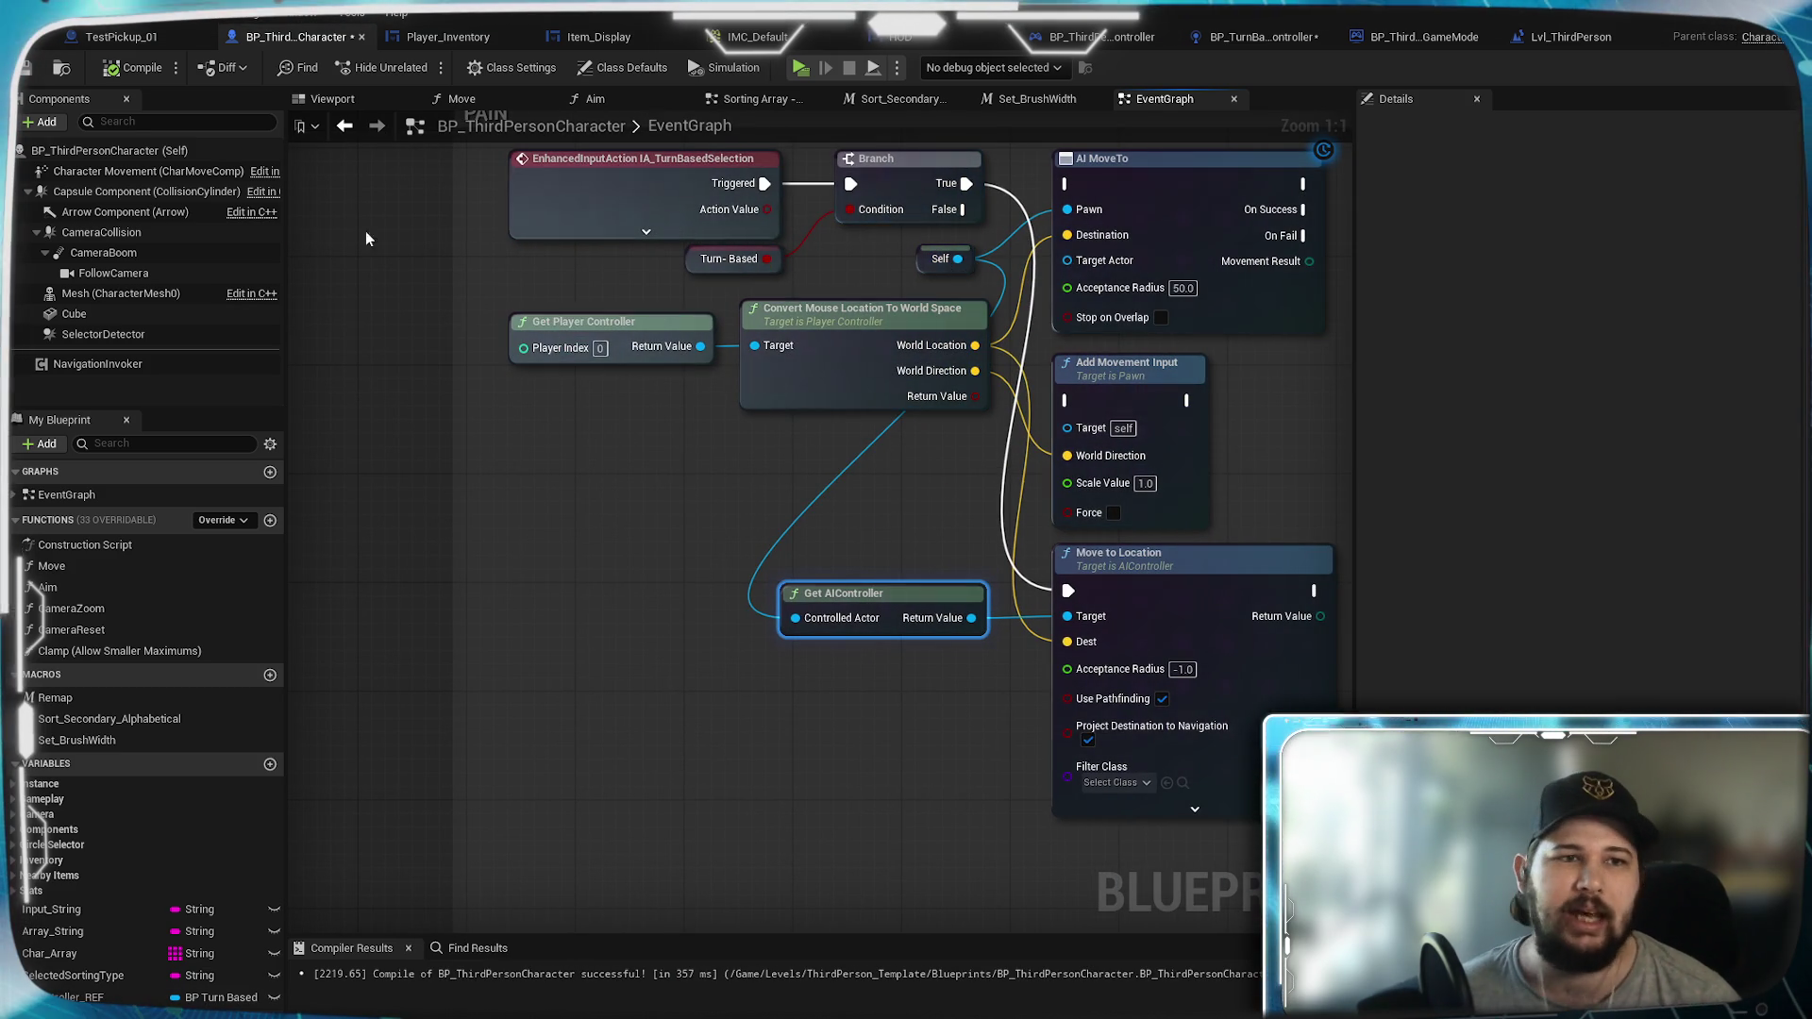
left_click(623, 67)
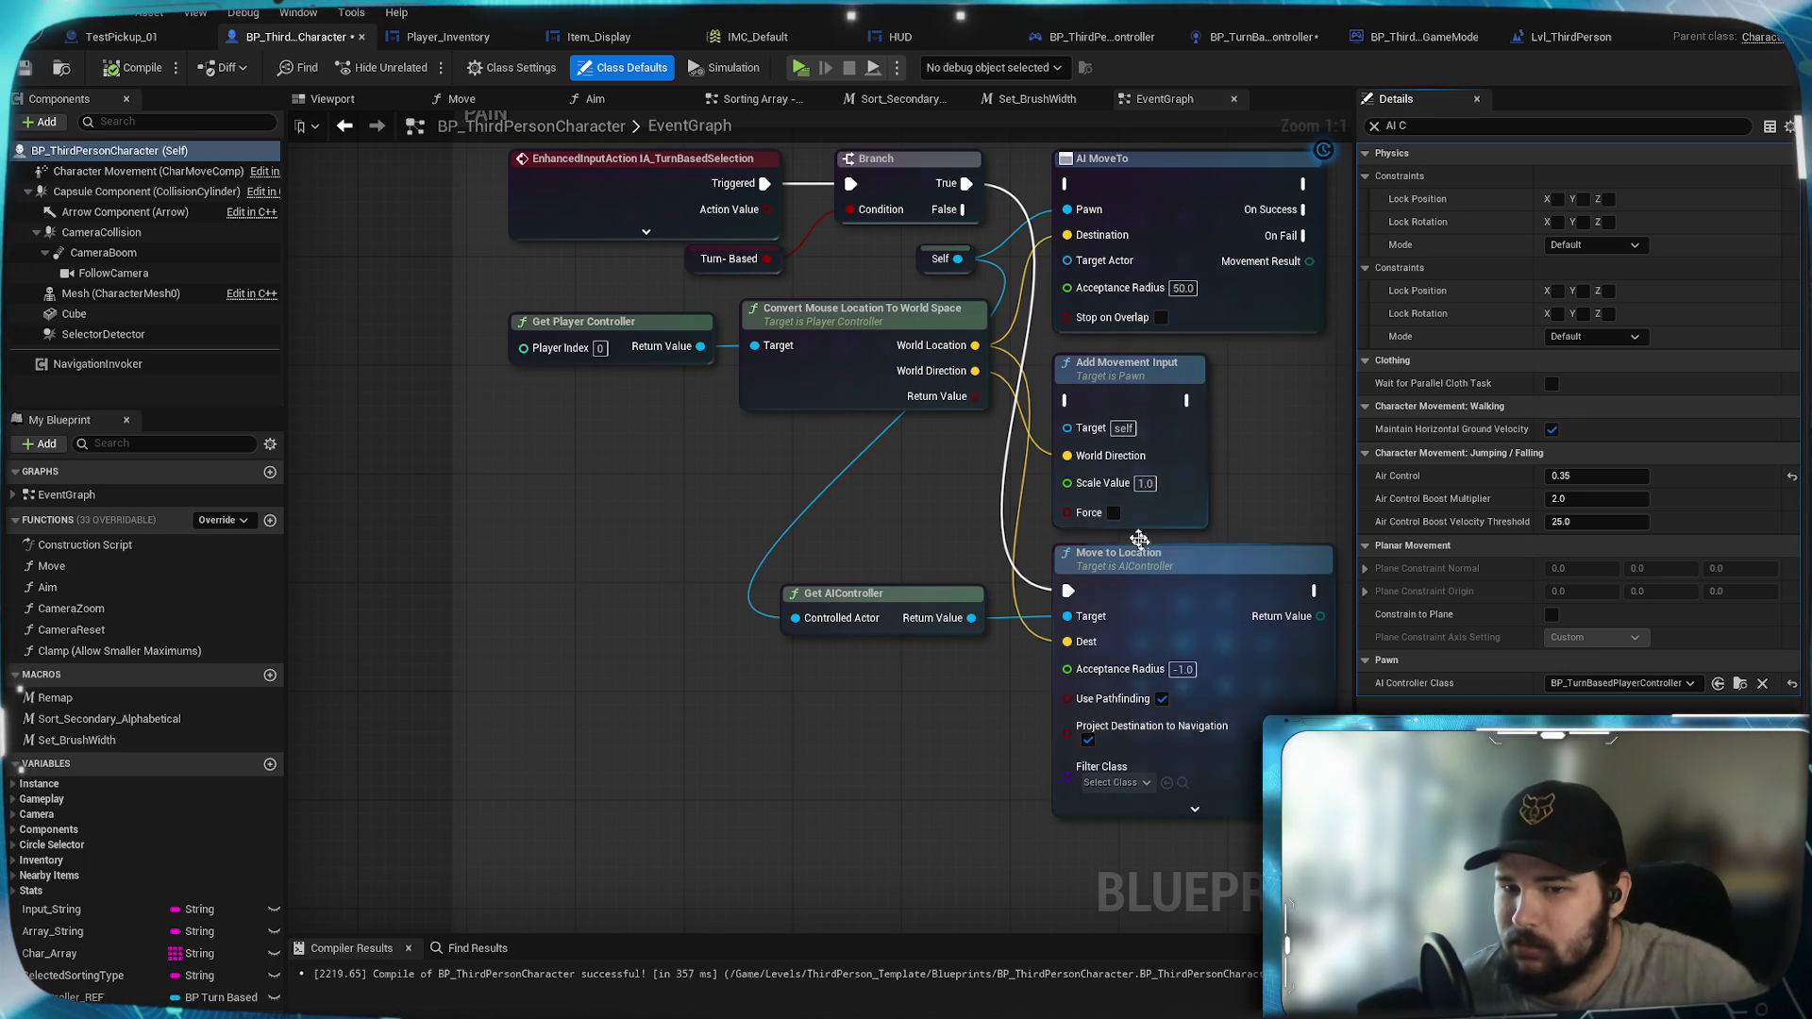
mouse_move(956, 258)
left_mouse_down()
mouse_move(636, 631)
mouse_move(711, 698)
left_mouse_up()
type("set air control")
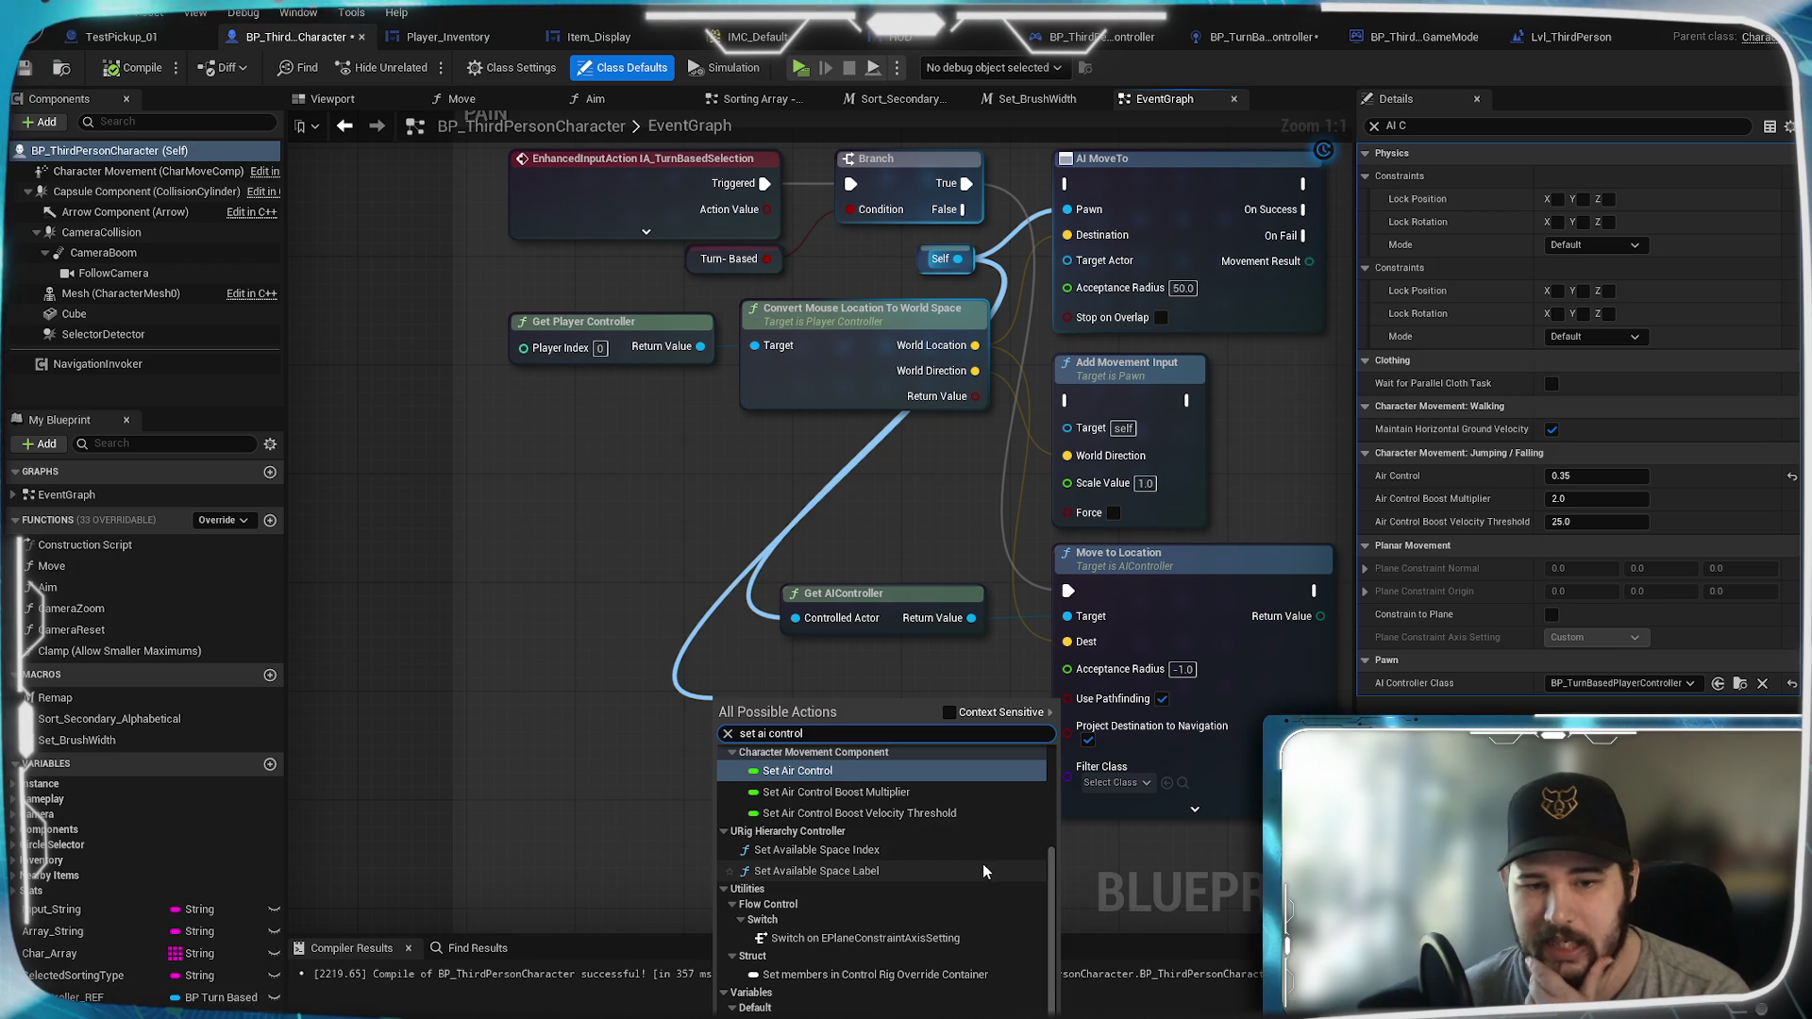
scroll(982, 861, "down", 1)
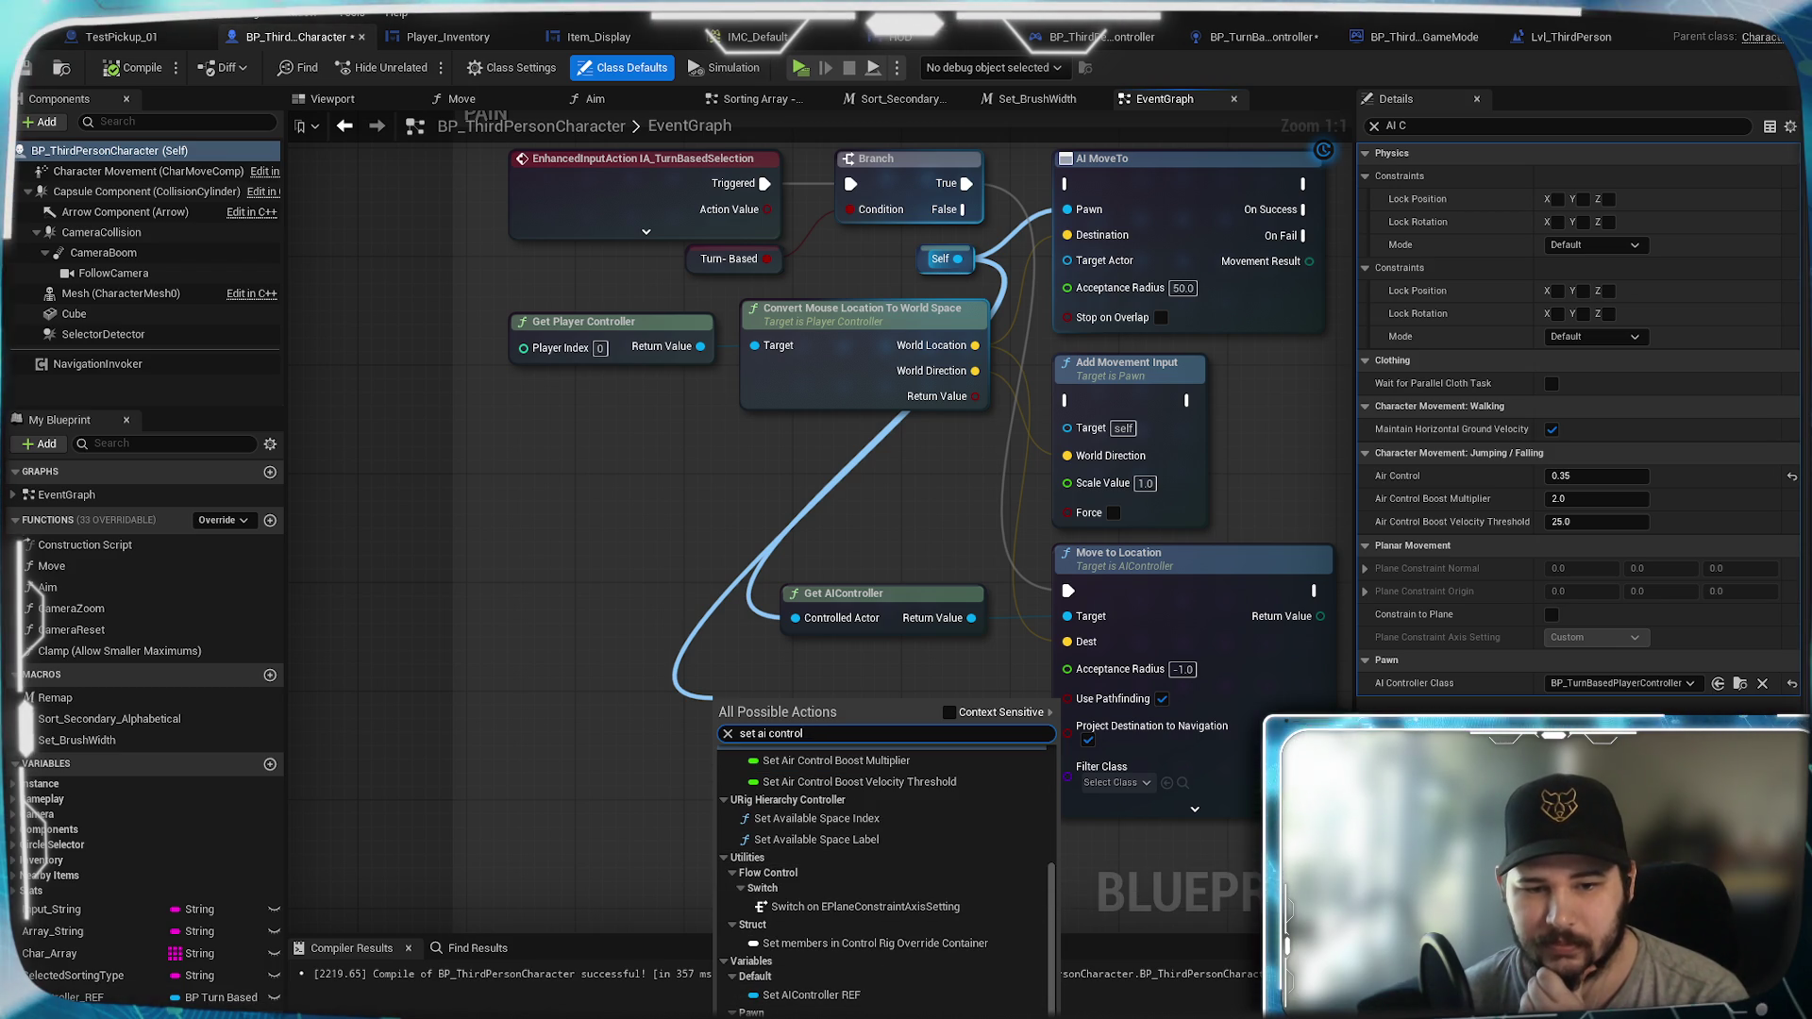
scroll(908, 895, "up", 3)
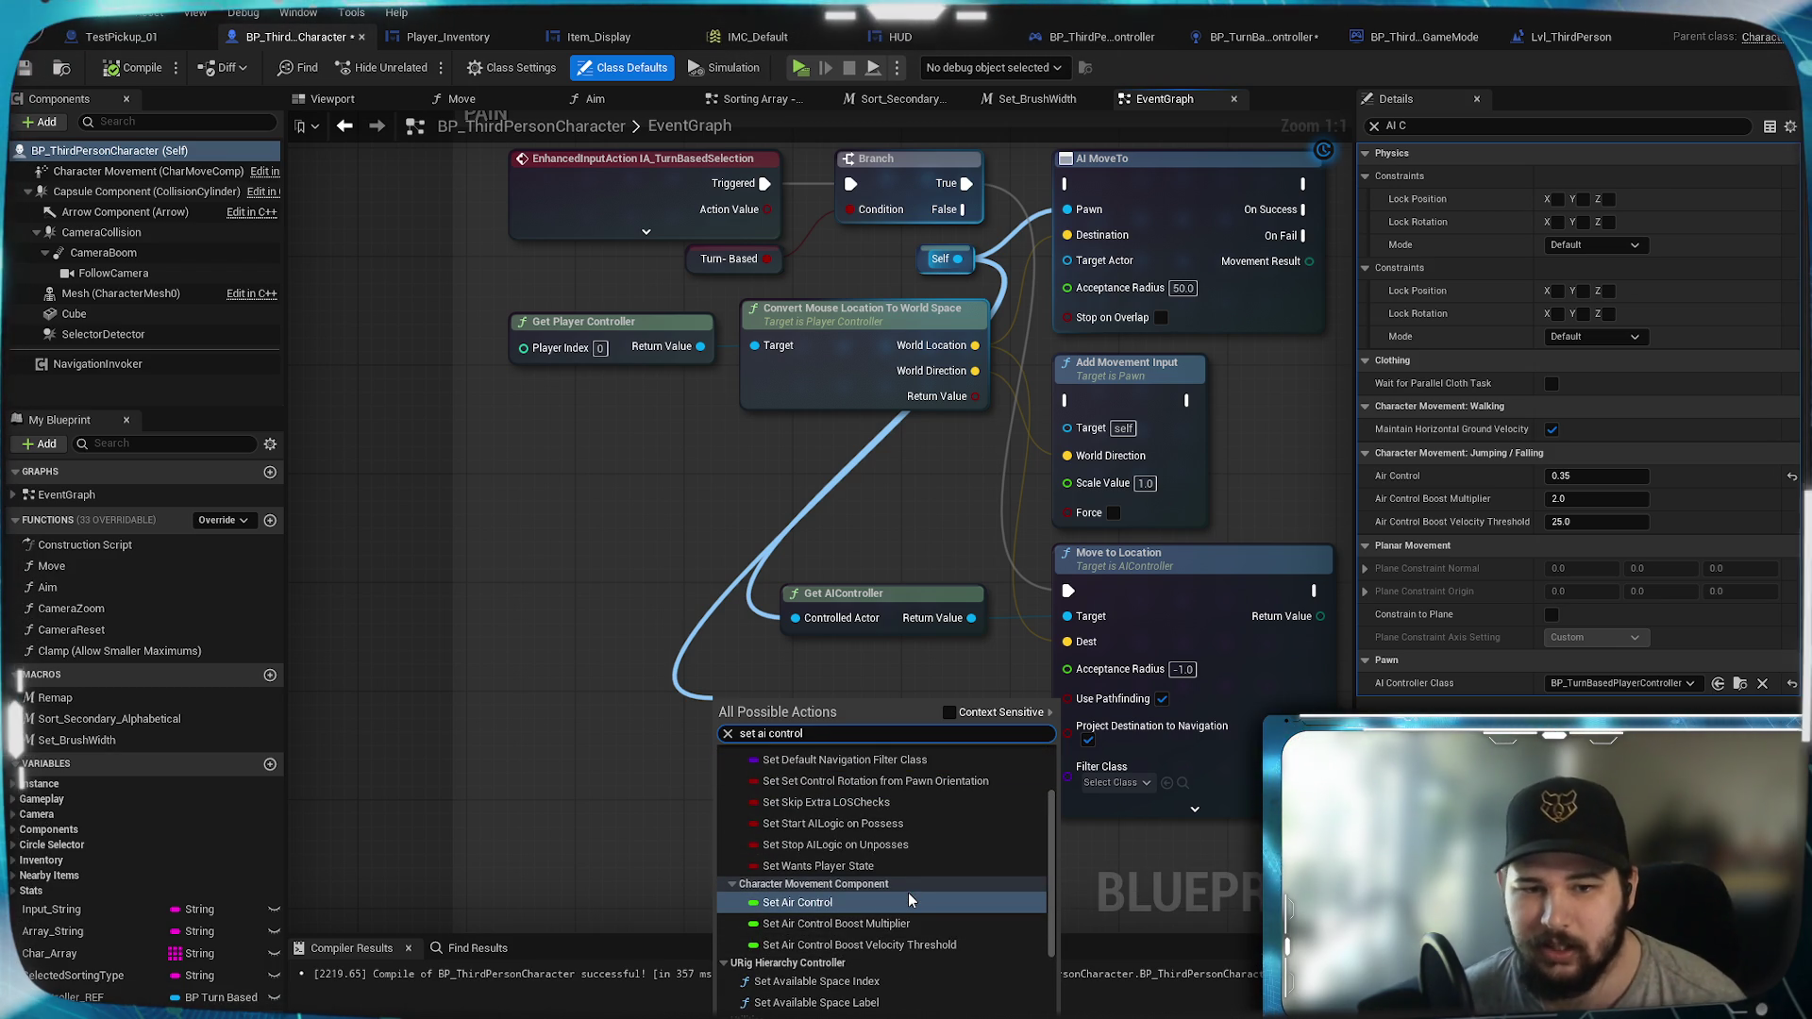
scroll(907, 892, "up", 2)
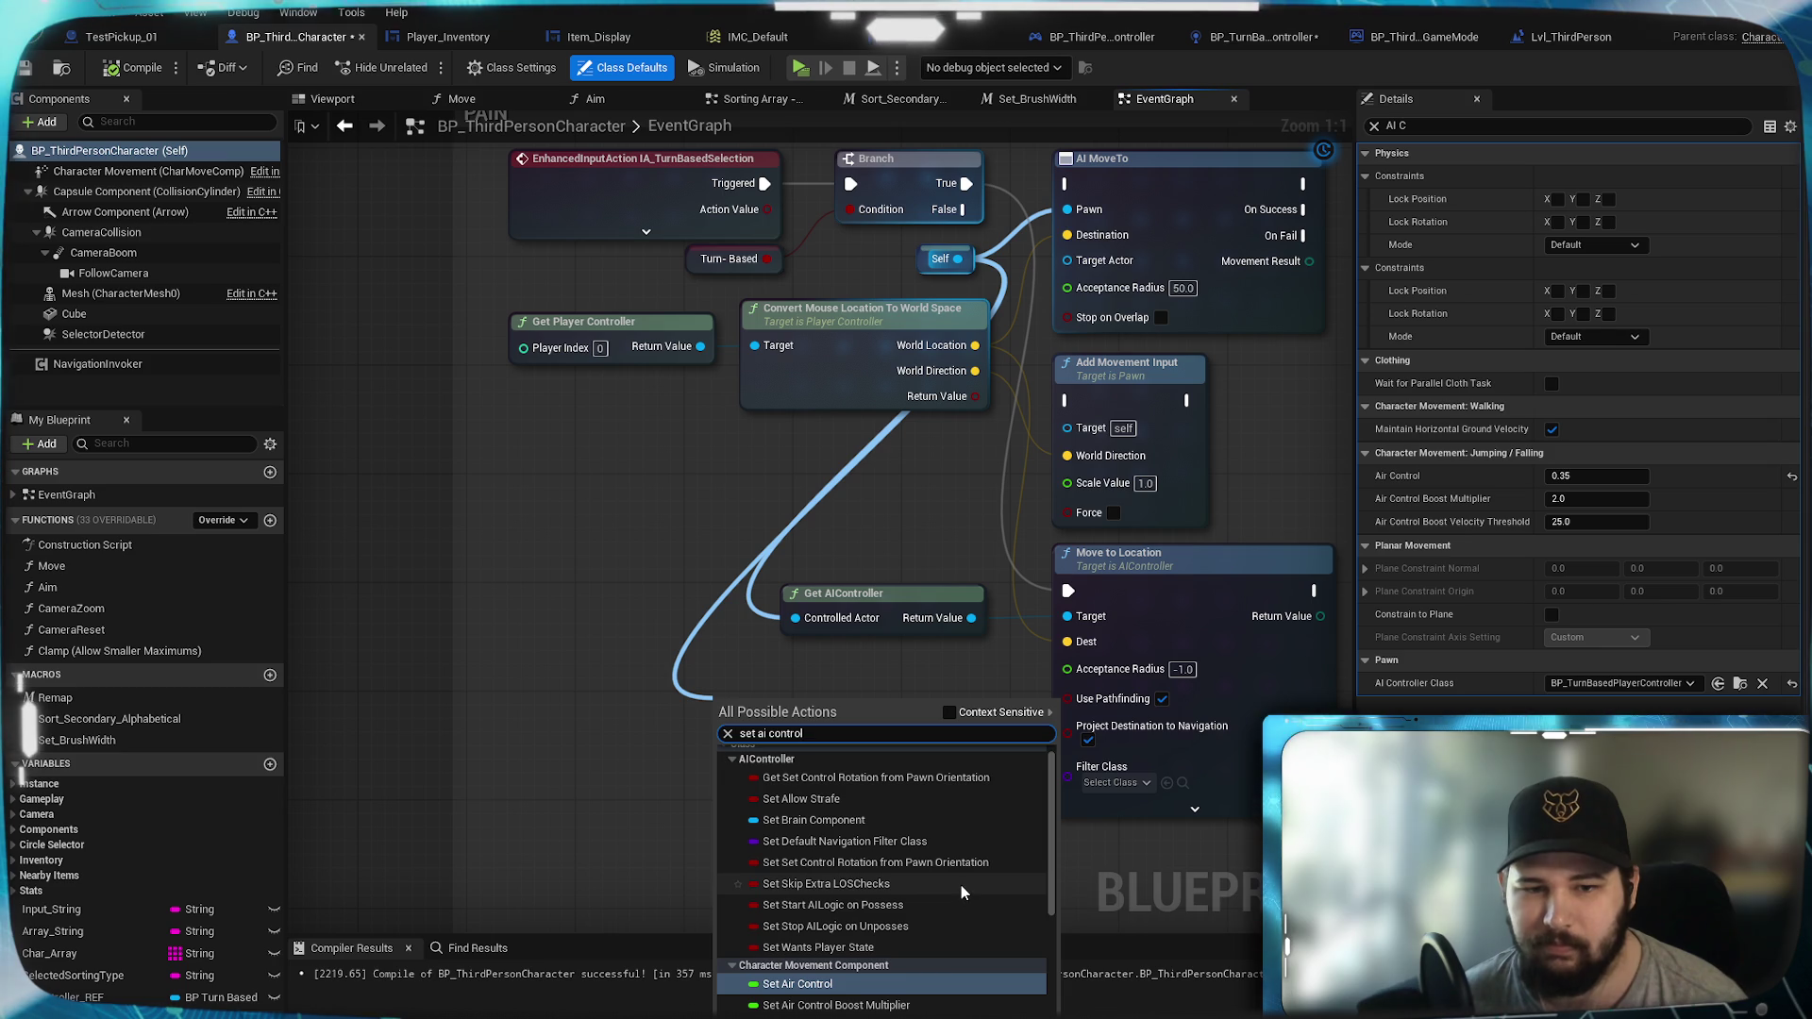
scroll(966, 904, "down", 3)
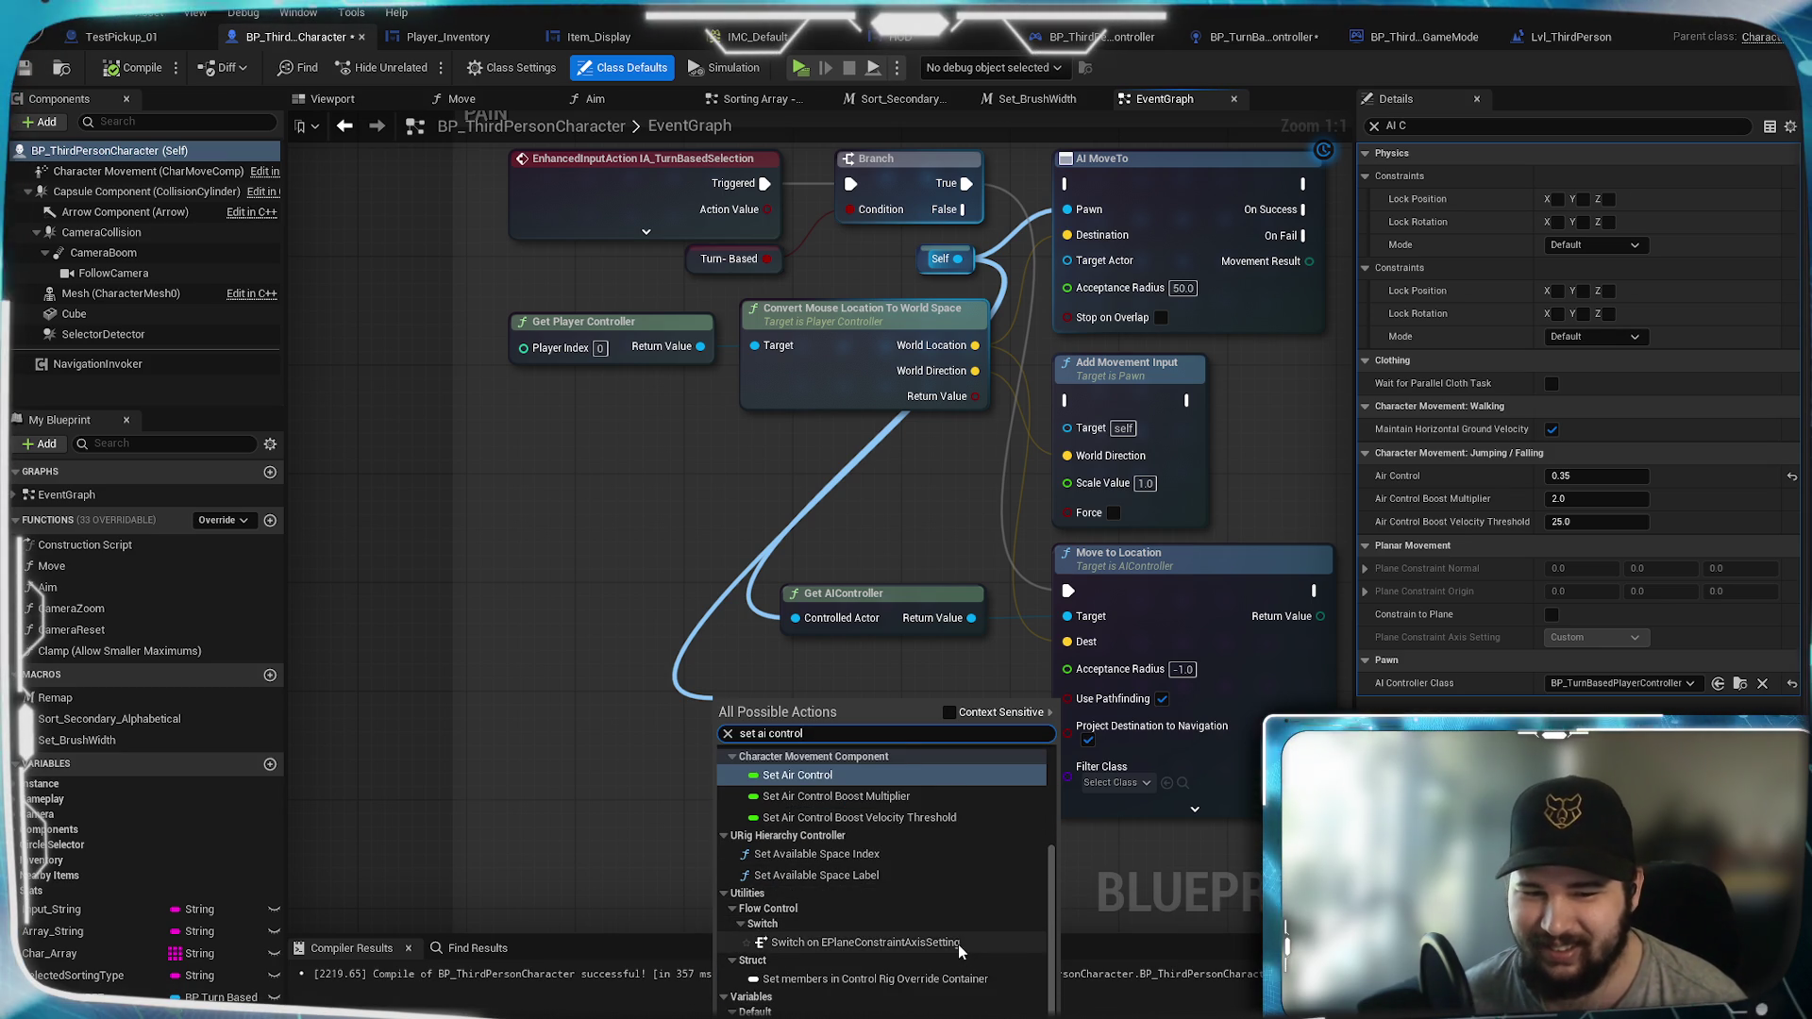
scroll(959, 943, "down", 1)
left_click(890, 965)
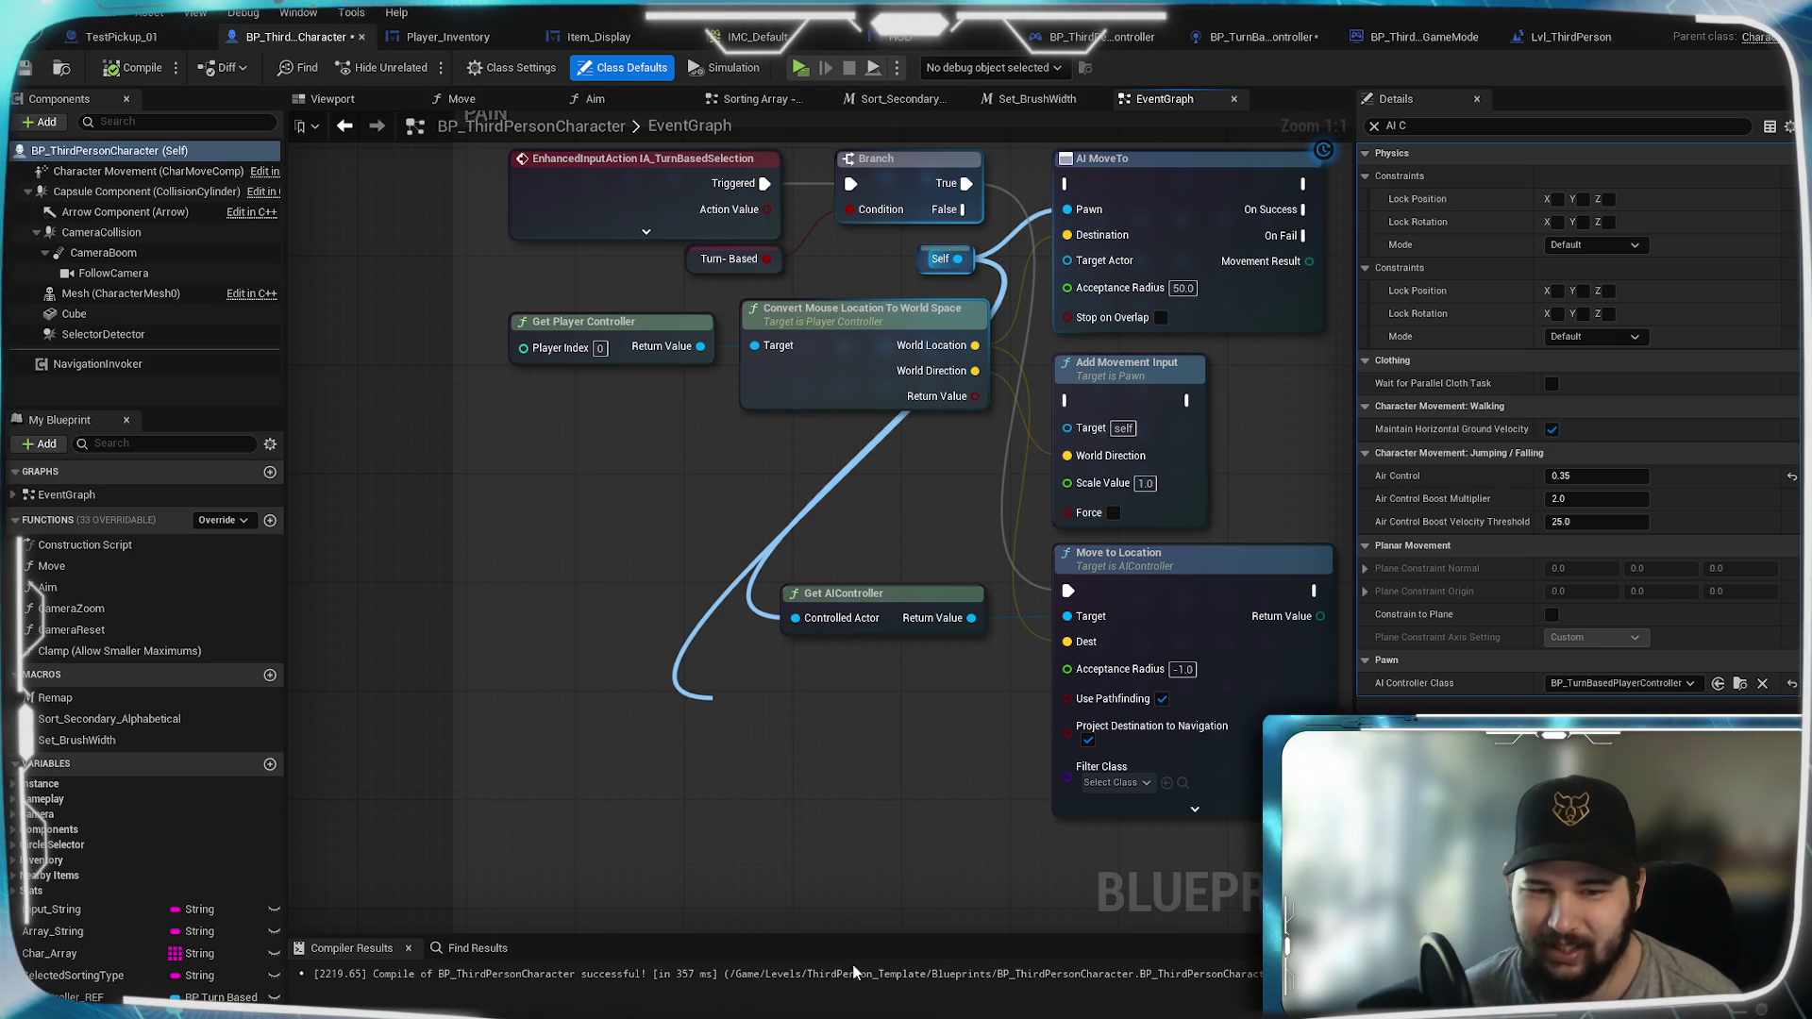
mouse_move(808, 711)
left_mouse_down()
mouse_move(744, 708)
mouse_move(874, 696)
left_mouse_up()
Step: Route Branch True into SET AI Controller Class, and SET's exec into Move to Location
mouse_move(649, 664)
left_mouse_down()
mouse_move(587, 712)
mouse_move(586, 769)
left_mouse_up()
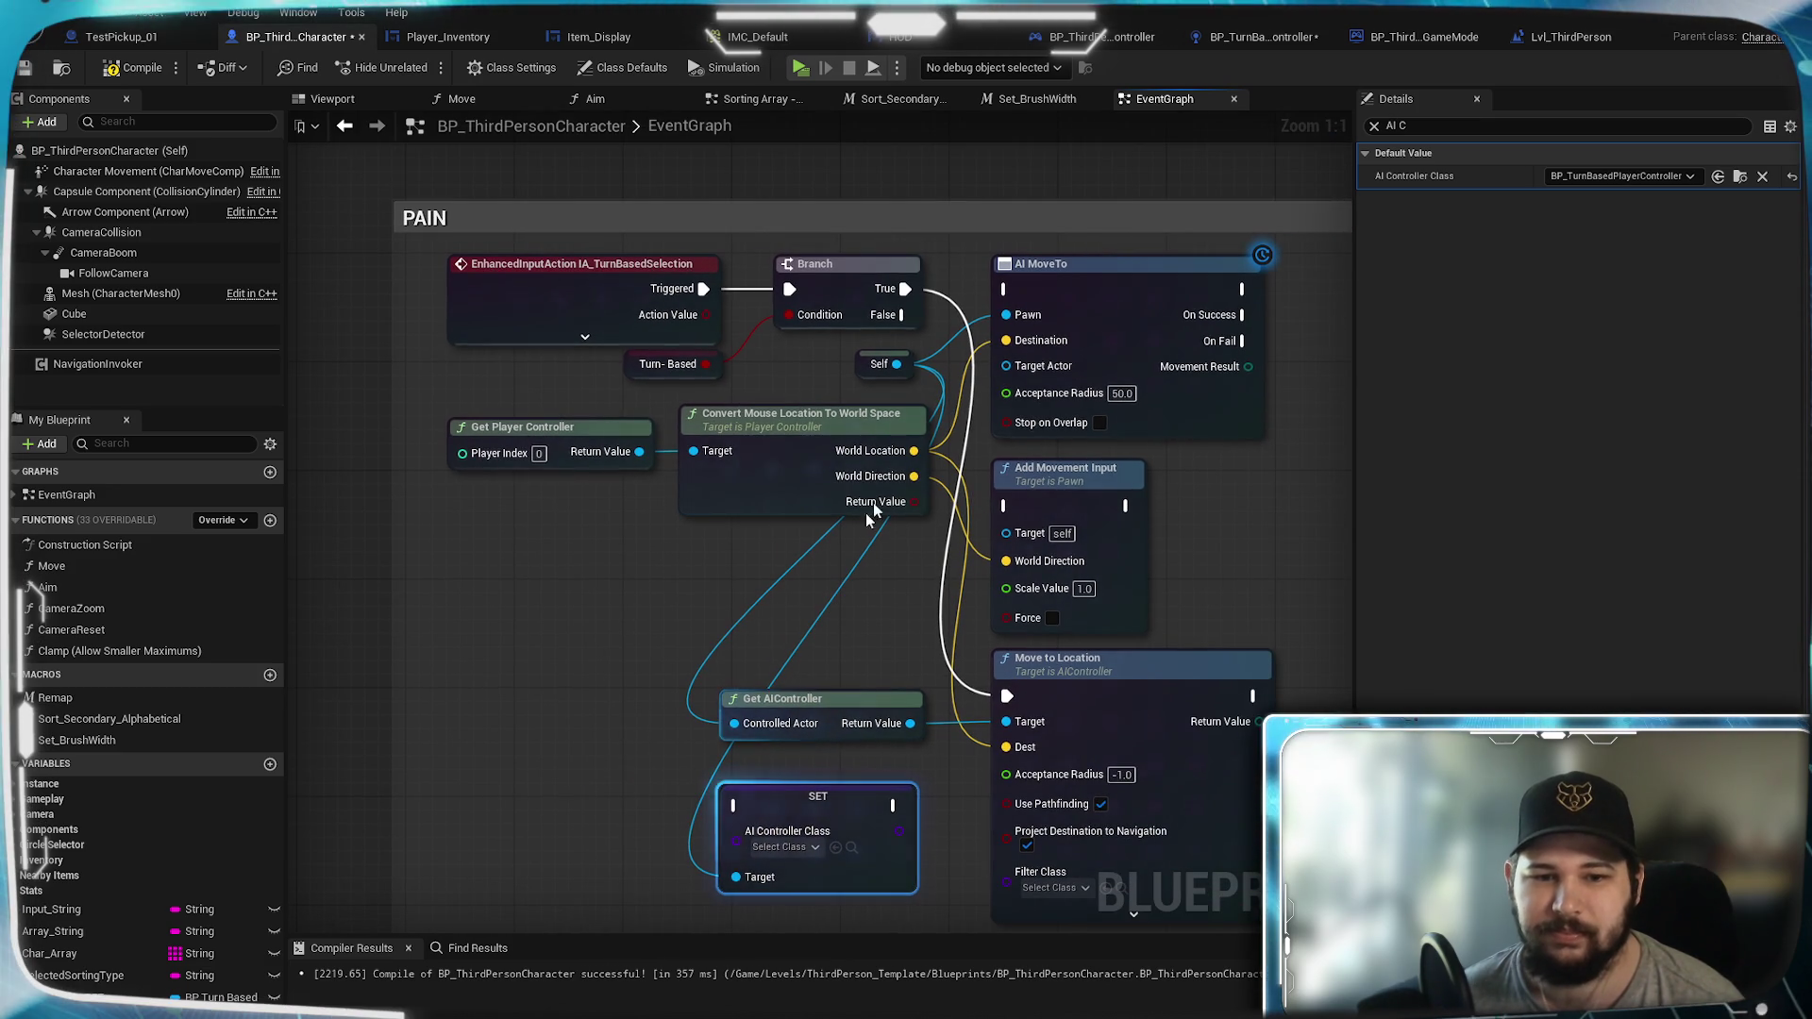
mouse_move(913, 283)
left_mouse_down()
mouse_move(727, 679)
mouse_move(768, 792)
mouse_move(737, 805)
left_mouse_up()
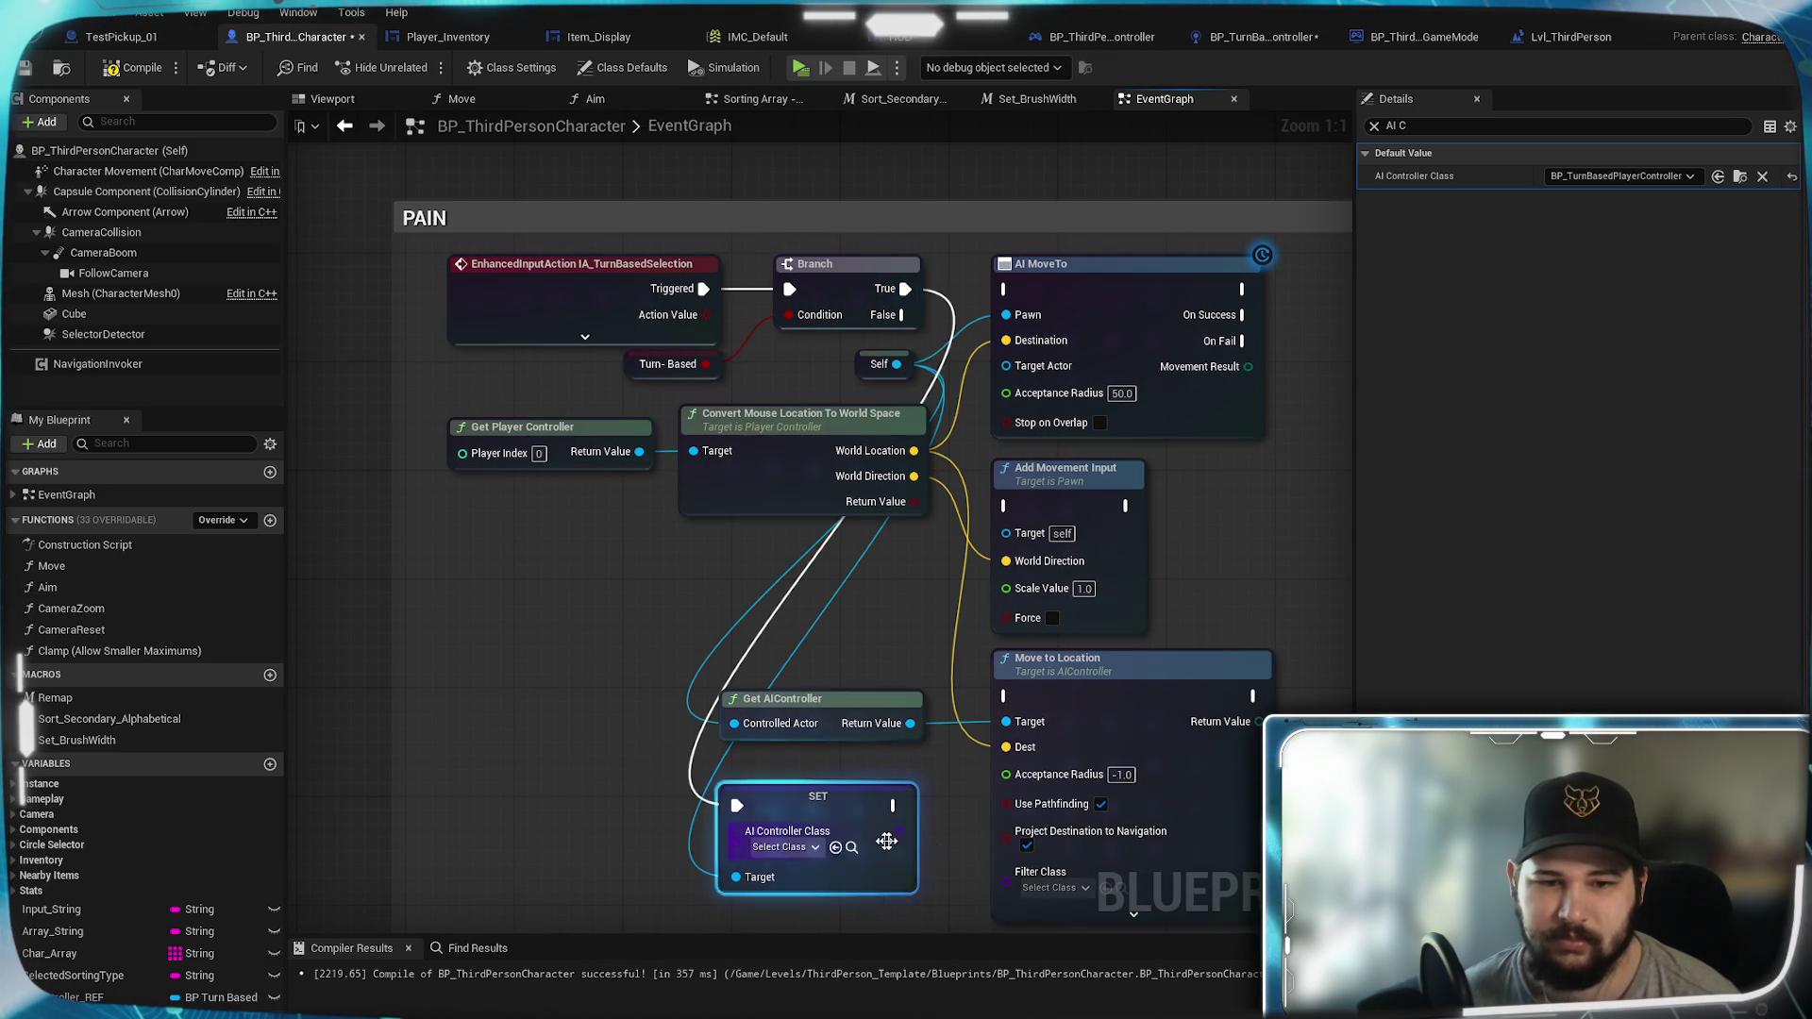
left_click_drag(895, 805, 1003, 696)
Step: Feed the AI Controller Class variable into the SET node, place it left of SET, and save
scroll(934, 754, "down", 6)
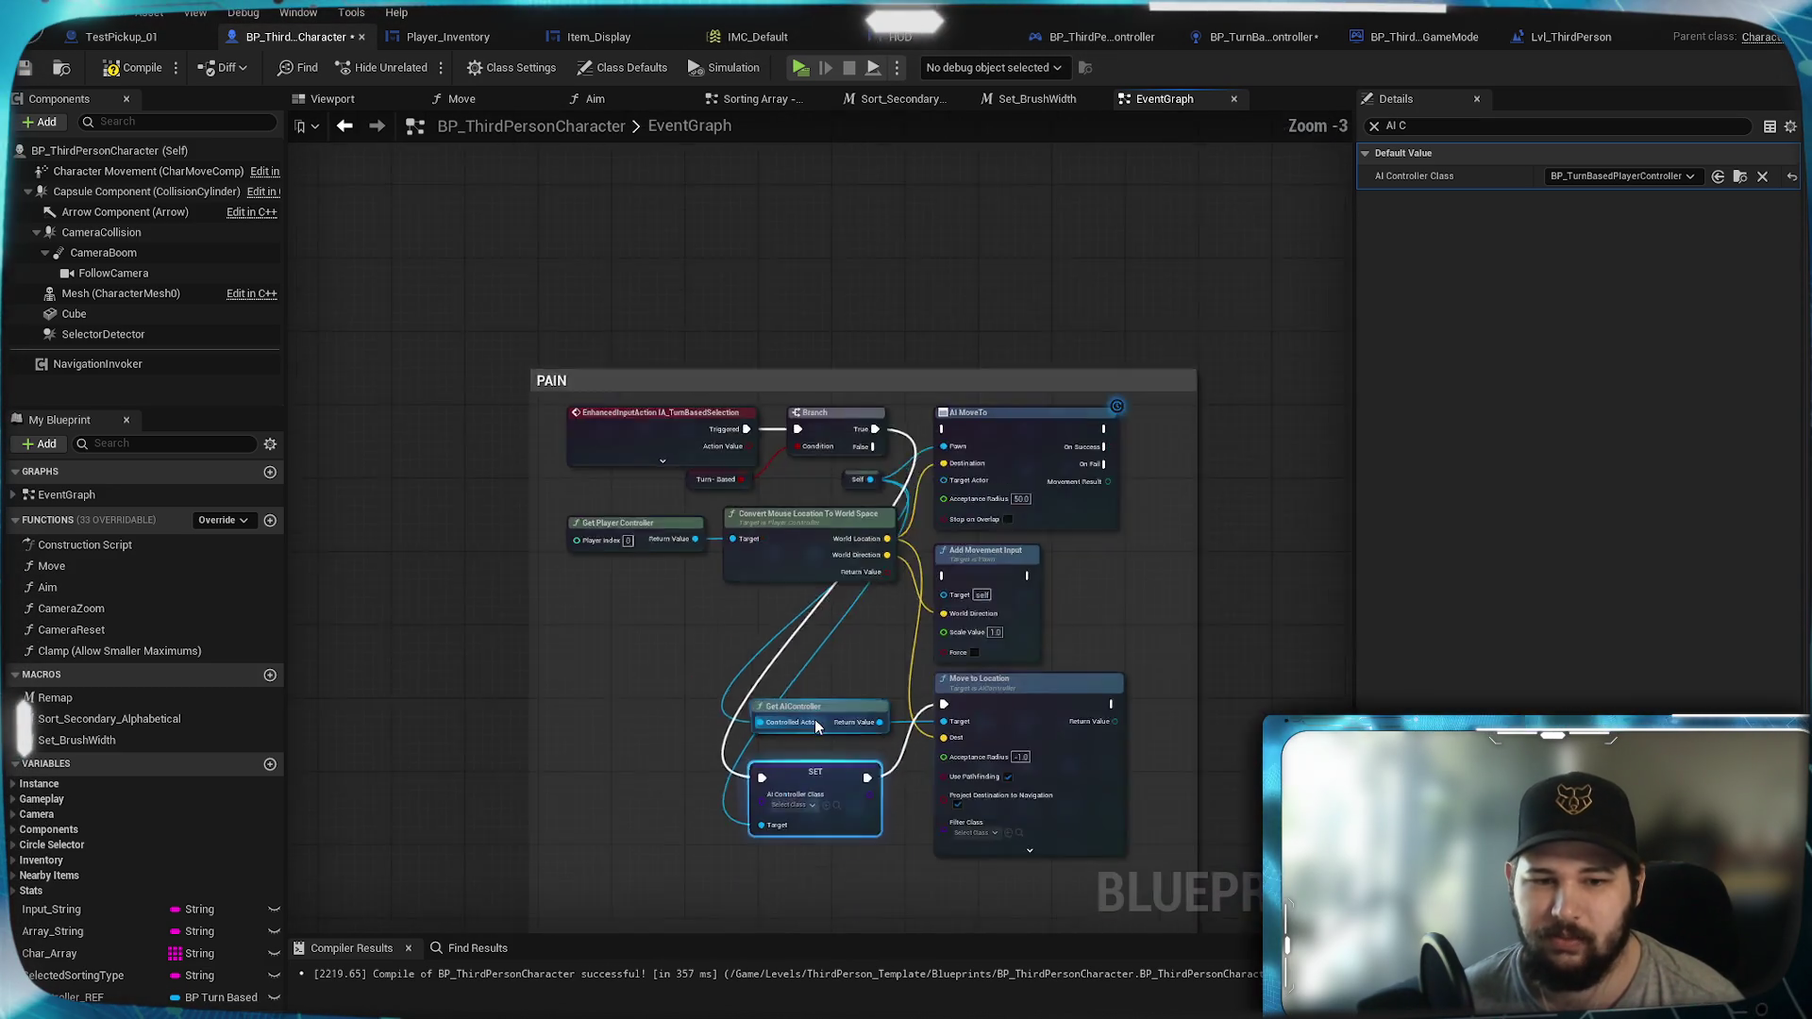
scroll(1010, 554, "up", 3)
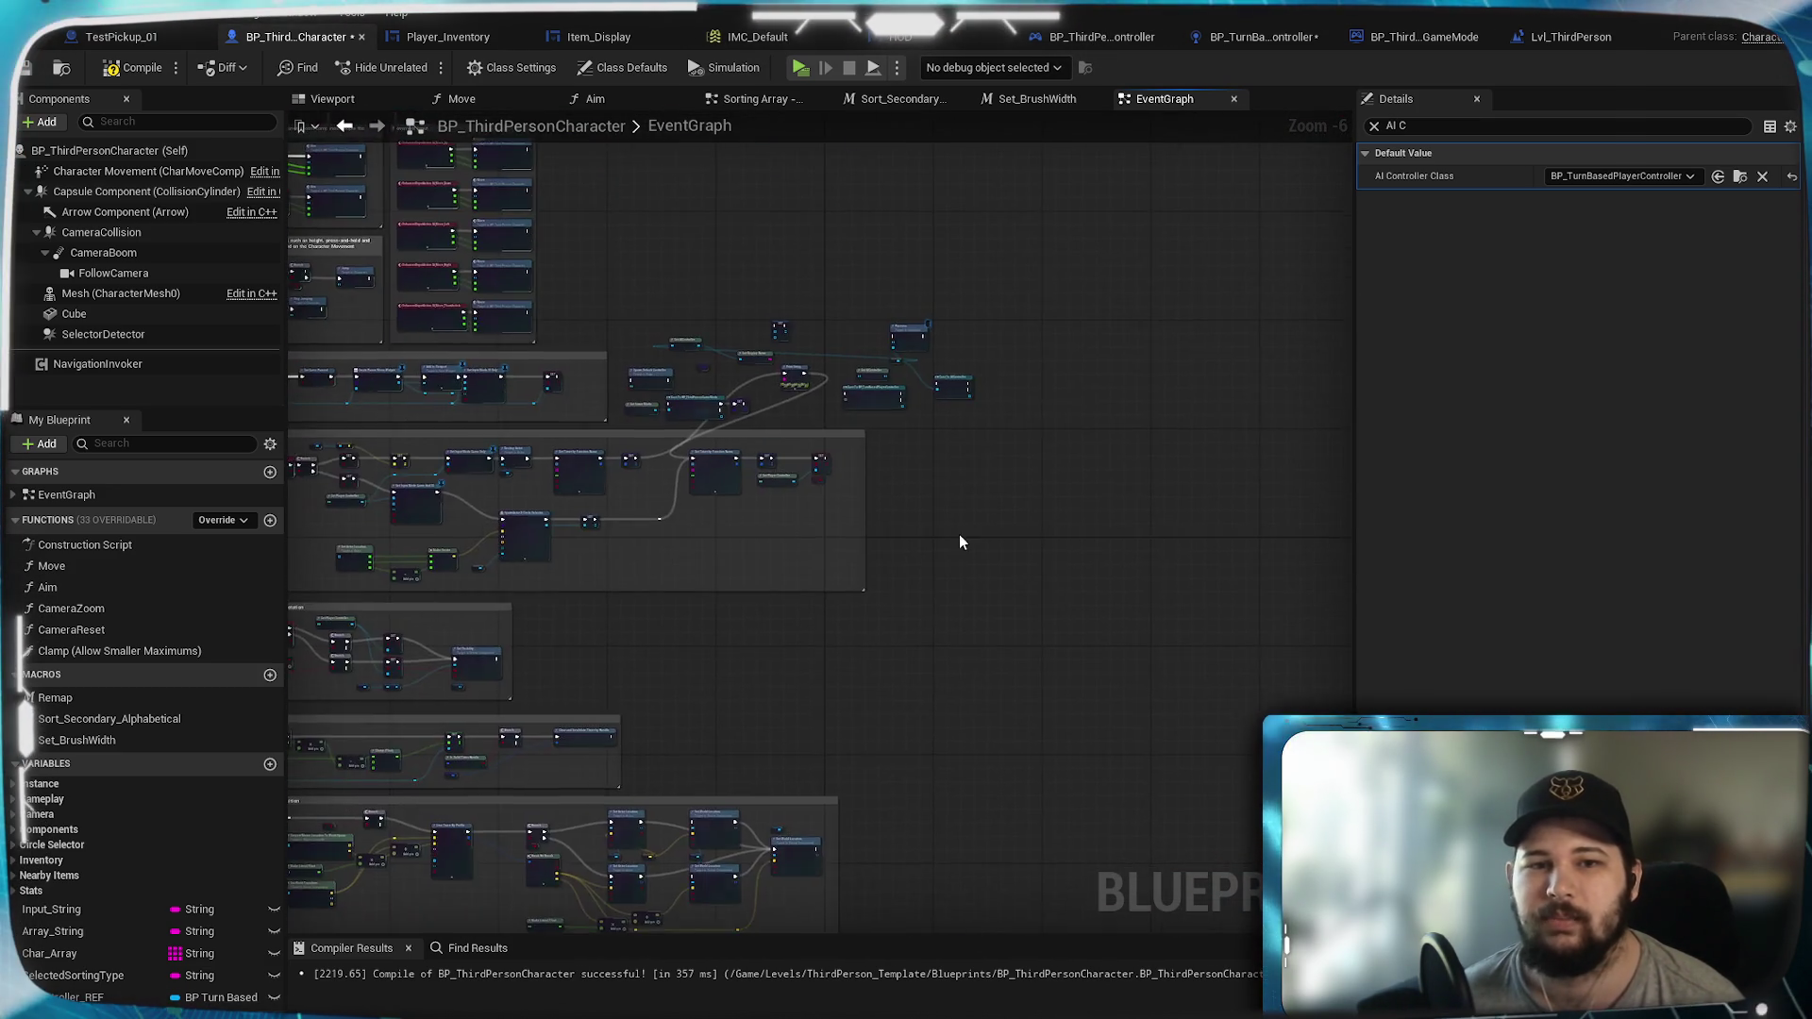
scroll(705, 564, "up", 3)
left_click(651, 541)
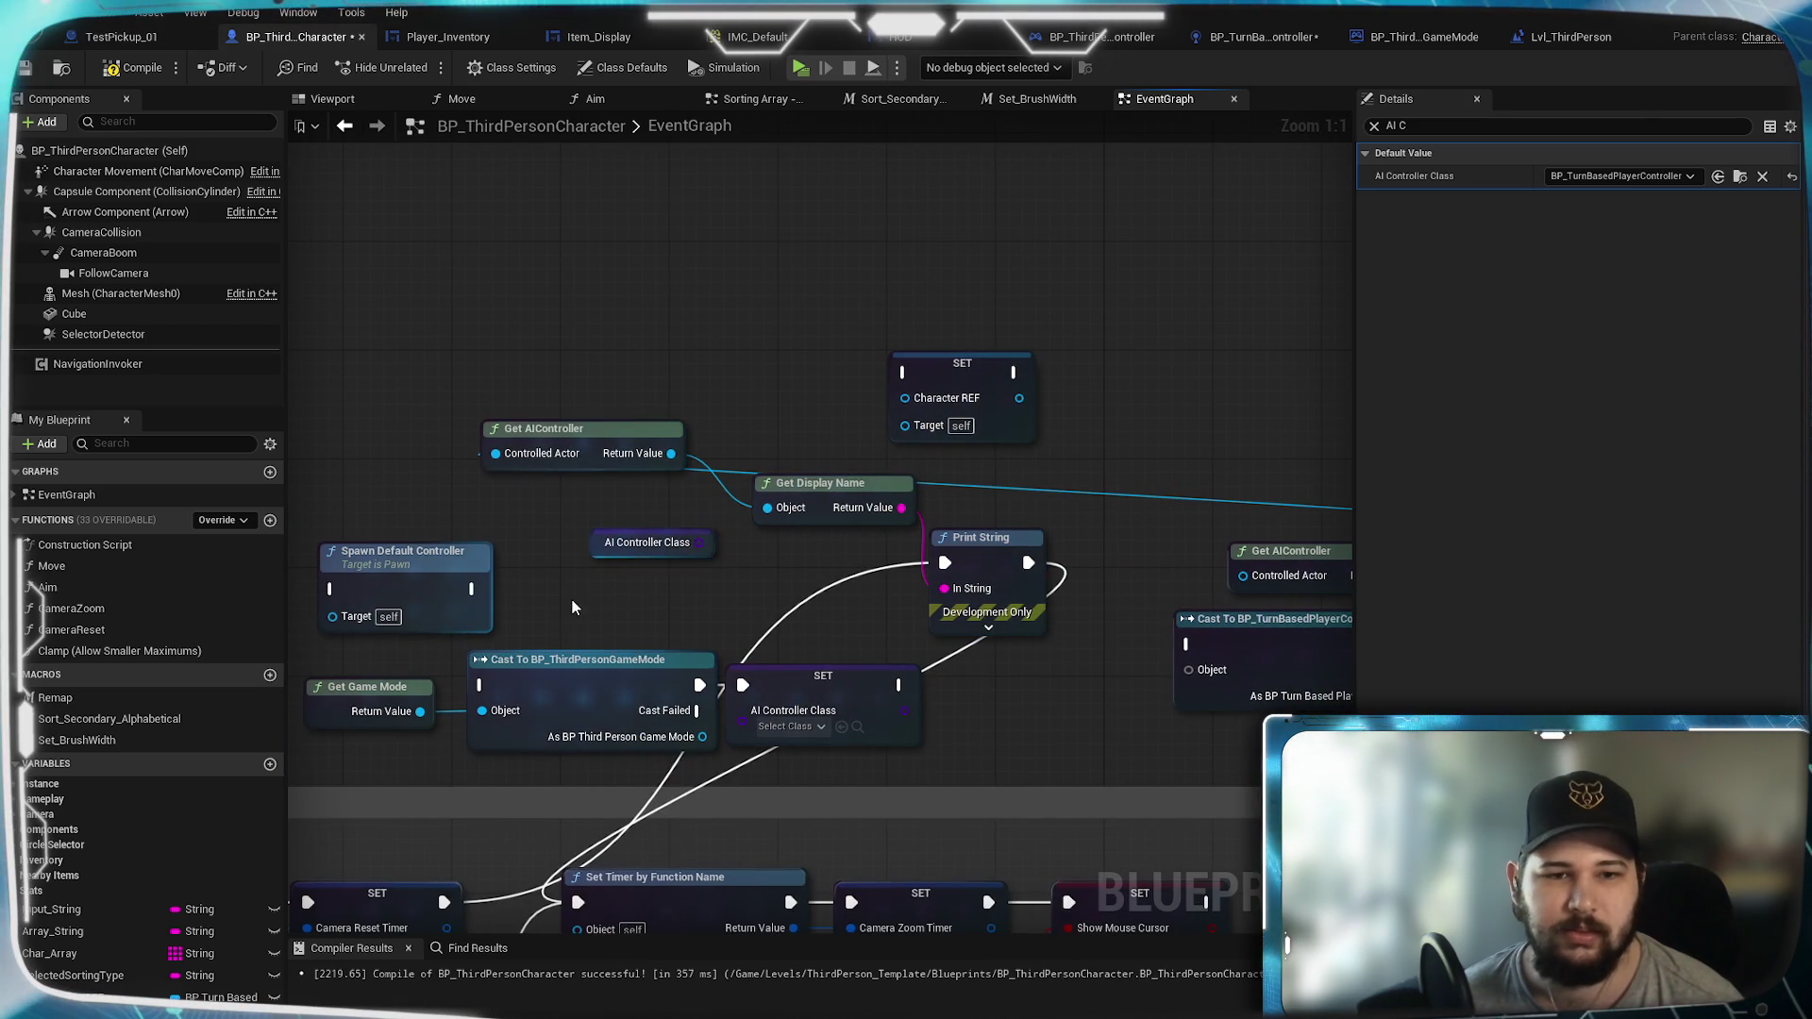
scroll(663, 521, "down", 8)
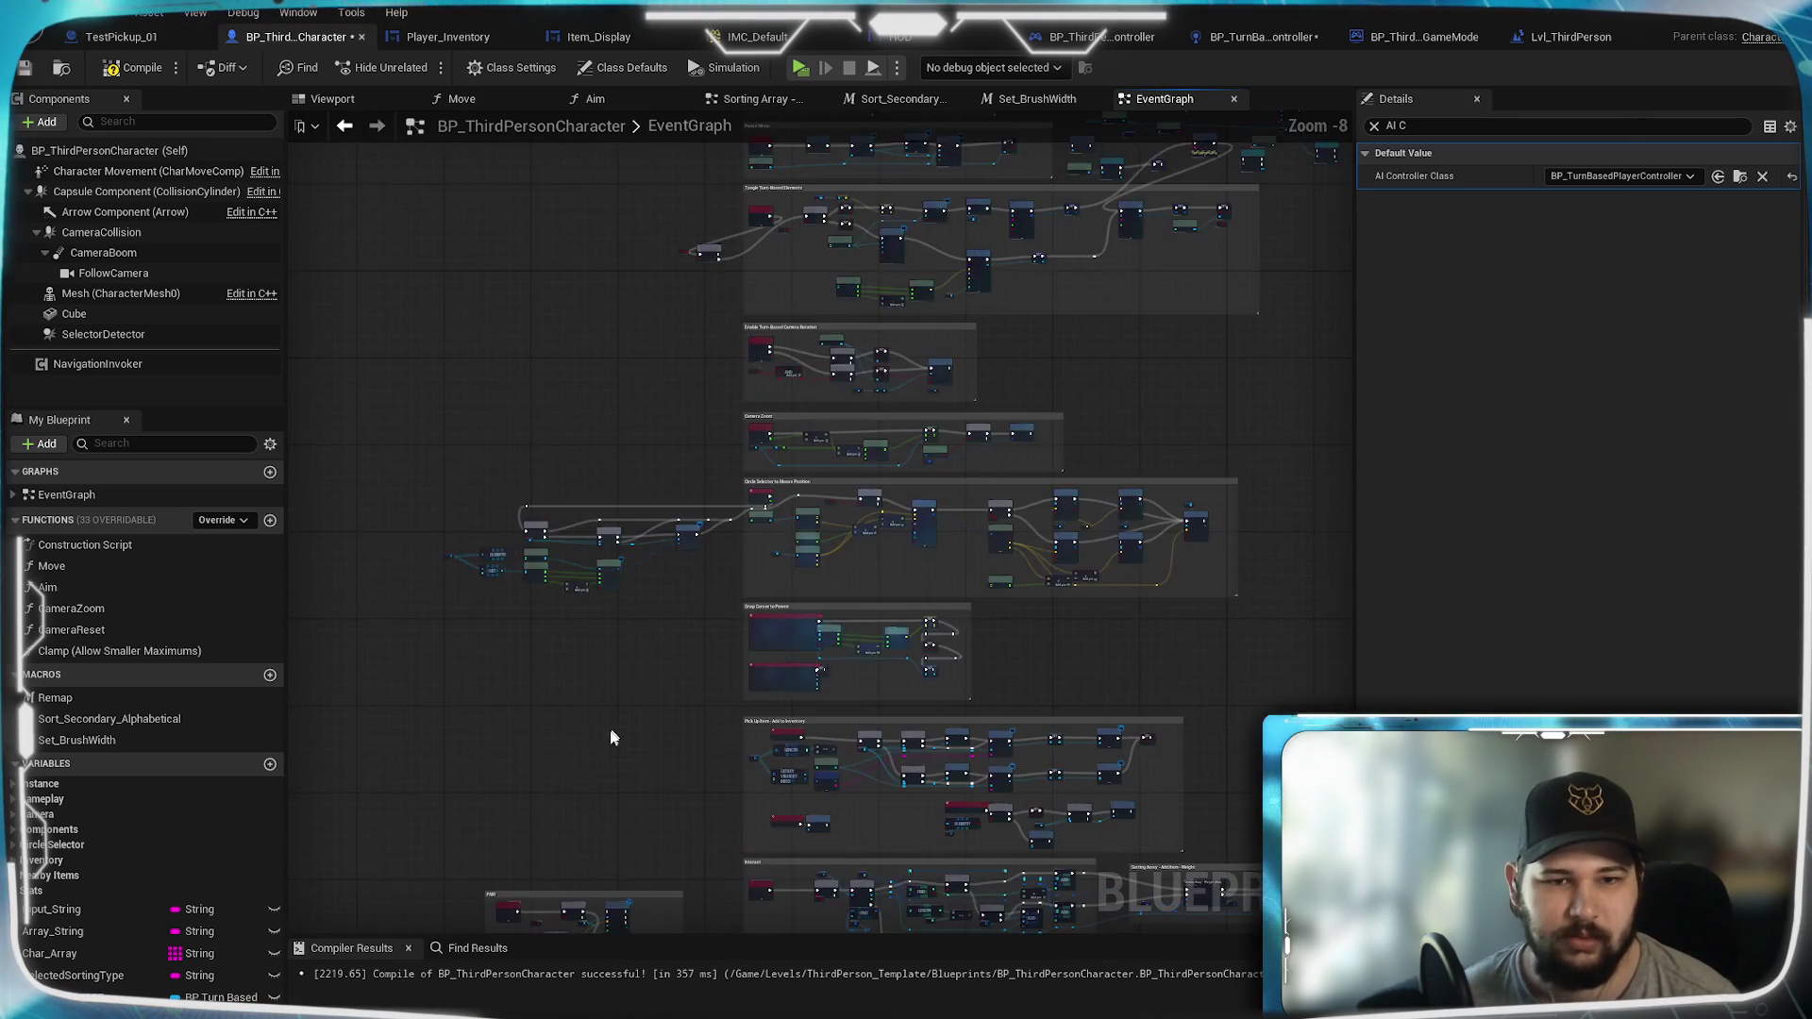
scroll(803, 529, "up", 4)
scroll(803, 529, "up", 5)
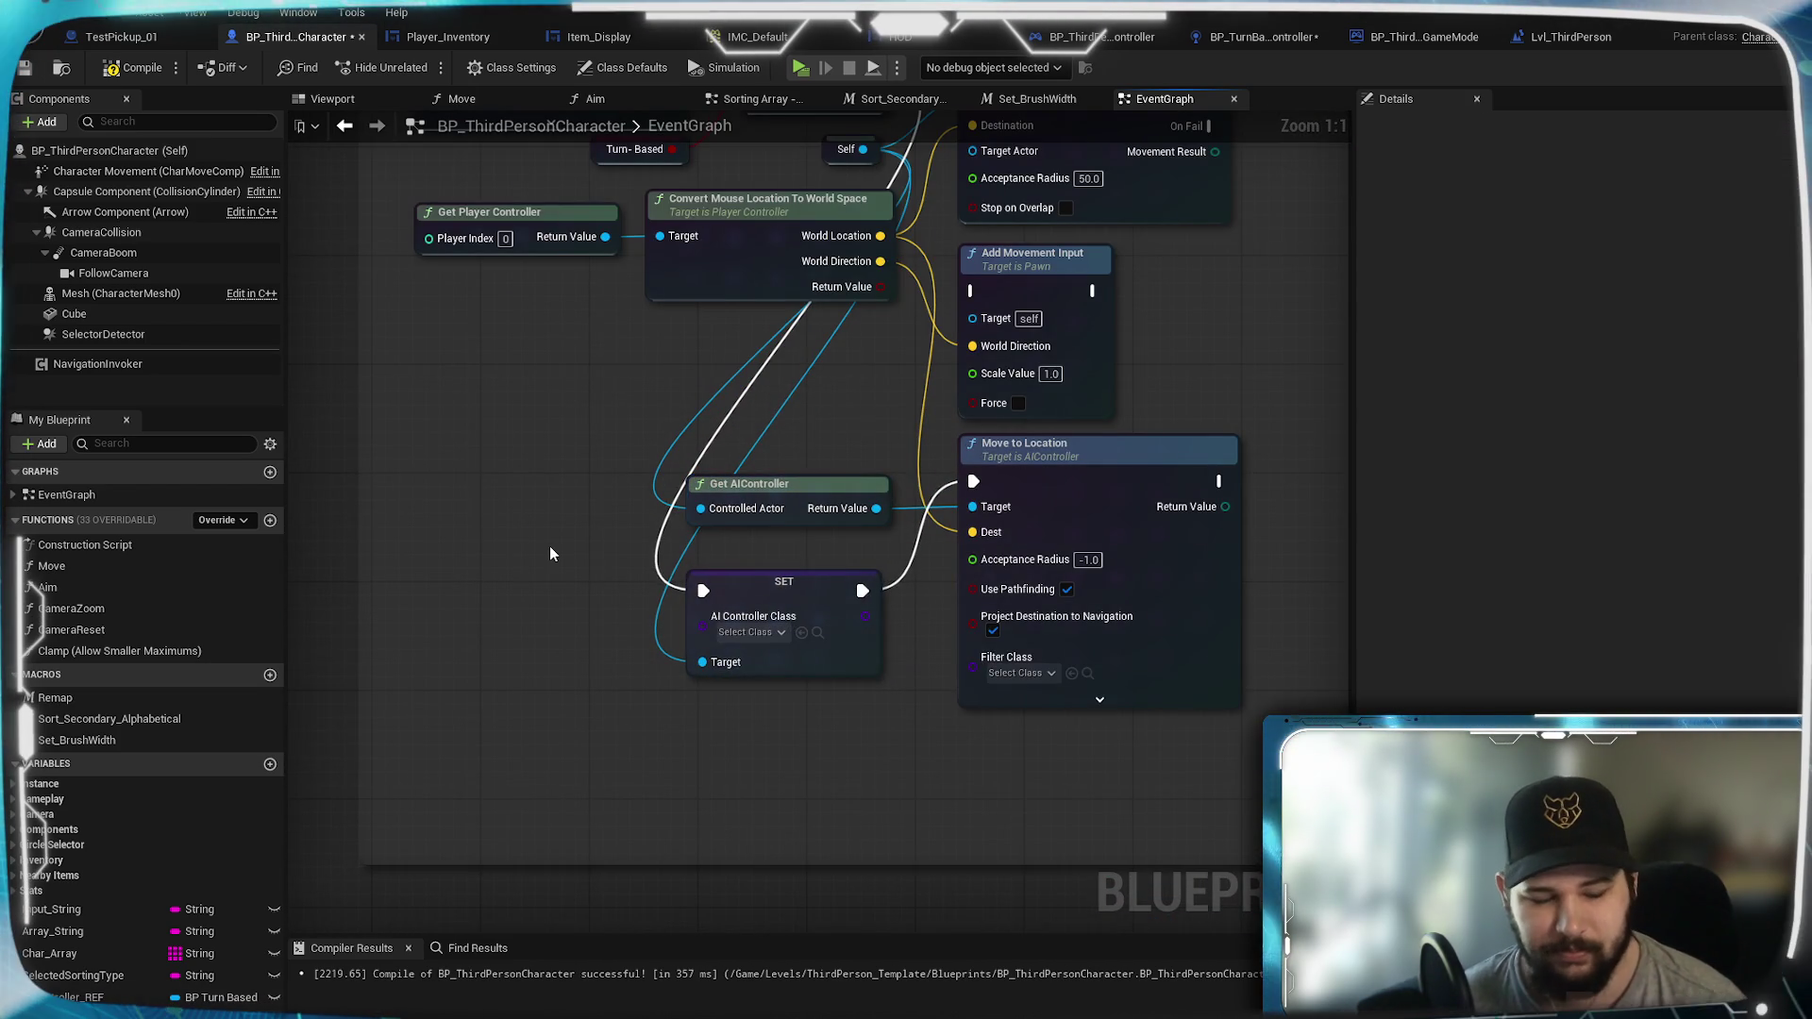
left_click_drag(663, 556, 703, 618)
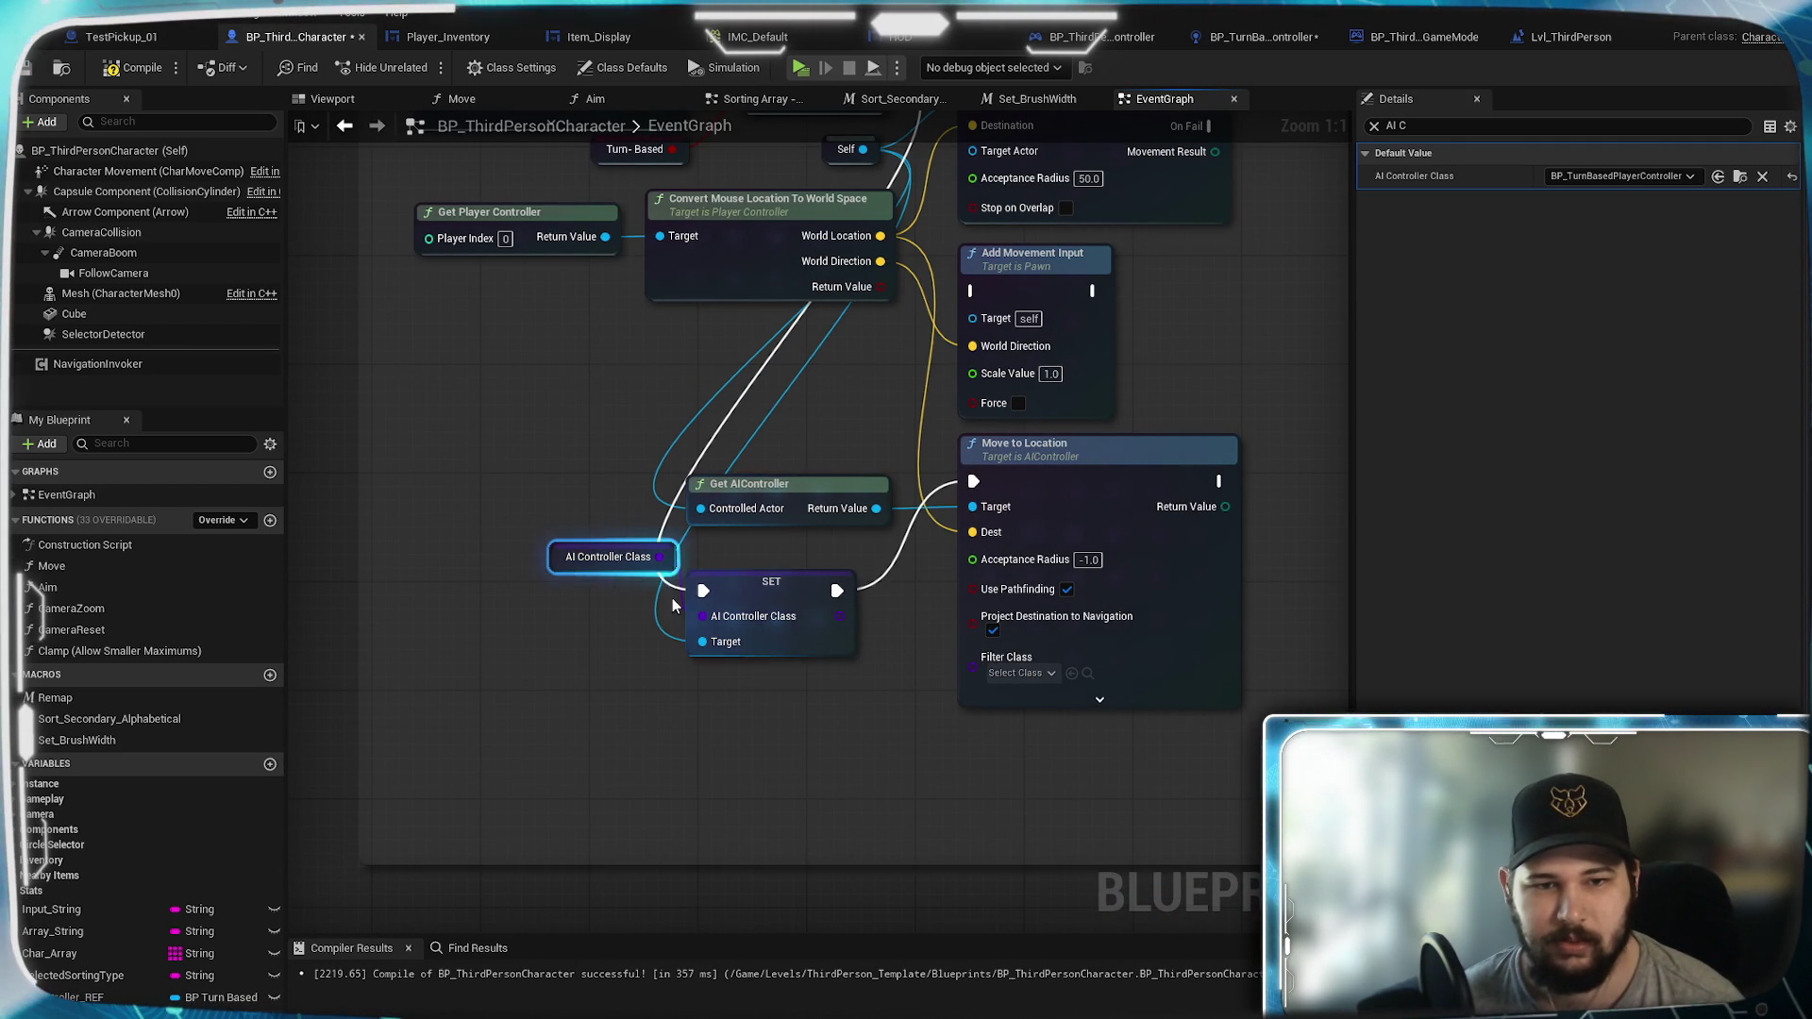
left_click(626, 468)
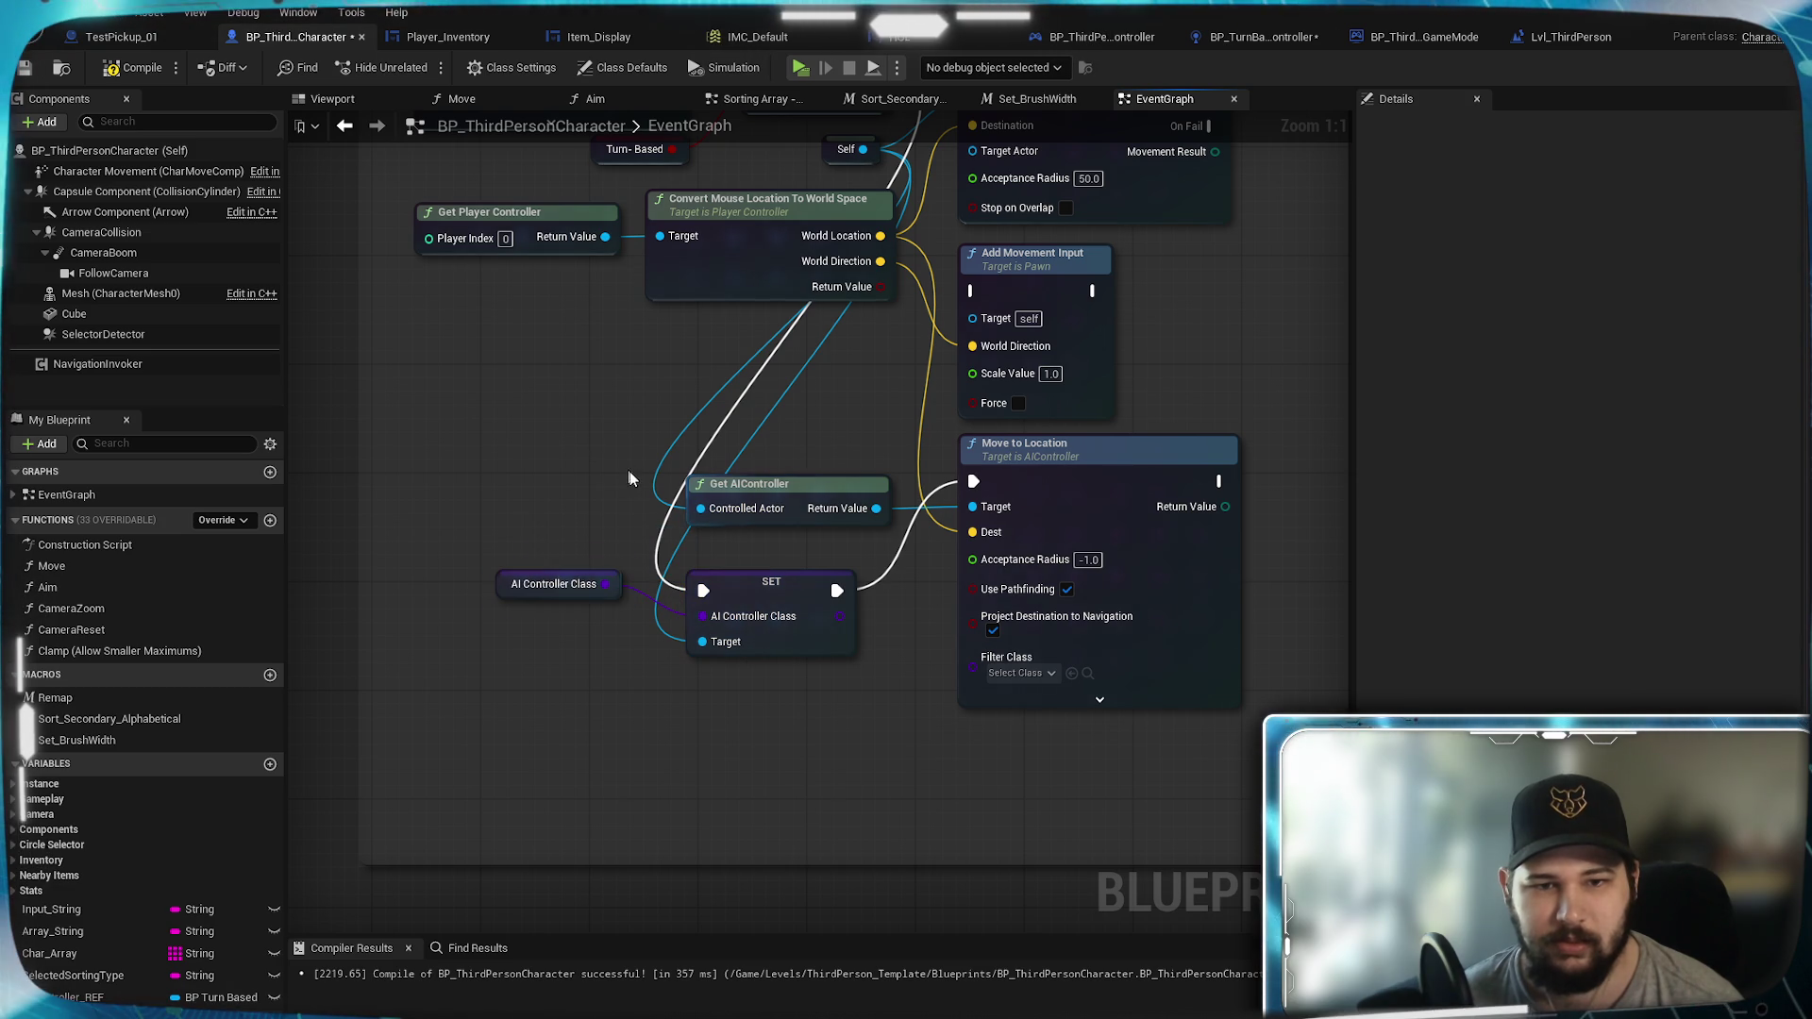
left_click_drag(717, 170, 566, 271)
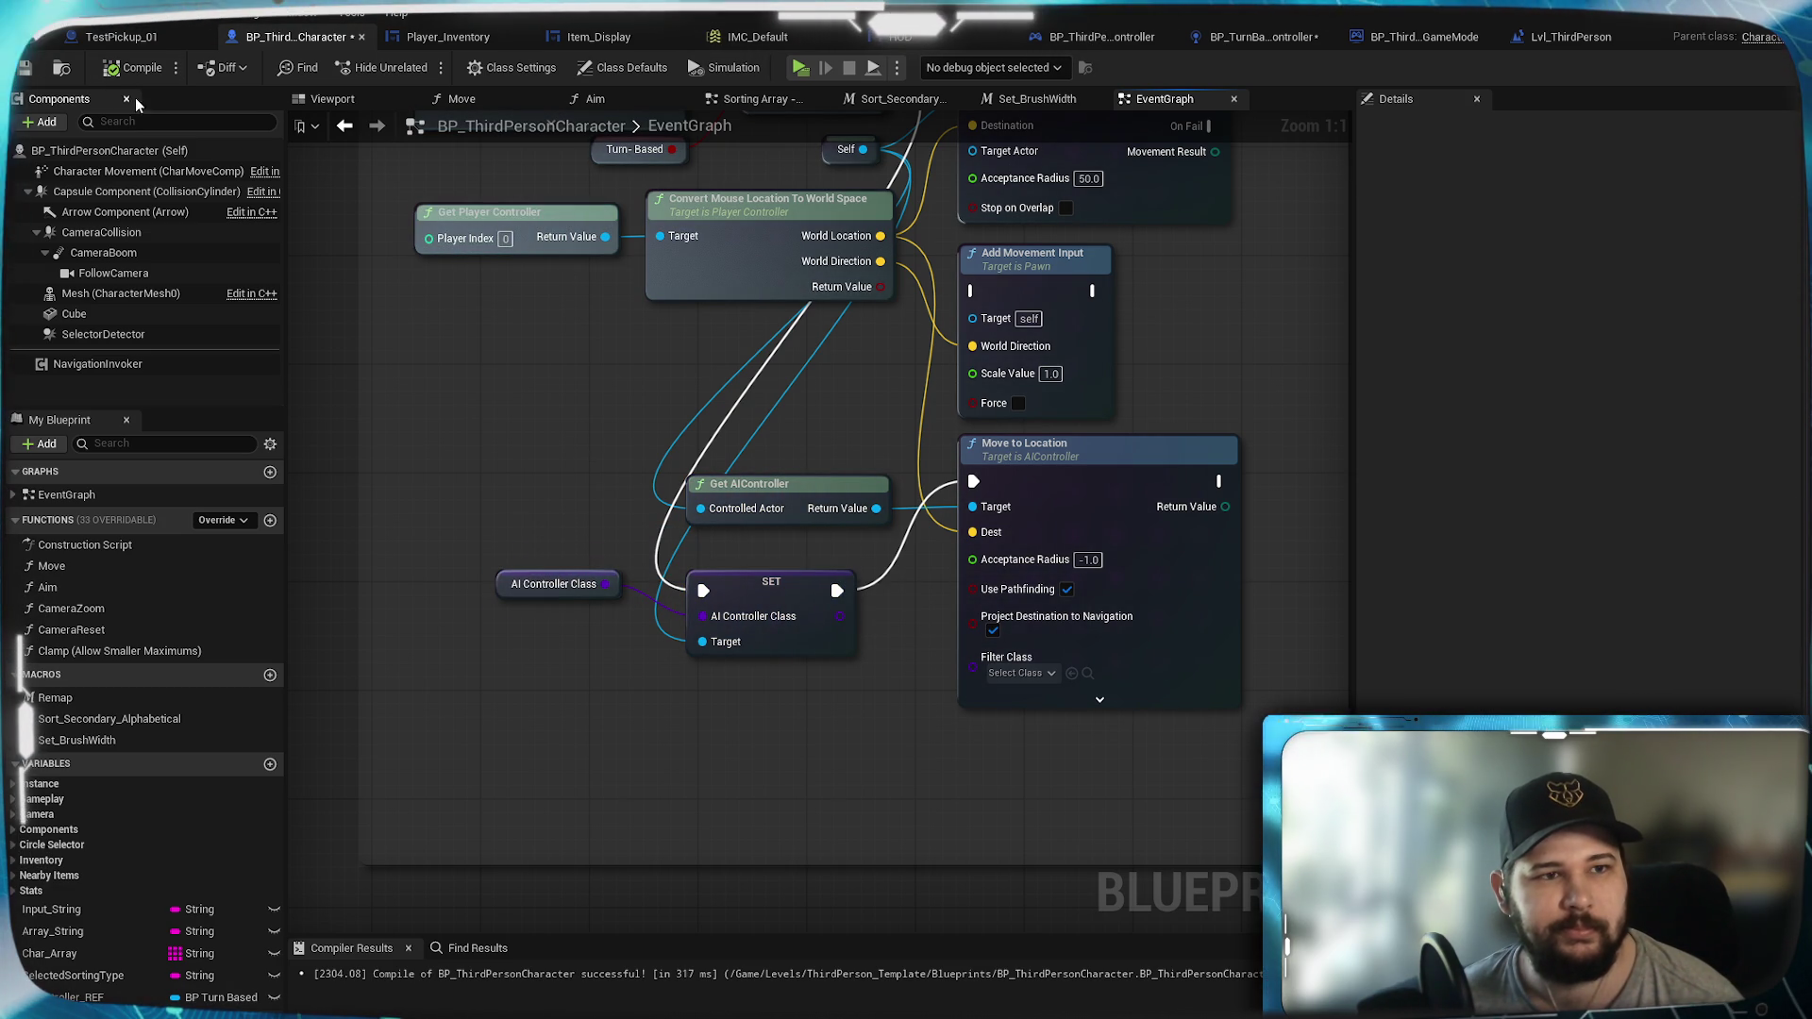
key("ctrl+s")
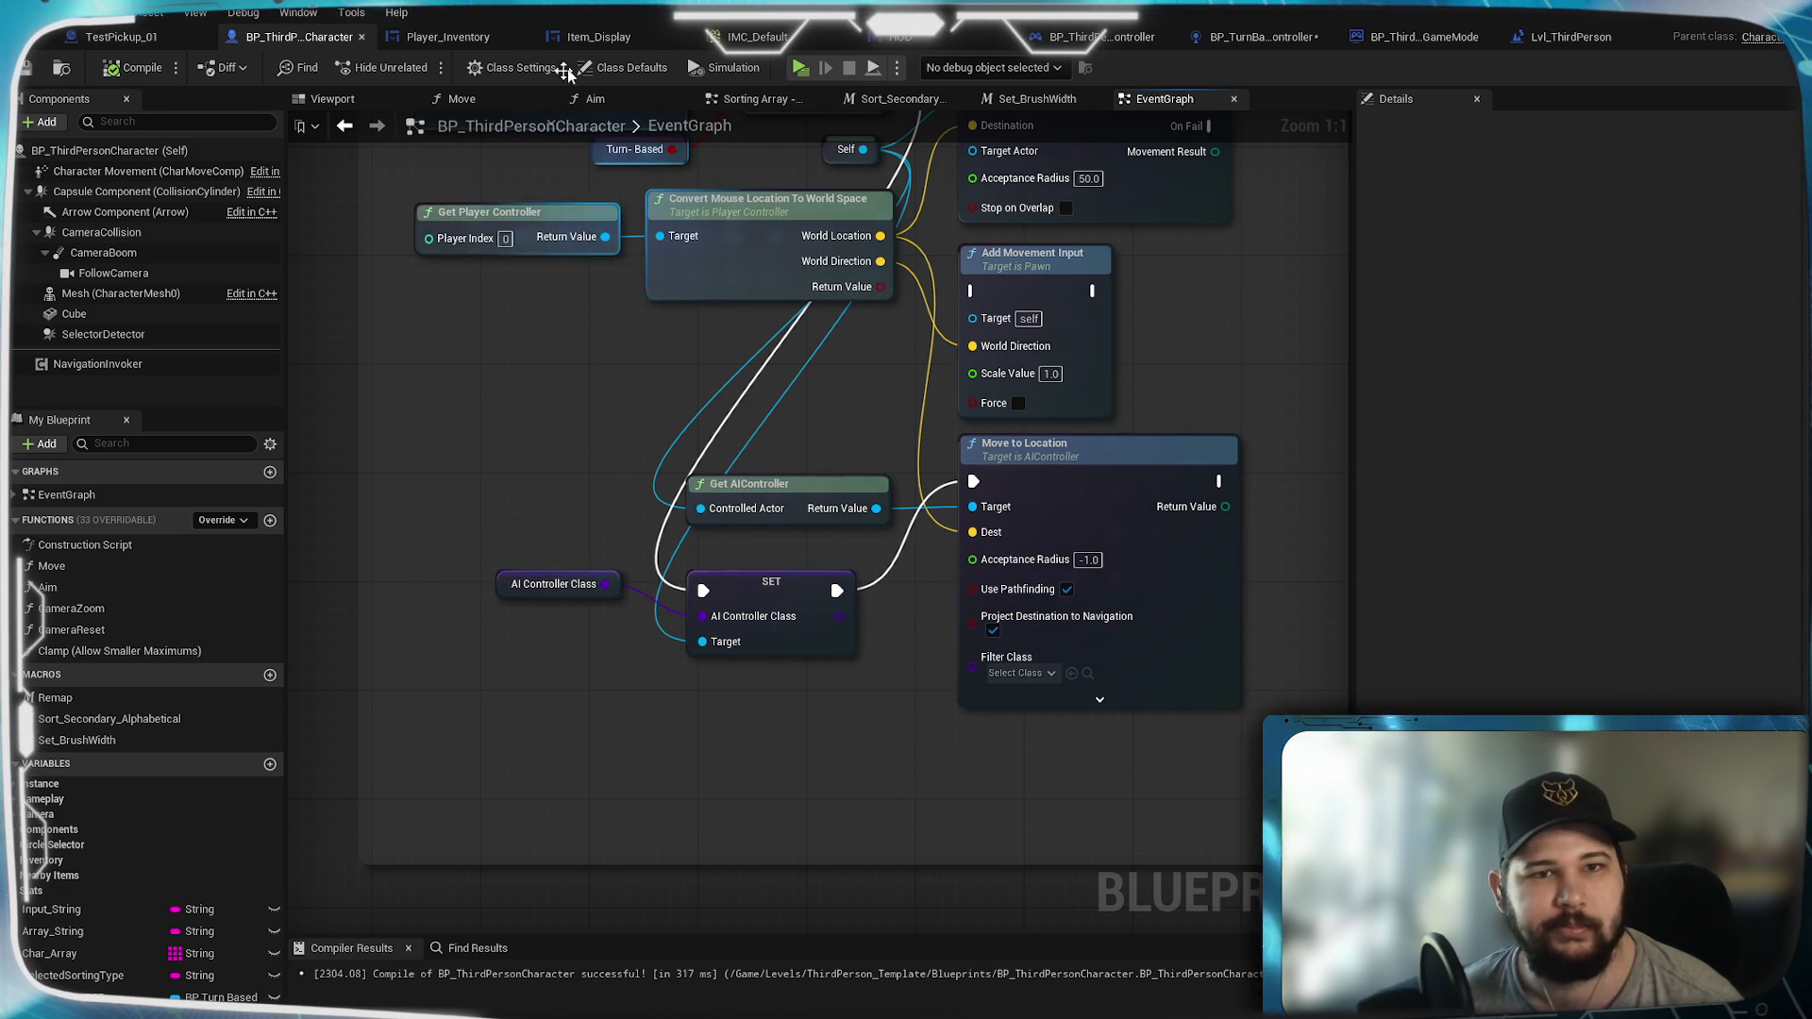
key("w")
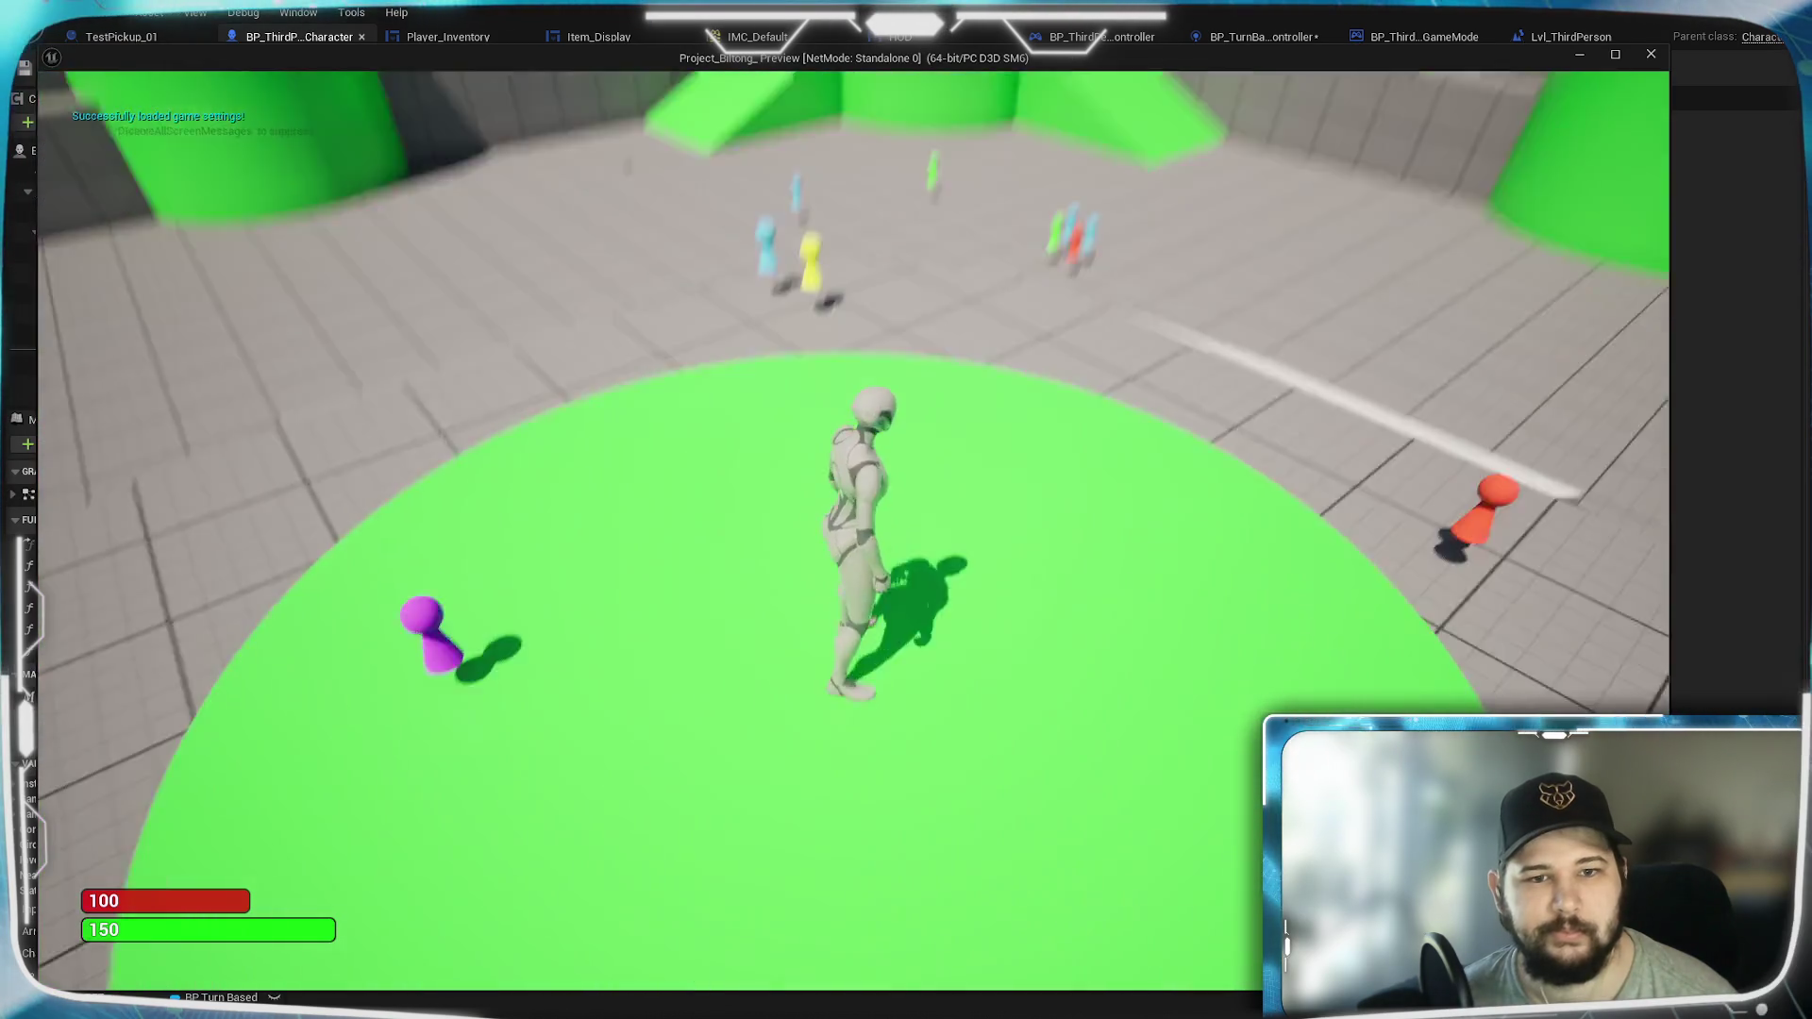
scroll(530, 342, "down", 10)
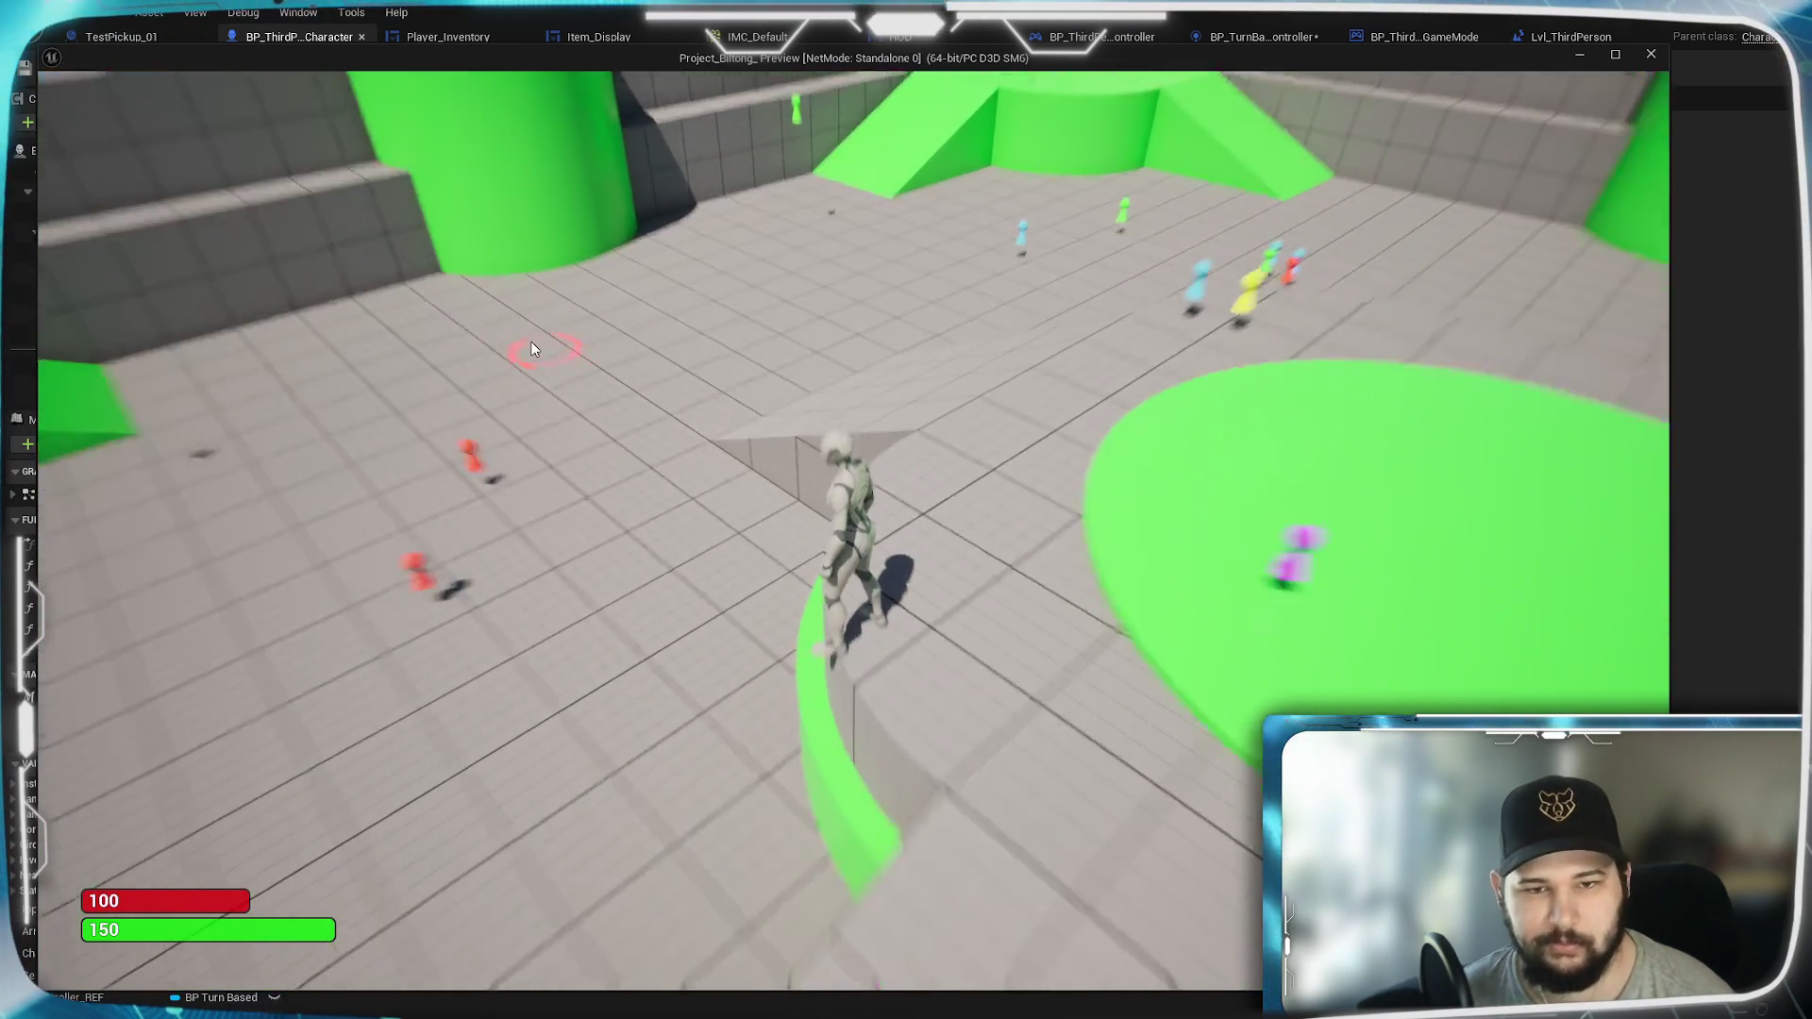
left_click(745, 618)
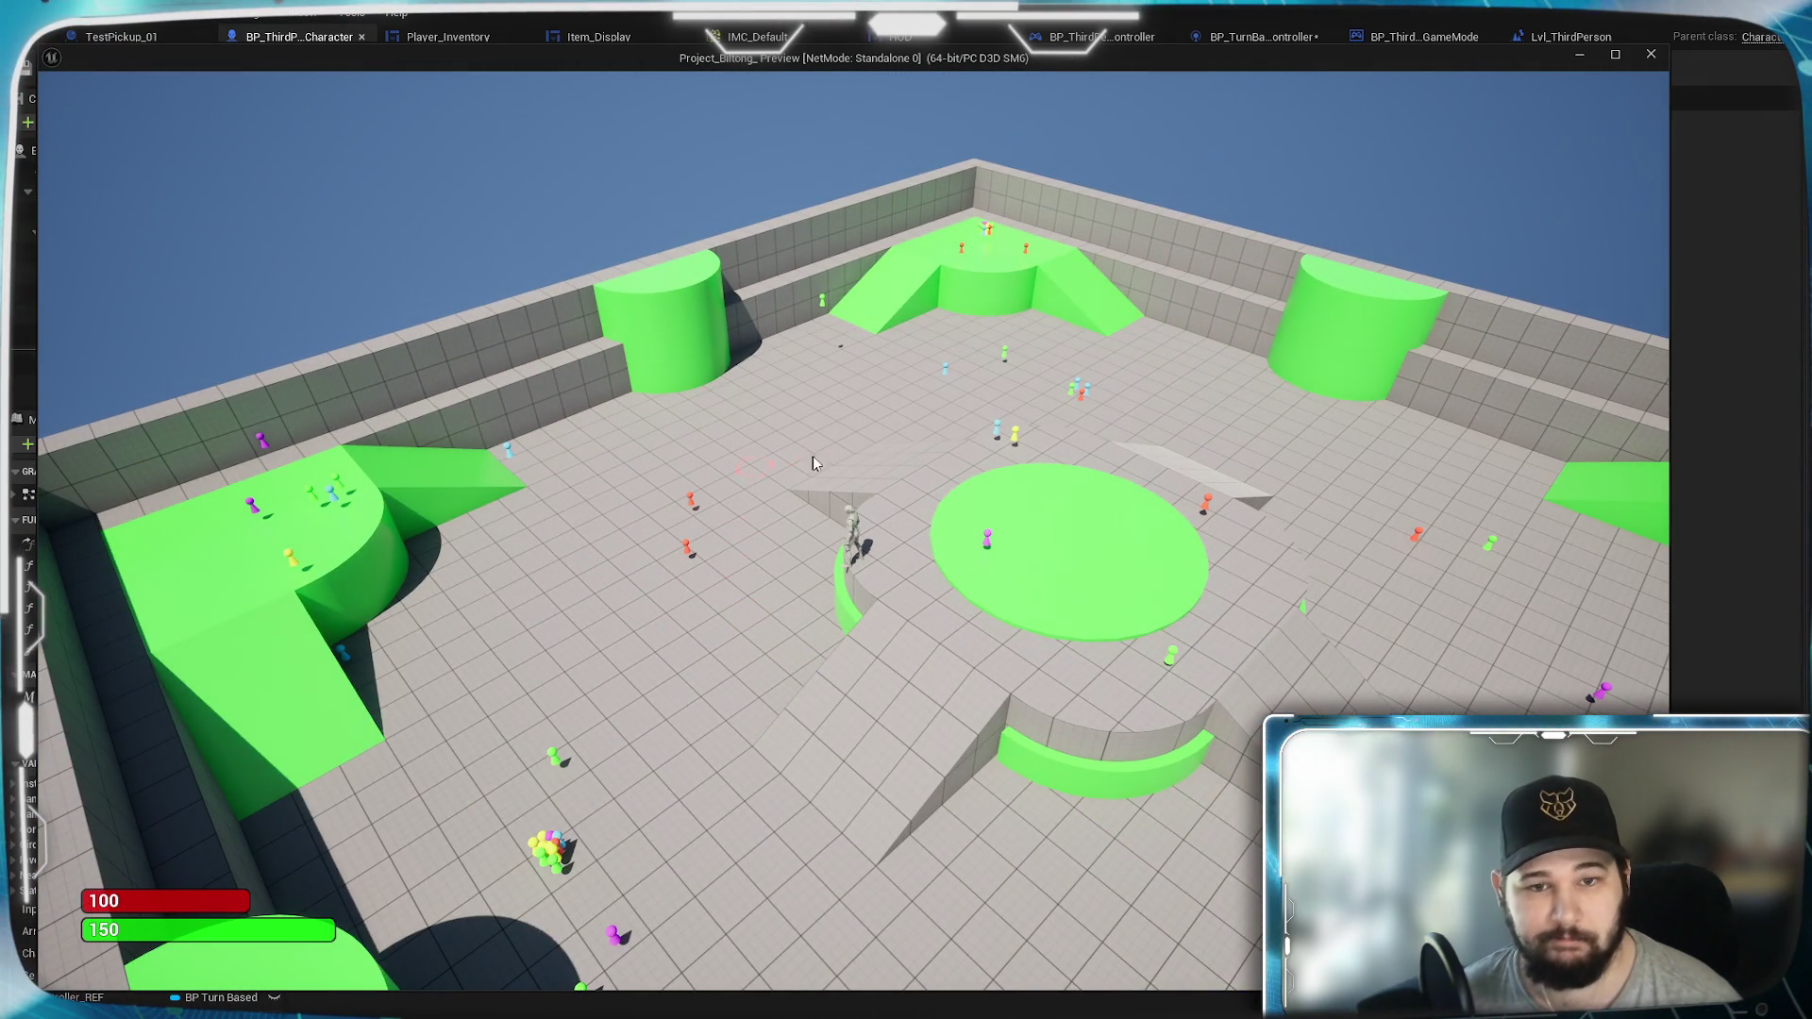
left_click(907, 663)
left_click(834, 734)
key("Escape")
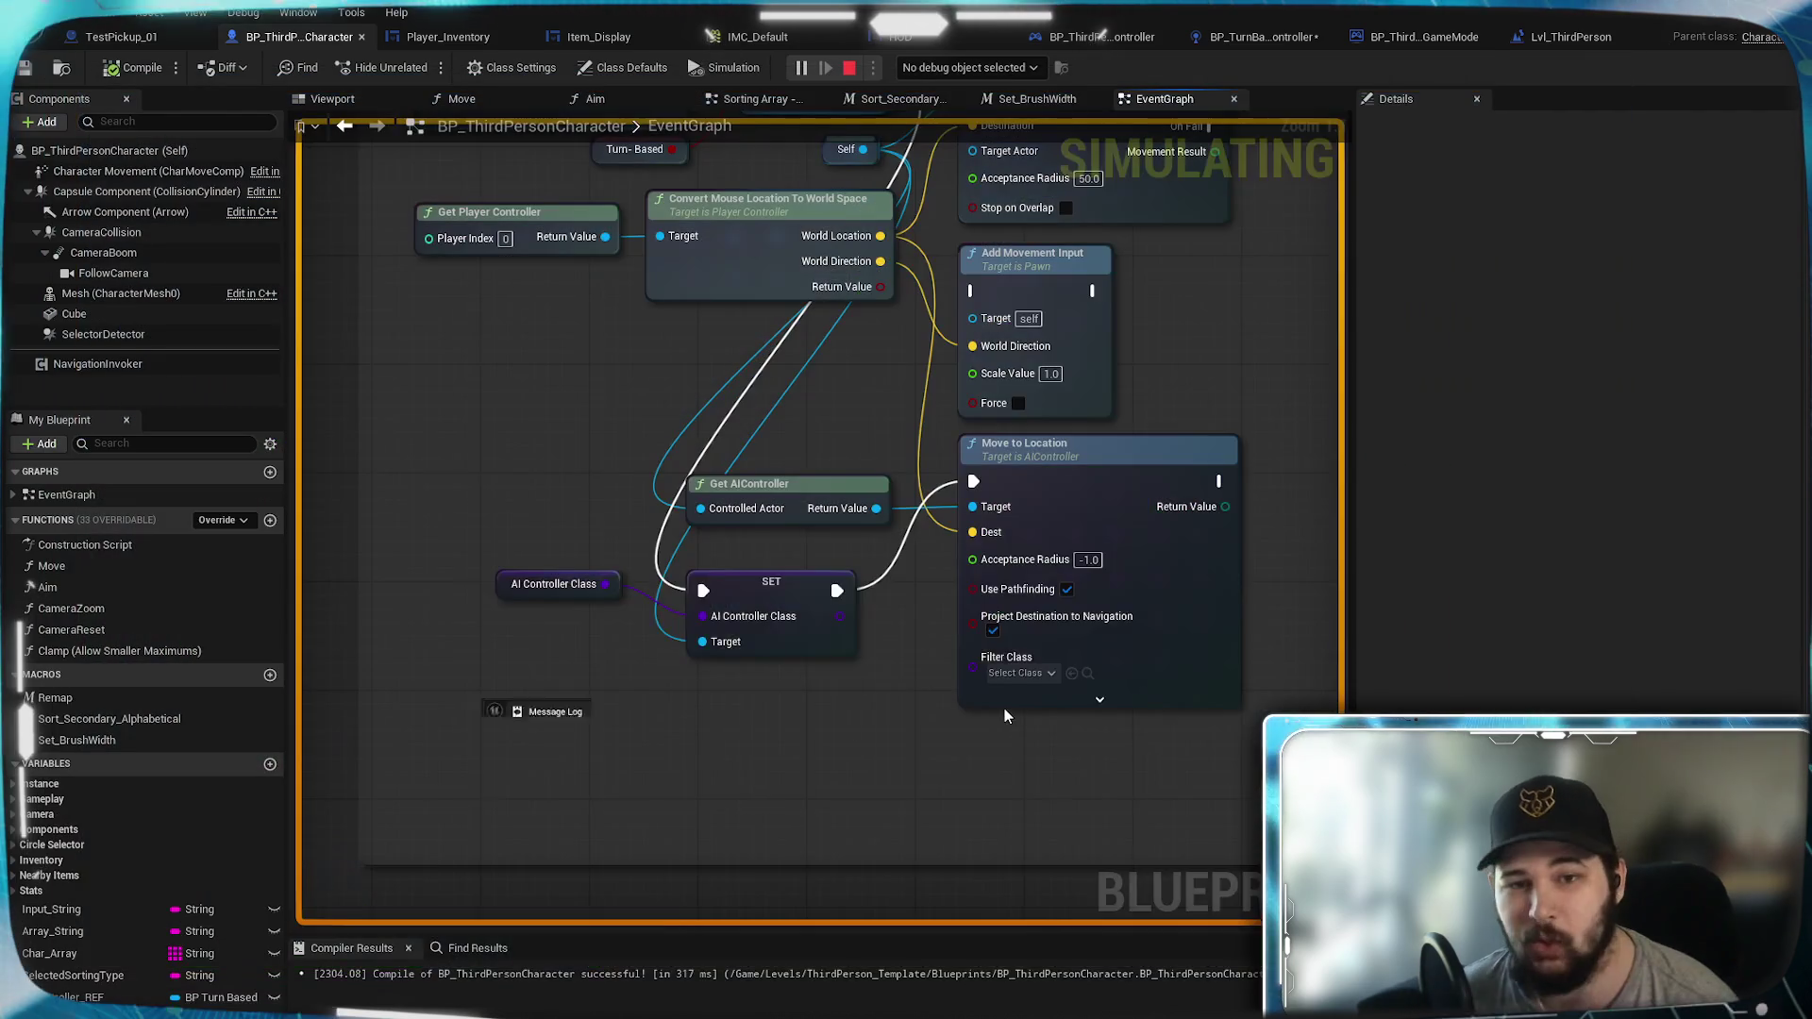
left_click_drag(868, 961, 1230, 951)
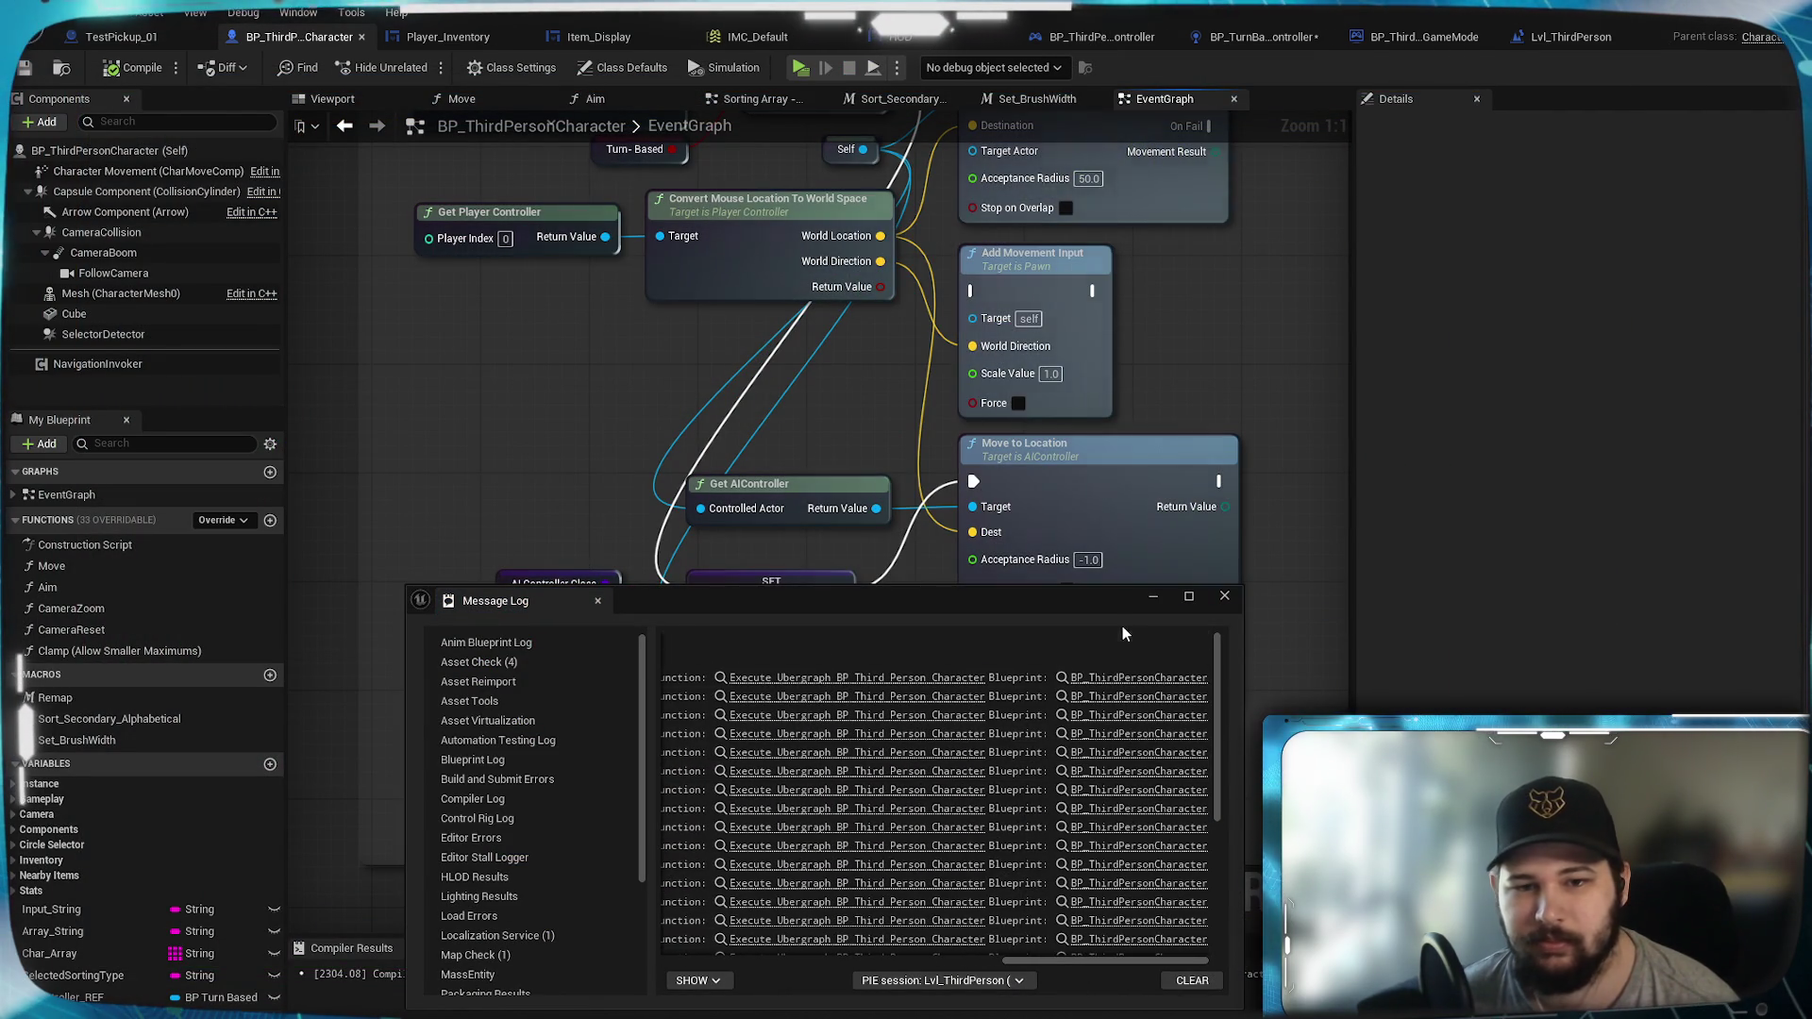
left_click(1223, 595)
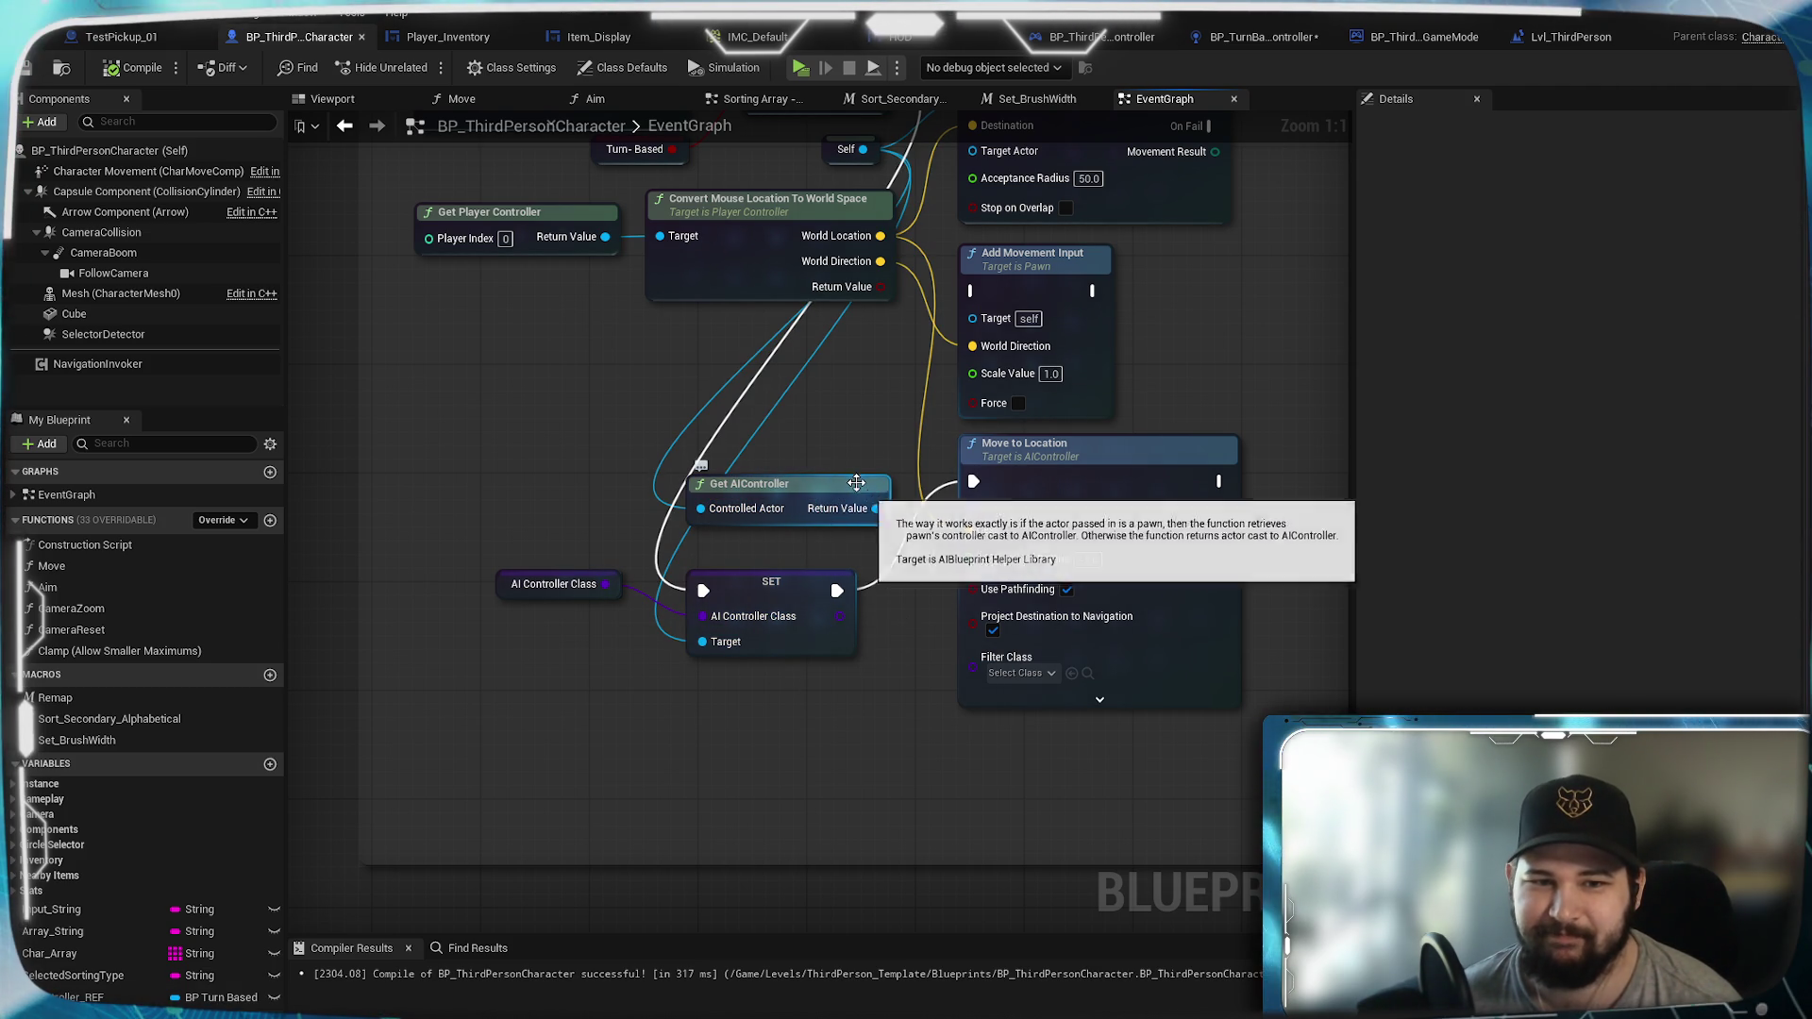
Step: Move the Get AIController node down beside the SET AI Controller Class node so its wires run cleanly
left_click_drag(824, 489, 852, 462)
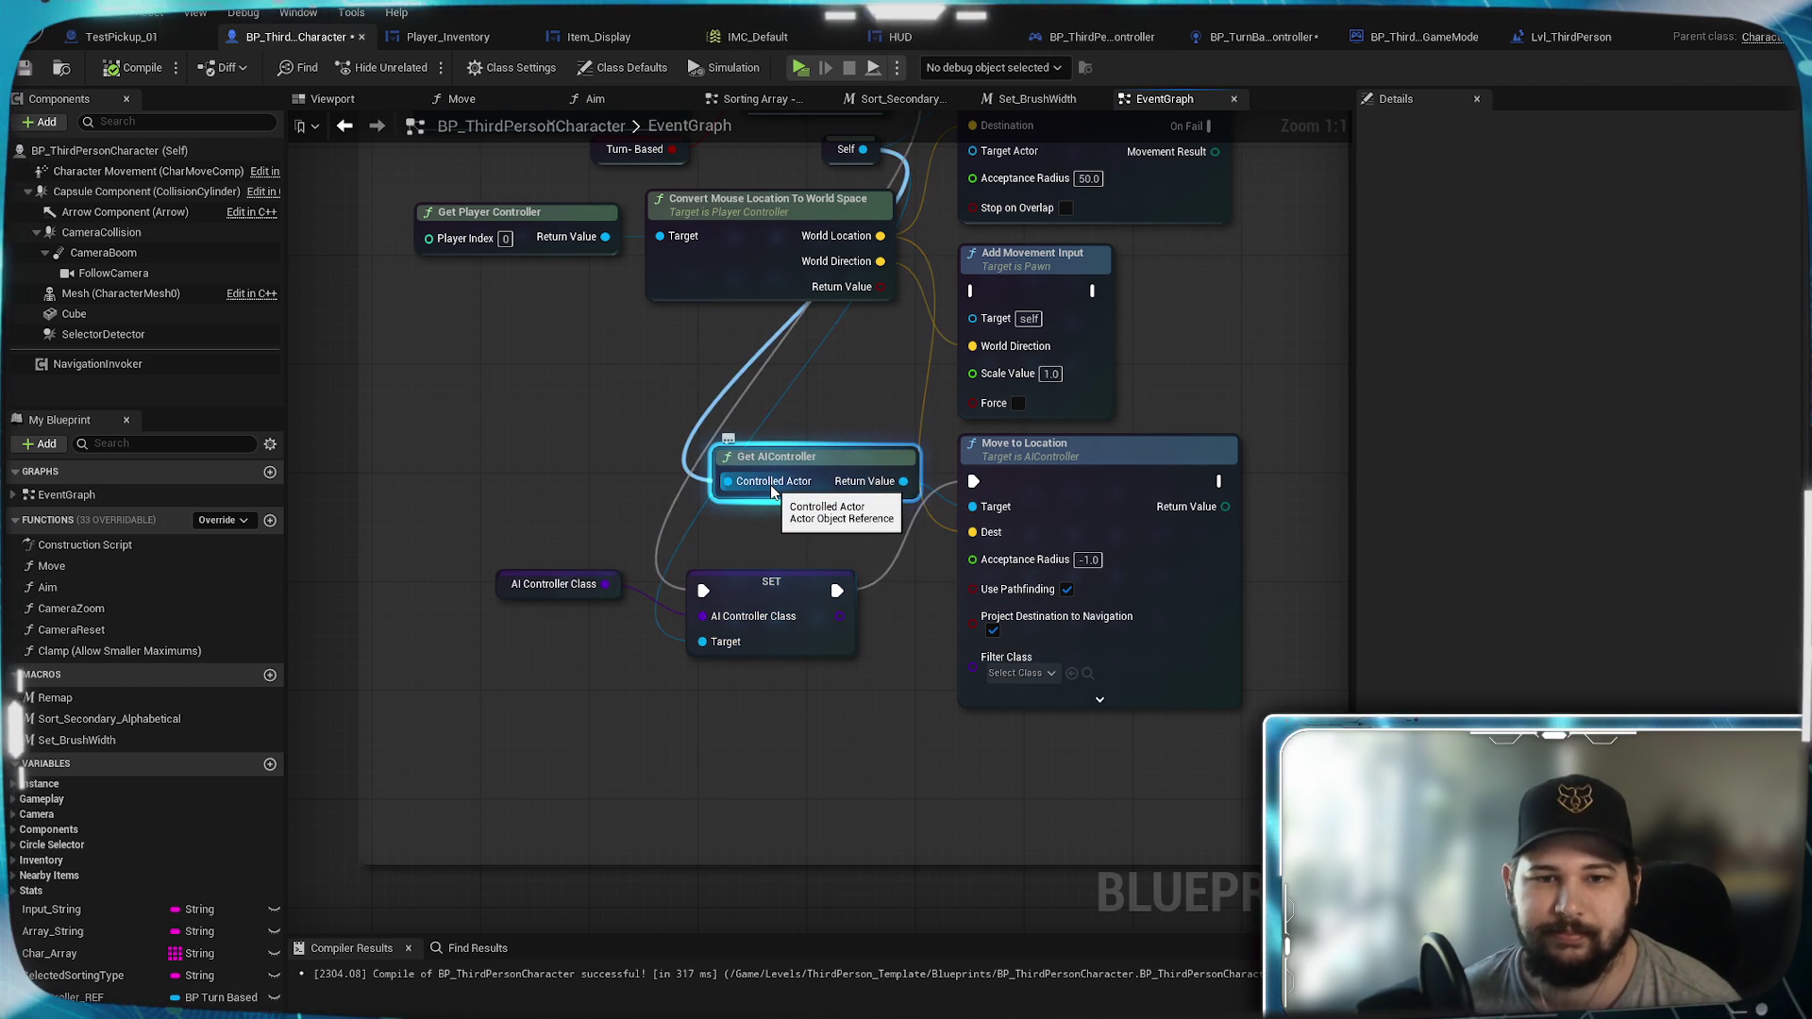
mouse_move(854, 455)
left_mouse_down()
mouse_move(665, 426)
mouse_move(745, 456)
mouse_move(583, 438)
mouse_move(568, 349)
mouse_move(504, 549)
mouse_move(682, 492)
mouse_move(675, 472)
left_mouse_up()
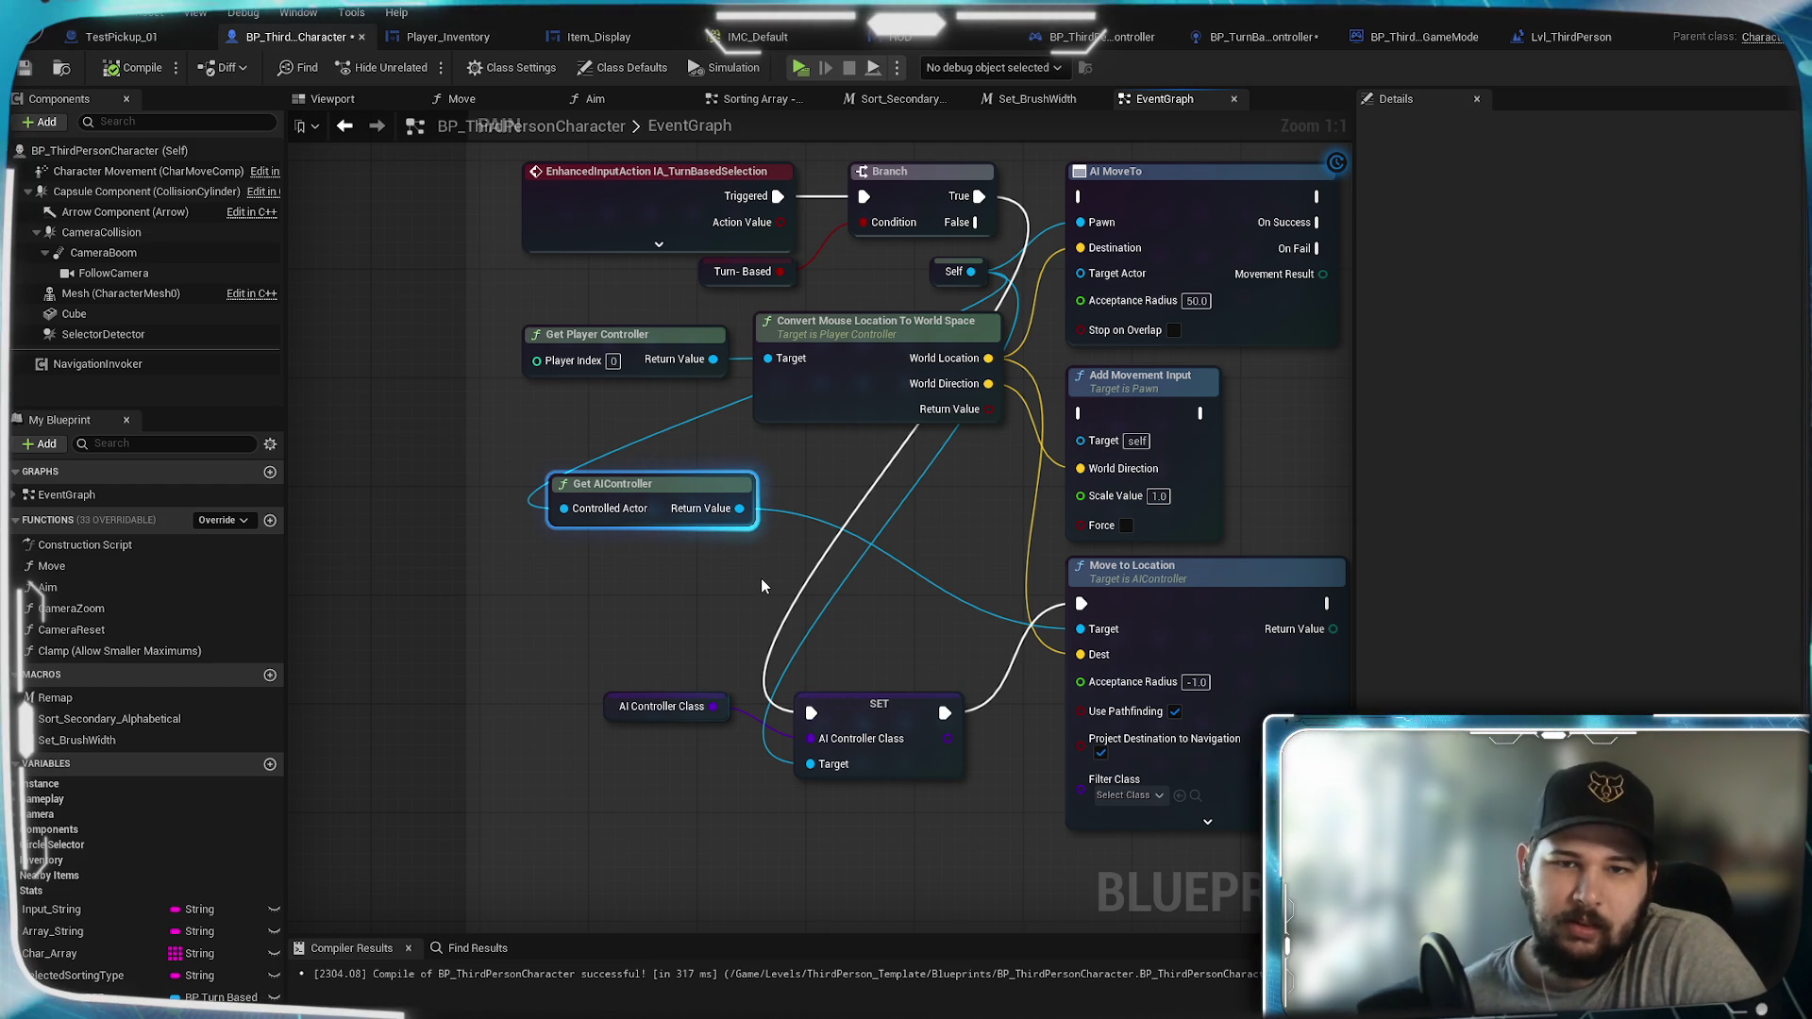
left_click_drag(1064, 708, 1024, 721)
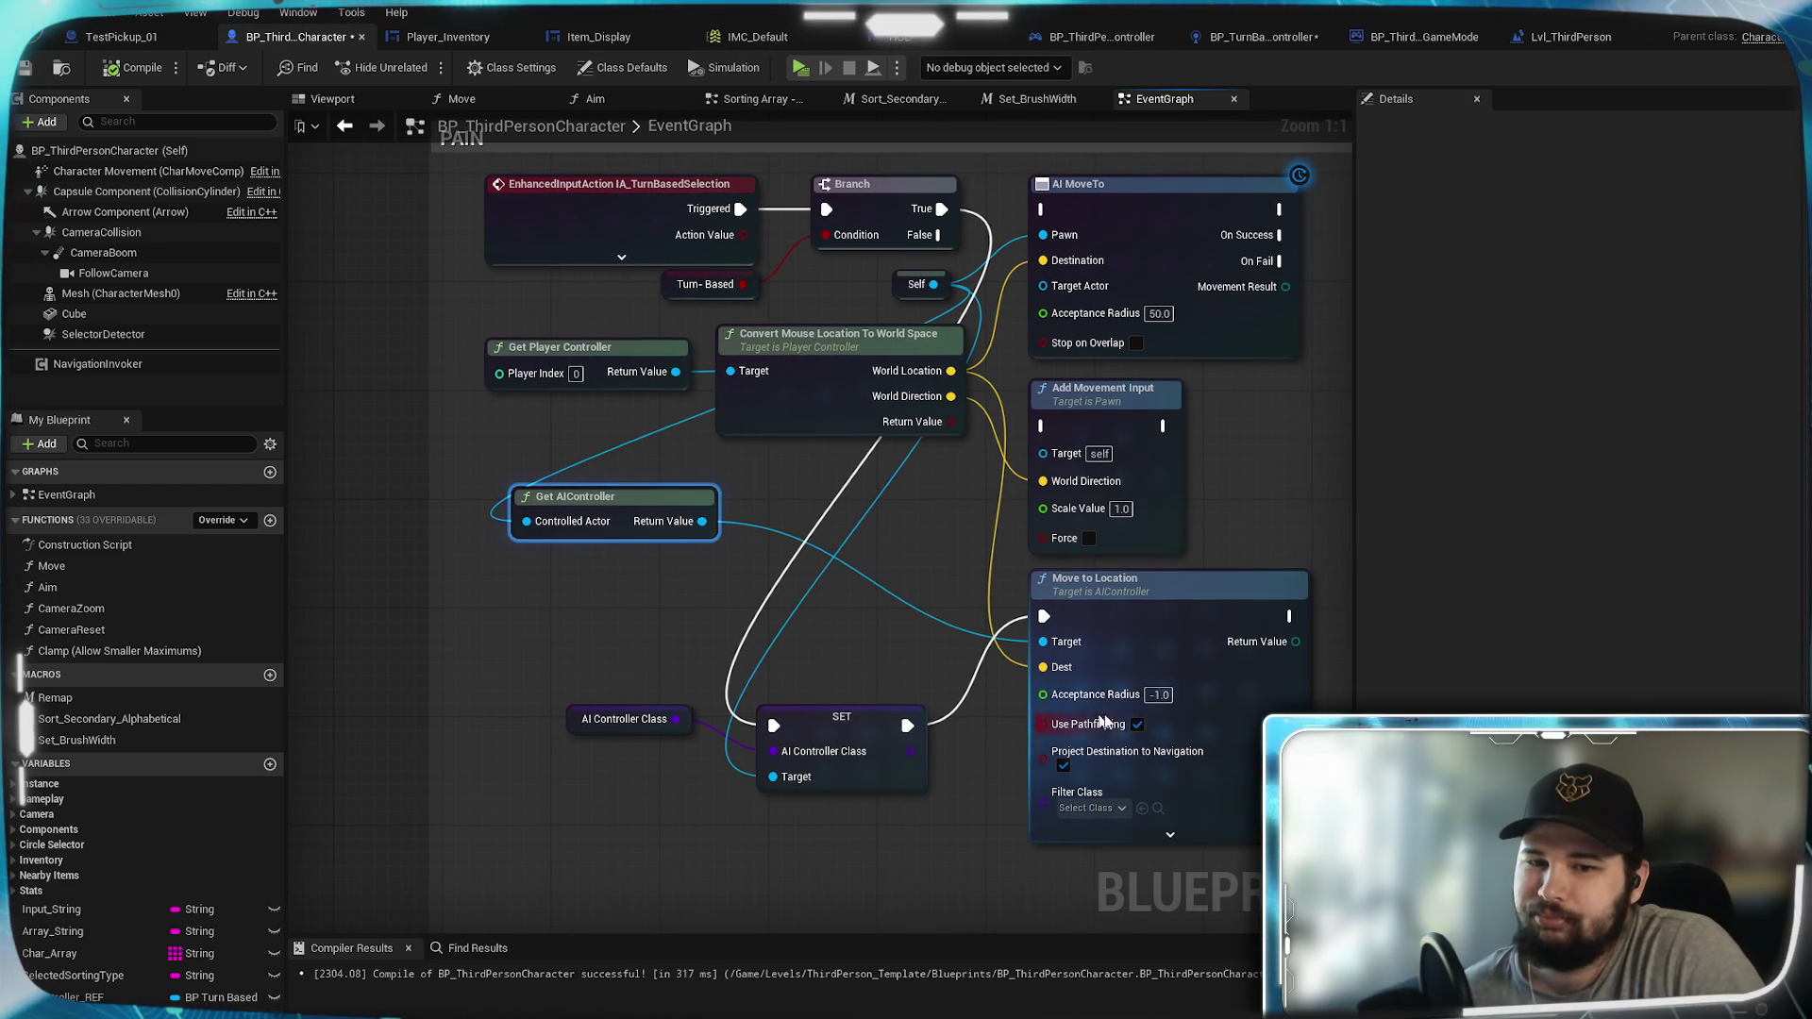
mouse_move(646, 497)
left_mouse_down()
mouse_move(872, 653)
mouse_move(893, 647)
left_mouse_up()
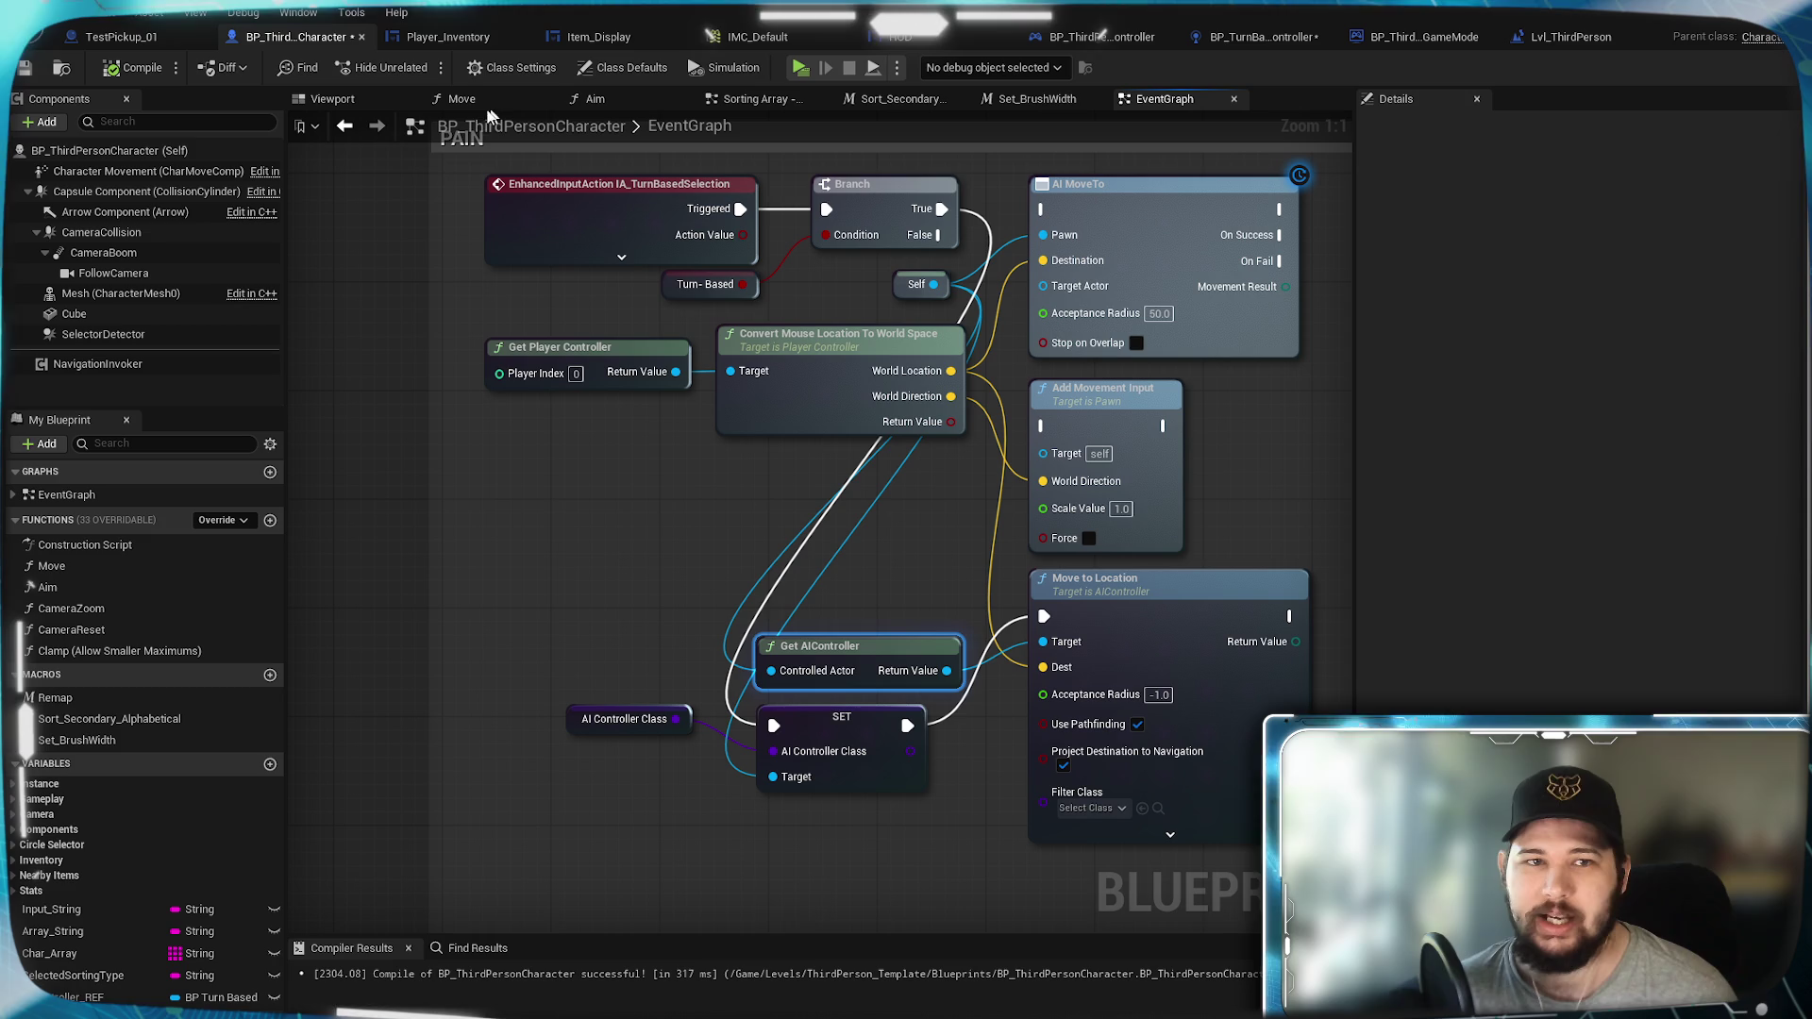
Step: Open Class Settings and inspect the NavigationInvoker component's properties
left_click(510, 68)
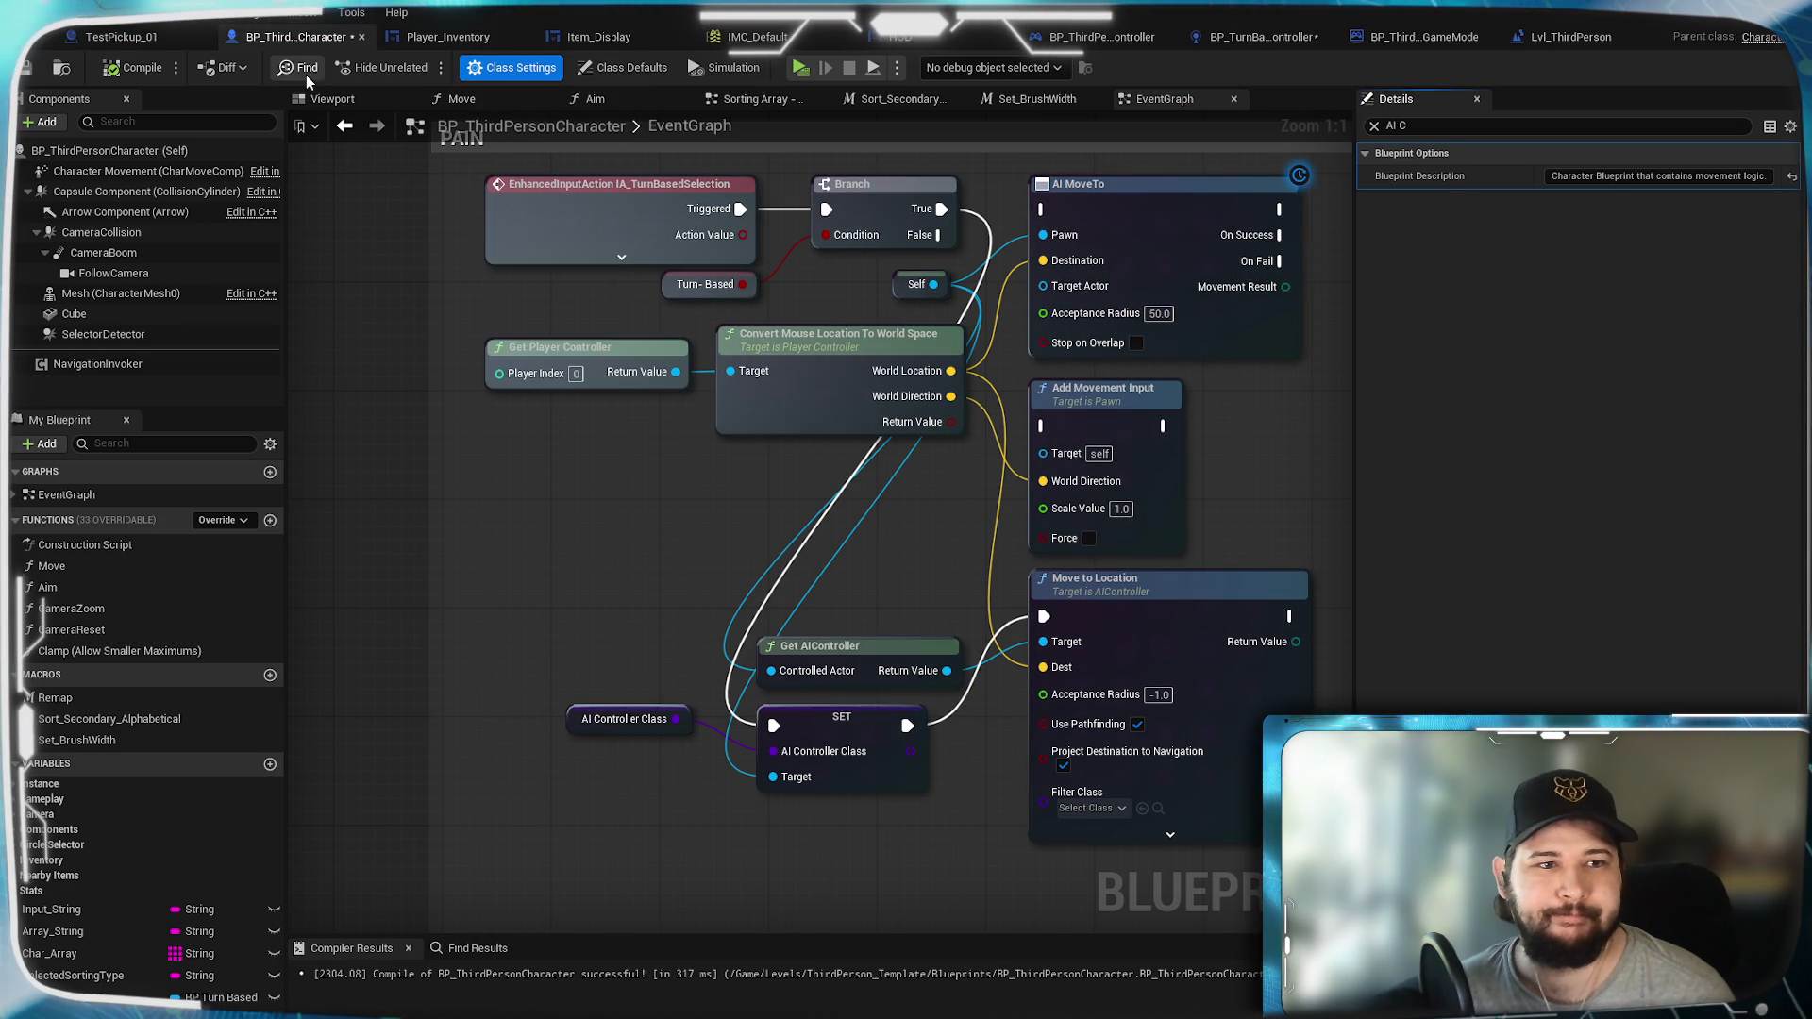
left_click(89, 370)
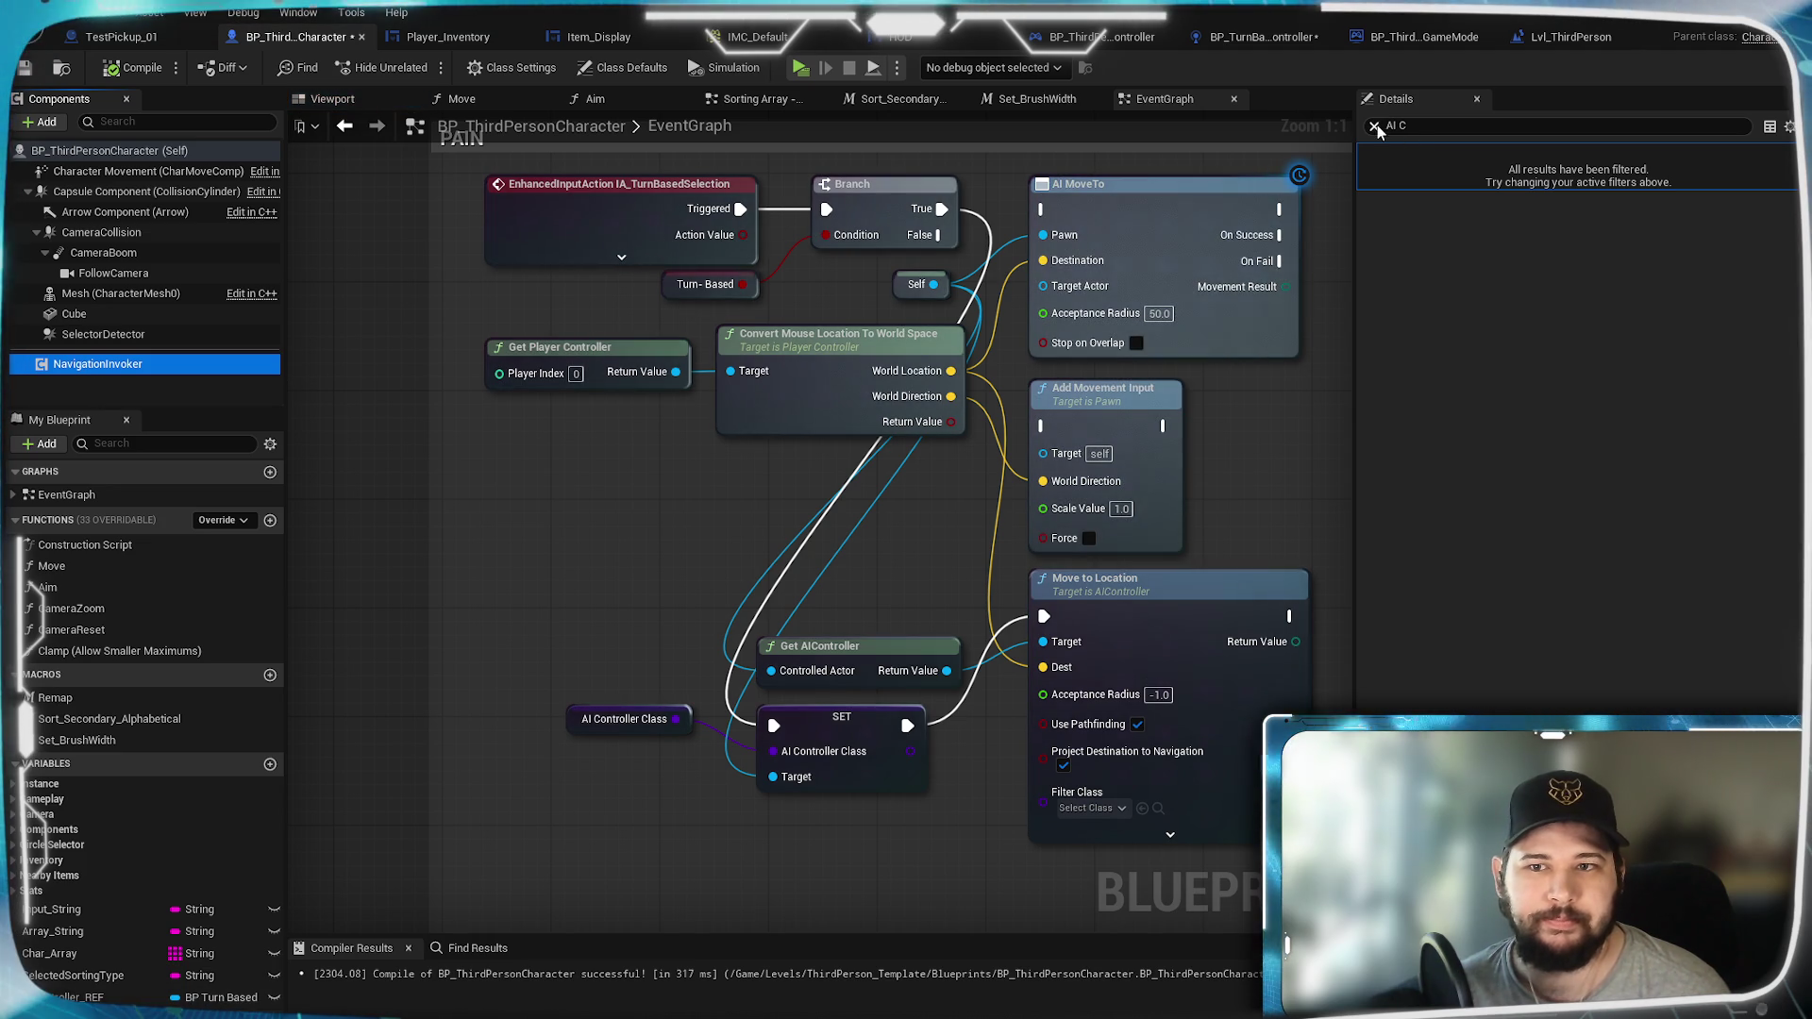
left_click(1373, 125)
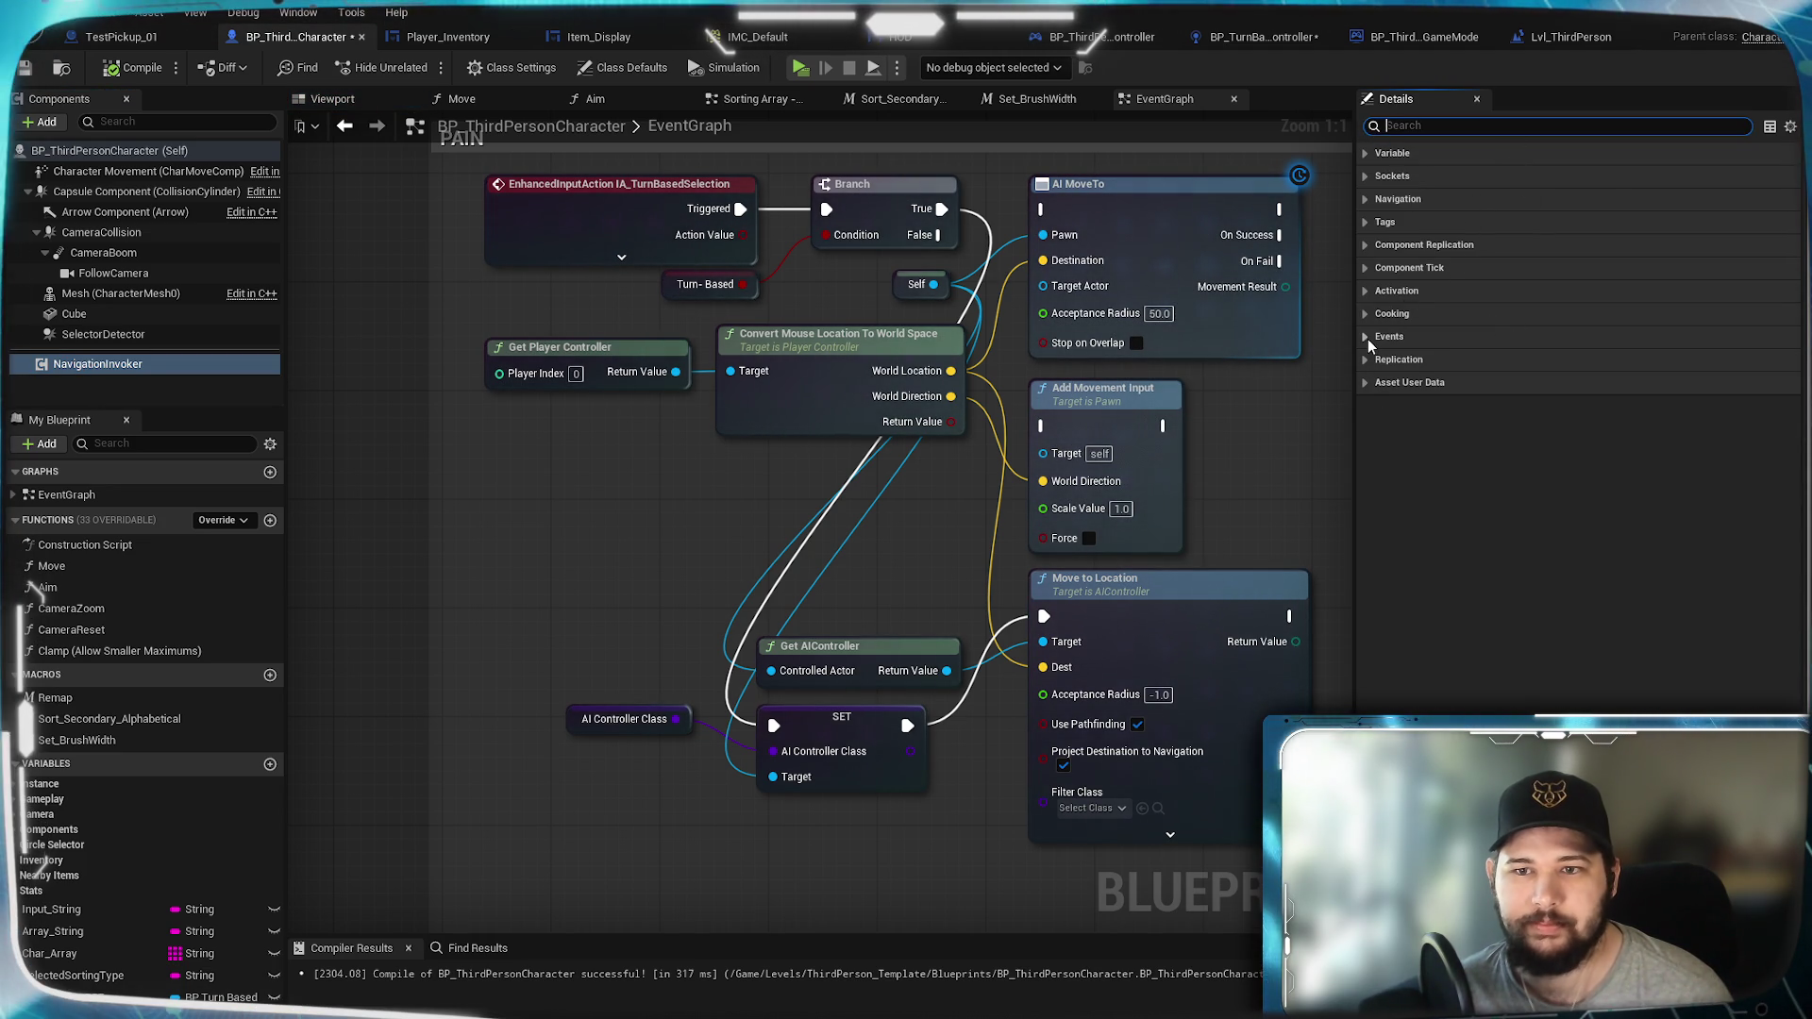
left_click(1367, 152)
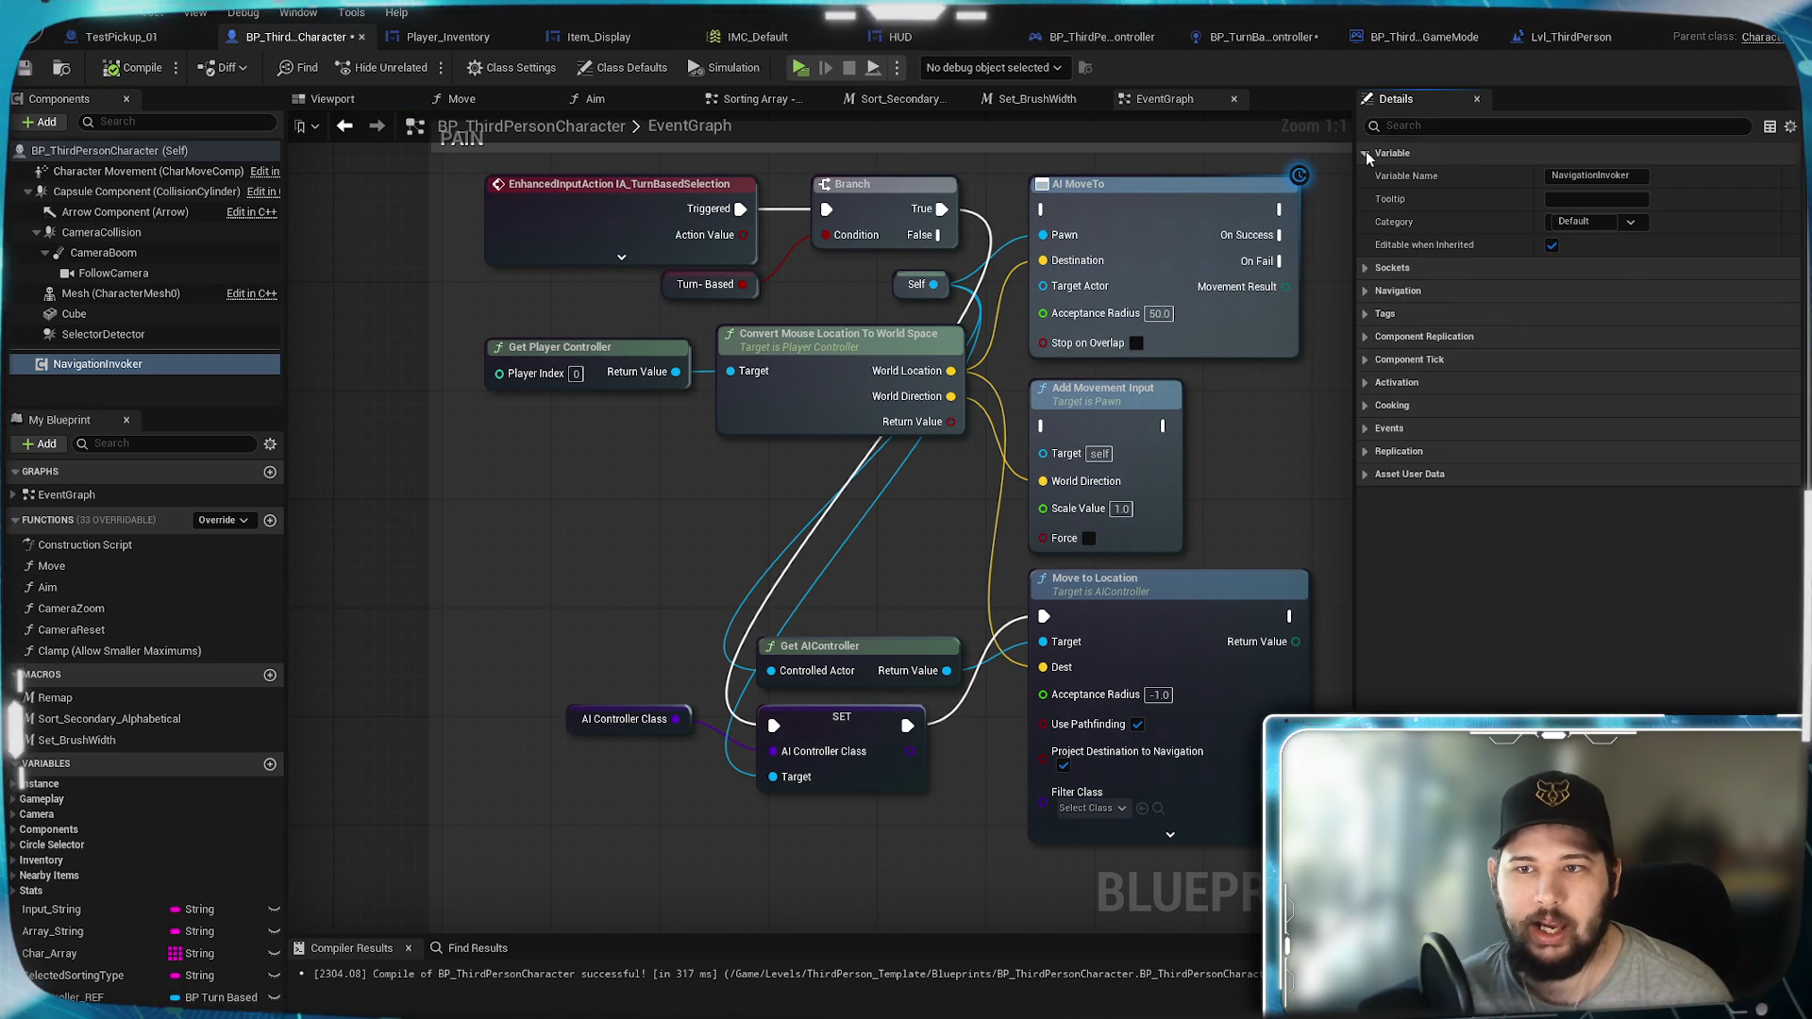
left_click(1366, 152)
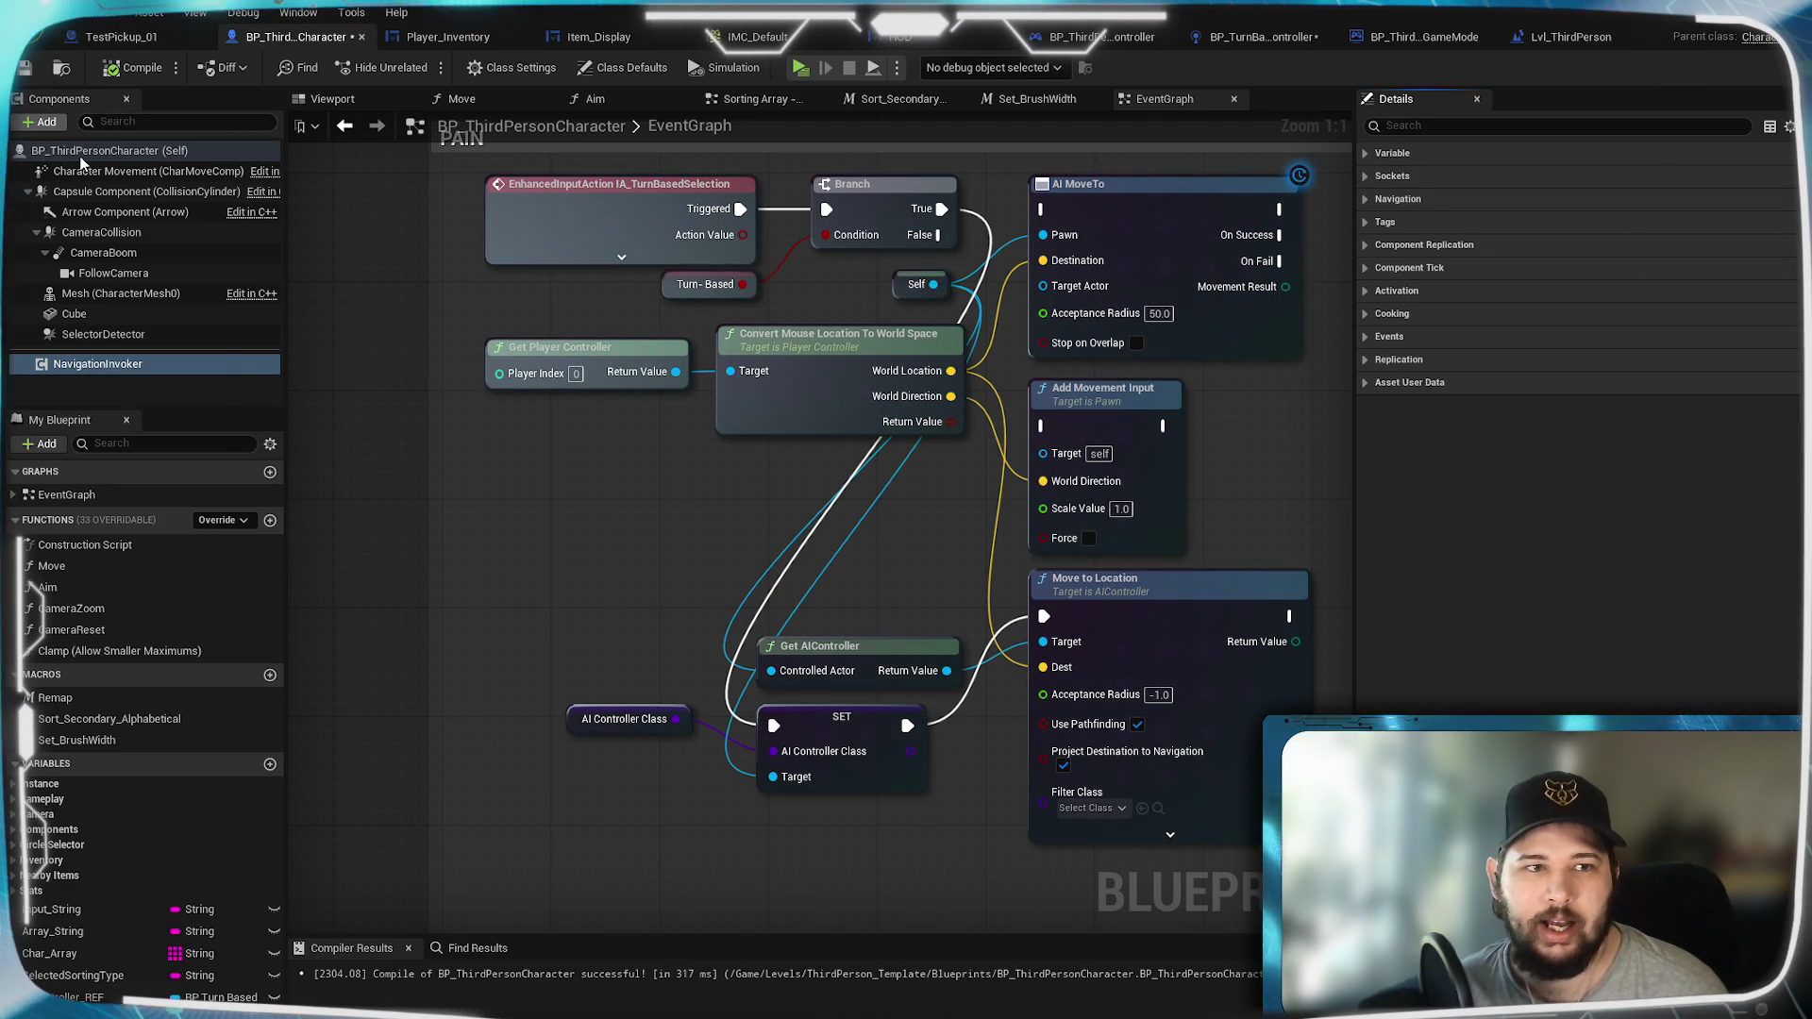
Step: Search the Add Component list for 'AI', dismiss it, and select BP_ThirdPersonCharacter (Self)
left_click(45, 122)
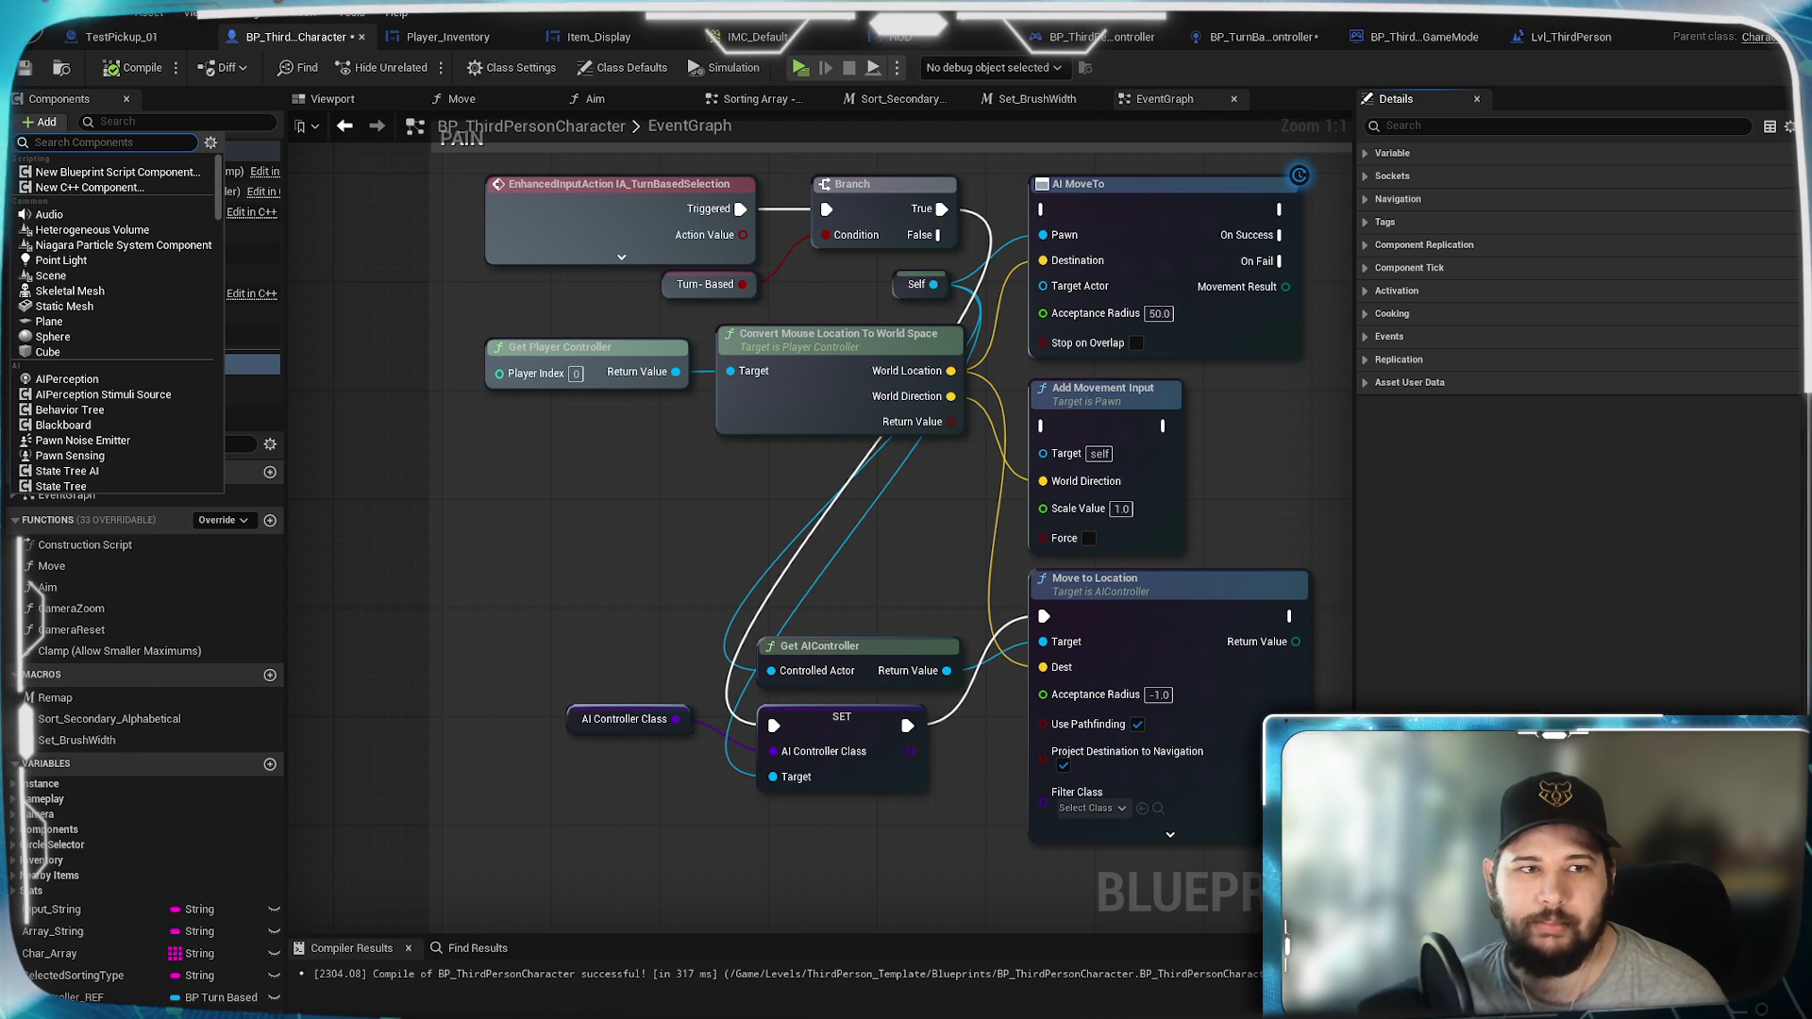
type("A")
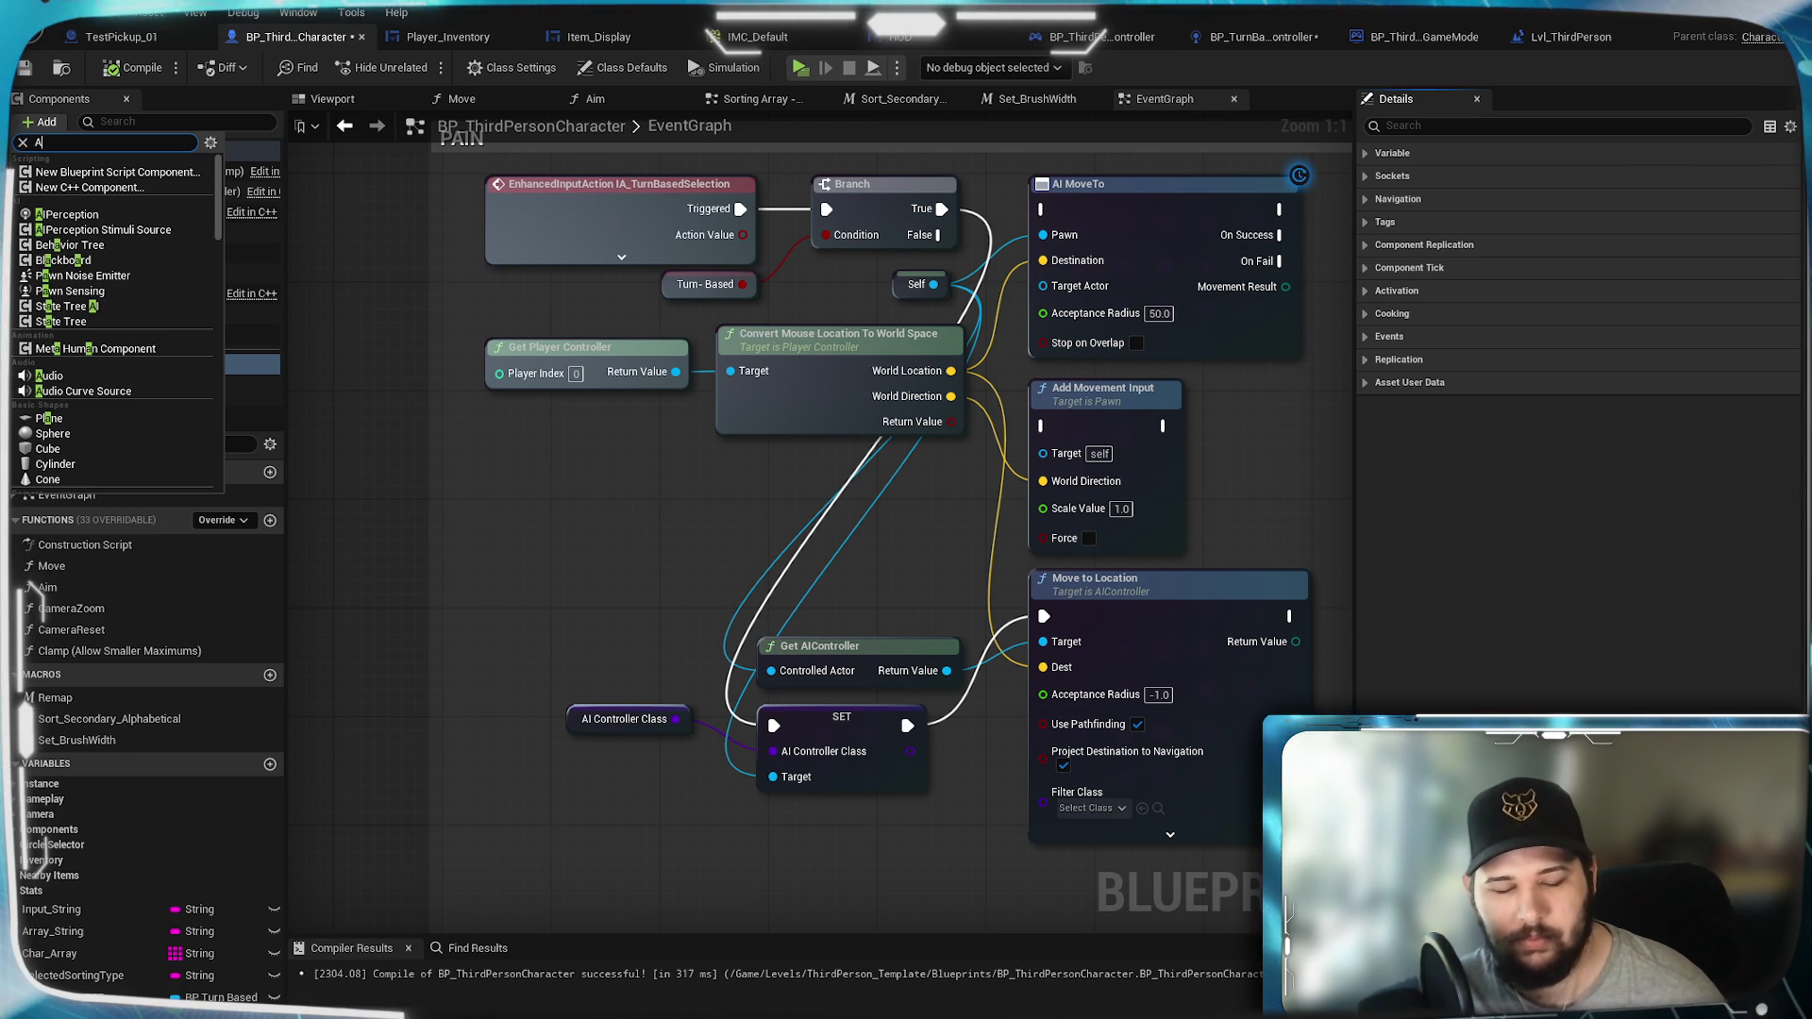
type("I")
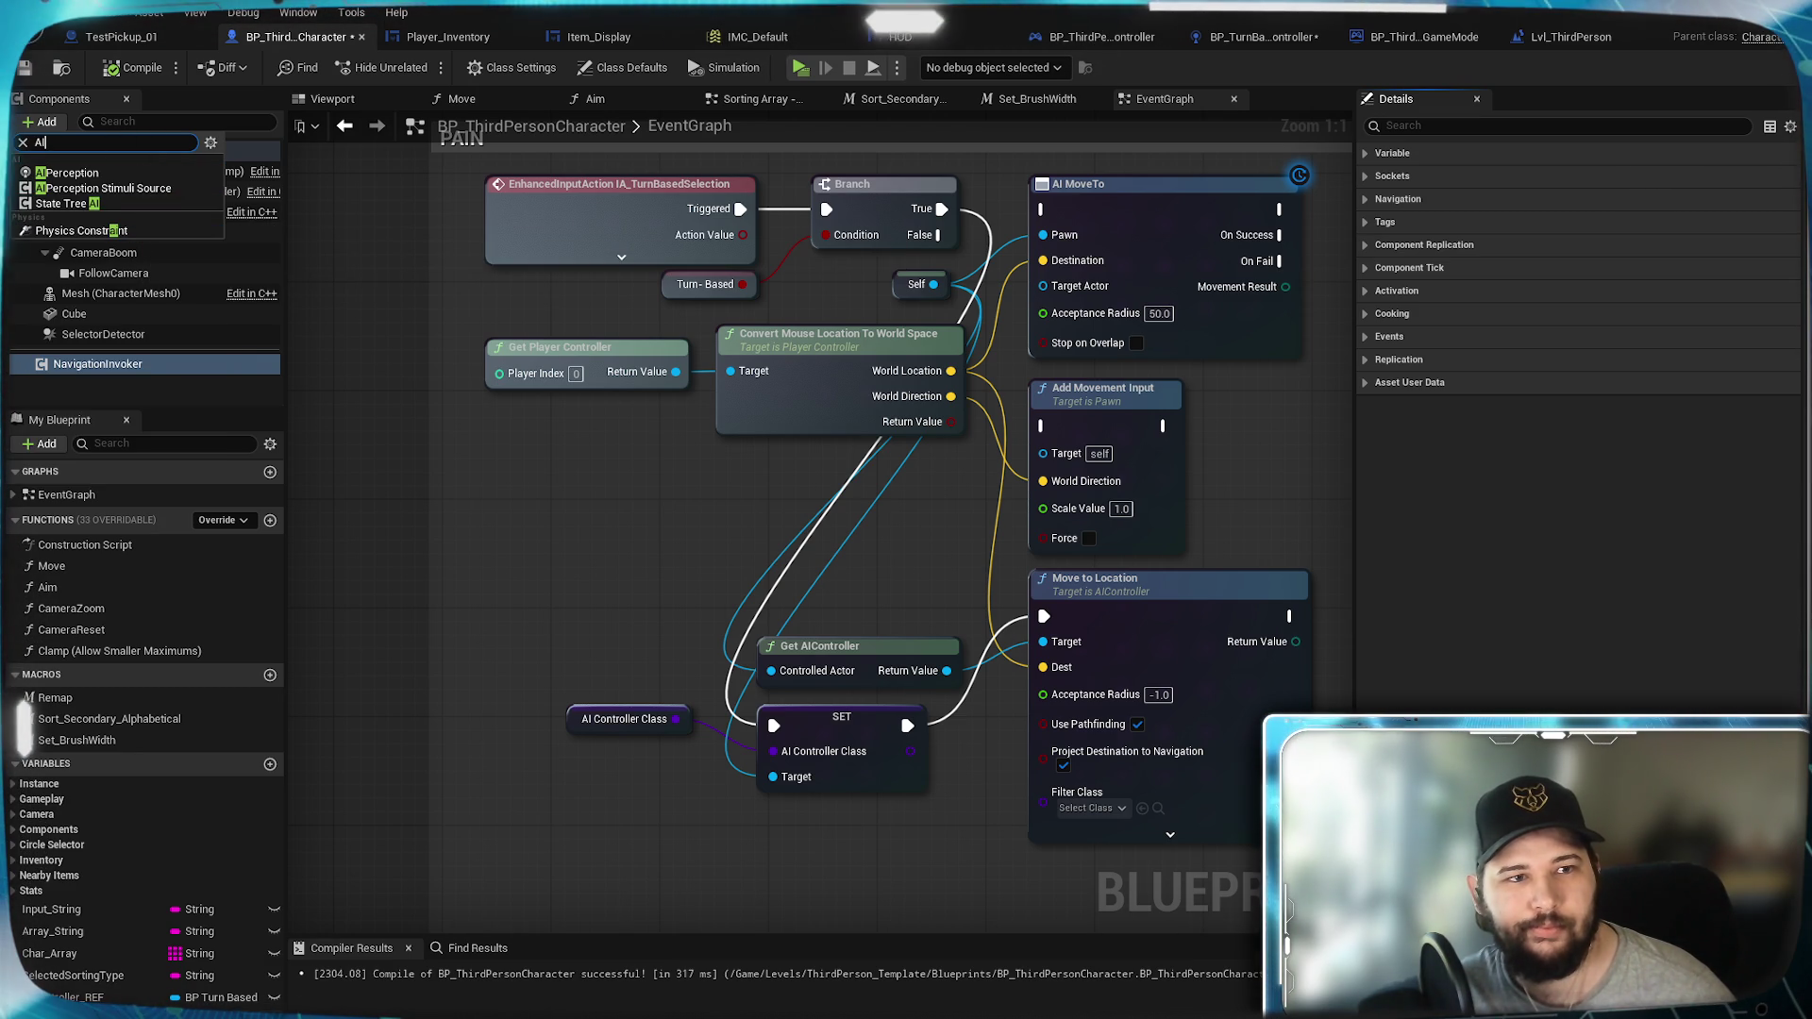
left_click(21, 143)
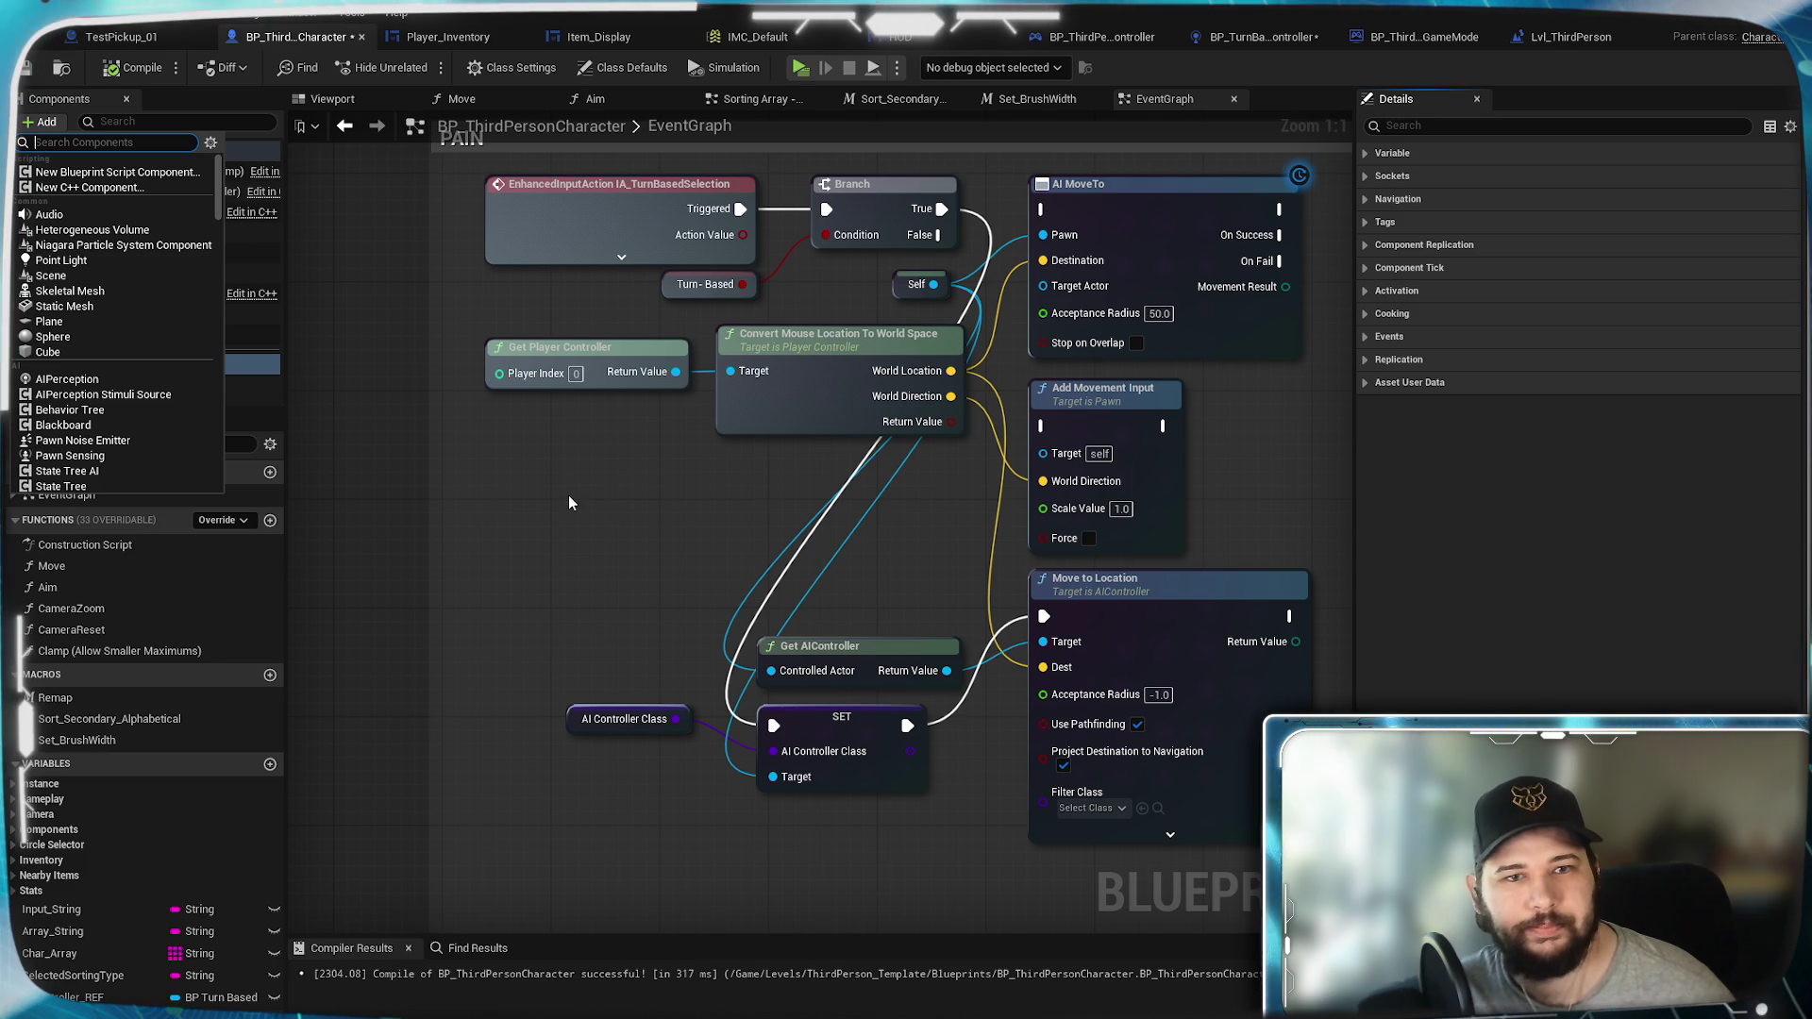
left_click(381, 332)
left_click(65, 153)
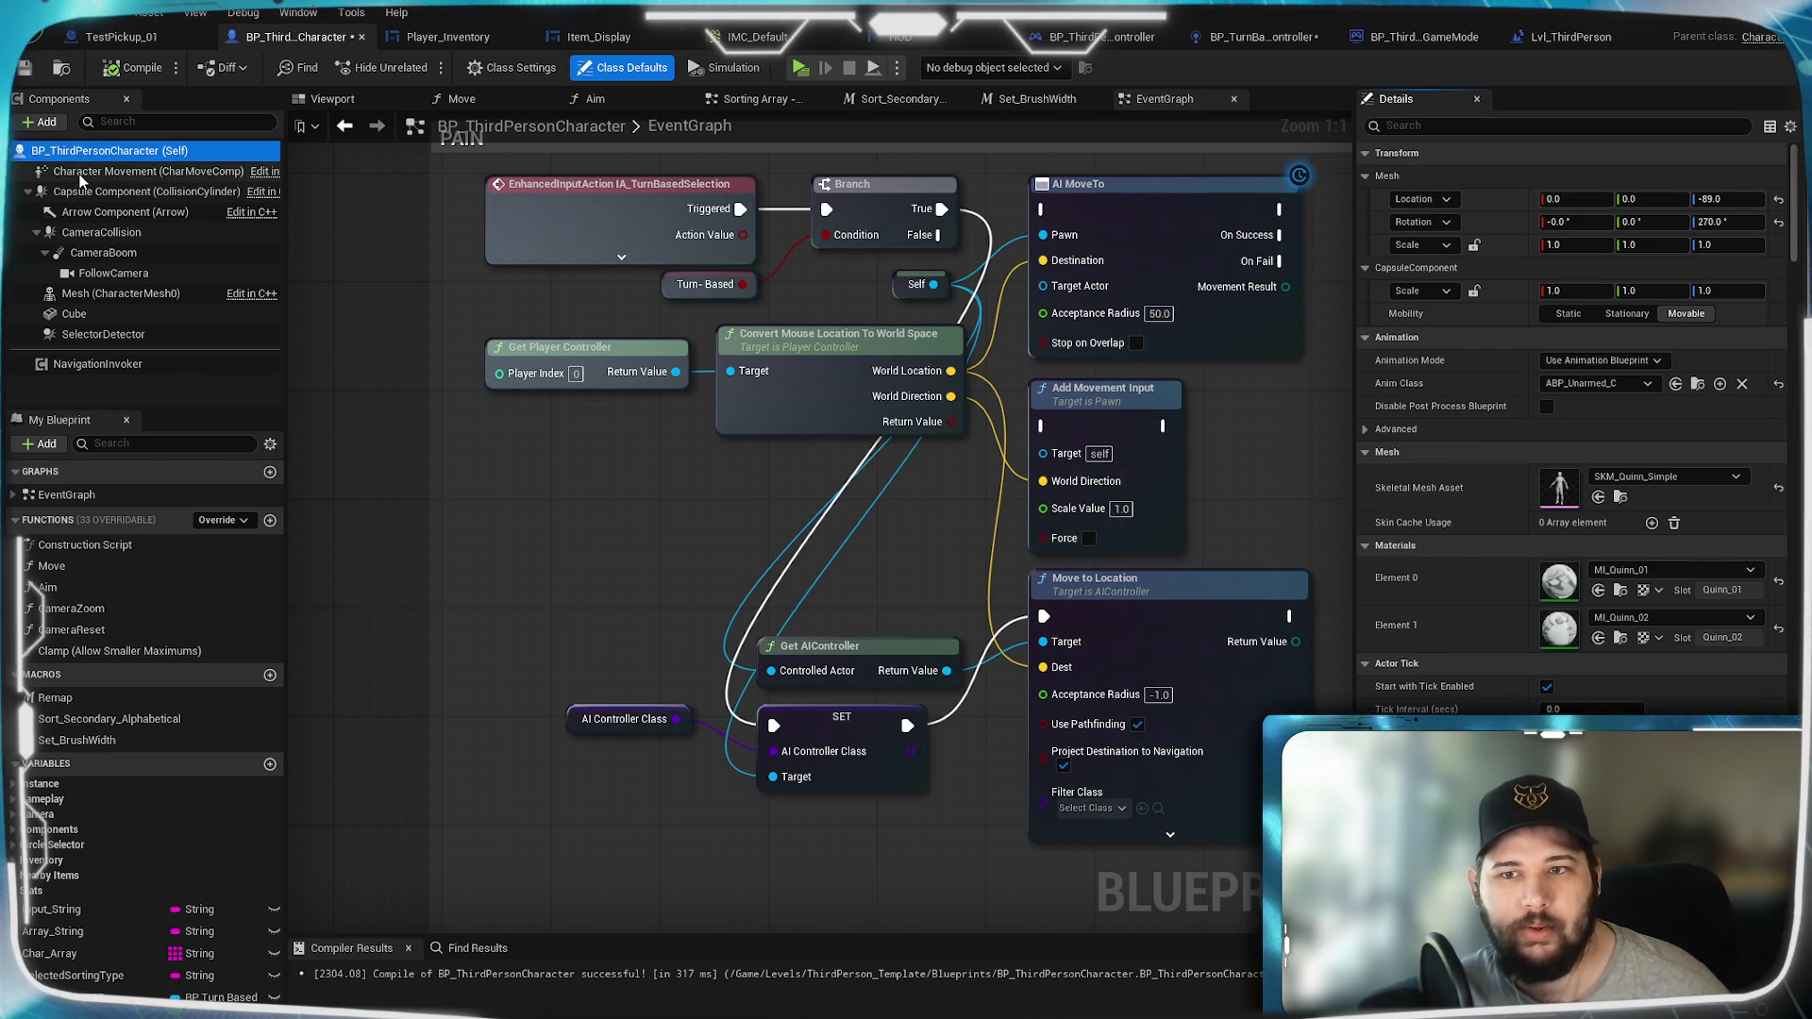
Step: Filter Details by 'AI C', check each component, then select the character itself to reveal AI Controller Class
left_click(81, 174)
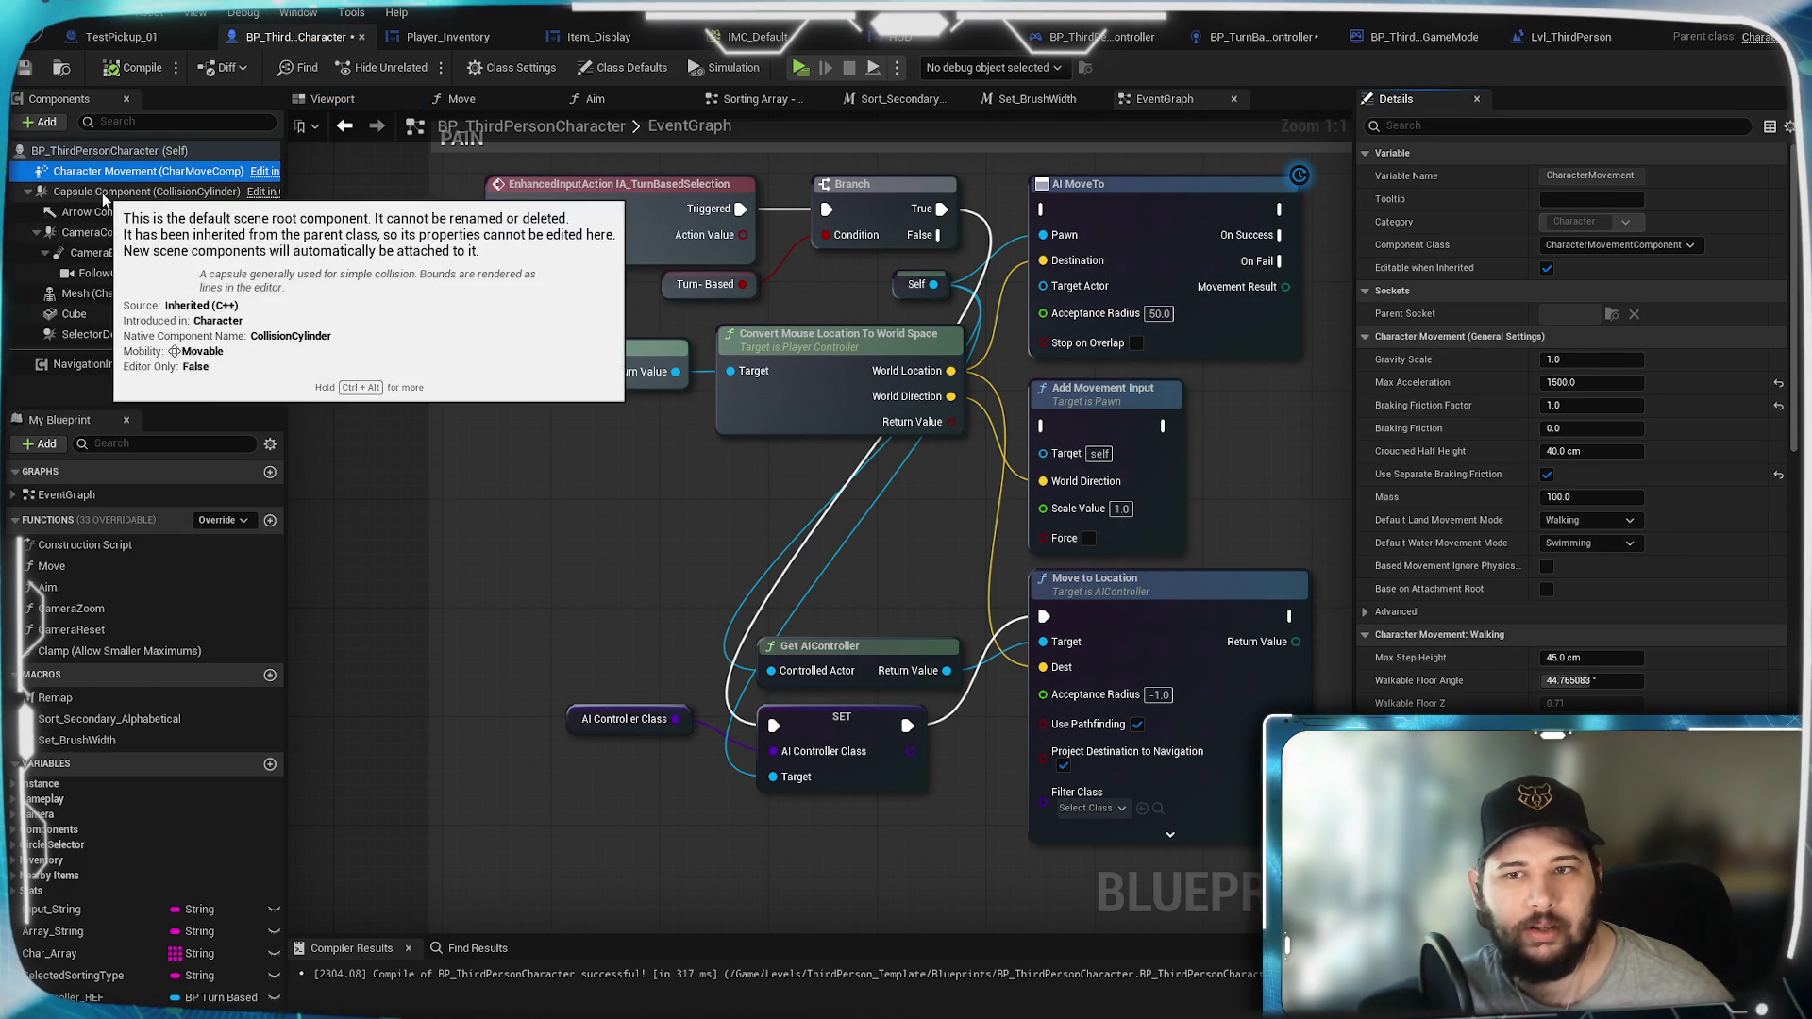
type("A")
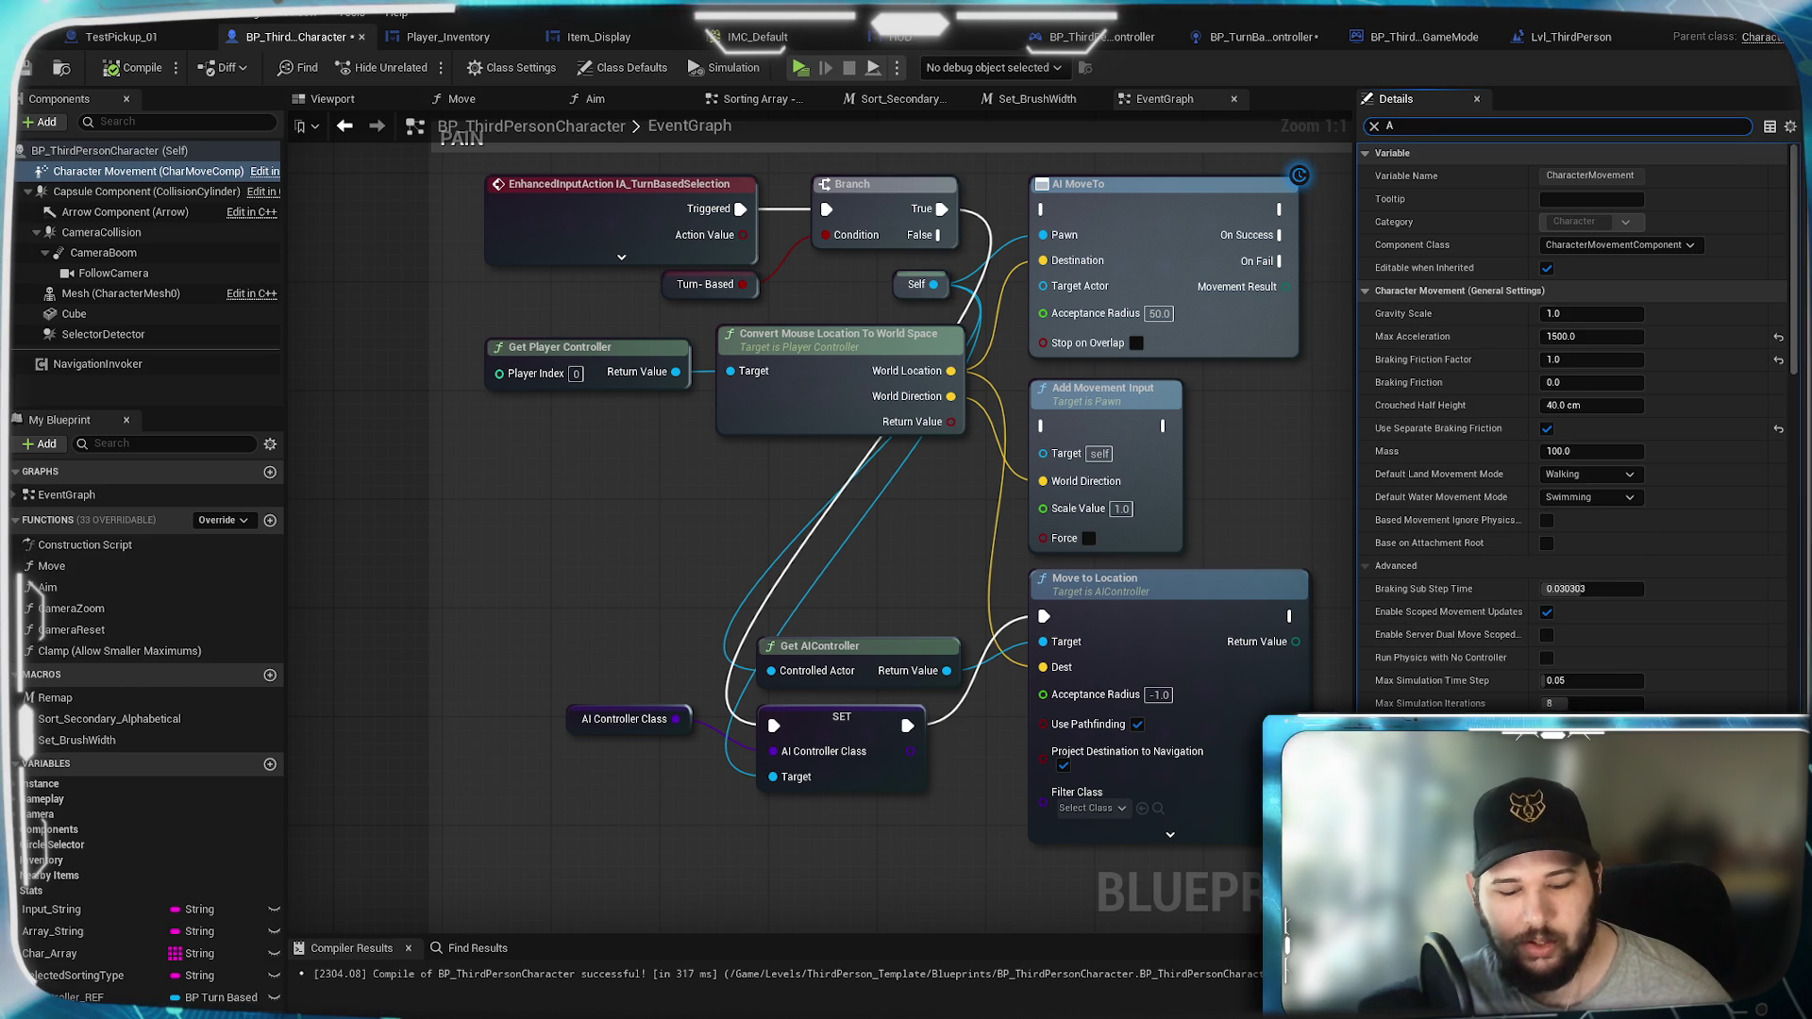
type("I")
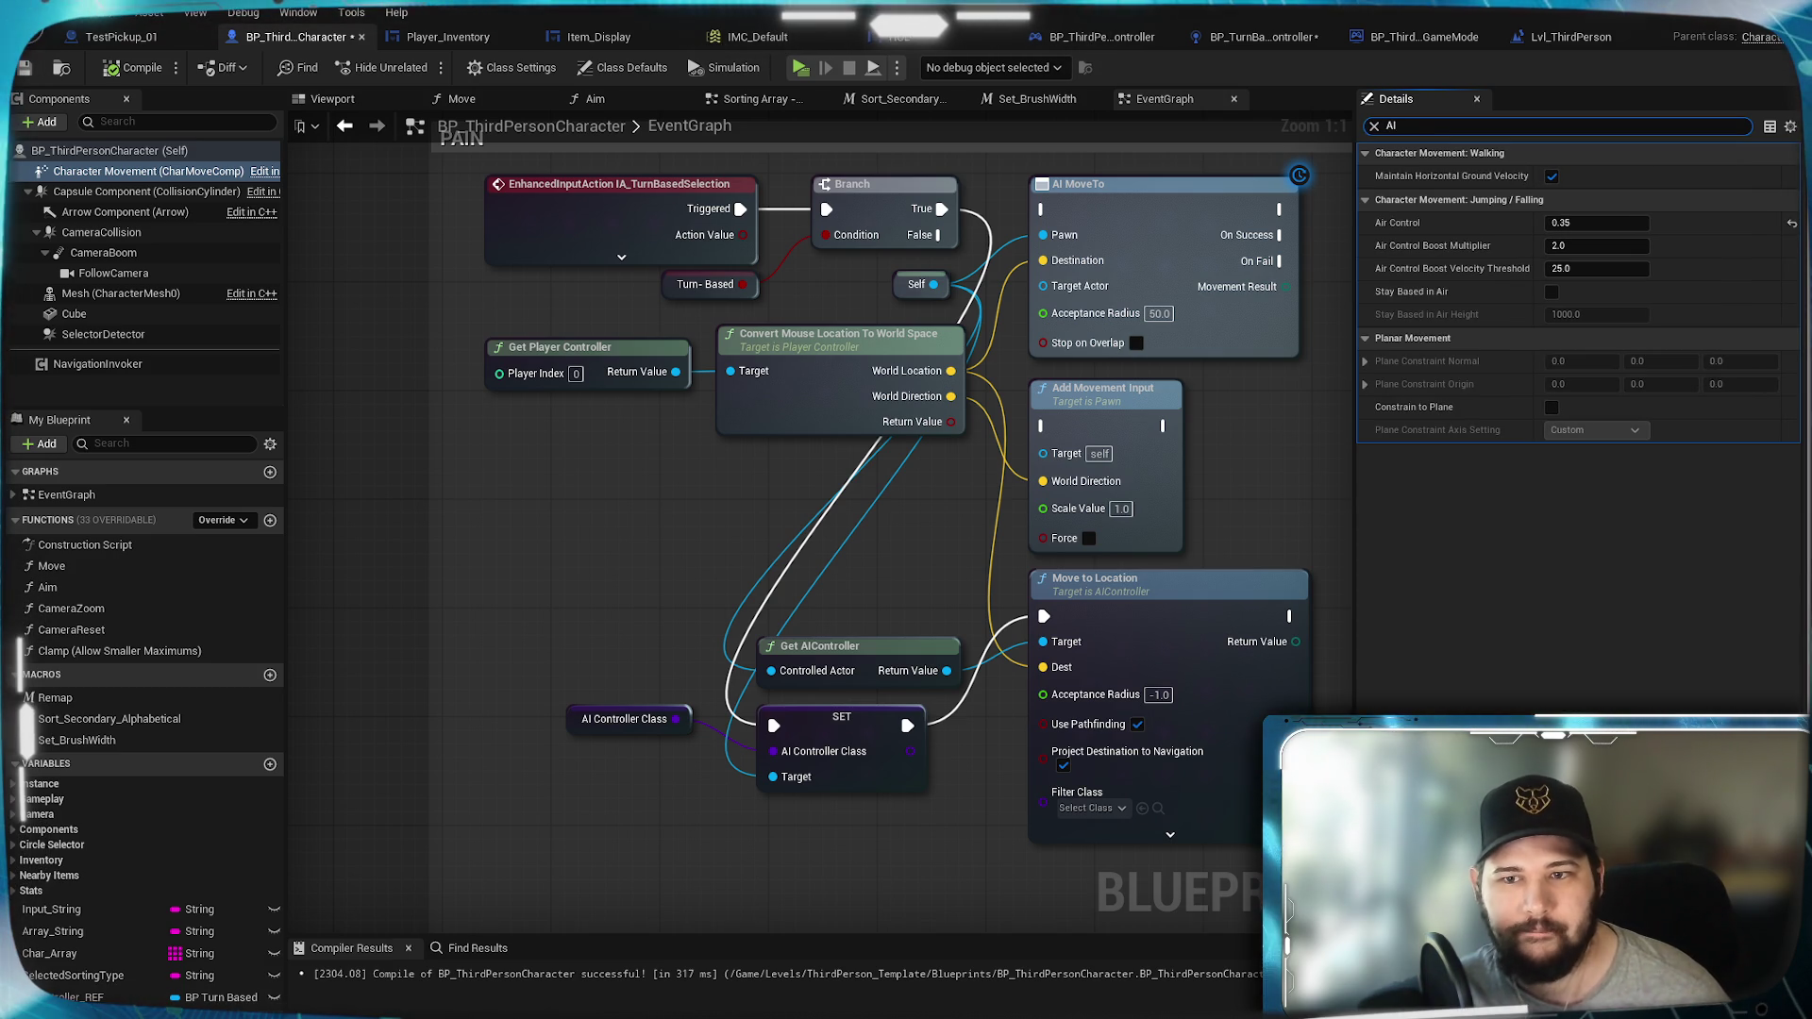
type(" C")
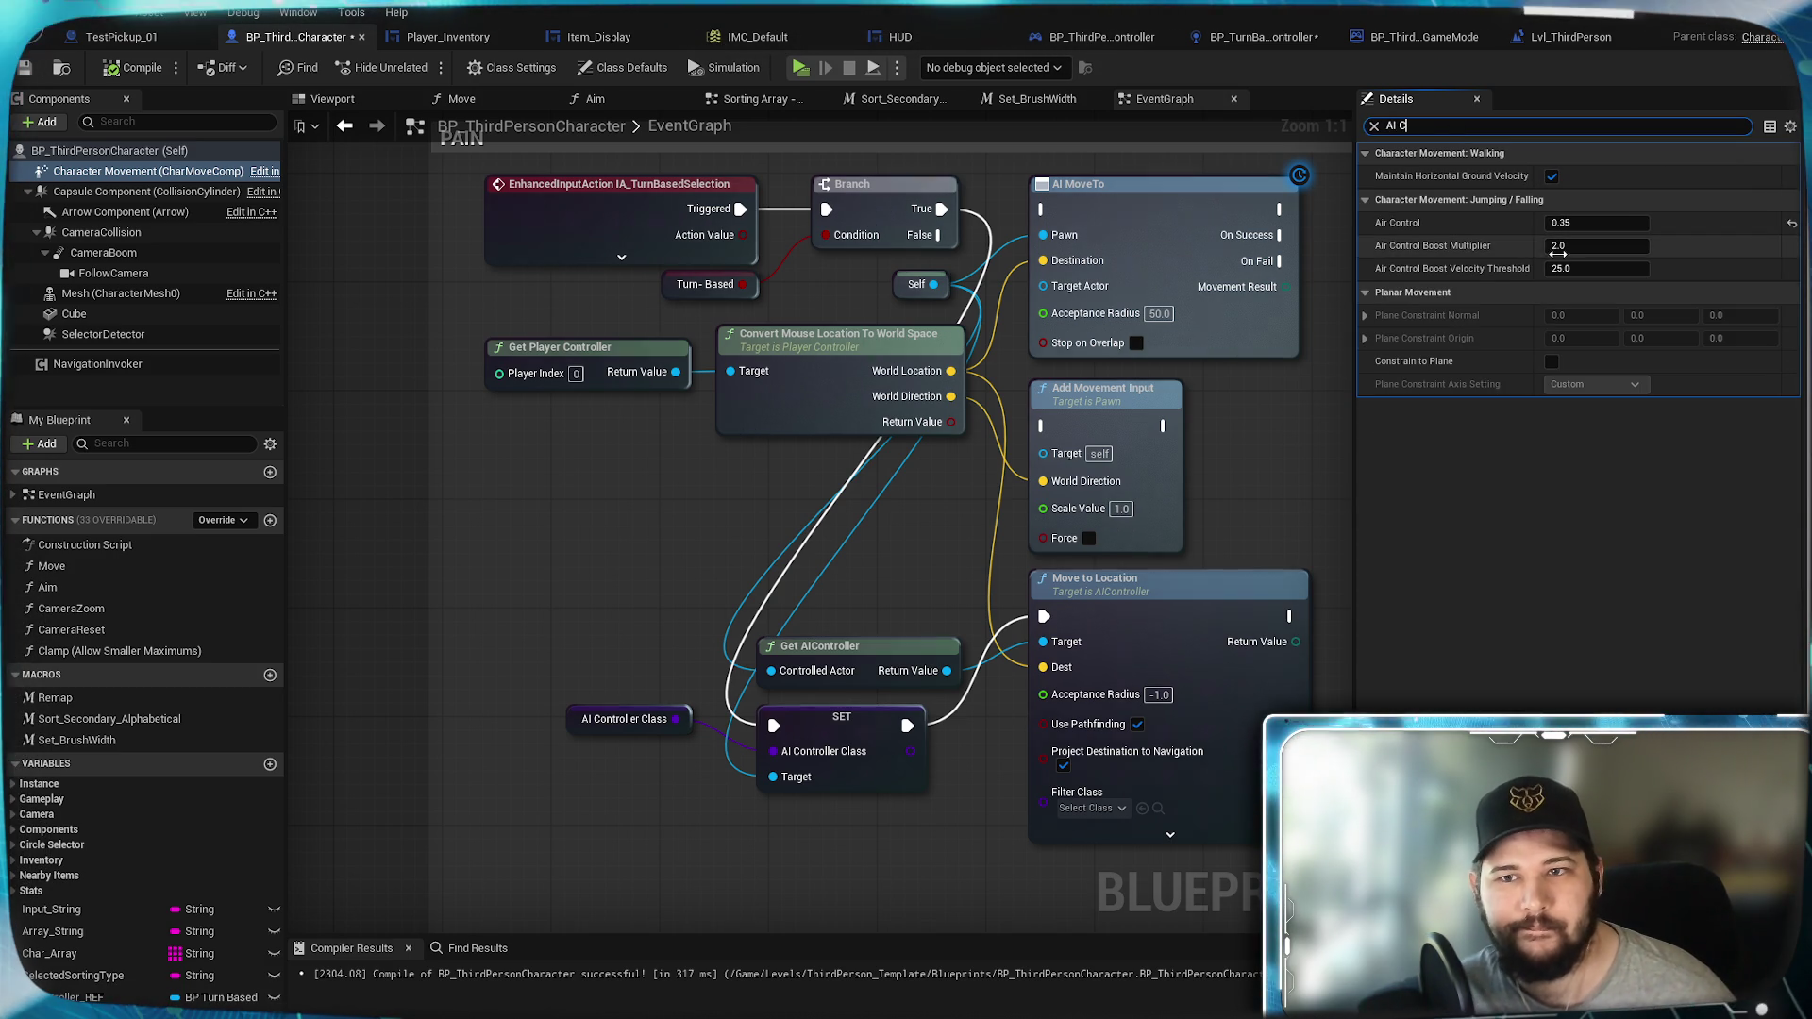
left_click(91, 152)
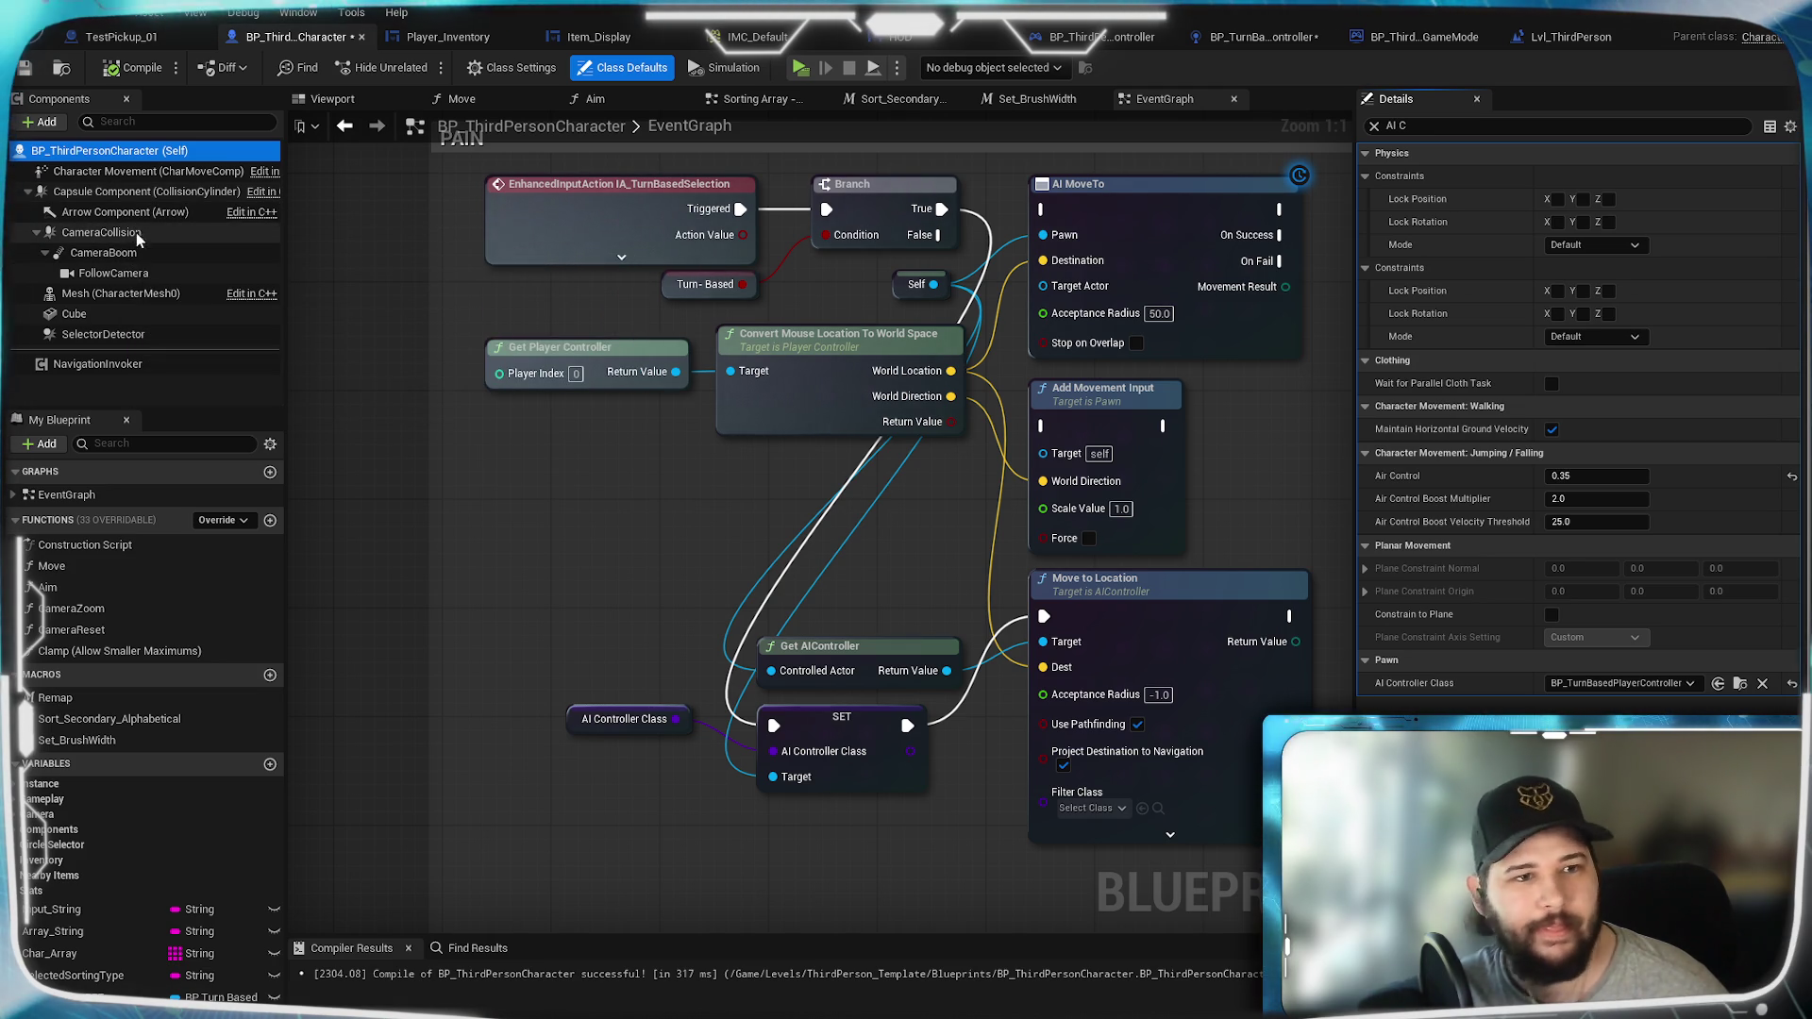
left_click(118, 292)
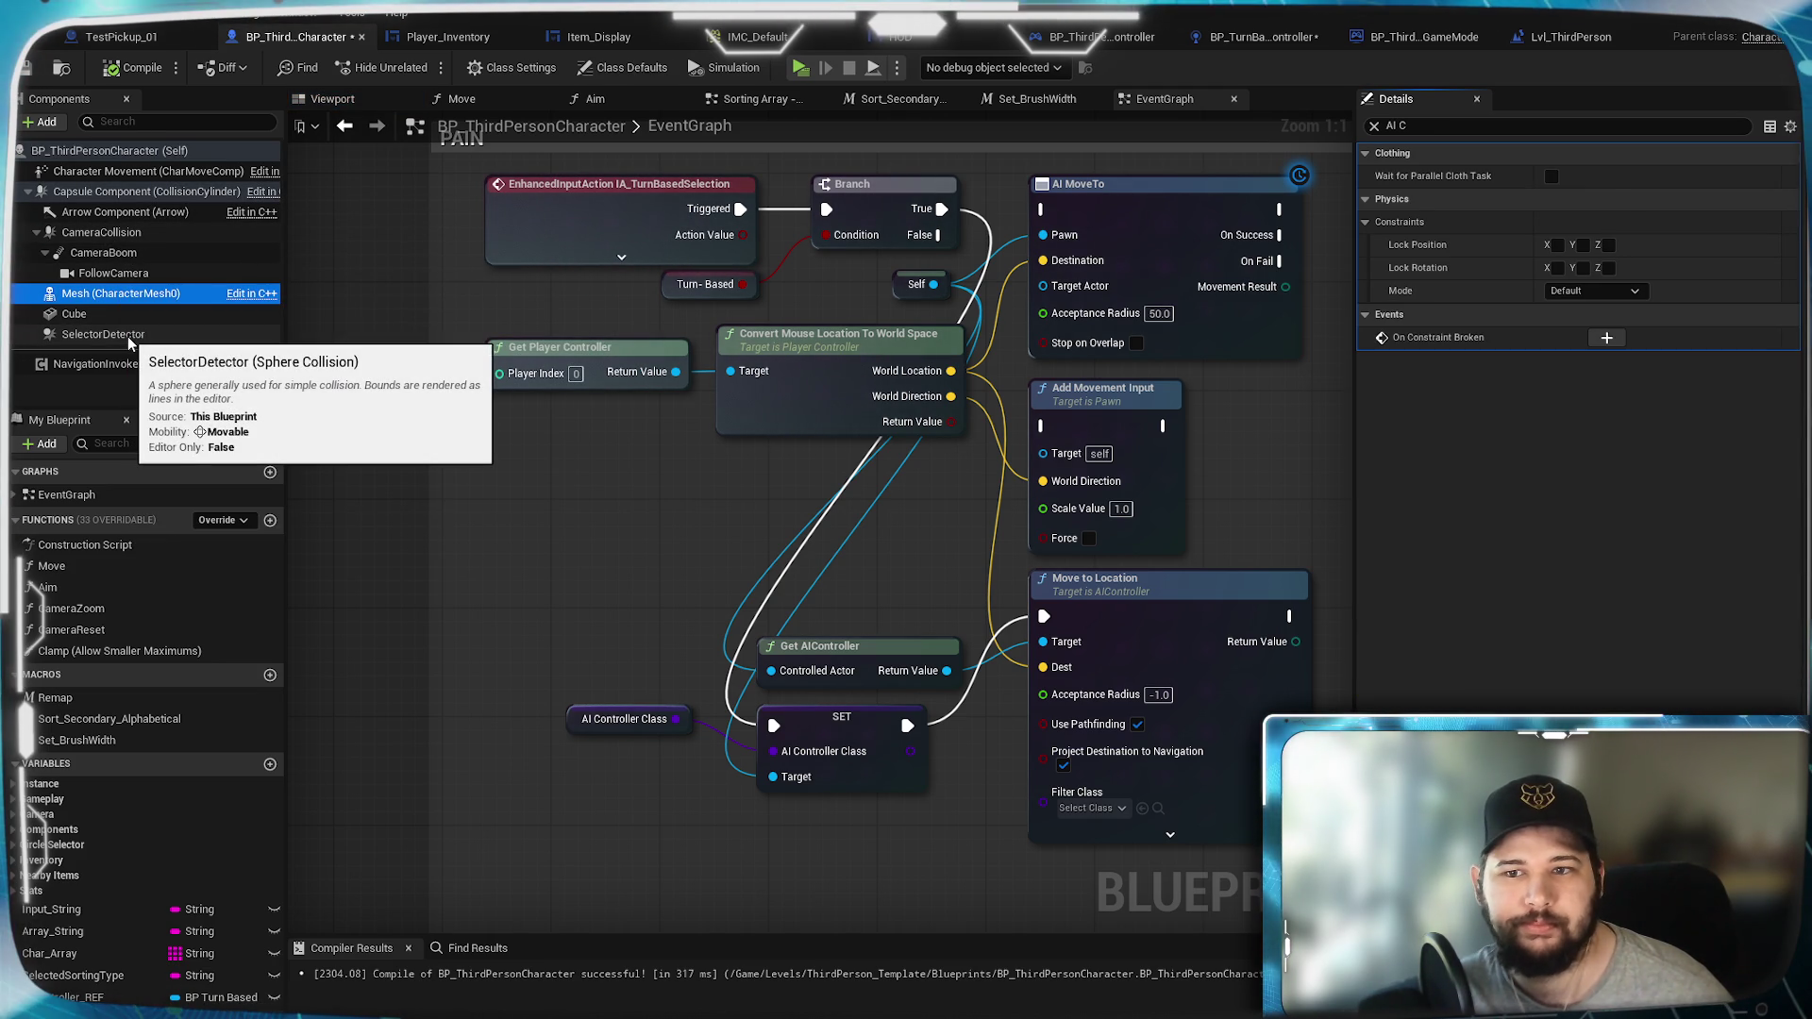
left_click(128, 336)
left_click(120, 371)
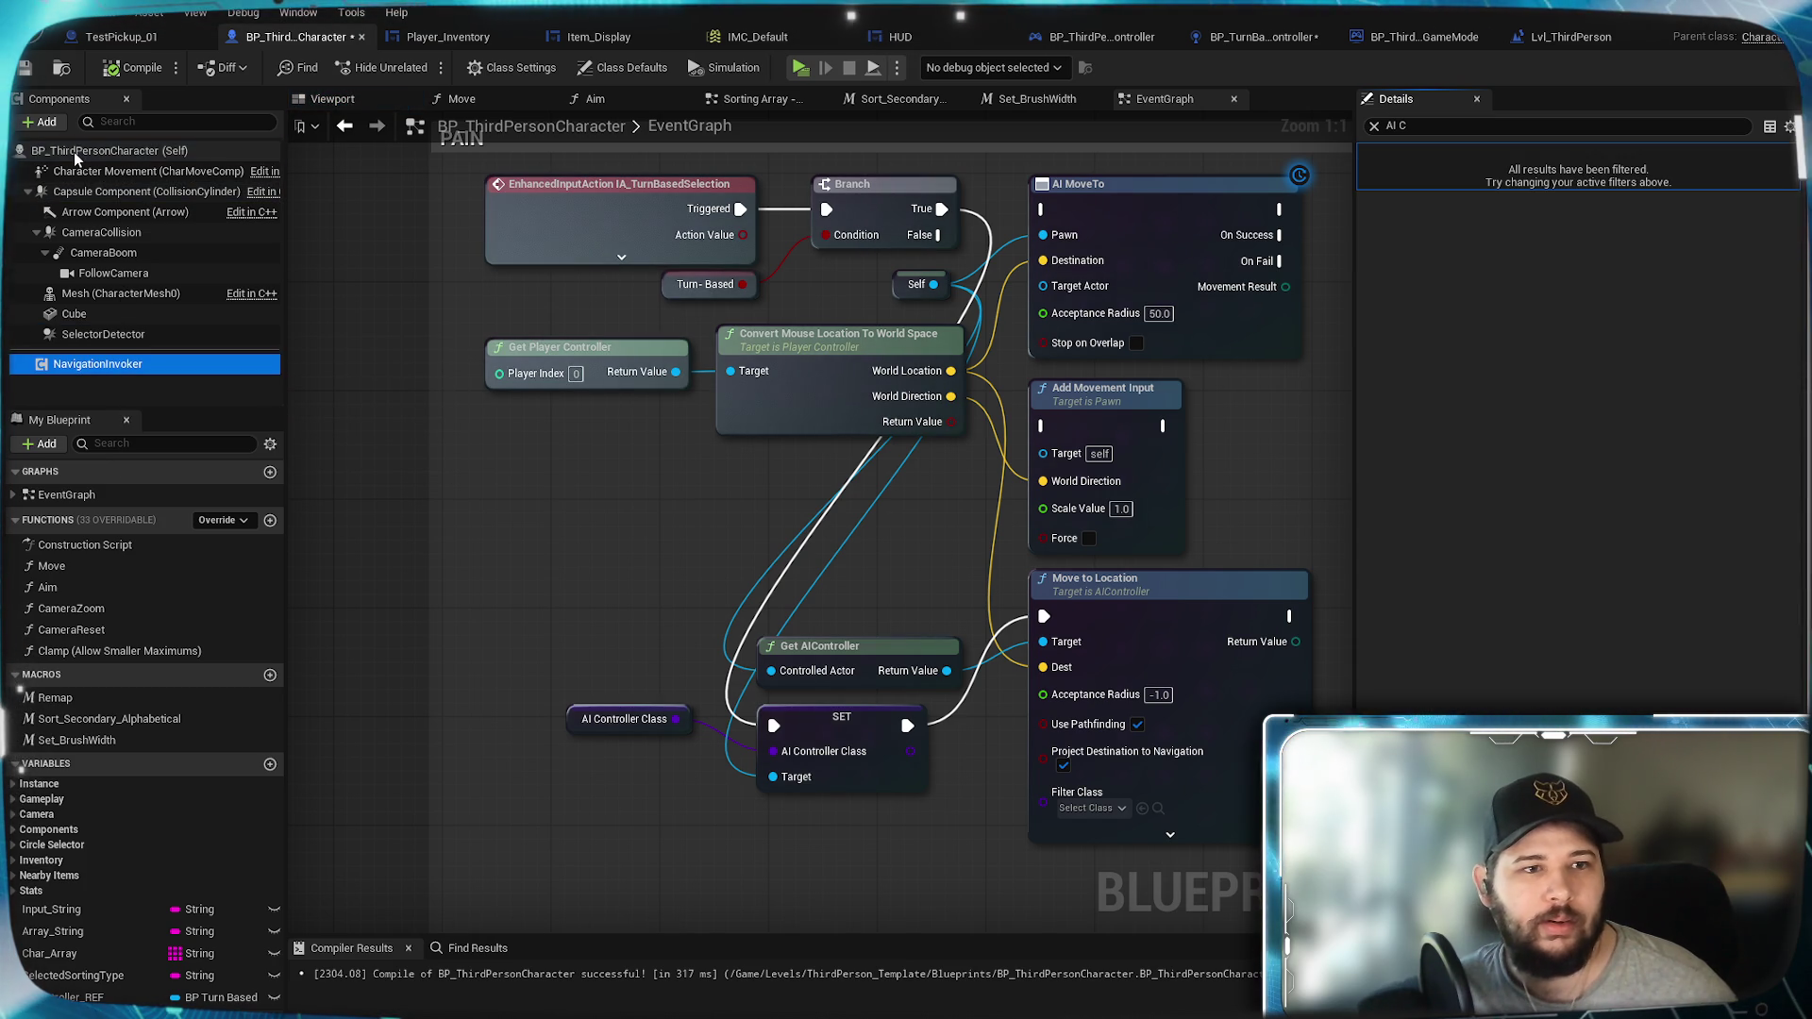
left_click(74, 151)
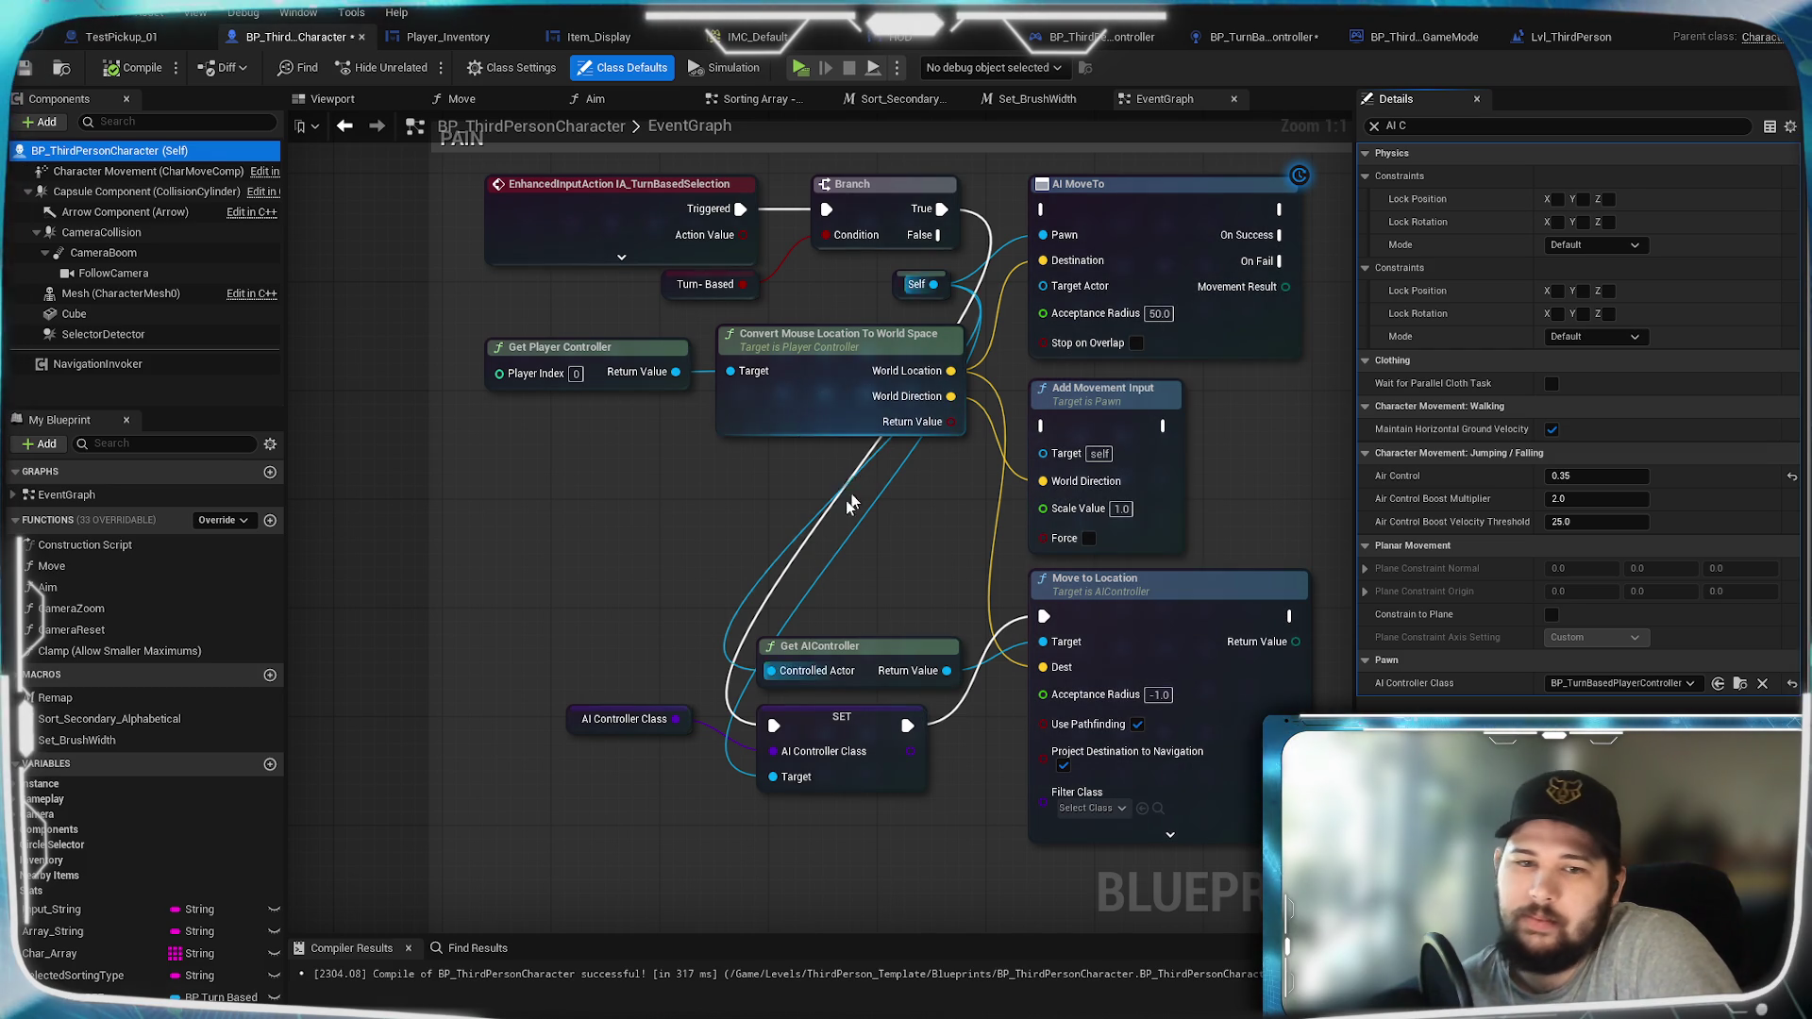
Step: Search the node list for 'auto poss', then close it without adding a node
right_click(570, 570)
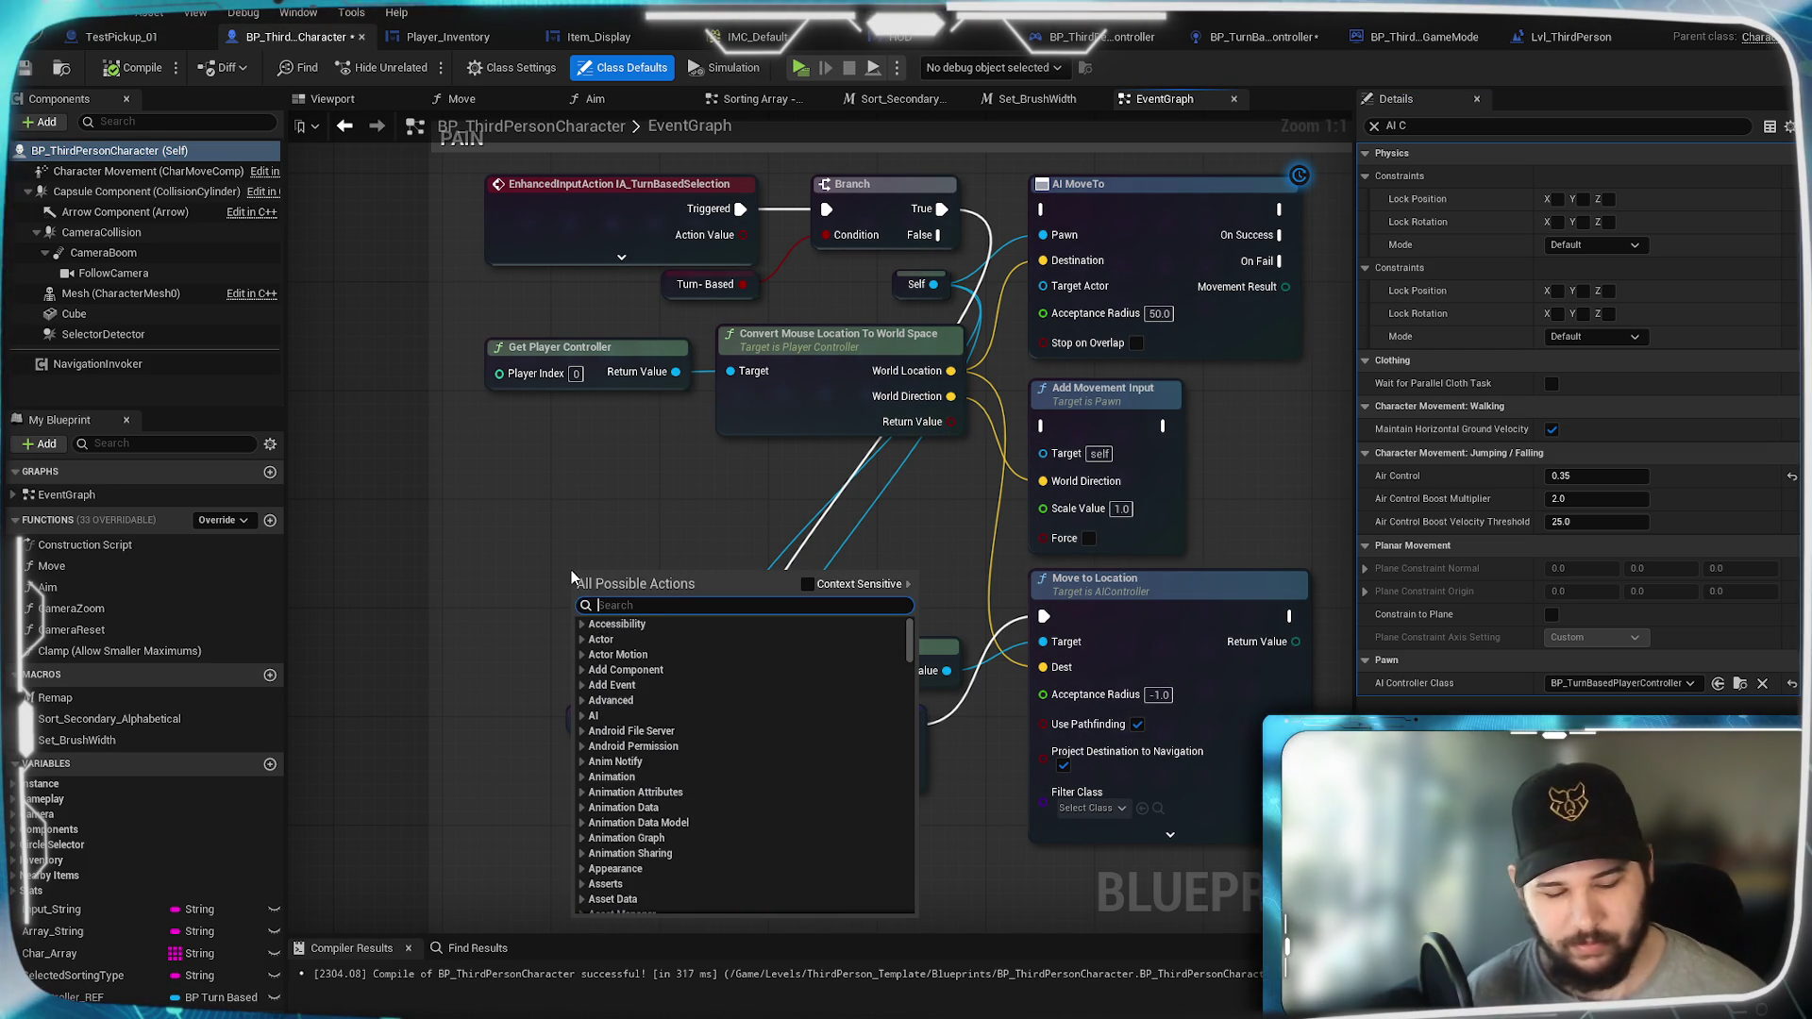
type("auto poss")
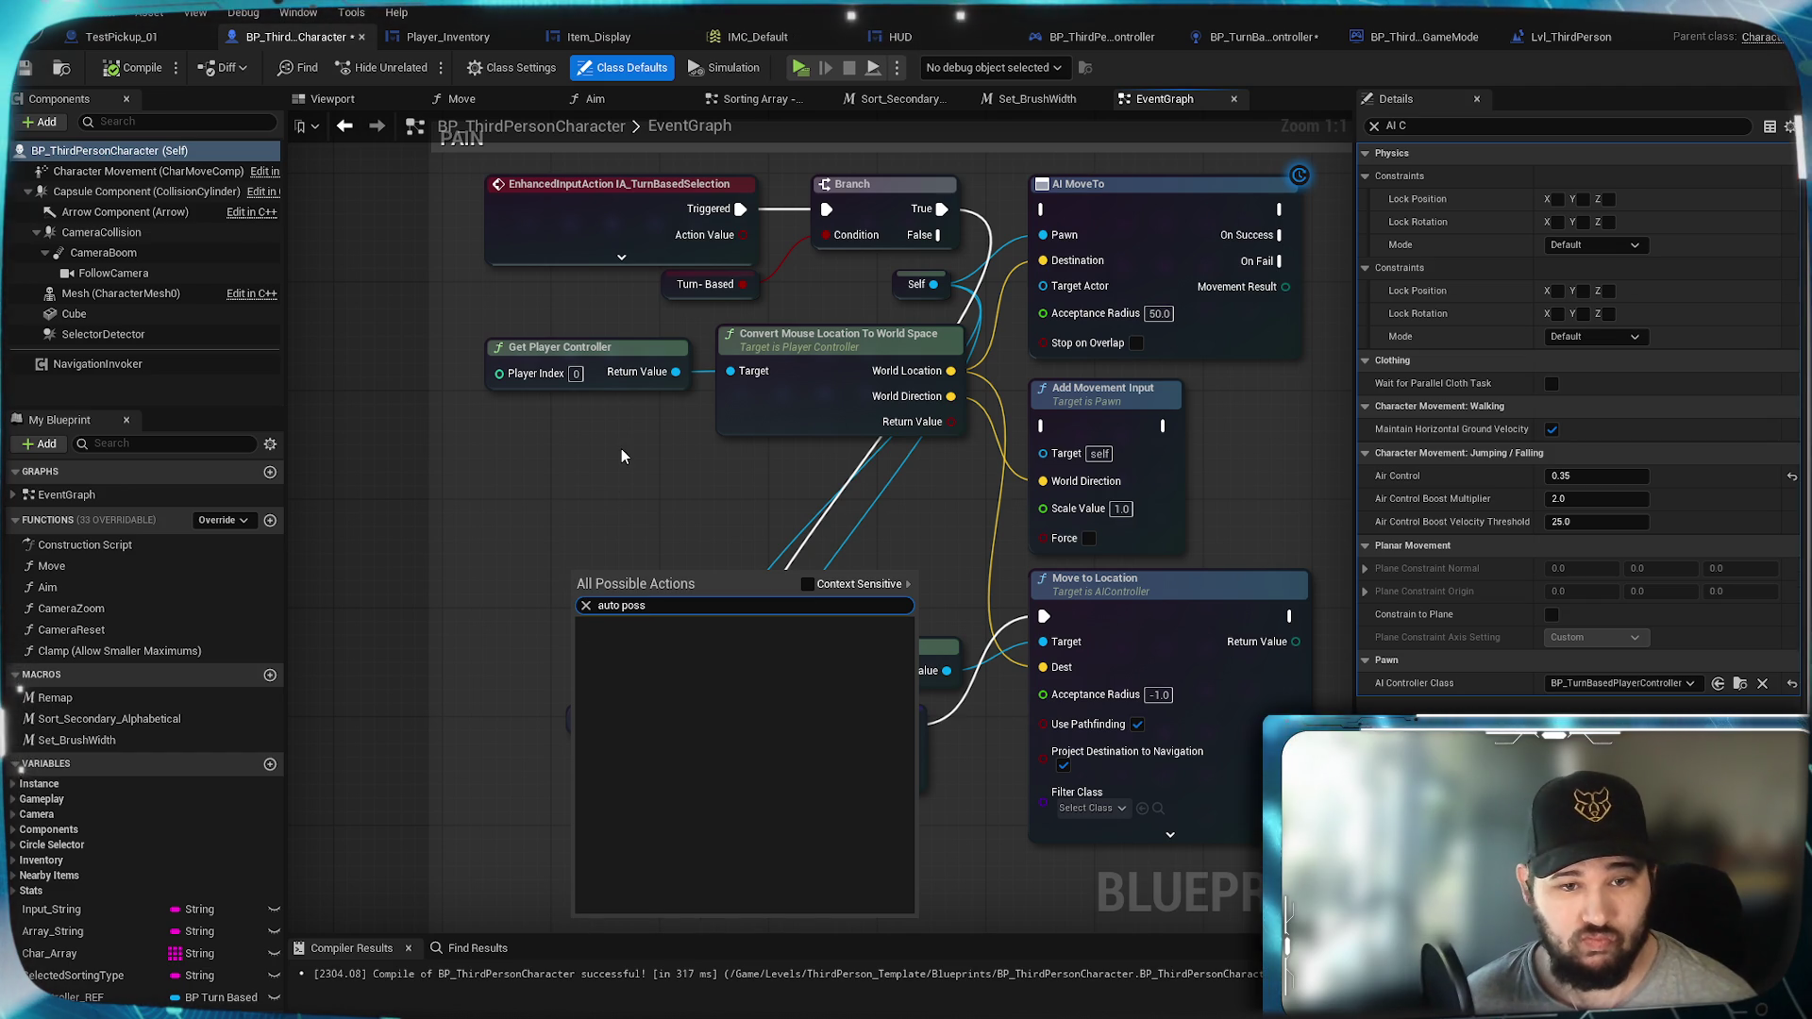
key("BackSpace")
key("BackSpace")
key("BackSpace")
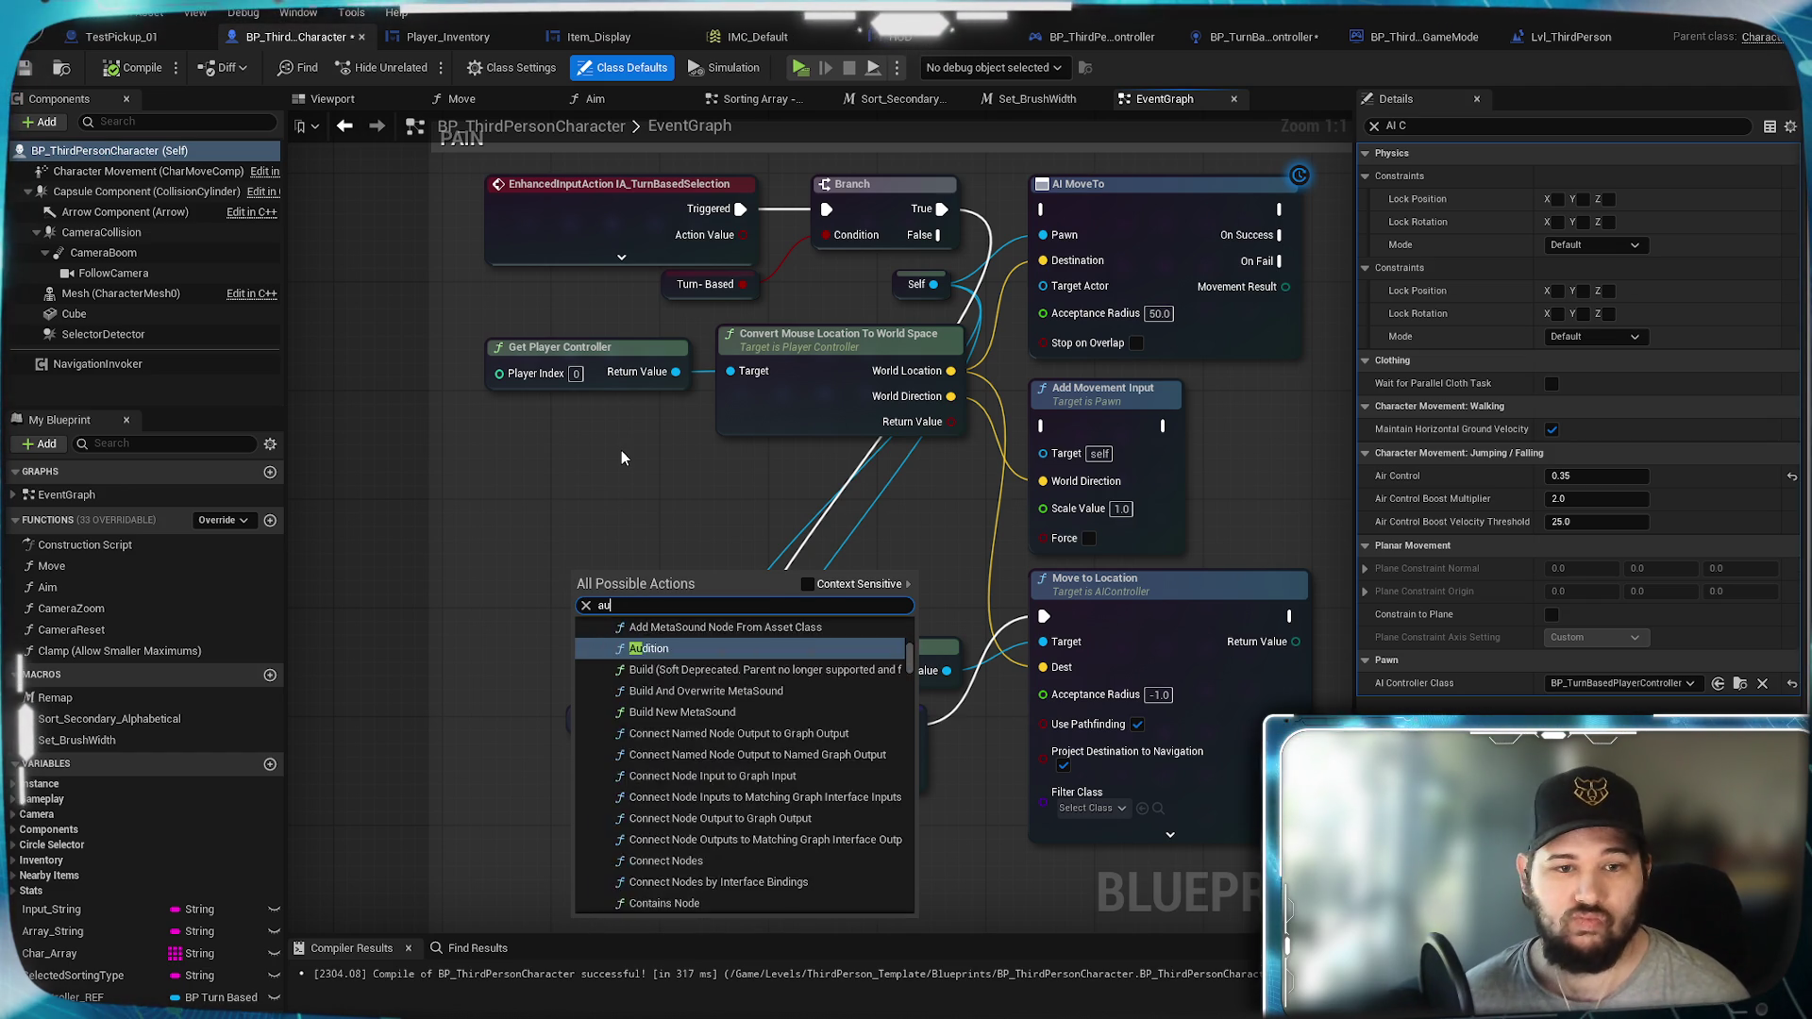
key("ctrl+z")
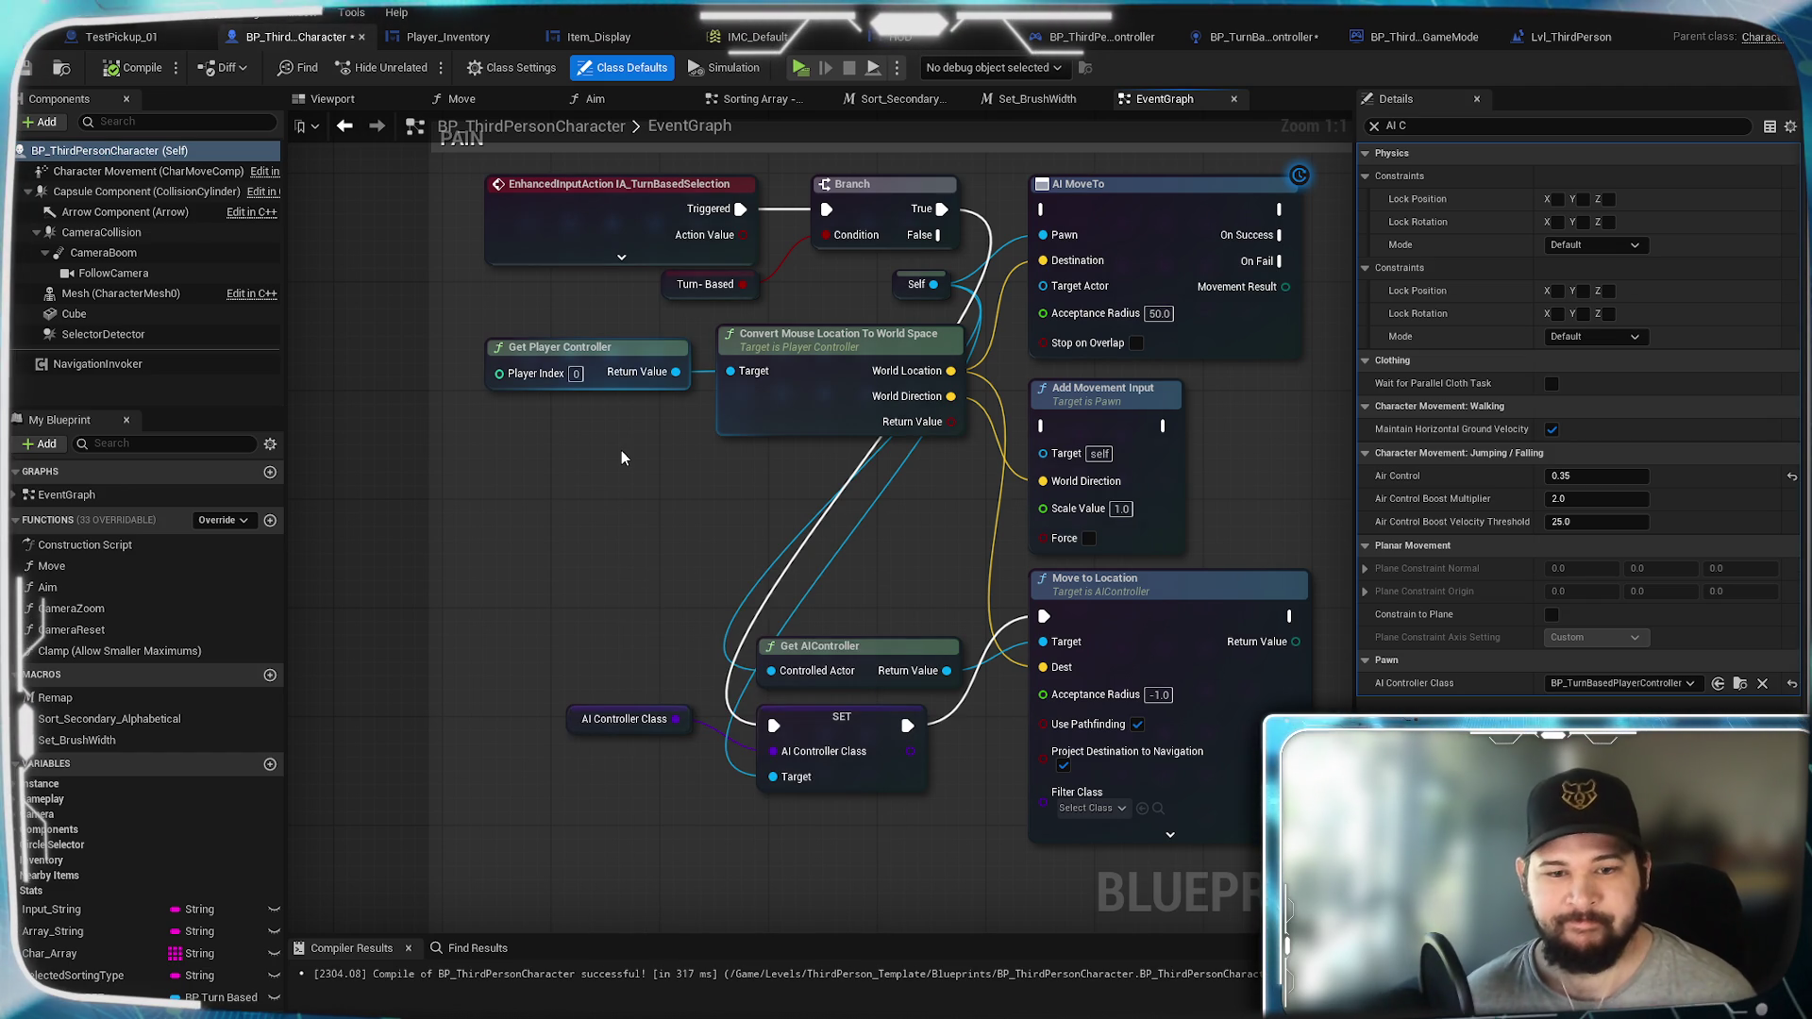
Step: Zoom and pan the graph to the Spawn Default Controller and Possess section
scroll(658, 557, "down", 8)
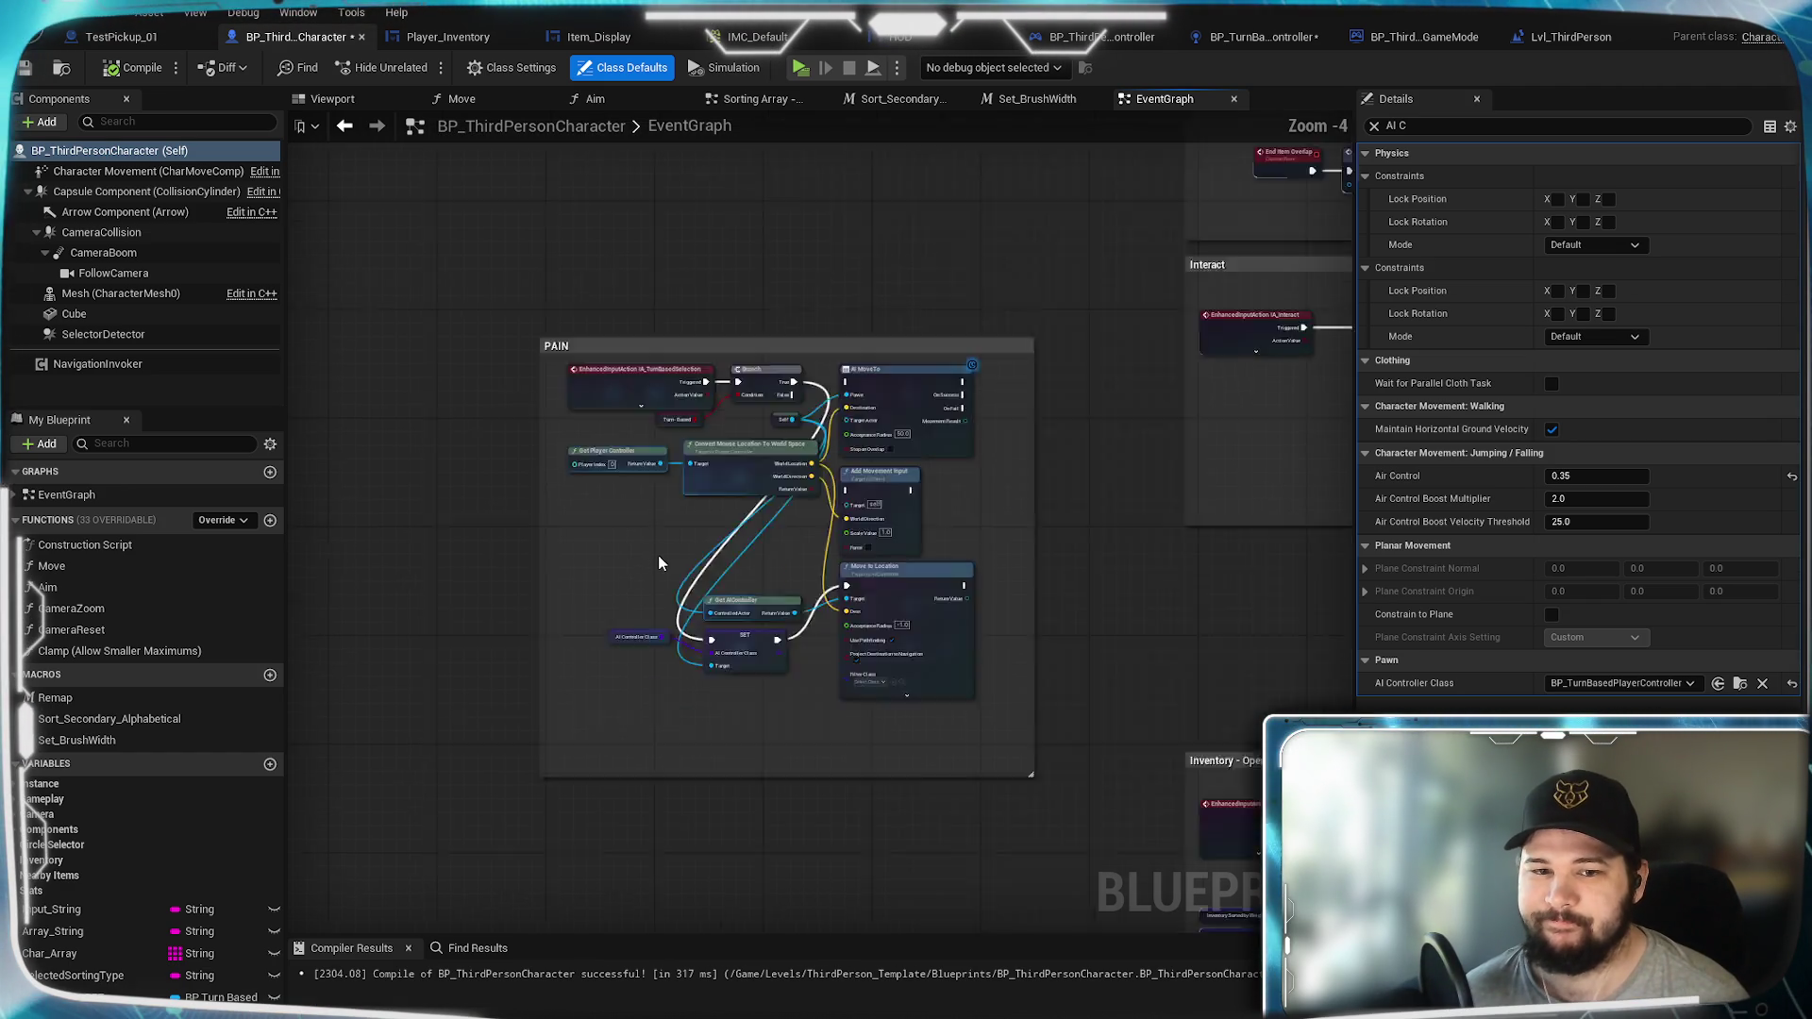
scroll(825, 538, "up", 6)
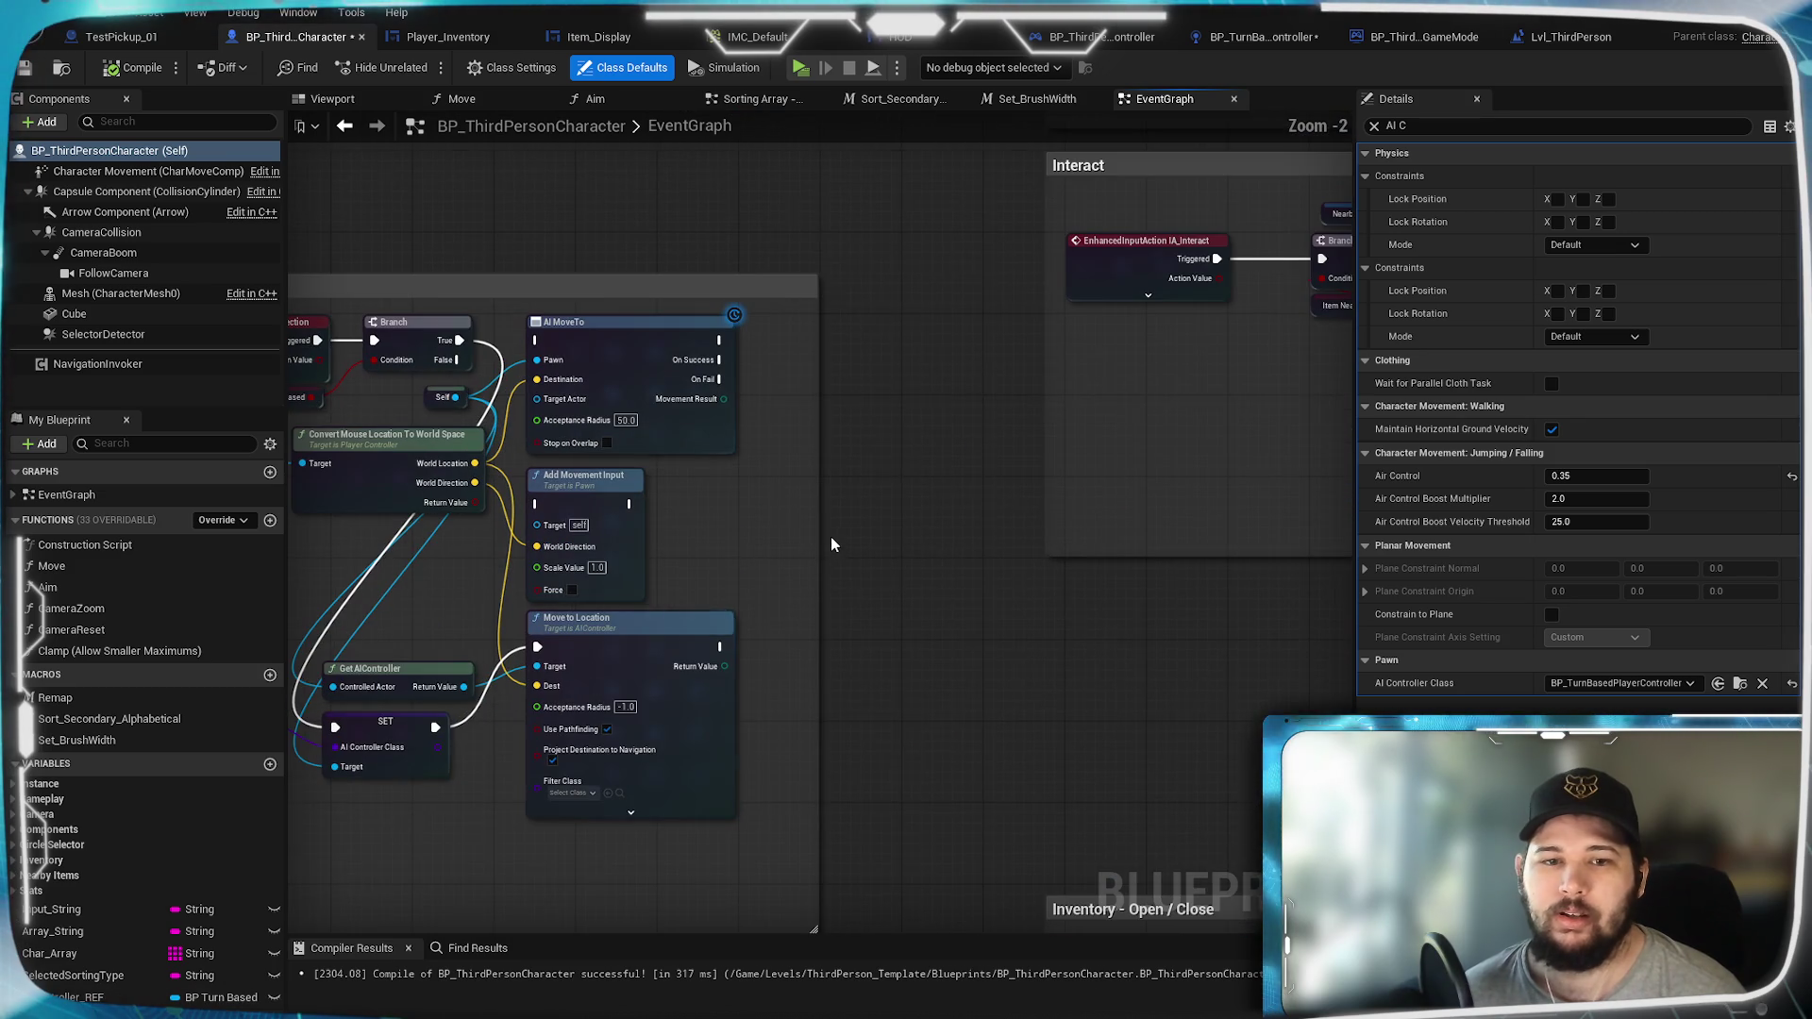
scroll(798, 501, "down", 2)
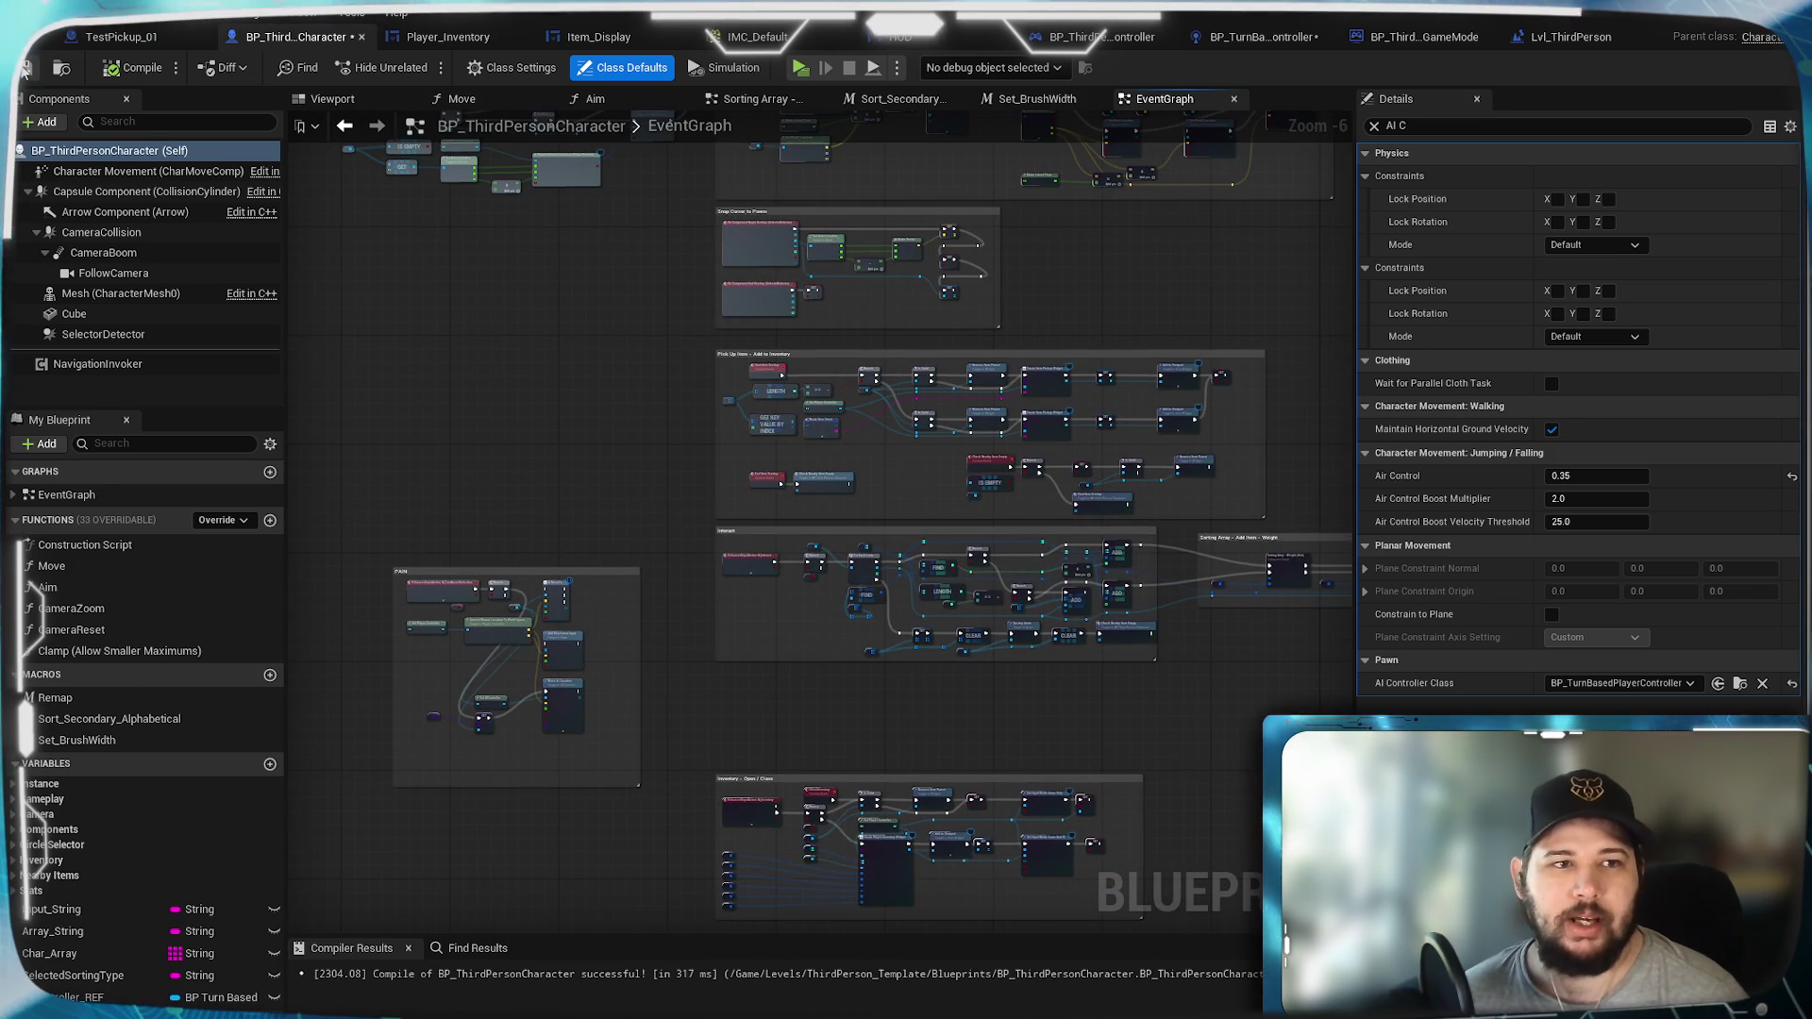
left_click_drag(1191, 308, 926, 851)
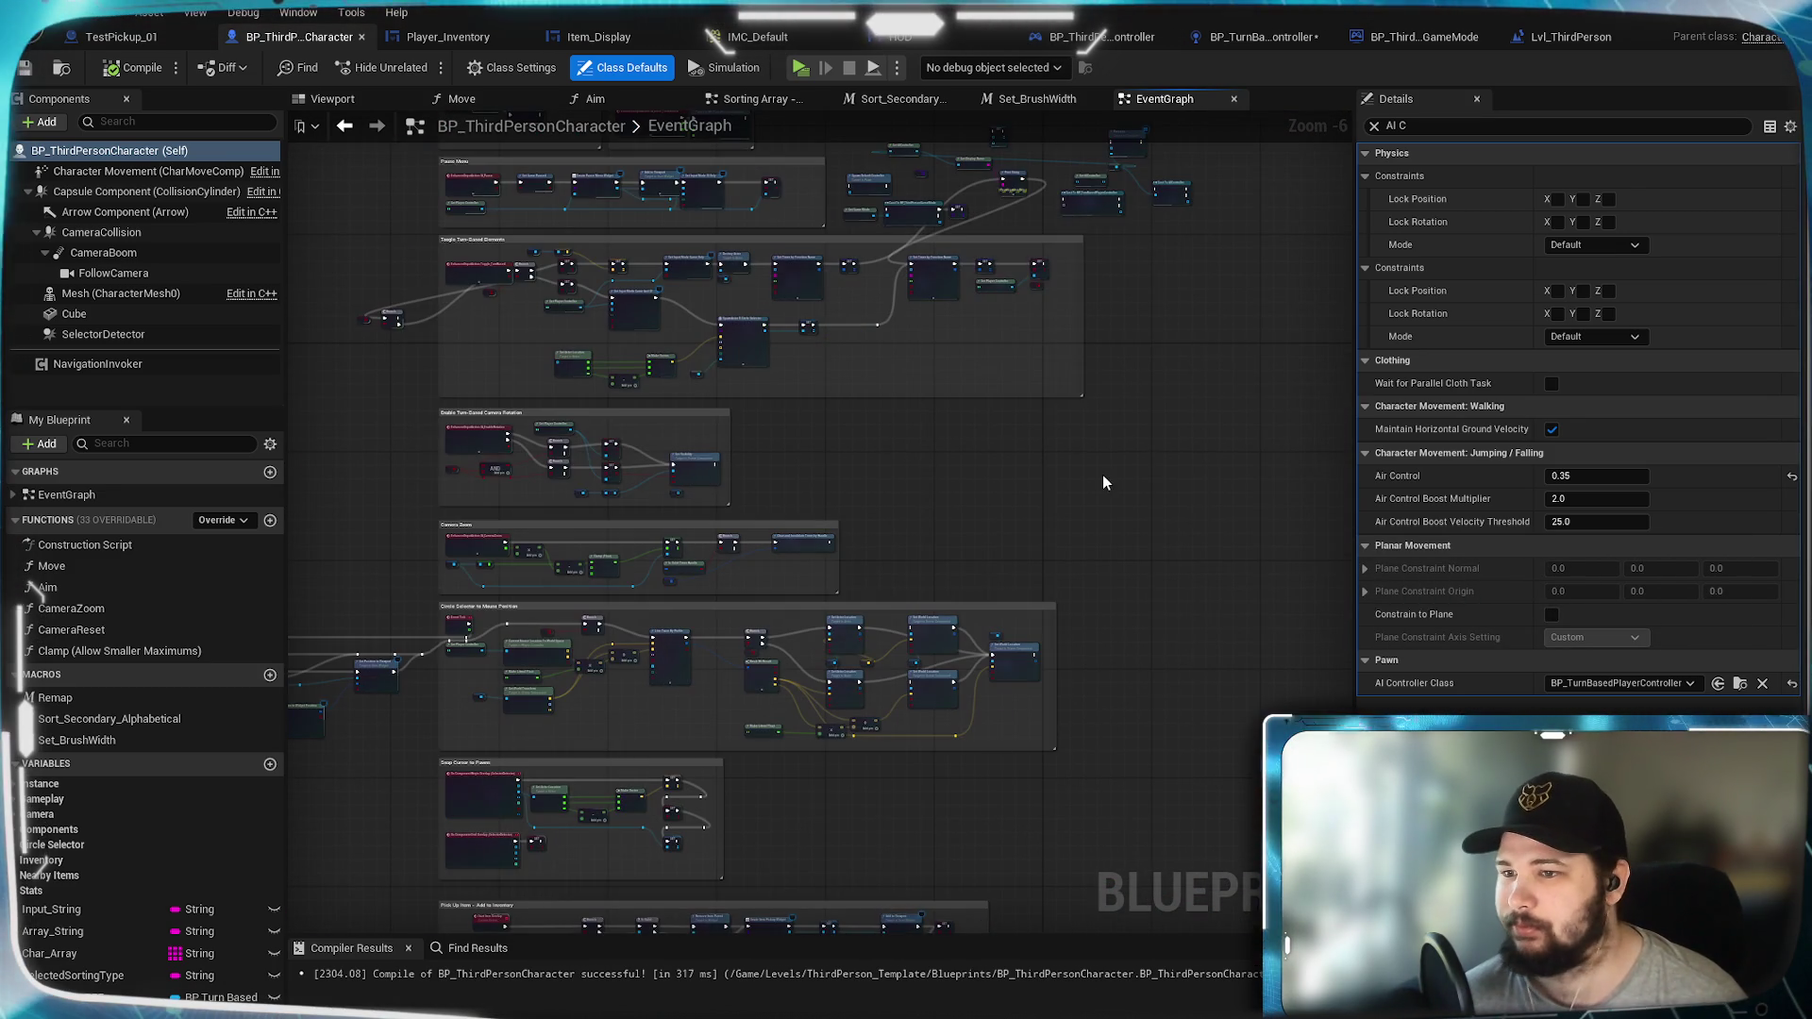
scroll(1102, 474, "up", 5)
scroll(1077, 620, "down", 4)
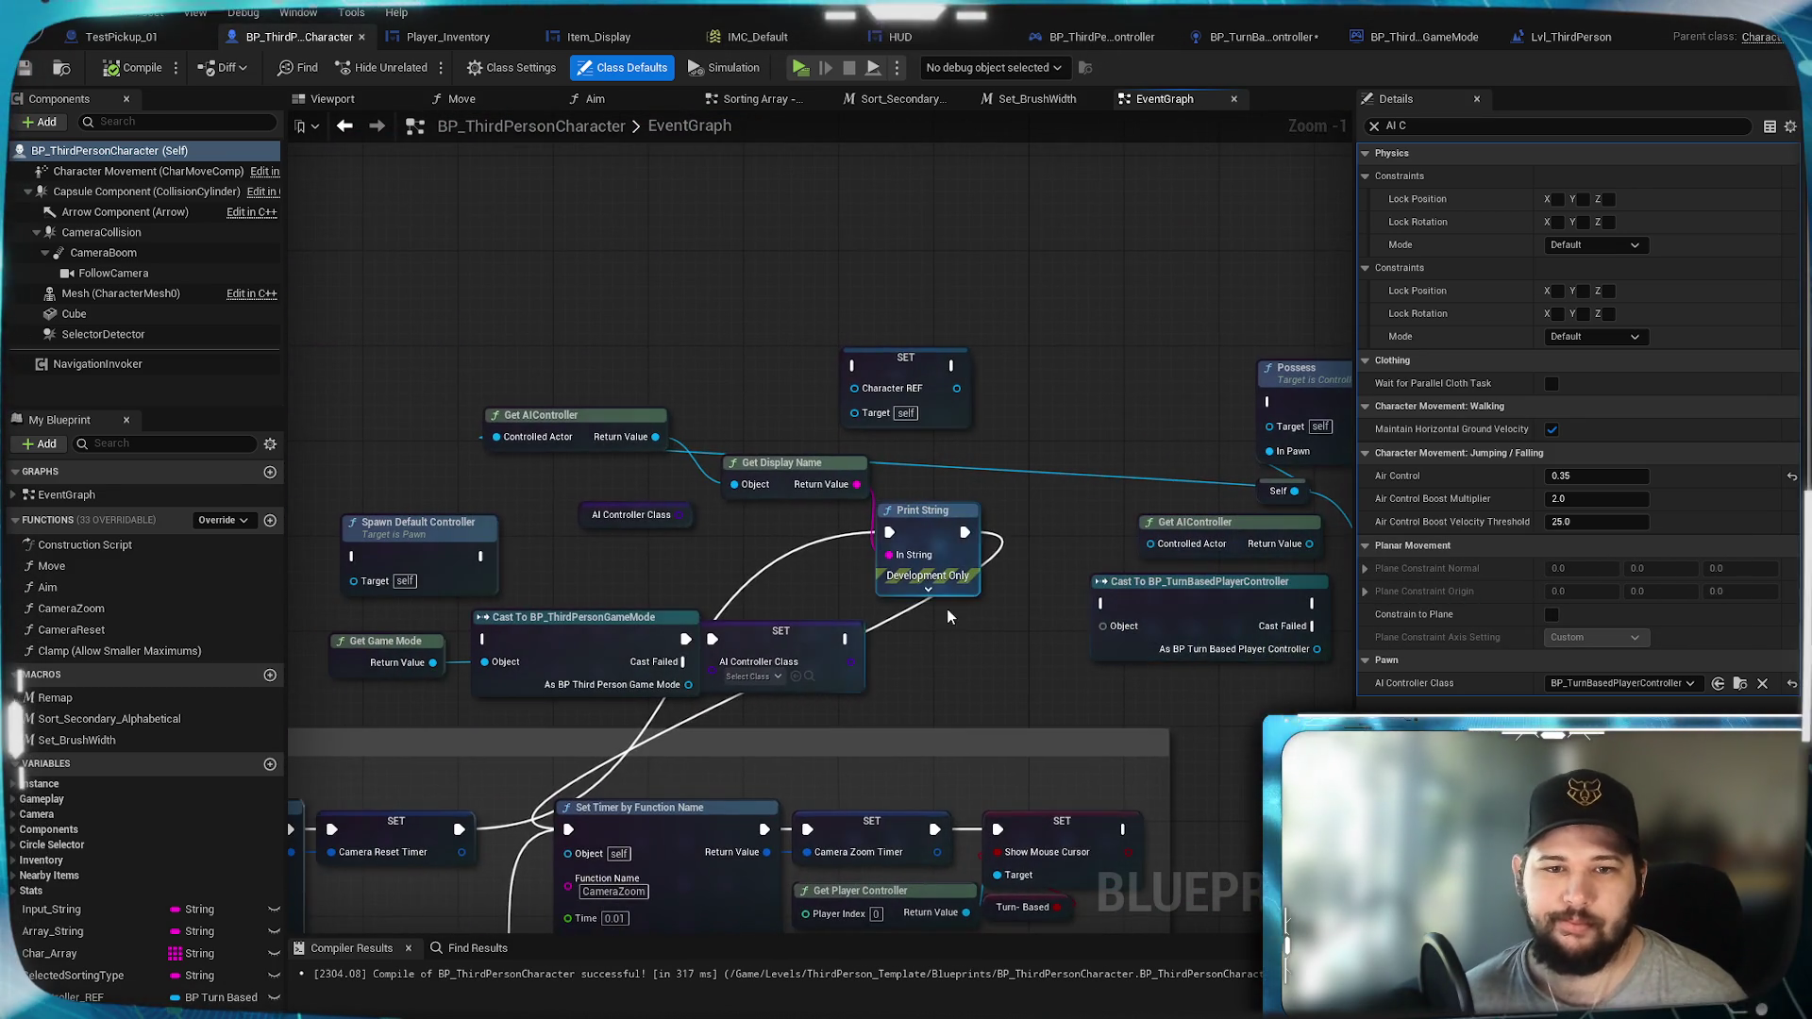
Step: Break the long wire from Get AIController's Return Value and save the character blueprint
scroll(804, 568, "up", 5)
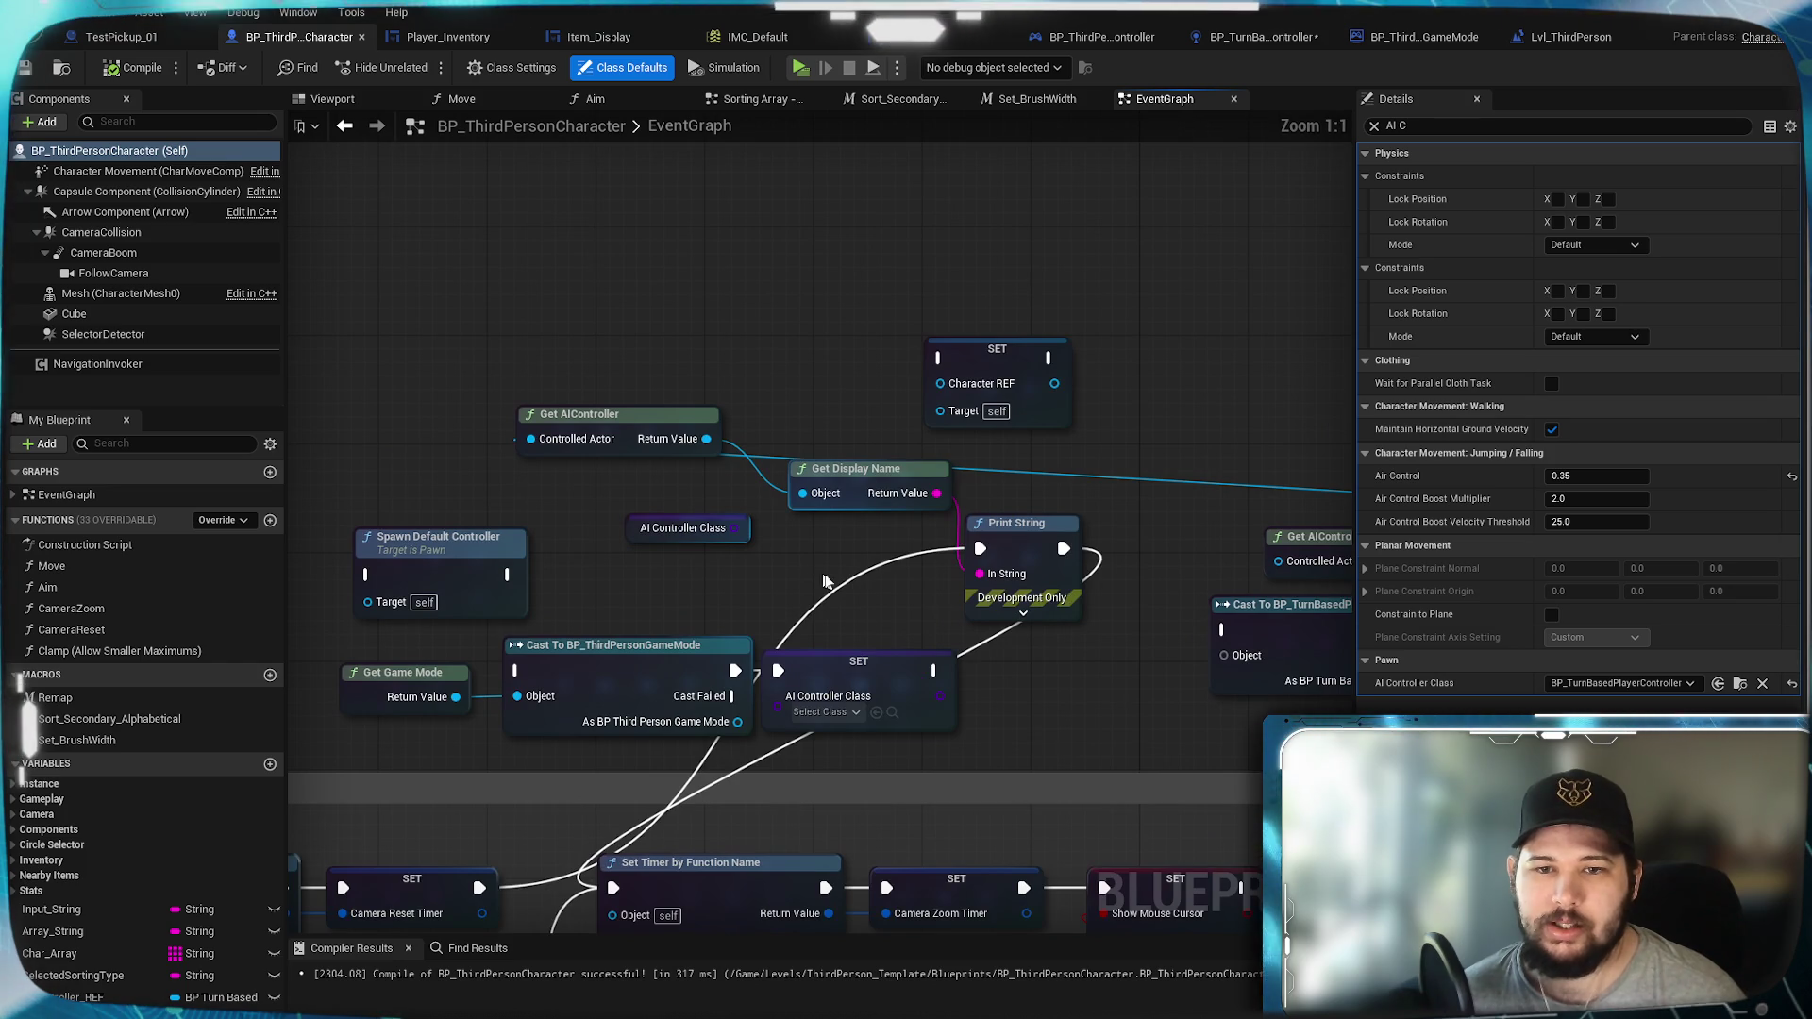
mouse_move(802, 519)
left_mouse_down()
mouse_move(726, 478)
mouse_move(534, 550)
left_mouse_up()
left_click(962, 545, "alt")
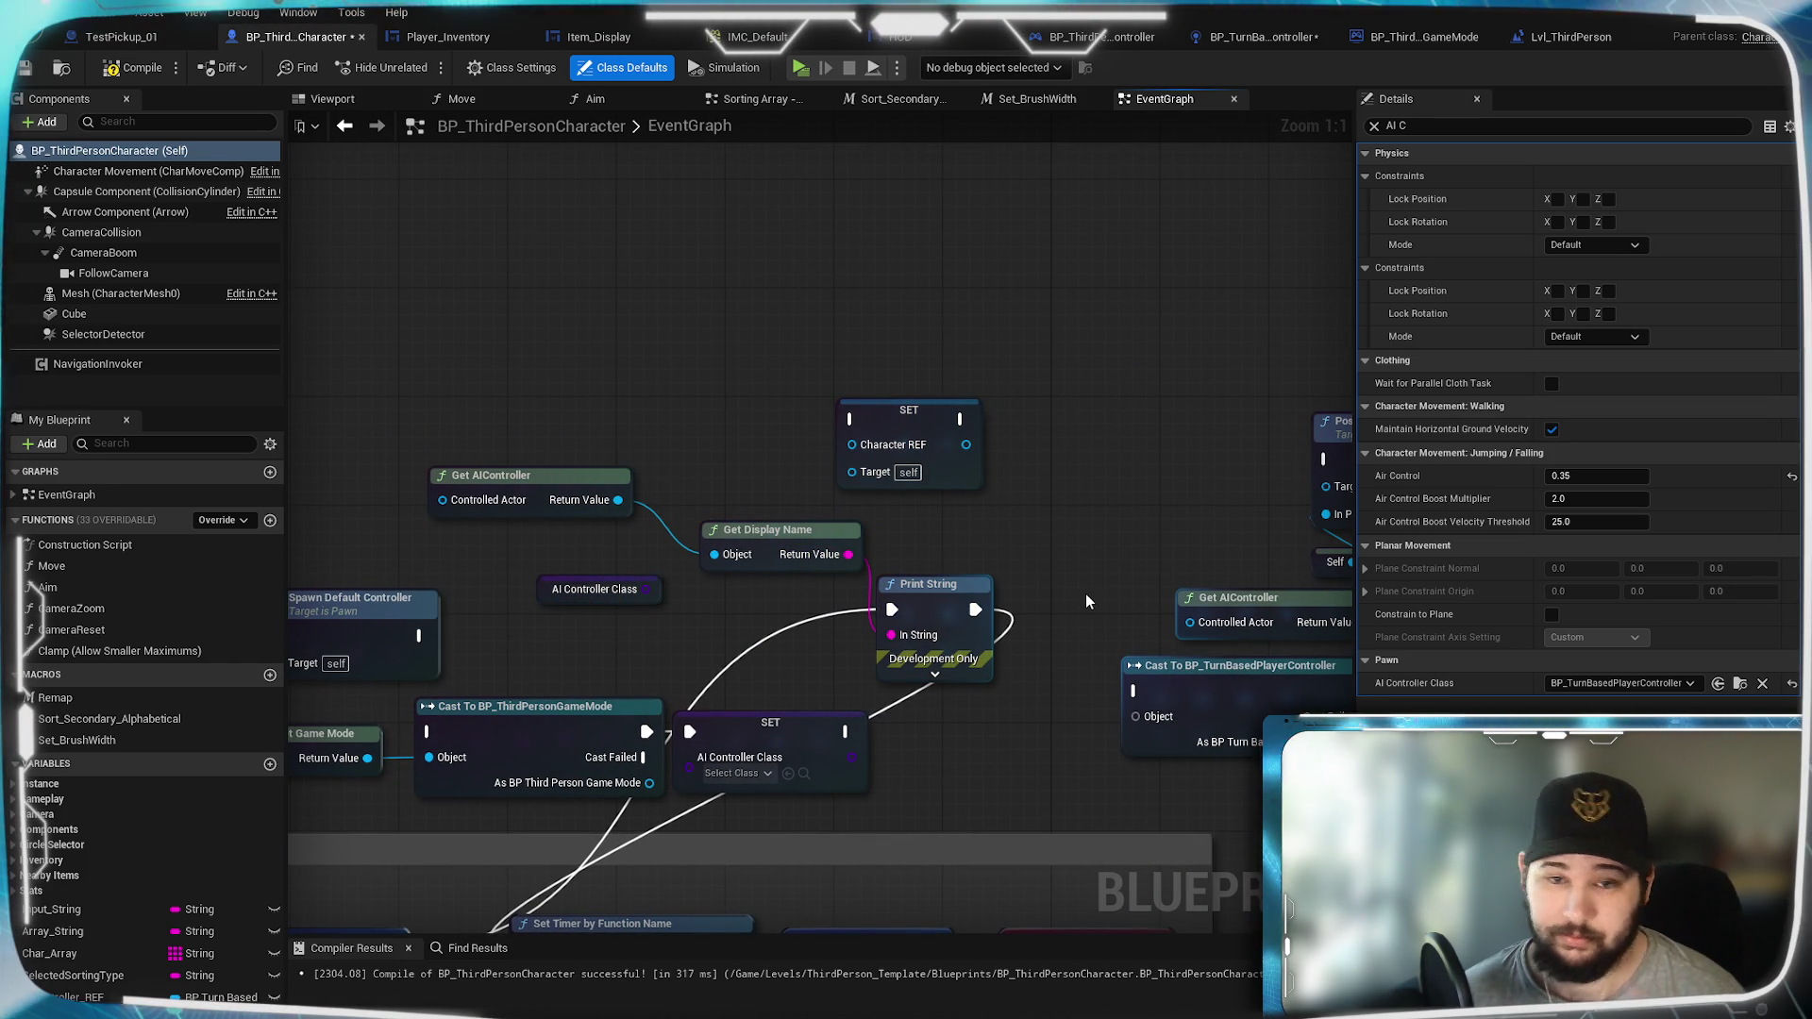
left_click_drag(840, 615, 1052, 343)
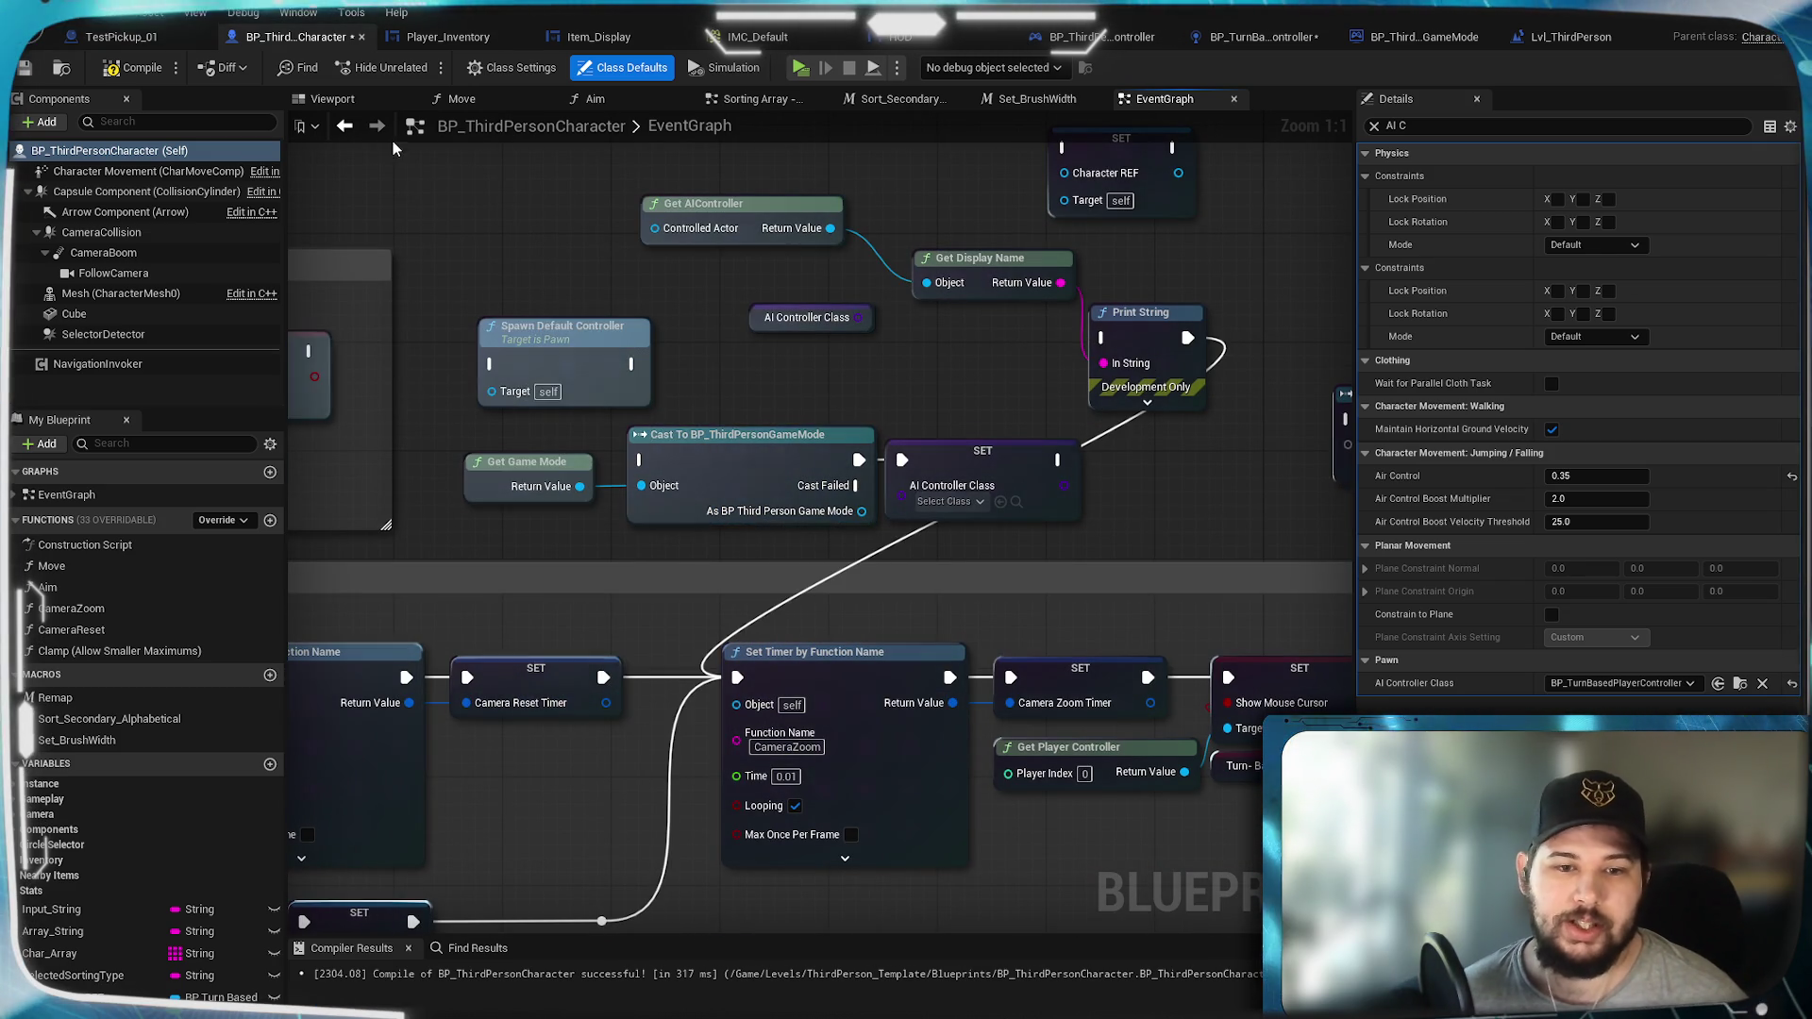
left_click(26, 68)
Step: Check the BP_ThirdPersonGameMode blueprint, then return to the main level editor
left_click_drag(1004, 371, 966, 501)
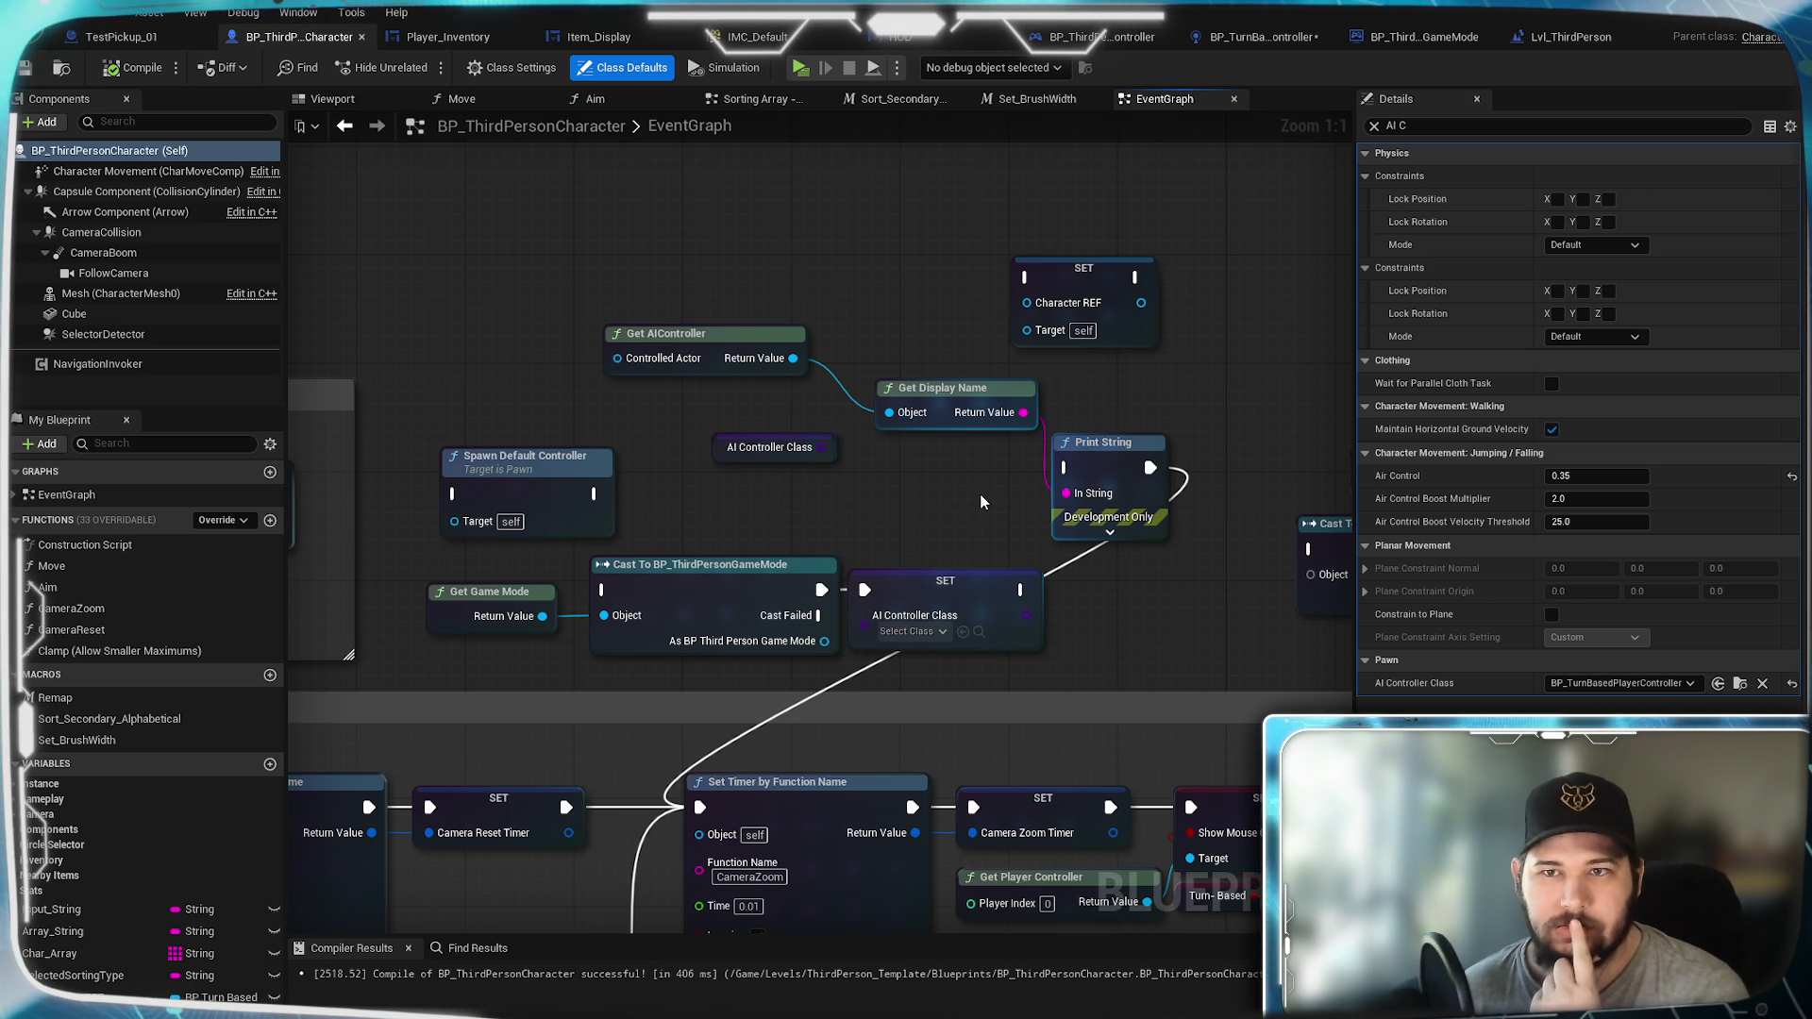
left_click(1432, 40)
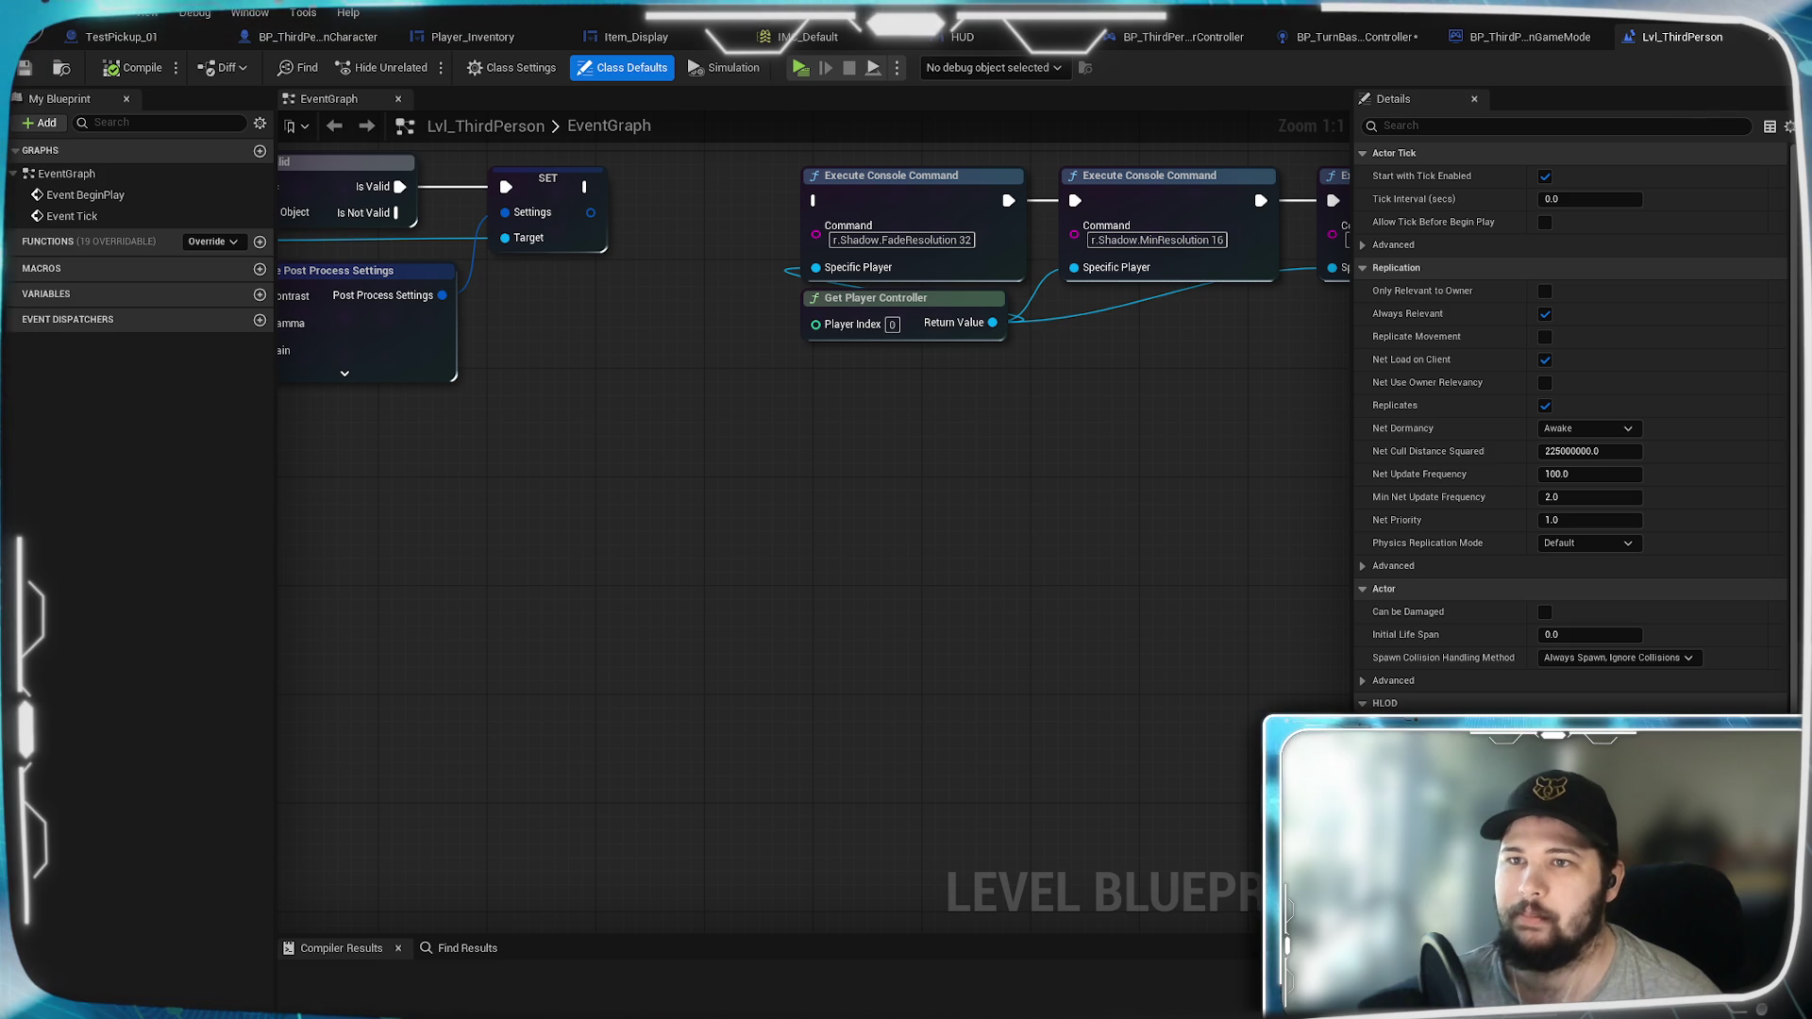
left_click(1719, 26)
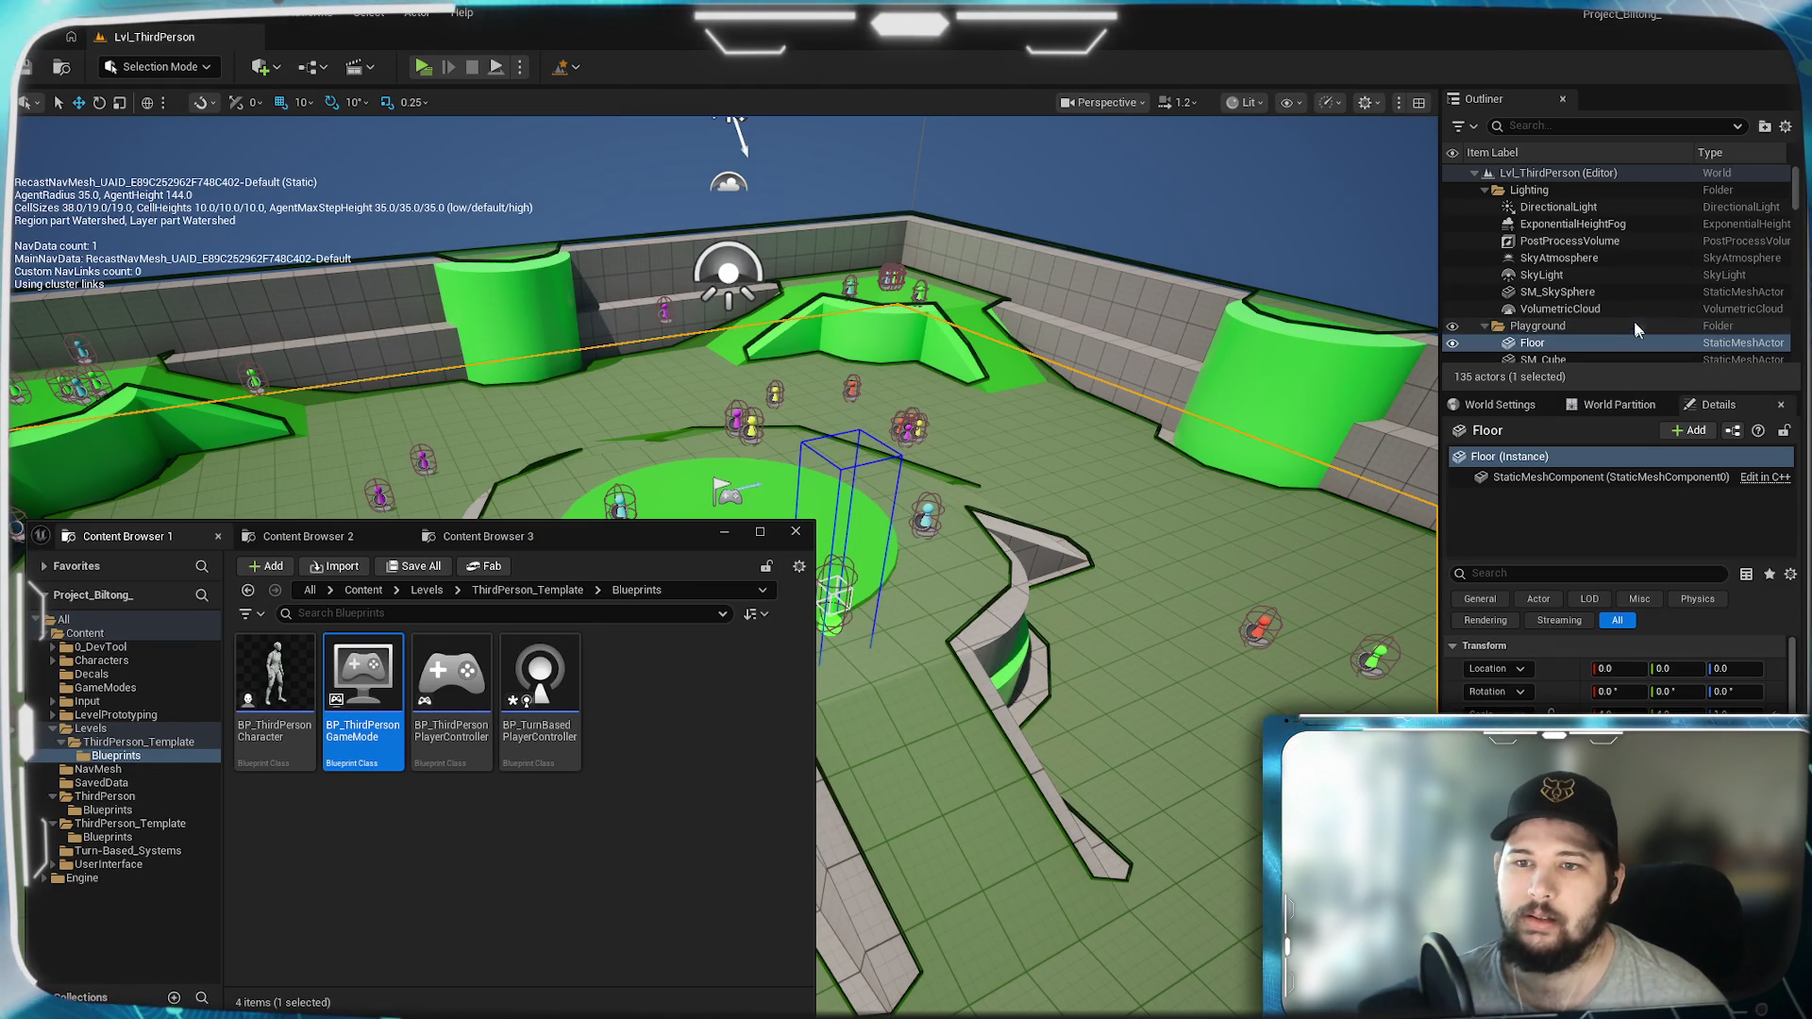
Step: Collapse the Playground folder and select the NavigationTestingActor in the level
scroll(1633, 320, "down", 3)
scroll(1619, 288, "up", 3)
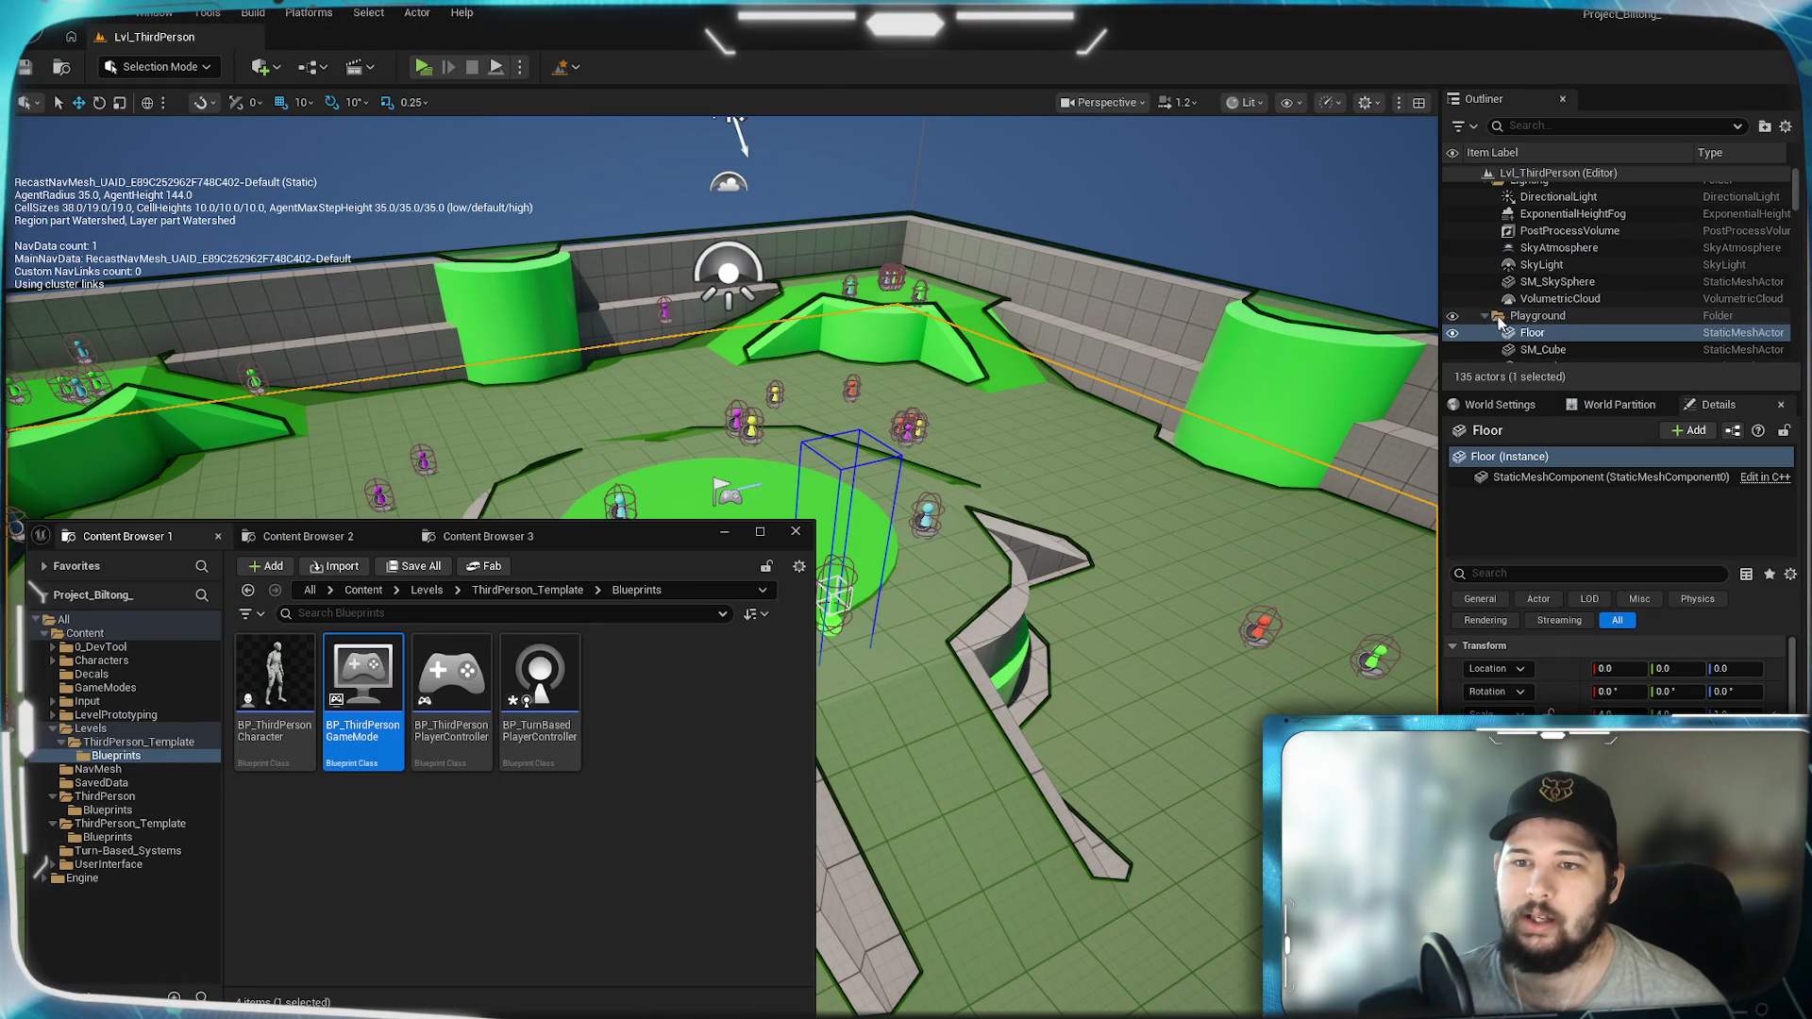
left_click(1484, 317)
scroll(1641, 267, "down", 2)
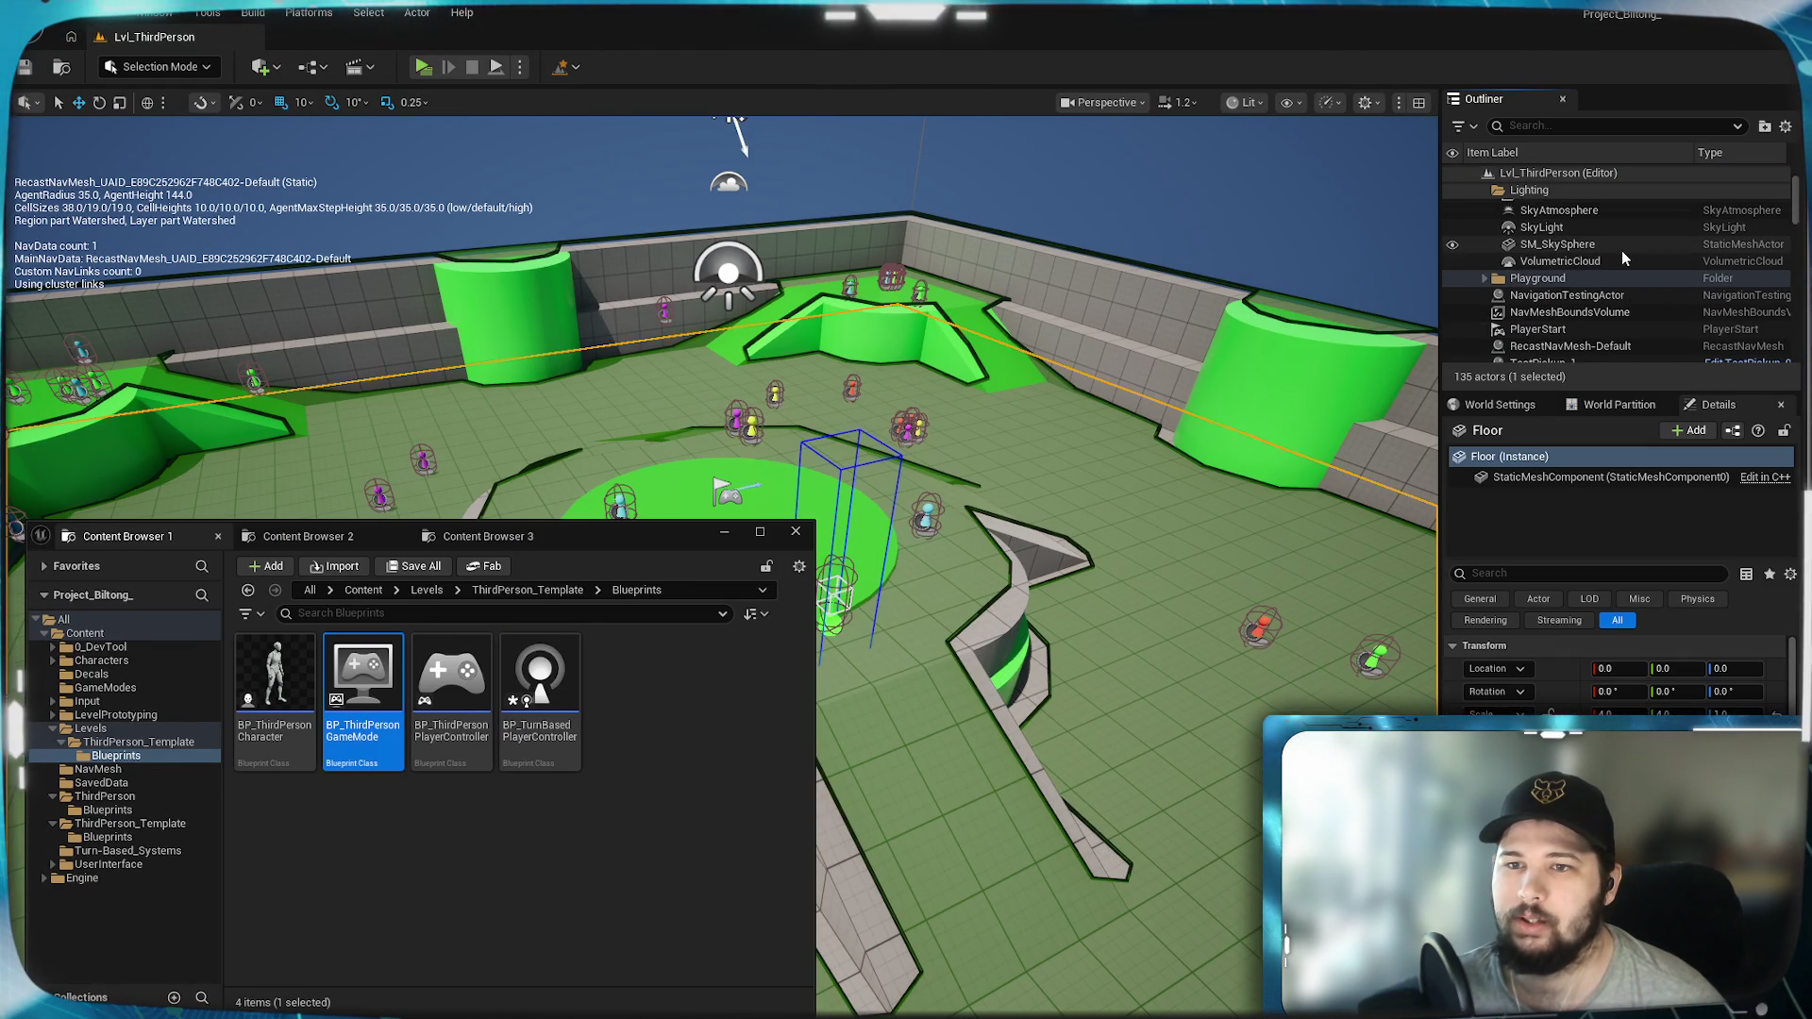
left_click(1604, 268)
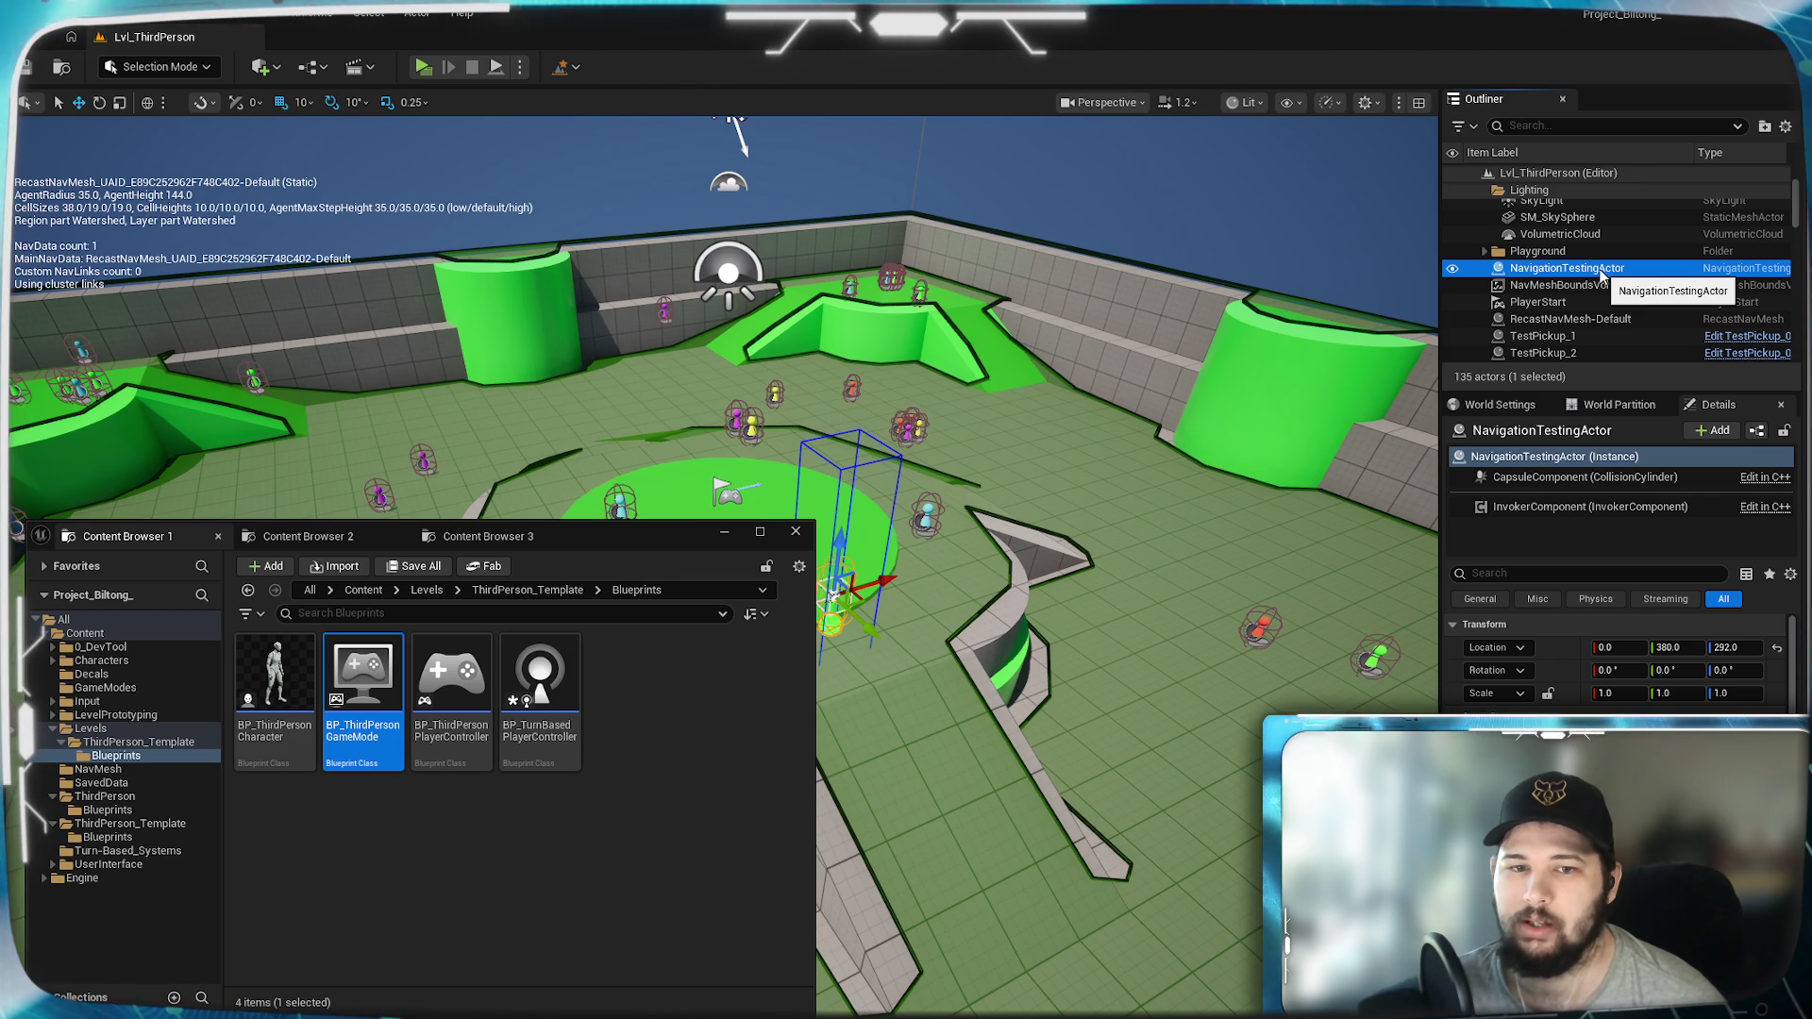
Step: Select the NavMeshBoundsVolume and scroll through to inspect it
left_click(1595, 285)
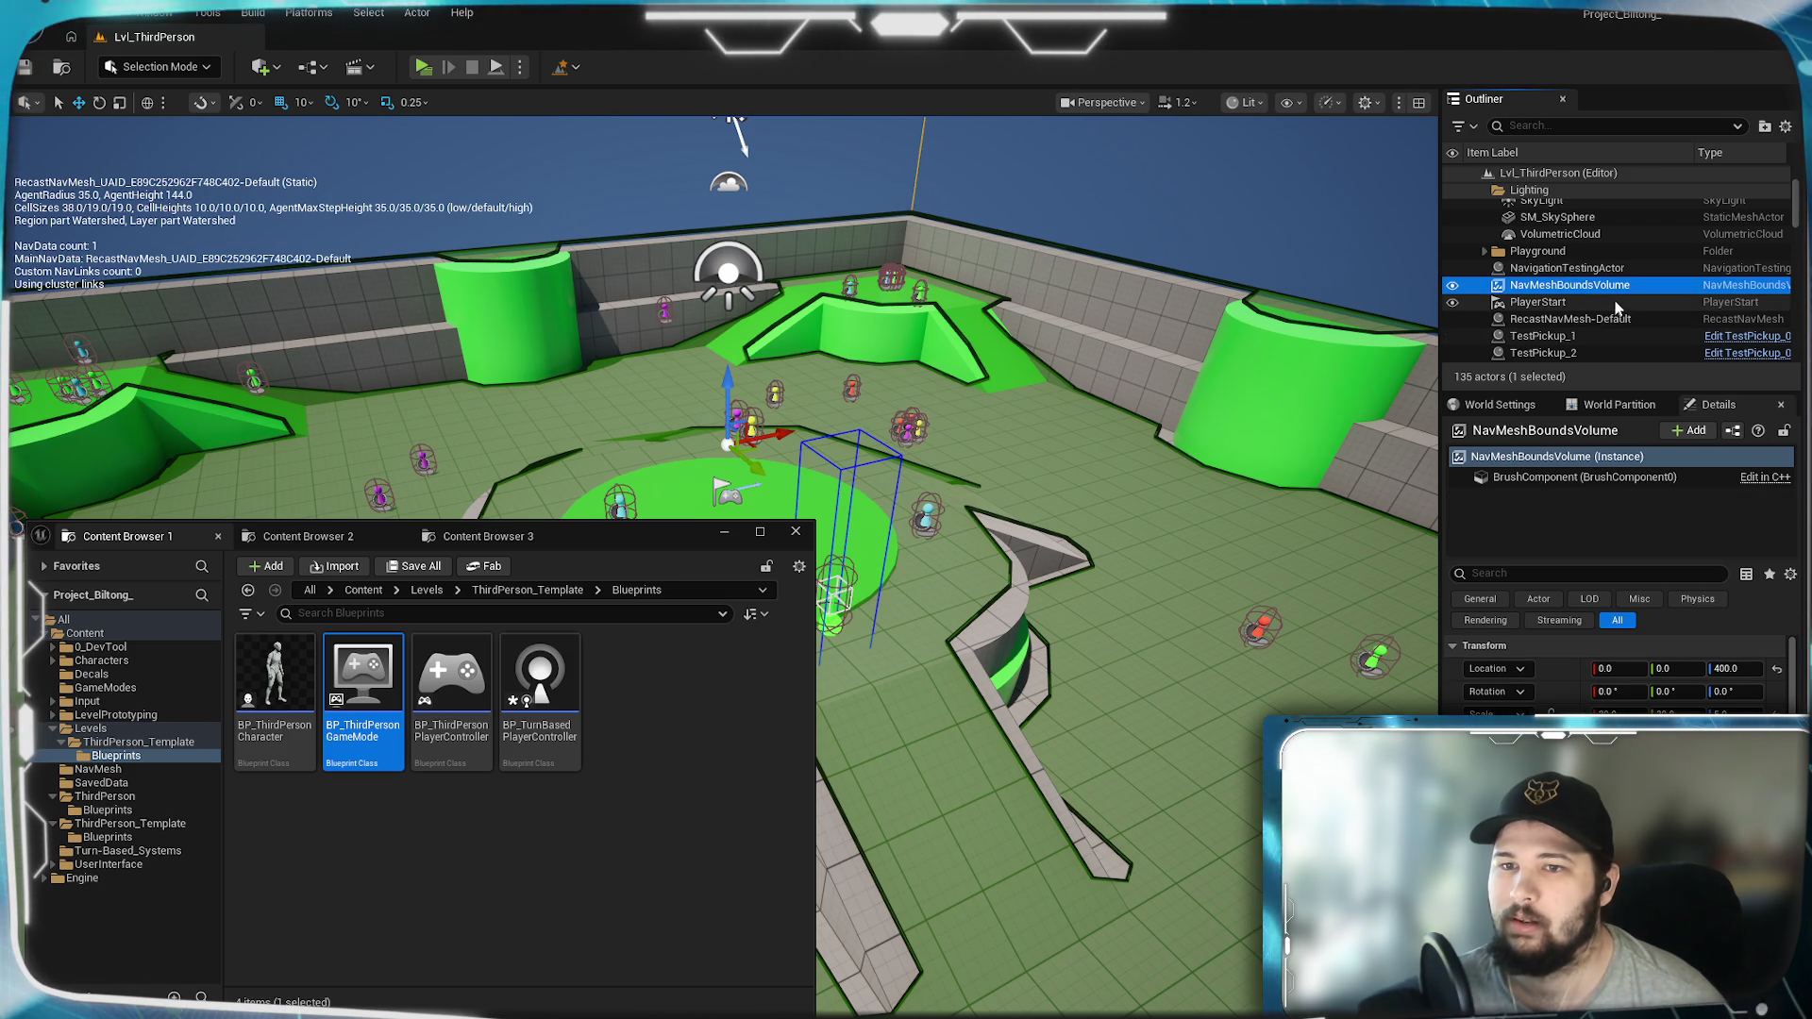
scroll(1665, 269, "down", 2)
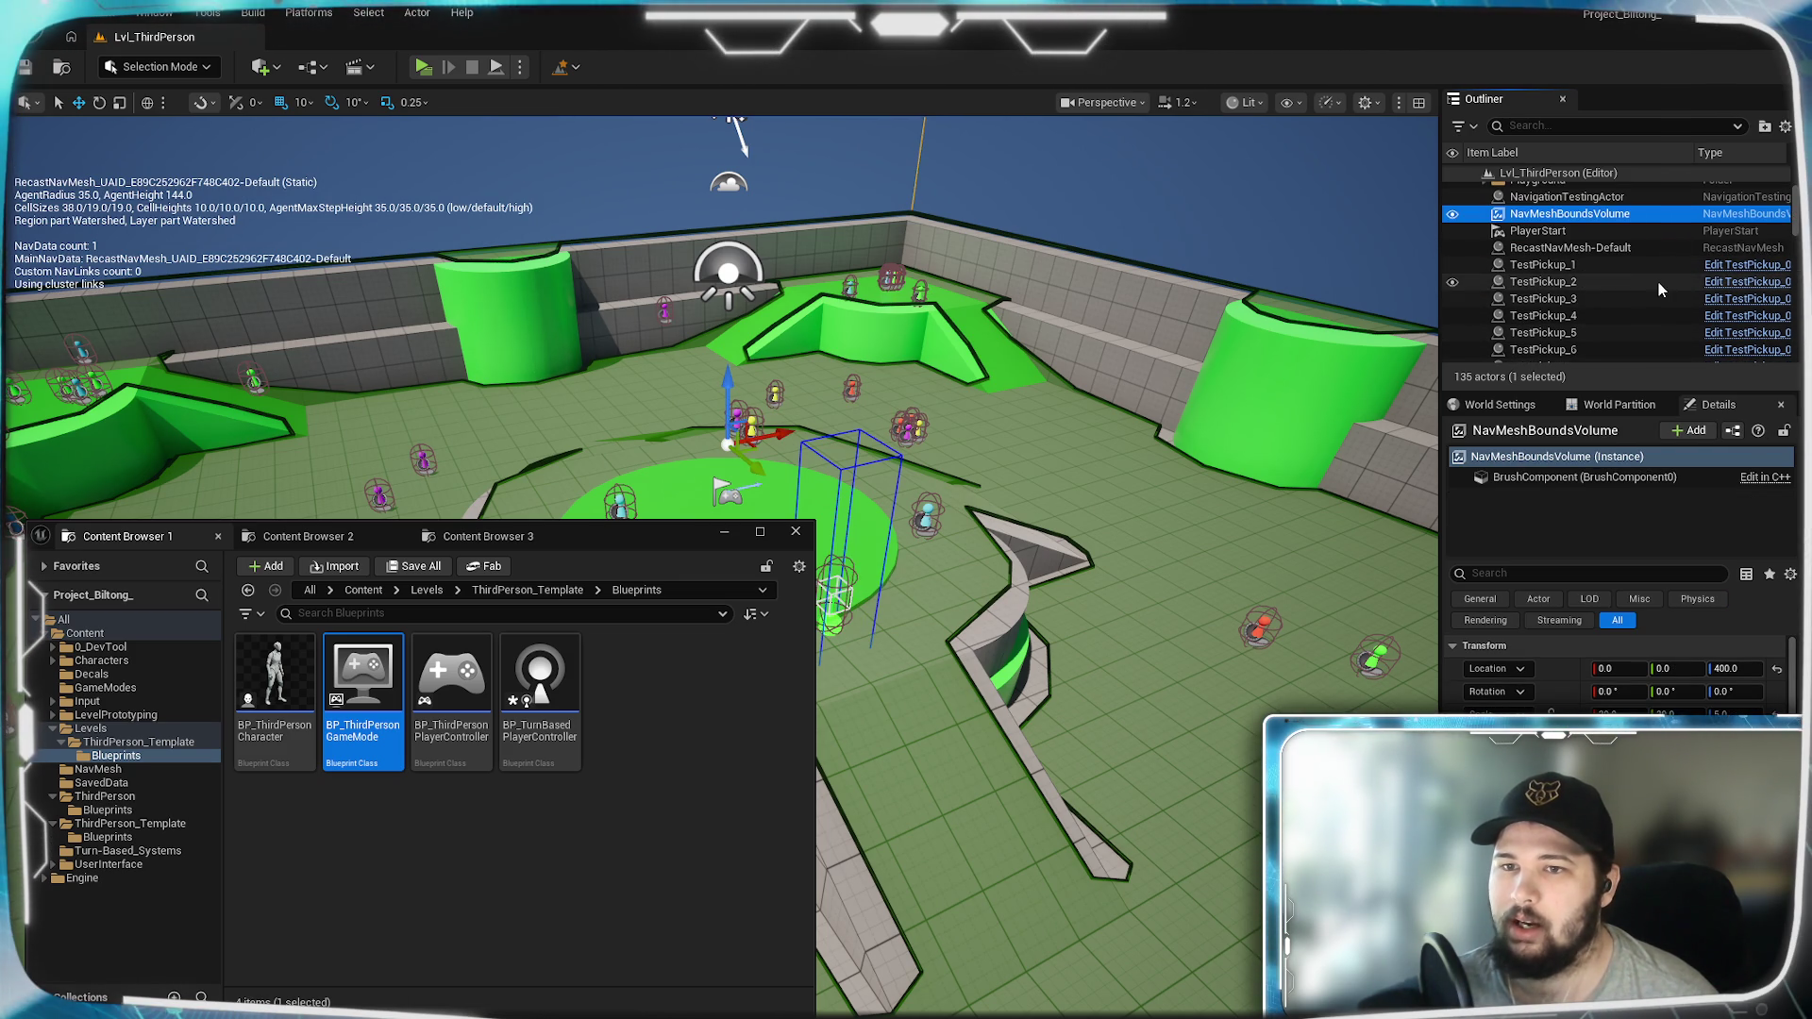
scroll(1639, 292, "up", 3)
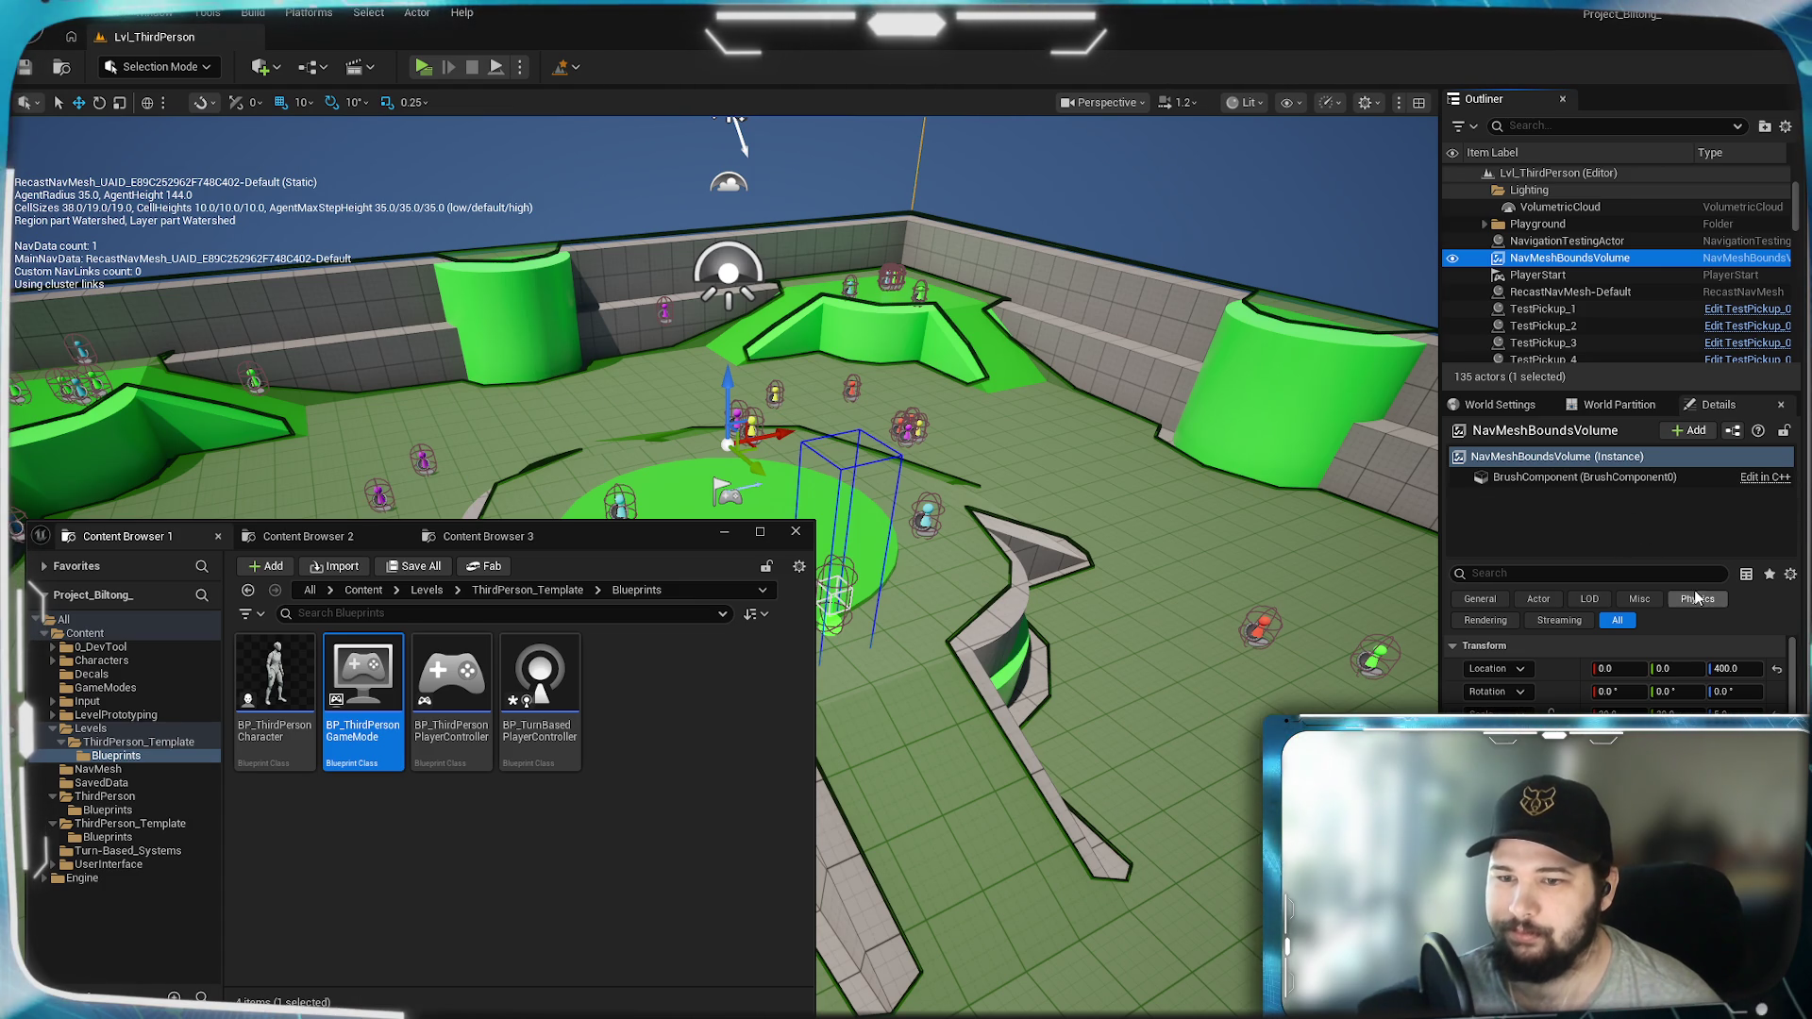
scroll(1618, 660, "down", 1)
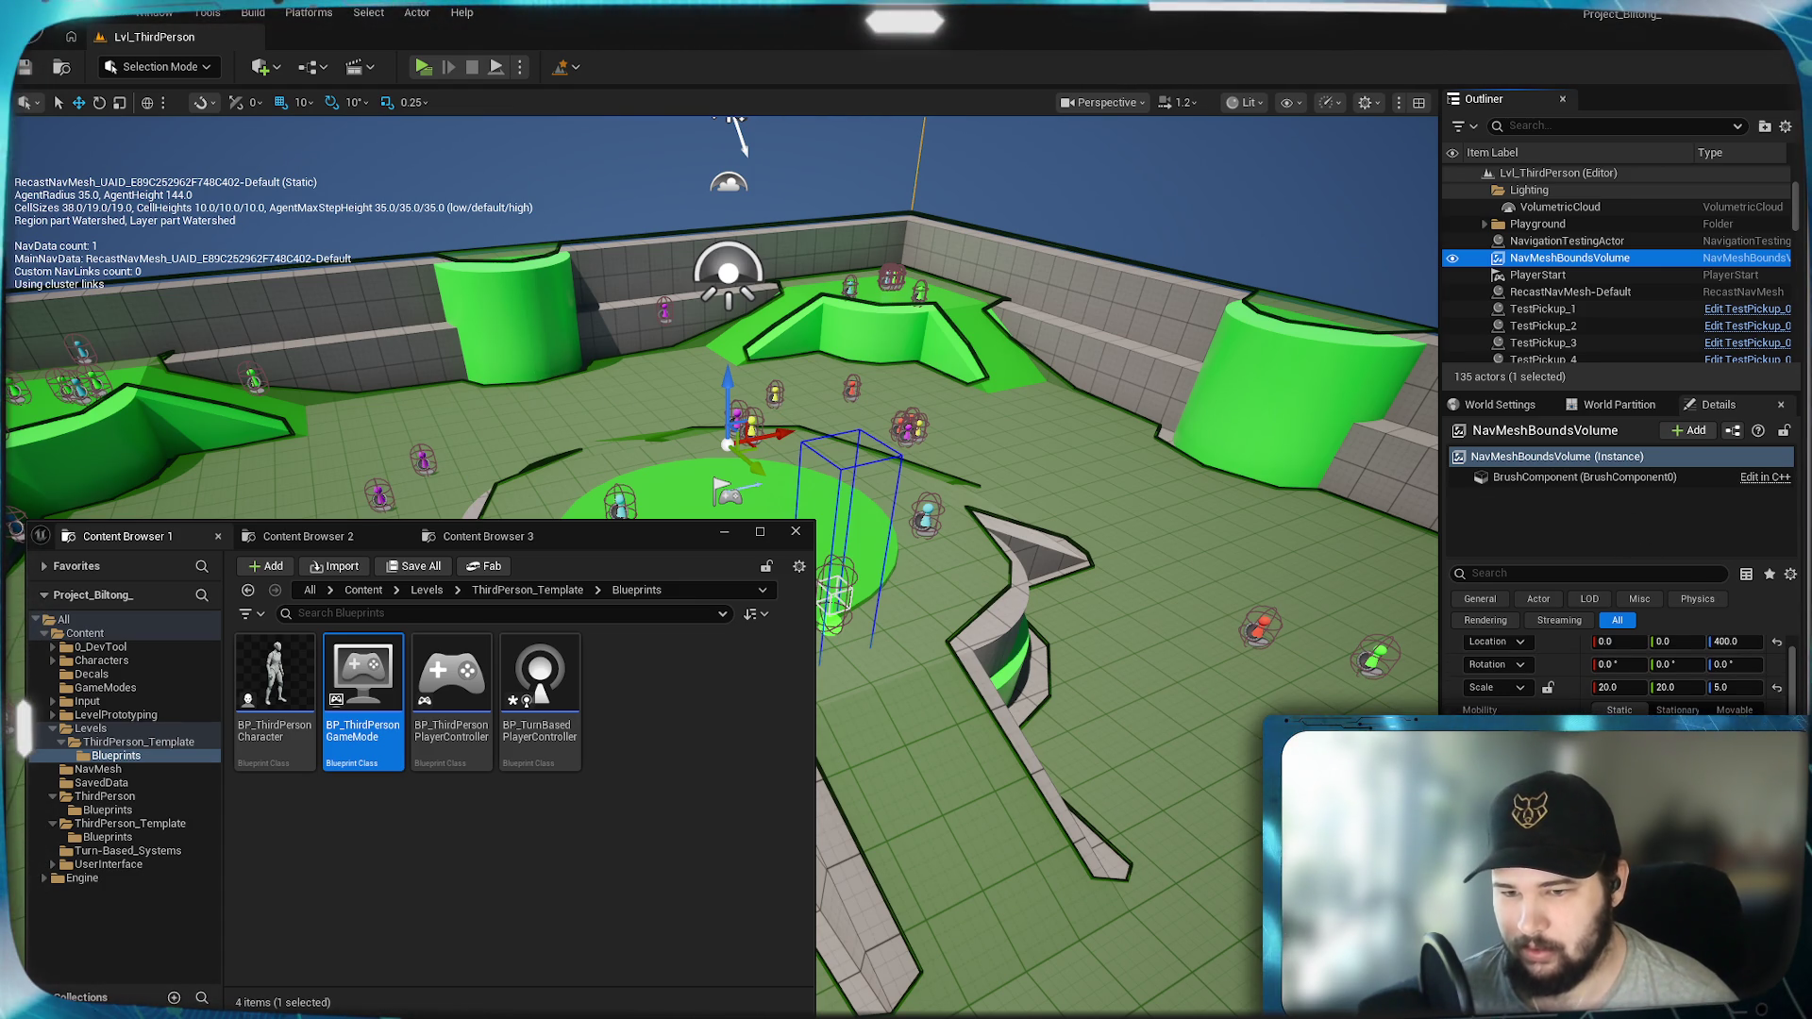
scroll(1618, 669, "down", 1)
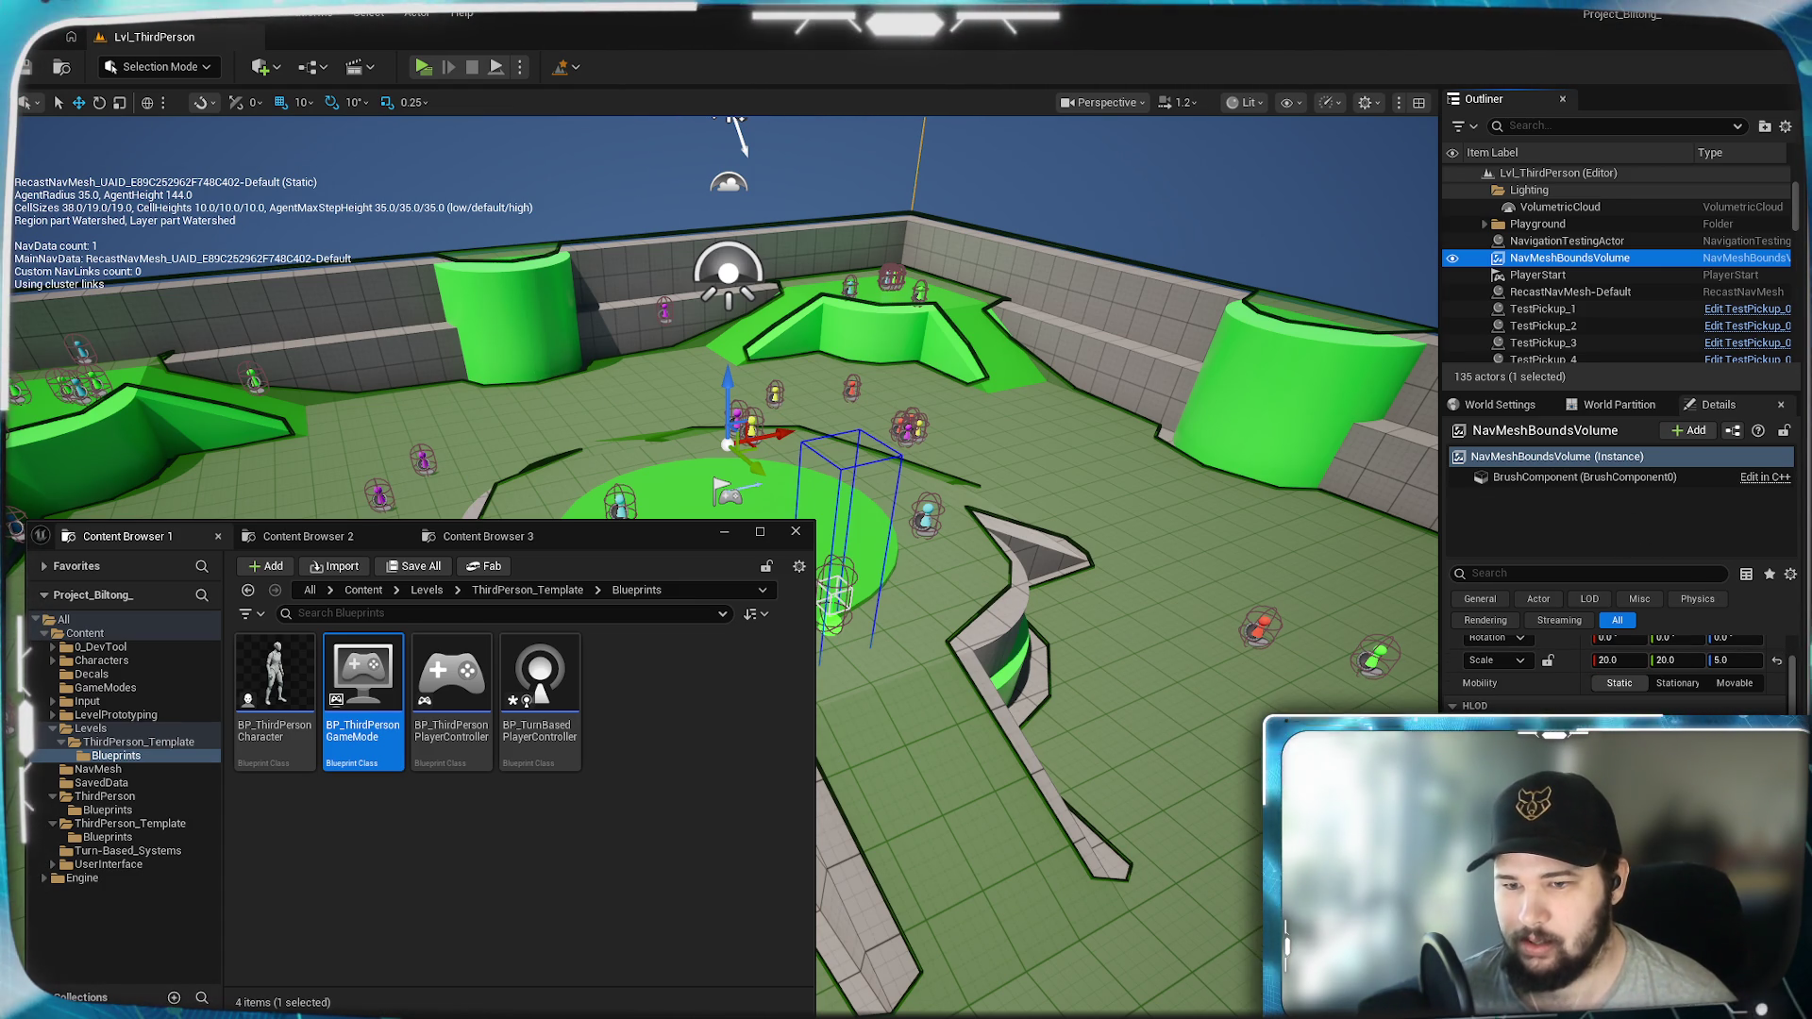
scroll(1618, 670, "down", 1)
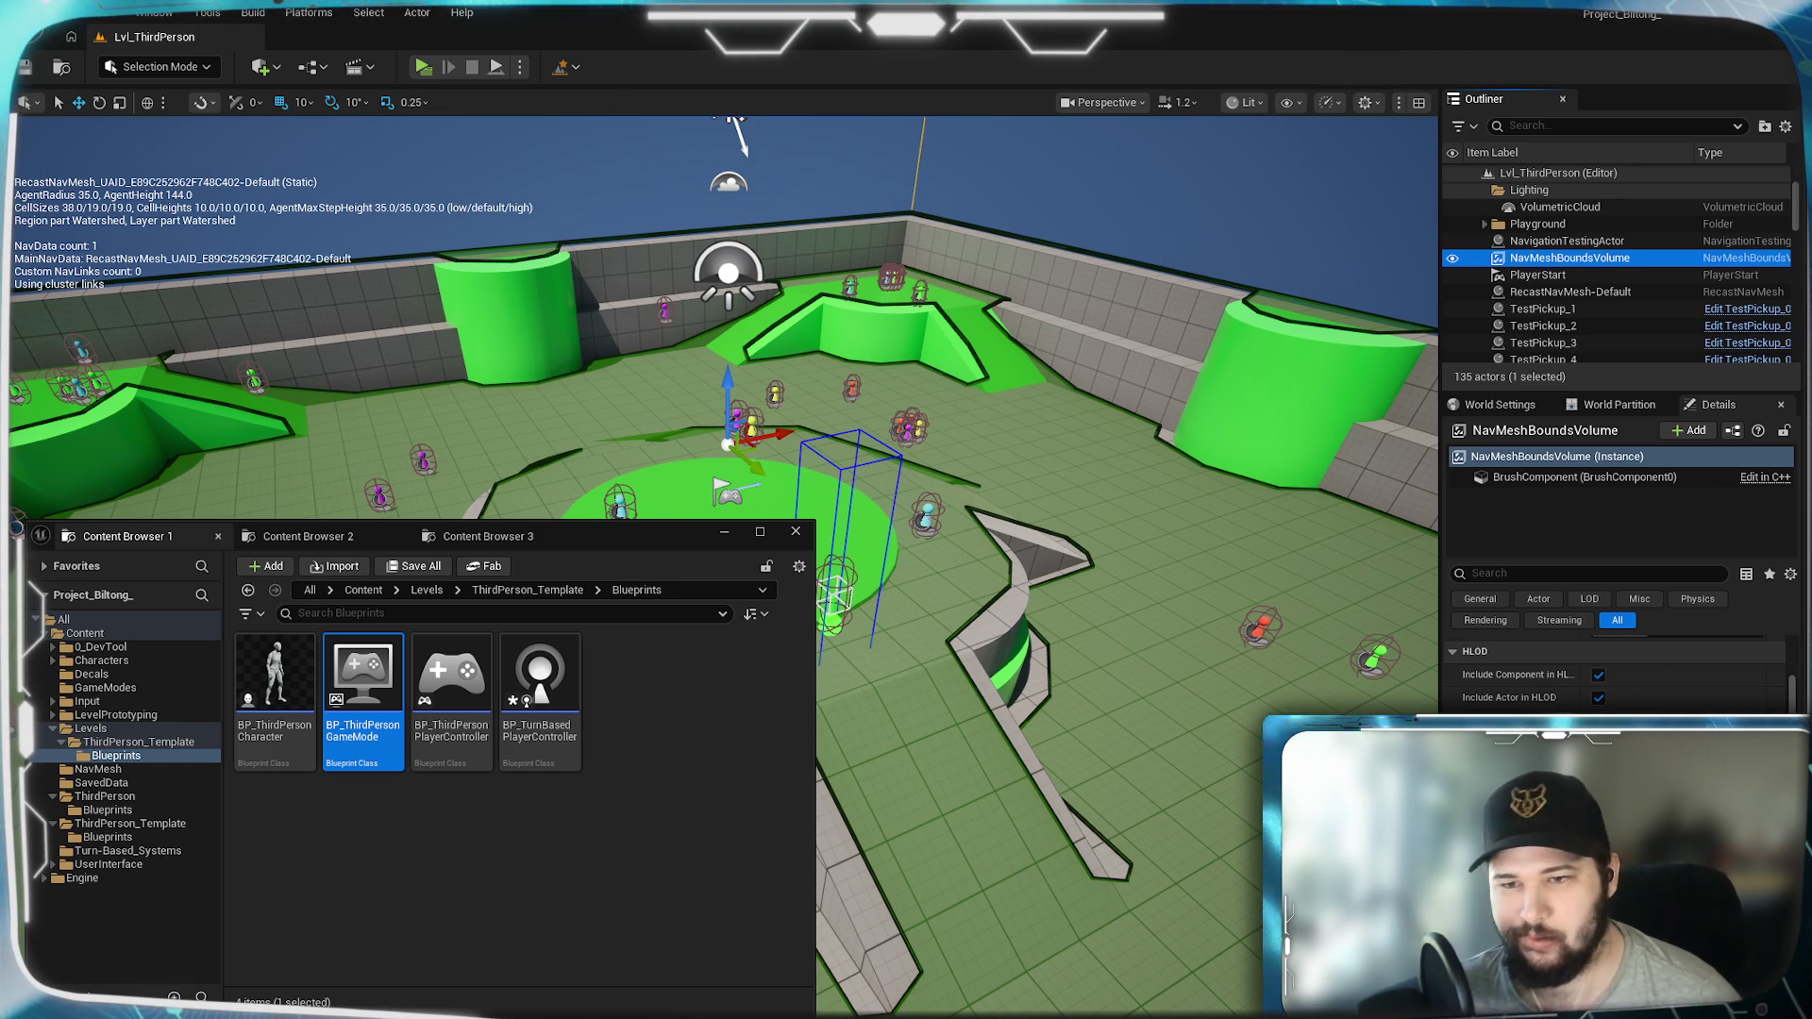
scroll(1618, 670, "down", 3)
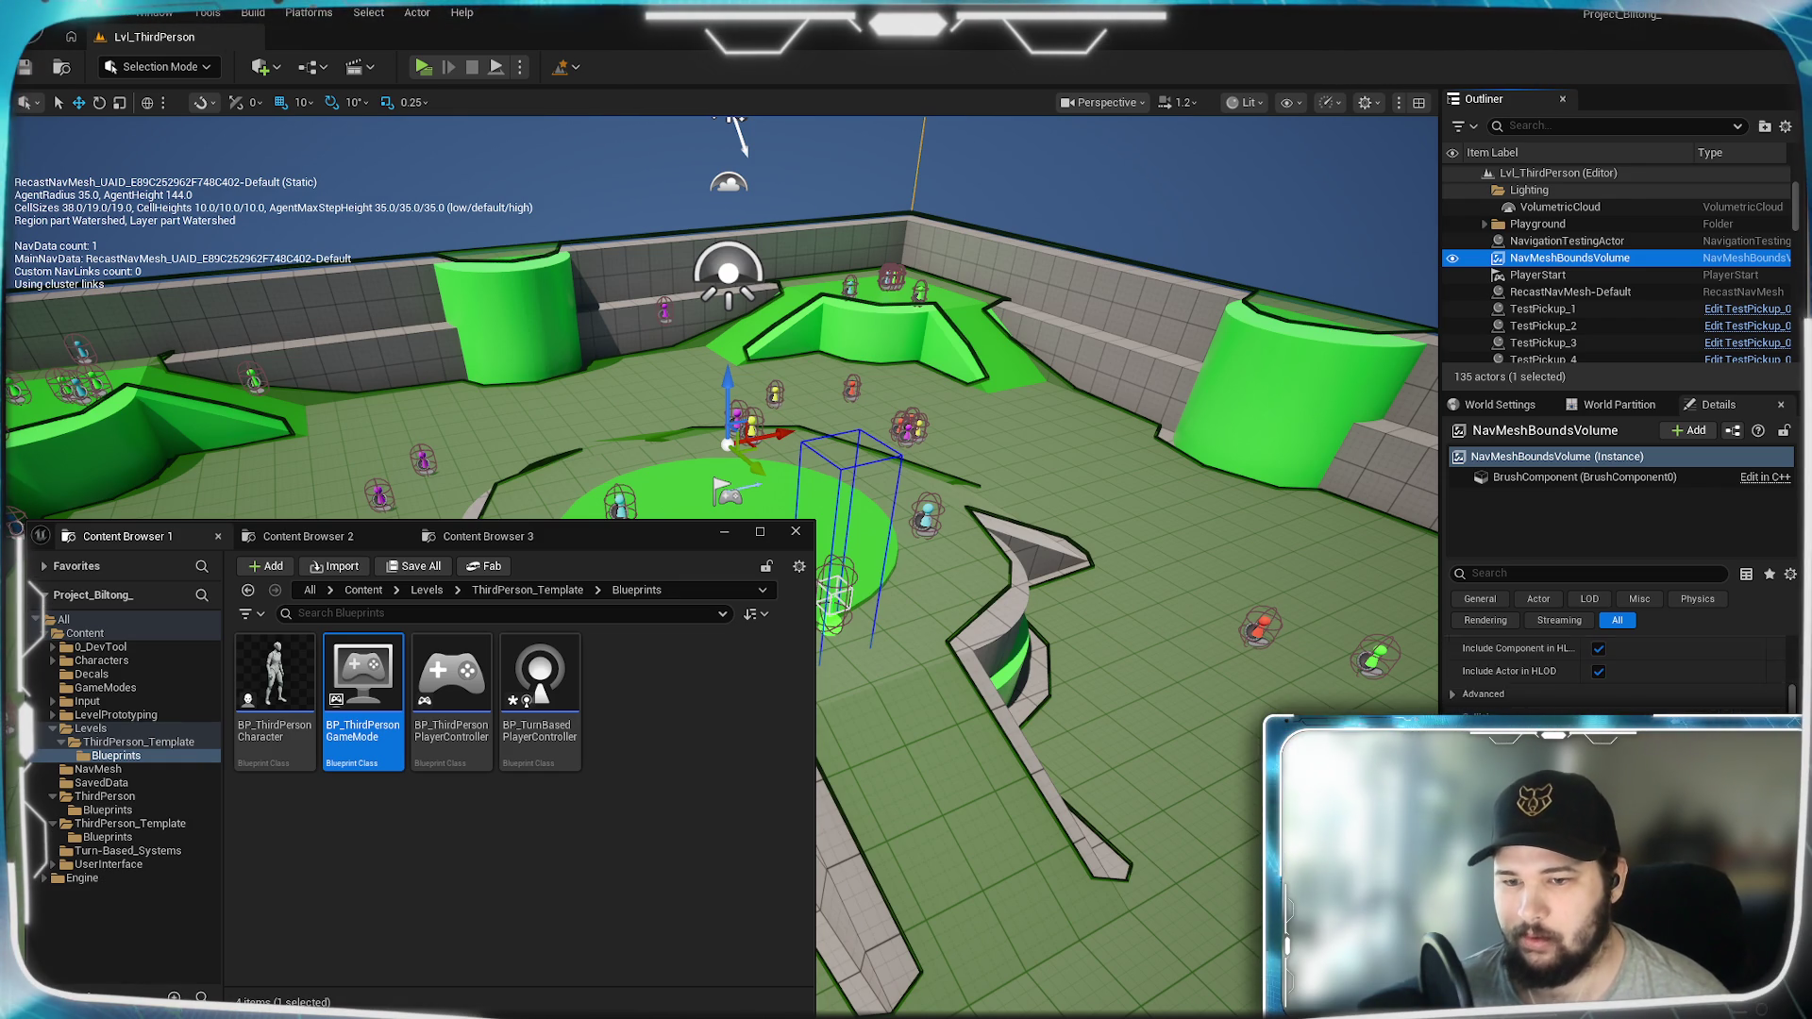
scroll(1619, 670, "down", 1)
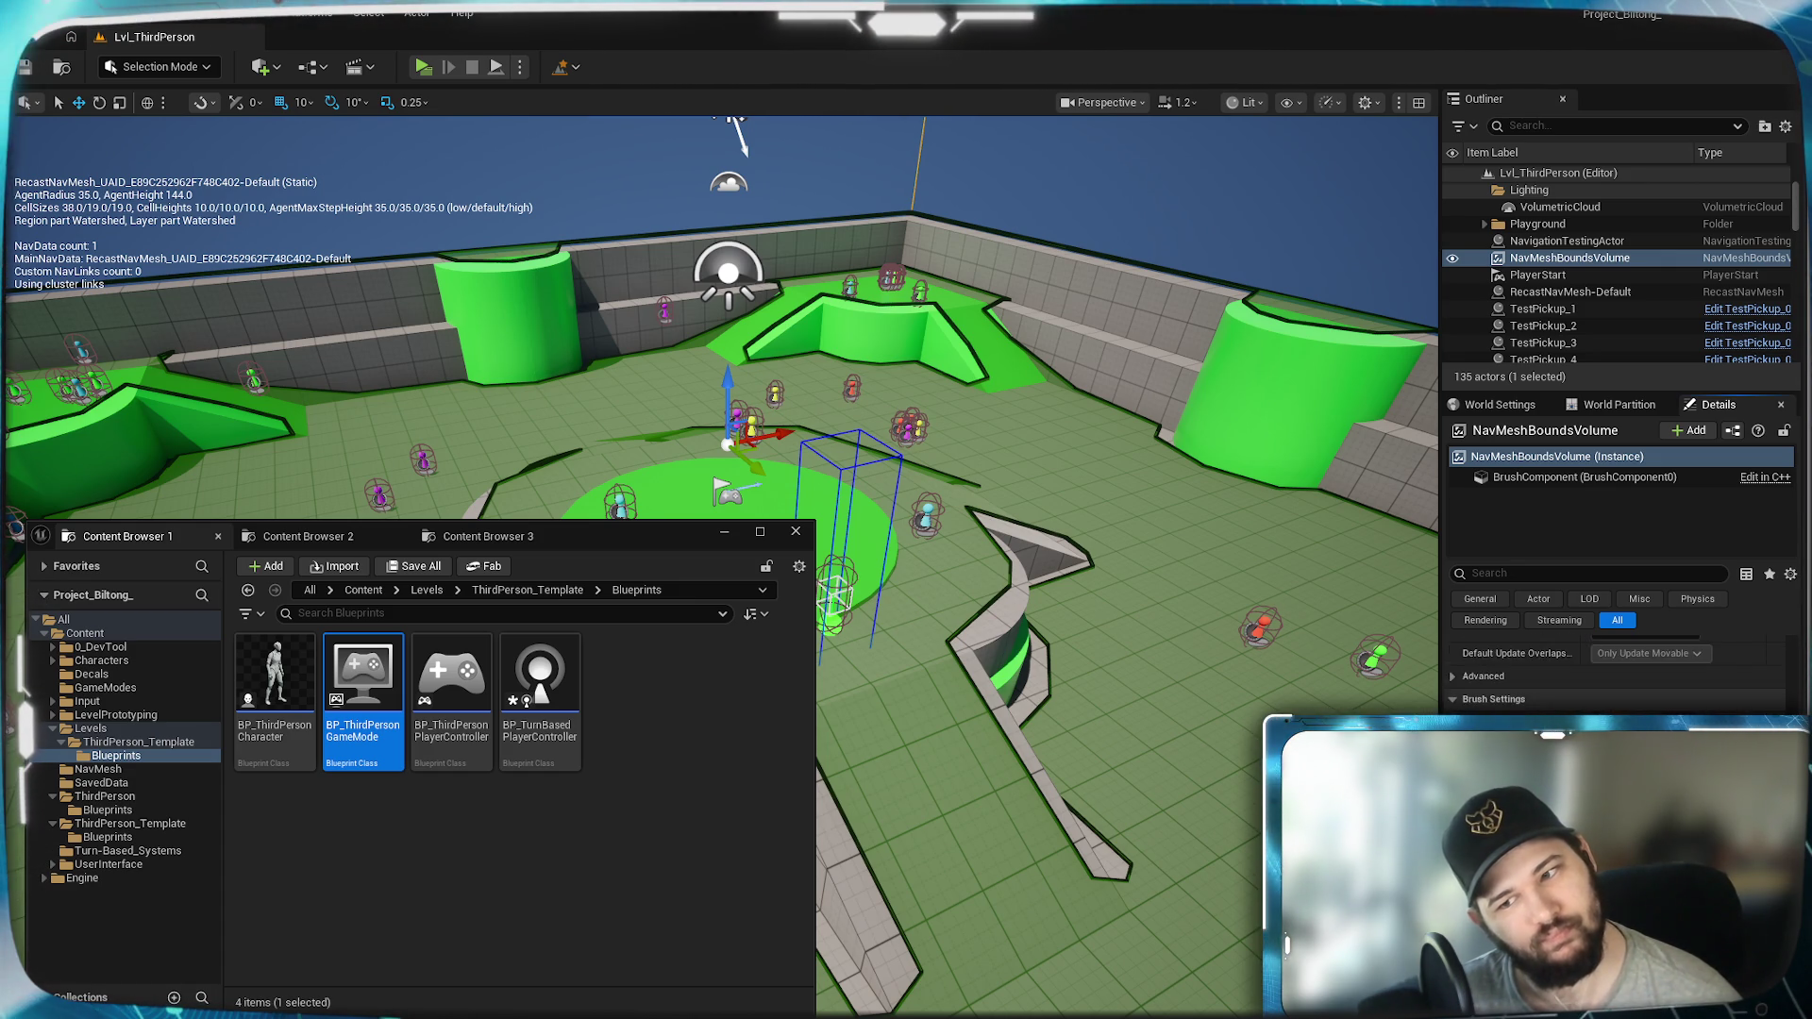
scroll(1618, 675, "down", 3)
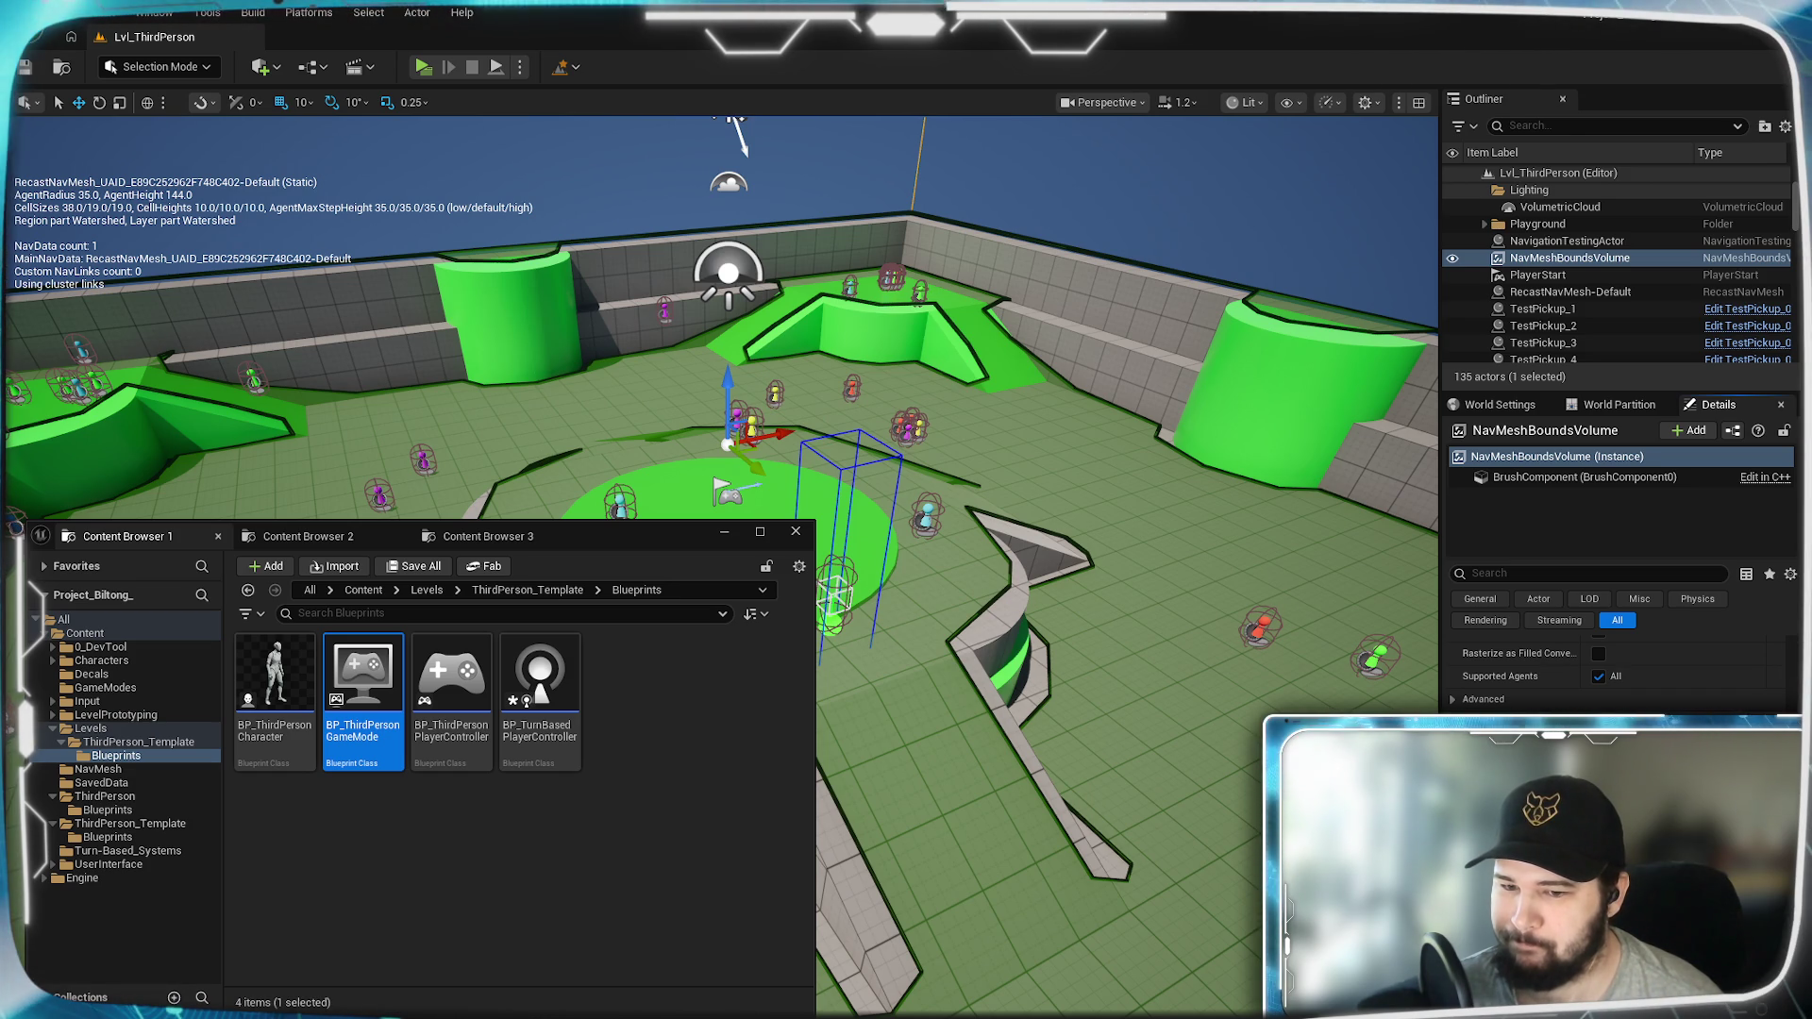
scroll(1618, 675, "down", 3)
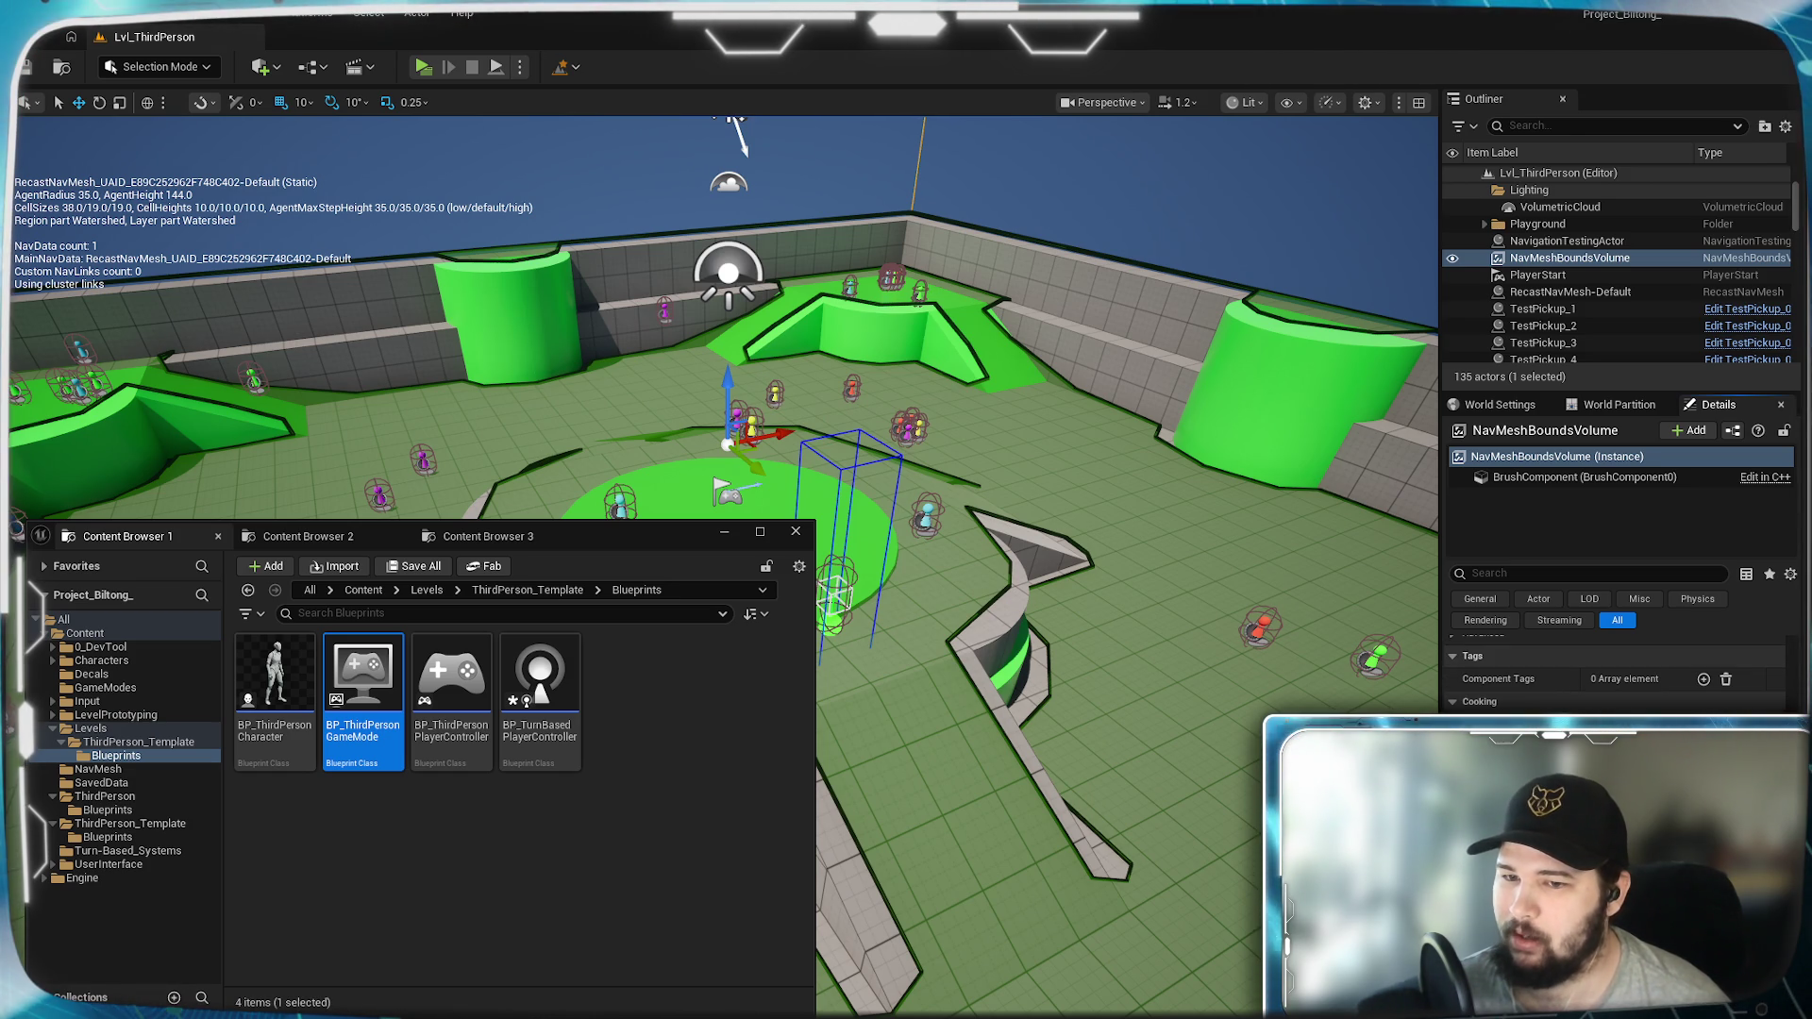
scroll(1618, 674, "up", 5)
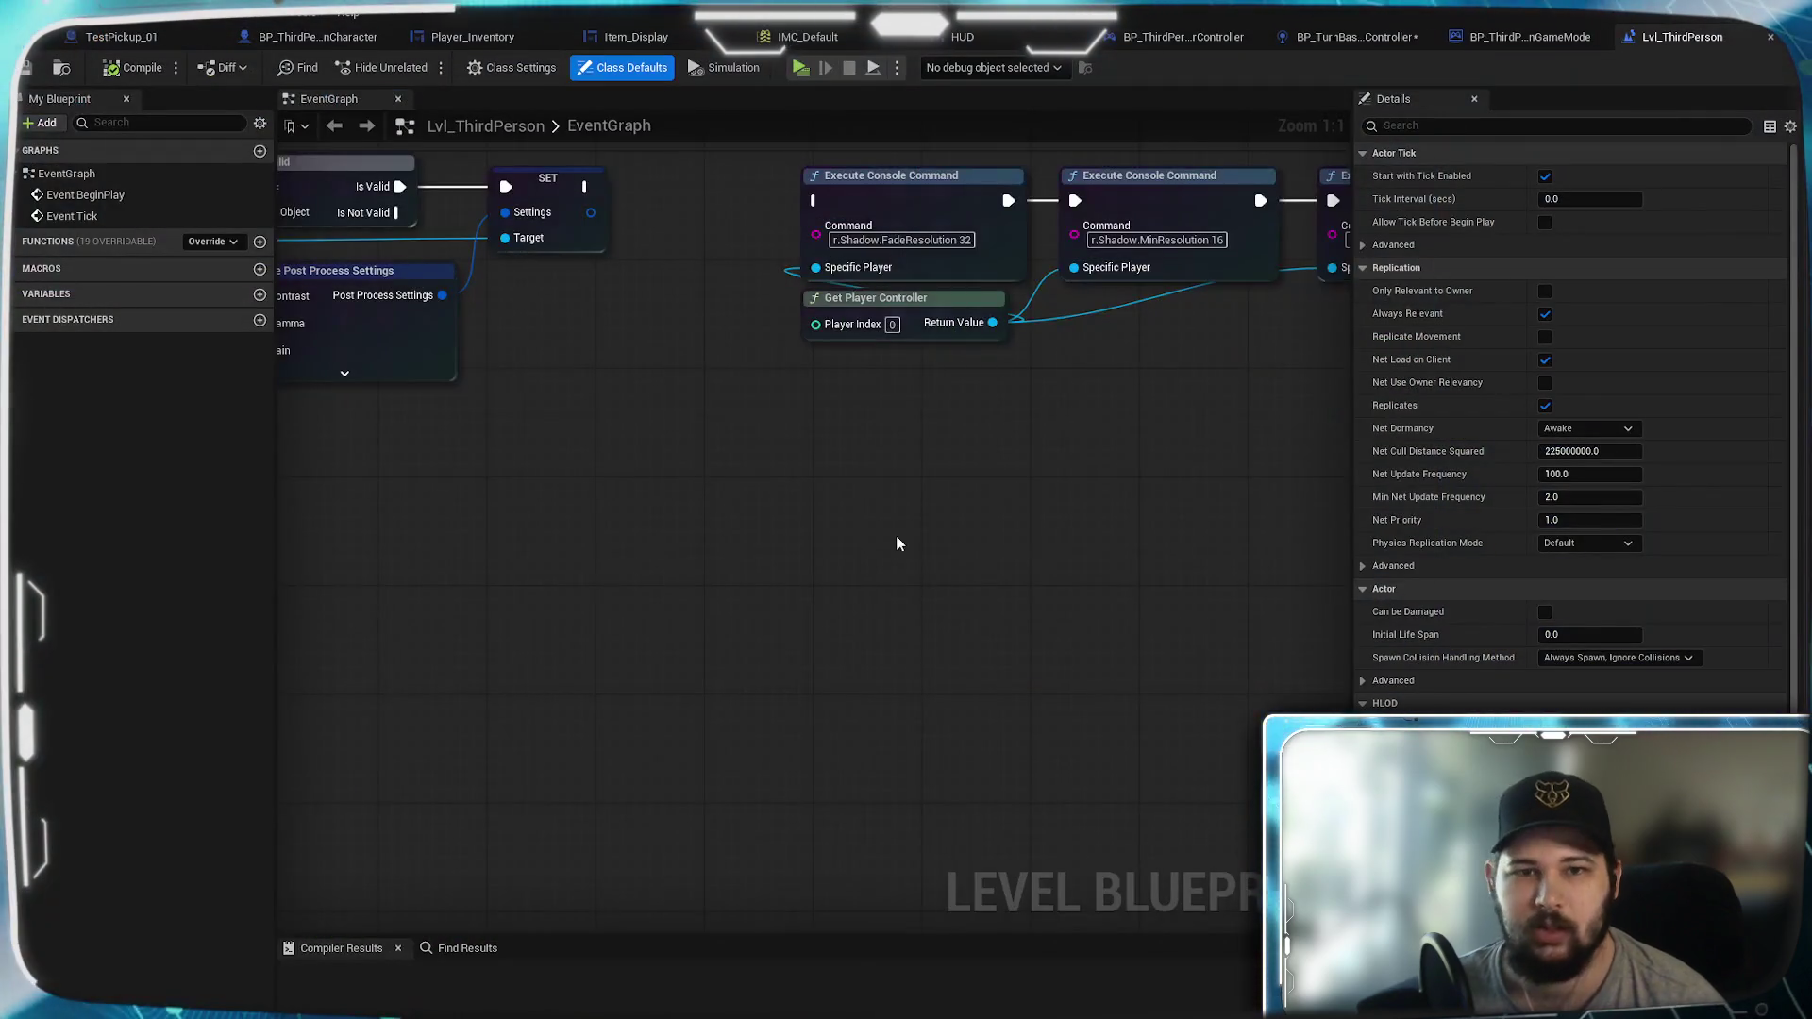
Step: Switch to the BP_ThirdPersonCharacter graph and pan across its nodes
scroll(896, 543, "down", 3)
scroll(849, 764, "down", 4)
scroll(823, 688, "up", 3)
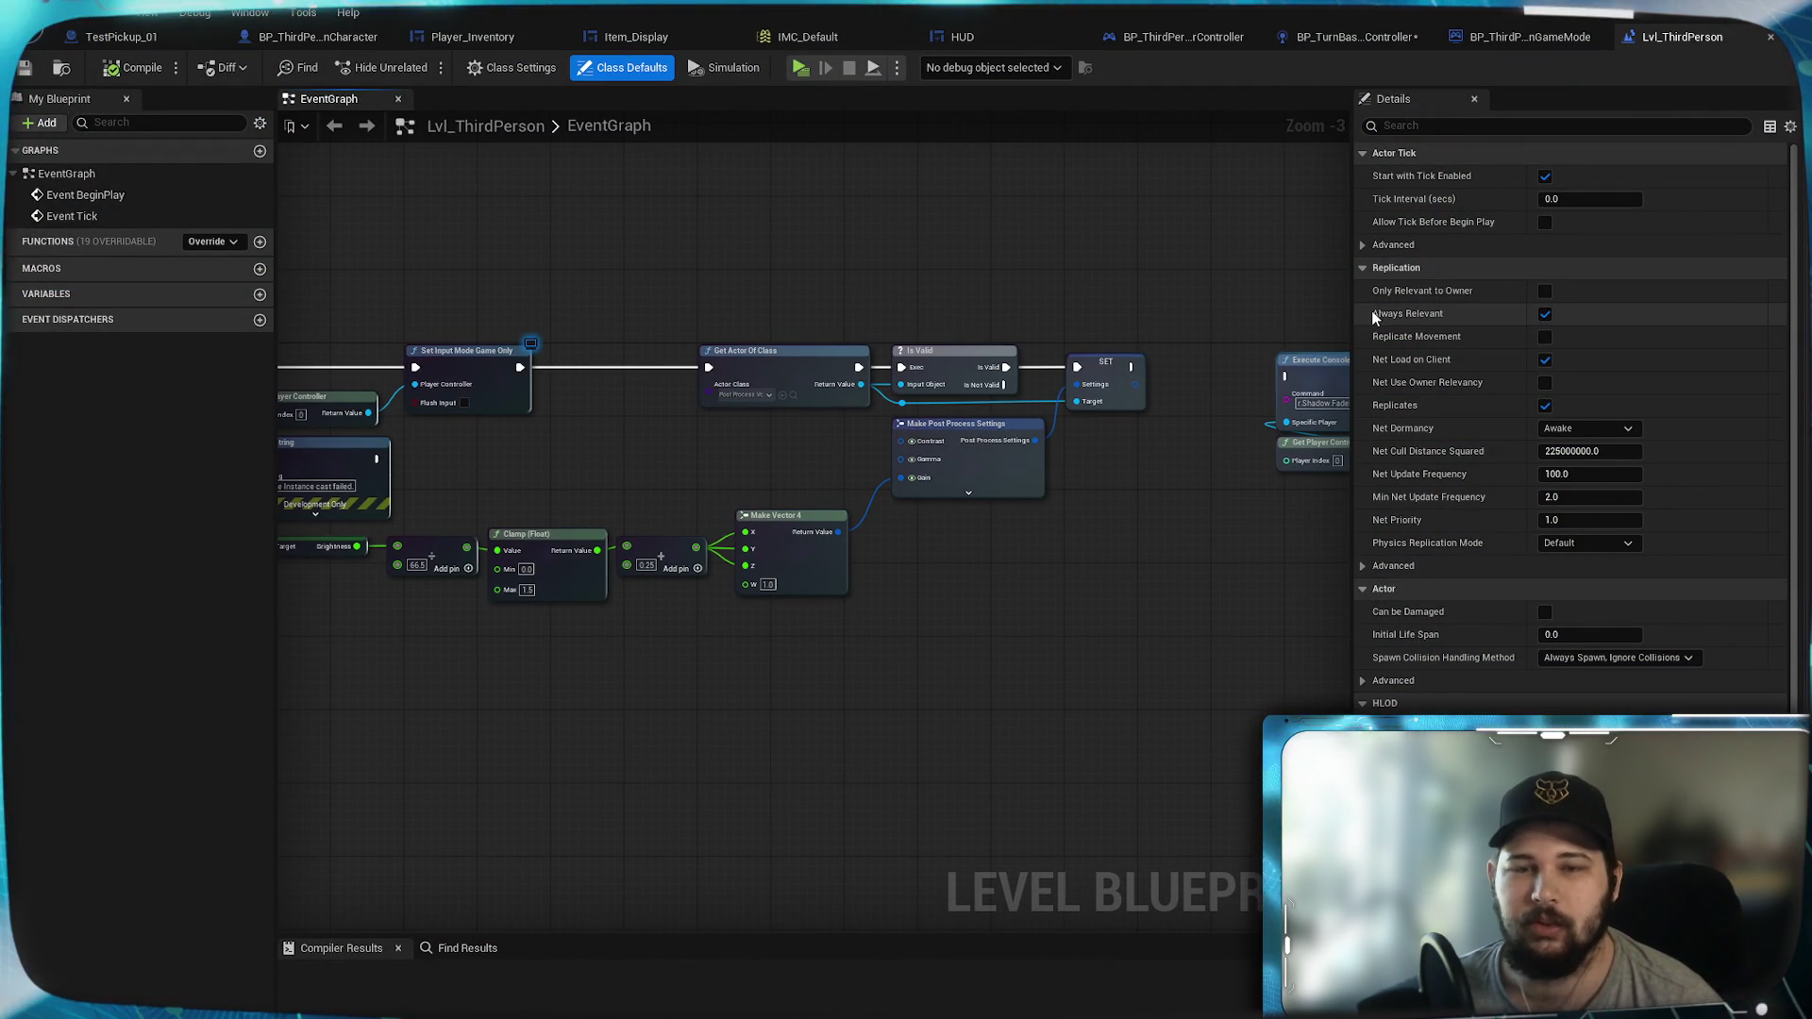
left_click(298, 36)
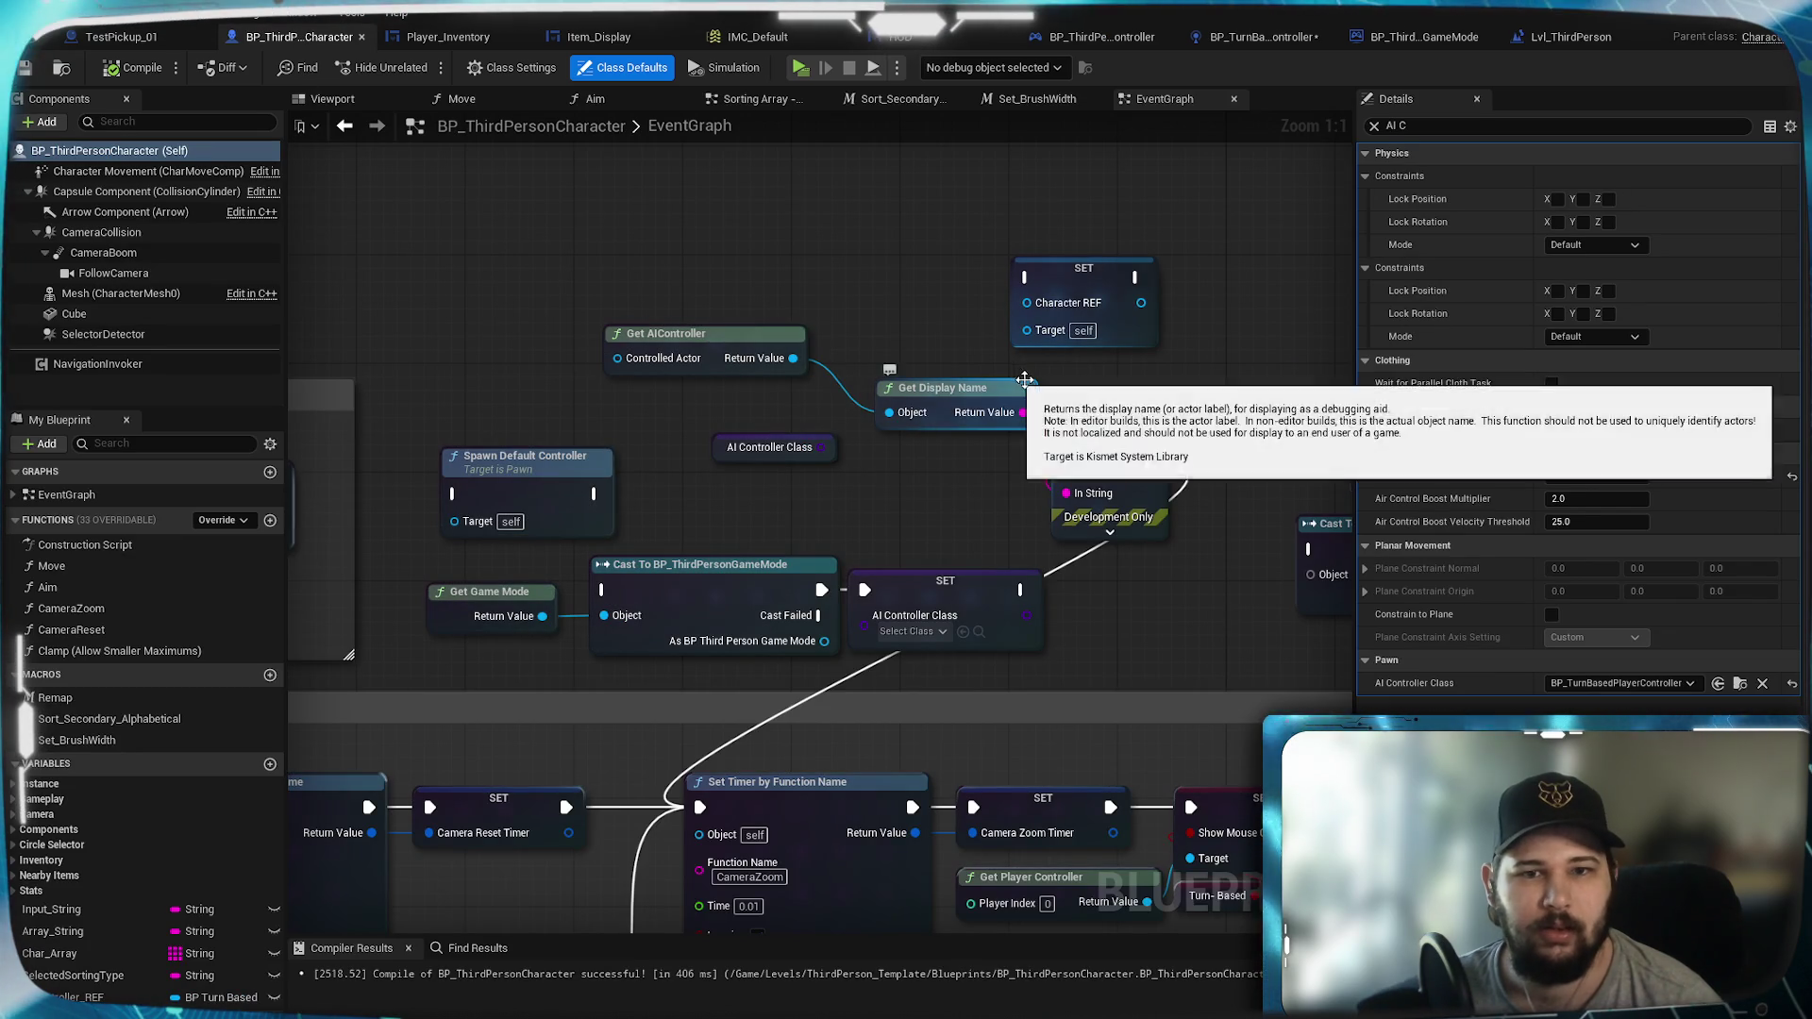
scroll(692, 490, "down", 2)
mouse_move(556, 375)
left_mouse_down()
mouse_move(972, 466)
mouse_move(863, 202)
left_mouse_up()
scroll(864, 203, "down", 5)
Step: Move Spawn Default Controller upward while surveying the movement, Interact and turn-based sections
mouse_move(802, 377)
left_mouse_down()
mouse_move(1038, 570)
mouse_move(1345, 347)
left_mouse_up()
scroll(1021, 394, "up", 4)
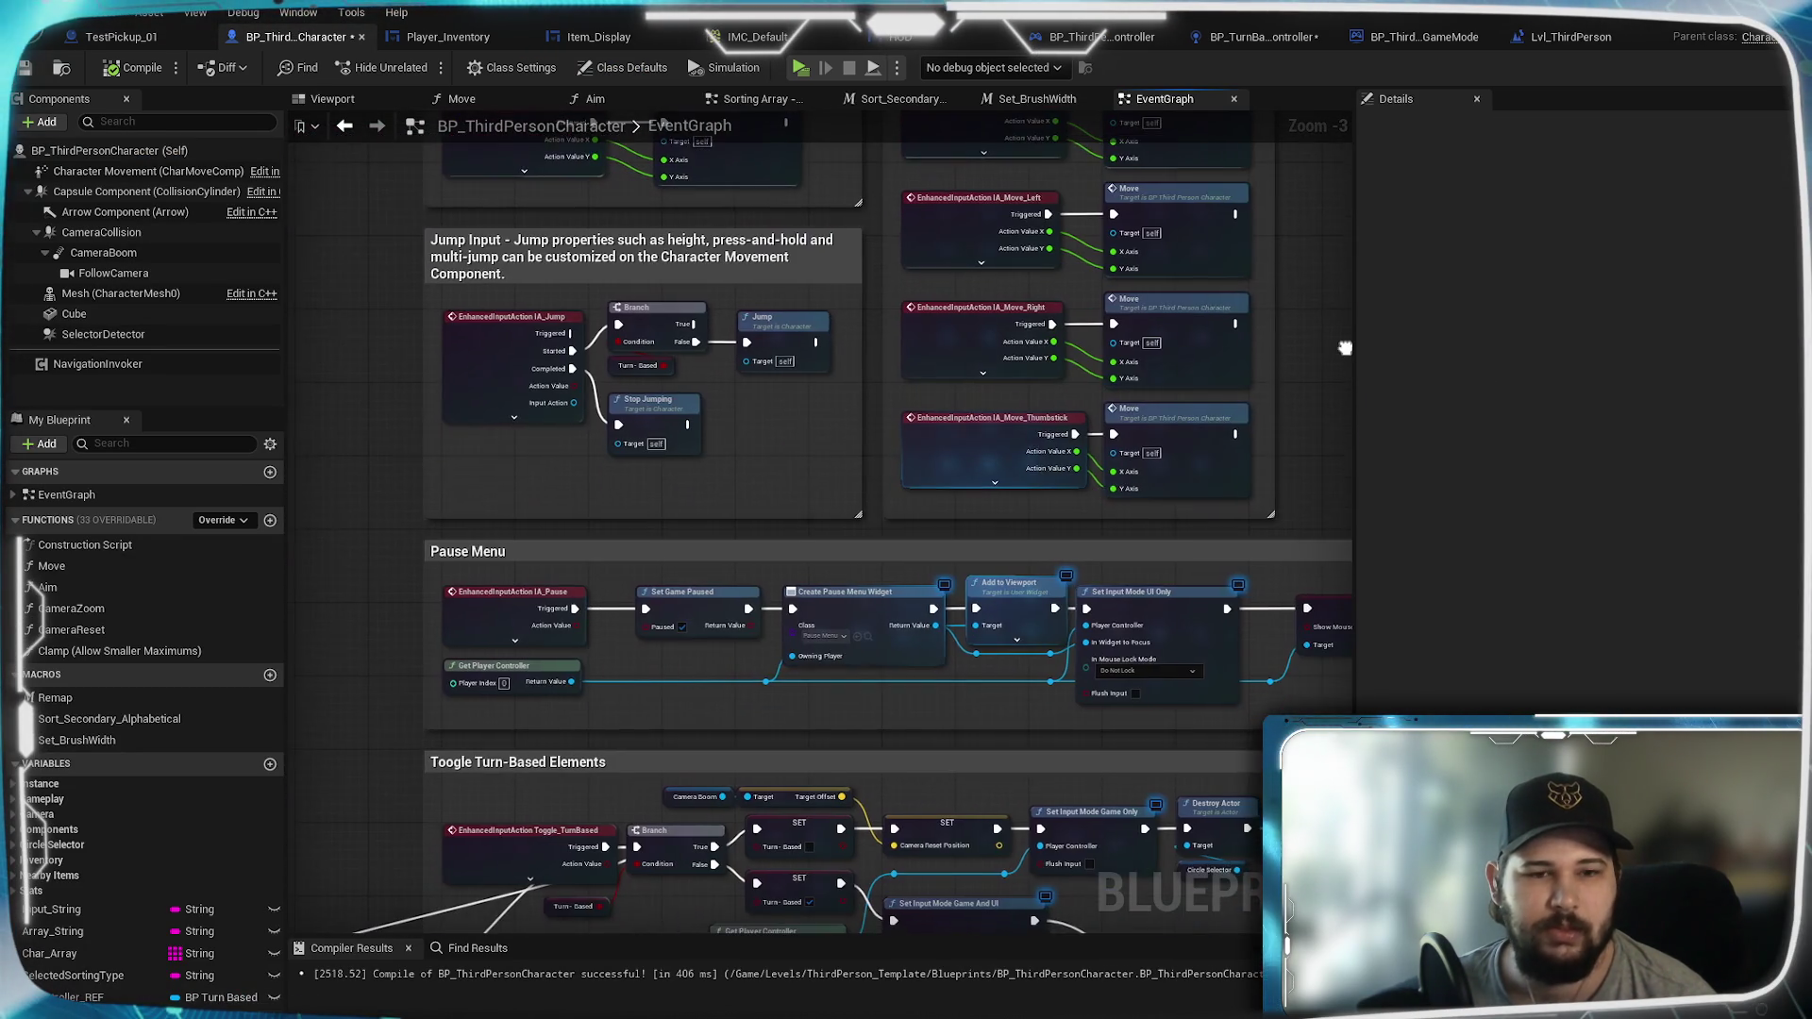
mouse_move(620, 632)
left_mouse_down()
mouse_move(620, 528)
mouse_move(729, 676)
mouse_move(741, 150)
mouse_move(755, 887)
mouse_move(769, 282)
left_mouse_up()
left_click_drag(838, 385, 839, 139)
mouse_move(846, 530)
left_mouse_down()
mouse_move(903, 417)
mouse_move(926, 271)
mouse_move(802, 630)
left_mouse_up()
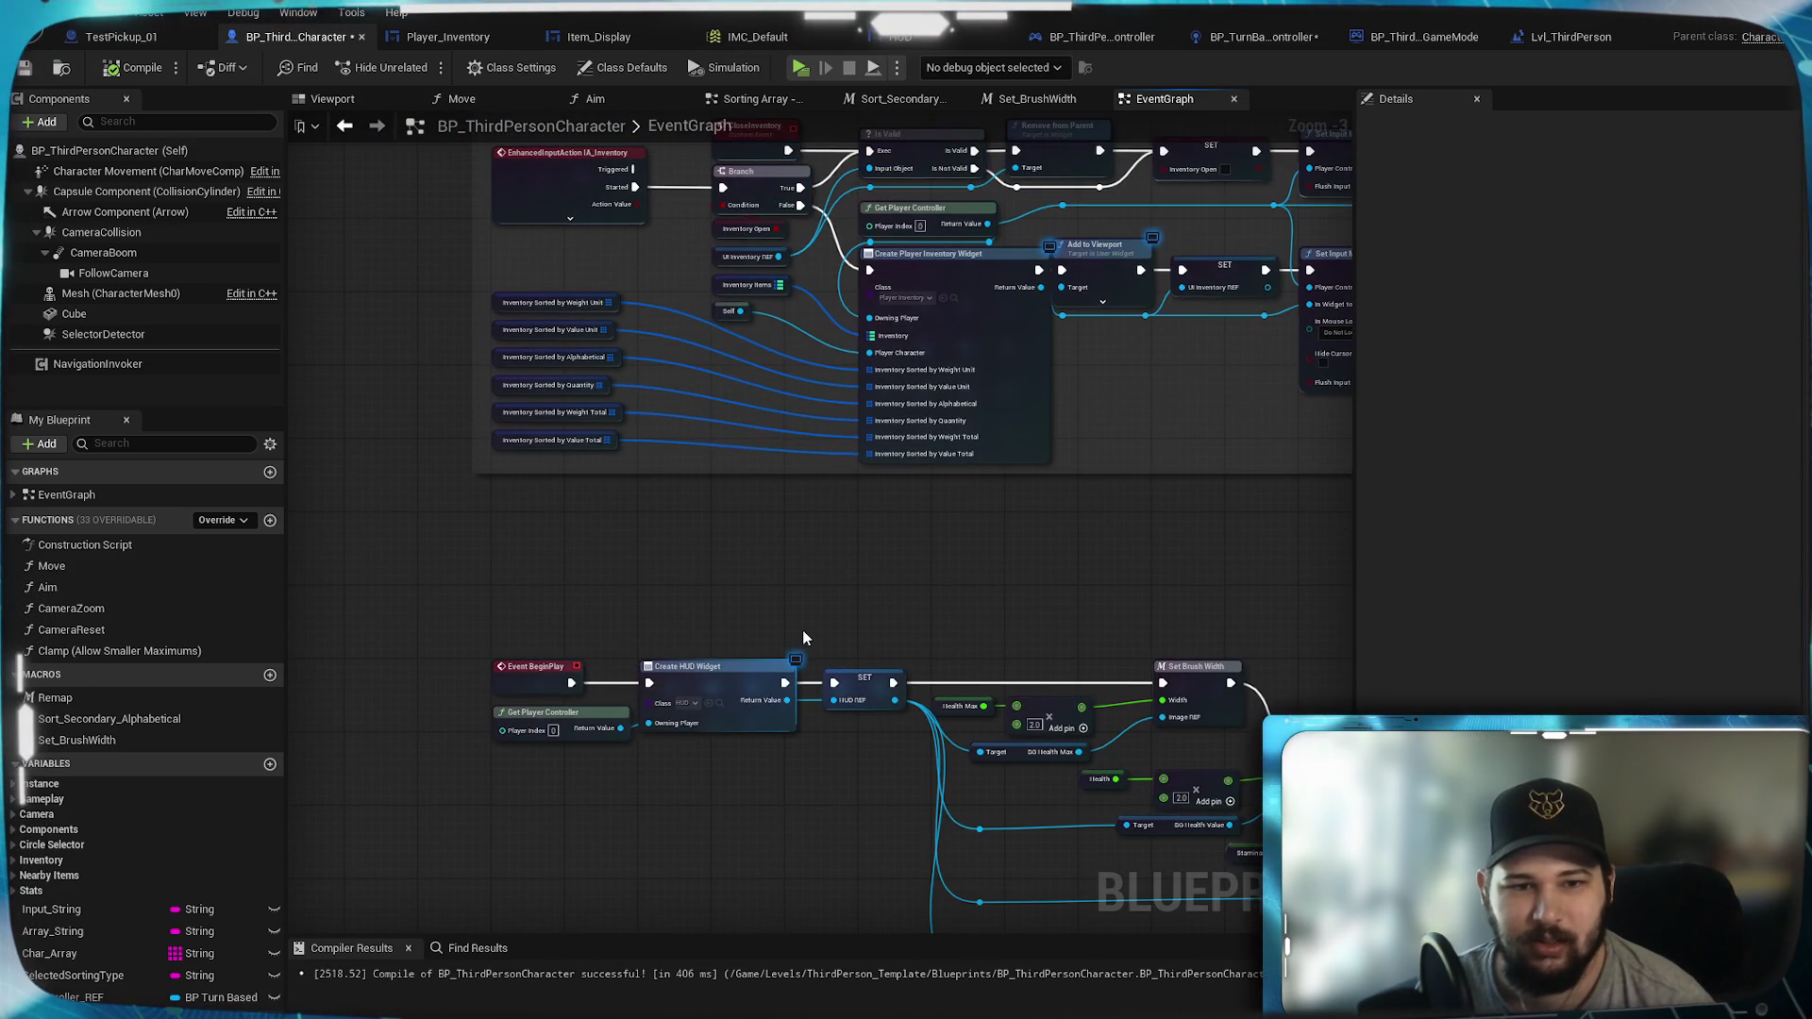
scroll(803, 638, "down", 3)
left_click_drag(957, 297, 1026, 488)
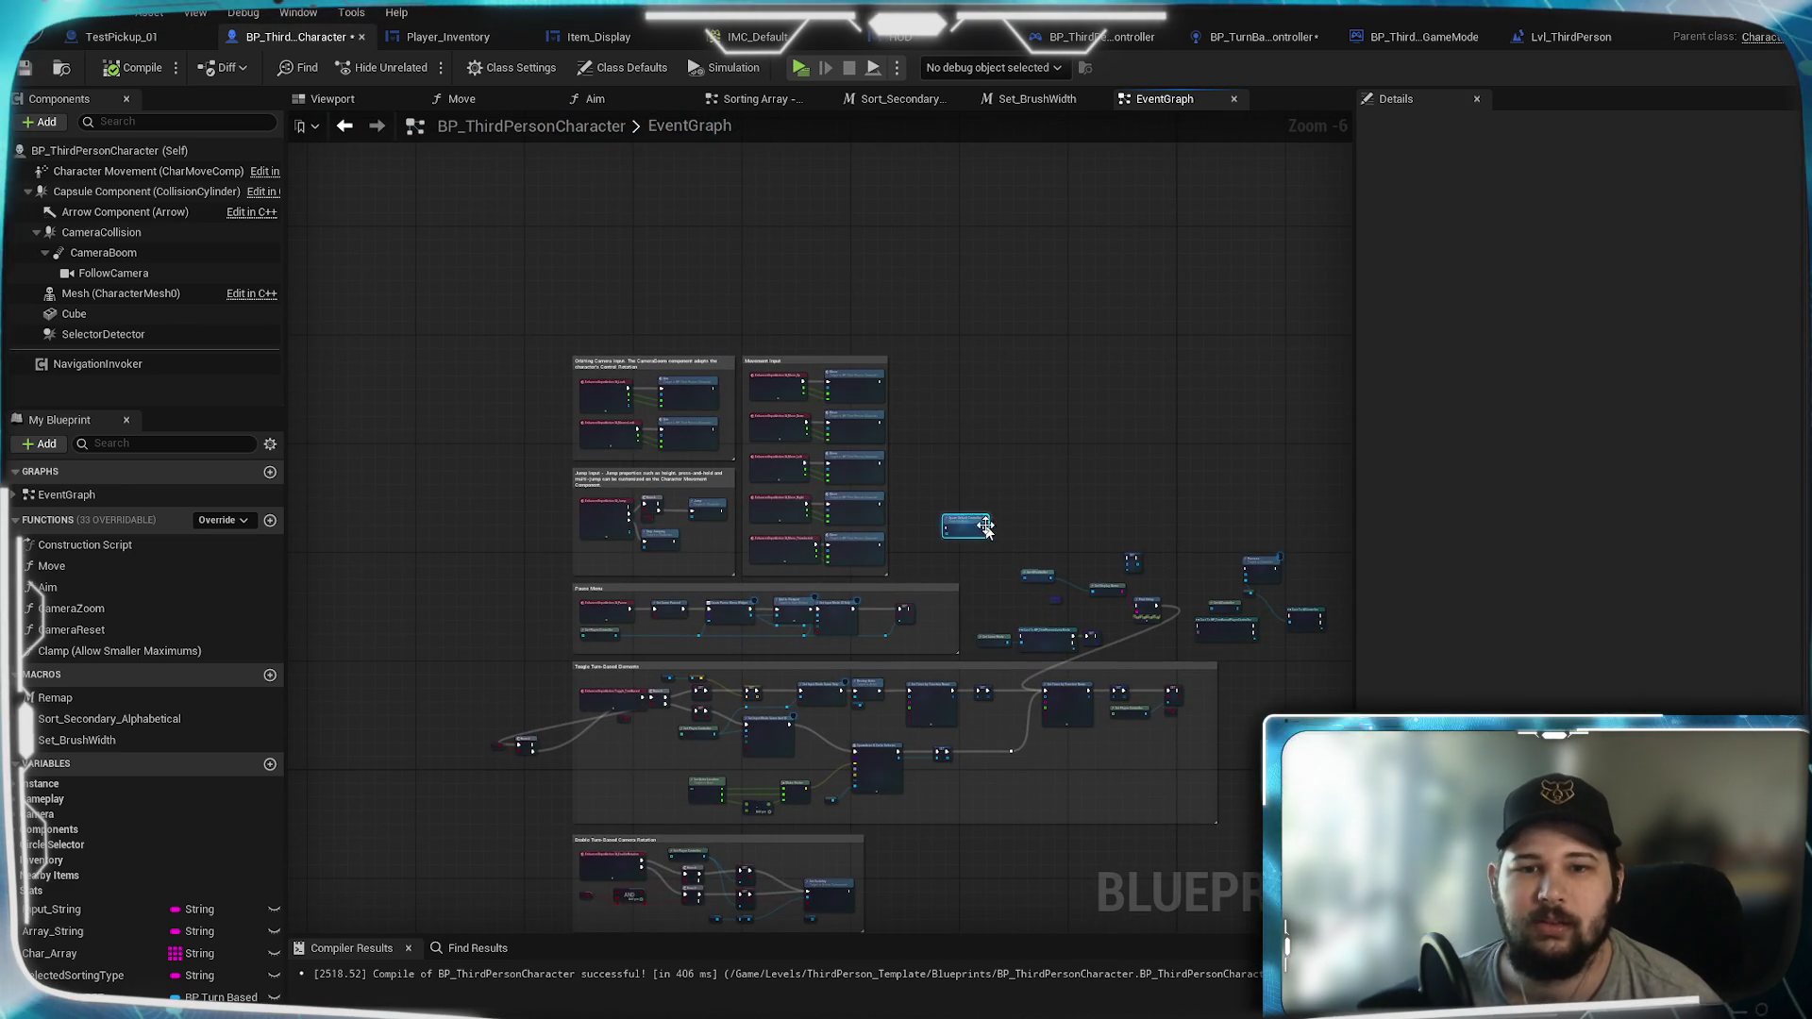
Step: Place Spawn Default Controller right of Add to Viewport in BeginPlay and link their exec pins
mouse_move(1010, 817)
left_mouse_down()
mouse_move(1043, 834)
mouse_move(1076, 255)
mouse_move(1035, 235)
mouse_move(1080, 679)
left_mouse_up()
left_click_drag(1232, 646, 1071, 330)
mouse_move(1110, 738)
left_mouse_down()
mouse_move(1201, 627)
mouse_move(1236, 462)
left_mouse_up()
scroll(1061, 659, "up", 5)
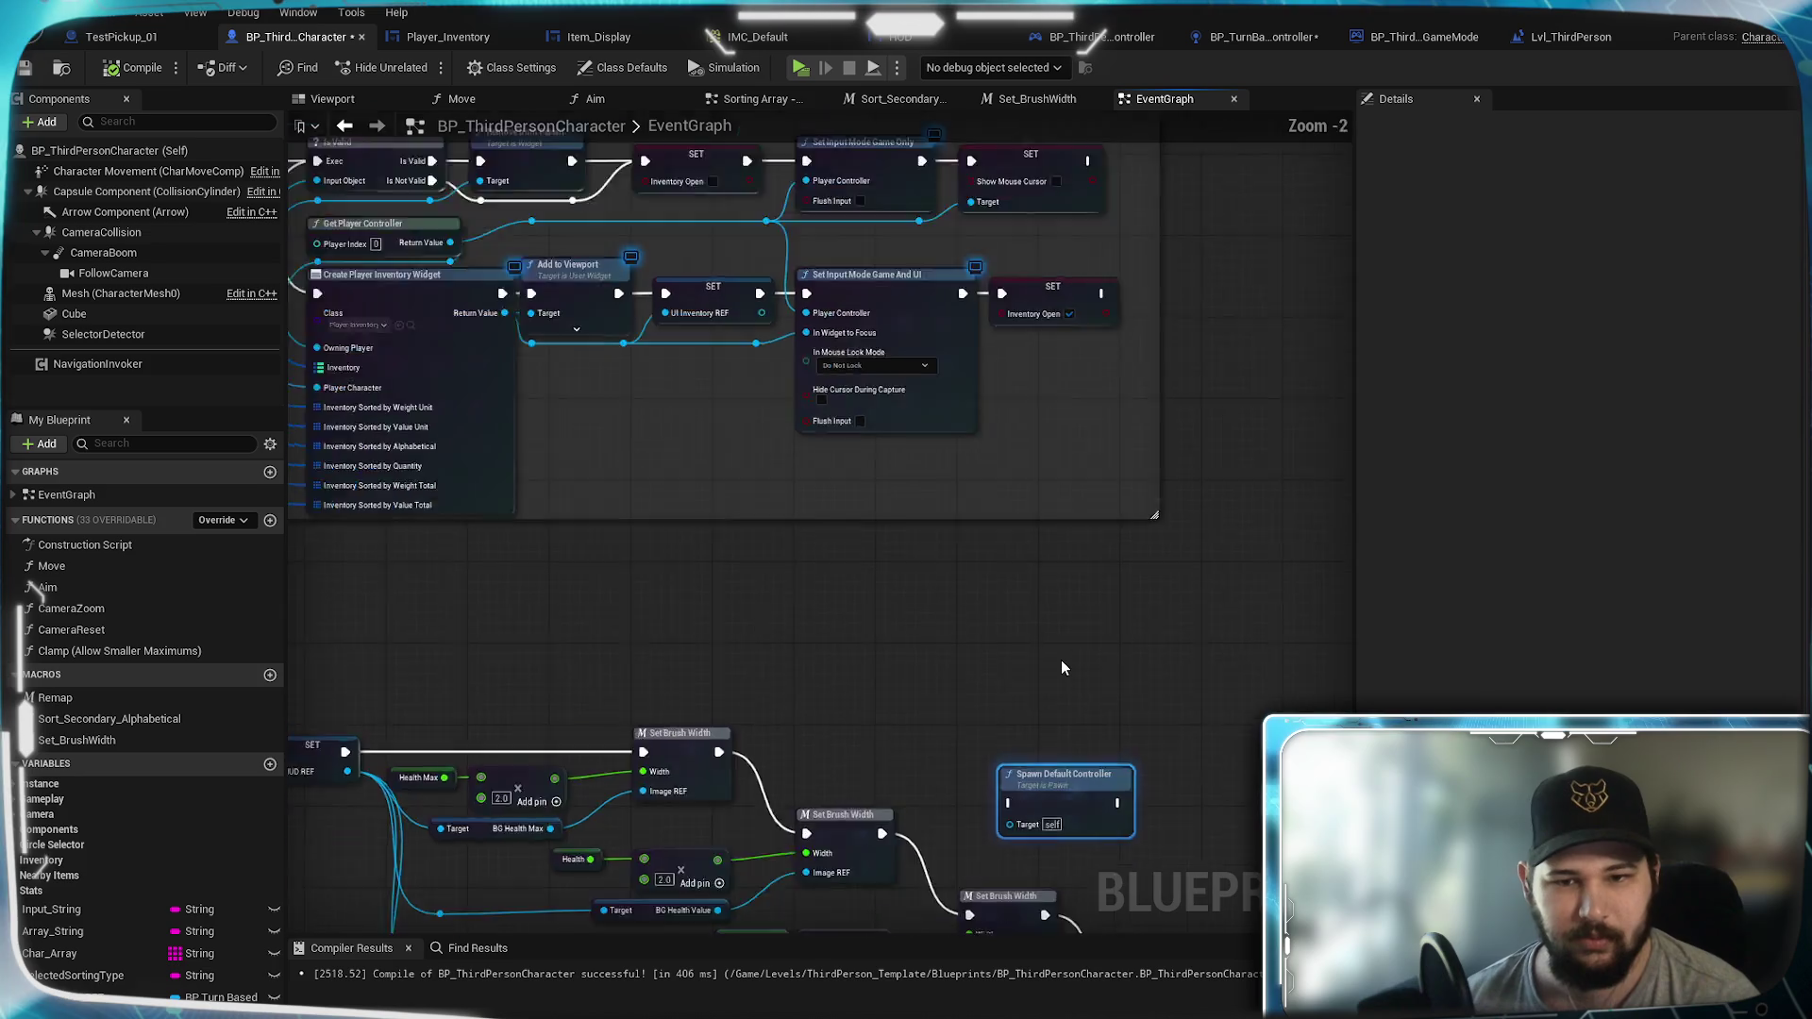
mouse_move(1321, 802)
left_mouse_down()
mouse_move(1302, 755)
mouse_move(1065, 510)
mouse_move(688, 368)
left_mouse_up()
mouse_move(493, 352)
left_mouse_down()
mouse_move(930, 496)
mouse_move(1047, 566)
left_mouse_up()
mouse_move(872, 611)
left_mouse_down()
mouse_move(1077, 597)
mouse_move(1026, 585)
left_mouse_up()
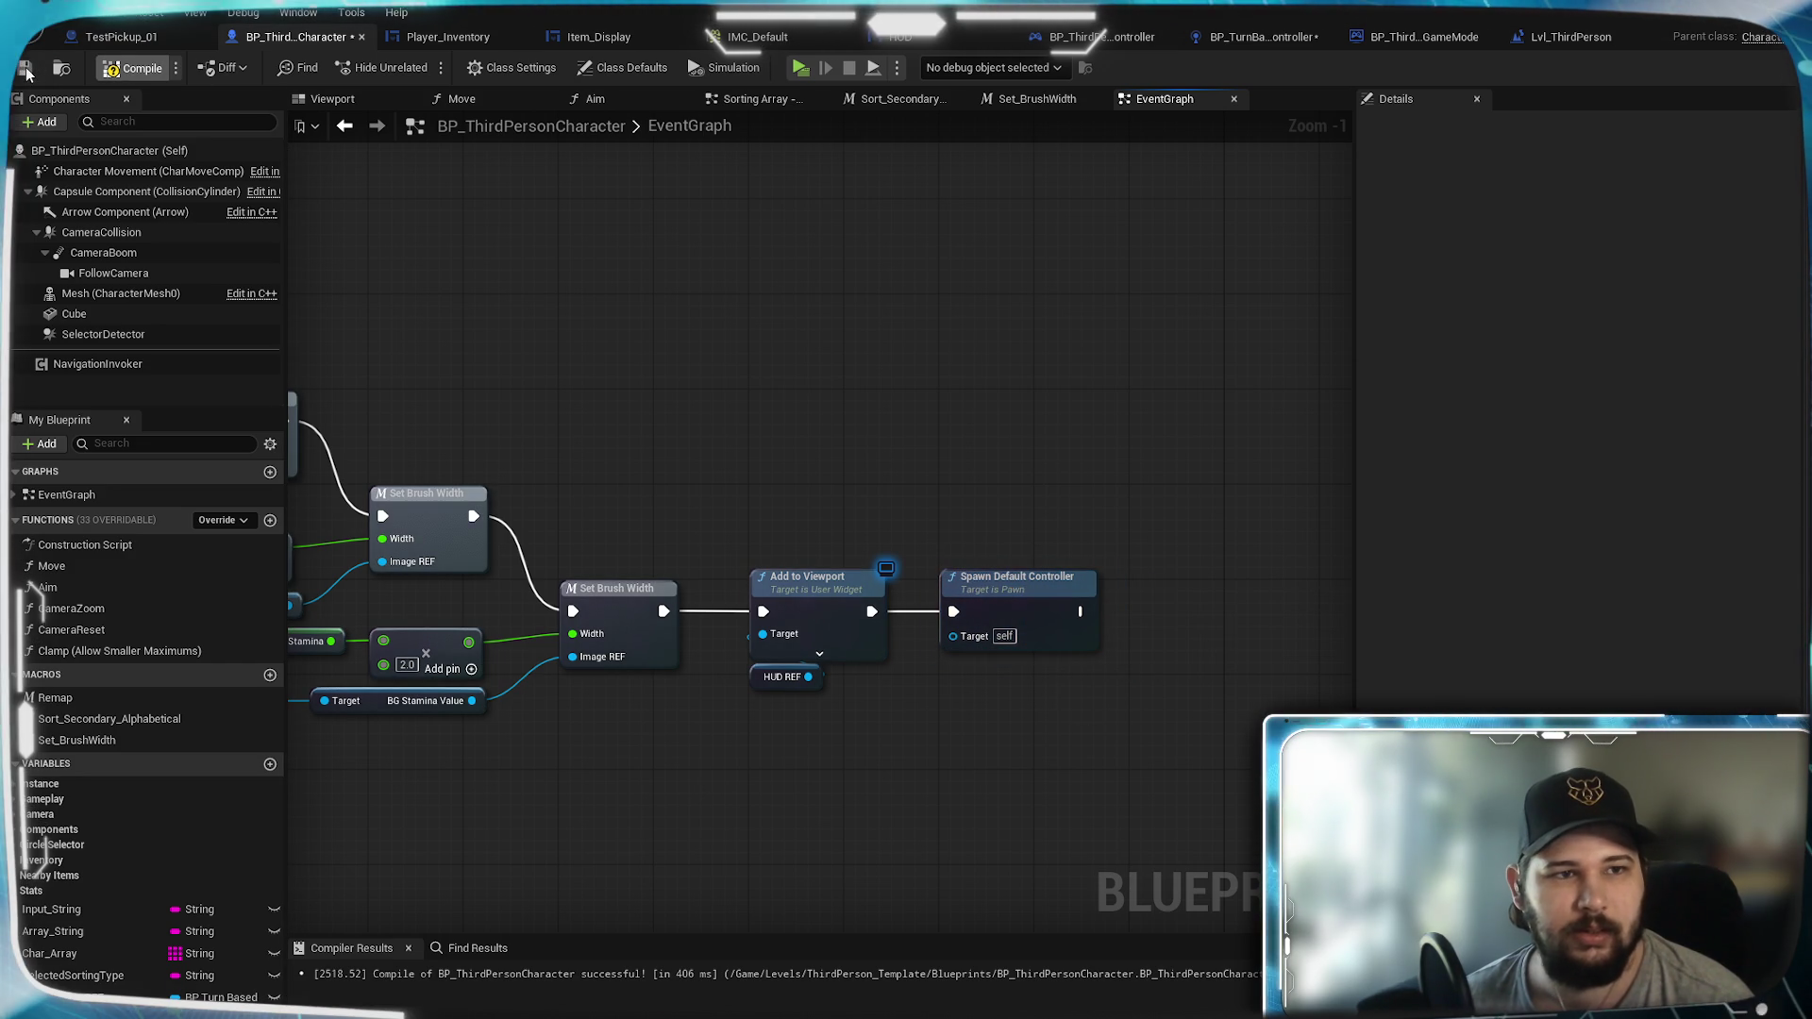
Step: Wire the Camera Reset Timer SET into Print String and save the blueprint
scroll(815, 456, "down", 6)
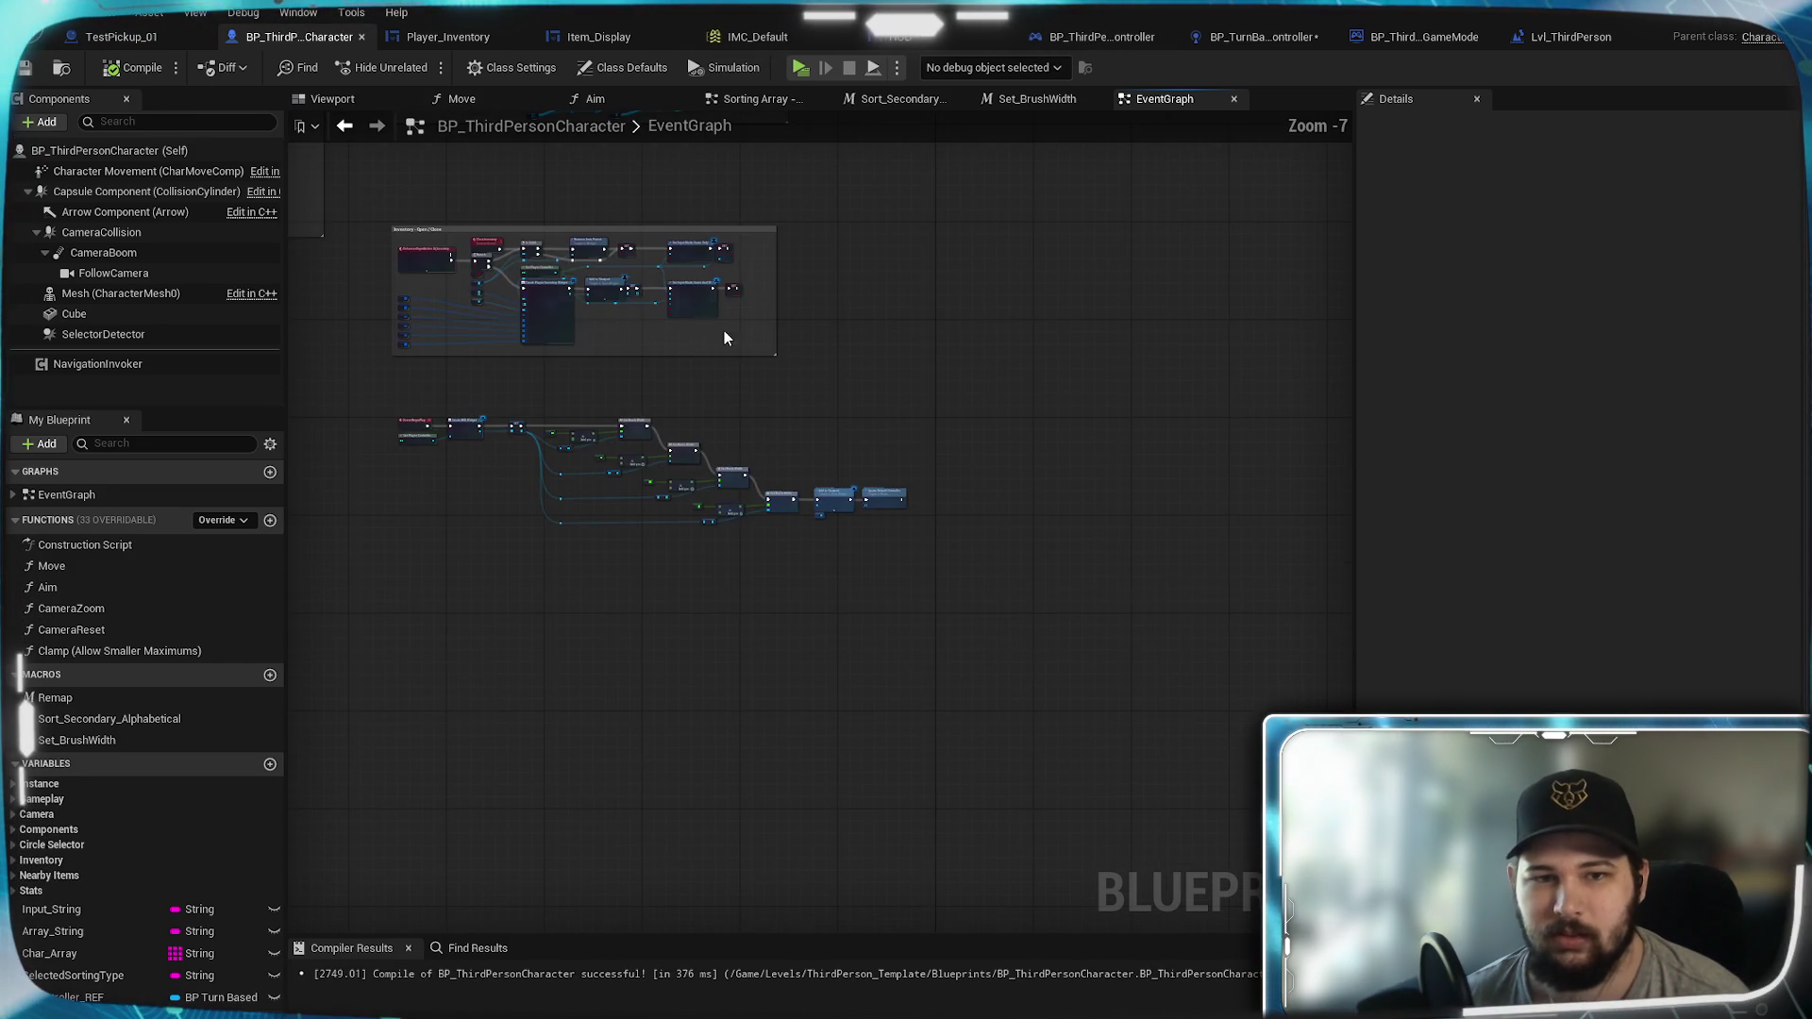
scroll(1070, 515, "up", 8)
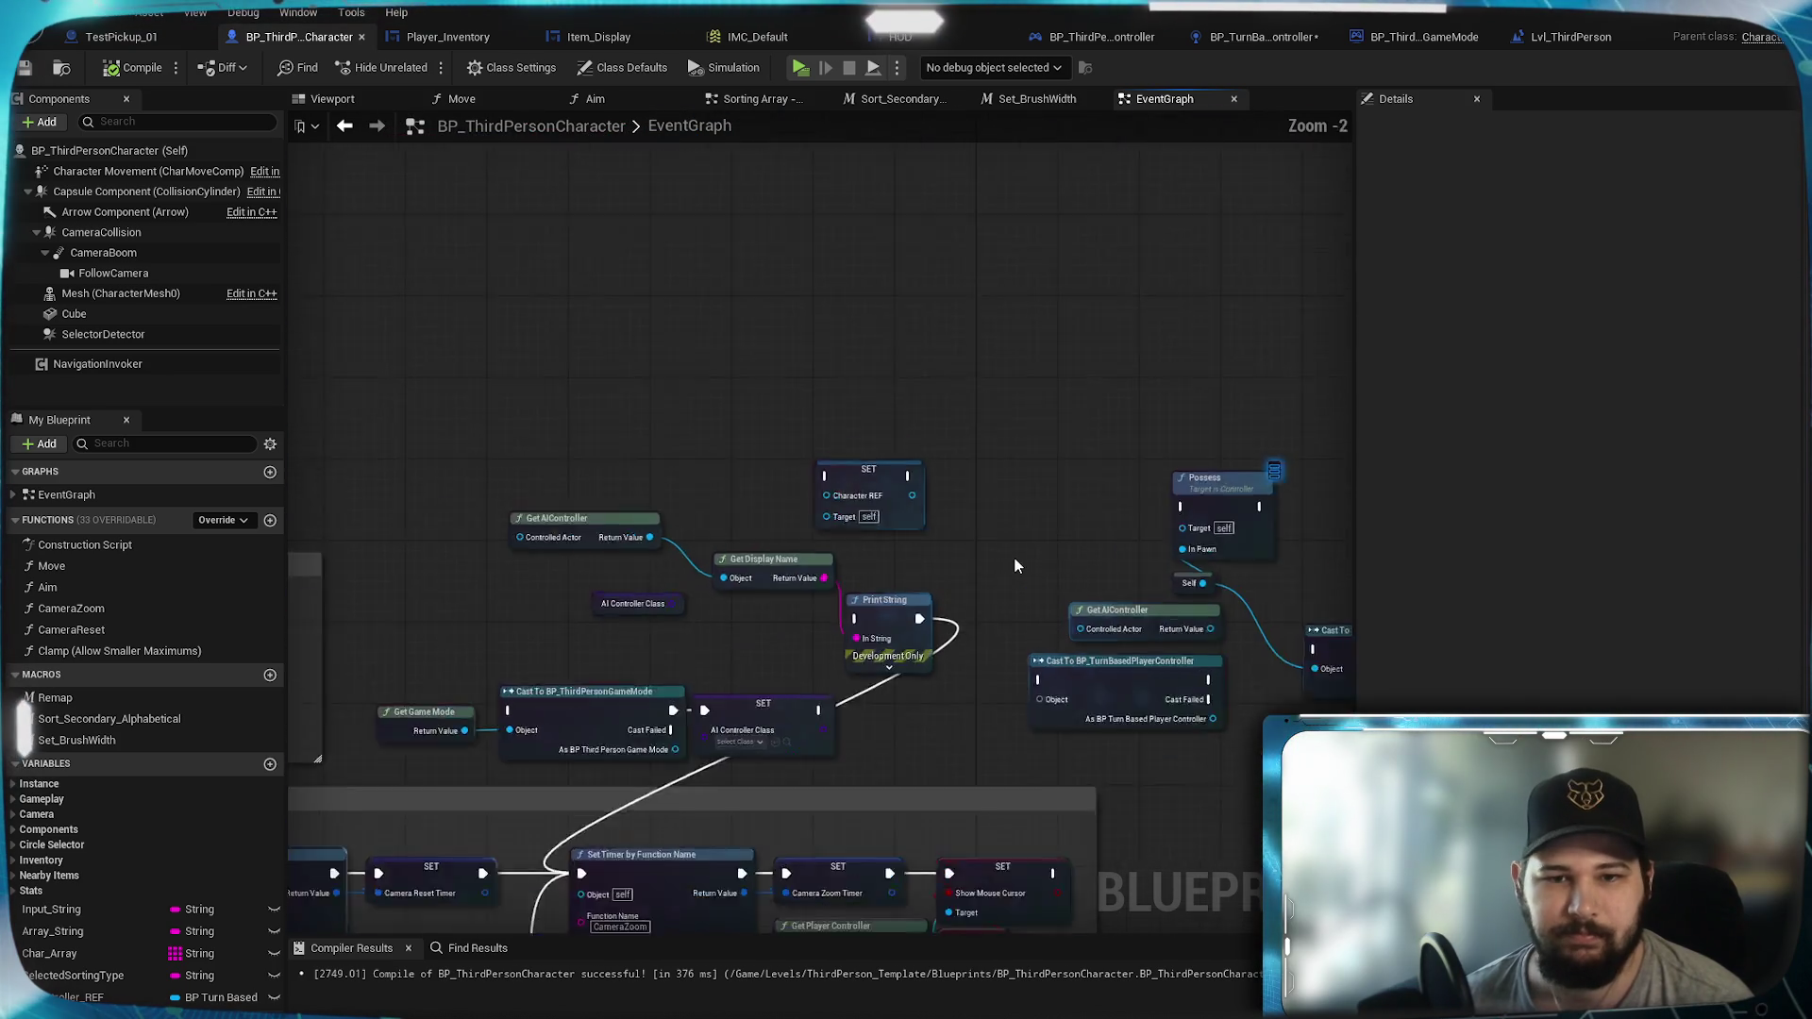
left_click_drag(974, 578, 1153, 317)
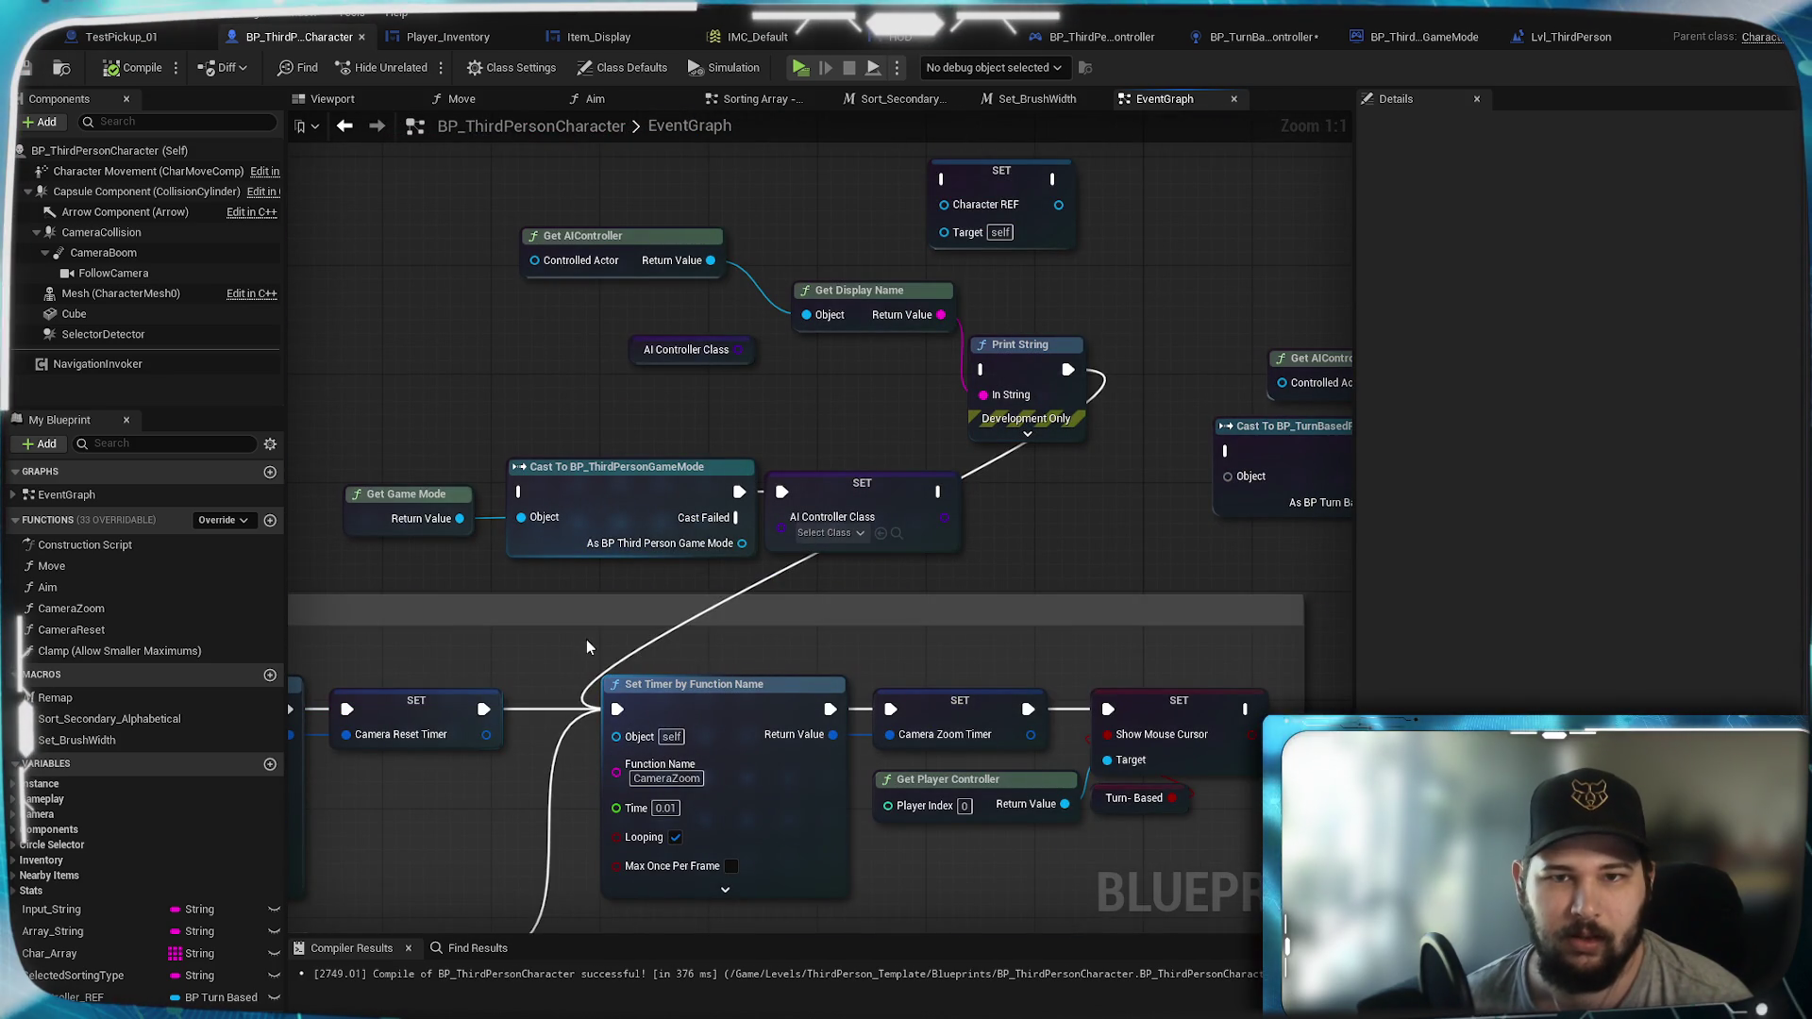
mouse_move(482, 708)
left_mouse_down()
mouse_move(981, 405)
mouse_move(983, 370)
left_mouse_up()
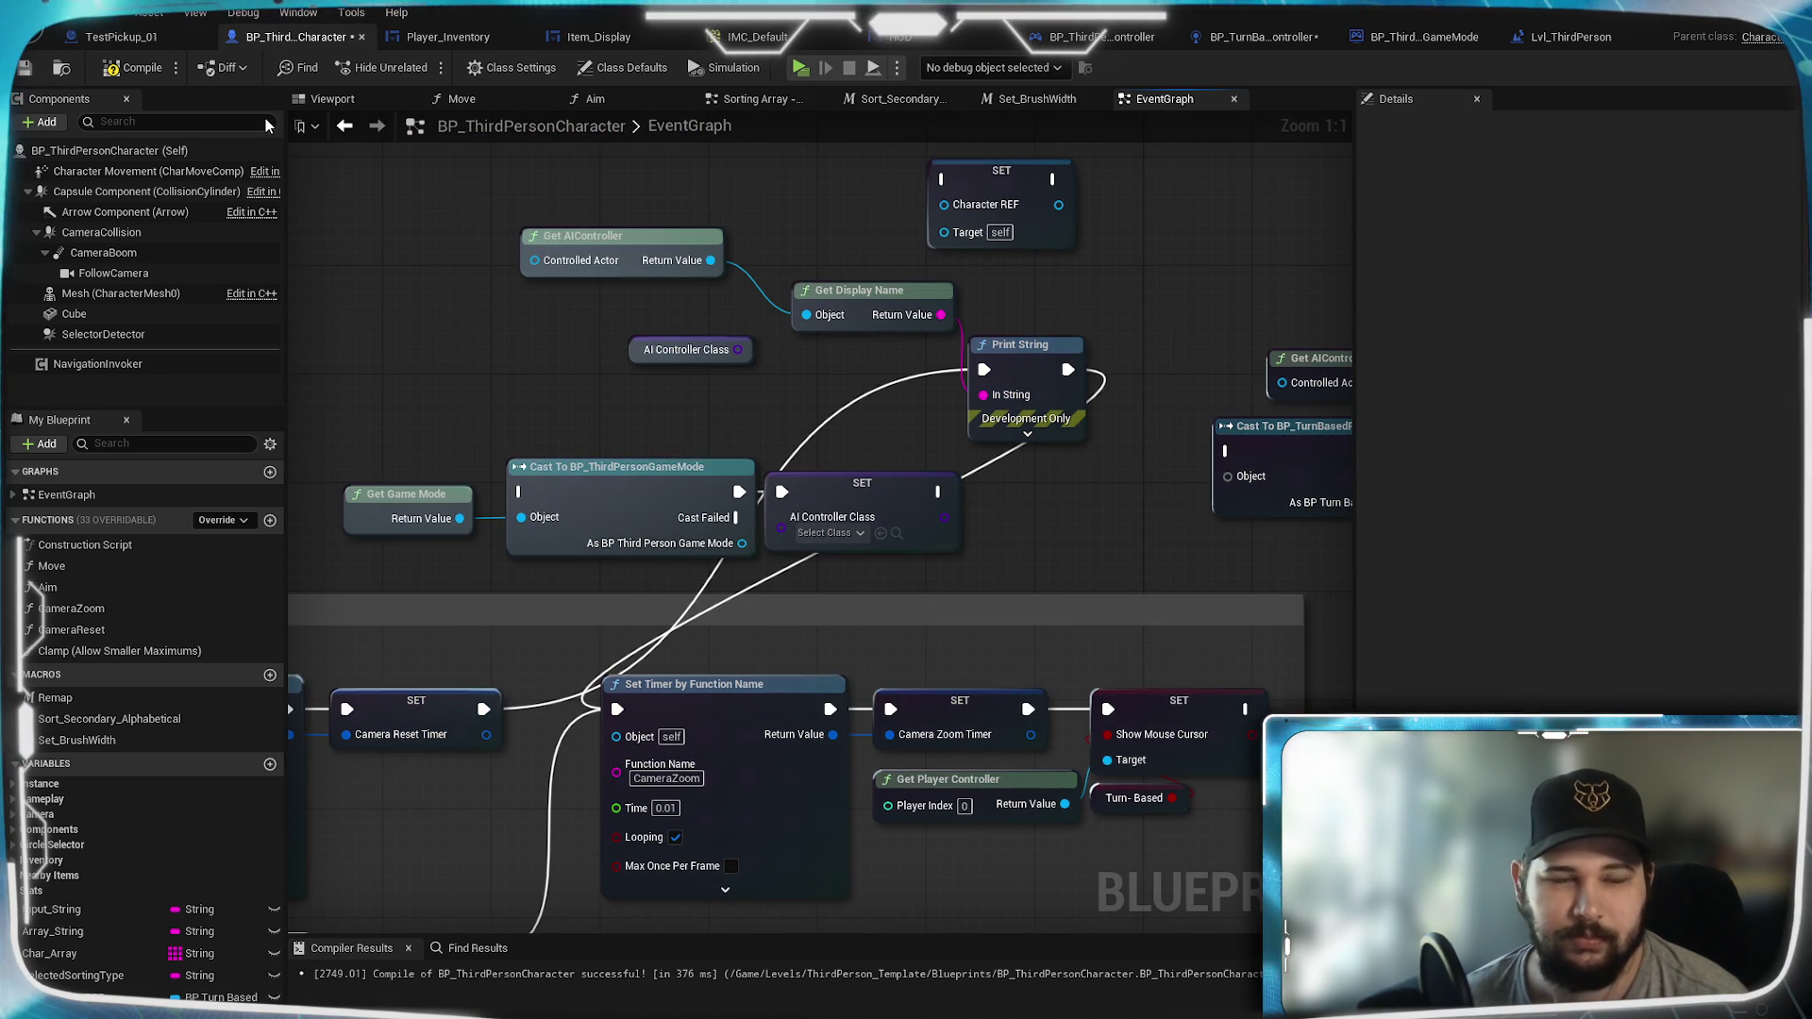
left_click(25, 69)
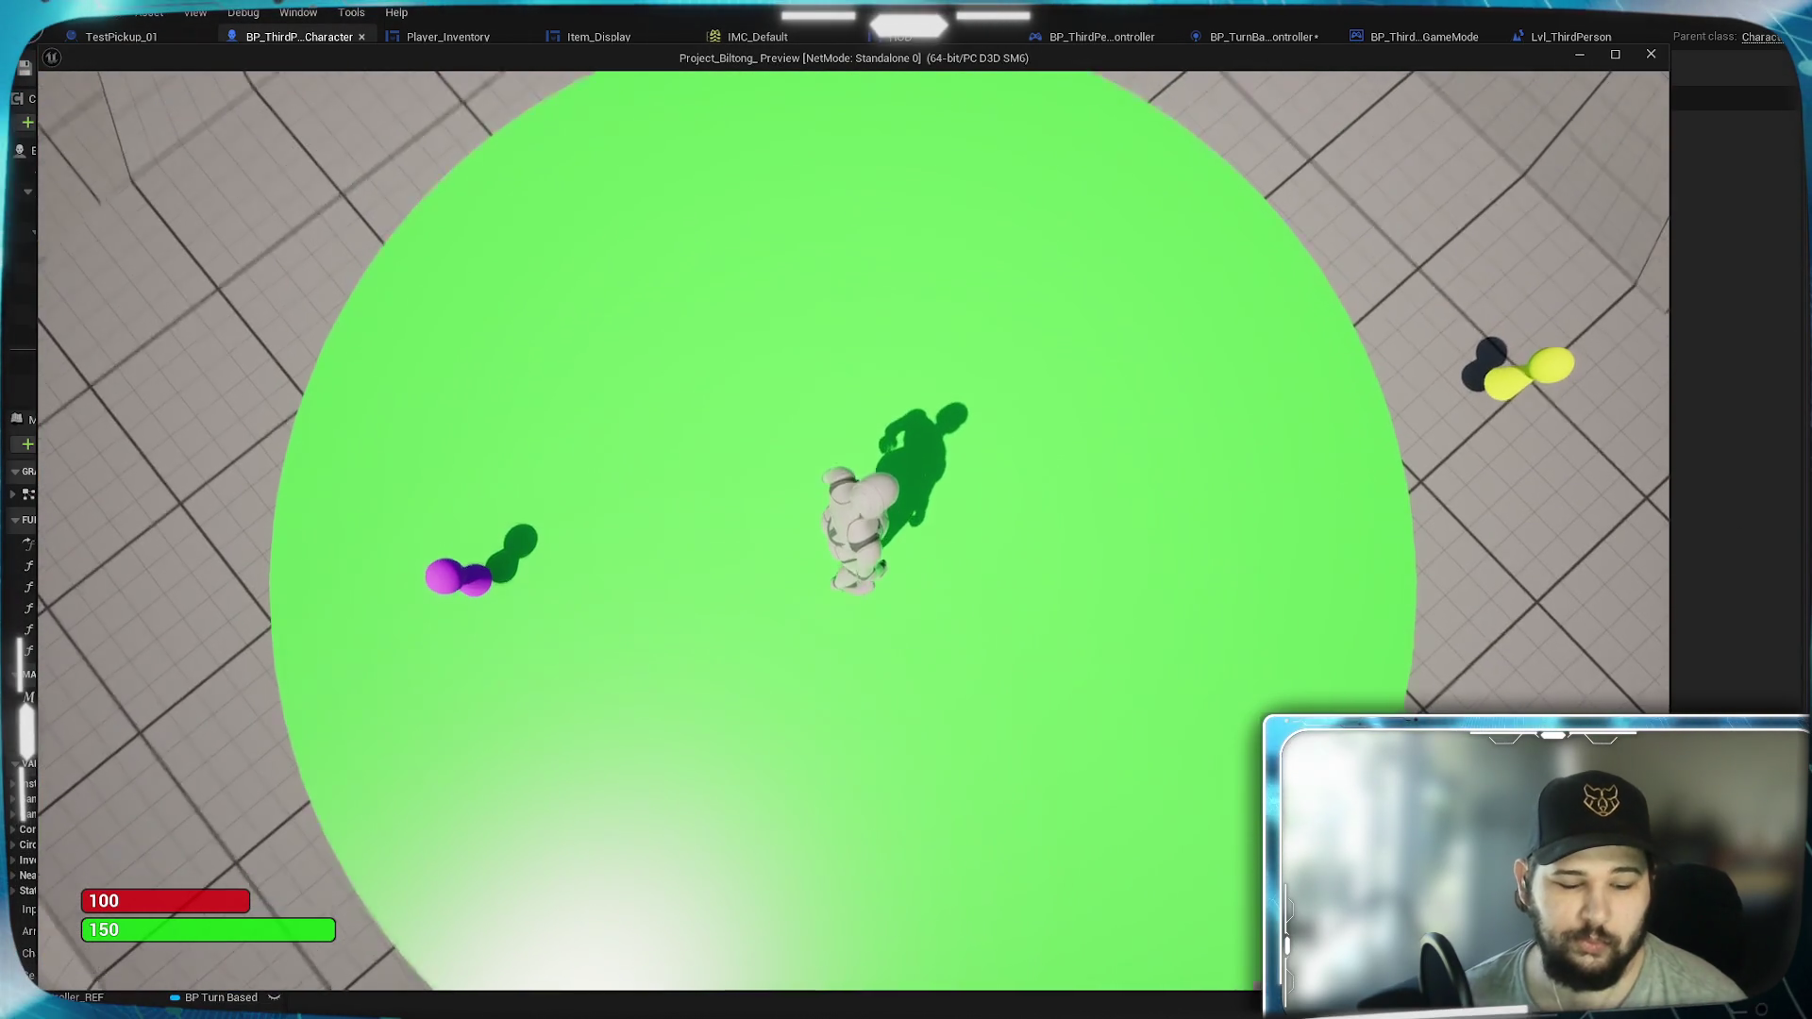
Step: Stop the play session and dismiss the runtime-error Message Log
scroll(728, 610, "down", 5)
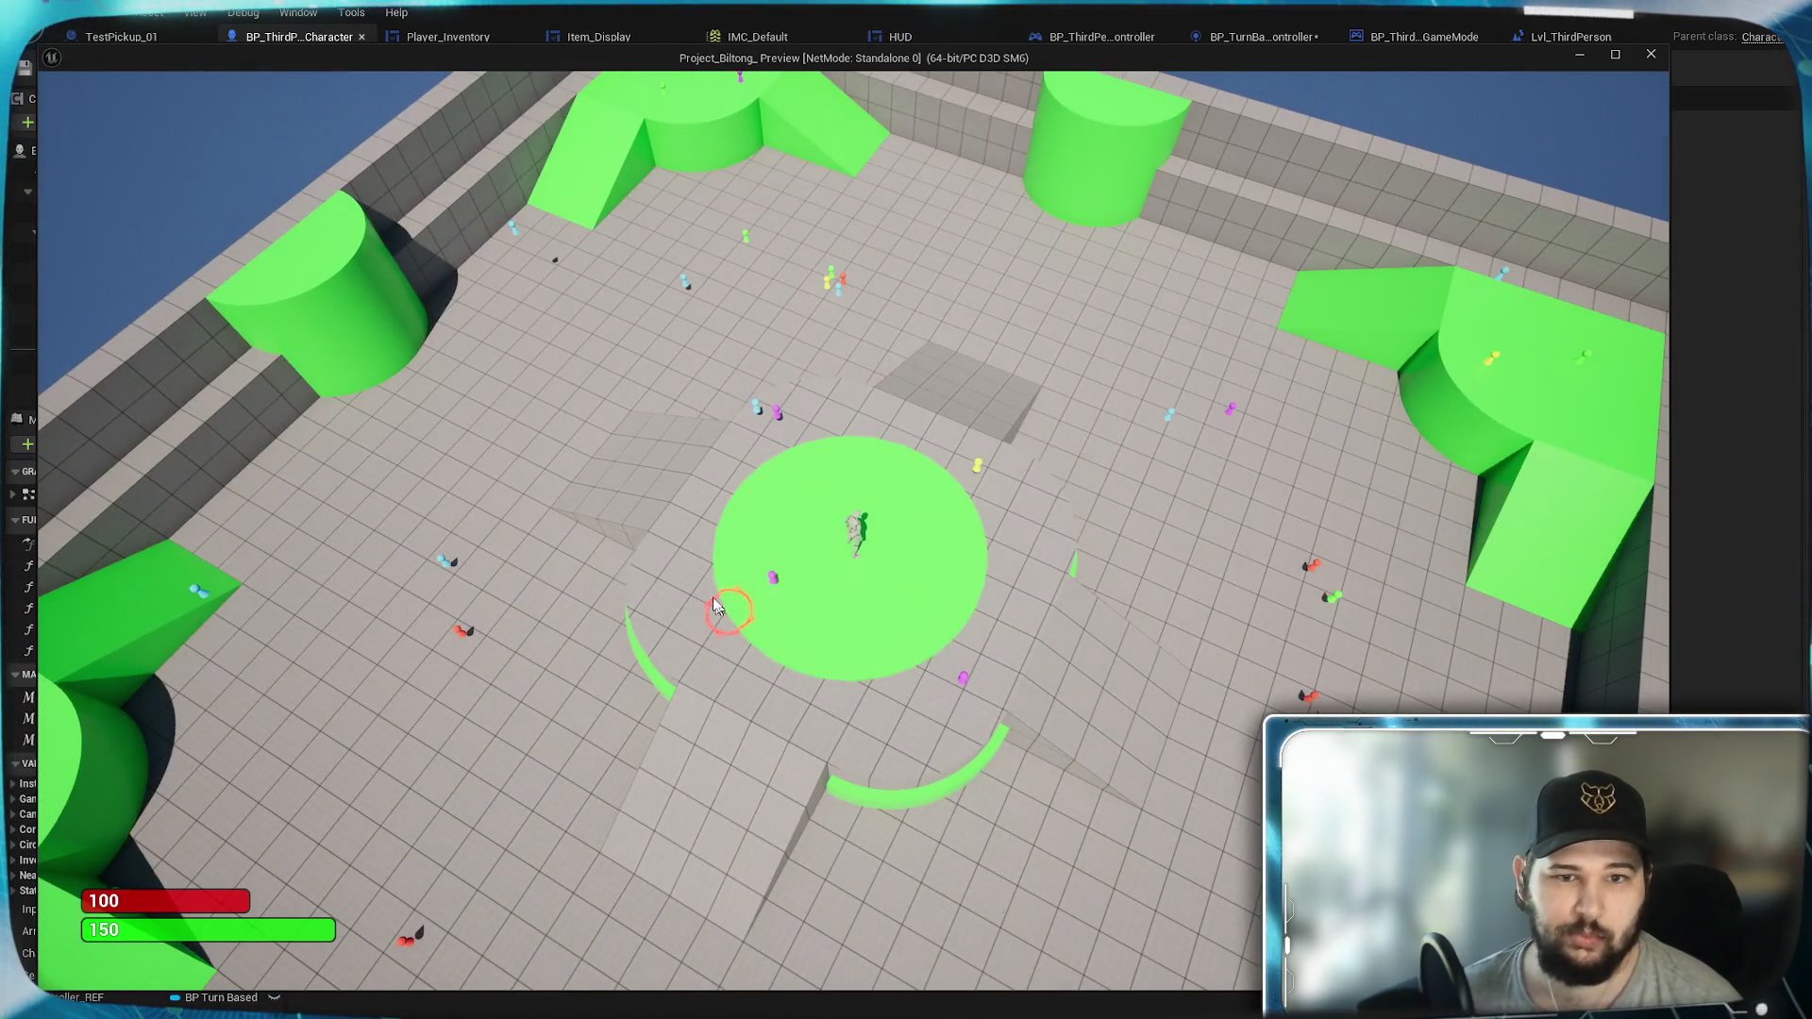
key("Escape")
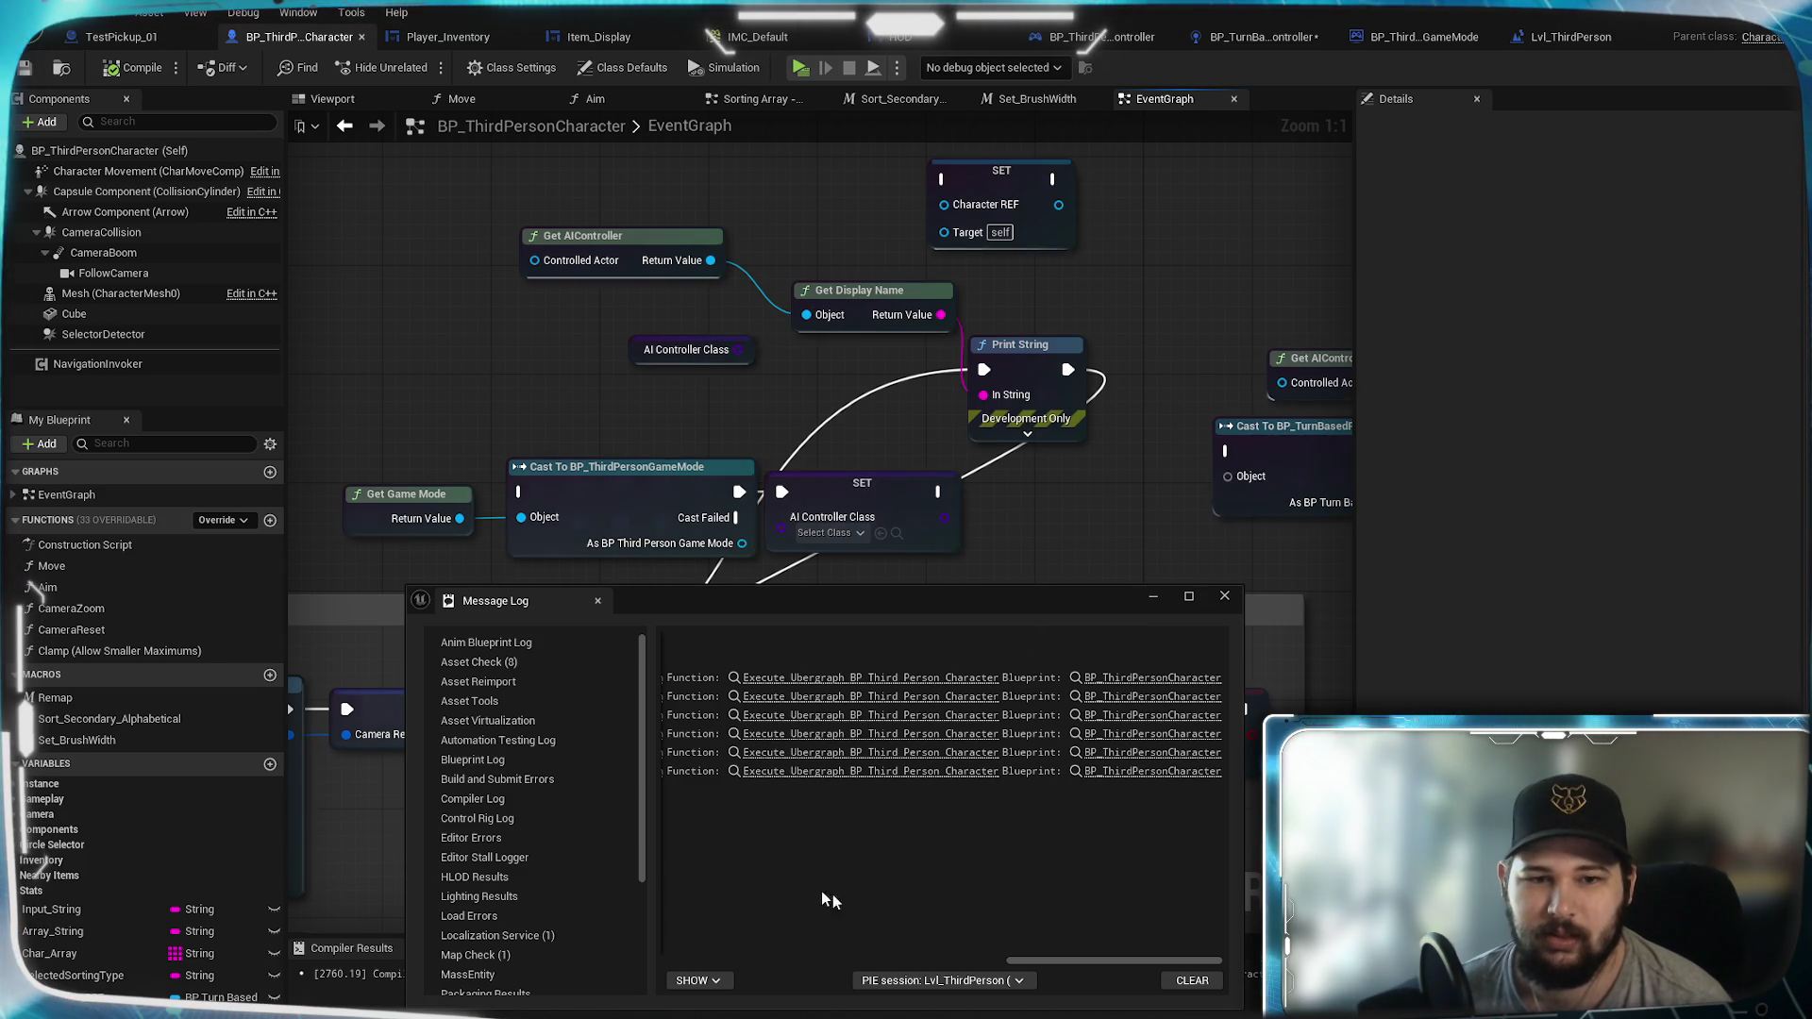
left_click_drag(1027, 959, 629, 937)
left_click(1153, 595)
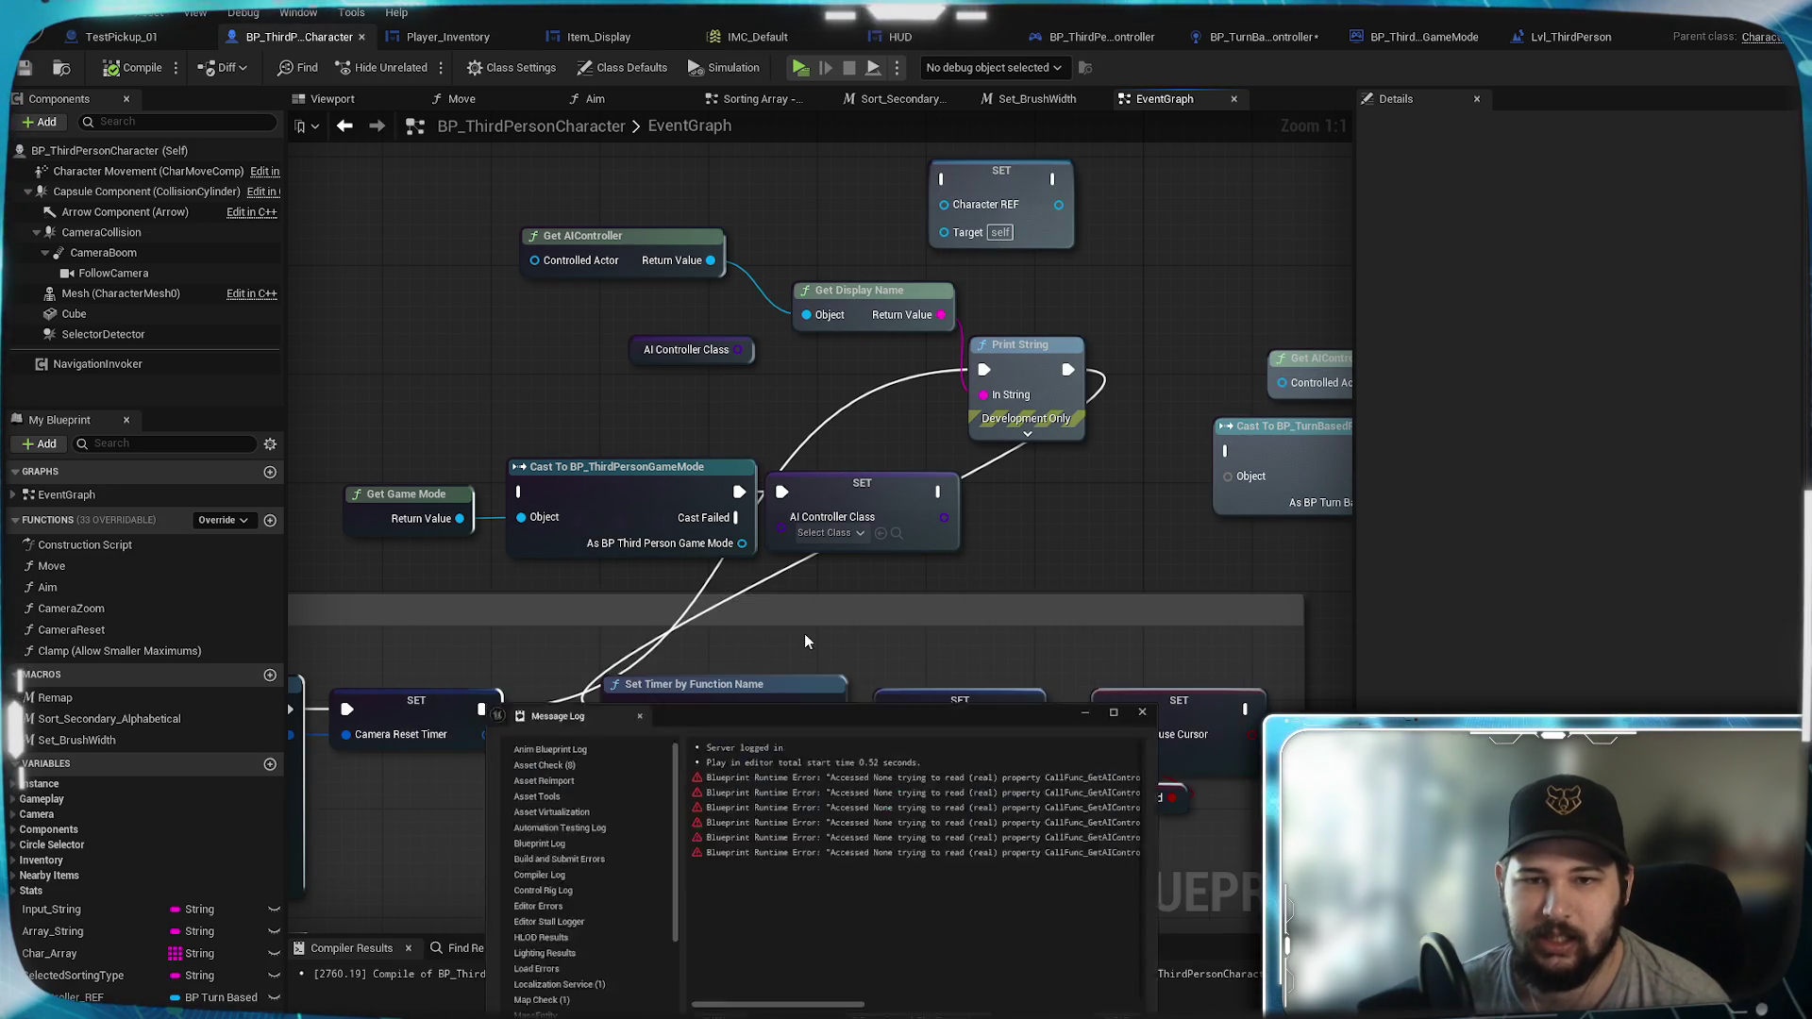
Step: Pan the graph over to the inventory and sorting nodes
scroll(960, 572, "down", 5)
mouse_move(951, 492)
left_mouse_down()
mouse_move(944, 226)
mouse_move(951, 493)
mouse_move(991, 303)
left_mouse_up()
scroll(1079, 566, "up", 6)
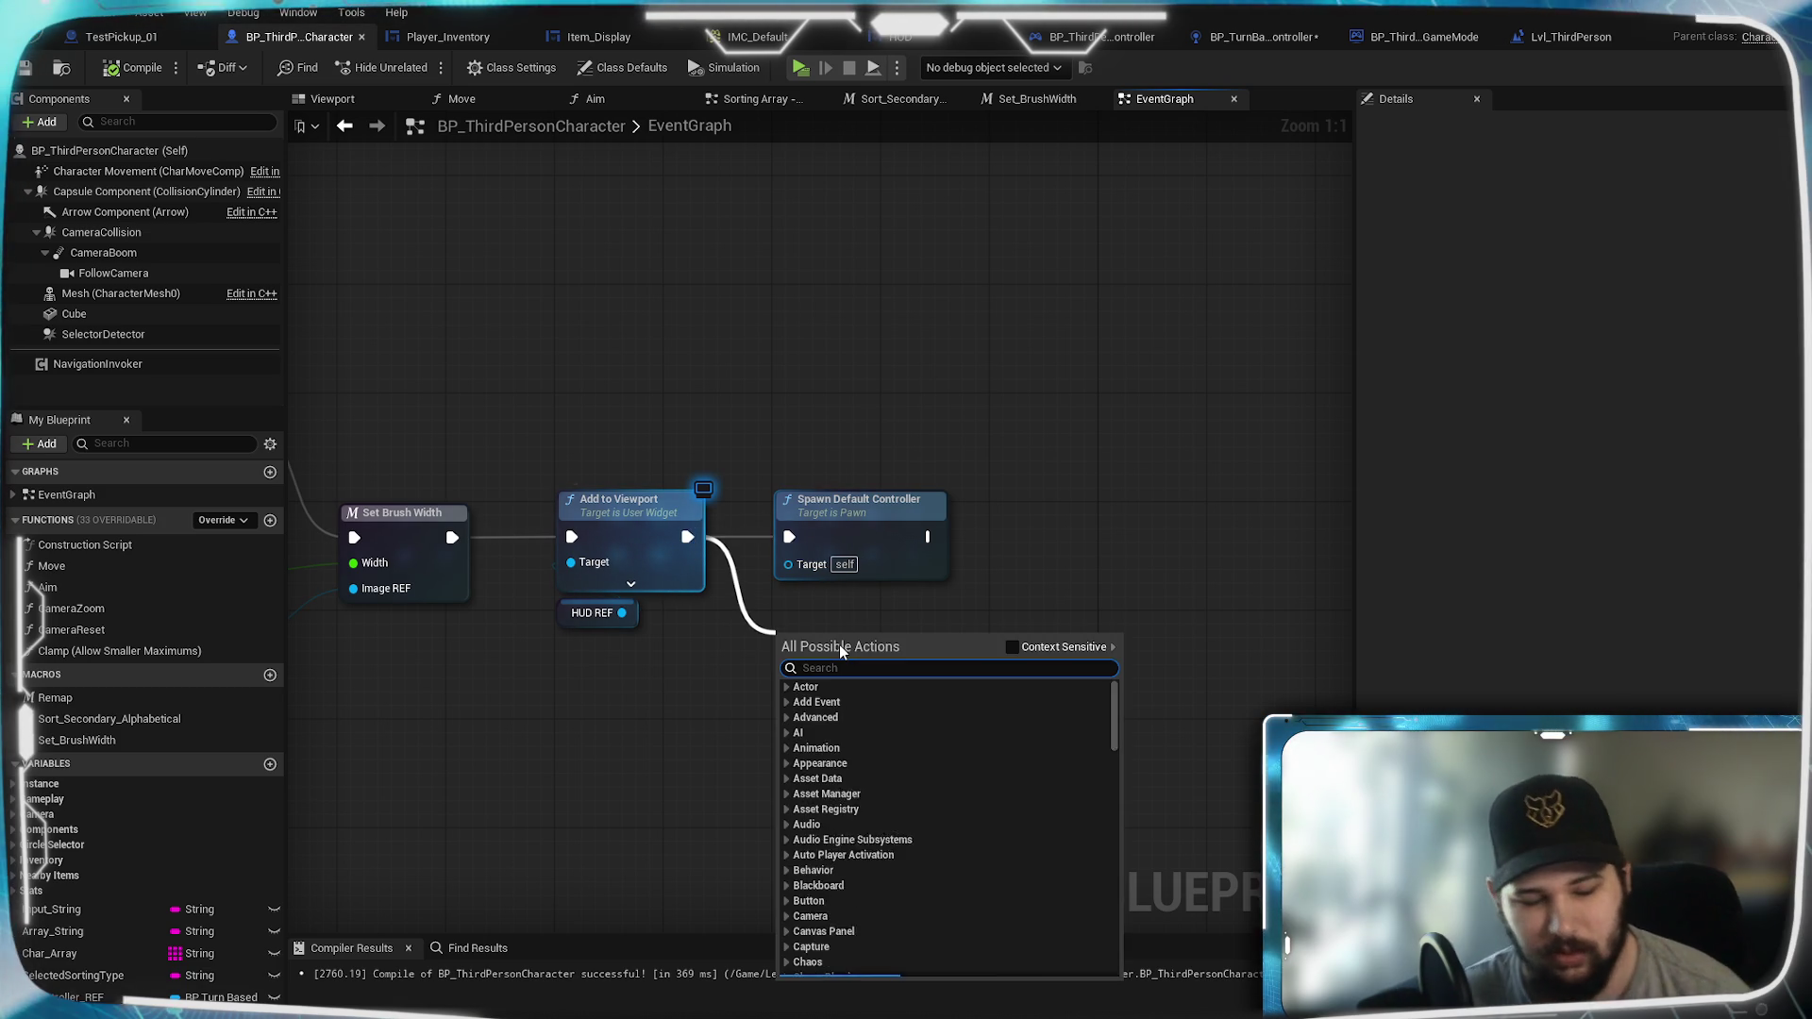
Step: Add a Spawn Default Controller node by searching 'spawn default', then select it
type("spawn dd")
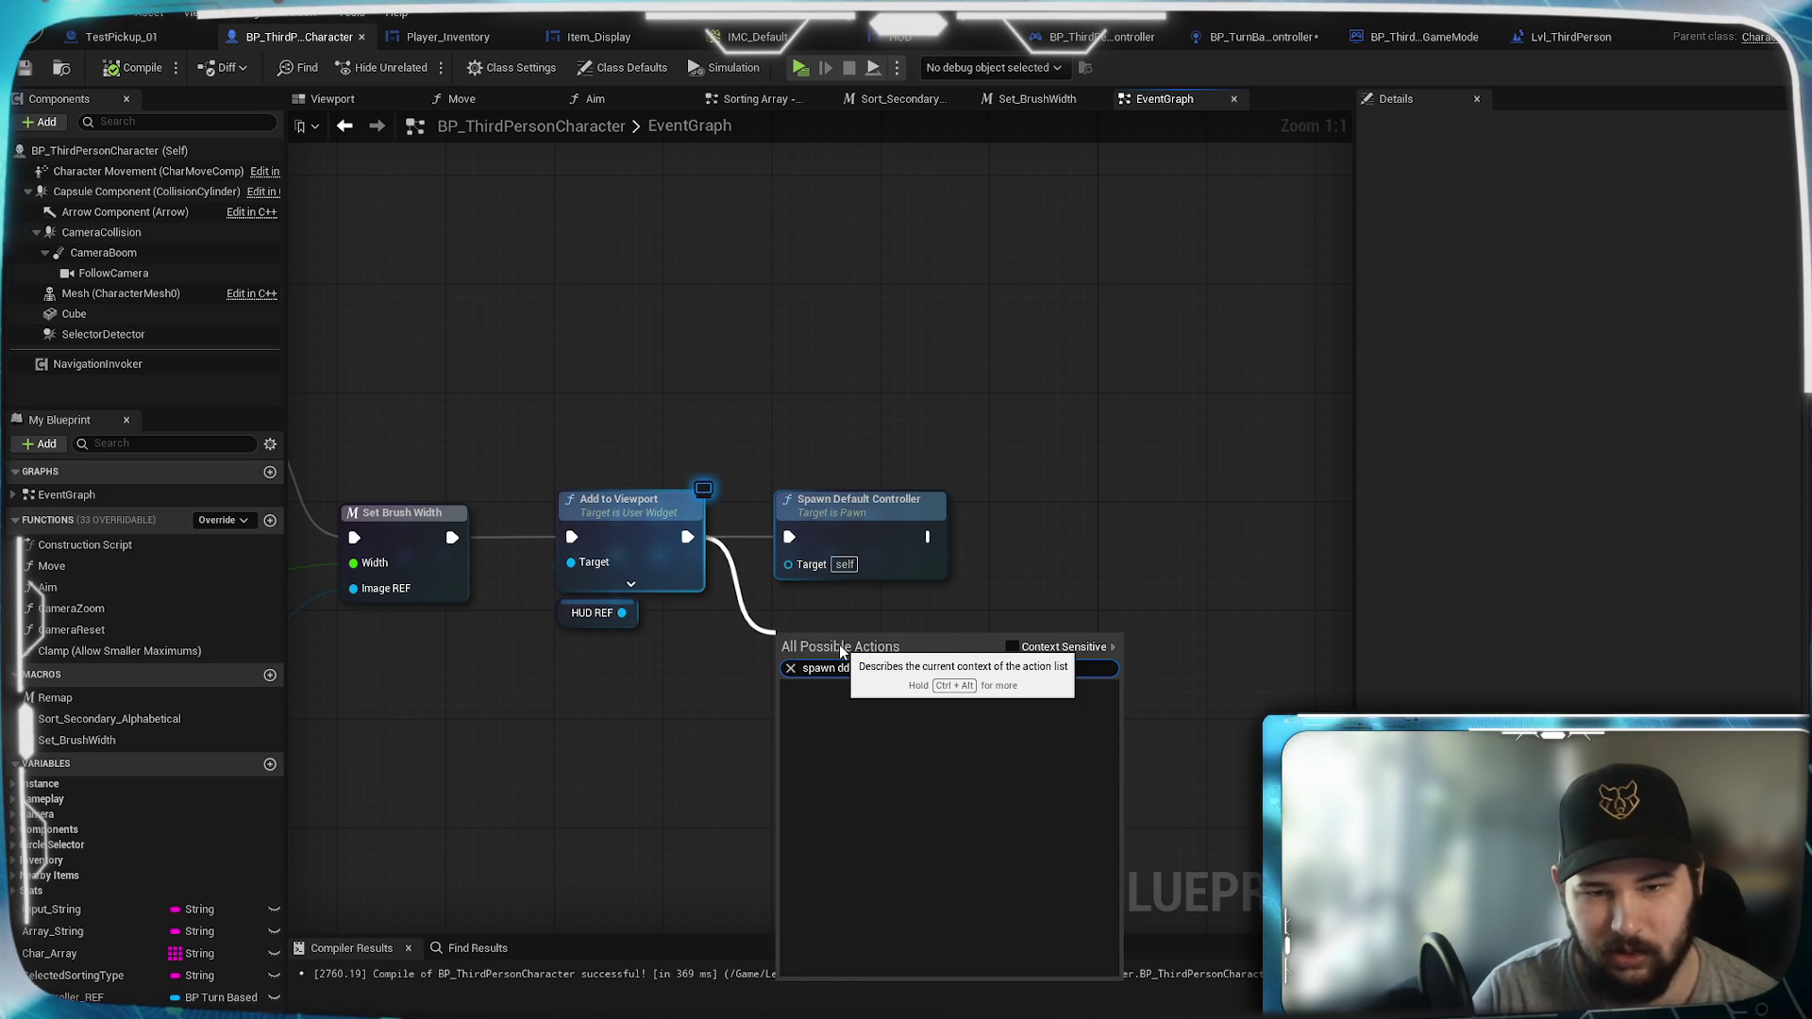
type("efaul")
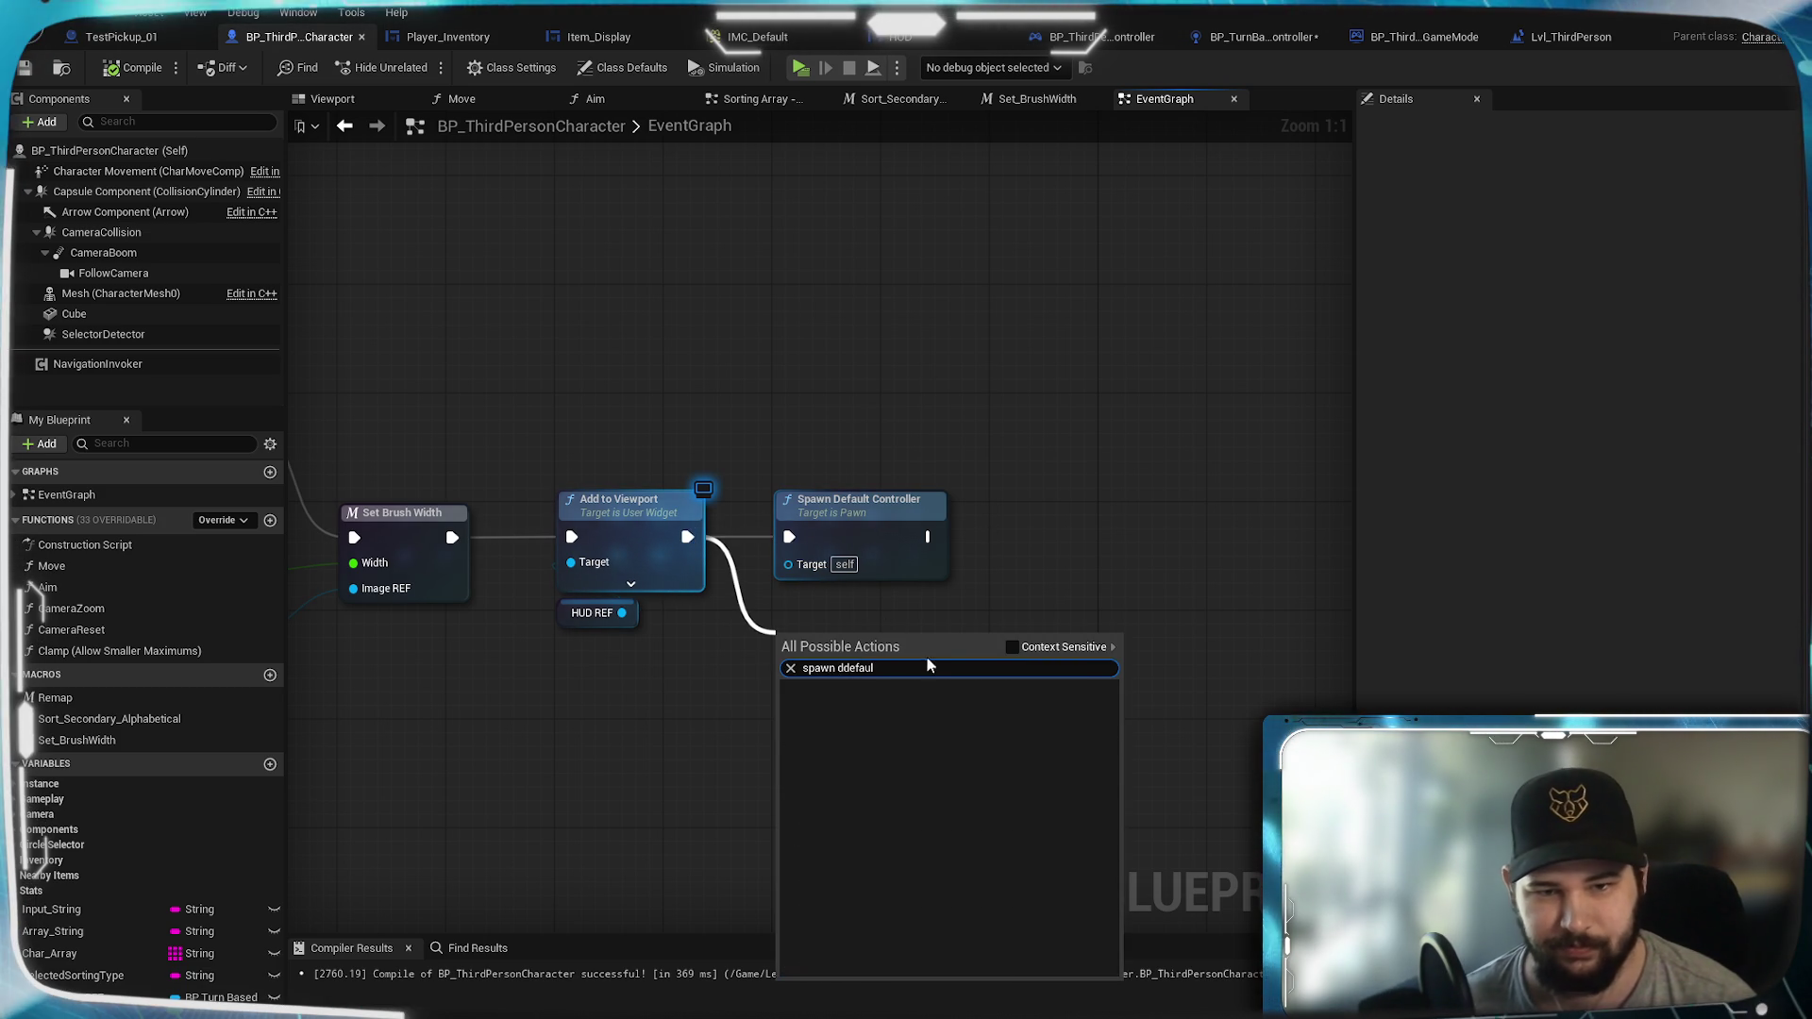
key("Left")
key("Left")
key("Left")
key("BackSpace")
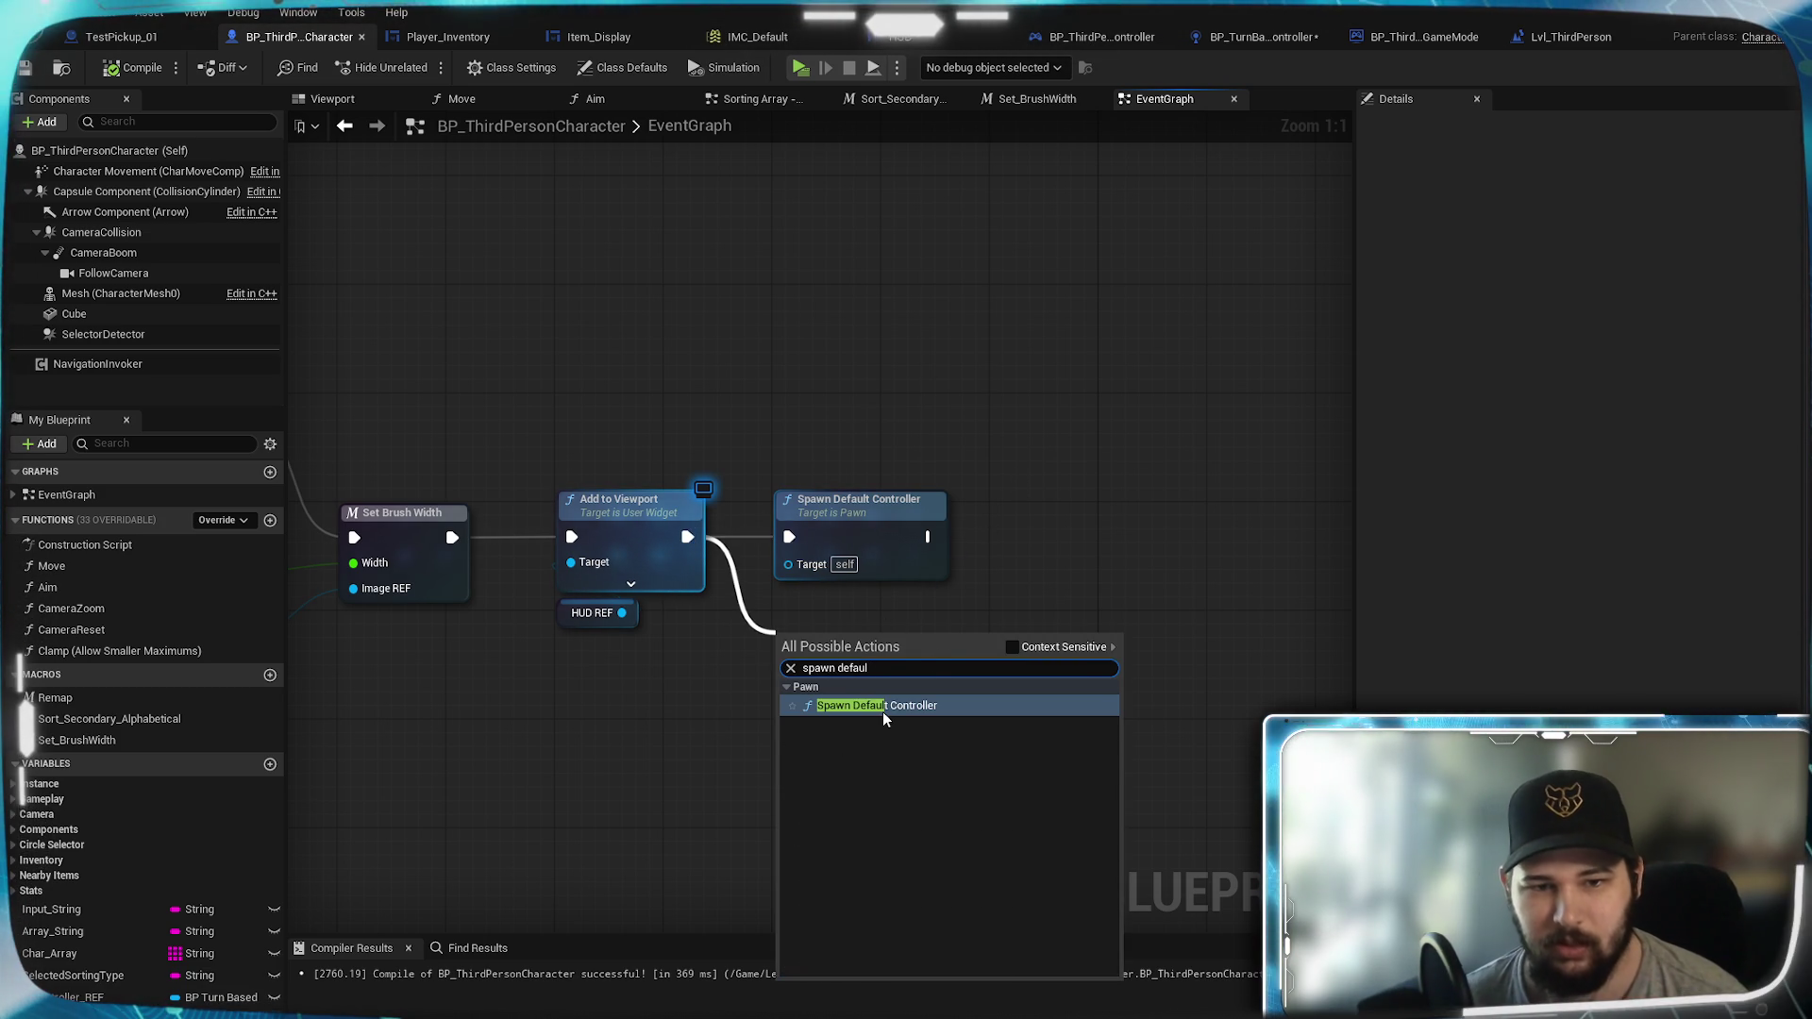
key("Return")
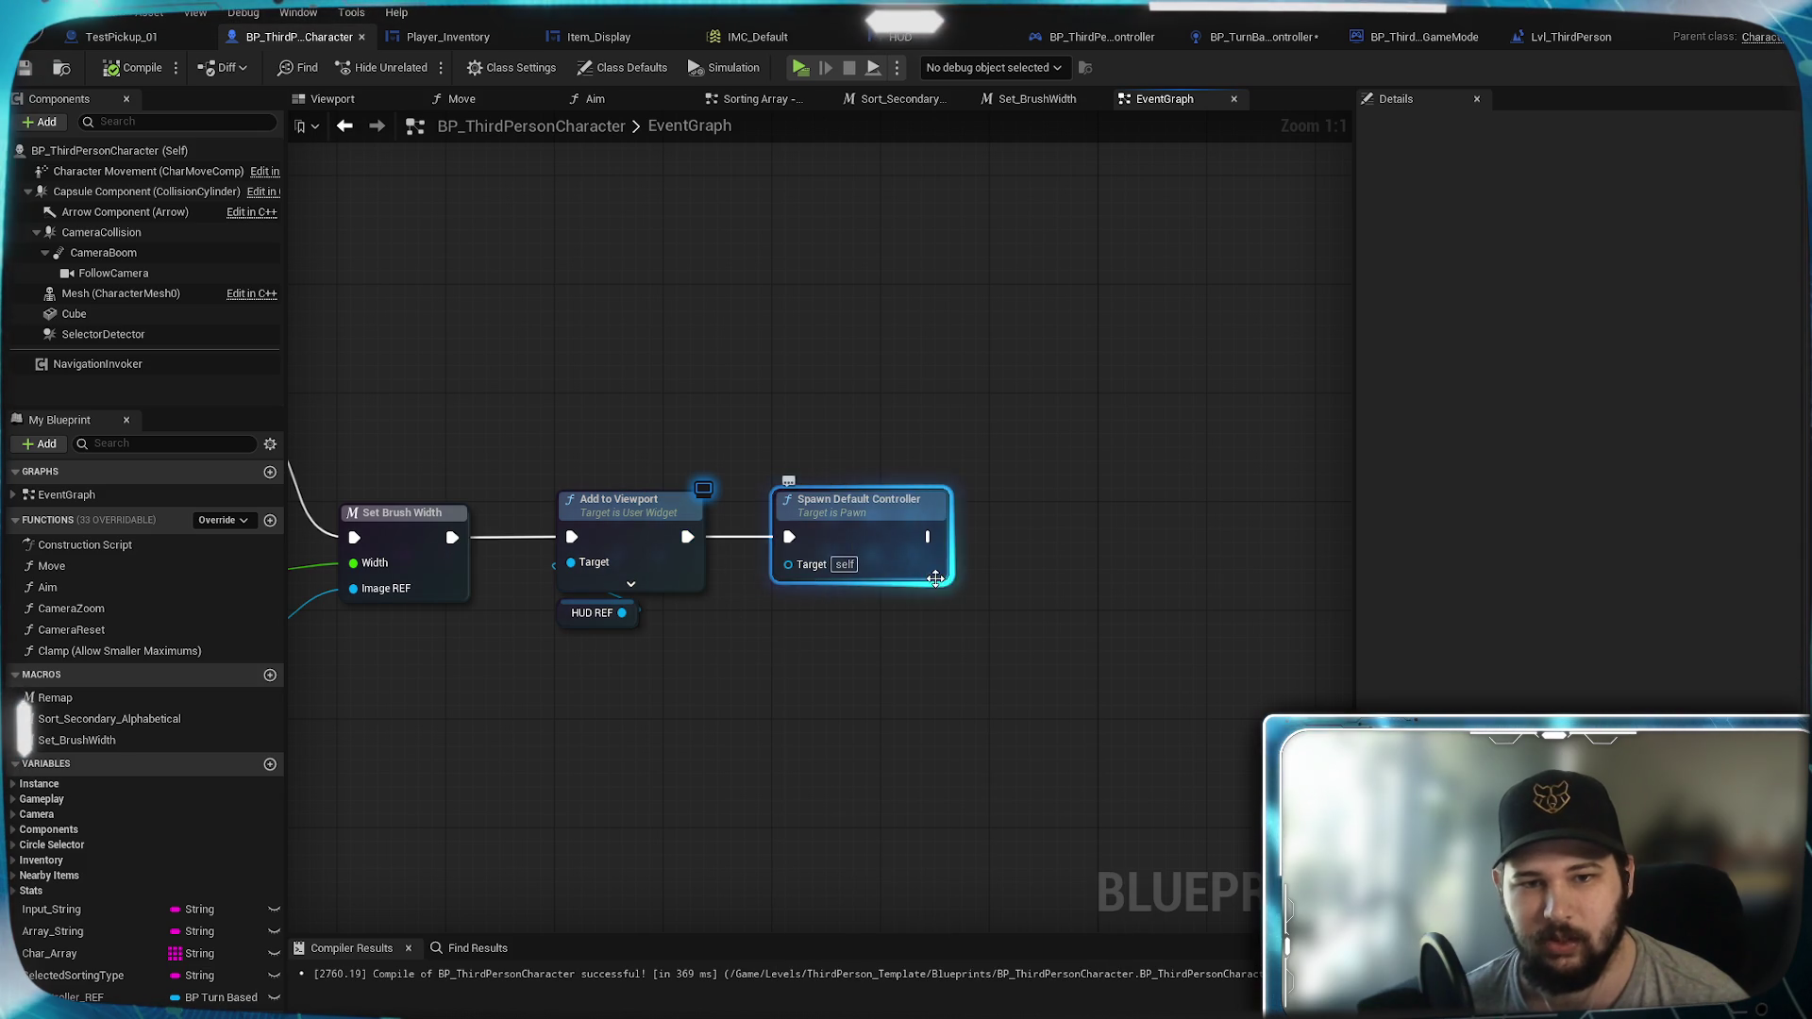
left_click(937, 627)
left_click(900, 525)
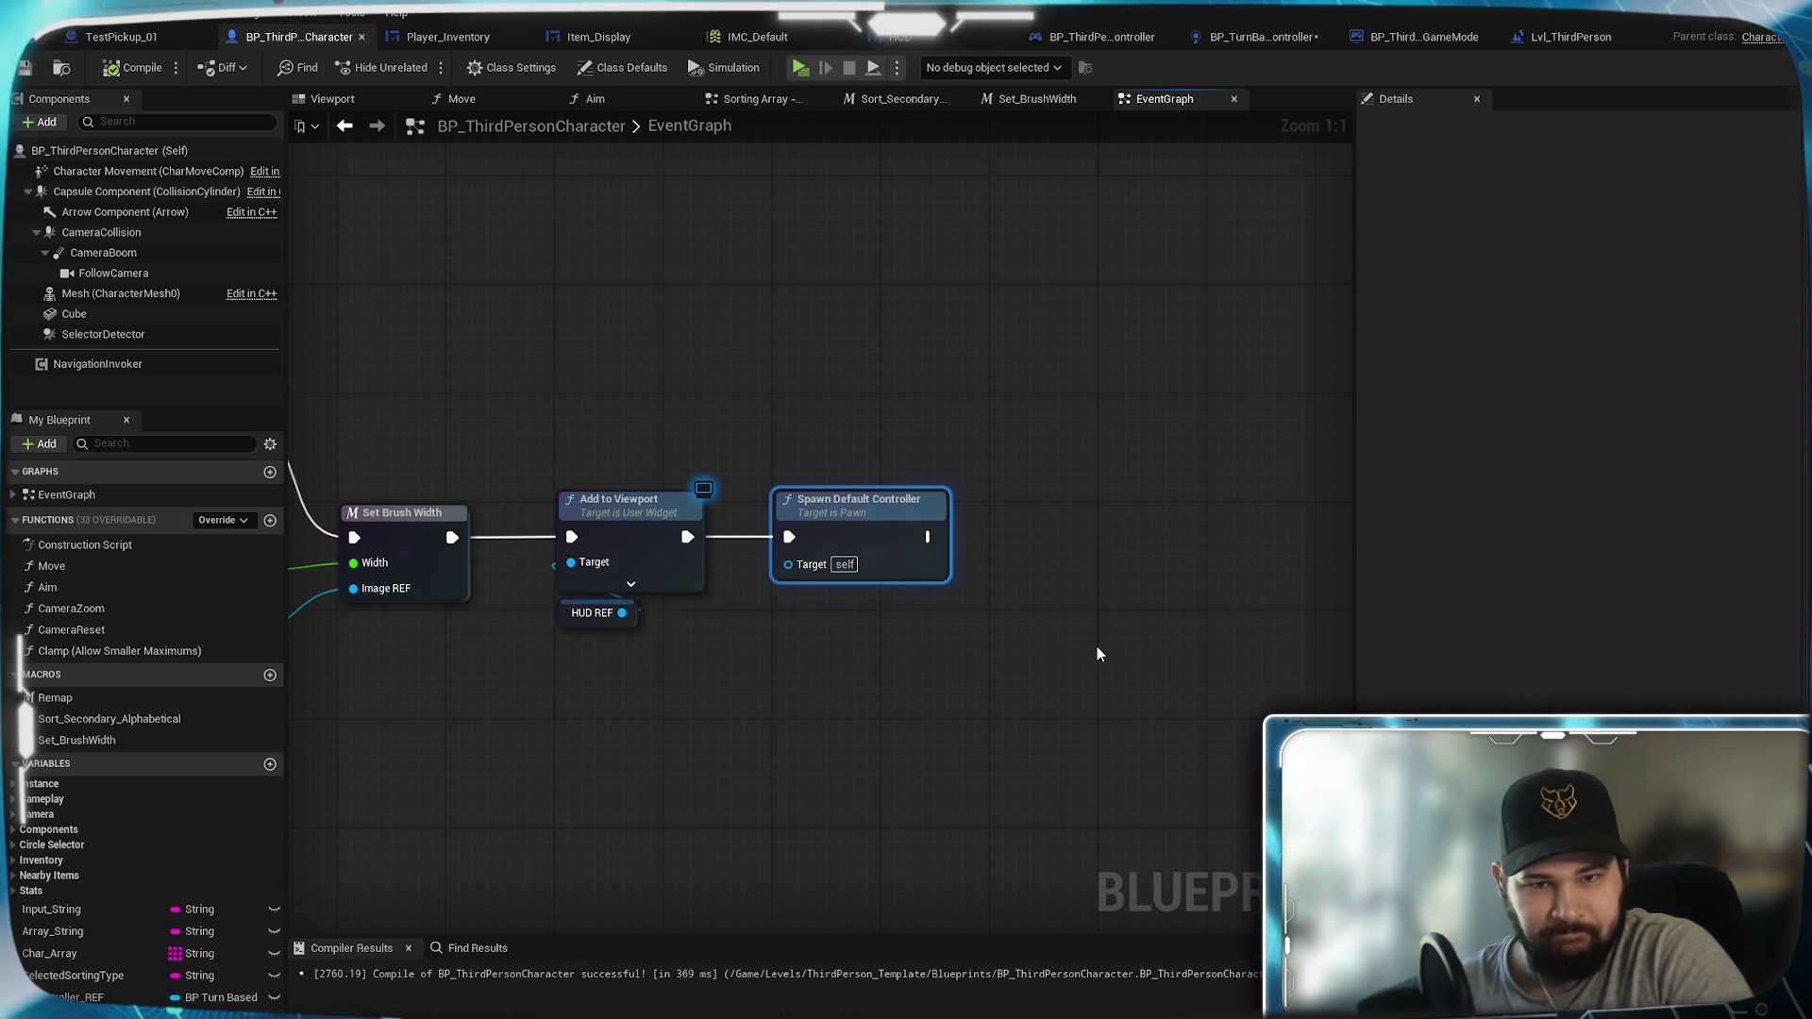
Step: Connect Spawn Default Controller after Add to Viewport and confirm AI Controller Class is BP_TurnBasedPlayerController
left_click(1095, 653)
left_click_drag(686, 537, 819, 650)
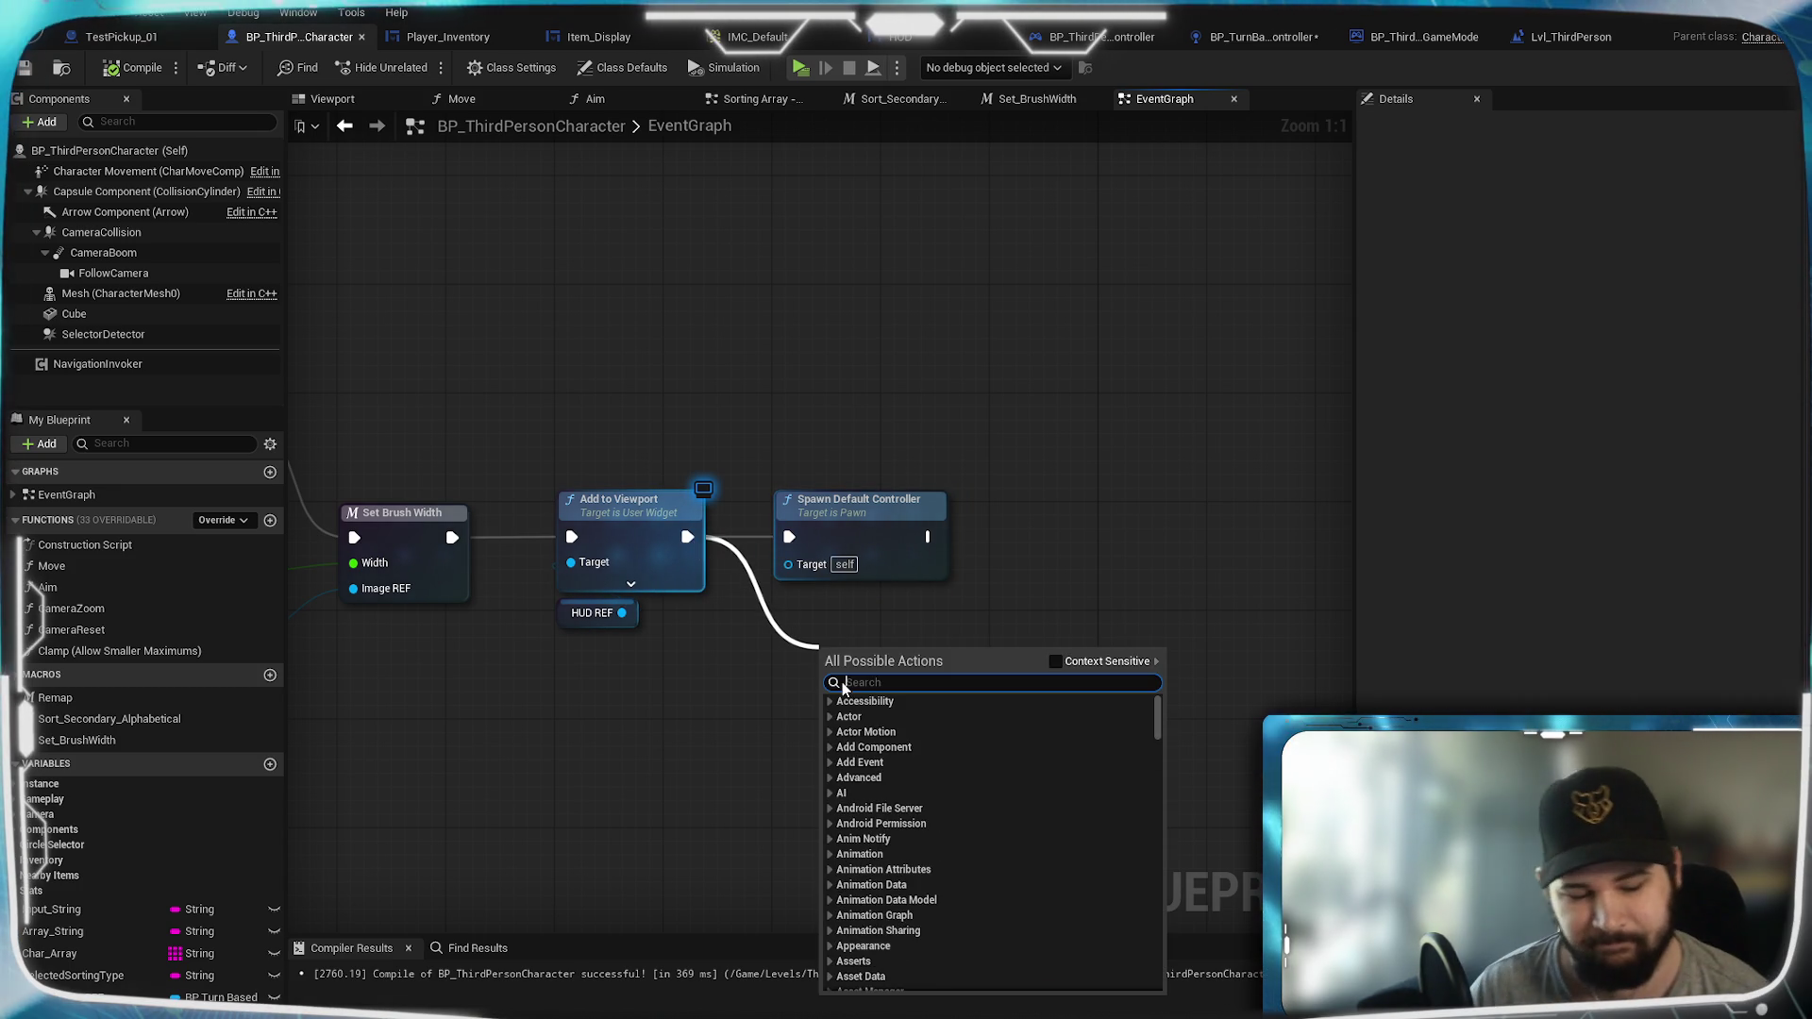
type("spawn controll")
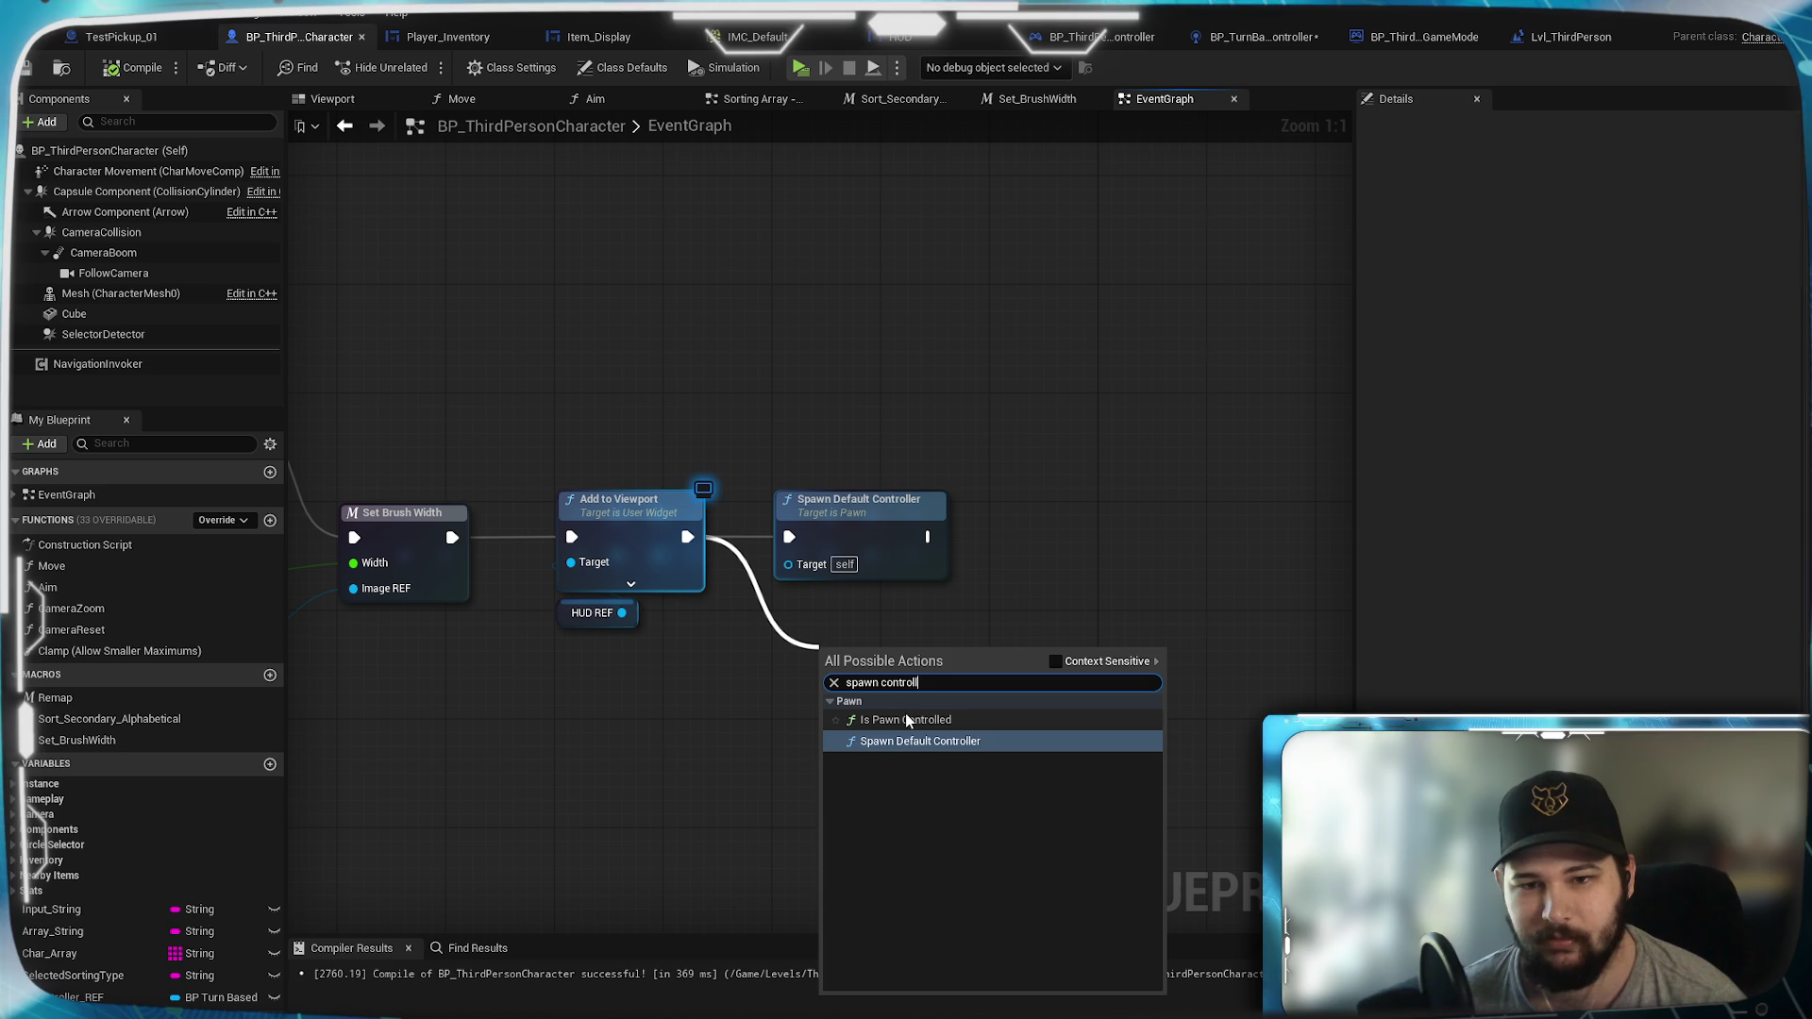
left_click(998, 605)
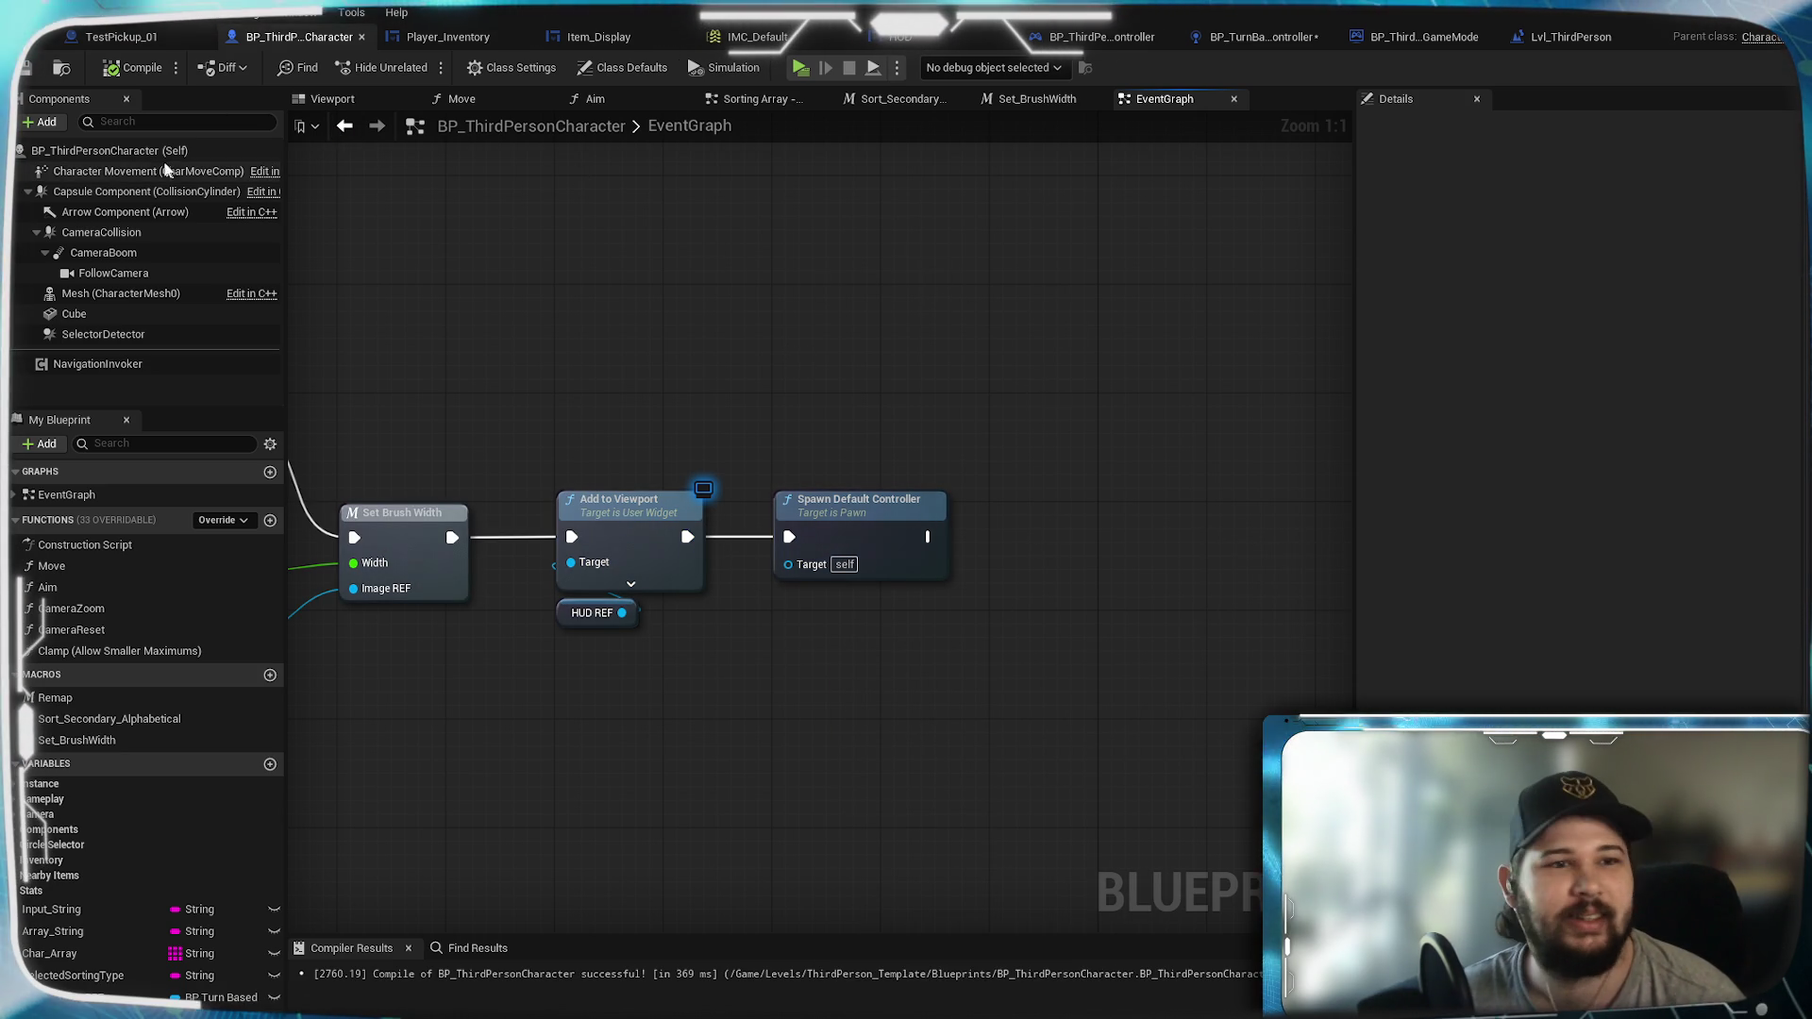
left_click(623, 67)
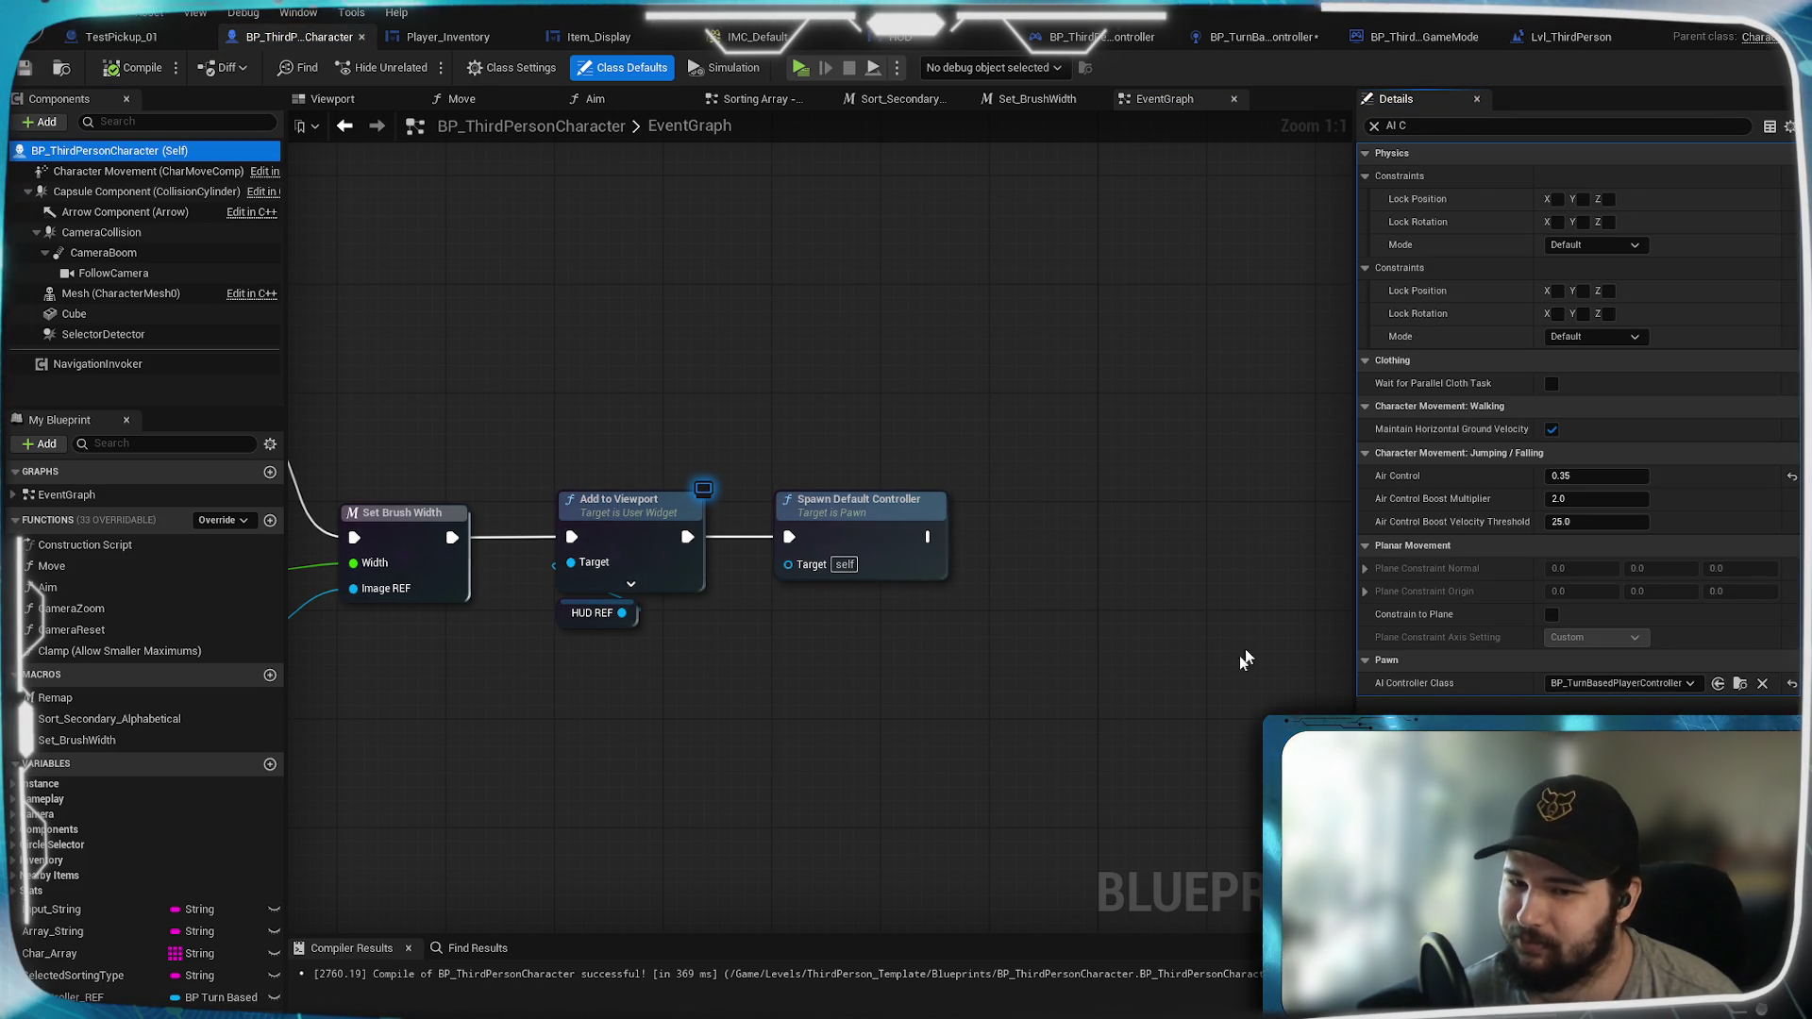
left_click(1423, 684)
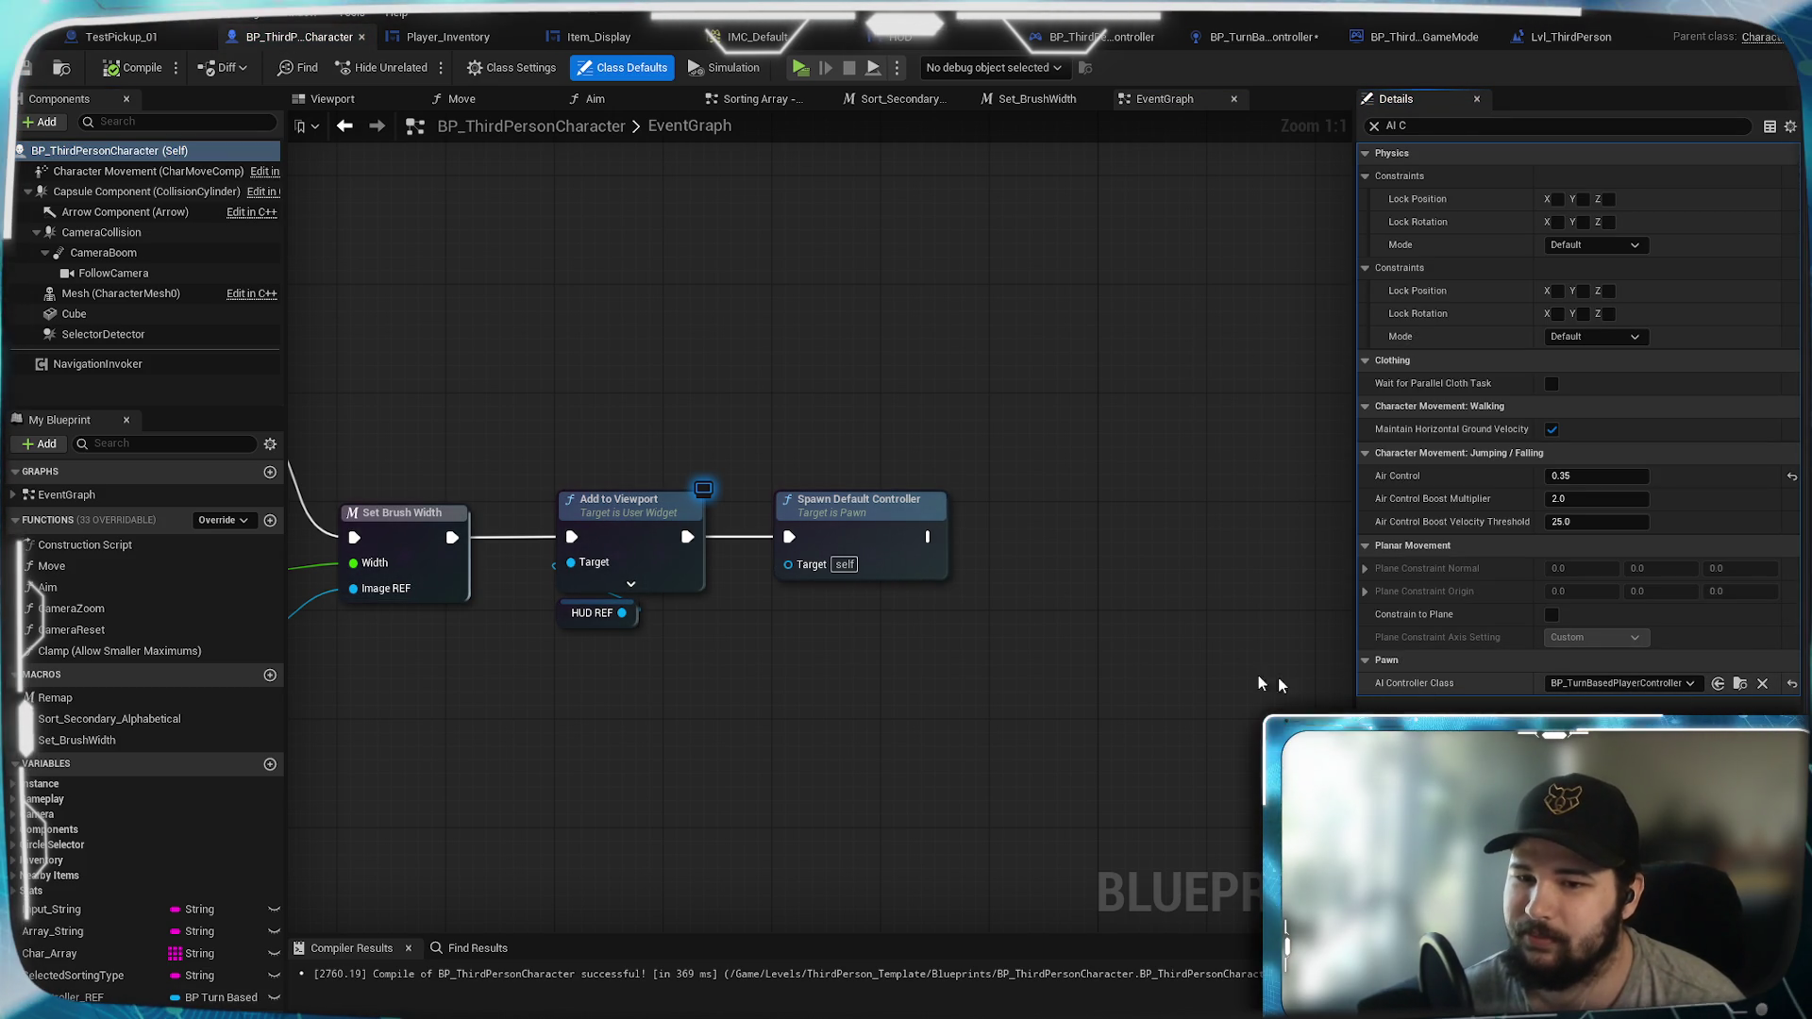